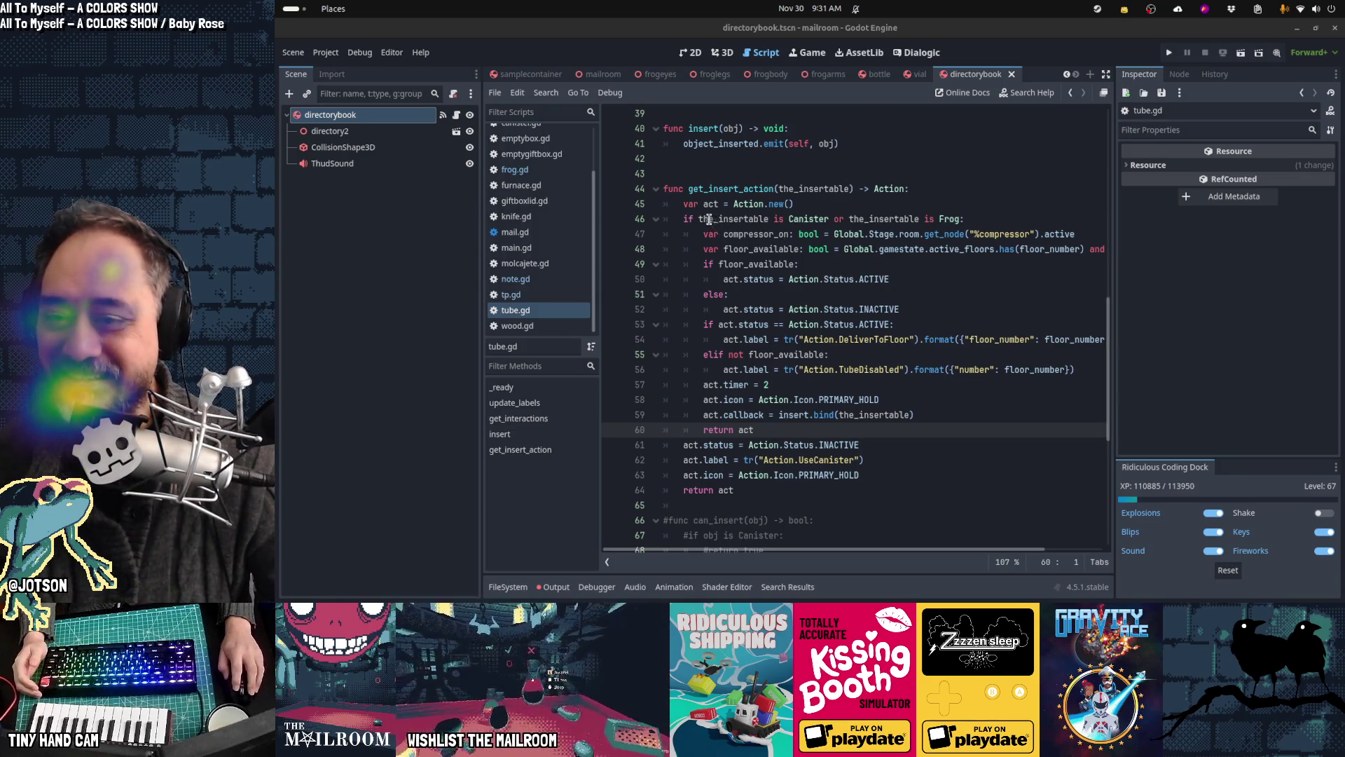
Step: Review get_insert_action's Action.new() creation and the fallback INACTIVE status and icon lines
{"action": "left_click_drag", "start_coordinate": [694, 203], "coordinate": [834, 210]}
{"action": "double_click", "coordinate": [702, 189]}
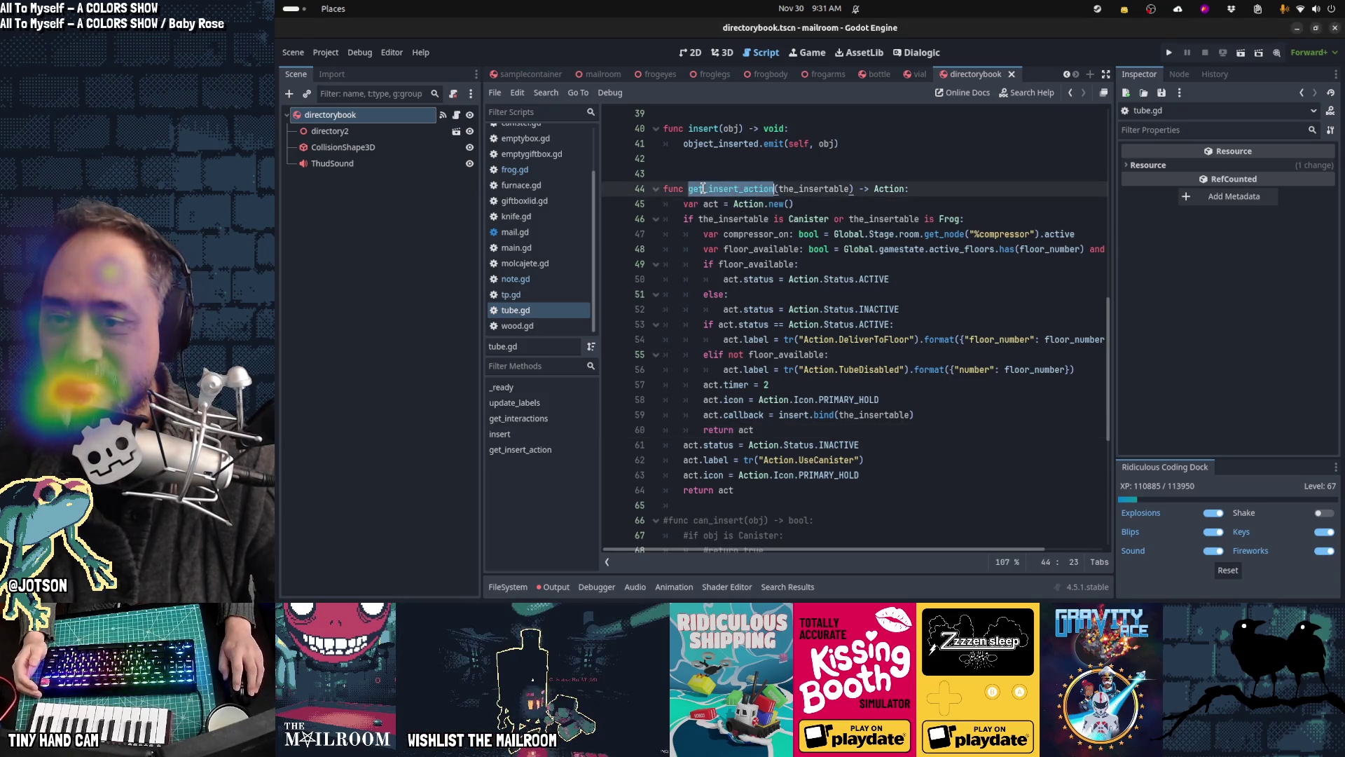
{"action": "left_click_drag", "start_coordinate": [706, 203], "coordinate": [862, 208]}
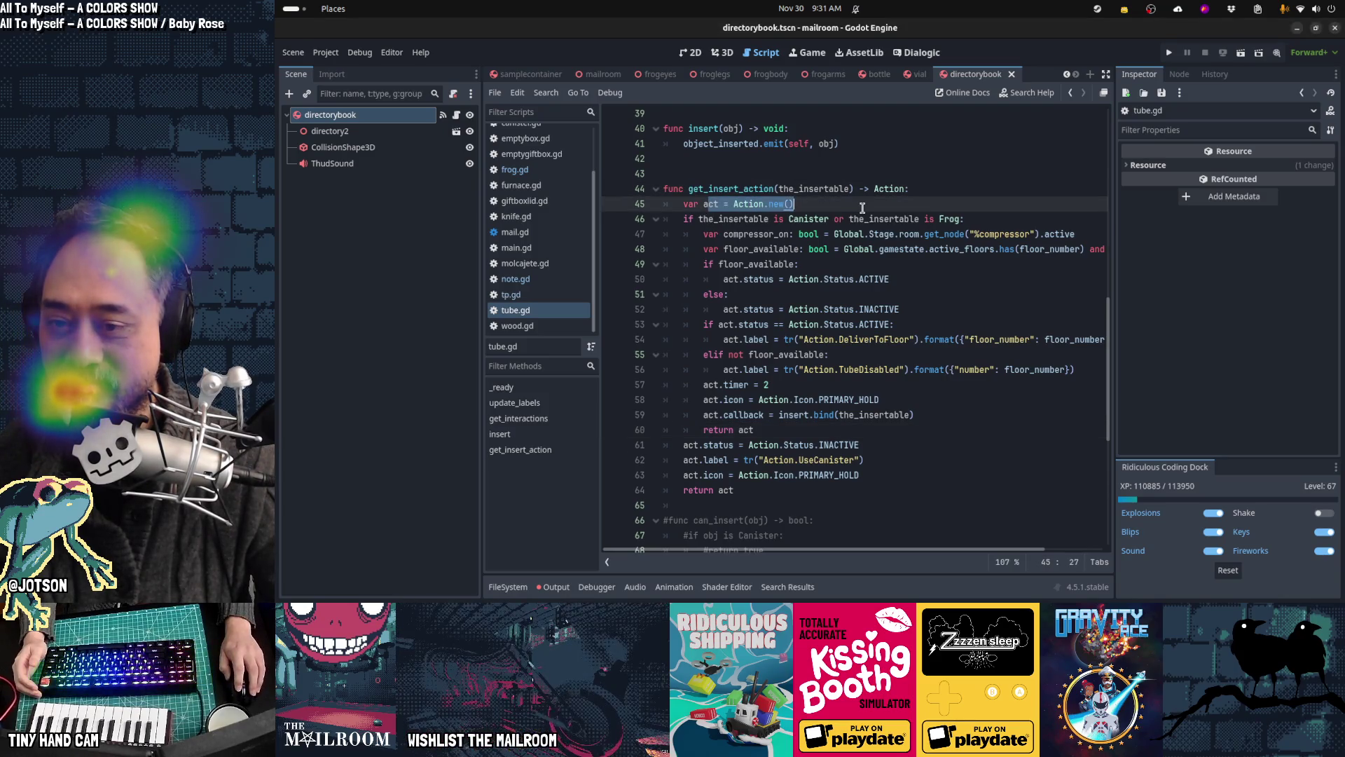
{"action": "mouse_move", "coordinate": [710, 218]}
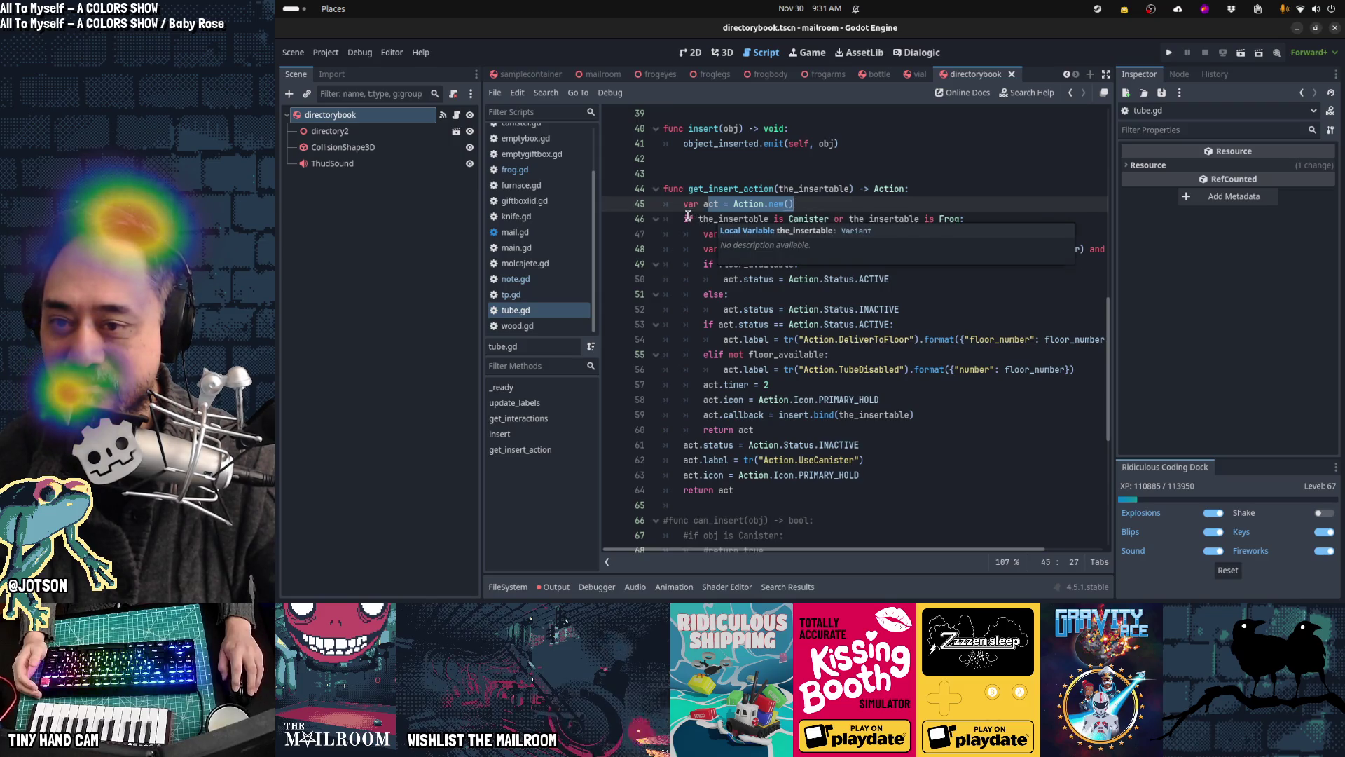
{"action": "mouse_move", "coordinate": [733, 204]}
{"action": "left_mouse_down"}
{"action": "mouse_move", "coordinate": [799, 277]}
{"action": "mouse_move", "coordinate": [841, 354]}
{"action": "mouse_move", "coordinate": [734, 204]}
{"action": "mouse_move", "coordinate": [795, 204]}
{"action": "left_mouse_up"}
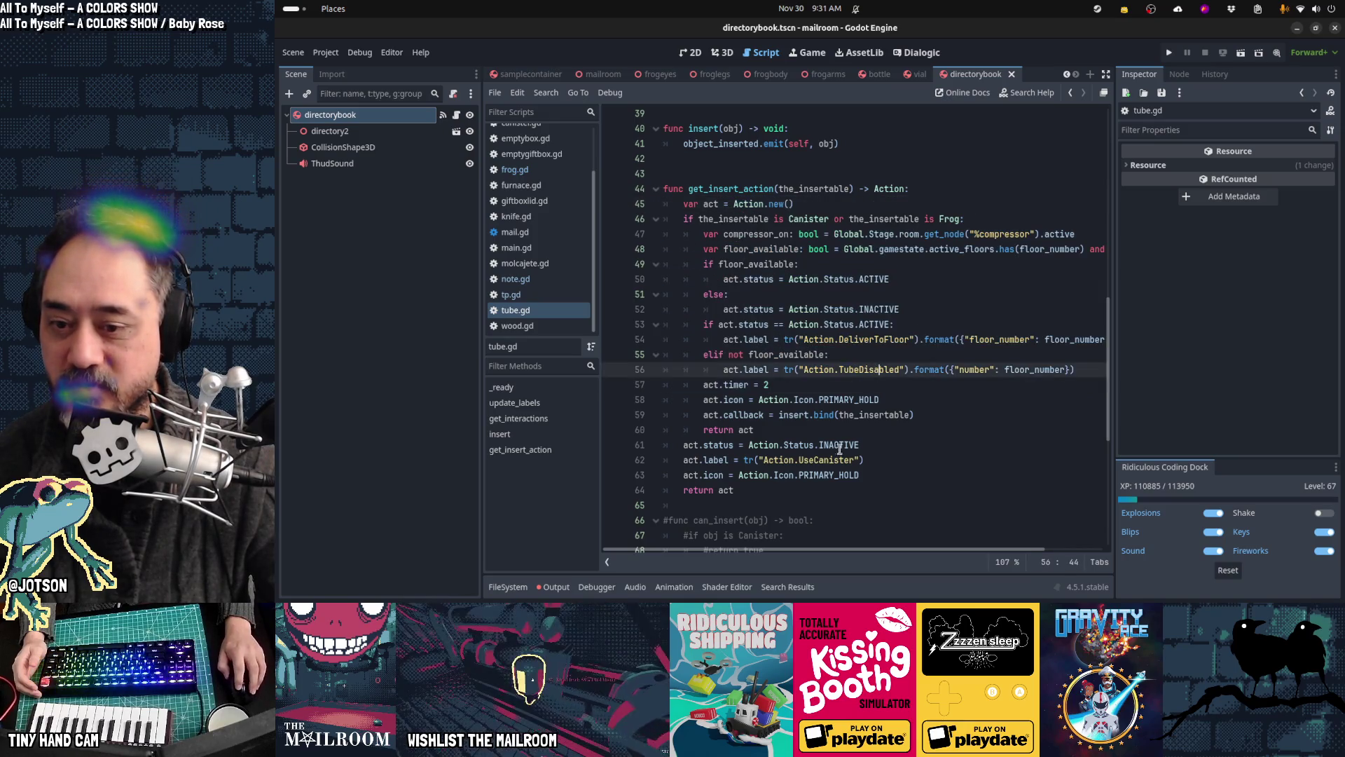
{"action": "left_click_drag", "start_coordinate": [699, 445], "coordinate": [859, 445]}
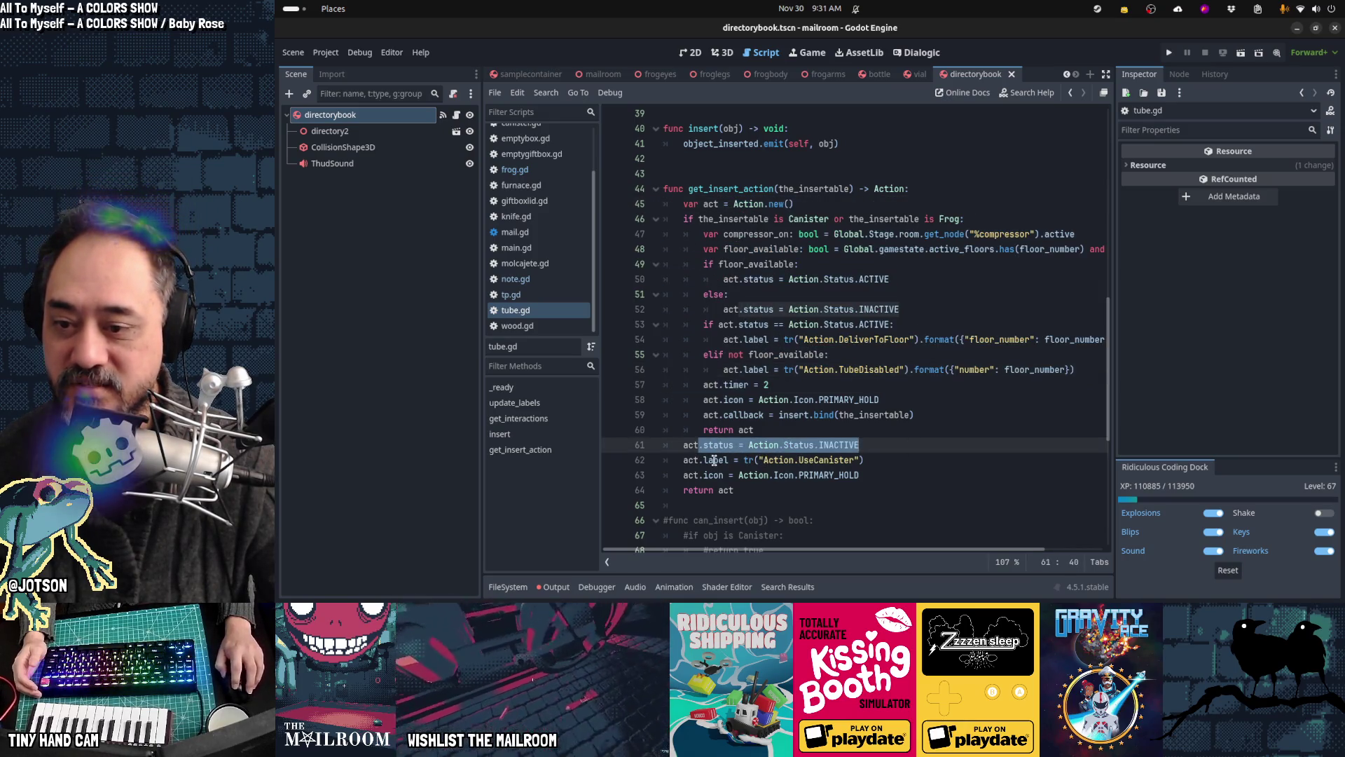
{"action": "left_click", "coordinate": [841, 461]}
{"action": "key", "text": "Down"}
{"action": "key", "text": "Home"}
{"action": "key", "text": "shift+Home"}
{"action": "key", "text": "shift+End"}
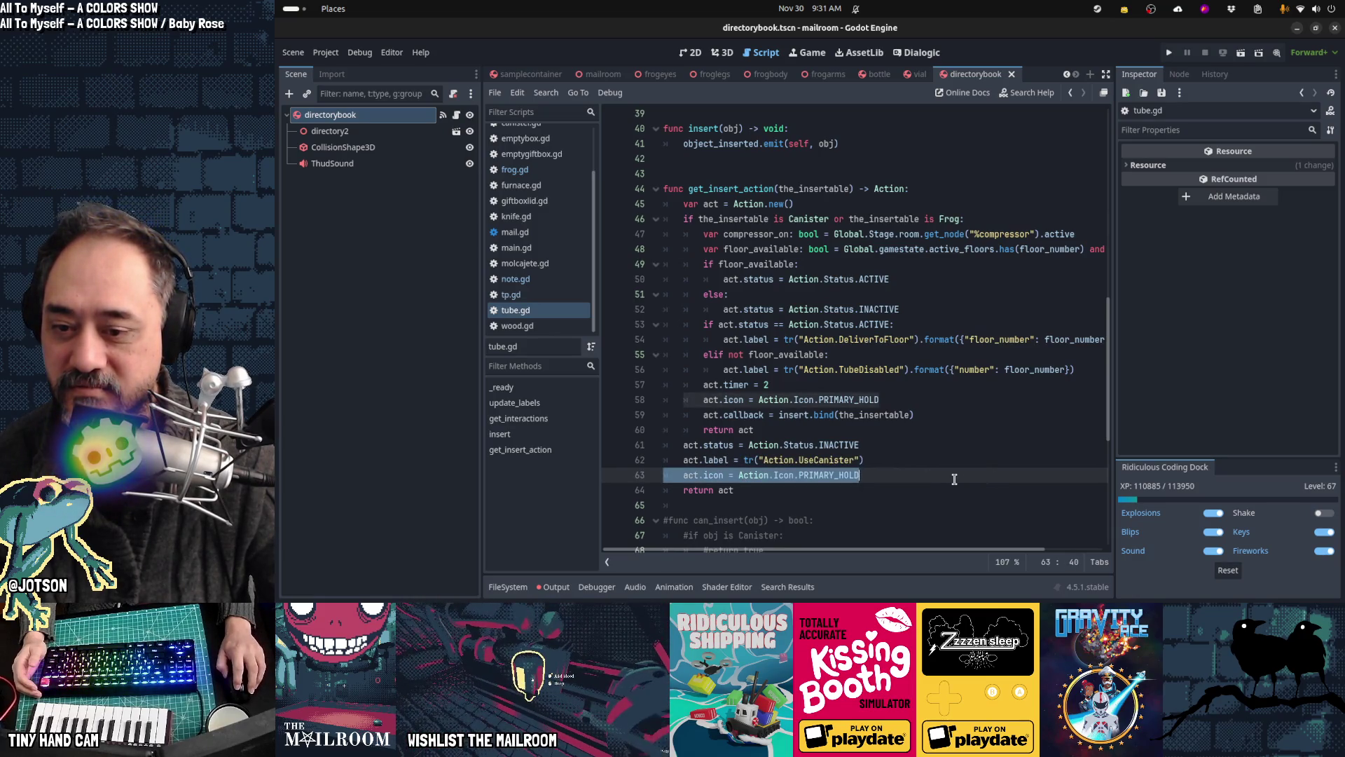
{"action": "key", "text": "Down"}
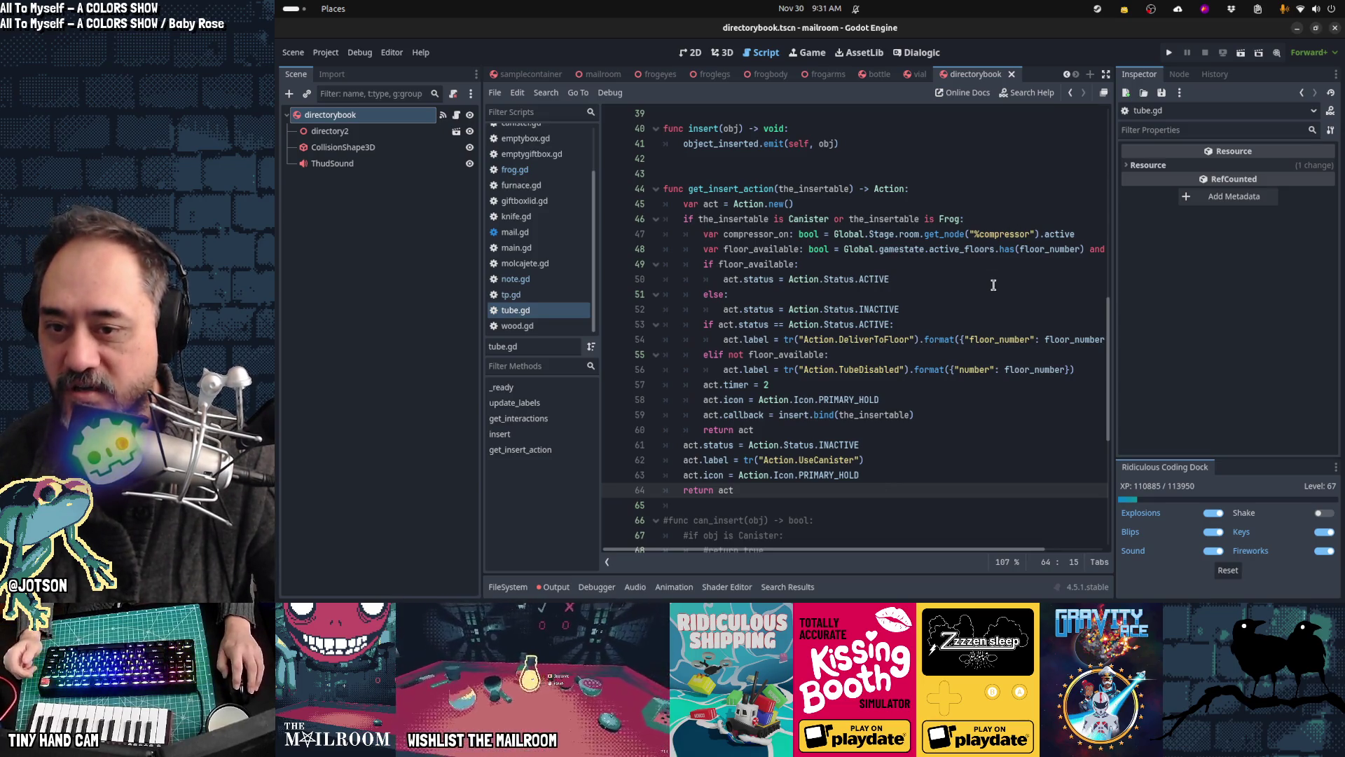
Step: Inspect the floor_available branches' ACTIVE/INACTIVE status assignments and TubeDisabled label lines
{"action": "left_click", "coordinate": [779, 234]}
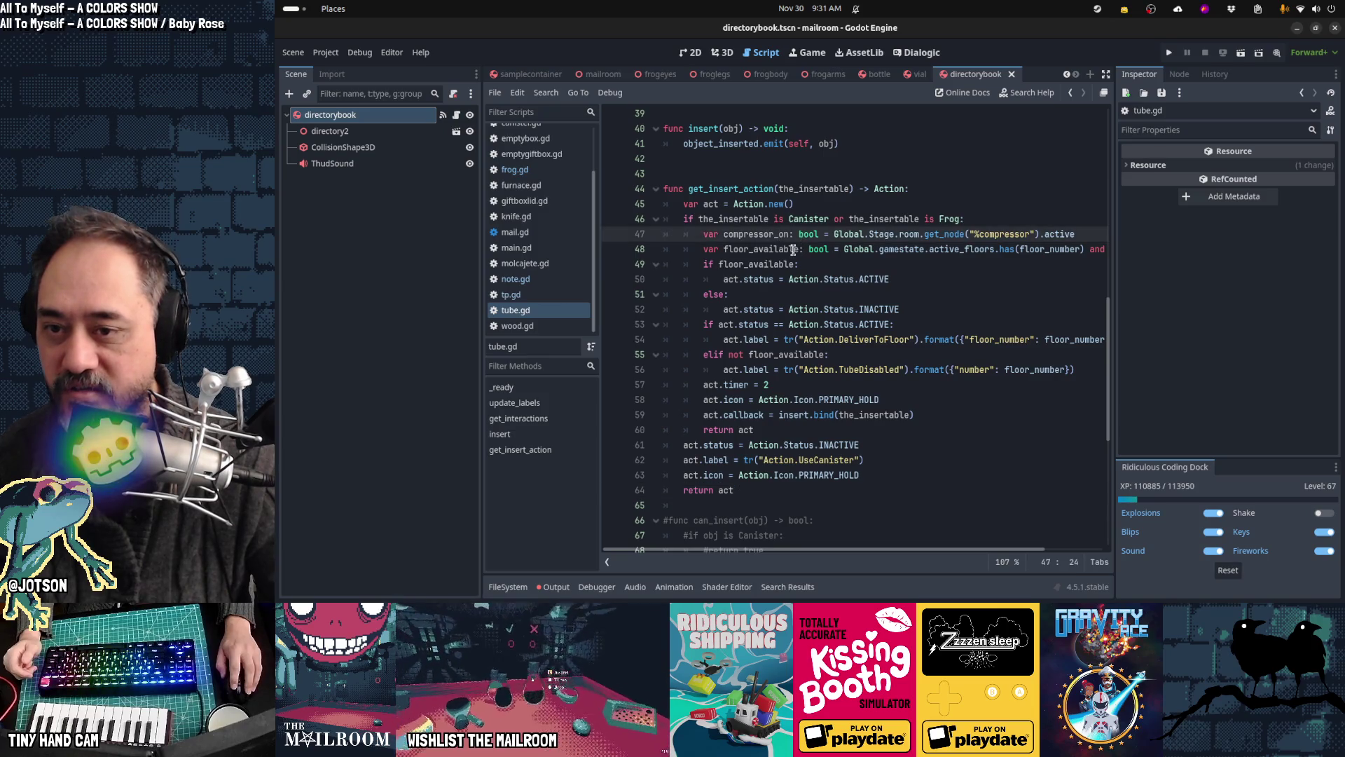
{"action": "key", "text": "Down"}
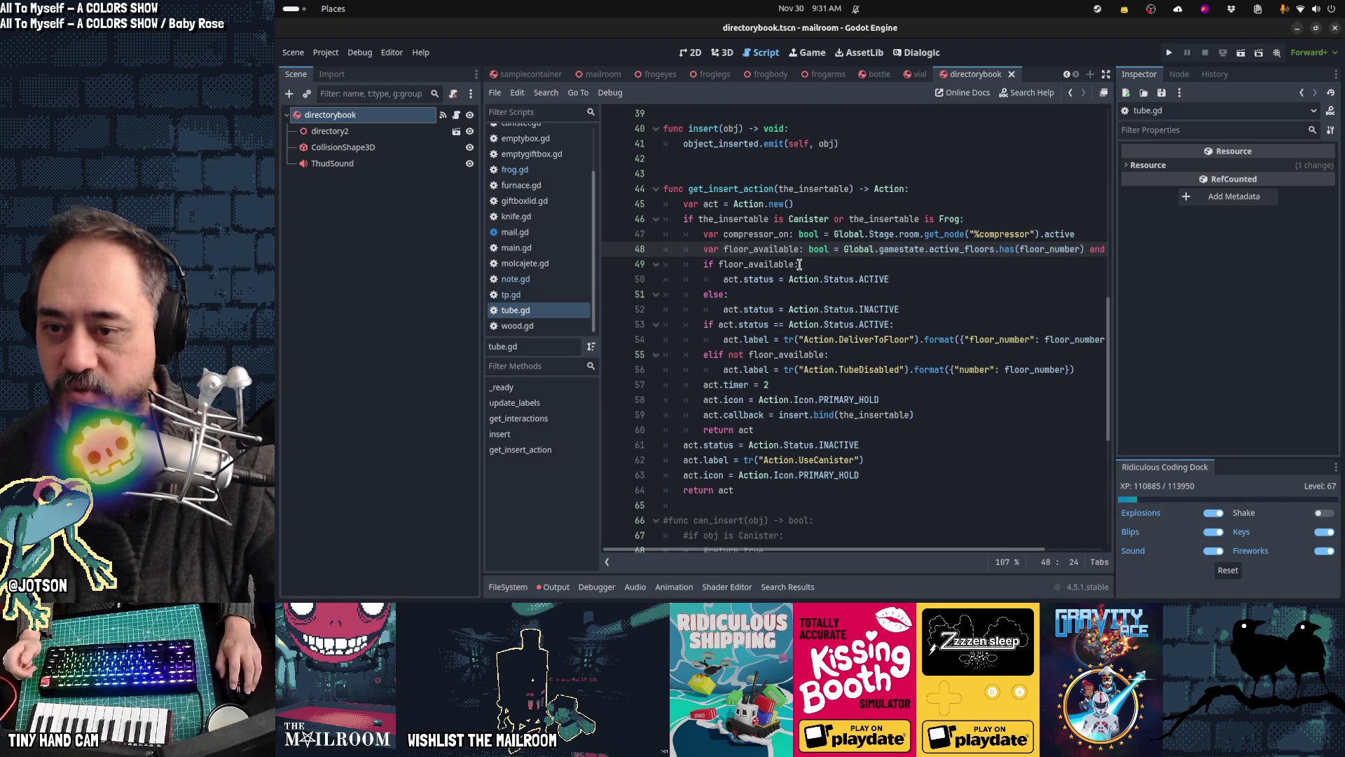
{"action": "left_click_drag", "start_coordinate": [764, 279], "coordinate": [918, 277]}
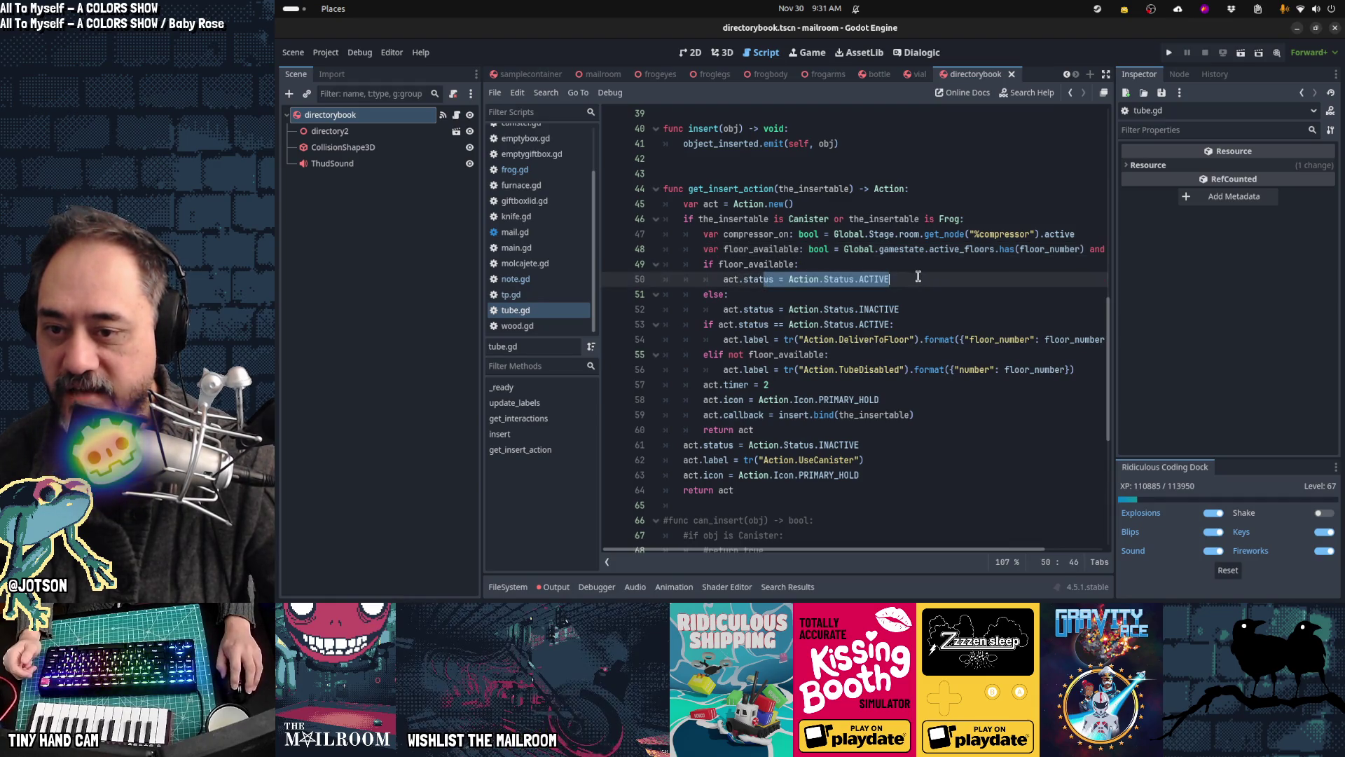
{"action": "left_click_drag", "start_coordinate": [746, 309], "coordinate": [1009, 309]}
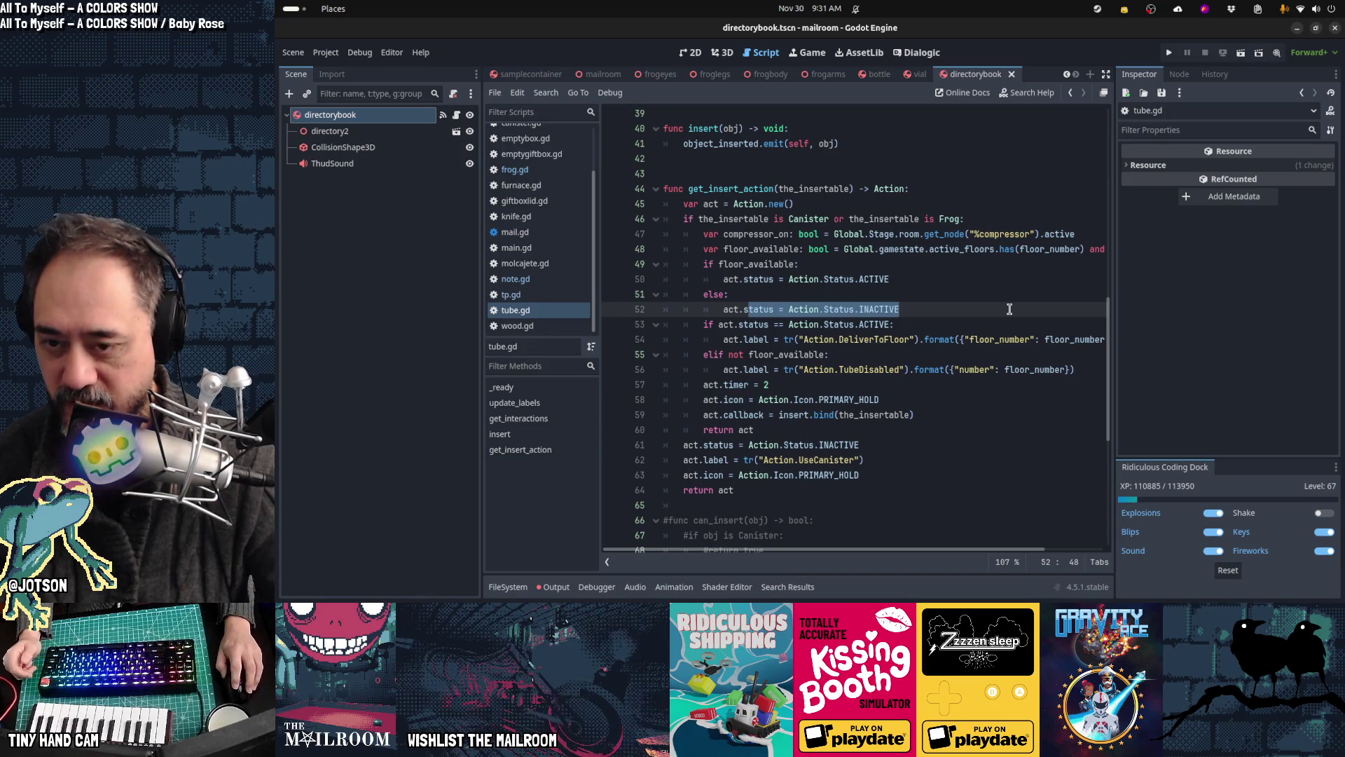
{"action": "left_click", "coordinate": [957, 396]}
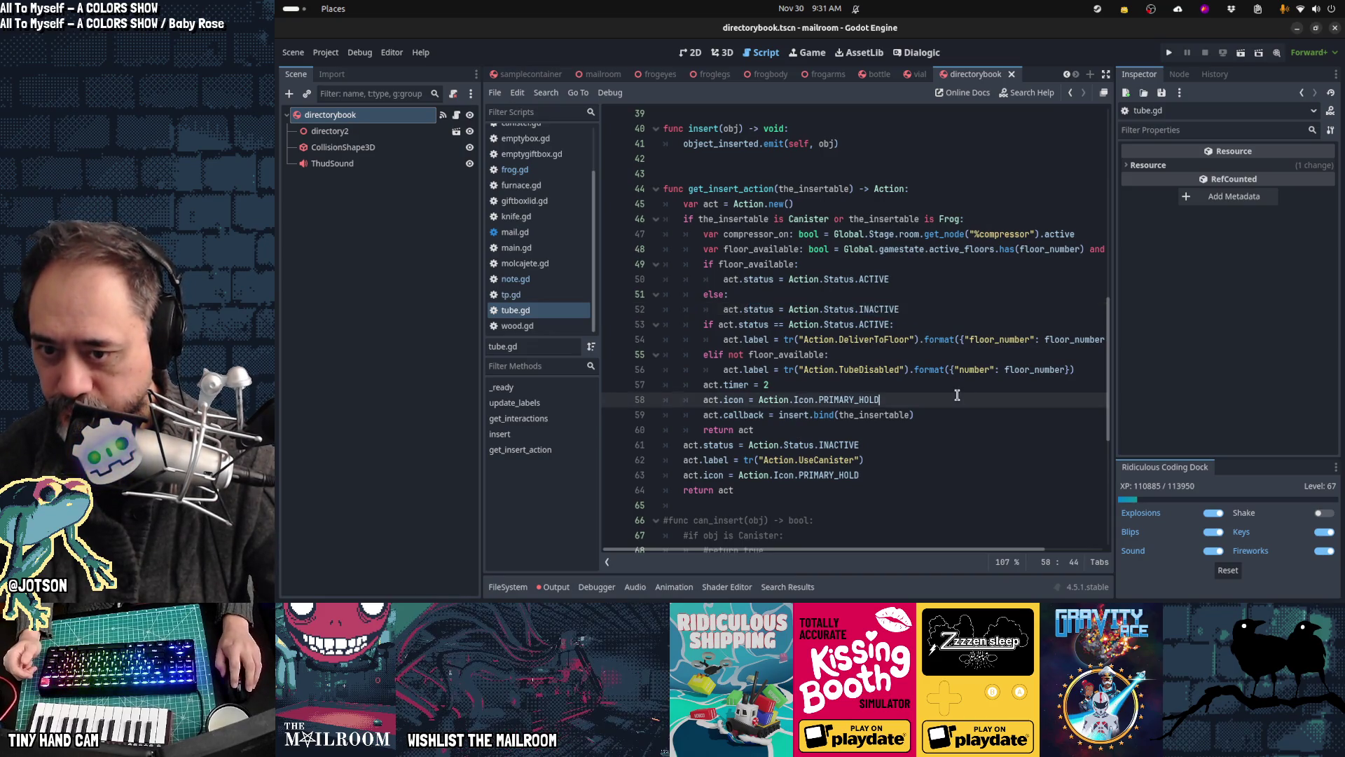
{"action": "left_click_drag", "start_coordinate": [728, 325], "coordinate": [937, 323]}
{"action": "left_click_drag", "start_coordinate": [803, 339], "coordinate": [910, 339]}
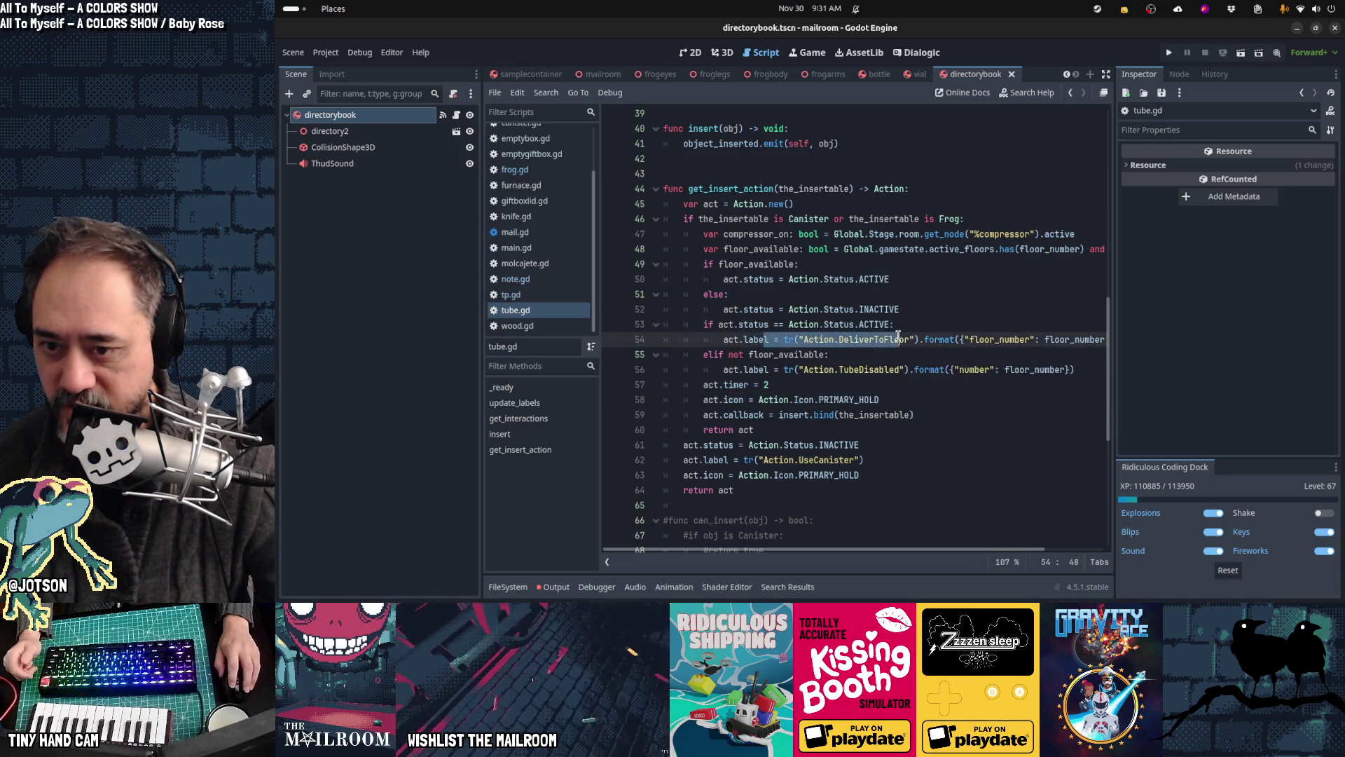
{"action": "left_click_drag", "start_coordinate": [803, 370], "coordinate": [914, 370]}
Step: Move the DeliverToFloor and TubeDisabled labels into the if/else branches and delete the leftover if/elif lines
{"action": "left_click", "coordinate": [878, 341]}
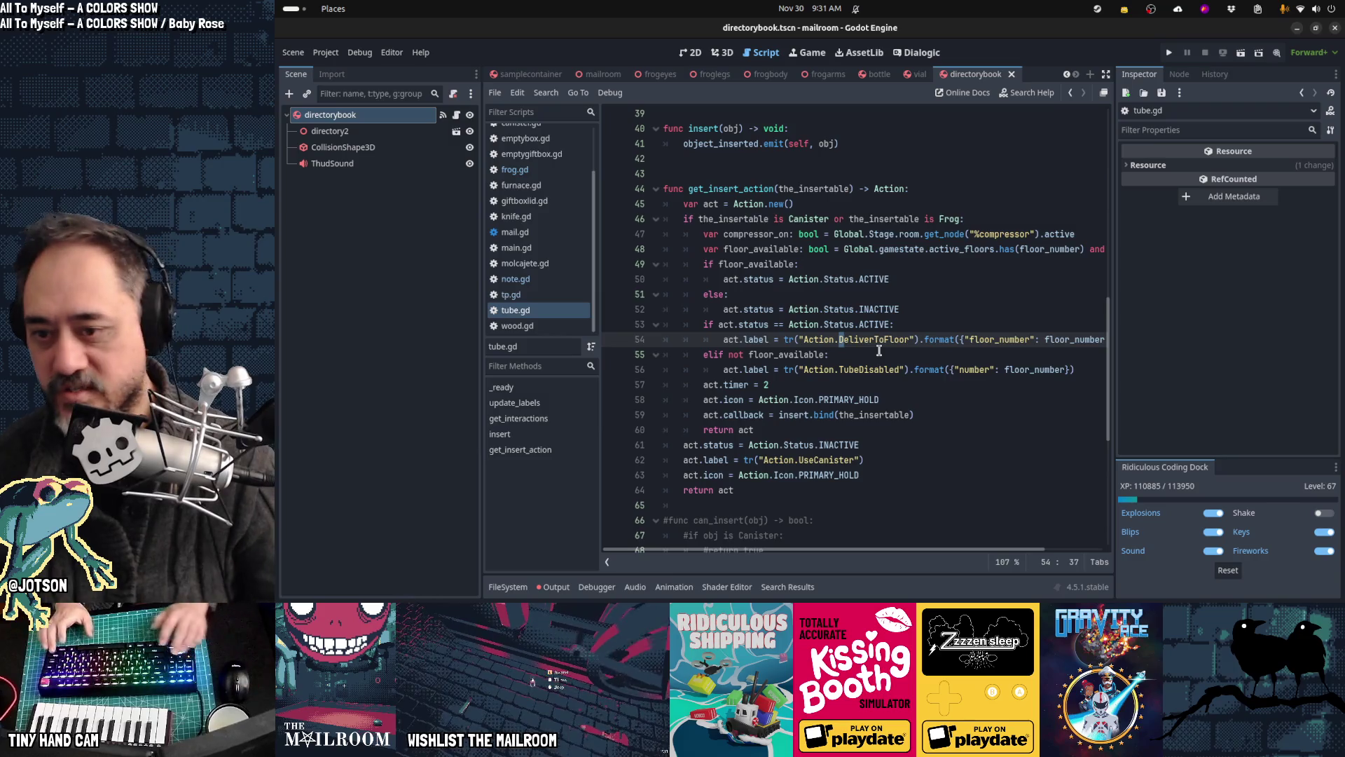
{"action": "key", "text": "ctrl+x"}
{"action": "key", "text": "Up"}
{"action": "key", "text": "Up"}
{"action": "key", "text": "Up"}
{"action": "key", "text": "ctrl+v"}
{"action": "key", "text": "Down"}
{"action": "key", "text": "Down"}
{"action": "key", "text": "Down"}
{"action": "key", "text": "ctrl+x"}
{"action": "key", "text": "Up"}
{"action": "key", "text": "Up"}
{"action": "key", "text": "ctrl+v"}
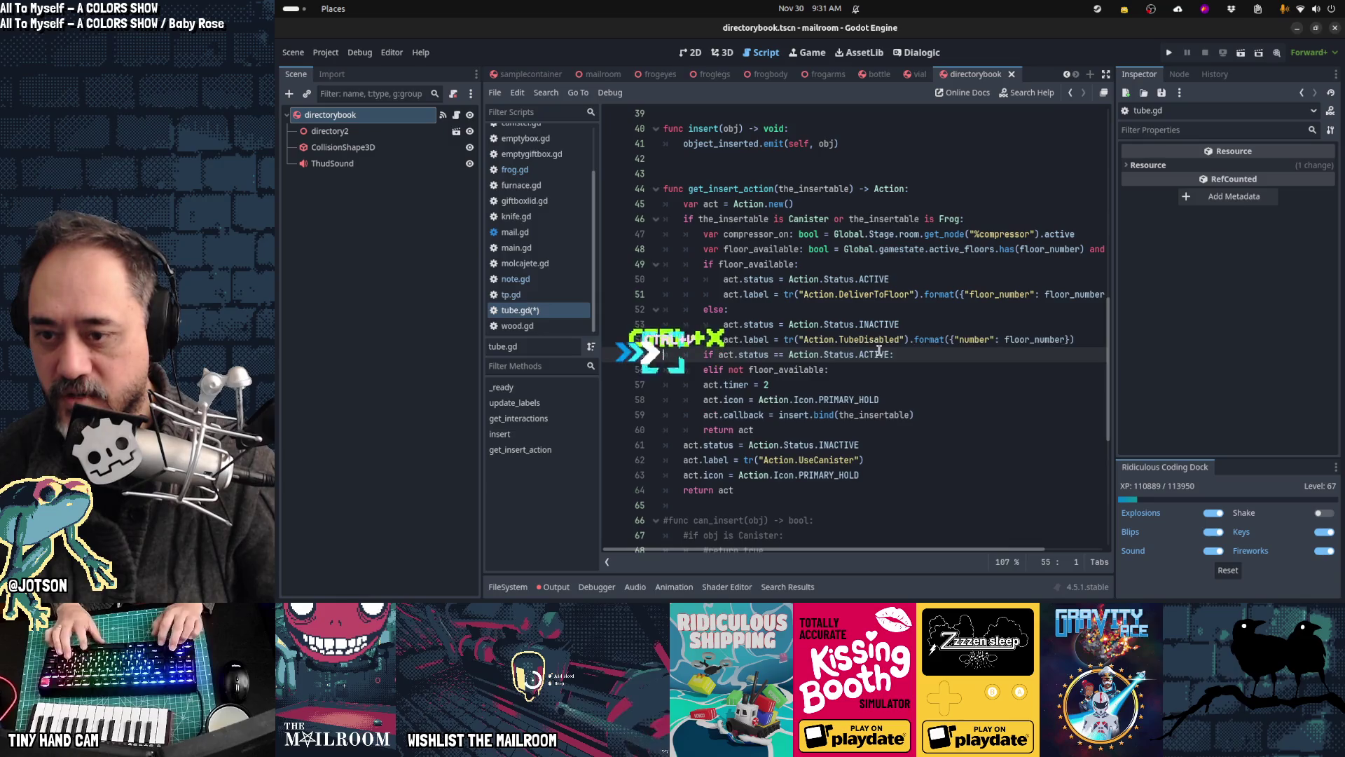
{"action": "key", "text": "shift+Down"}
{"action": "key", "text": "shift+Down"}
{"action": "key", "text": "Delete"}
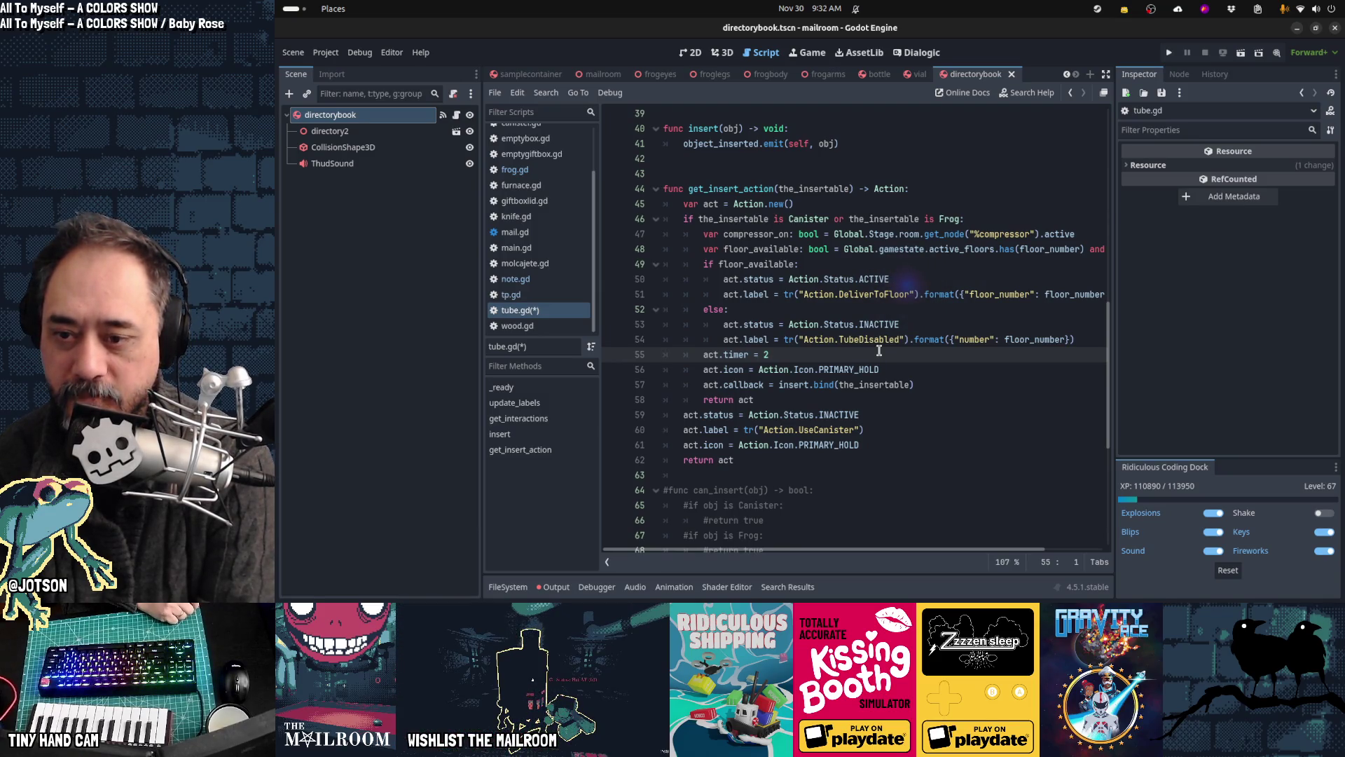
Step: Cut out the old commented-out functions and save tube.gd
{"action": "scroll", "coordinate": [862, 316], "scroll_direction": "down", "scroll_amount": 4}
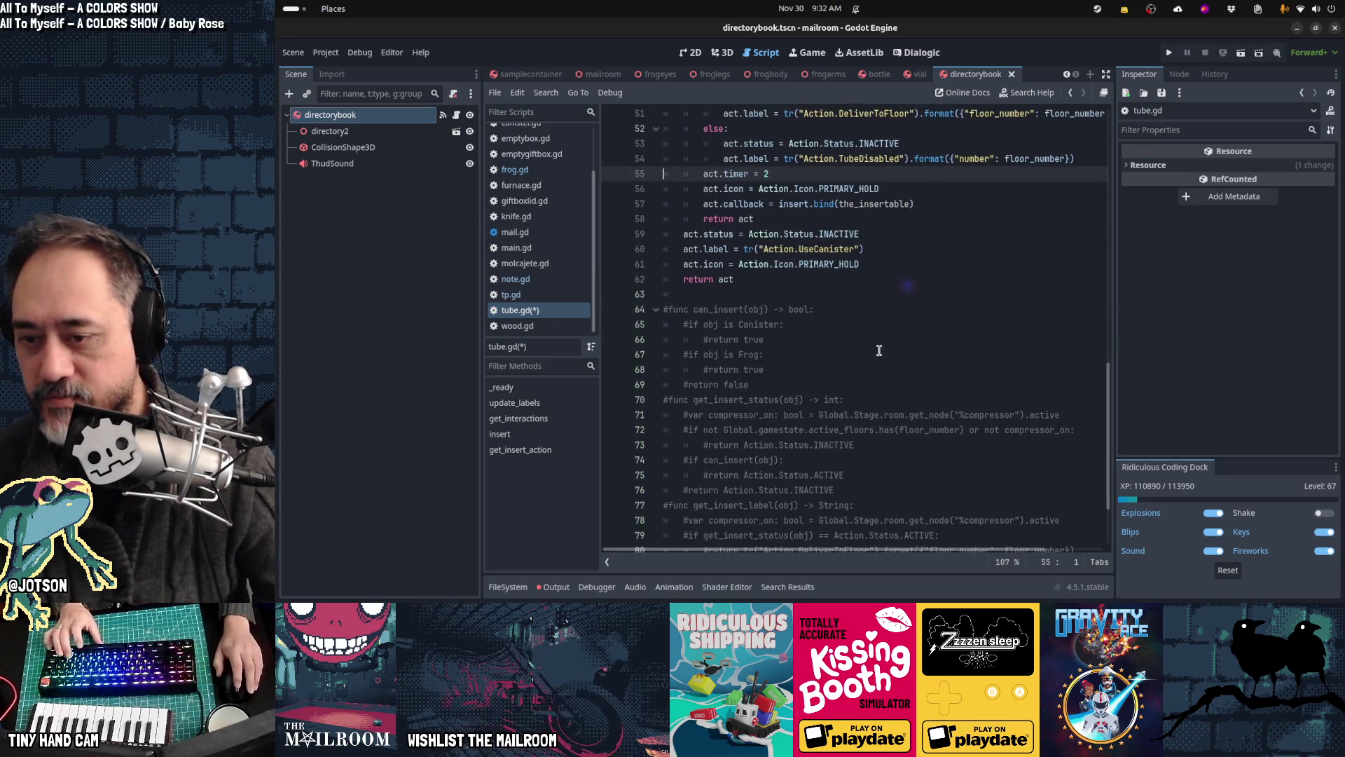
{"action": "left_click", "coordinate": [857, 301]}
{"action": "key", "text": "ctrl+x"}
{"action": "key", "text": "ctrl+x"}
{"action": "key", "text": "ctrl+x"}
{"action": "key", "text": "ctrl+x"}
{"action": "key", "text": "ctrl+x"}
{"action": "key", "text": "ctrl+x"}
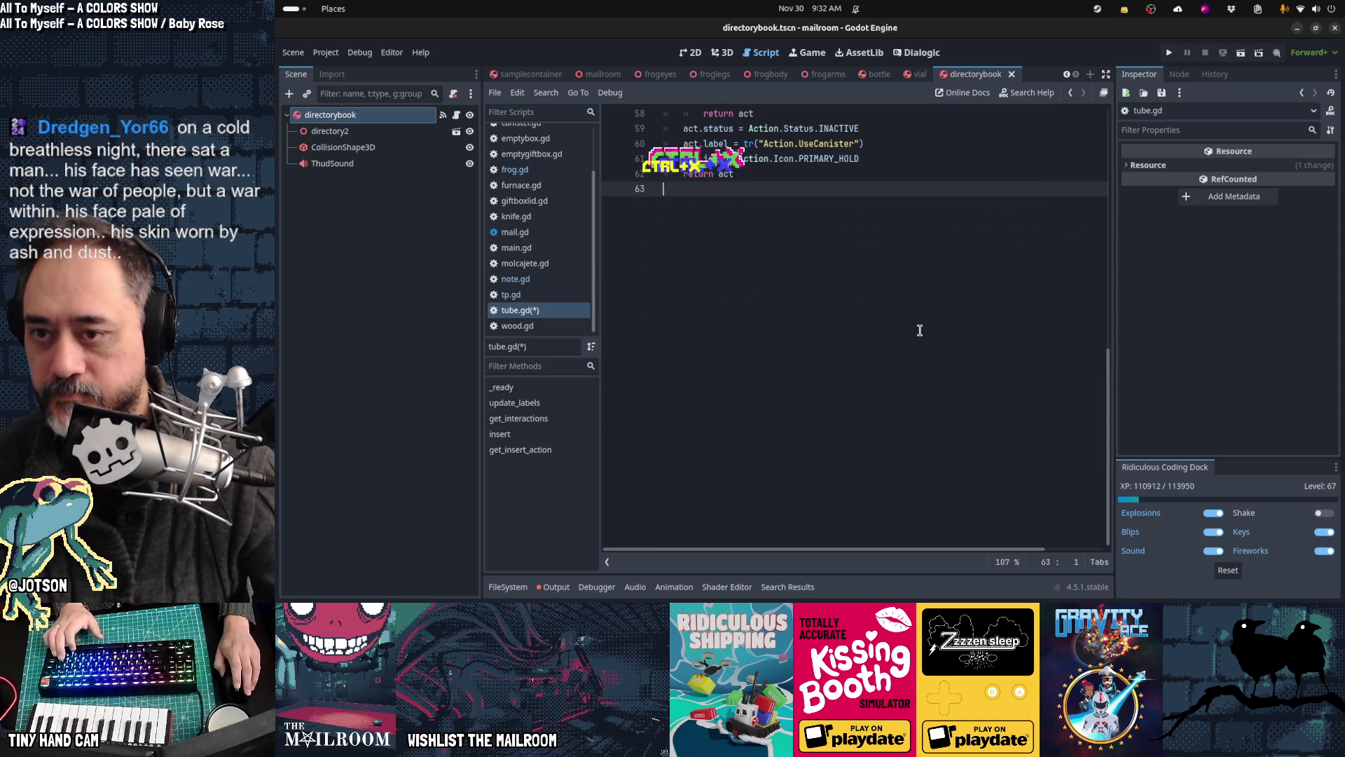
{"action": "scroll", "coordinate": [919, 330], "scroll_direction": "up", "scroll_amount": 12}
{"action": "key", "text": "ctrl+s"}
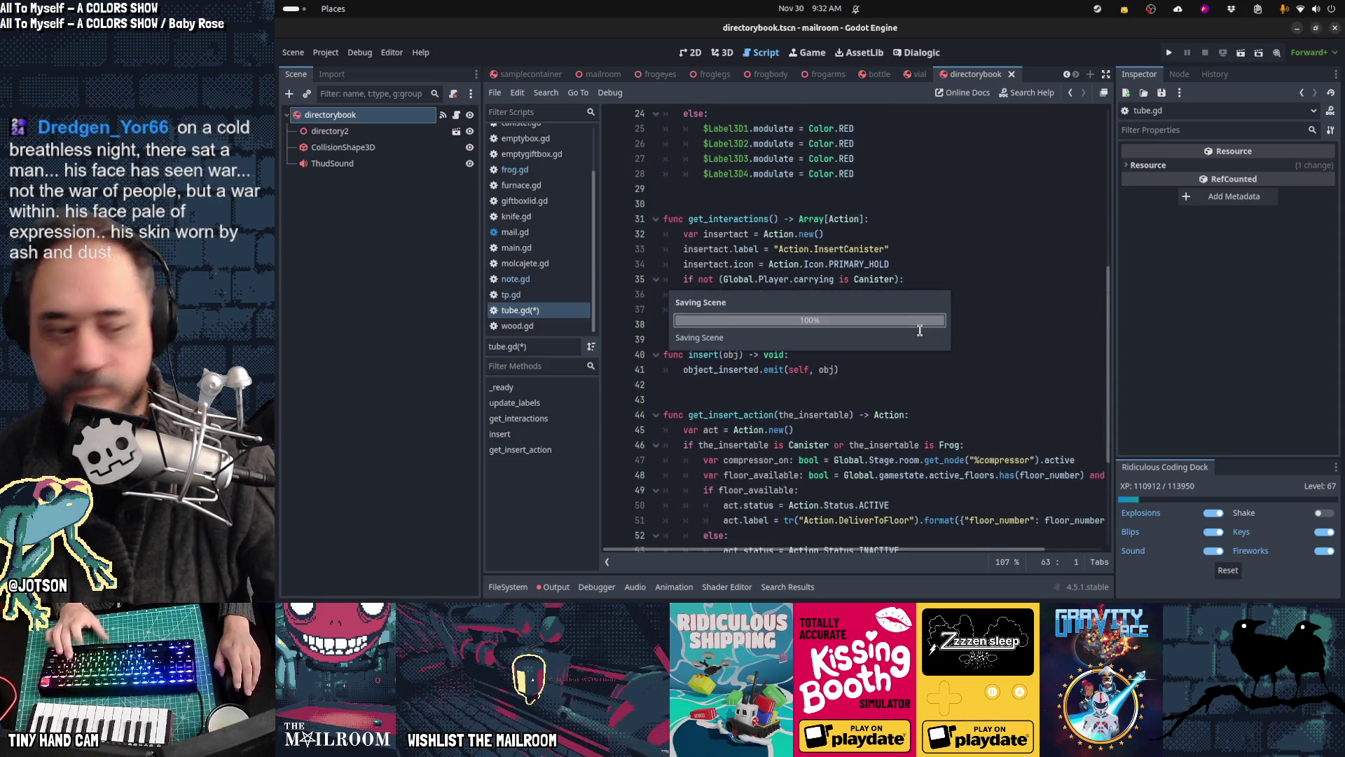
{"action": "scroll", "coordinate": [920, 330], "scroll_direction": "down", "scroll_amount": 2}
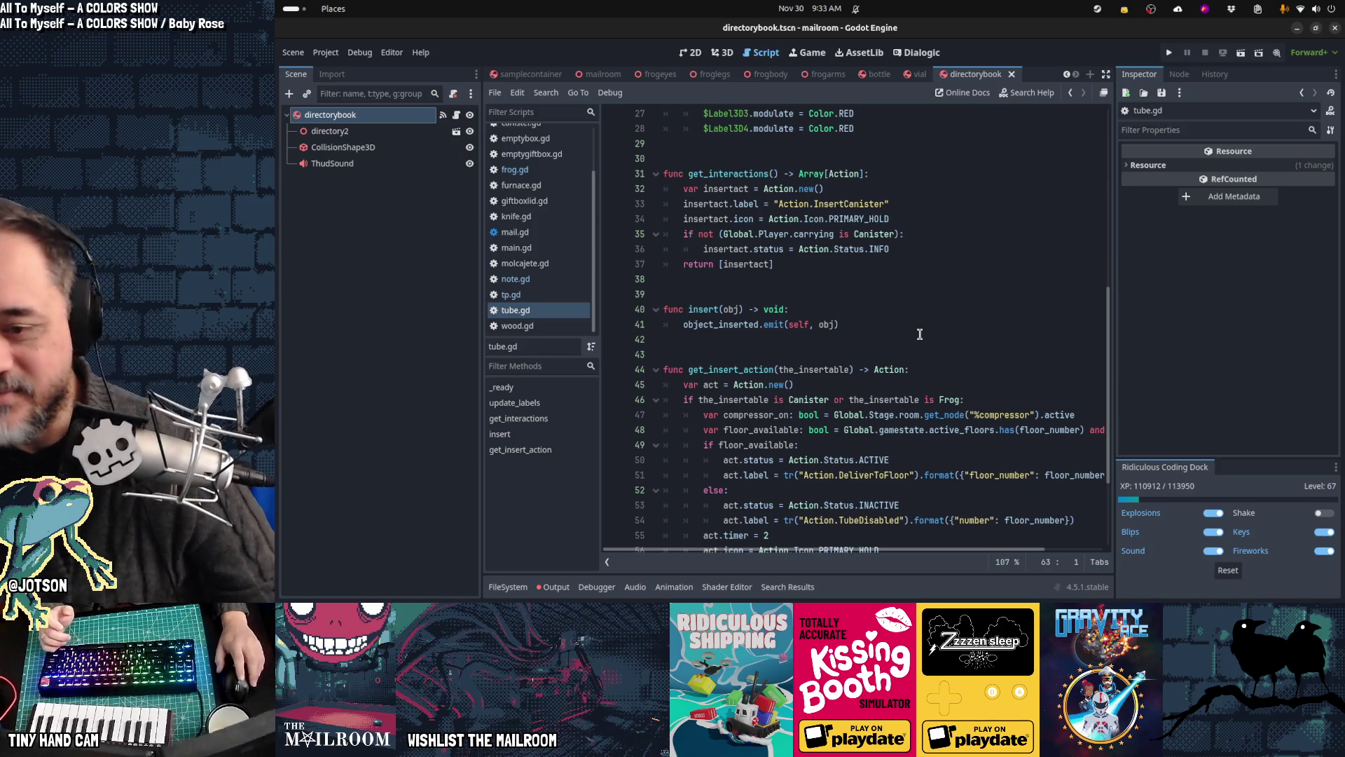
{"action": "left_click", "coordinate": [919, 335]}
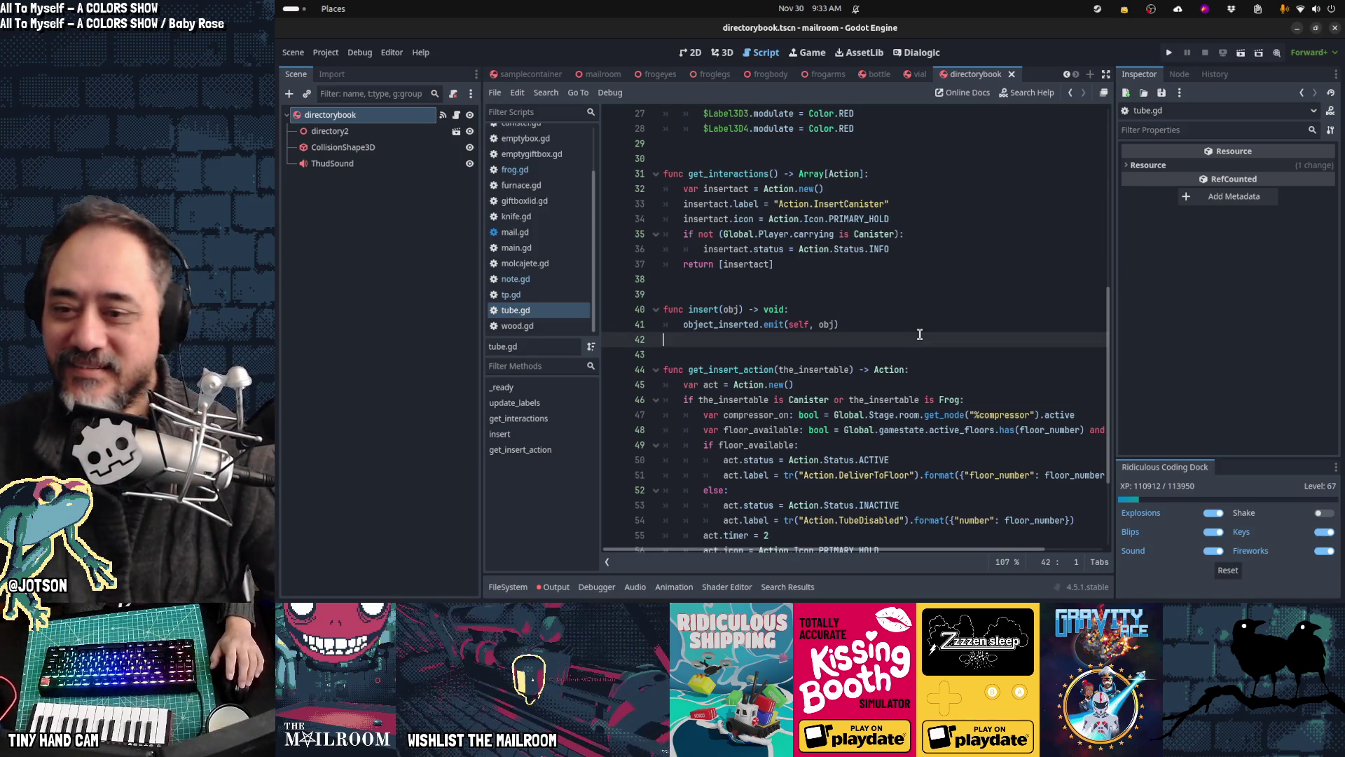
{"action": "scroll", "coordinate": [920, 335], "scroll_direction": "down", "scroll_amount": 3}
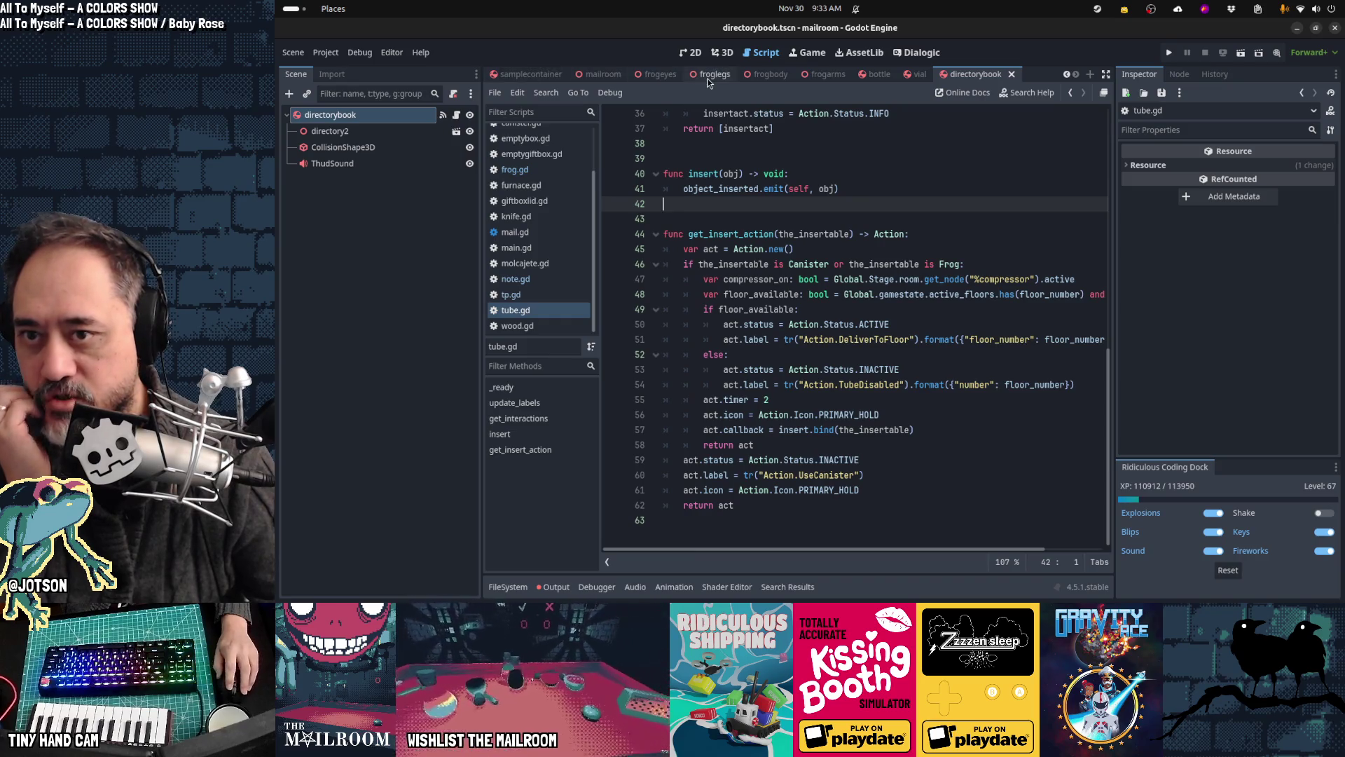
{"action": "scroll", "coordinate": [529, 263], "scroll_direction": "up", "scroll_amount": 3}
{"action": "left_click", "coordinate": [525, 175]}
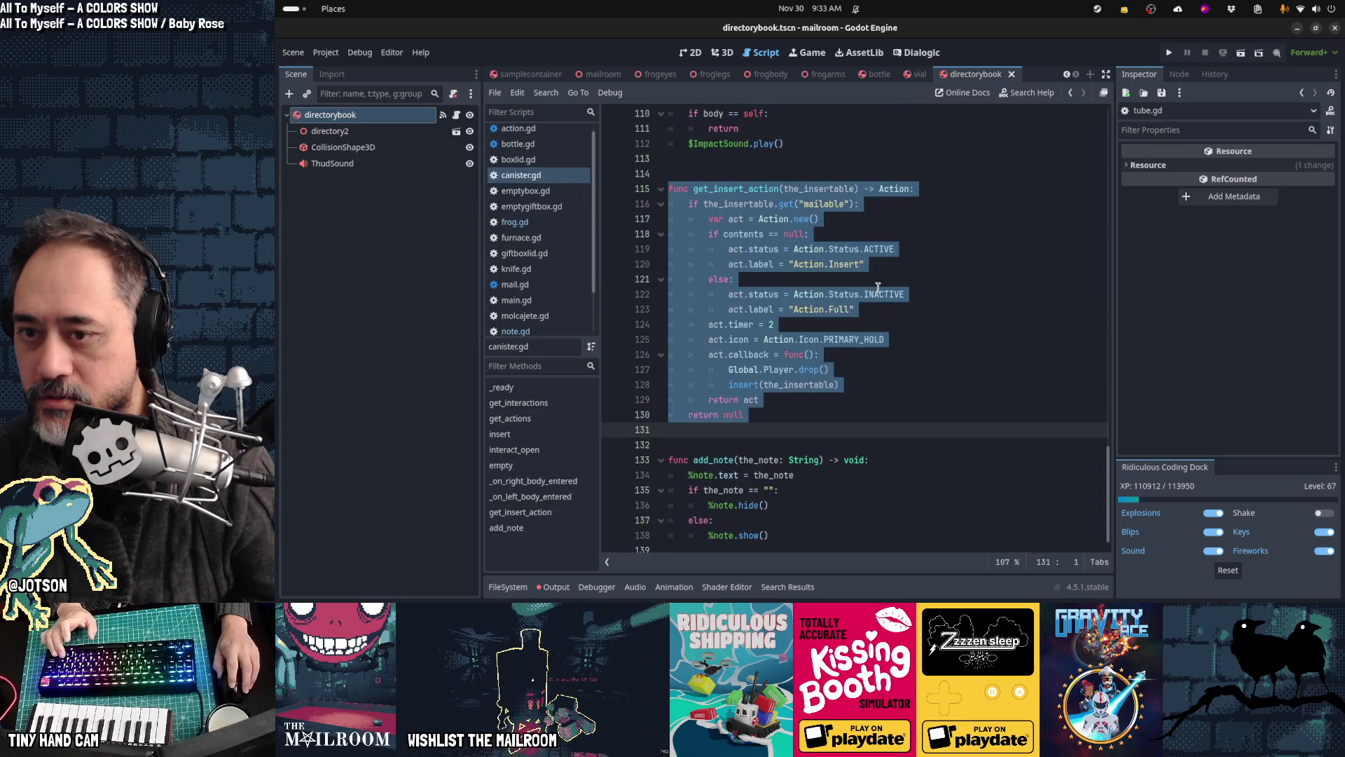
{"action": "left_click", "coordinate": [878, 292]}
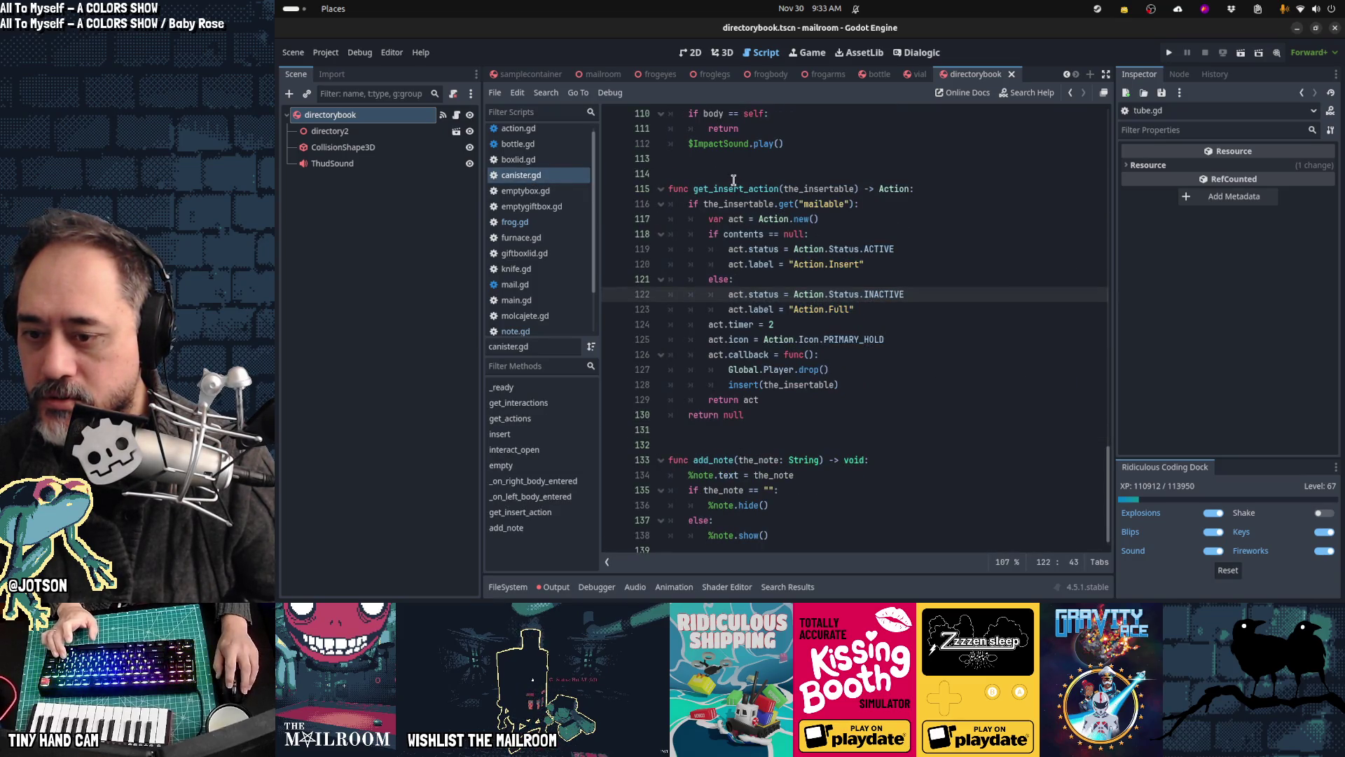
{"action": "scroll", "coordinate": [895, 340], "scroll_direction": "up", "scroll_amount": 15}
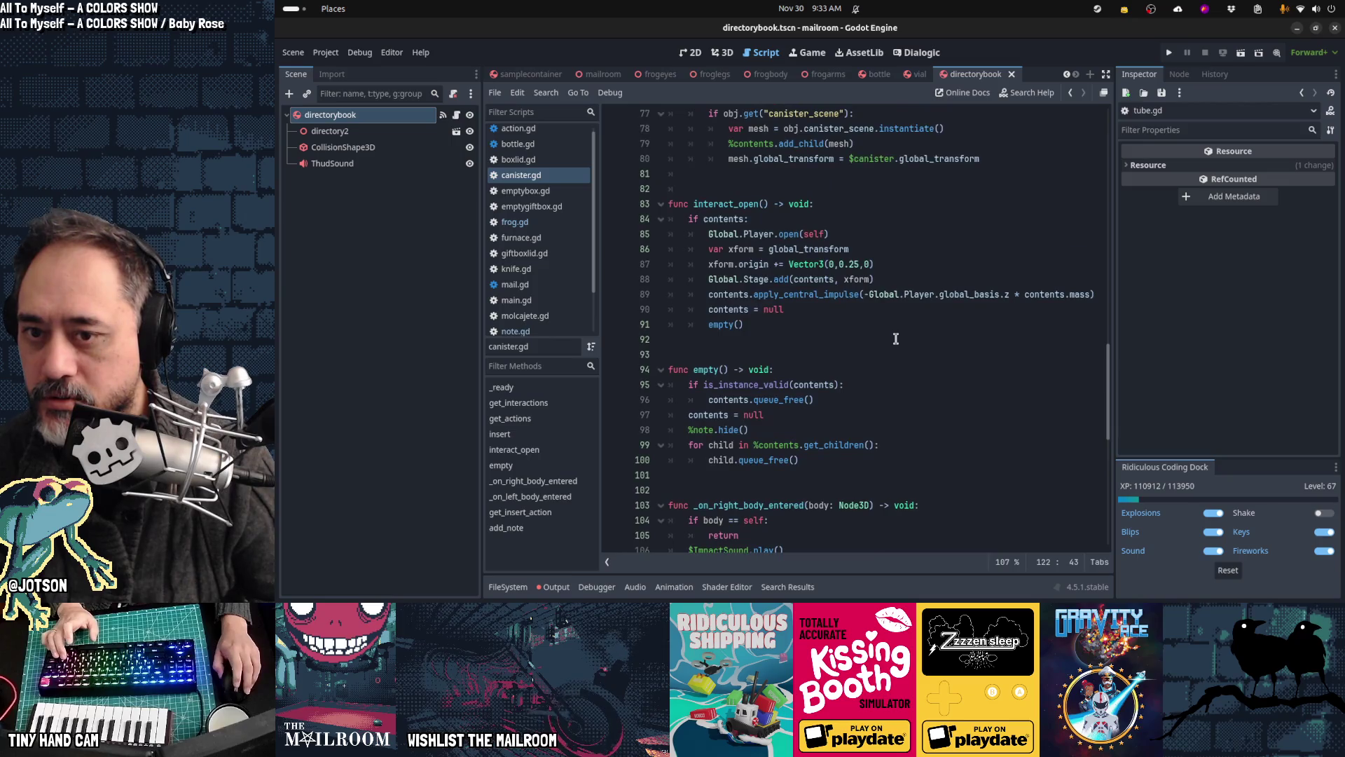
{"action": "scroll", "coordinate": [895, 339], "scroll_direction": "up", "scroll_amount": 5}
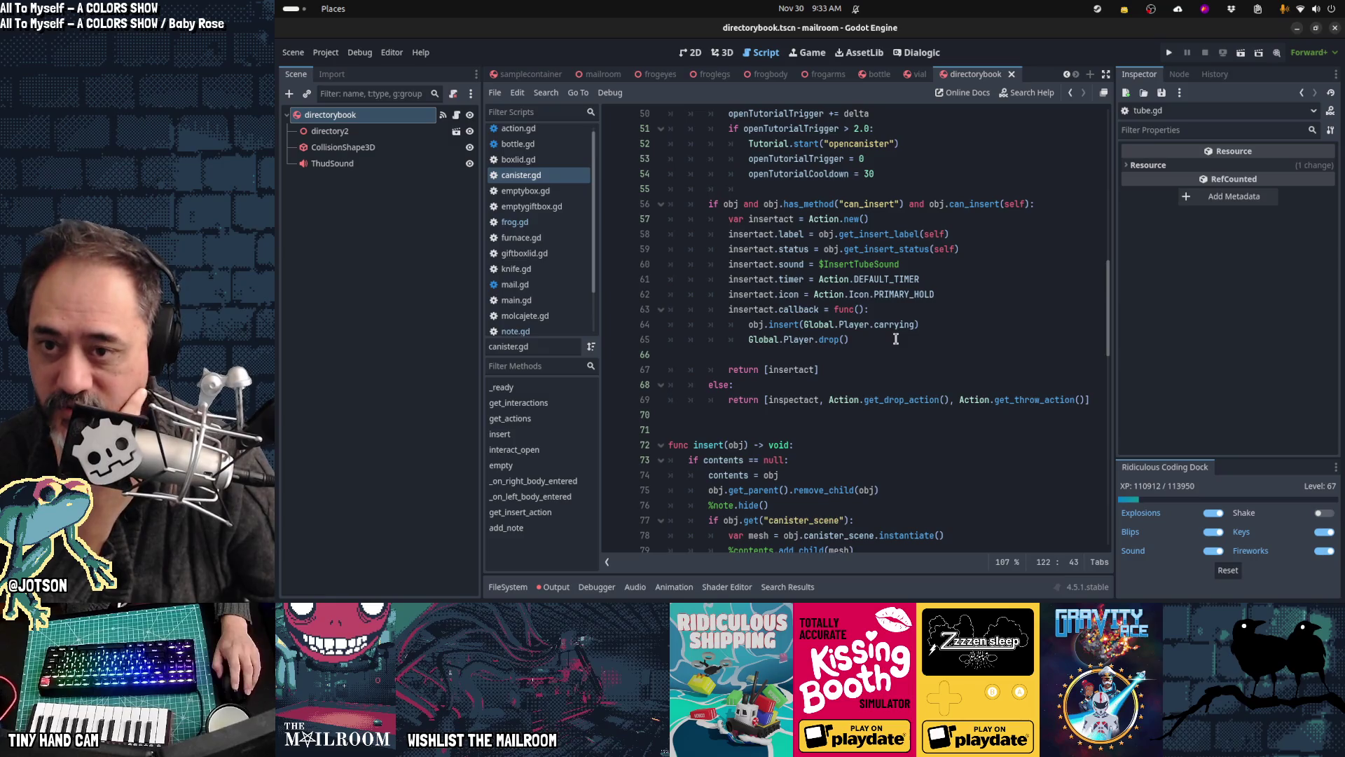
{"action": "scroll", "coordinate": [848, 392], "scroll_direction": "up", "scroll_amount": 2}
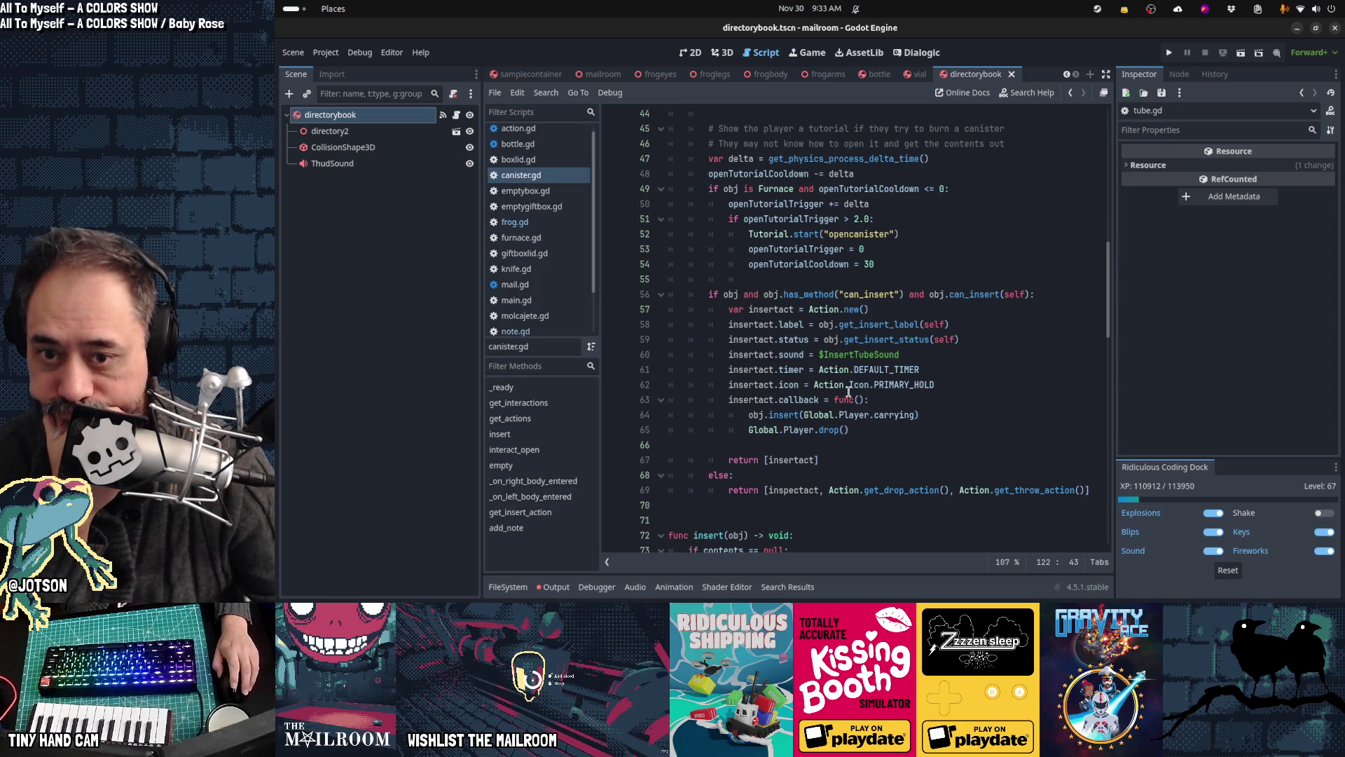
{"action": "scroll", "coordinate": [848, 391], "scroll_direction": "up", "scroll_amount": 4}
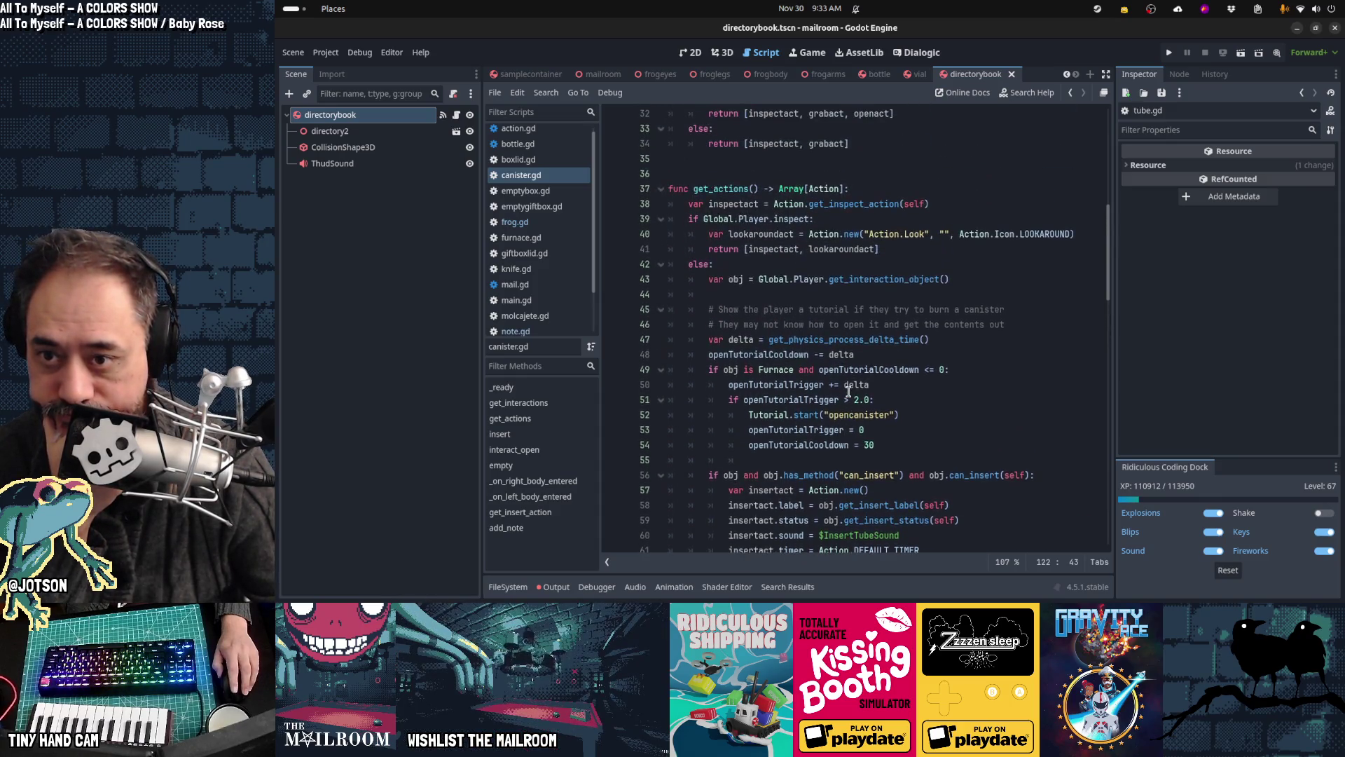
{"action": "scroll", "coordinate": [848, 391], "scroll_direction": "down", "scroll_amount": 3}
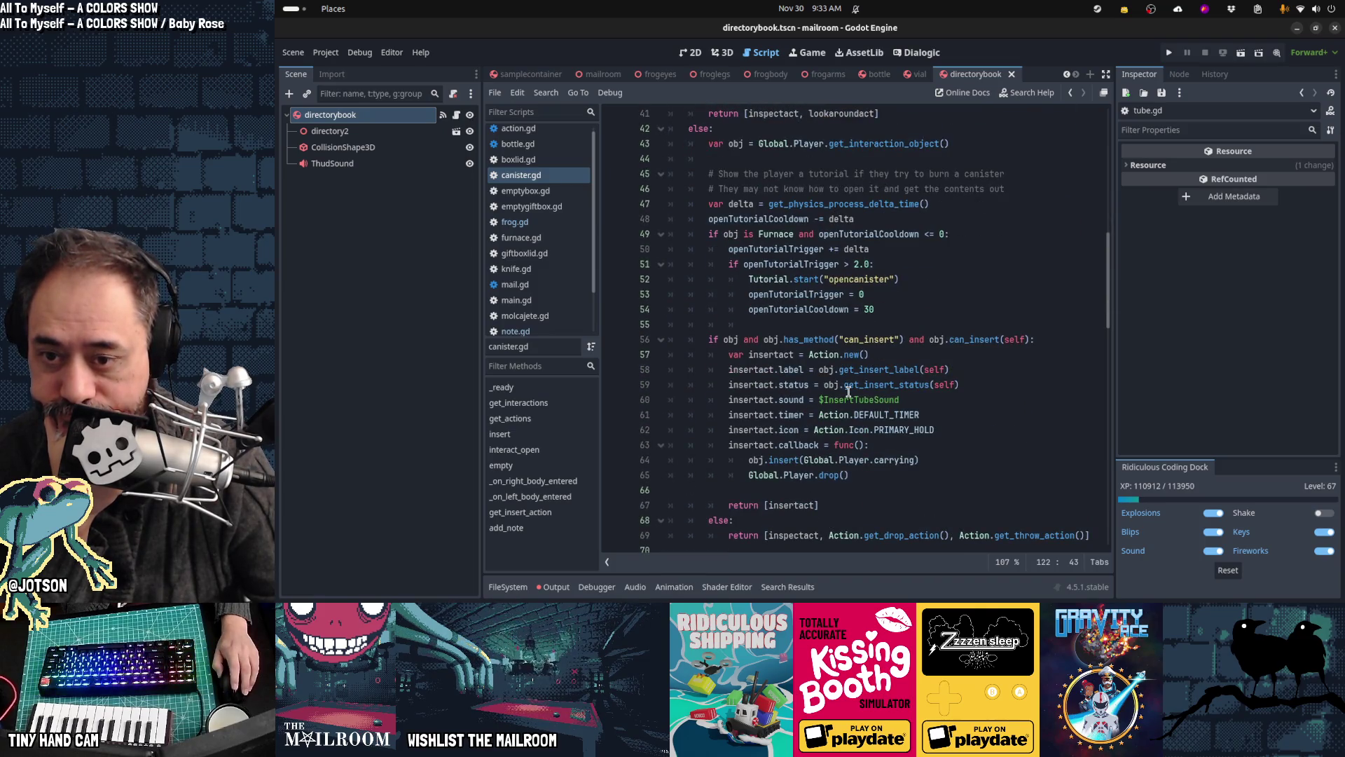
{"action": "scroll", "coordinate": [848, 391], "scroll_direction": "down", "scroll_amount": 2}
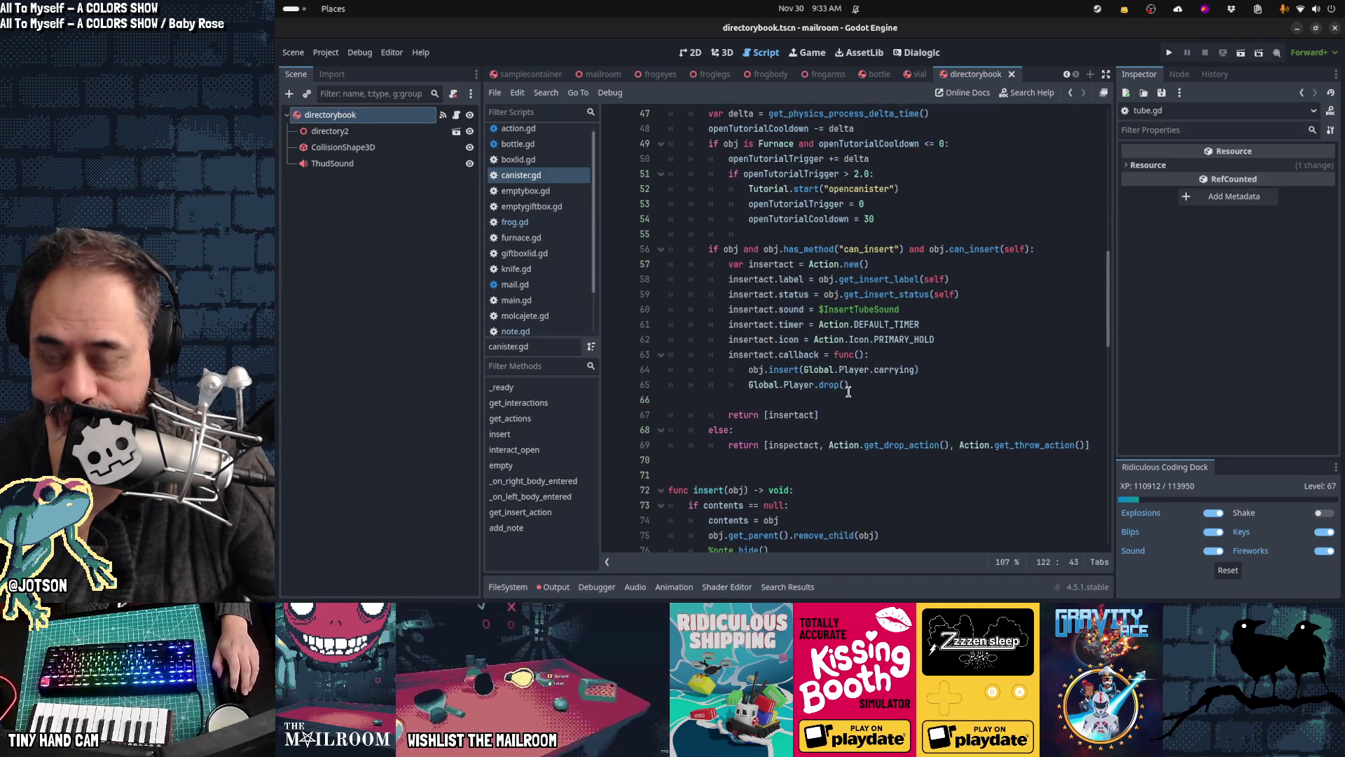
{"action": "left_click", "coordinate": [724, 248]}
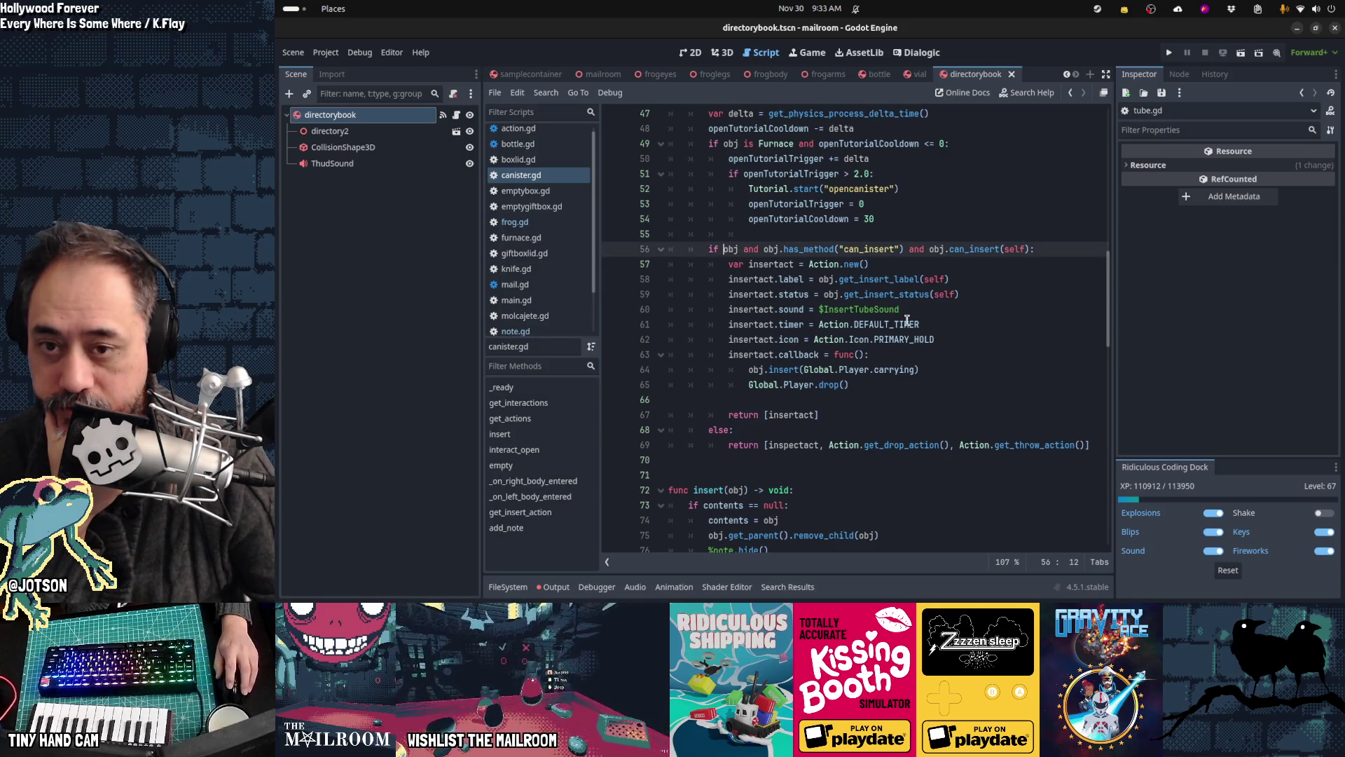
{"action": "mouse_move", "coordinate": [906, 320]}
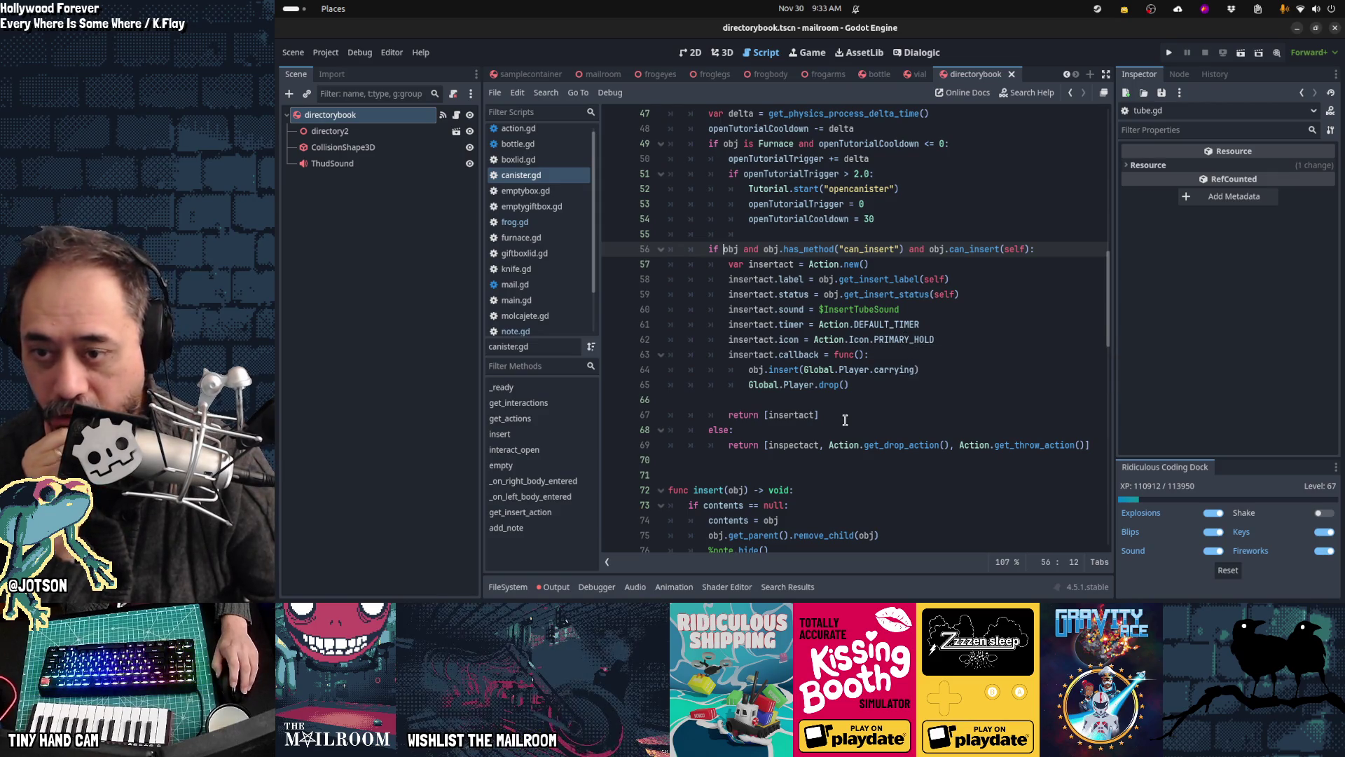
{"action": "scroll", "coordinate": [845, 419], "scroll_direction": "up", "scroll_amount": 3}
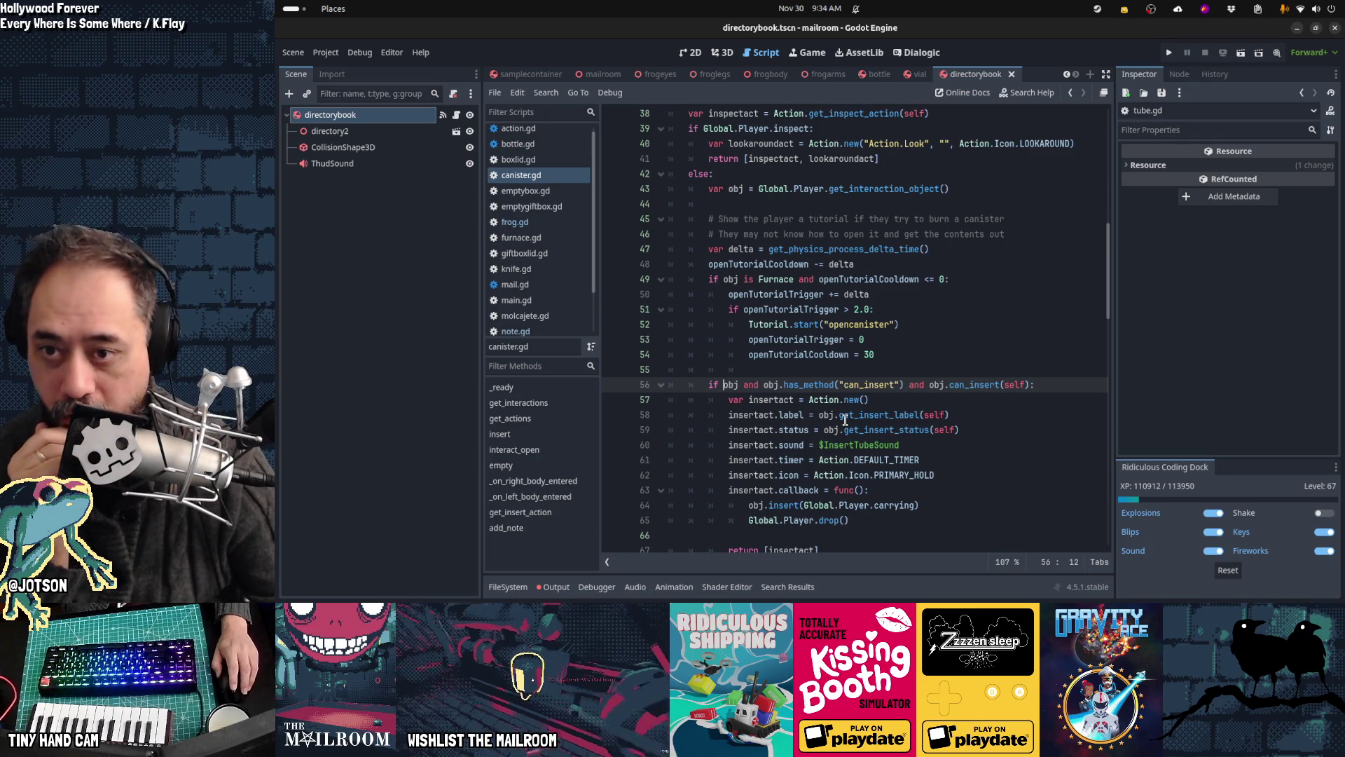
Step: Try adding a blank line above canister.gd's insert check, then undo it
{"action": "left_click", "coordinate": [805, 368]}
{"action": "key", "text": "Return"}
{"action": "key", "text": "BackSpace"}
{"action": "key", "text": "Tab"}
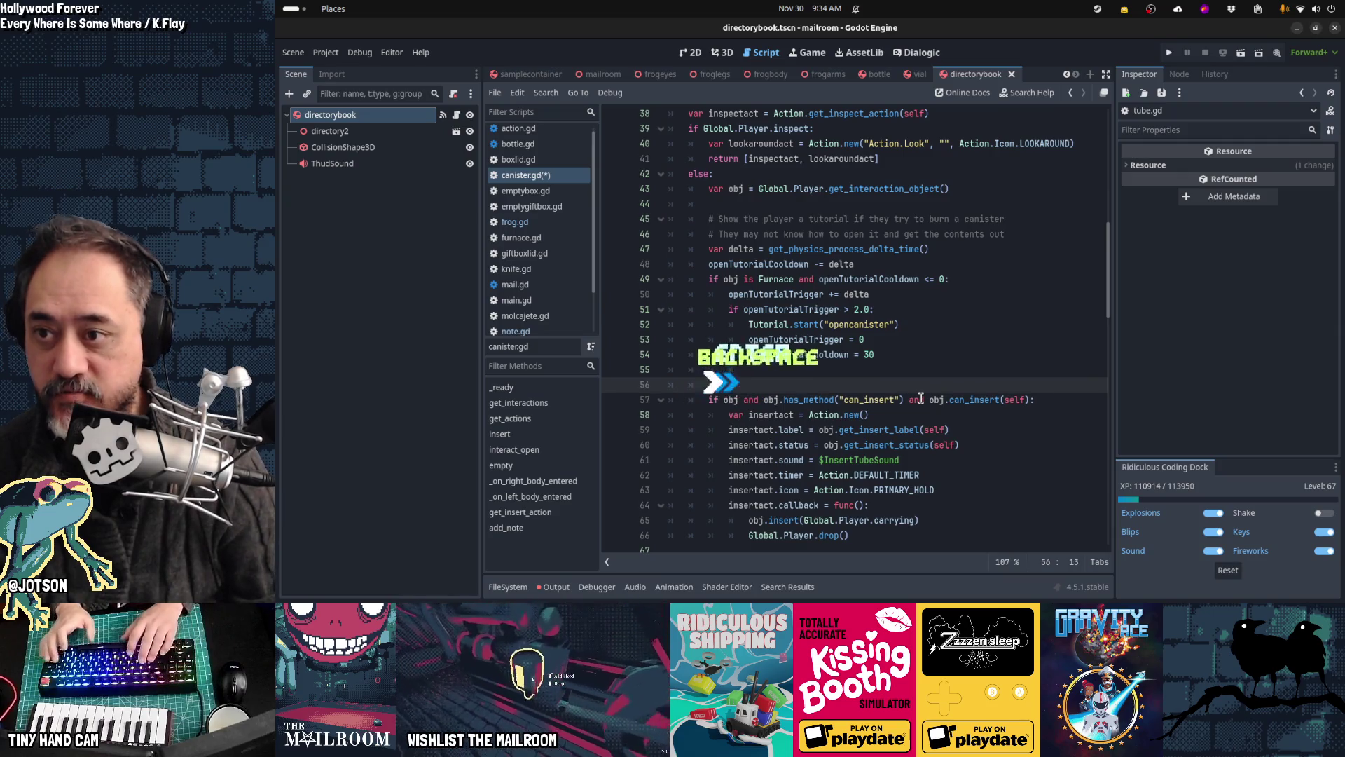
{"action": "key", "text": "BackSpace"}
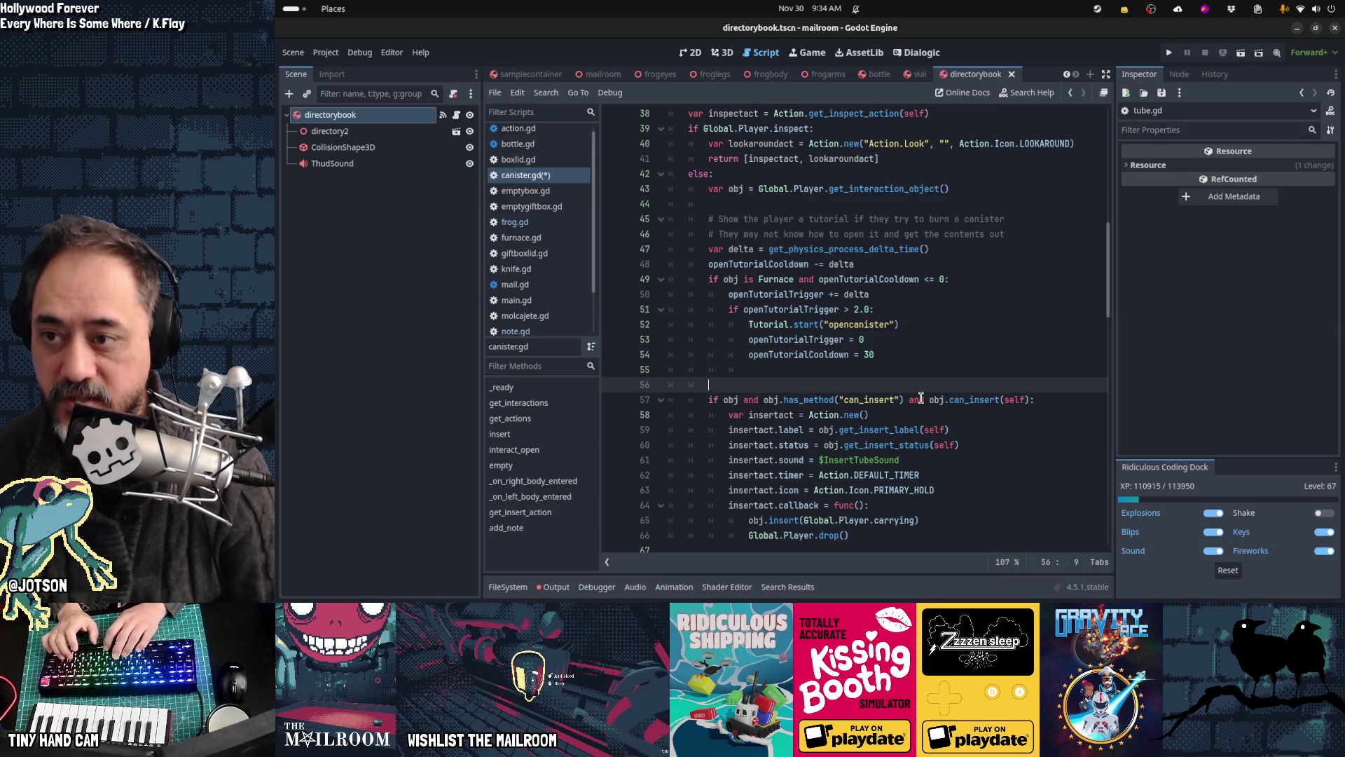
{"action": "key", "text": "ctrl+z"}
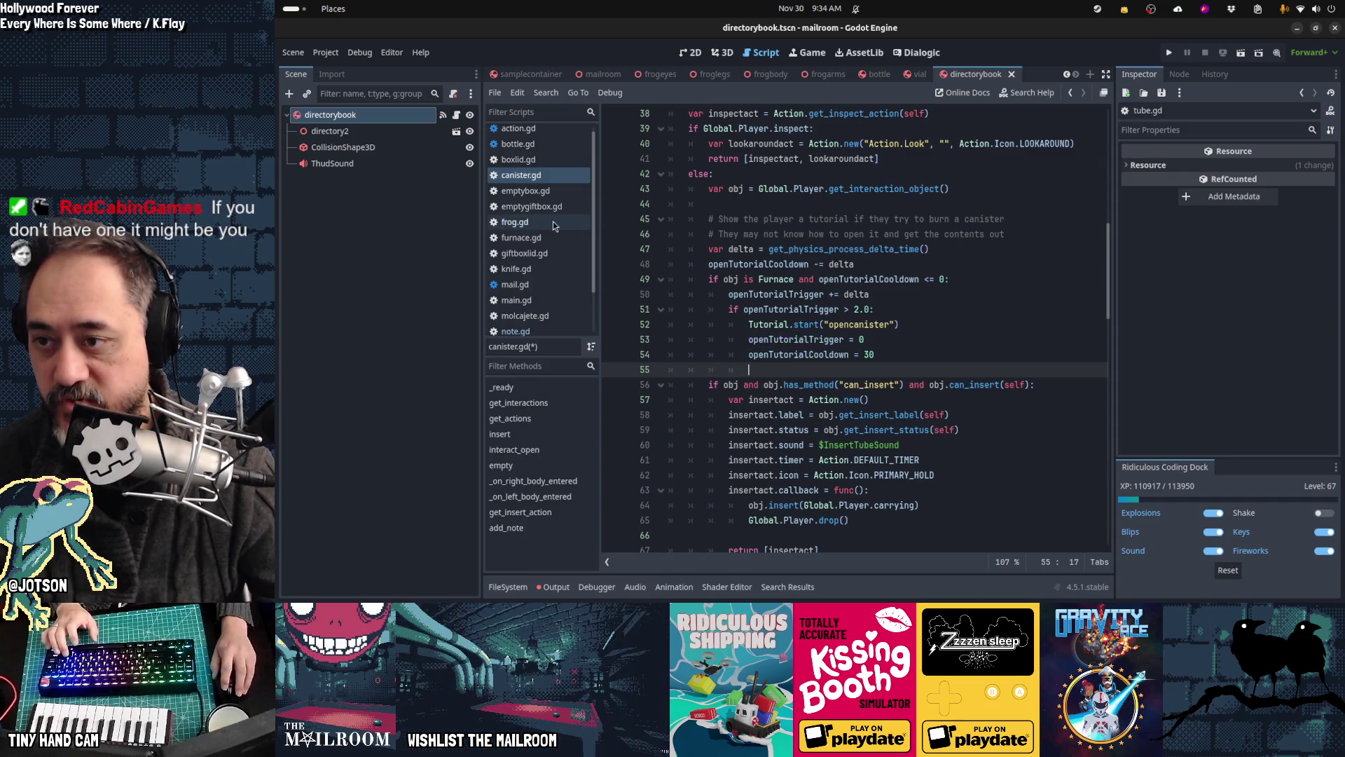
Step: Select frog.gd's get_insert_action-based insertact block (lines 51–57) and return to canister.gd
{"action": "left_click", "coordinate": [553, 223]}
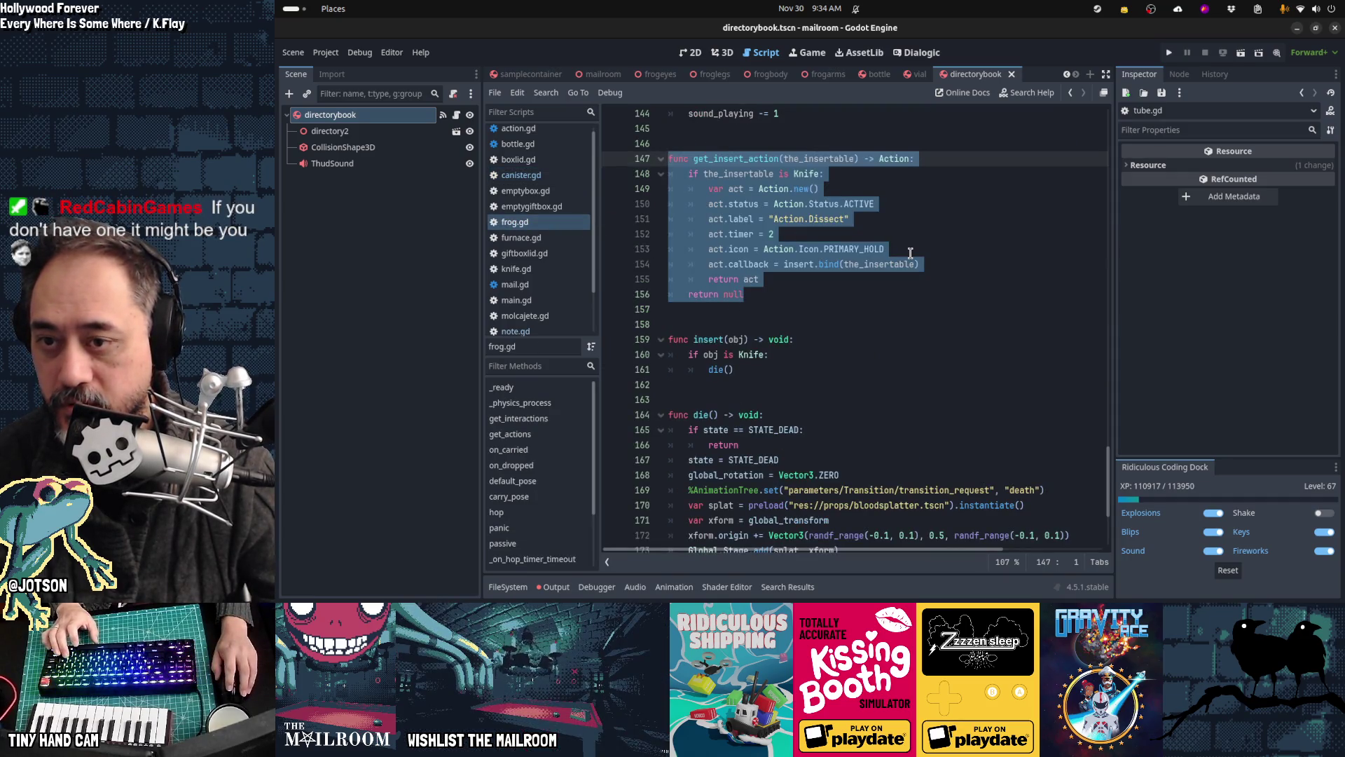
{"action": "left_click", "coordinate": [910, 252]}
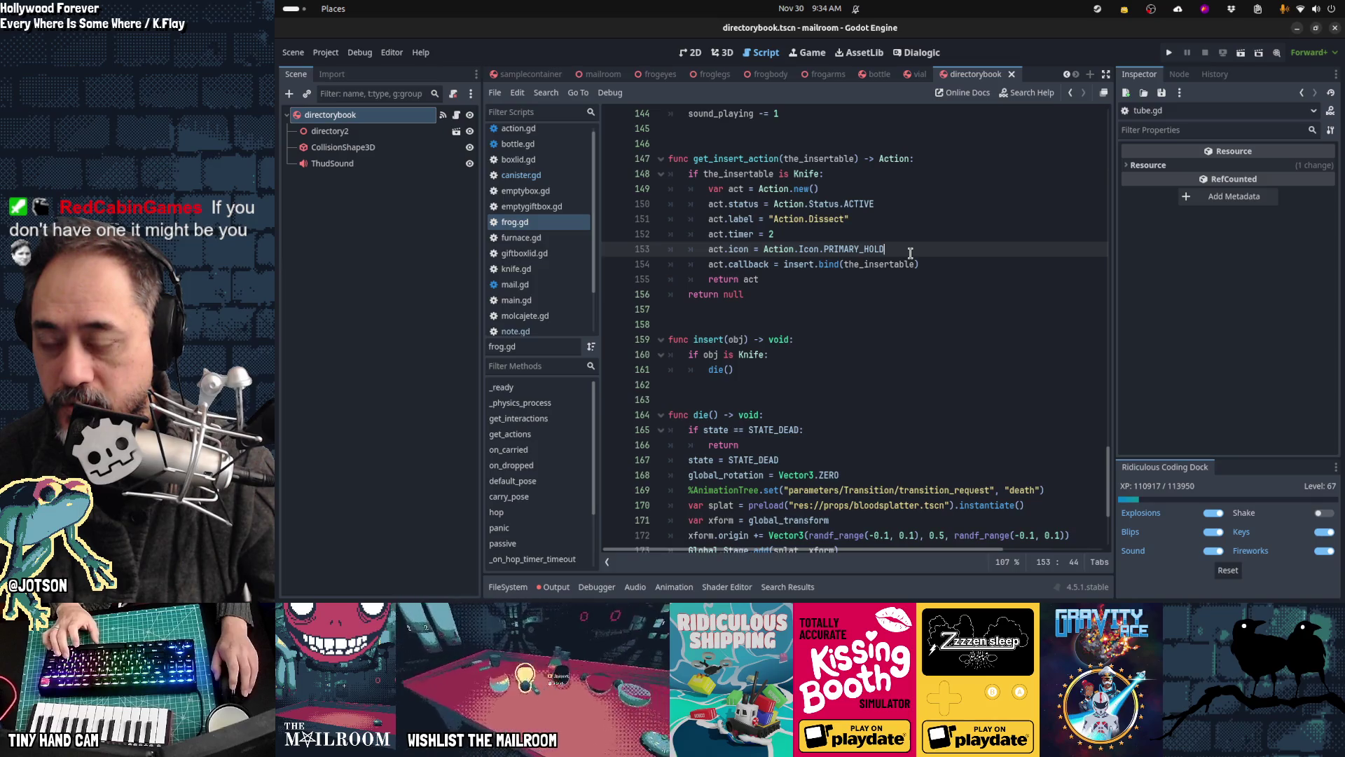
{"action": "scroll", "coordinate": [910, 252], "scroll_direction": "up", "scroll_amount": 8}
{"action": "scroll", "coordinate": [910, 253], "scroll_direction": "up", "scroll_amount": 15}
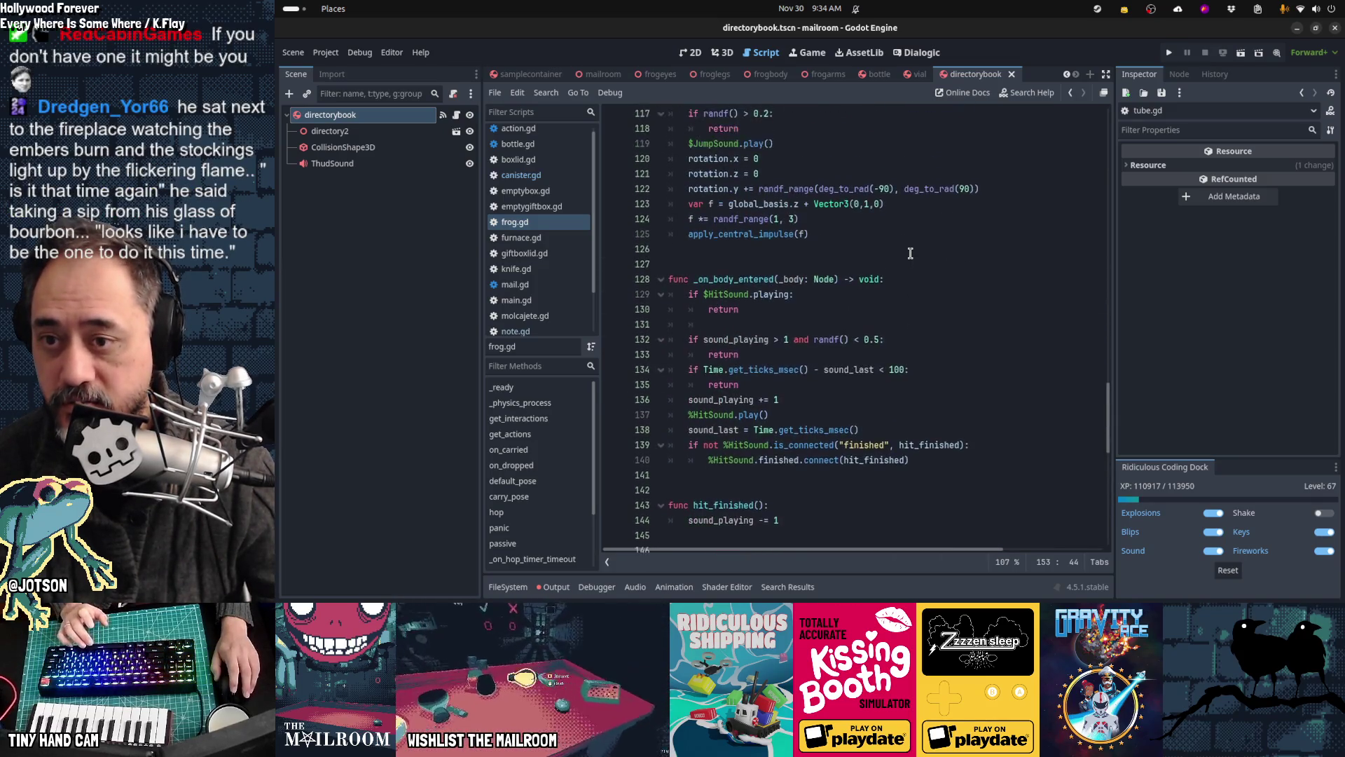
{"action": "scroll", "coordinate": [910, 252], "scroll_direction": "up", "scroll_amount": 12}
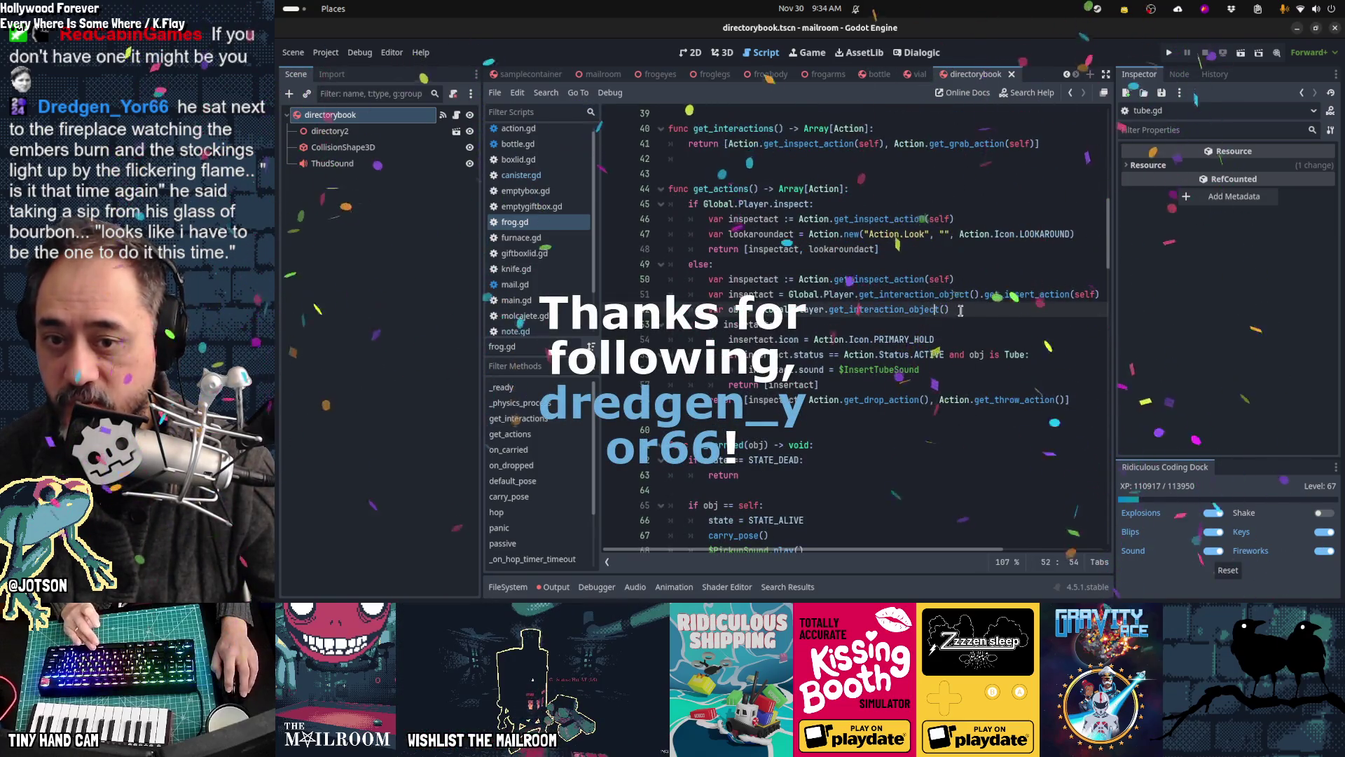
{"action": "left_click", "coordinate": [1015, 310]}
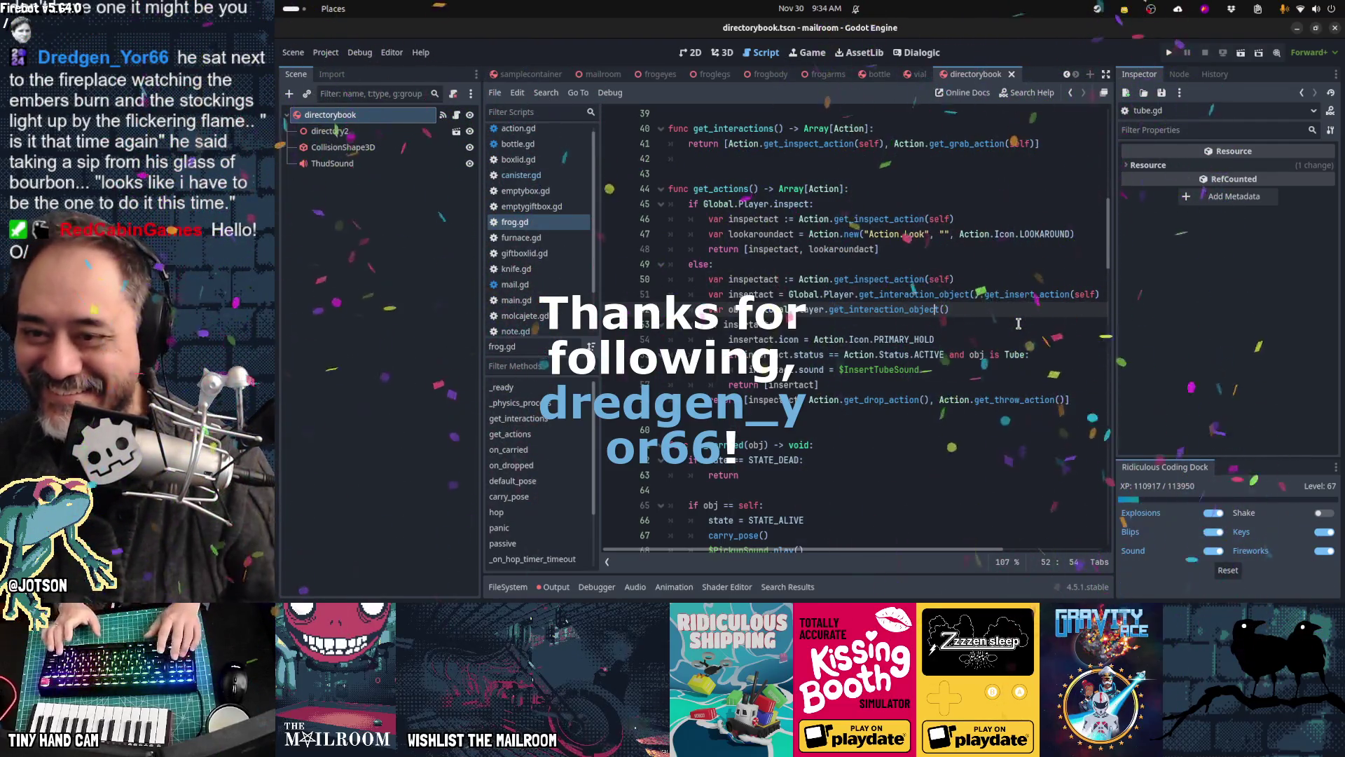
{"action": "key", "text": "Home"}
{"action": "key", "text": "Home"}
{"action": "key", "text": "shift+Up"}
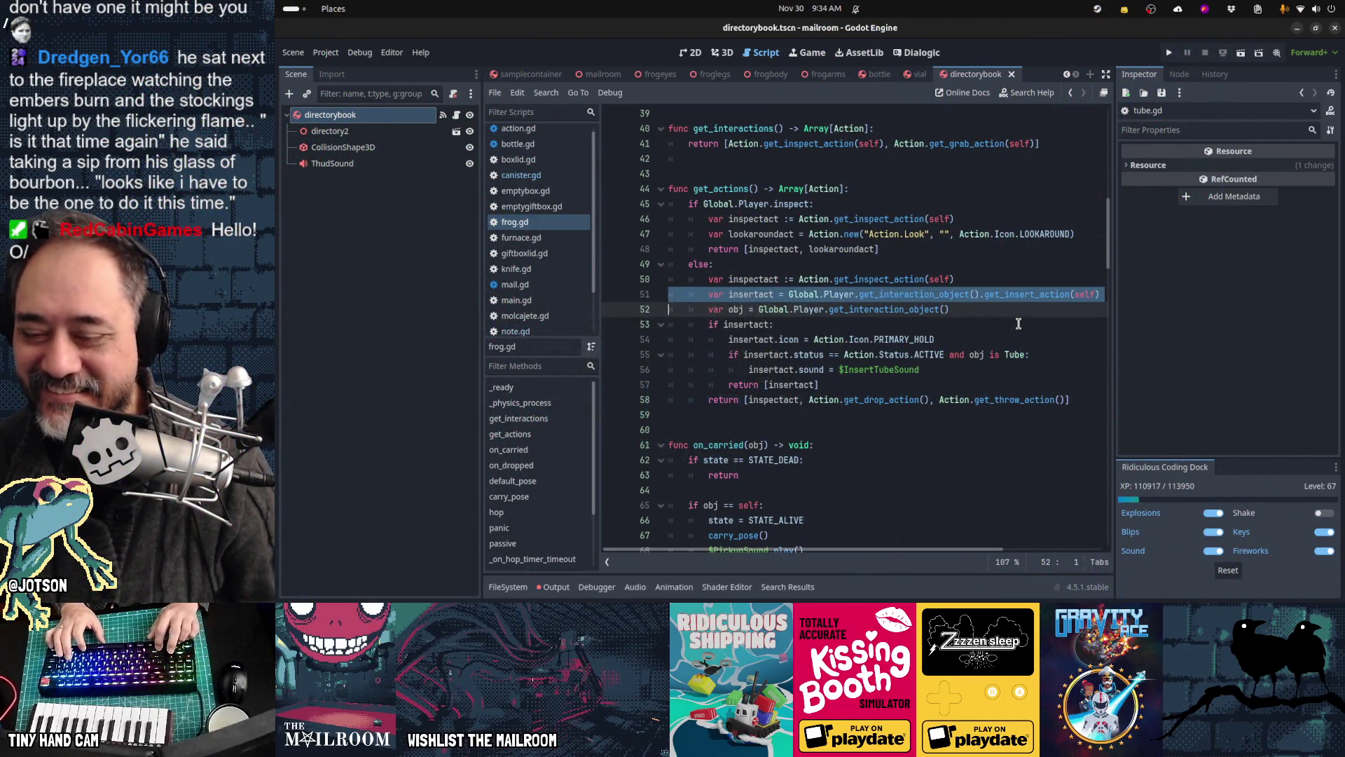
{"action": "key", "text": "shift+Down"}
{"action": "key", "text": "shift+Down"}
{"action": "key", "text": "shift+Down"}
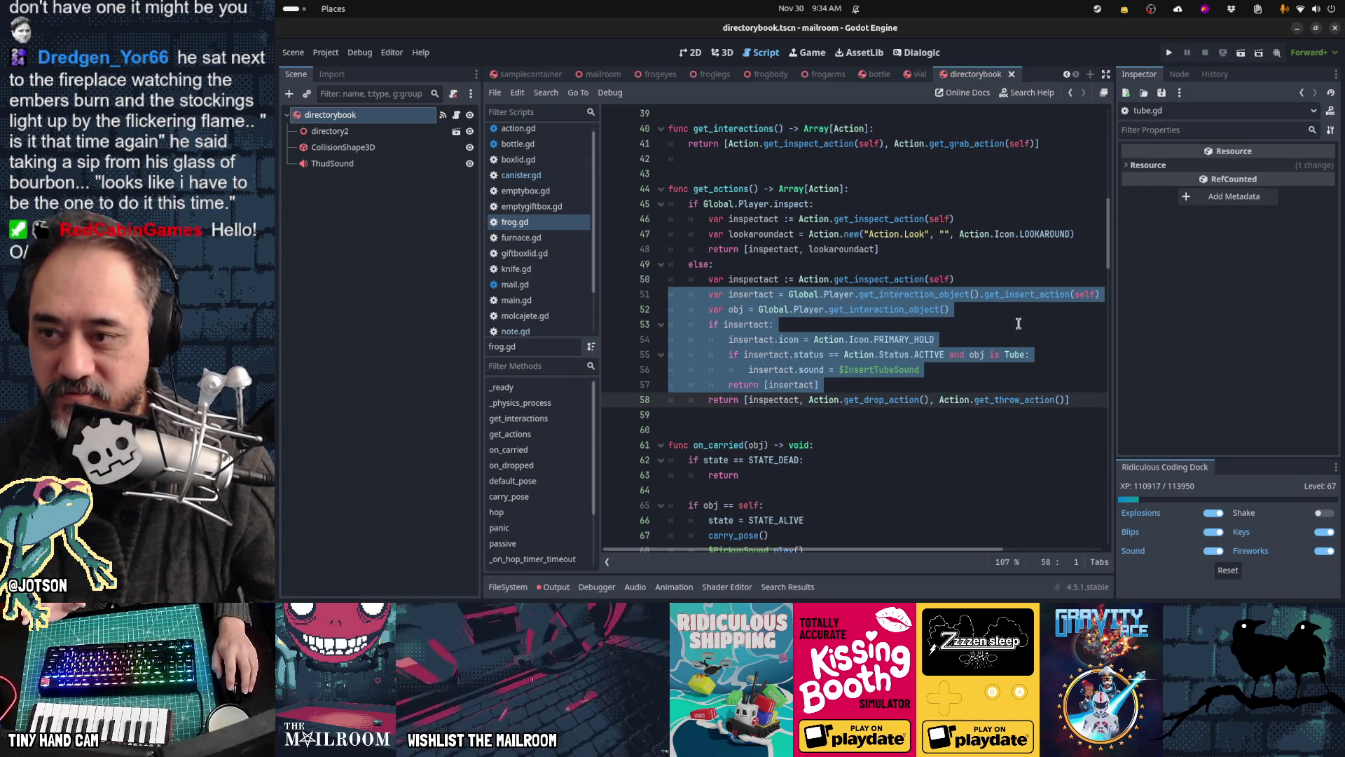
{"action": "left_click", "coordinate": [535, 175]}
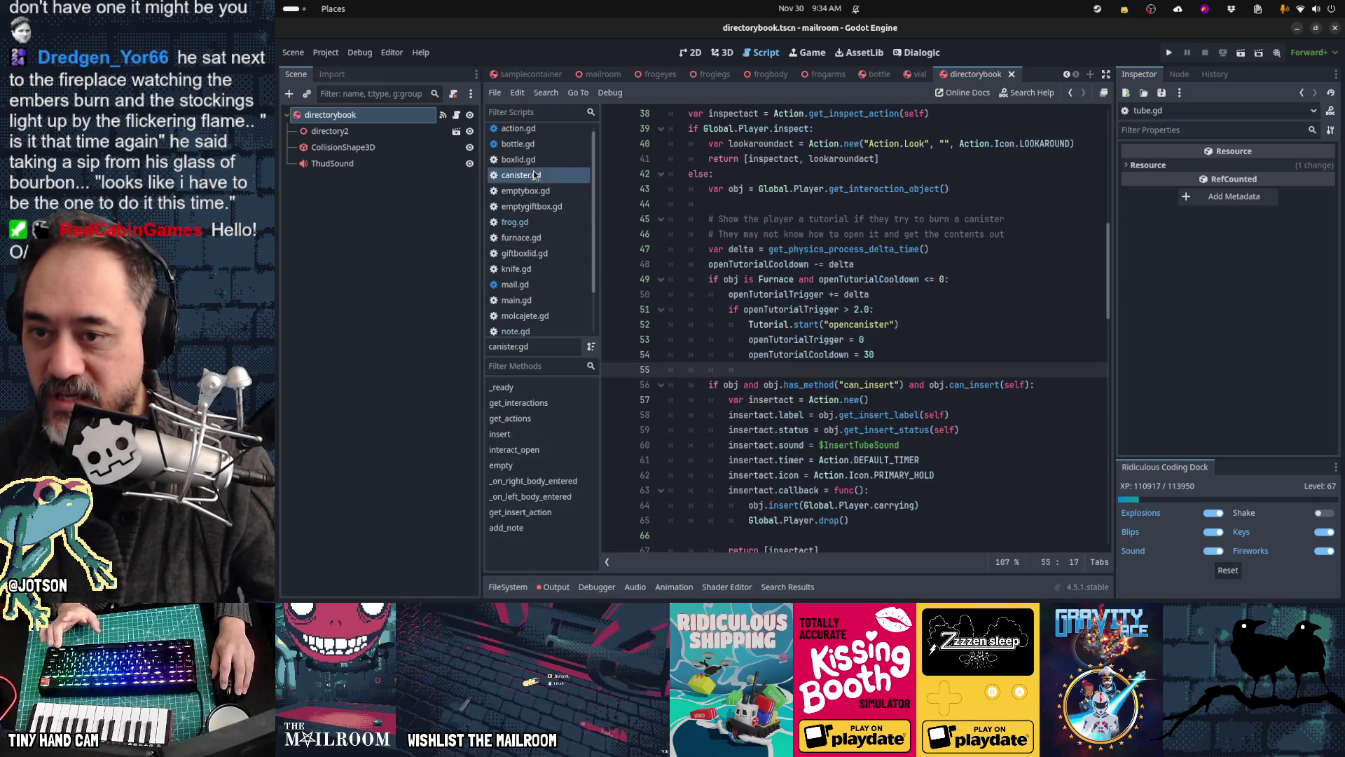
Step: Paste frog.gd's insert block into canister.gd and cut the duplicate obj declaration
{"action": "key", "text": "Home"}
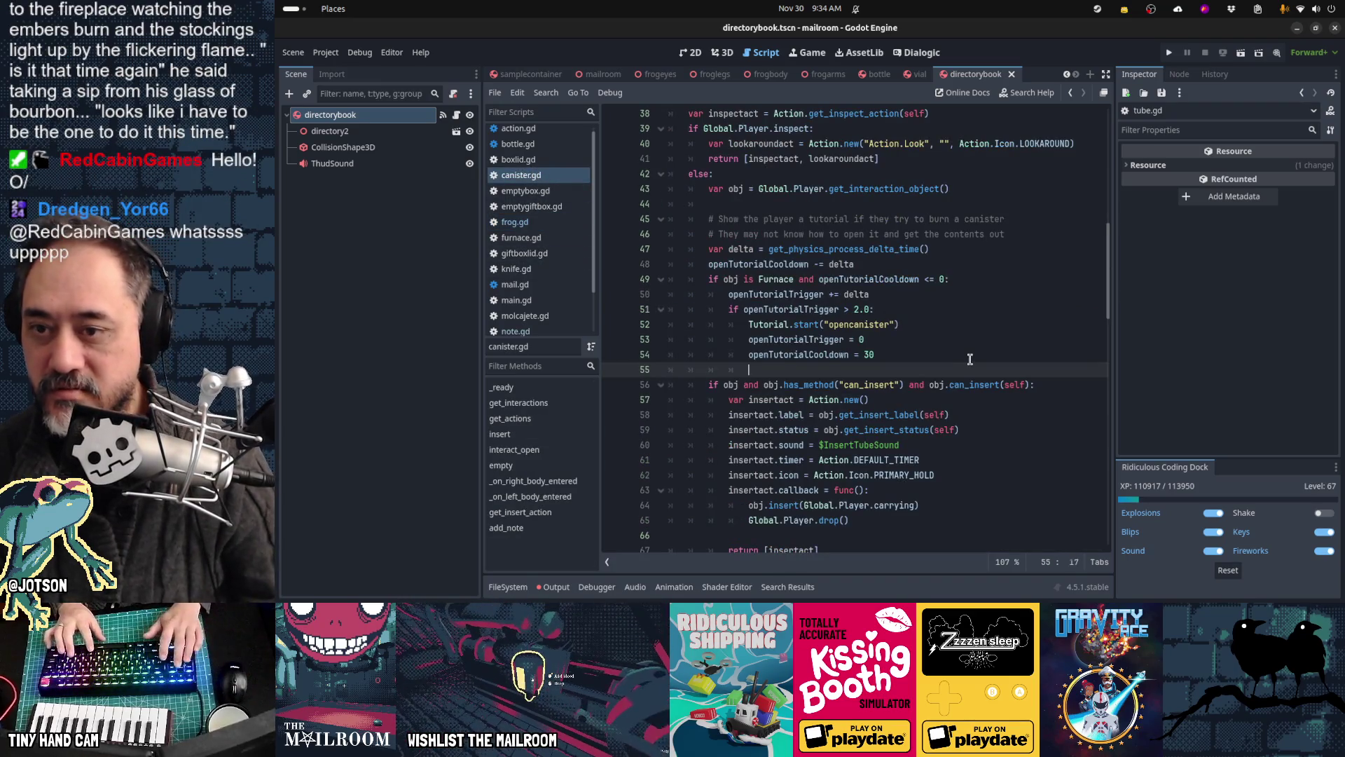
{"action": "key", "text": "Down"}
{"action": "type", "text": "var insertact = Global.Player.get_interaction_object().get_insert_action(self) \t\tvar obj = Global.Player.get_interaction_object() \t\tif insertact: \t\t\tinsertact.icon = Action.Icon.PRIMARY_HOLD \t\t\tif insertact.status == Action.Status.ACTIVE and obj is Tube: \t\t\t\tinsertact.sound = $InsertTubeSound \t\t\treturn [insertact]"}
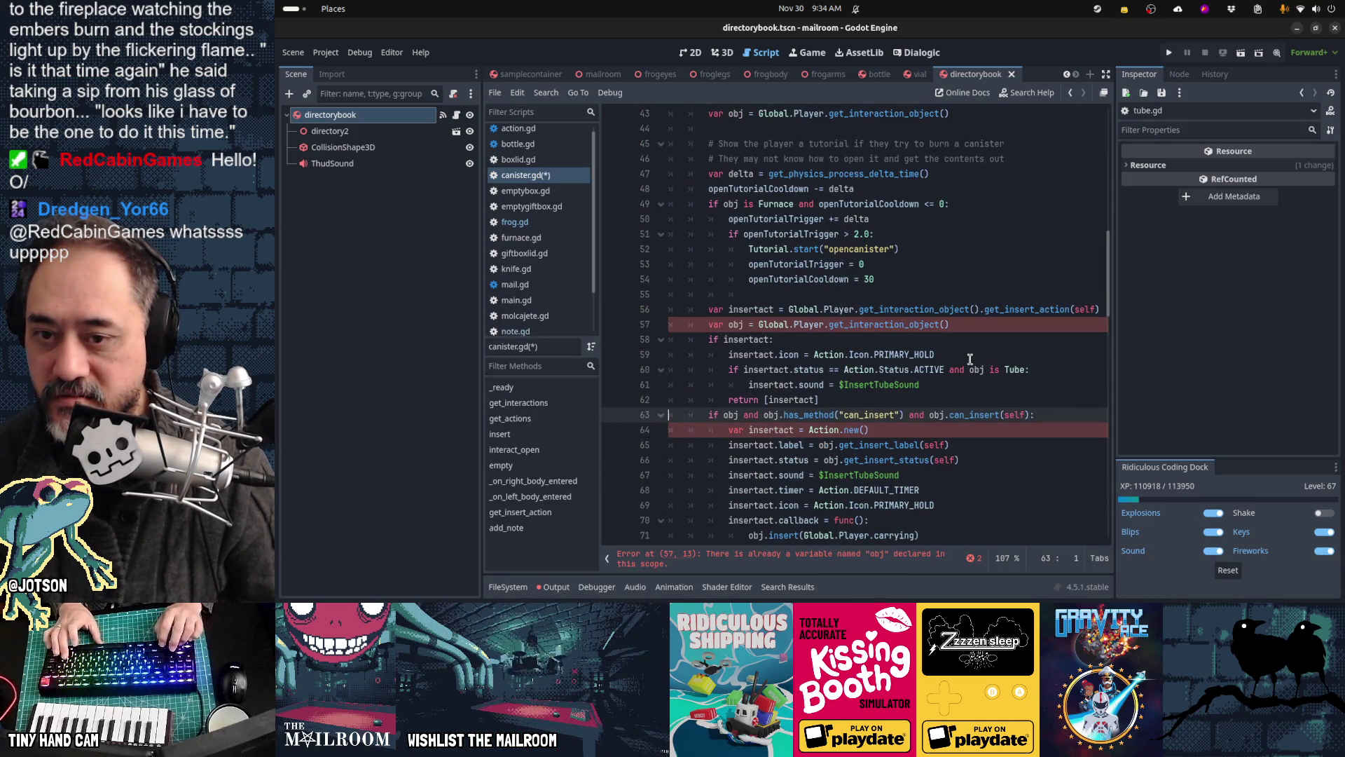
{"action": "key", "text": "Up"}
{"action": "key", "text": "Up"}
{"action": "key", "text": "Up"}
{"action": "key", "text": "ctrl+x"}
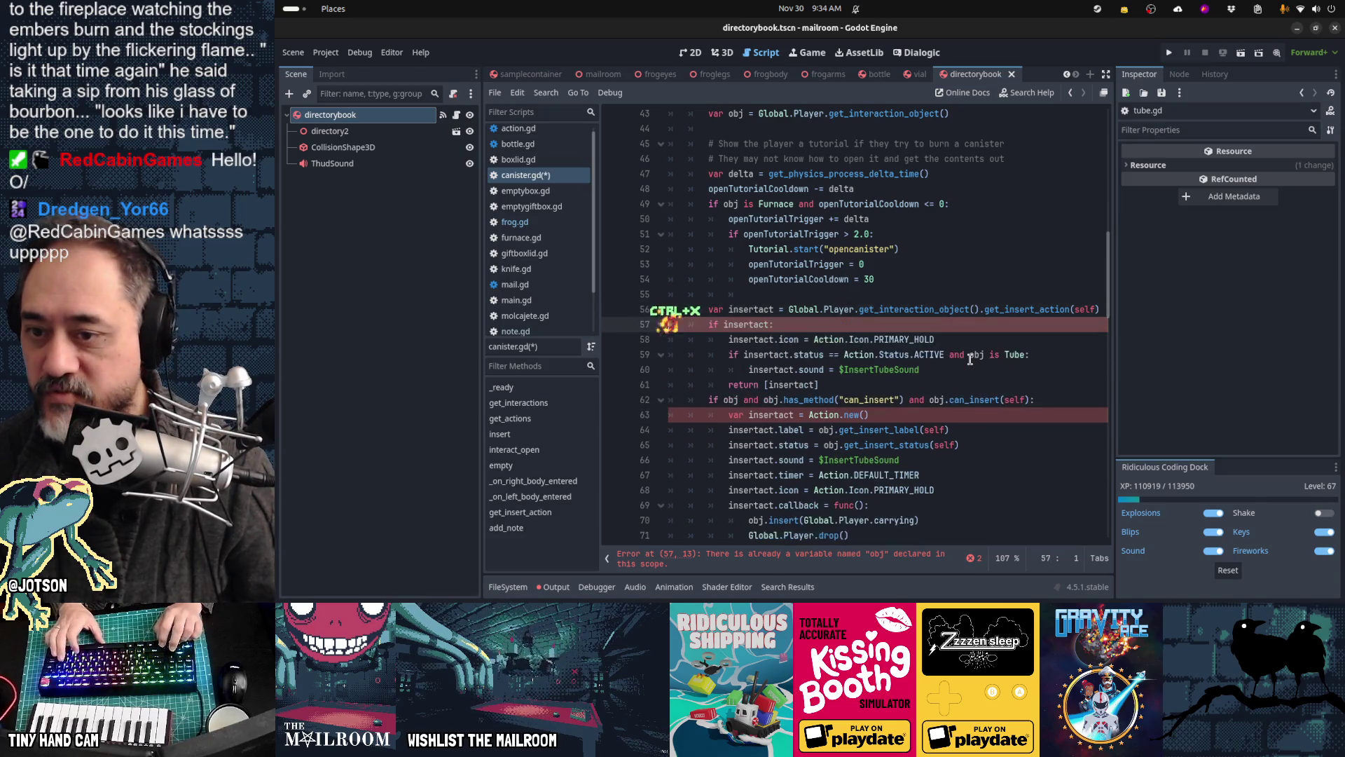
{"action": "key", "text": "Down"}
{"action": "key", "text": "Down"}
{"action": "key", "text": "Down"}
{"action": "key", "text": "Down"}
{"action": "key", "text": "Down"}
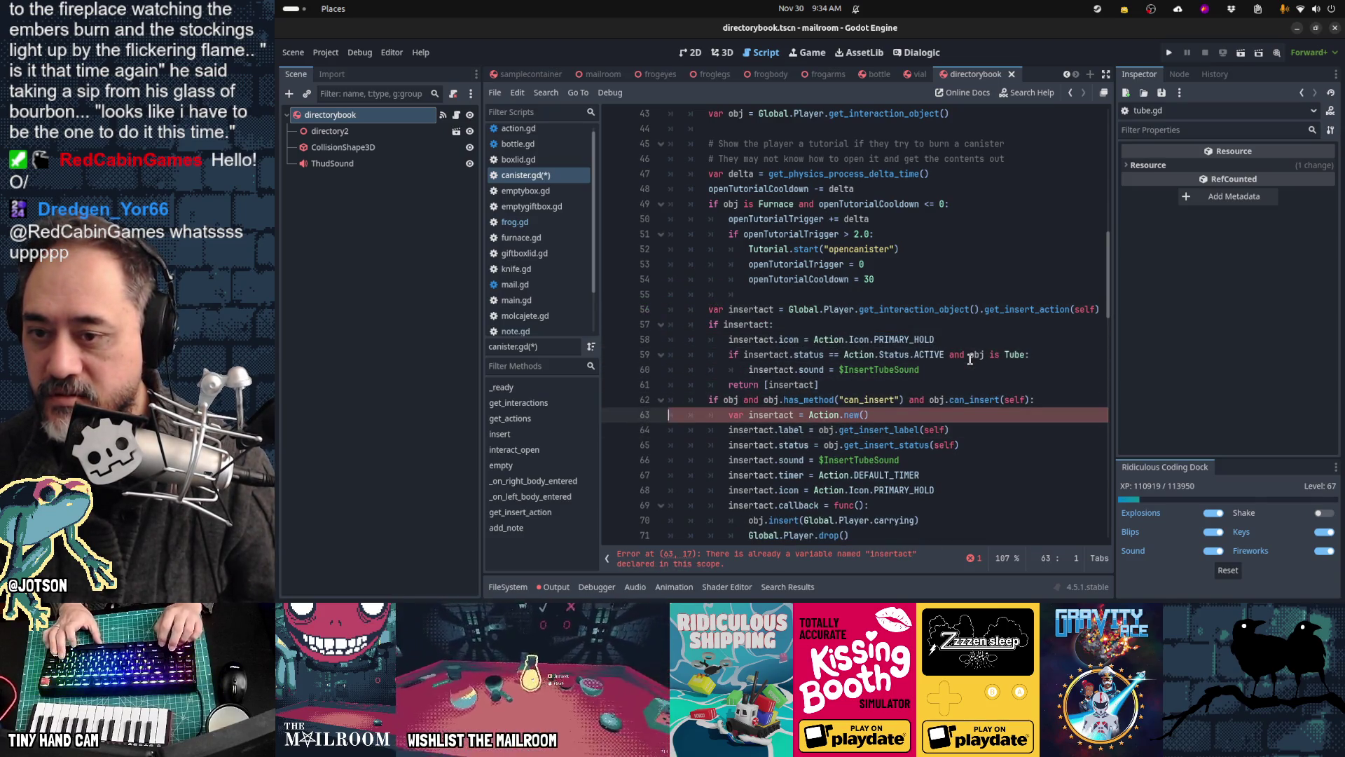
Step: Delete the old can_insert check, insertact declaration, label, status, timer and icon lines
{"action": "key", "text": "ctrl+Down"}
{"action": "key", "text": "ctrl+Down"}
{"action": "key", "text": "ctrl+Down"}
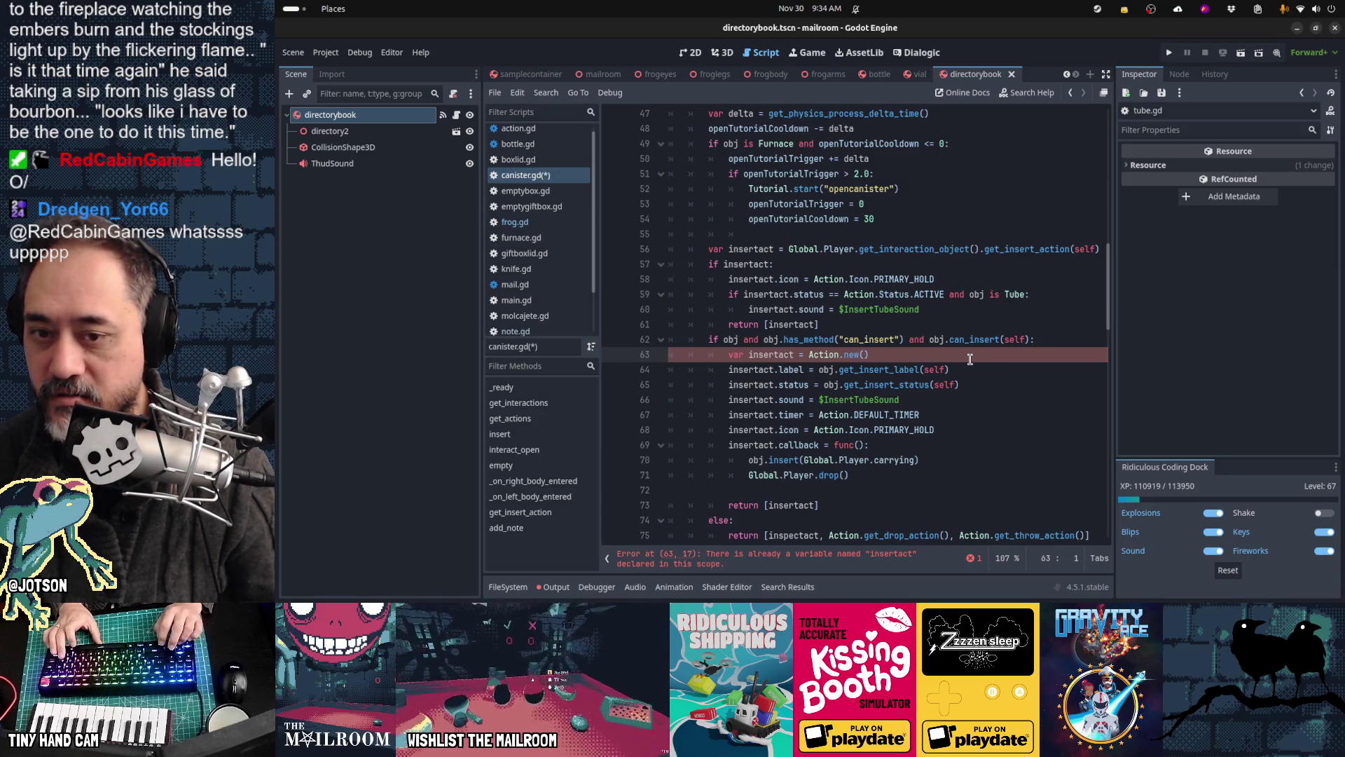
{"action": "key", "text": "Up"}
{"action": "key", "text": "Up"}
{"action": "key", "text": "Up"}
{"action": "key", "text": "Up"}
{"action": "key", "text": "shift+Down"}
{"action": "key", "text": "shift+Down"}
{"action": "key", "text": "Down"}
{"action": "key", "text": "Down"}
{"action": "key", "text": "Down"}
{"action": "key", "text": "shift+Down"}
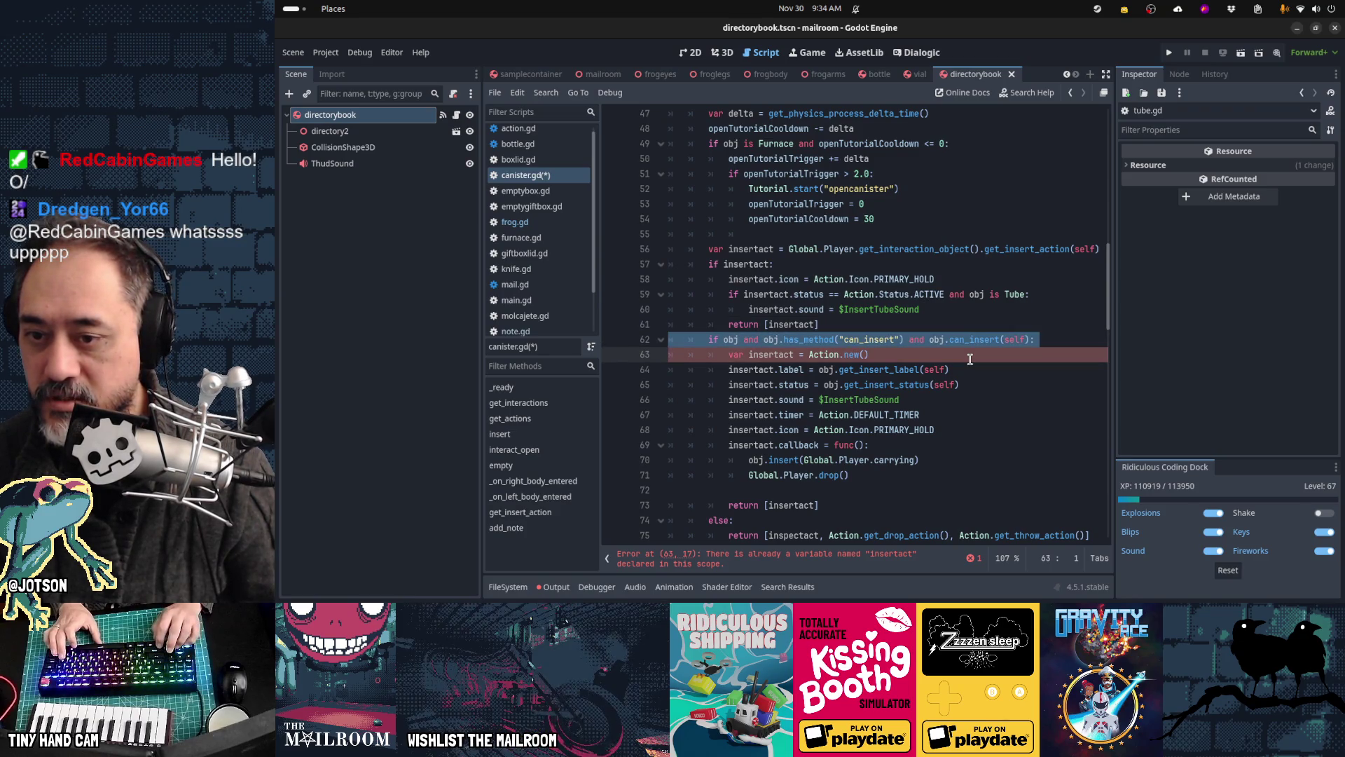
{"action": "key", "text": "shift+Down"}
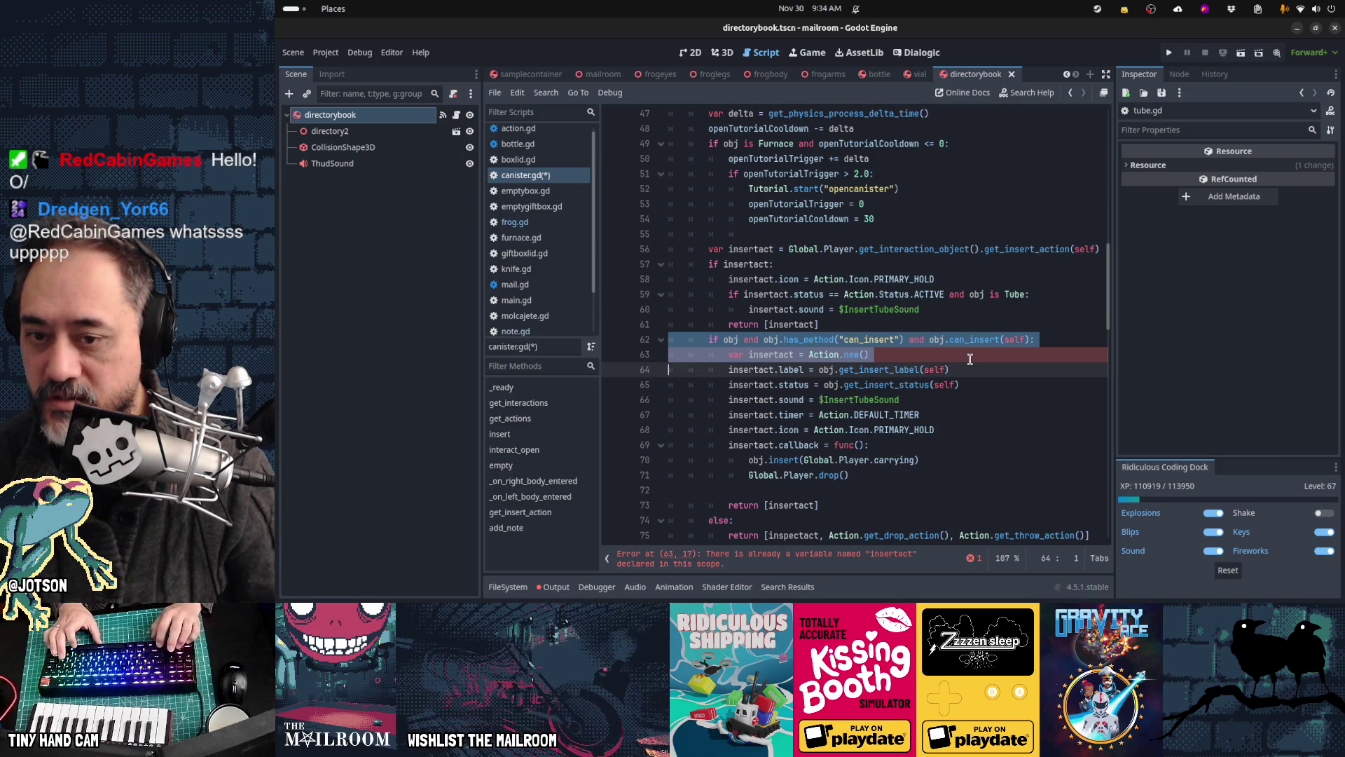
{"action": "key", "text": "Delete"}
{"action": "key", "text": "shift+Down"}
{"action": "key", "text": "shift+Down"}
{"action": "key", "text": "Delete"}
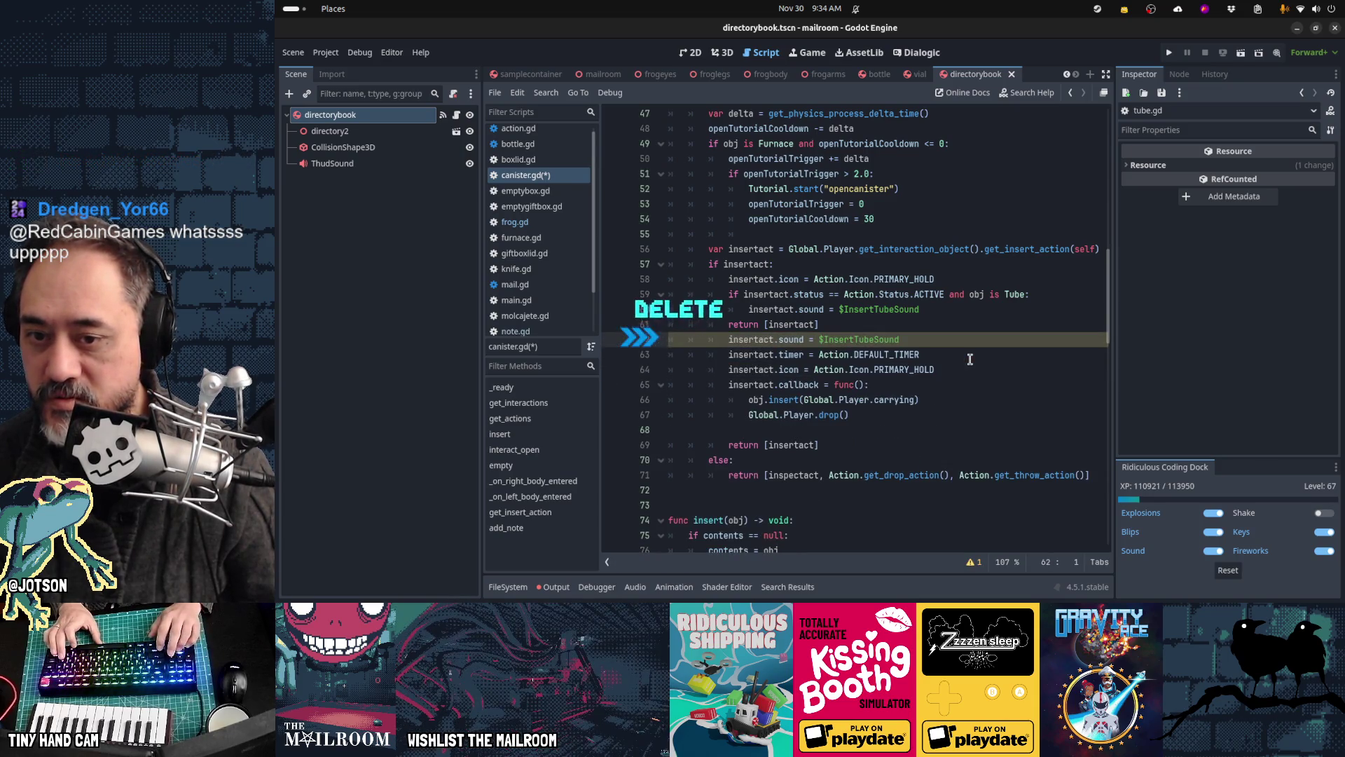
{"action": "key", "text": "shift+Down"}
{"action": "key", "text": "shift+Down"}
{"action": "key", "text": "shift+Down"}
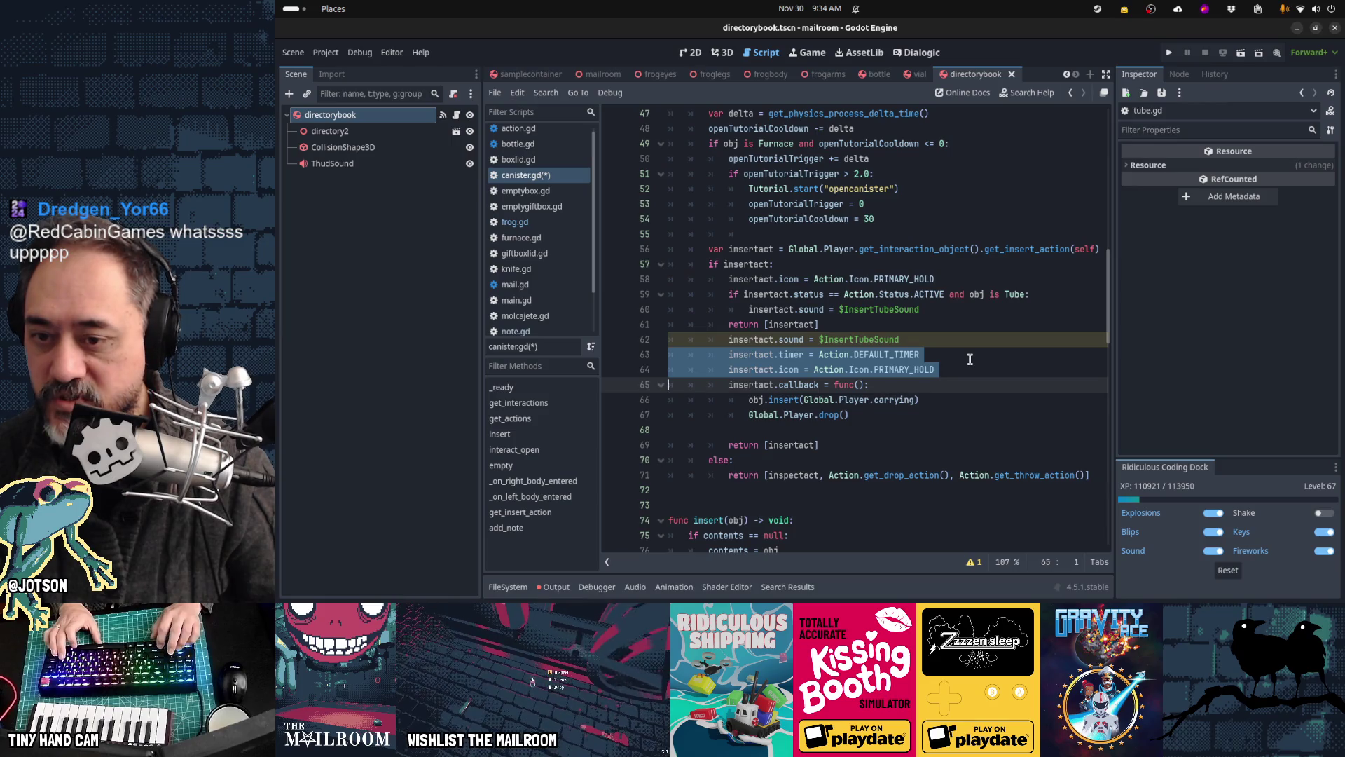
{"action": "key", "text": "Delete"}
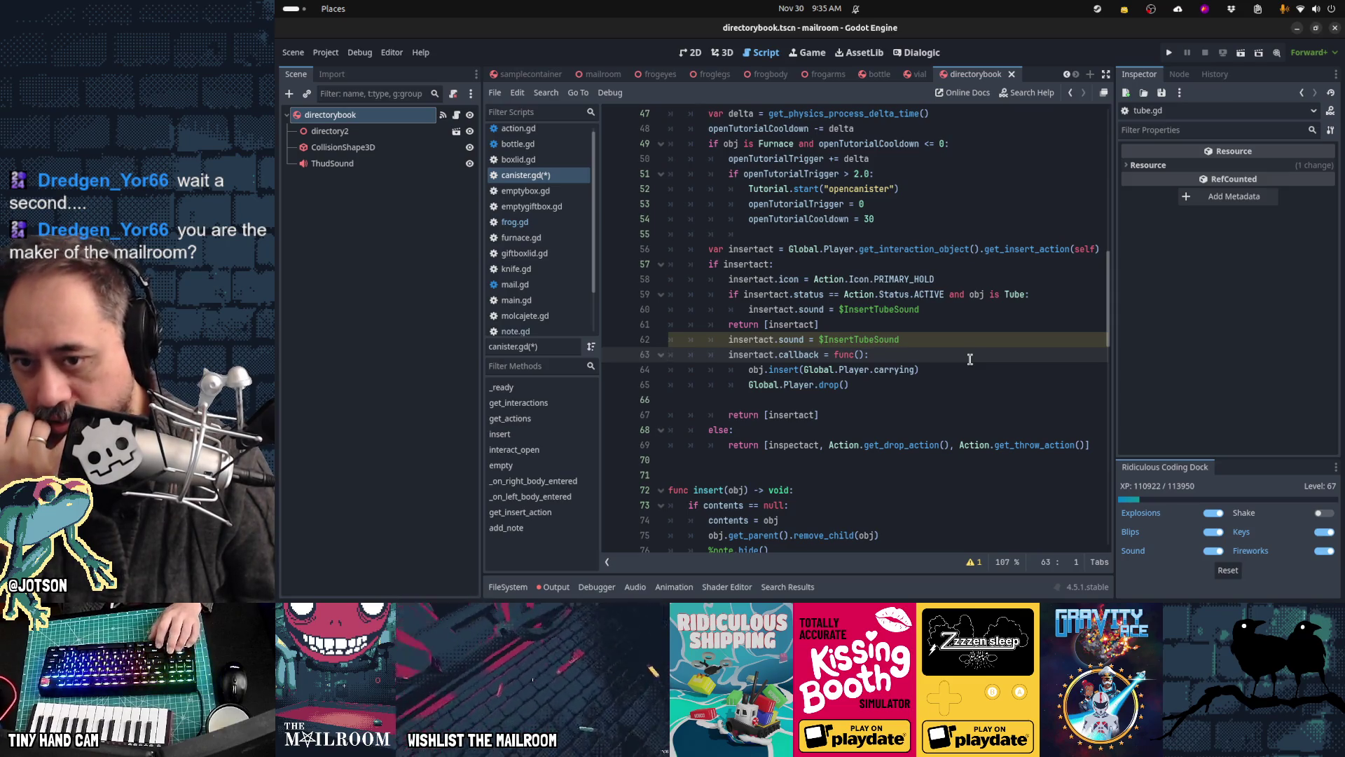
Step: Remove the conditional Tube sound lines and move return [insertact] below the callback block
{"action": "key", "text": "Up"}
{"action": "key", "text": "Up"}
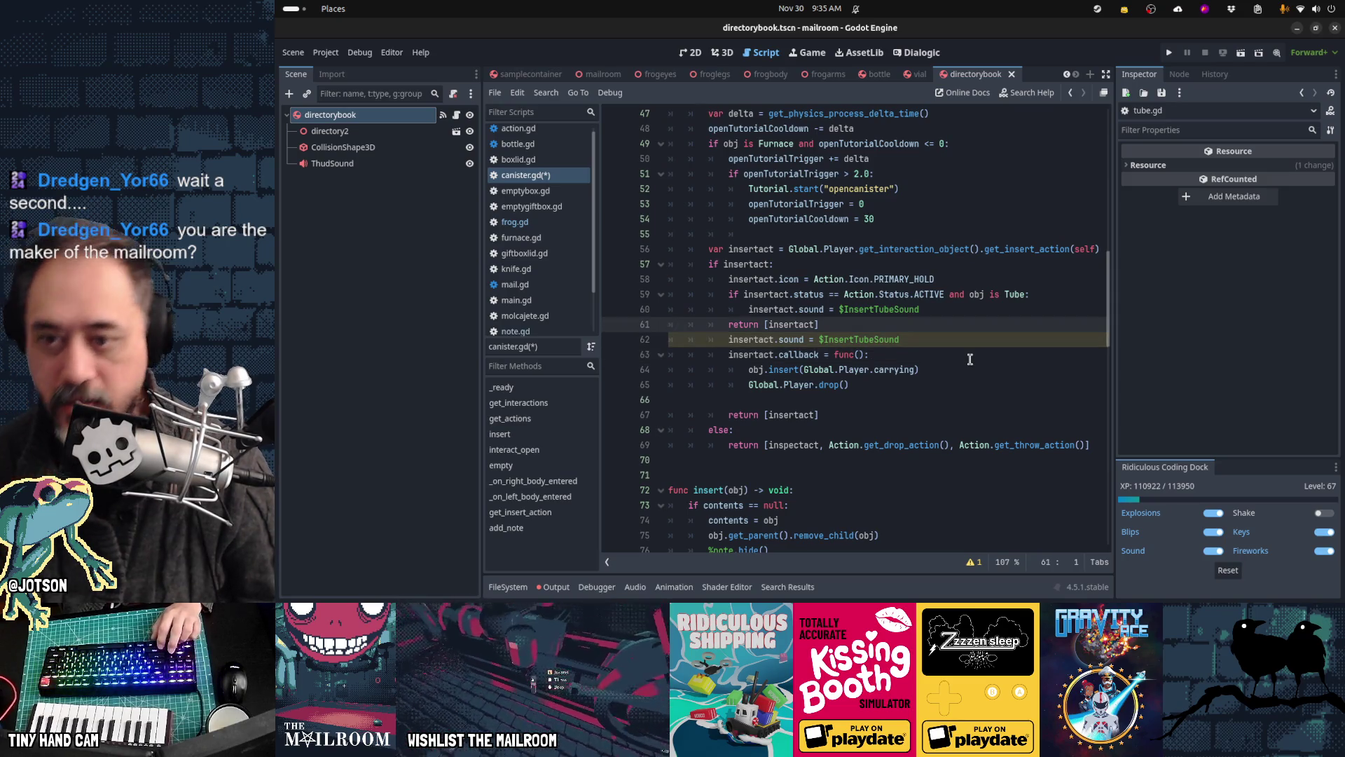
{"action": "key", "text": "shift+Down"}
{"action": "key", "text": "ctrl+x"}
{"action": "key", "text": "shift+Down"}
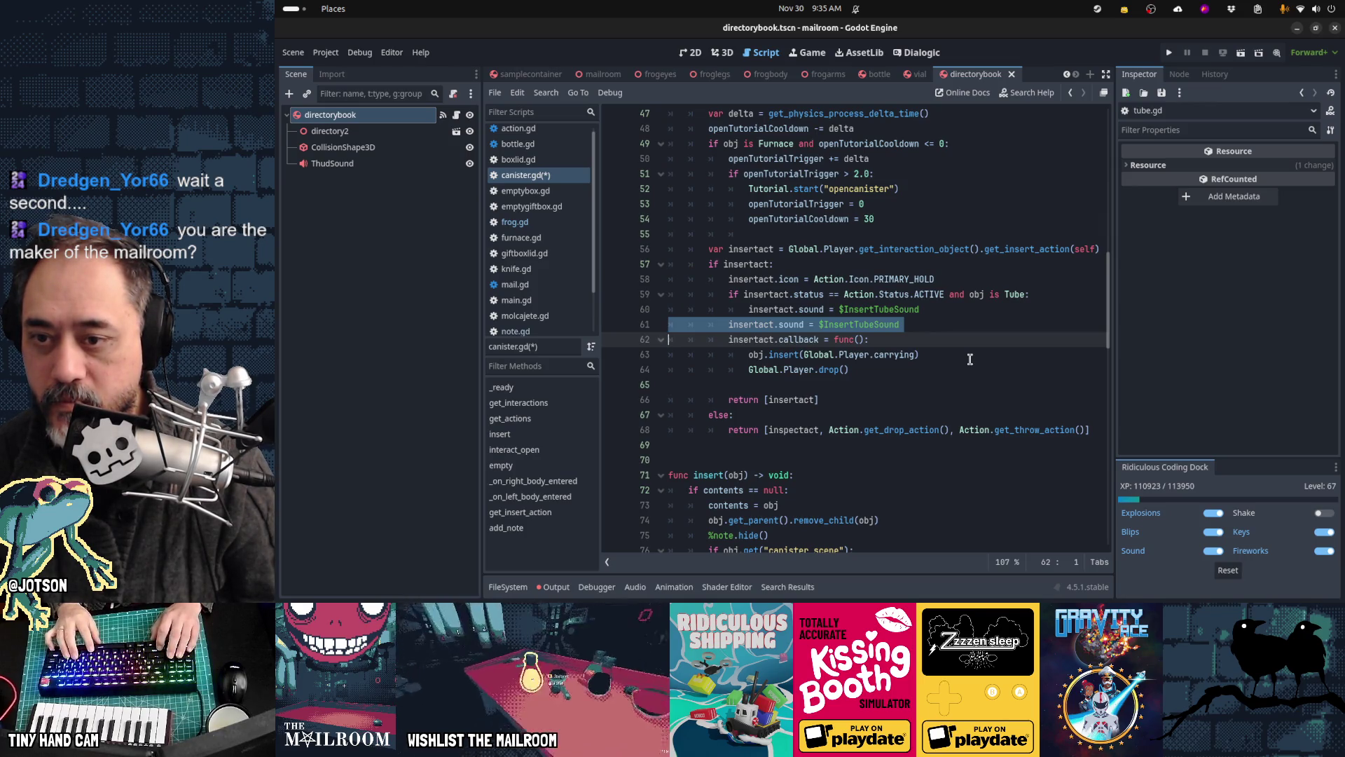
{"action": "key", "text": "Up"}
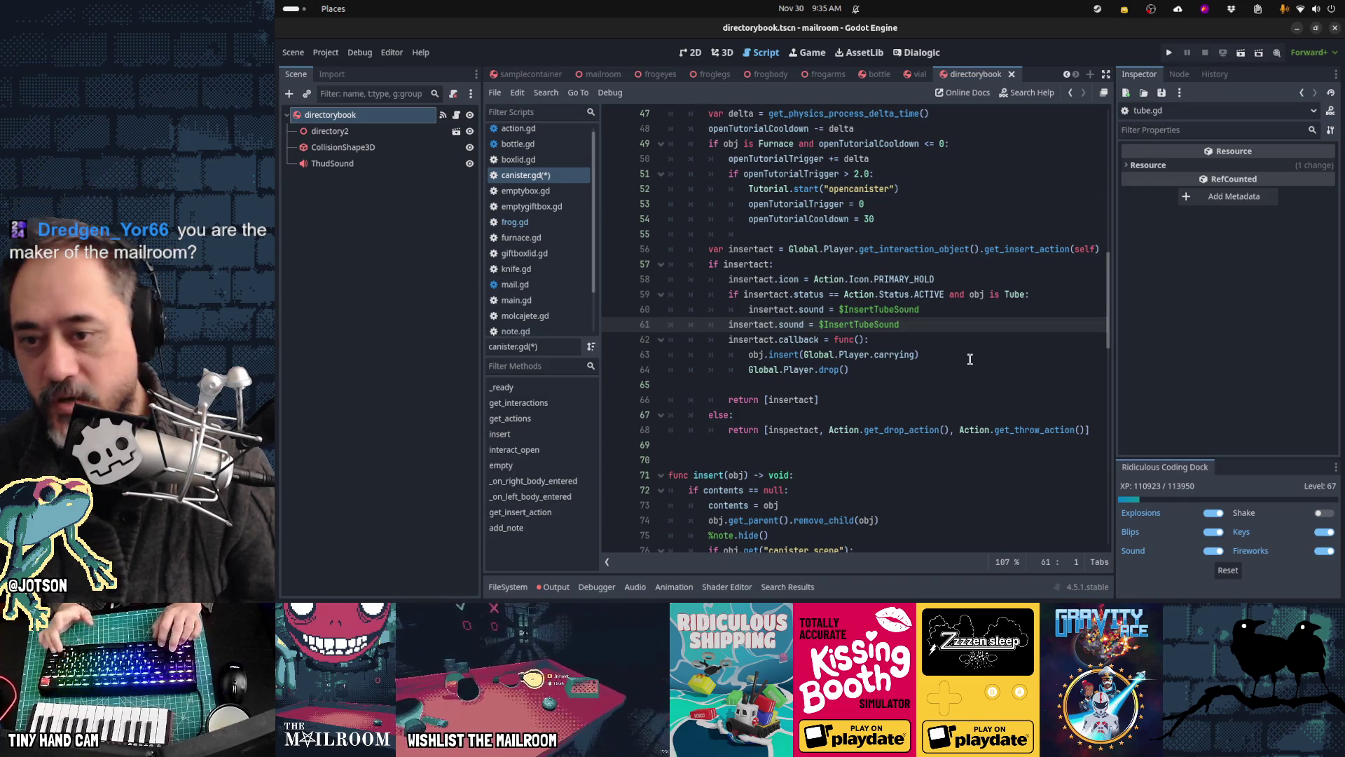
{"action": "key", "text": "shift+Up"}
{"action": "key", "text": "shift+Up"}
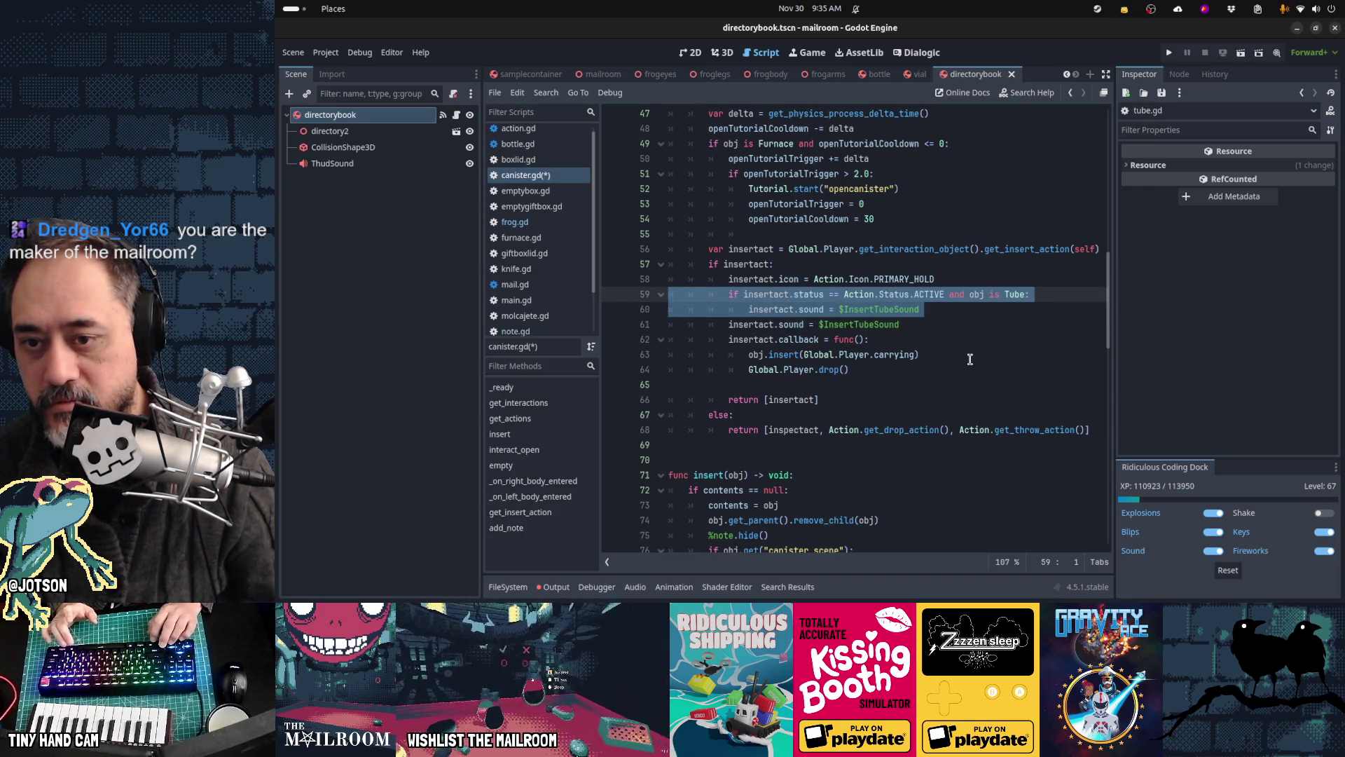
{"action": "key", "text": "Delete"}
{"action": "key", "text": "Down"}
{"action": "key", "text": "Down"}
{"action": "key", "text": "Down"}
{"action": "key", "text": "ctrl+v"}
{"action": "key", "text": "shift+Down"}
{"action": "key", "text": "shift+Down"}
{"action": "key", "text": "Delete"}
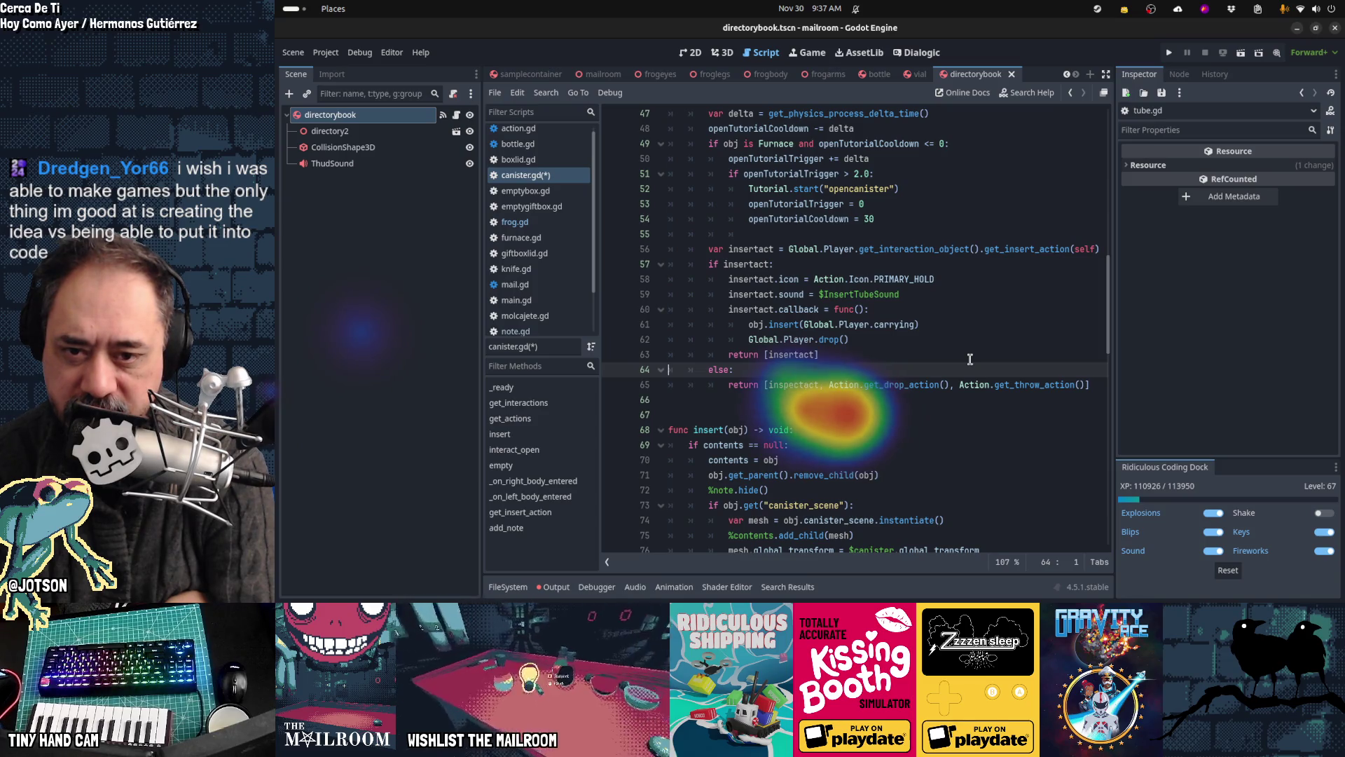
{"action": "key", "text": "Up"}
{"action": "key", "text": "Up"}
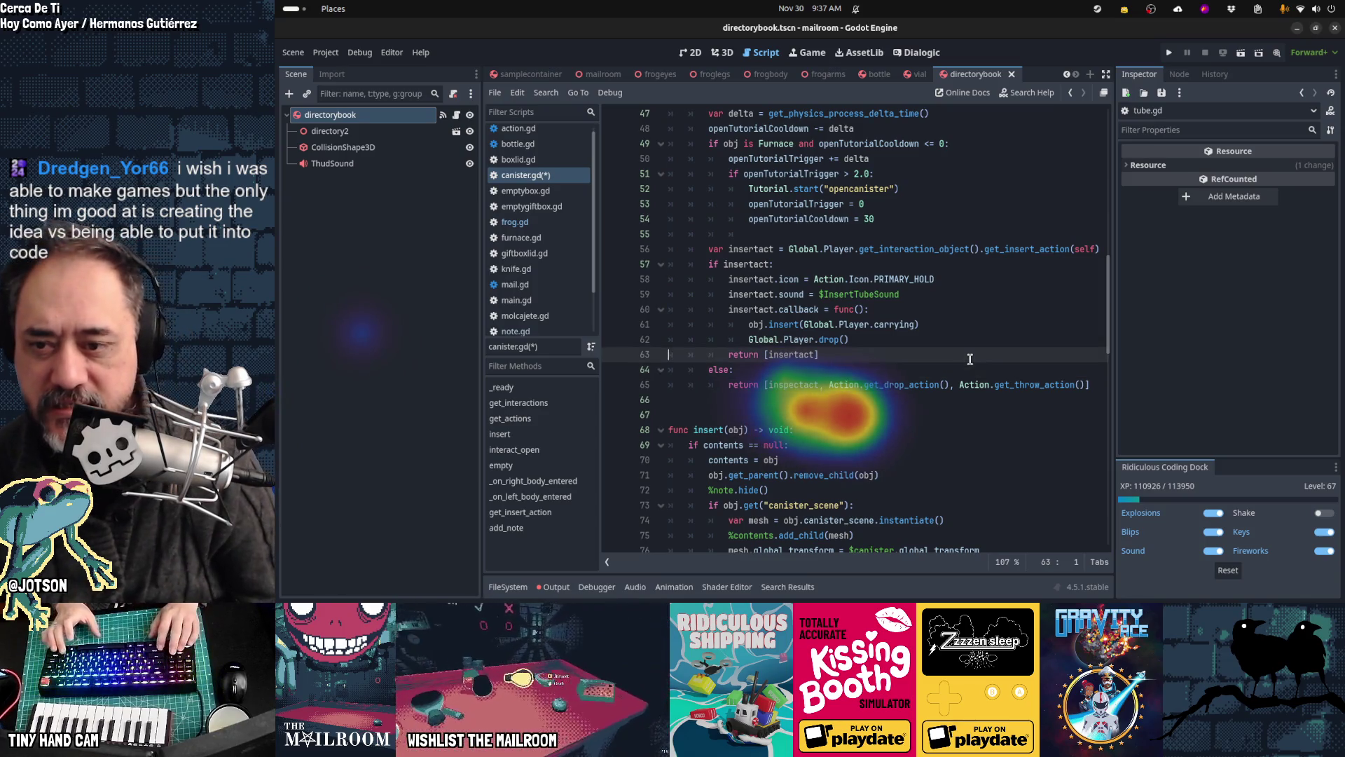
Step: Cut Global.Player.drop() from canister.gd's callback, delete the callback block, and save
{"action": "key", "text": "End"}
{"action": "key", "text": "shift+Home"}
{"action": "key", "text": "ctrl+x"}
{"action": "key", "text": "Up"}
{"action": "key", "text": "Up"}
{"action": "key", "text": "Home"}
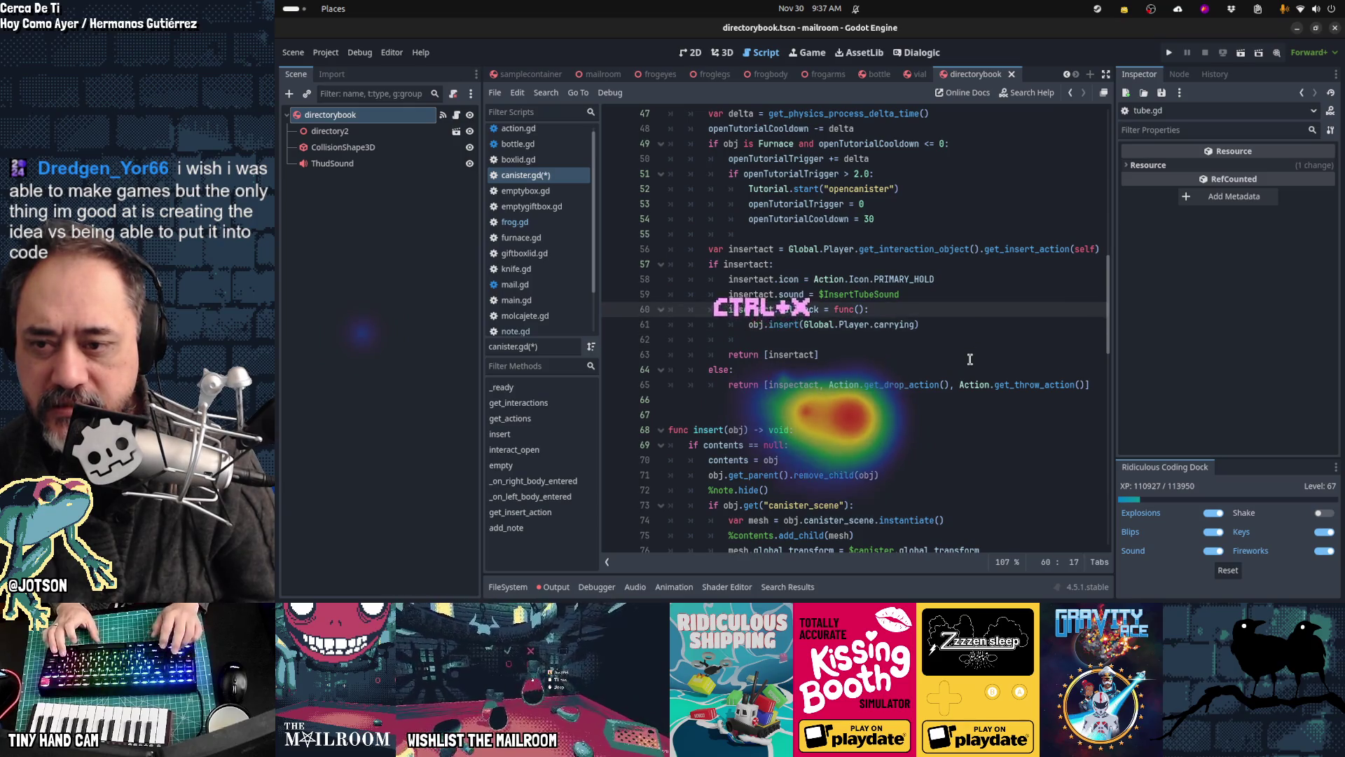
{"action": "key", "text": "shift+Down"}
{"action": "key", "text": "shift+Down"}
{"action": "key", "text": "shift+Down"}
{"action": "key", "text": "Delete"}
{"action": "key", "text": "ctrl+s"}
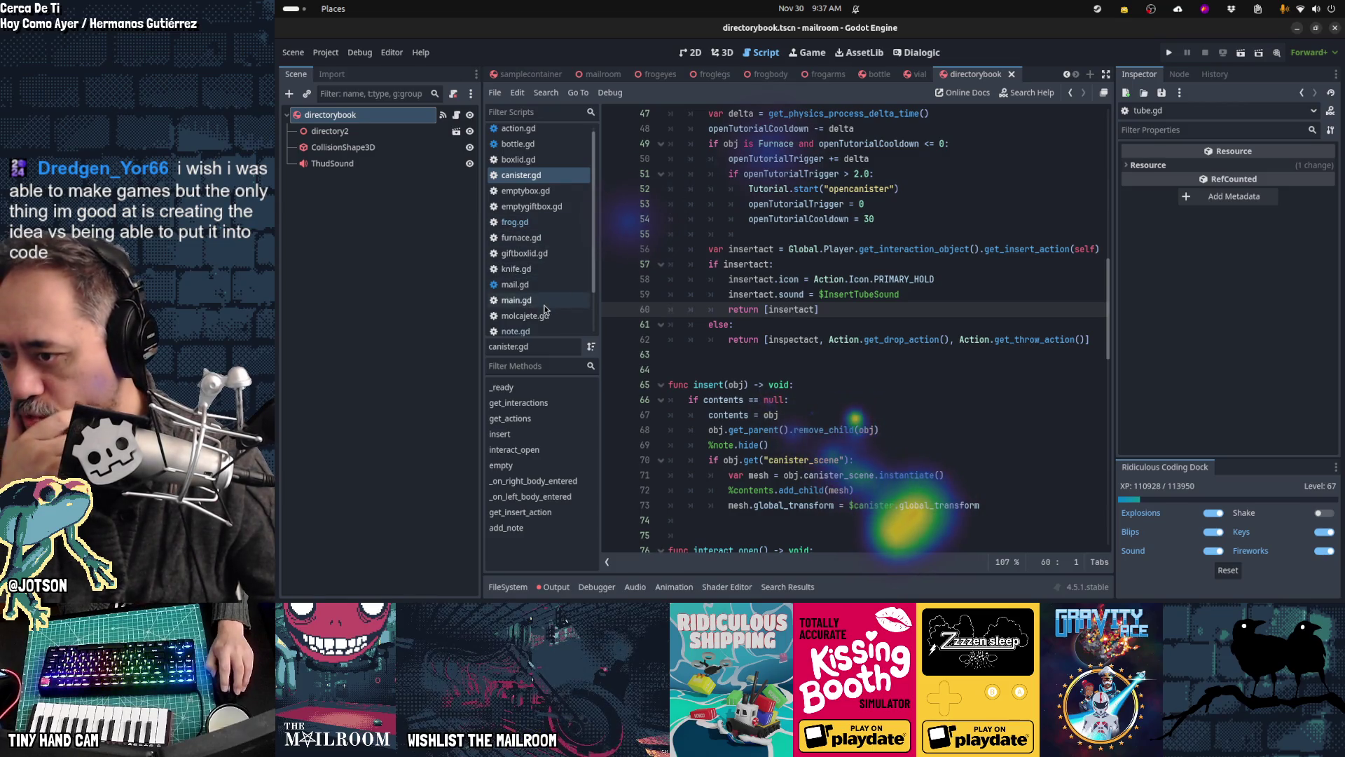
Step: Paste Global.Player.drop(), indented, into tube.gd's insert() function
{"action": "scroll", "coordinate": [545, 309], "scroll_direction": "down", "scroll_amount": 3}
{"action": "left_click", "coordinate": [518, 309]}
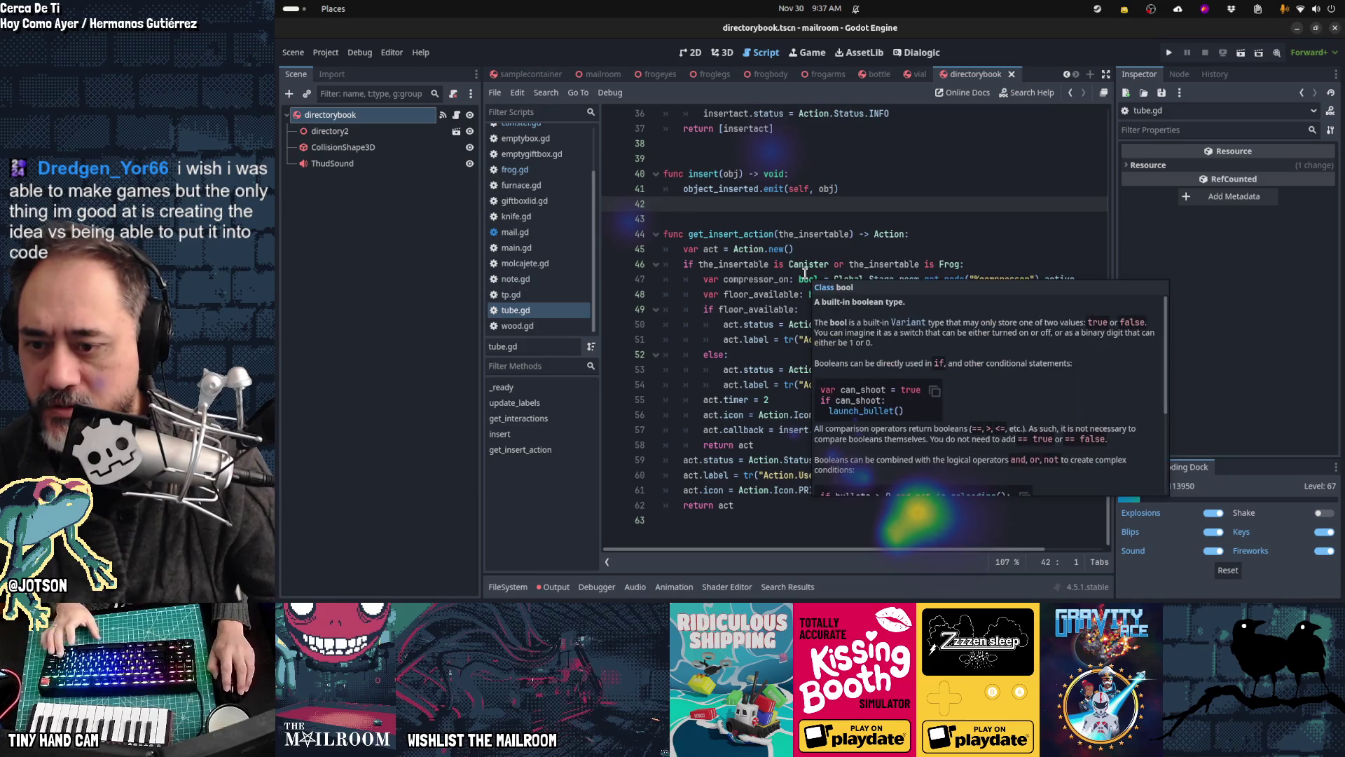
{"action": "left_click", "coordinate": [777, 429]}
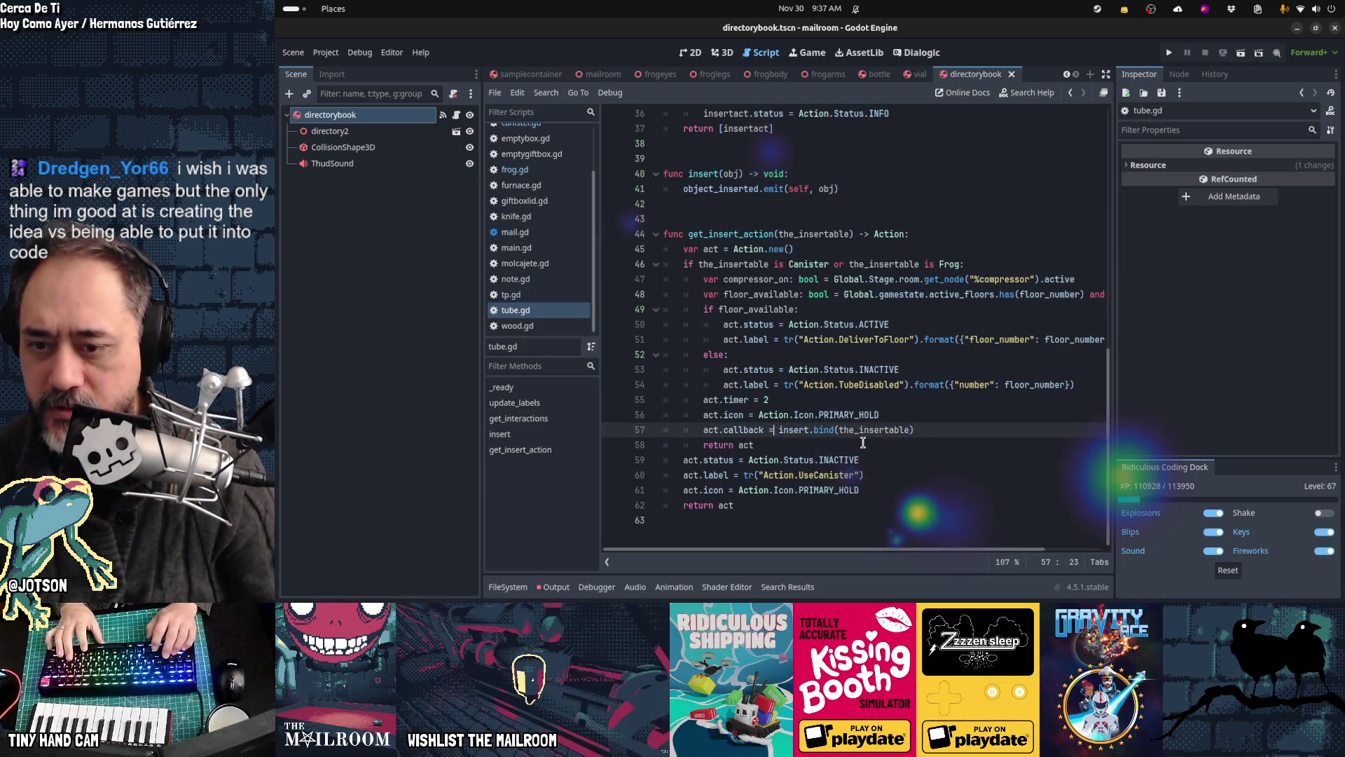
{"action": "key", "text": "Up"}
{"action": "key", "text": "Up"}
{"action": "key", "text": "Up"}
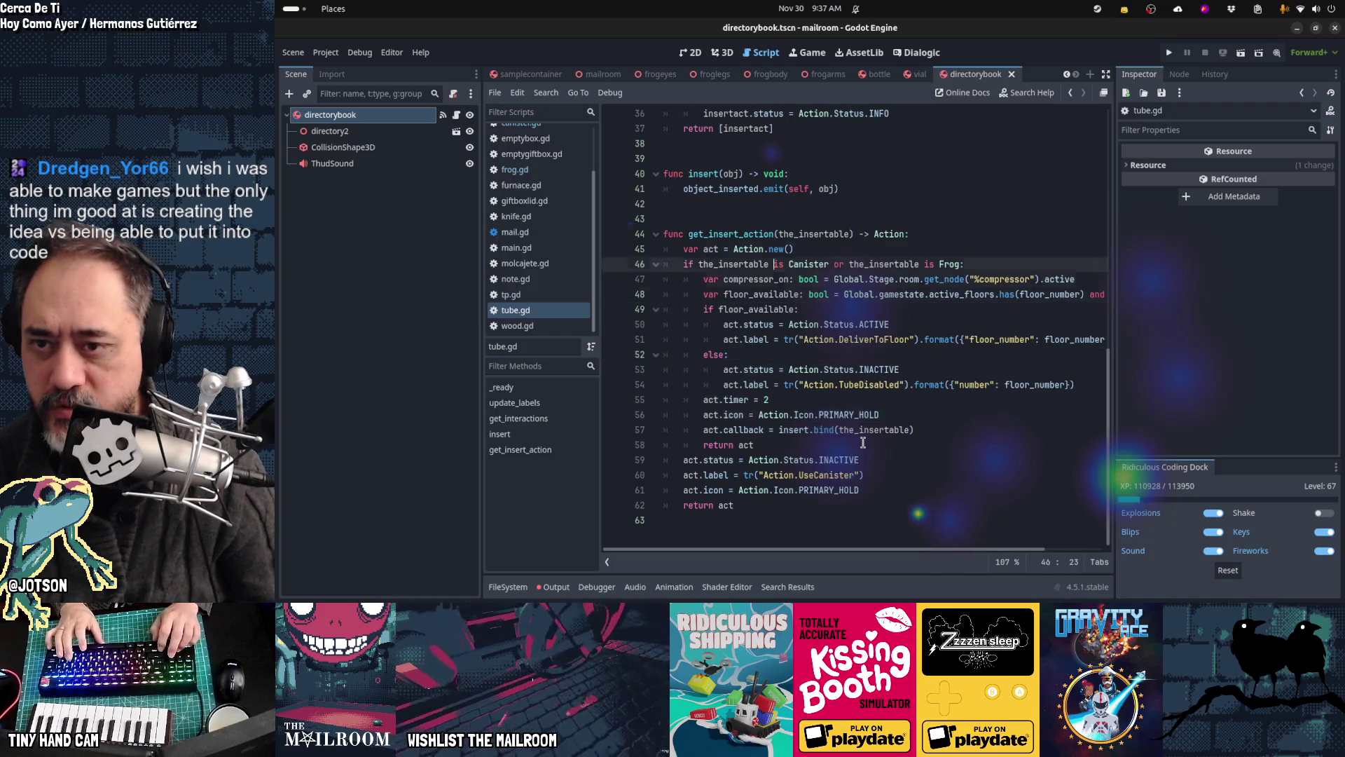
{"action": "key", "text": "Up"}
{"action": "key", "text": "Up"}
{"action": "key", "text": "Up"}
{"action": "key", "text": "ctrl+v"}
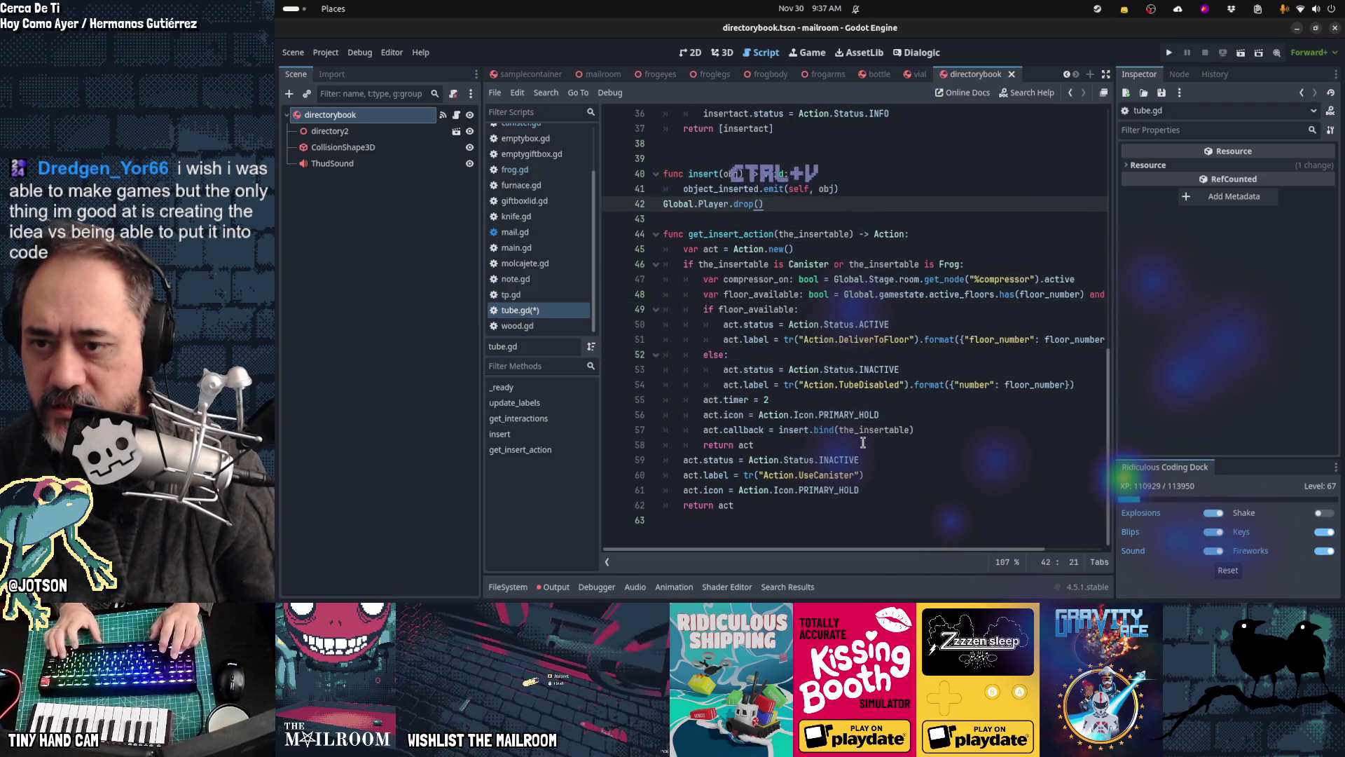
{"action": "key", "text": "Home"}
{"action": "key", "text": "Tab"}
{"action": "key", "text": "End"}
{"action": "key", "text": "Return"}
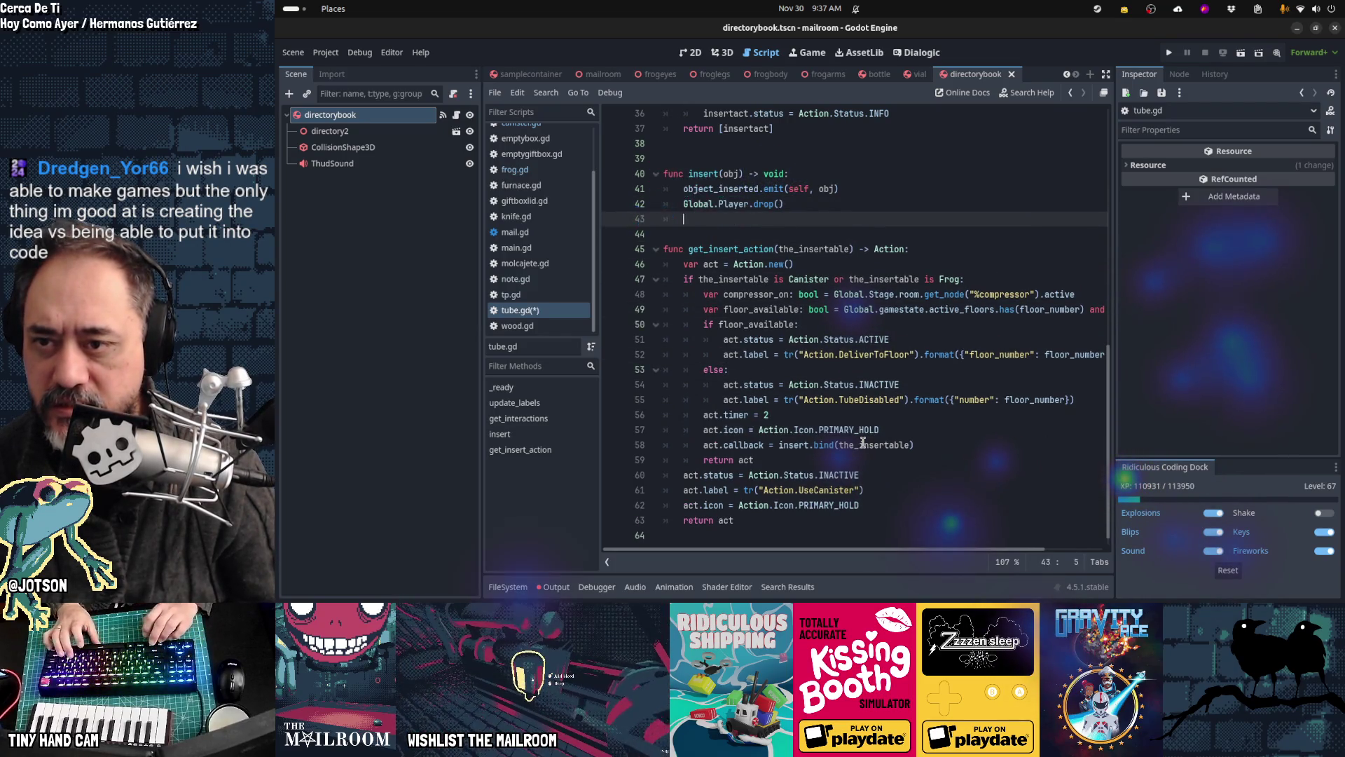
Step: Move the drop call above the object_inserted emit, save tube.gd, and select the emit line
{"action": "key", "text": "Up"}
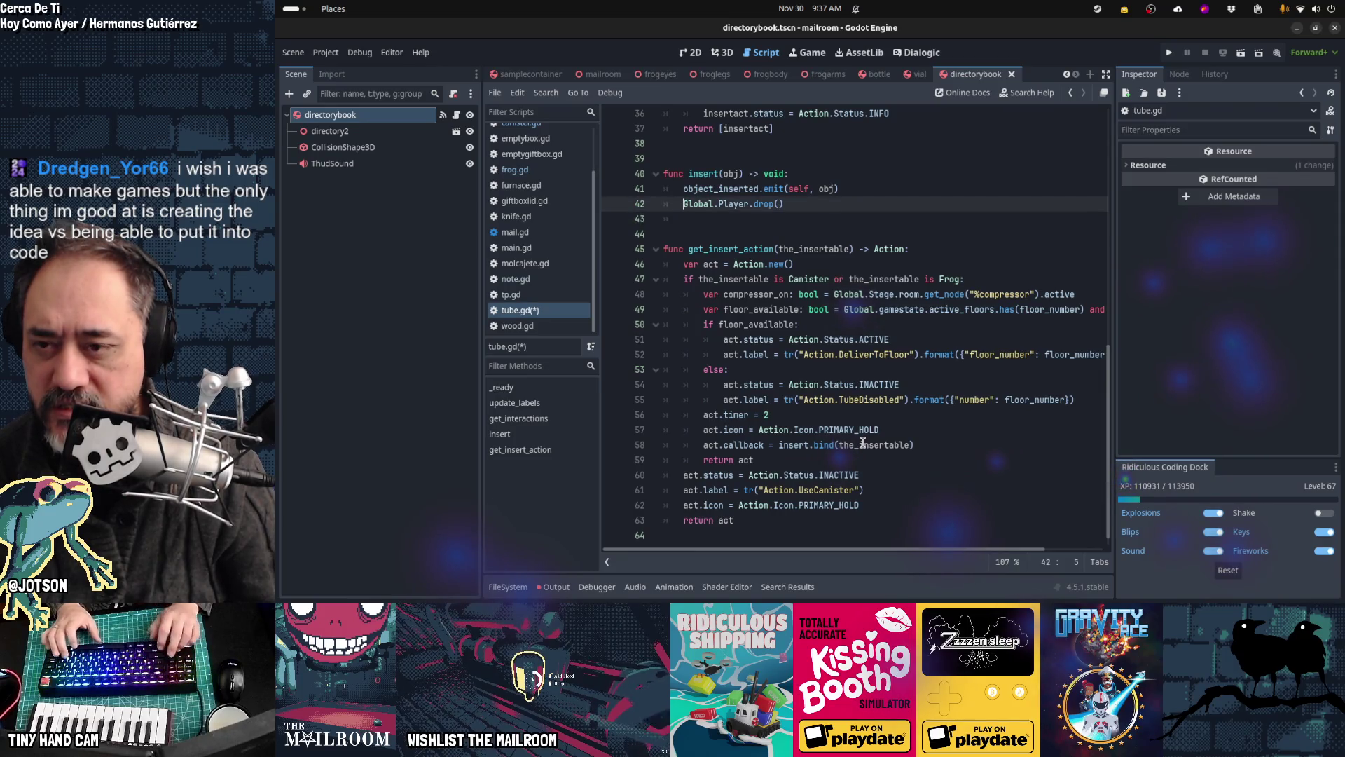
{"action": "key", "text": "ctrl+x"}
{"action": "key", "text": "Up"}
{"action": "key", "text": "ctrl+v"}
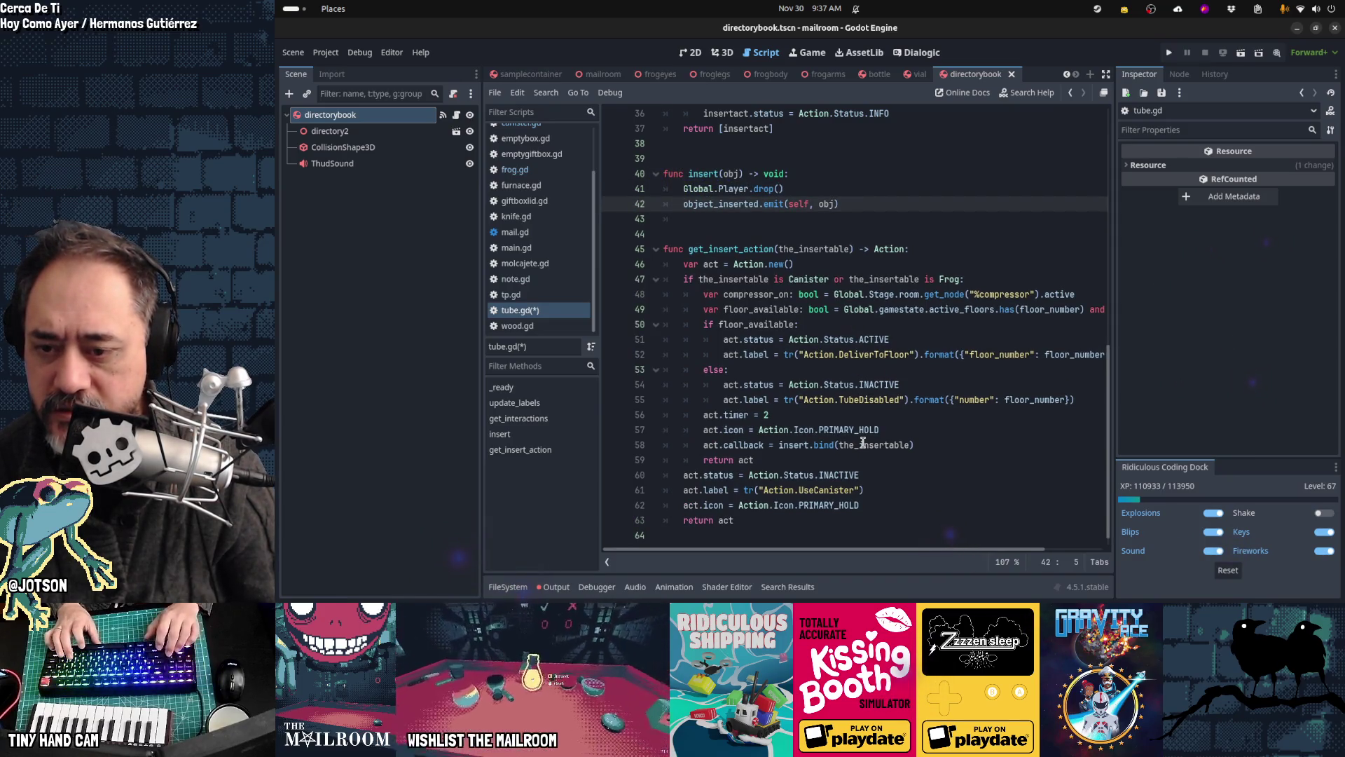
{"action": "key", "text": "ctrl+s"}
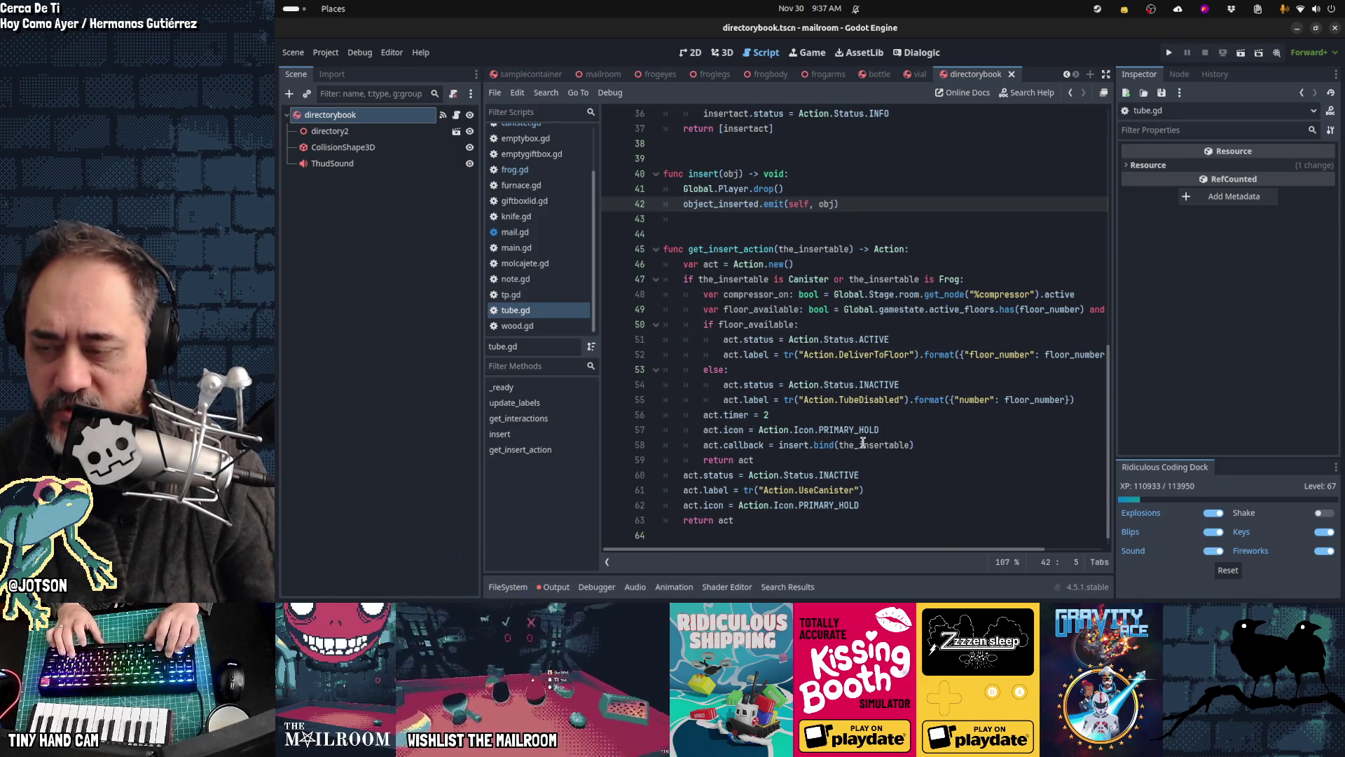
{"action": "key", "text": "shift+Up"}
{"action": "key", "text": "shift+Down"}
{"action": "key", "text": "End"}
{"action": "key", "text": "shift+Home"}
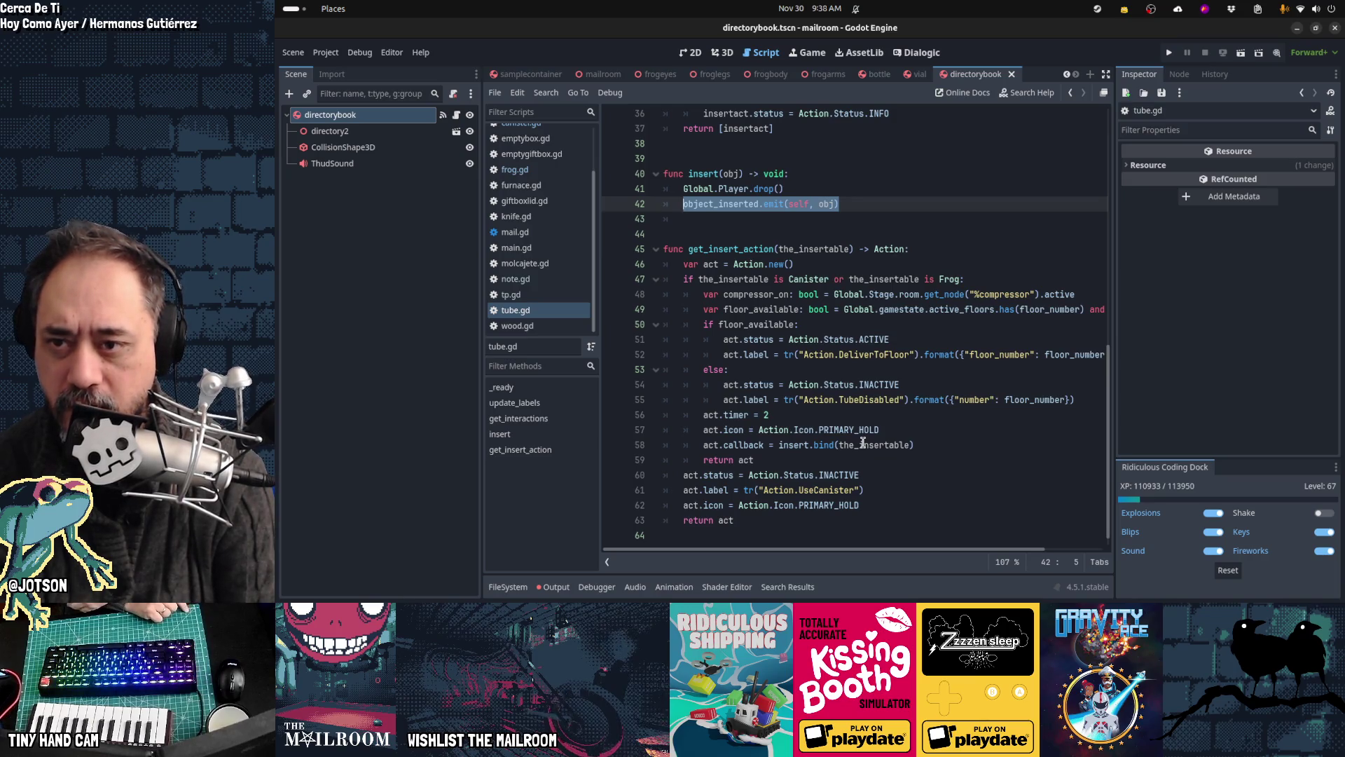
Step: Review frog.gd's get_insert_action and its insert callback binding
{"action": "left_click", "coordinate": [550, 168]}
{"action": "left_click", "coordinate": [867, 376]}
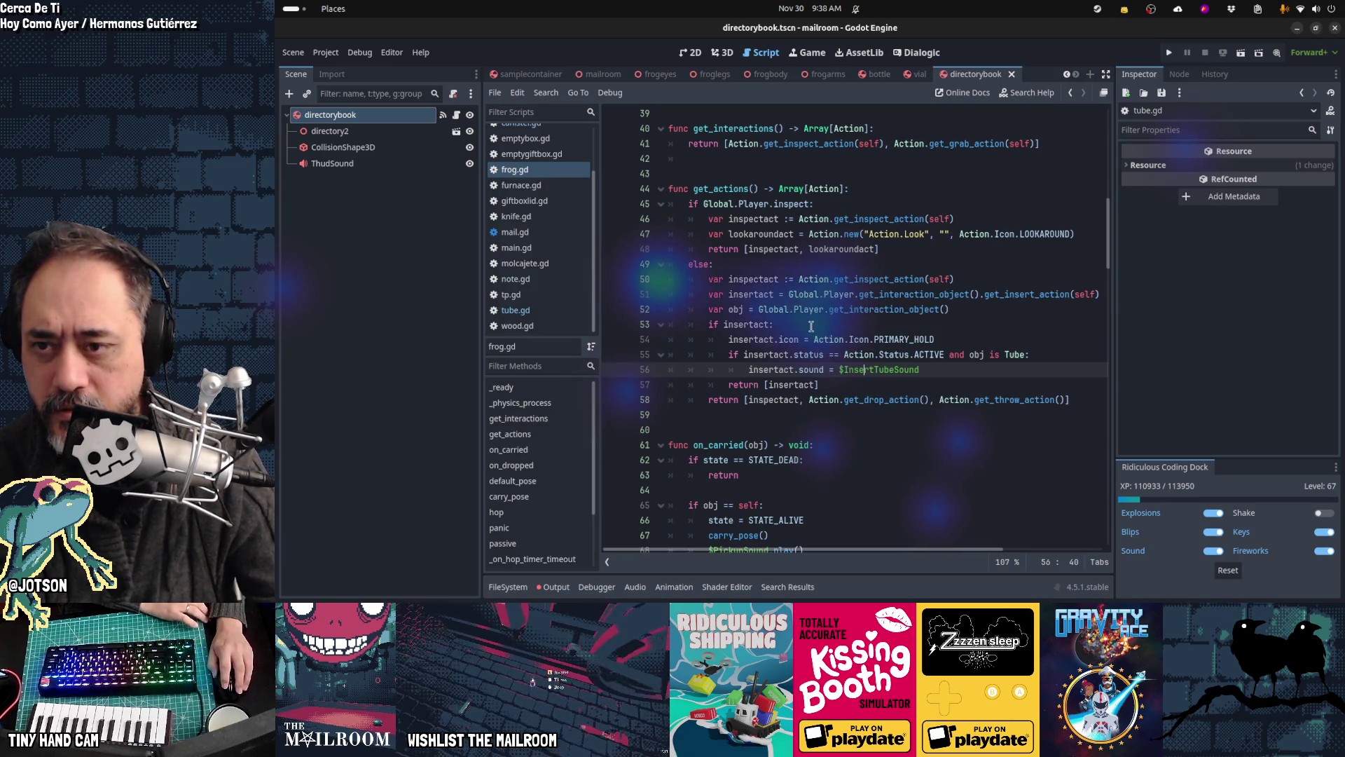
{"action": "scroll", "coordinate": [812, 332], "scroll_direction": "down", "scroll_amount": 20}
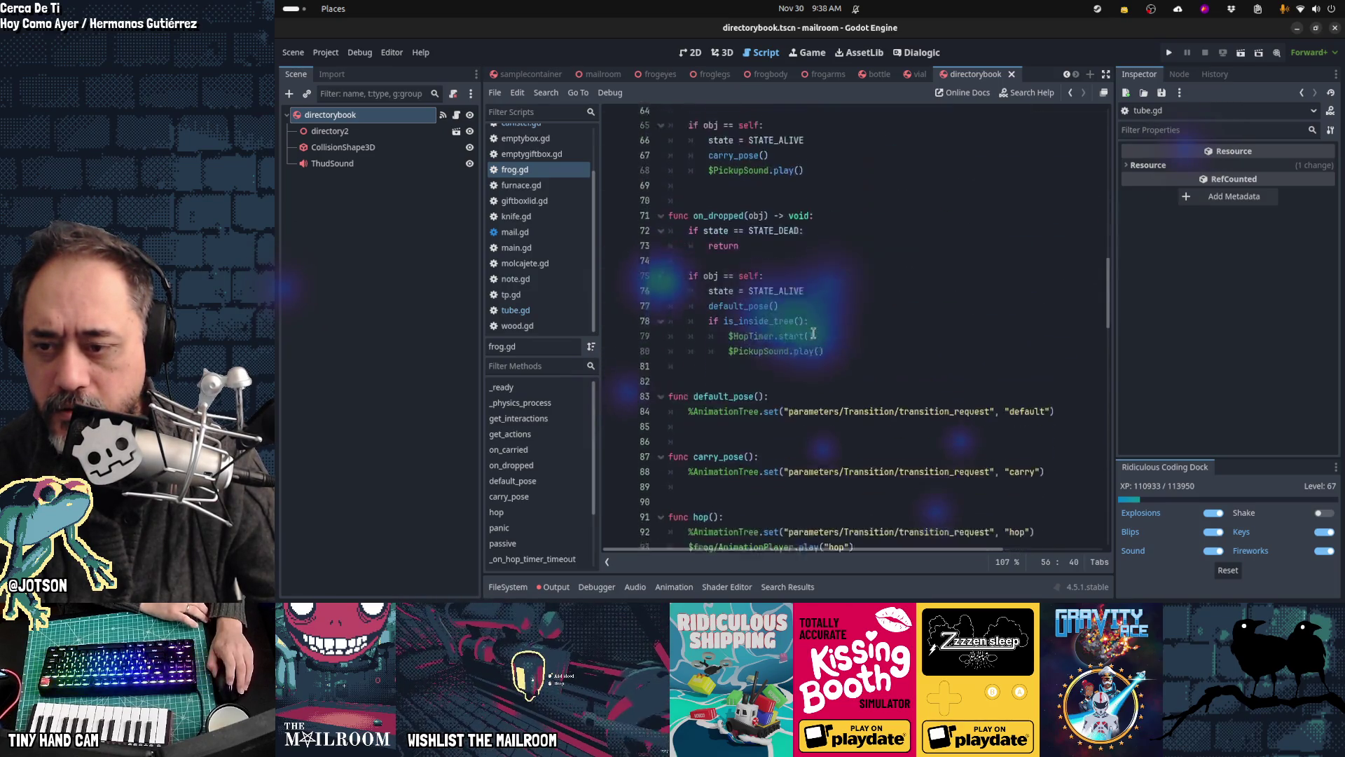
{"action": "scroll", "coordinate": [812, 332], "scroll_direction": "down", "scroll_amount": 12}
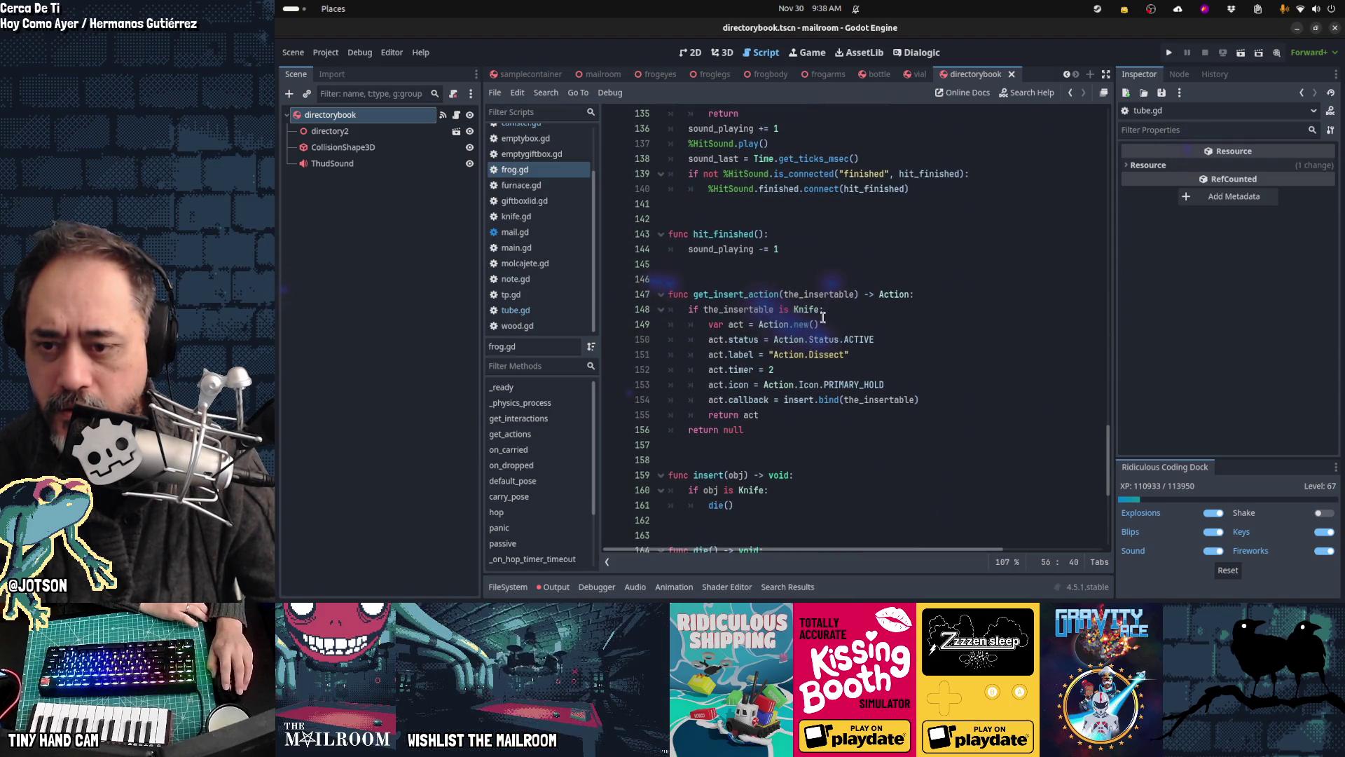
{"action": "left_click", "coordinate": [801, 402]}
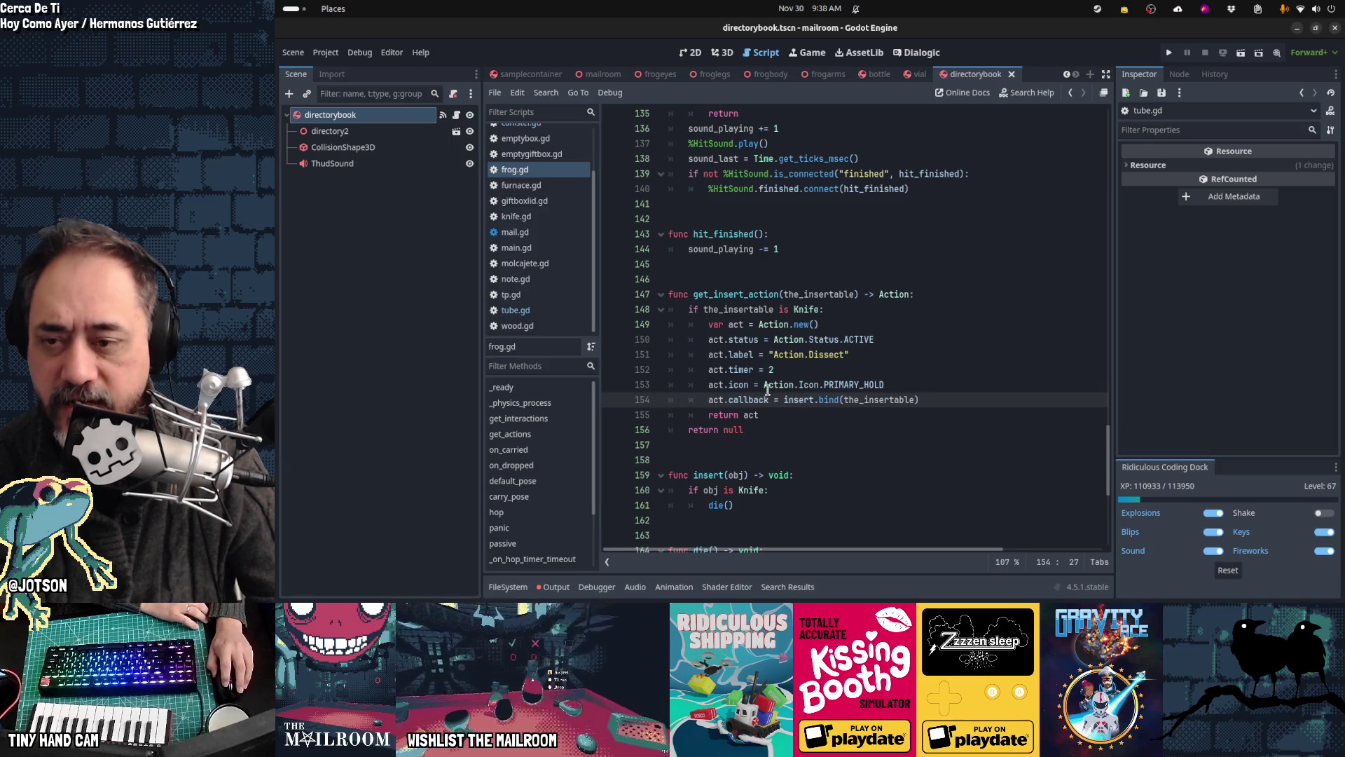
{"action": "mouse_move", "coordinate": [874, 398]}
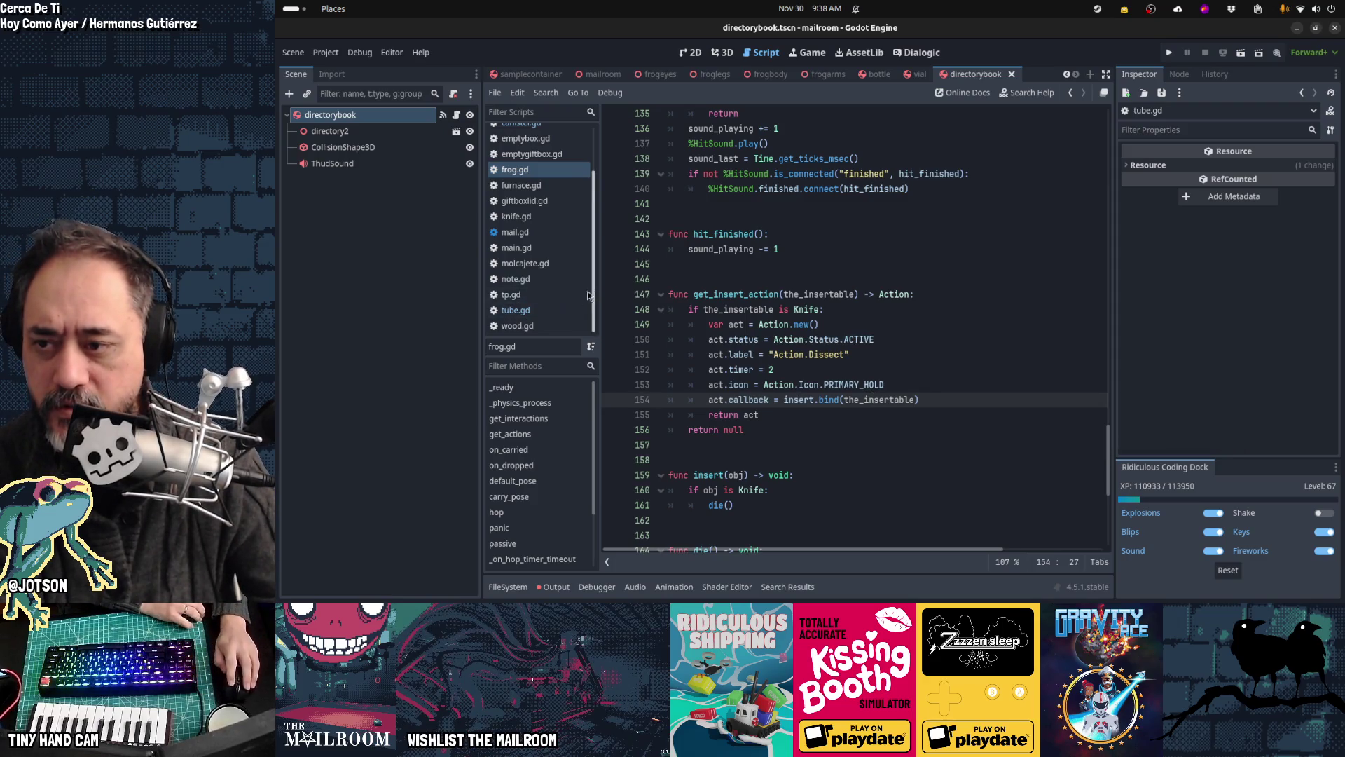
Step: Glance over tube.gd, then return to canister.gd
{"action": "left_click", "coordinate": [565, 312]}
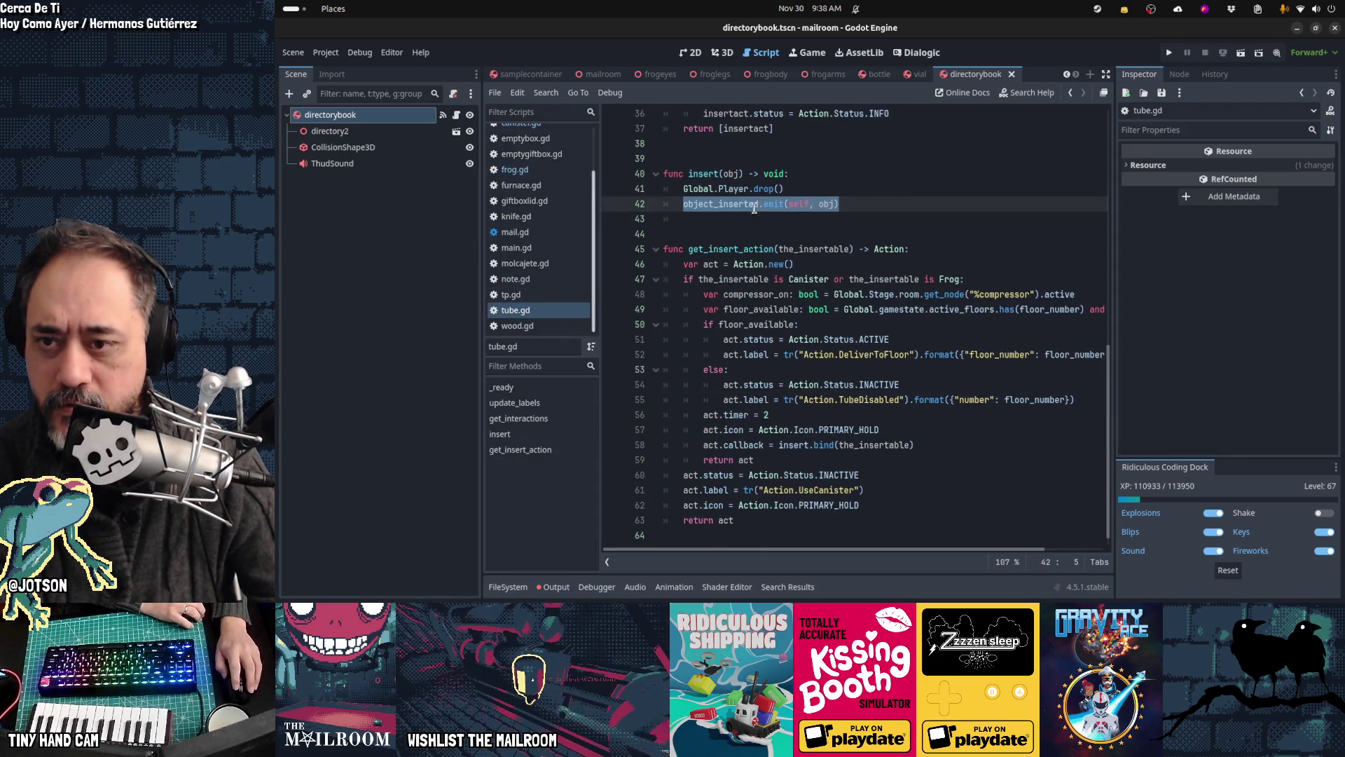
{"action": "scroll", "coordinate": [701, 280], "scroll_direction": "up", "scroll_amount": 3}
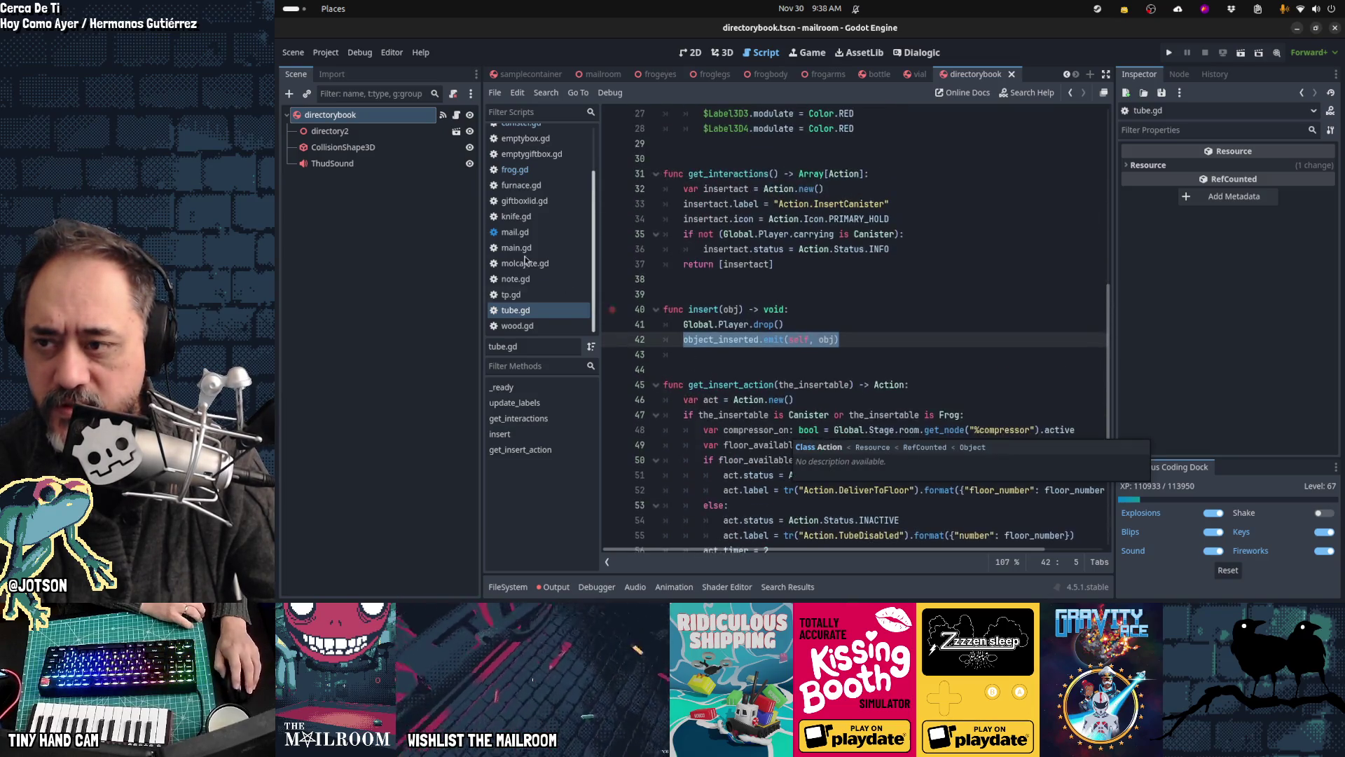
{"action": "scroll", "coordinate": [529, 231], "scroll_direction": "up", "scroll_amount": 3}
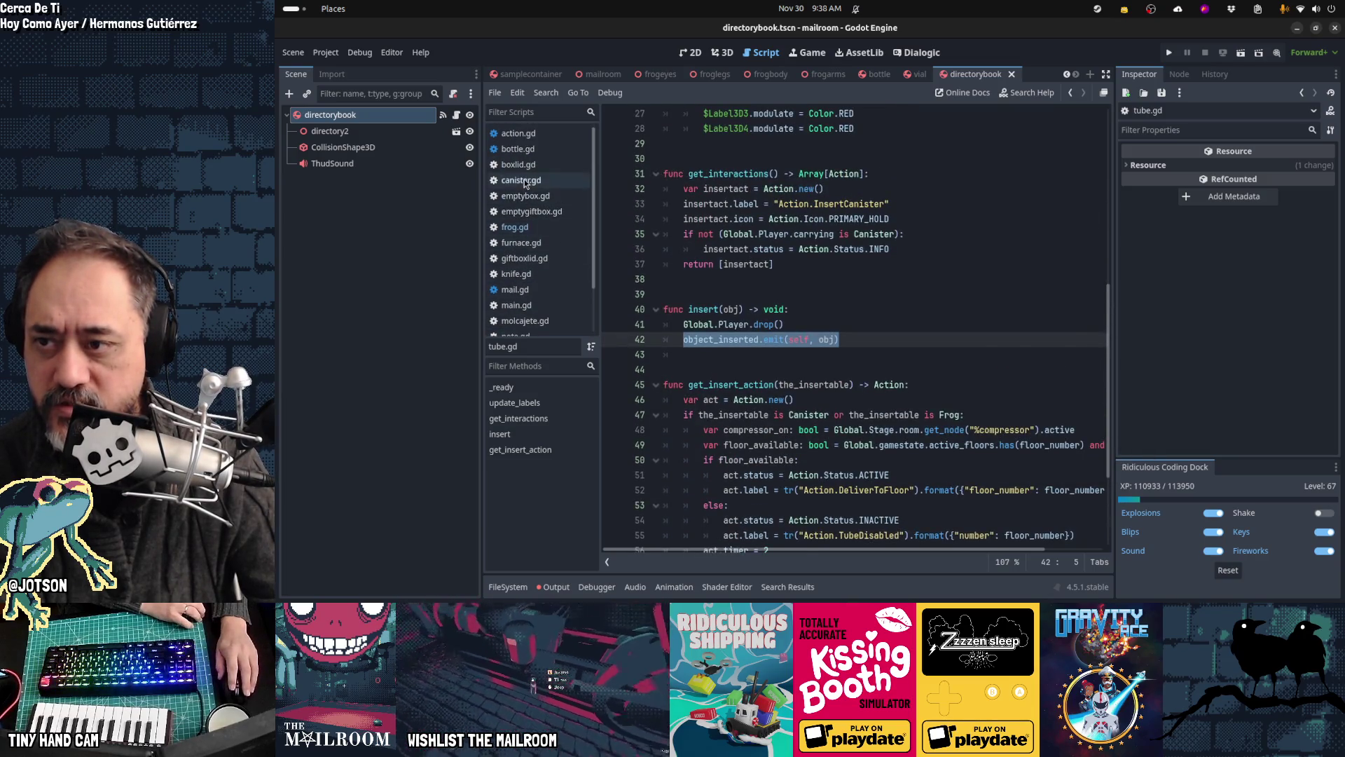
{"action": "left_click", "coordinate": [520, 180]}
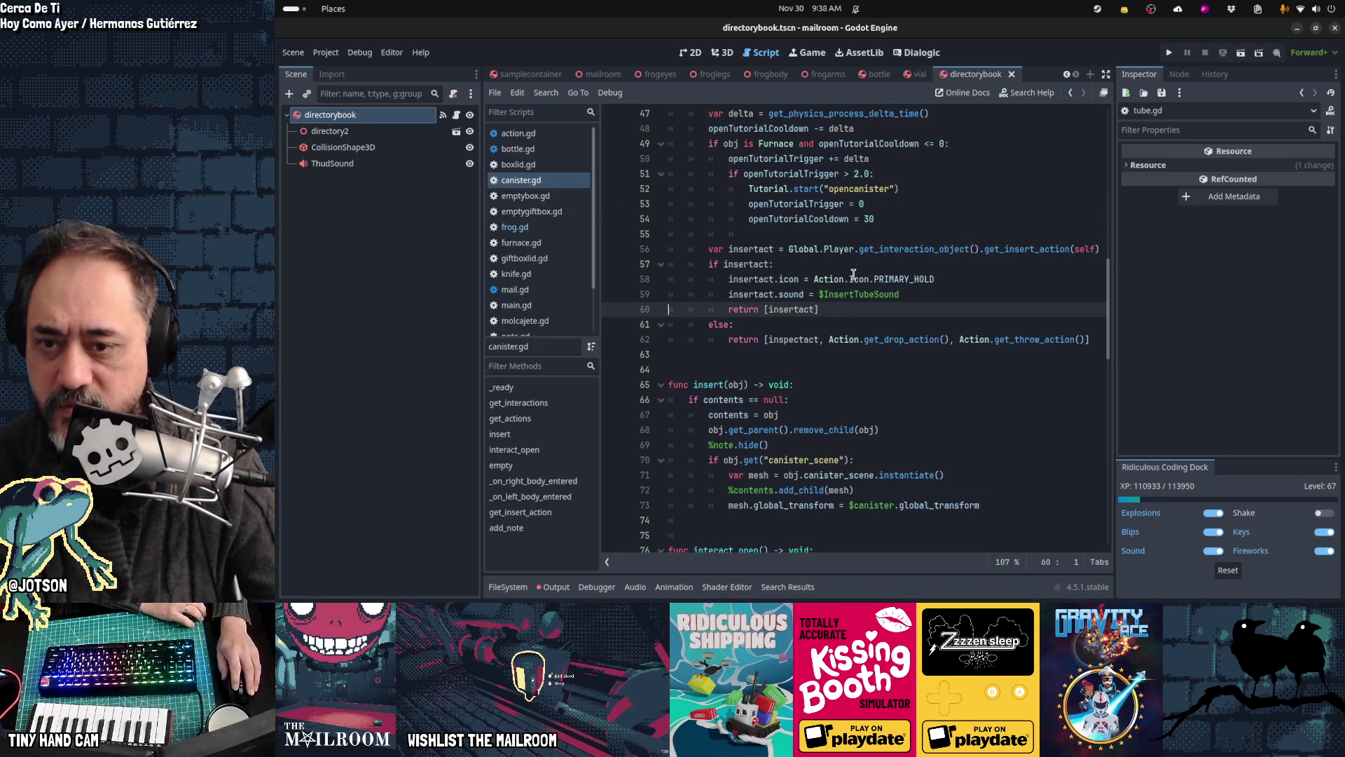
{"action": "mouse_move", "coordinate": [920, 342]}
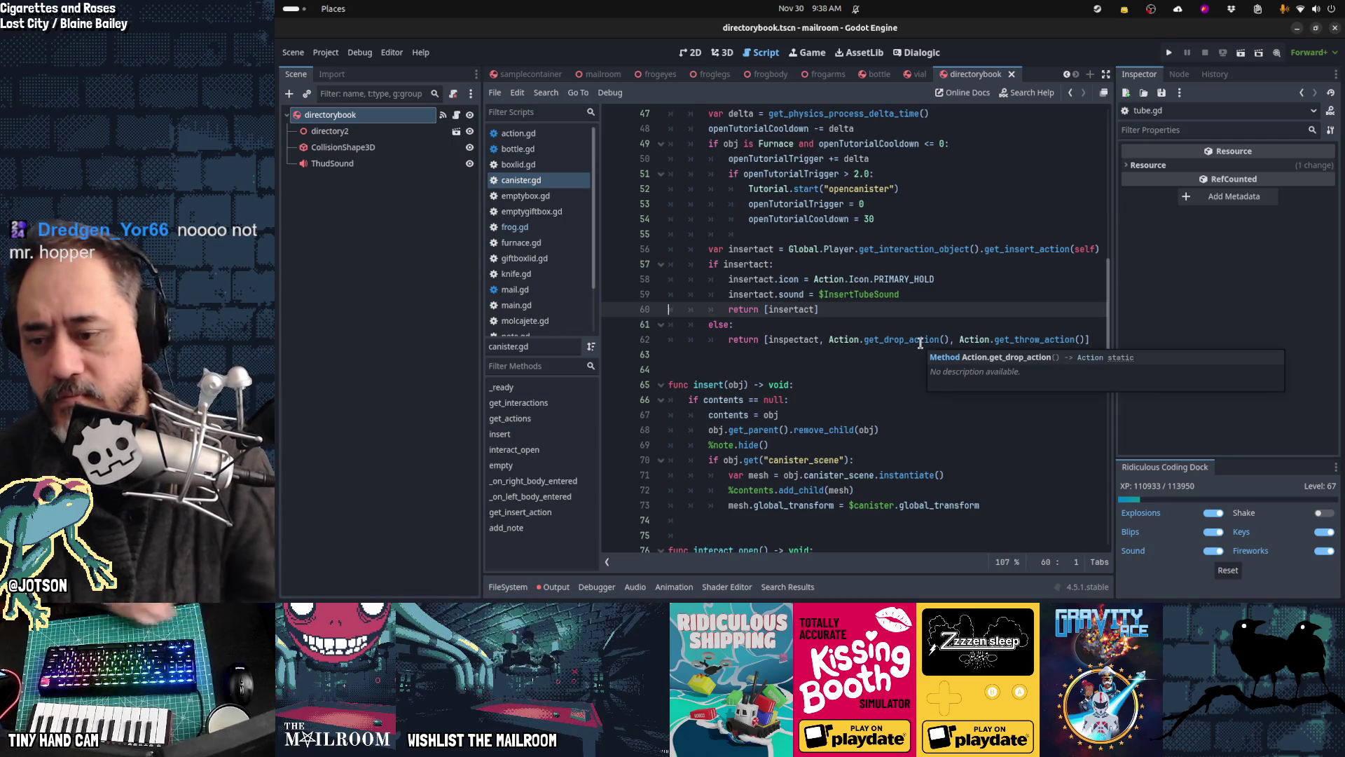
Step: Make frogpart.gd call get_insert_action on Global.Player's interaction object instead of Action, and save
{"action": "left_click", "coordinate": [777, 587]}
{"action": "left_click", "coordinate": [1060, 443]}
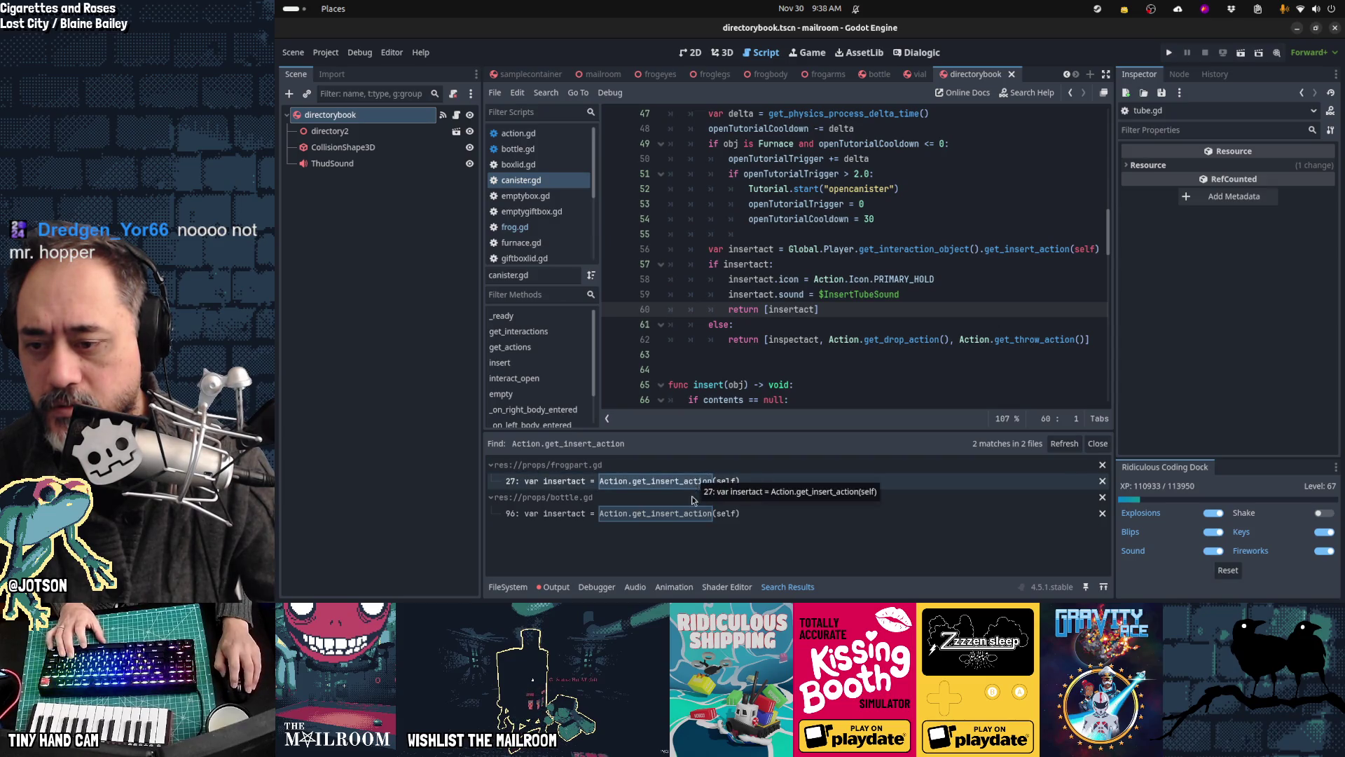
{"action": "left_click", "coordinate": [759, 466]}
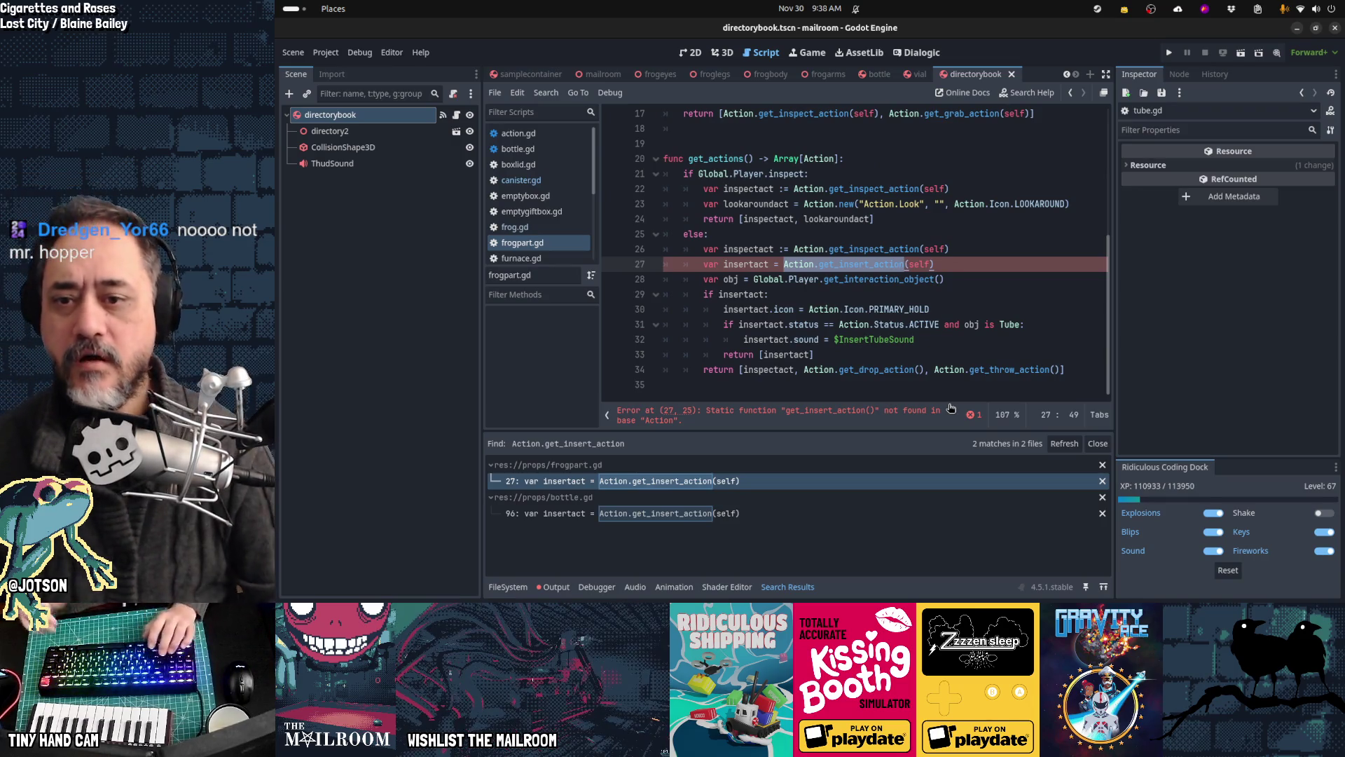
{"action": "key", "text": "Left"}
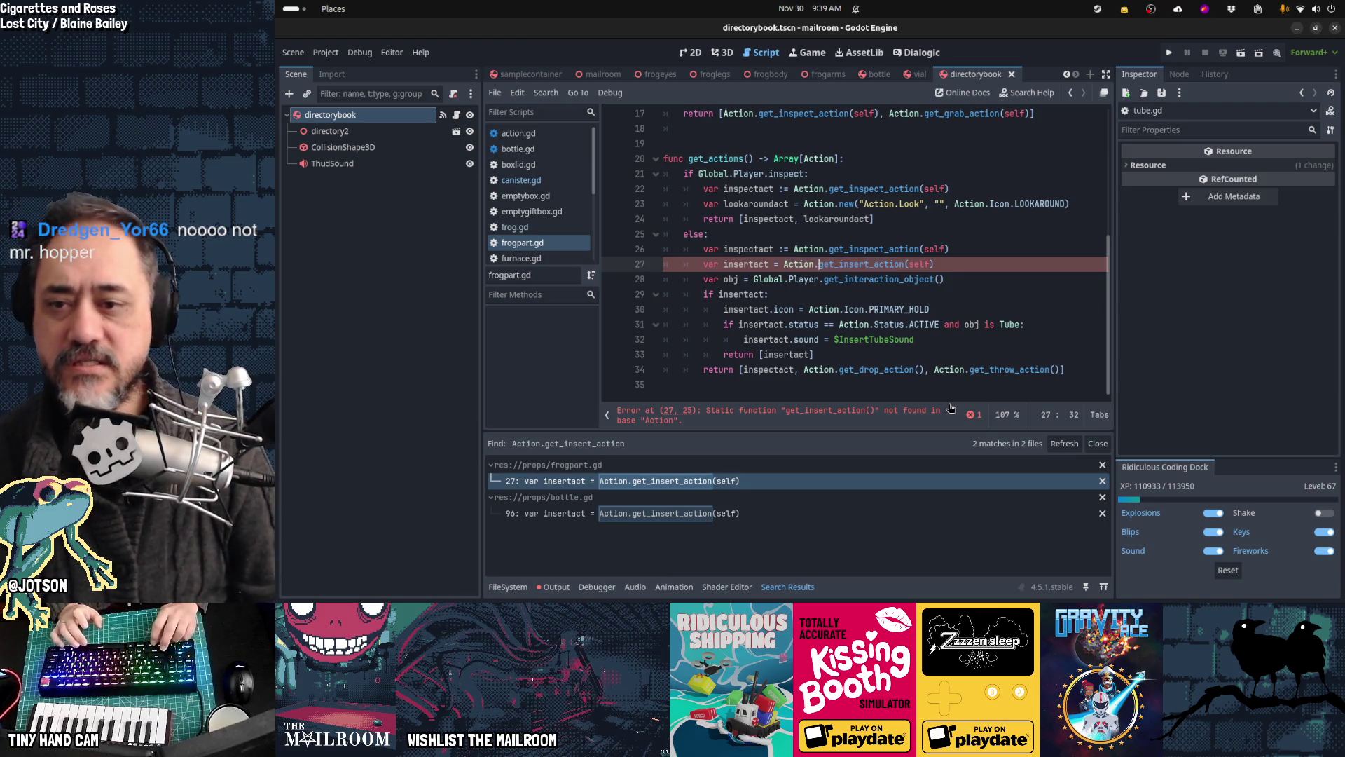
{"action": "key", "text": "Delete"}
{"action": "key", "text": "Delete"}
{"action": "key", "text": "Delete"}
{"action": "type", "text": "G"}
{"action": "type", "text": "lobal.Pla"}
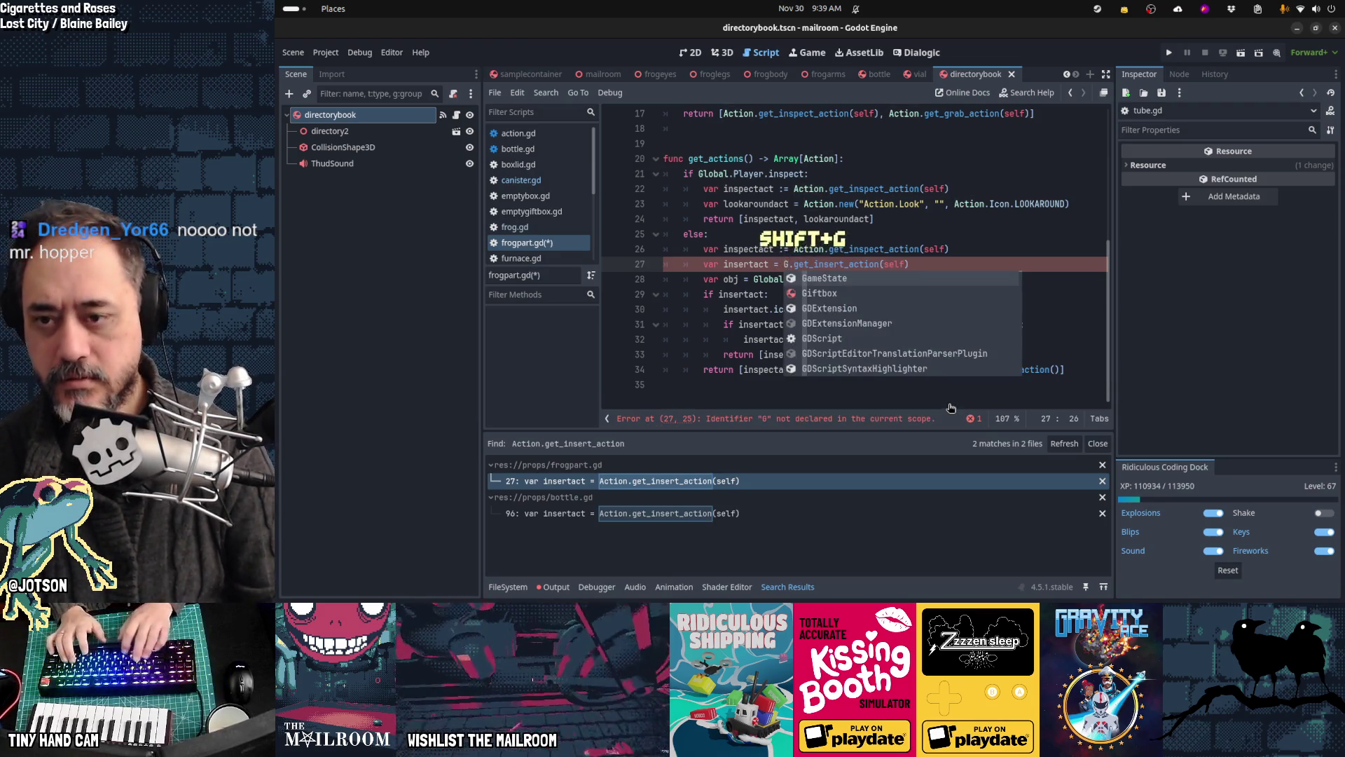
{"action": "type", "text": "yer.g"}
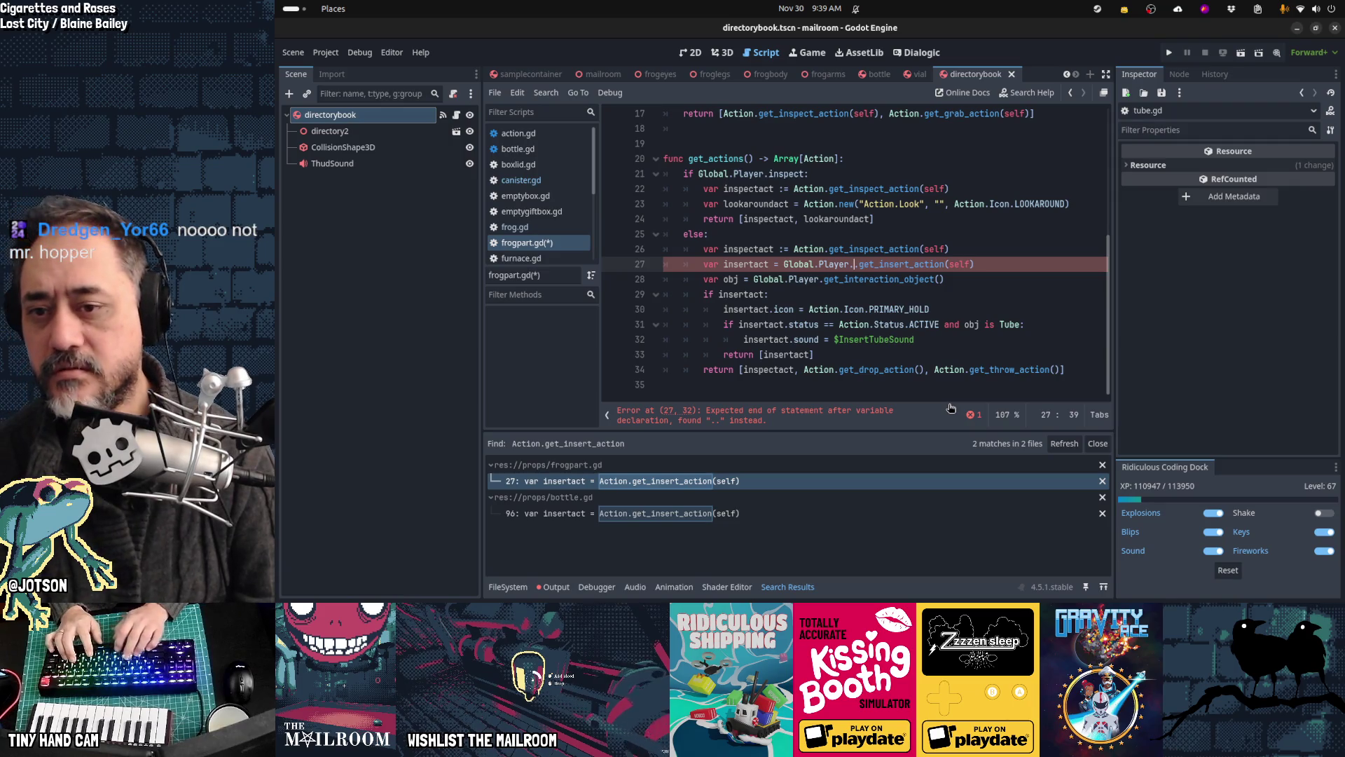
{"action": "type", "text": "et_"}
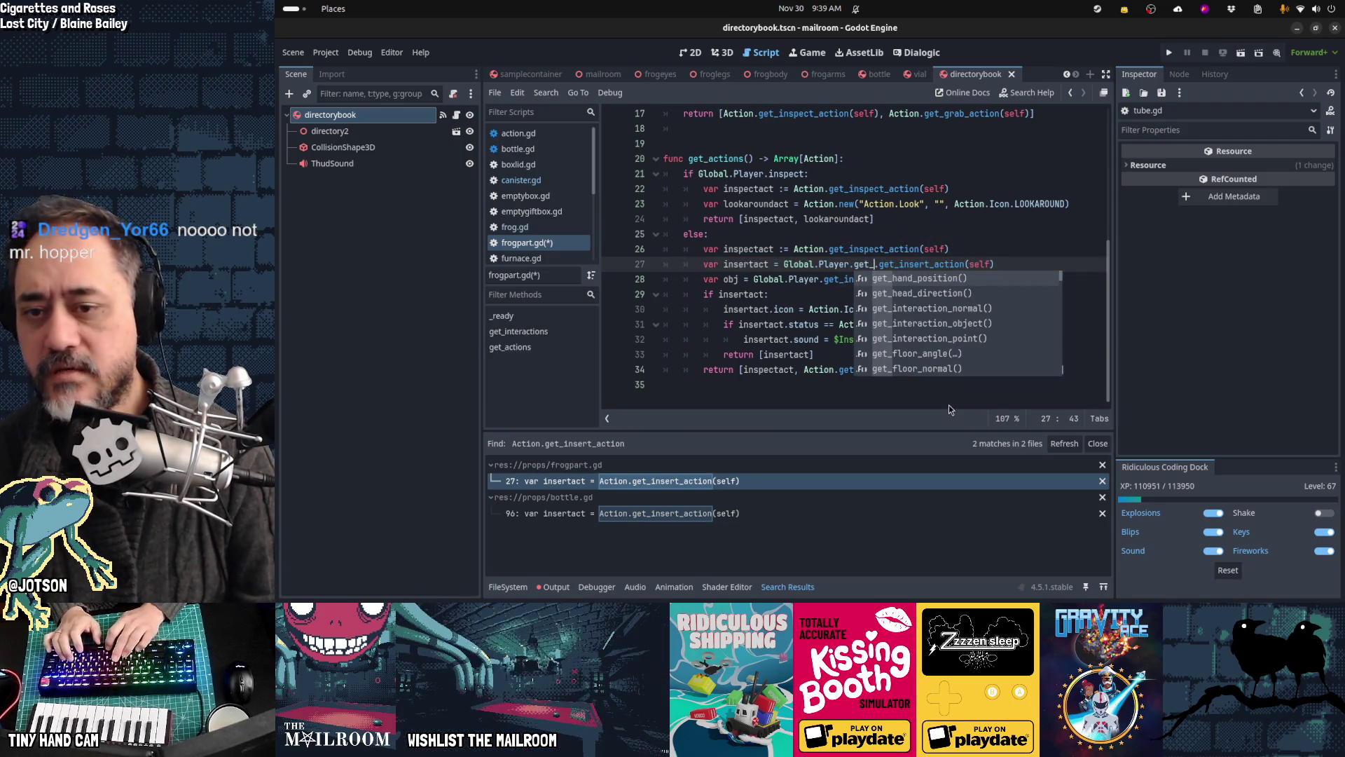
{"action": "type", "text": "int"}
{"action": "key", "text": "Return"}
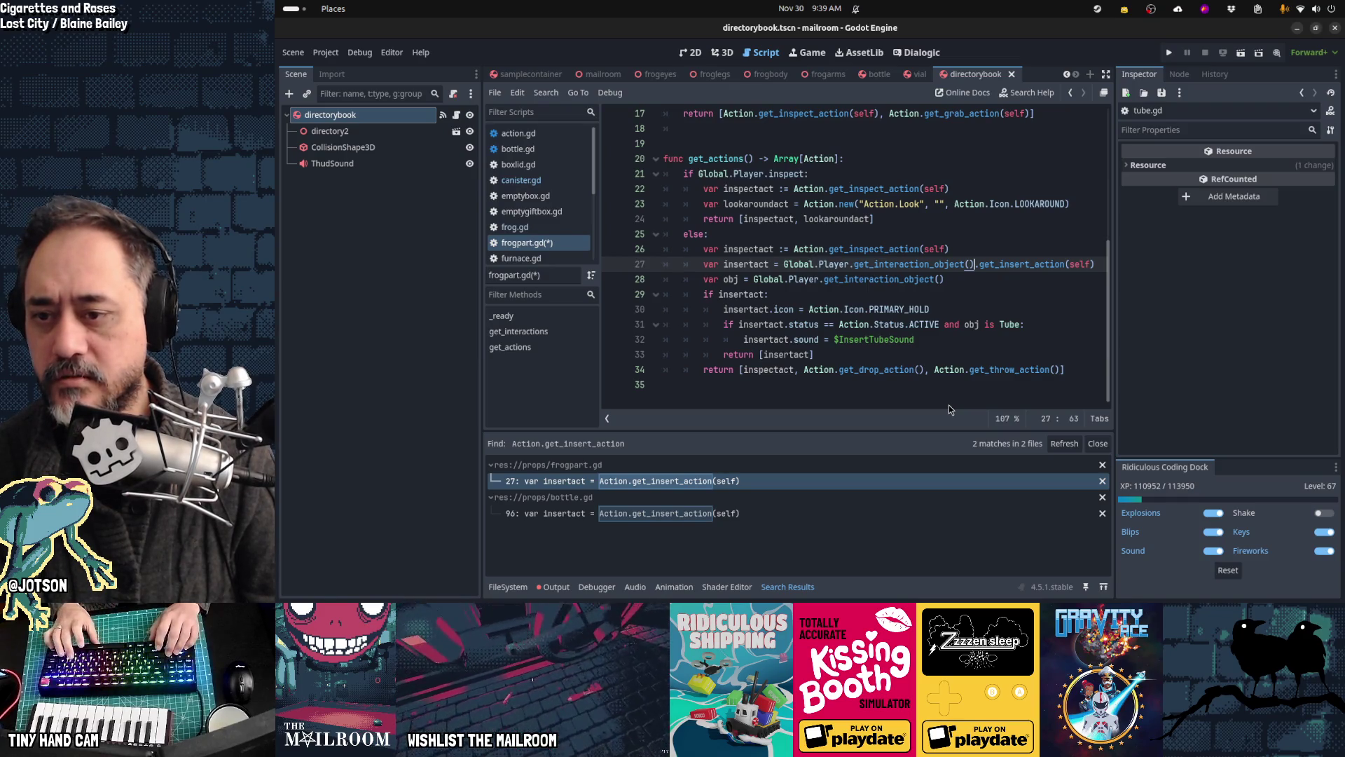
{"action": "key", "text": "ctrl+s"}
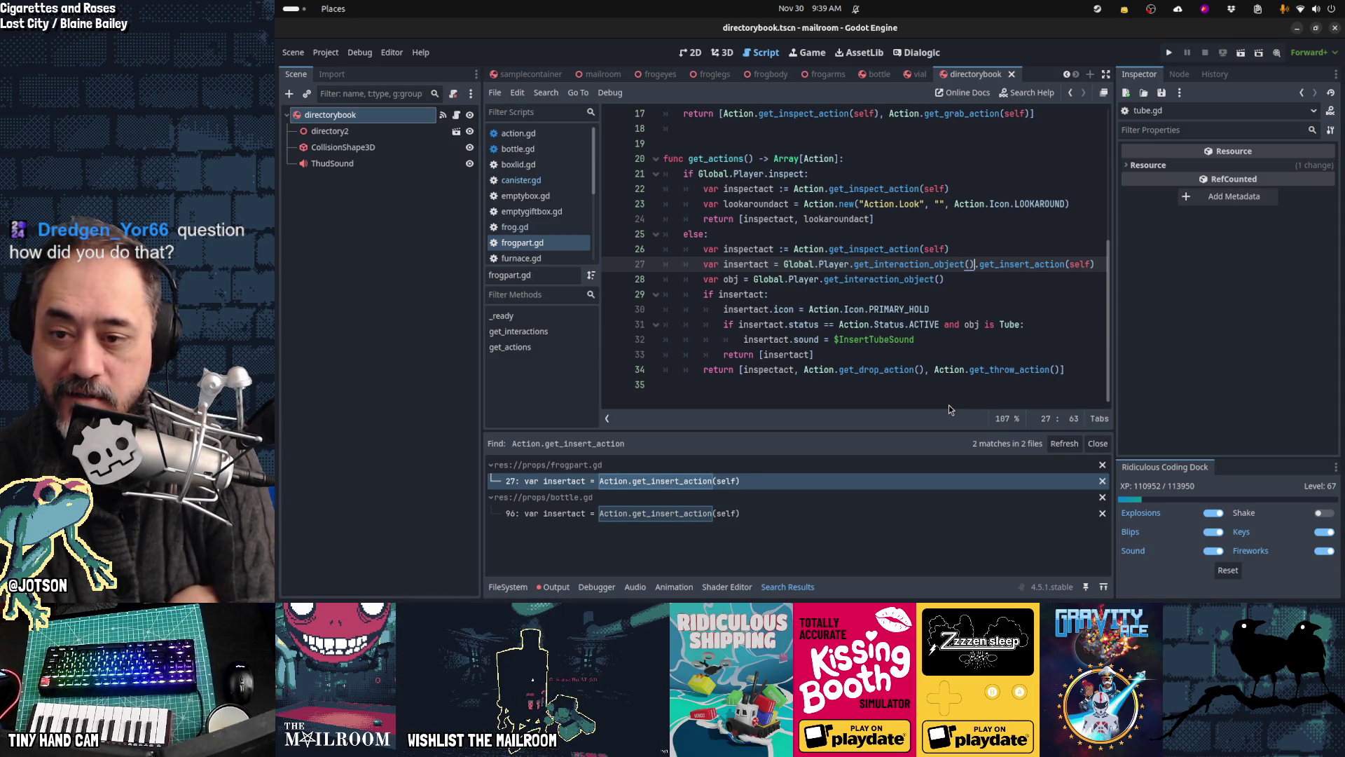
Step: Delete frogpart.gd's Tube-only check and sound assignment lines
{"action": "key", "text": "Down"}
{"action": "key", "text": "Down"}
{"action": "key", "text": "Down"}
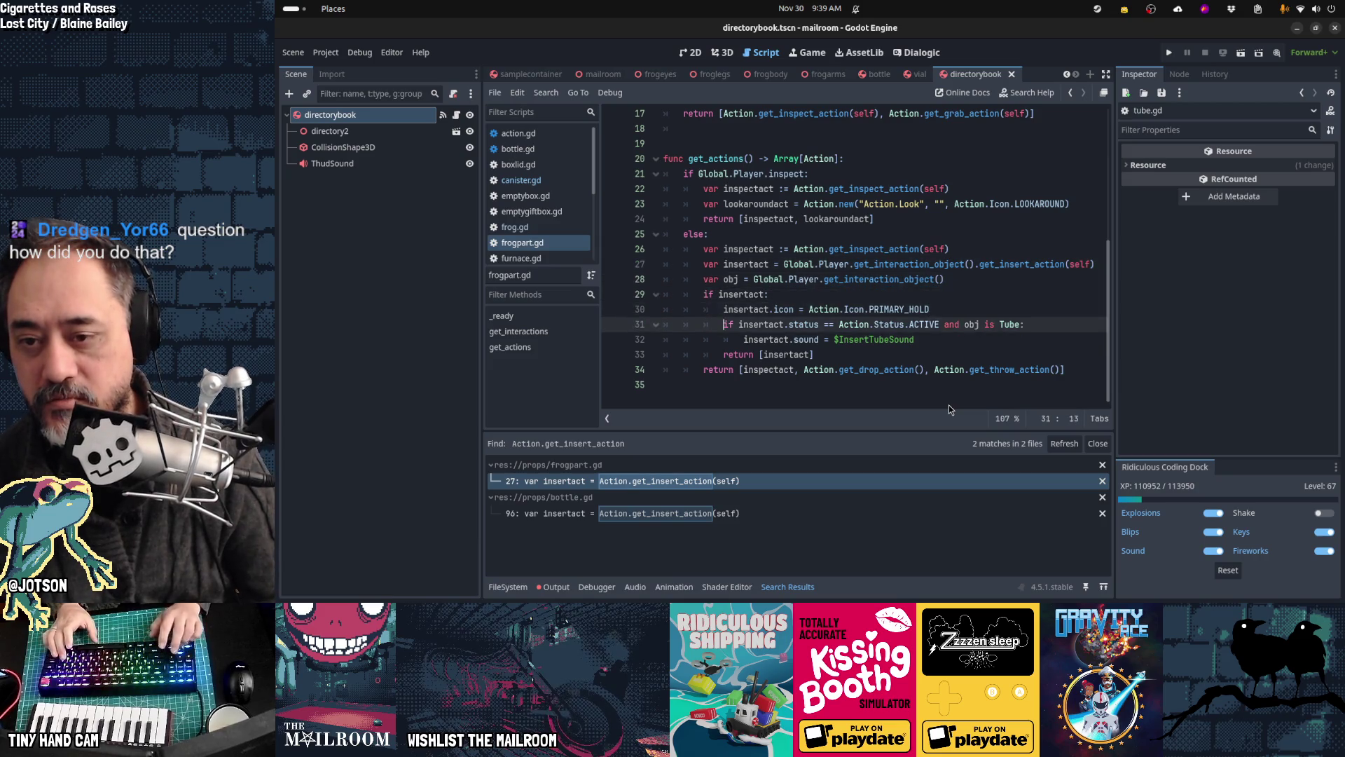
{"action": "key", "text": "Home"}
{"action": "key", "text": "shift+Down"}
{"action": "key", "text": "shift+Down"}
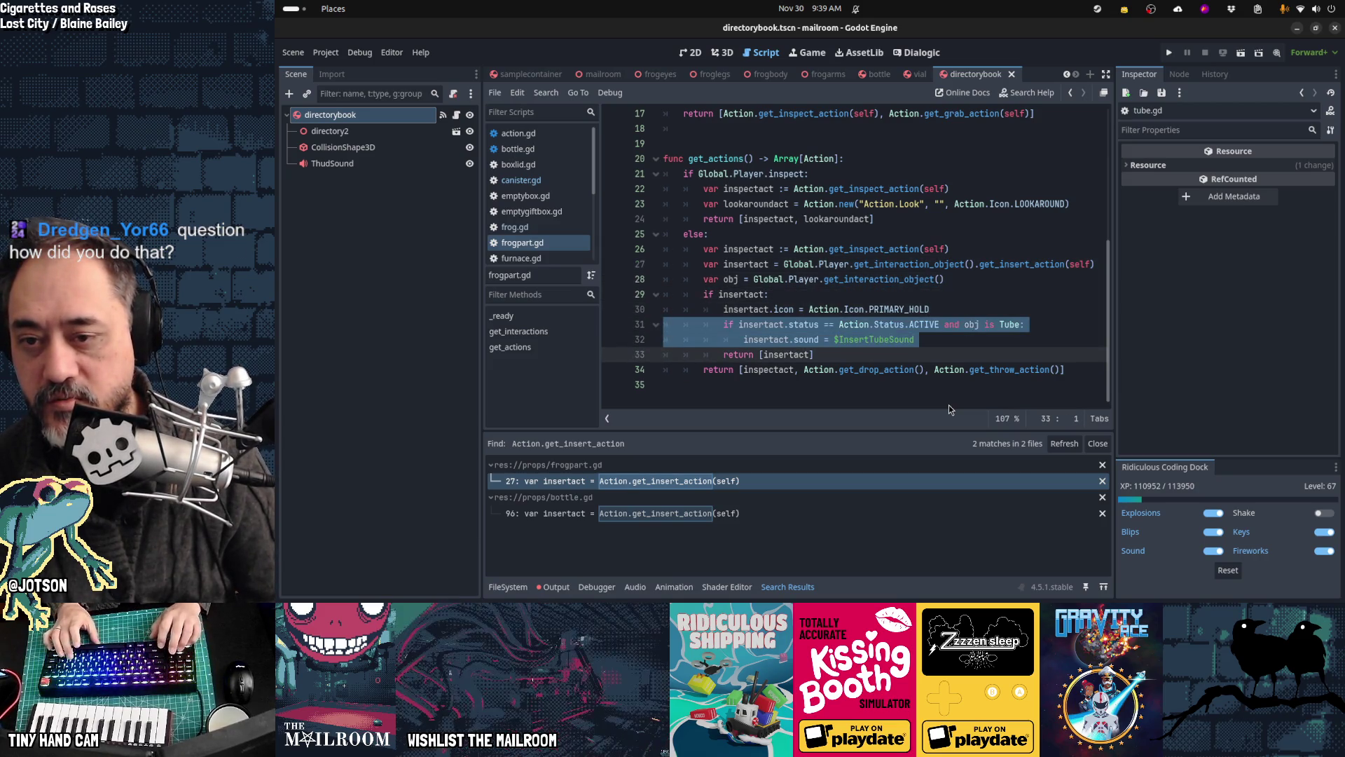
{"action": "key", "text": "Delete"}
{"action": "key", "text": "shift+alt+o"}
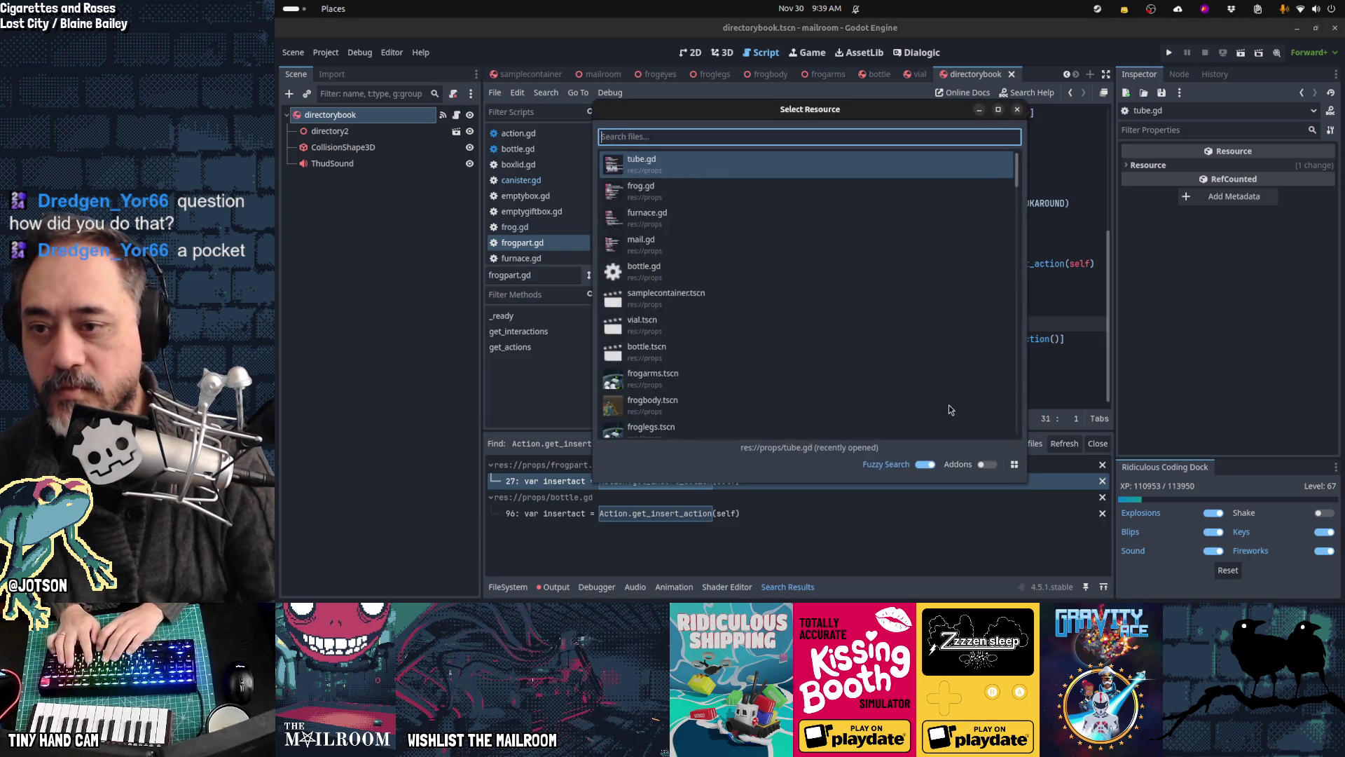
Step: Open tube.gd and review the Canister or Frog check in its insert action on line 47
{"action": "type", "text": "tube.g"}
{"action": "key", "text": "Return"}
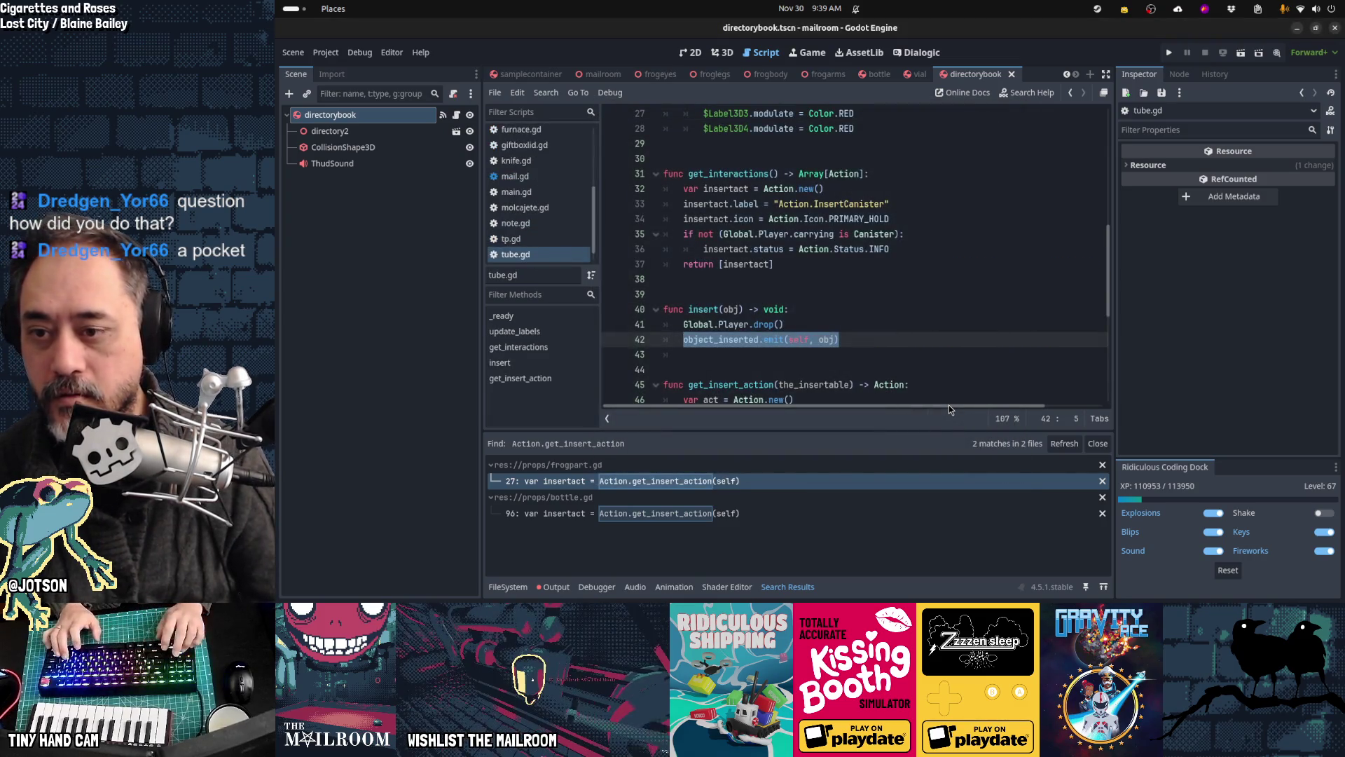
{"action": "key", "text": "Down"}
{"action": "key", "text": "Down"}
{"action": "key", "text": "Down"}
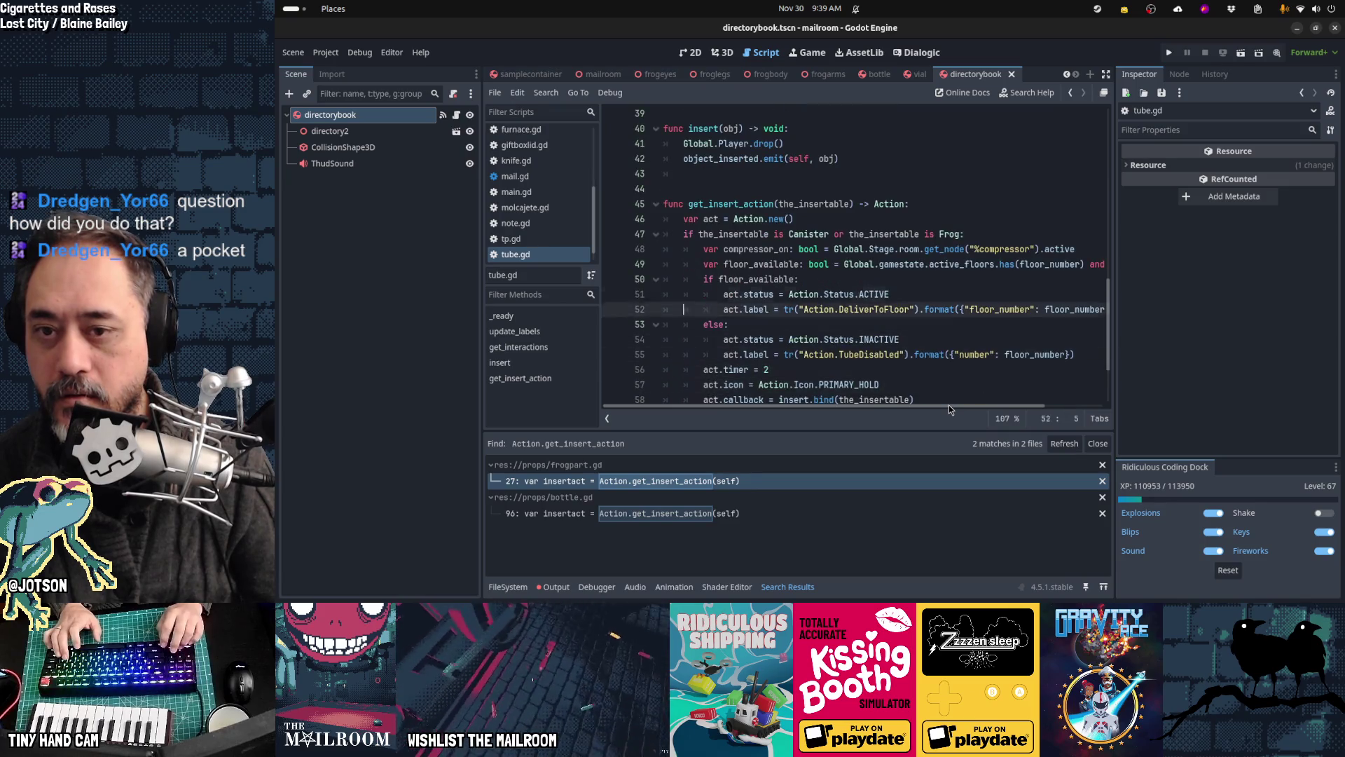
{"action": "key", "text": "shift+End"}
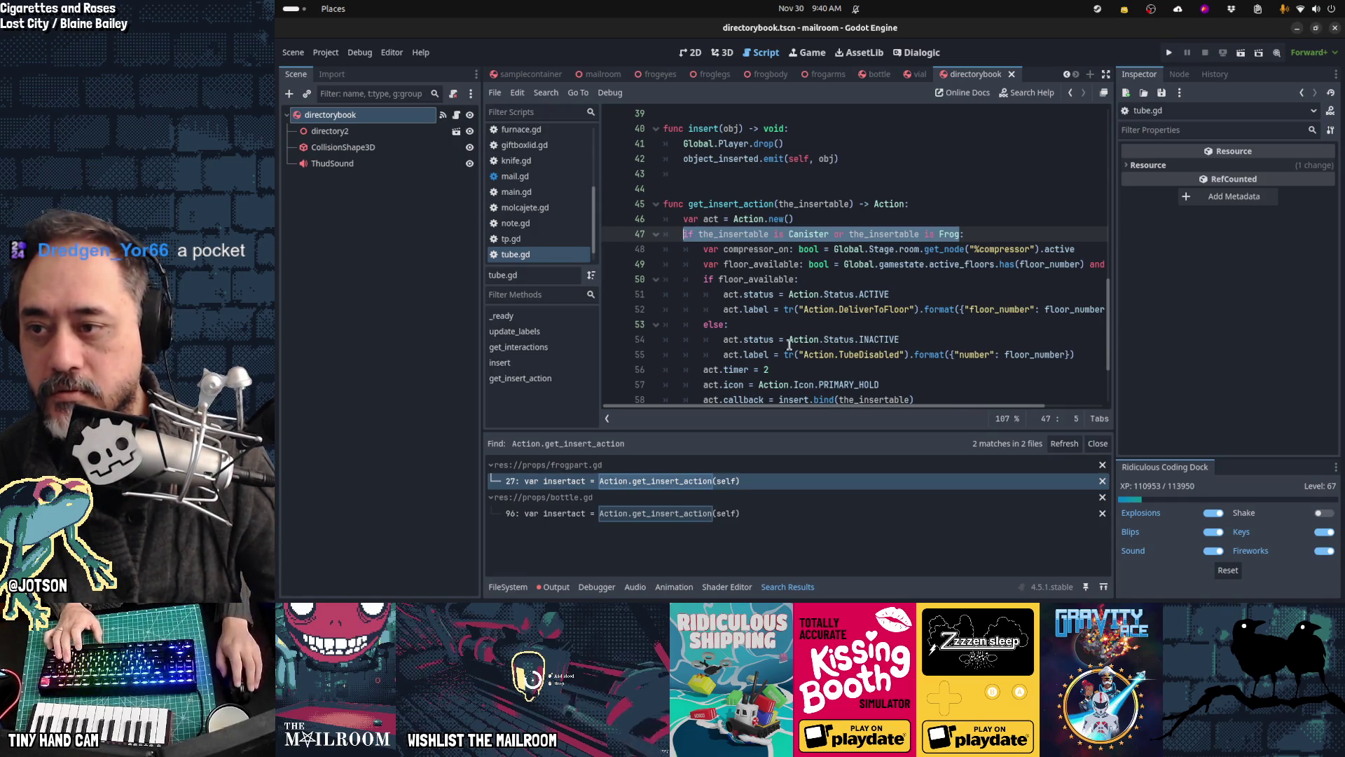
{"action": "scroll", "coordinate": [581, 225], "scroll_direction": "up", "scroll_amount": 3}
Step: Delete the unused obj variable on line 28 of frogpart.gd and save the script
{"action": "left_click", "coordinate": [553, 166]}
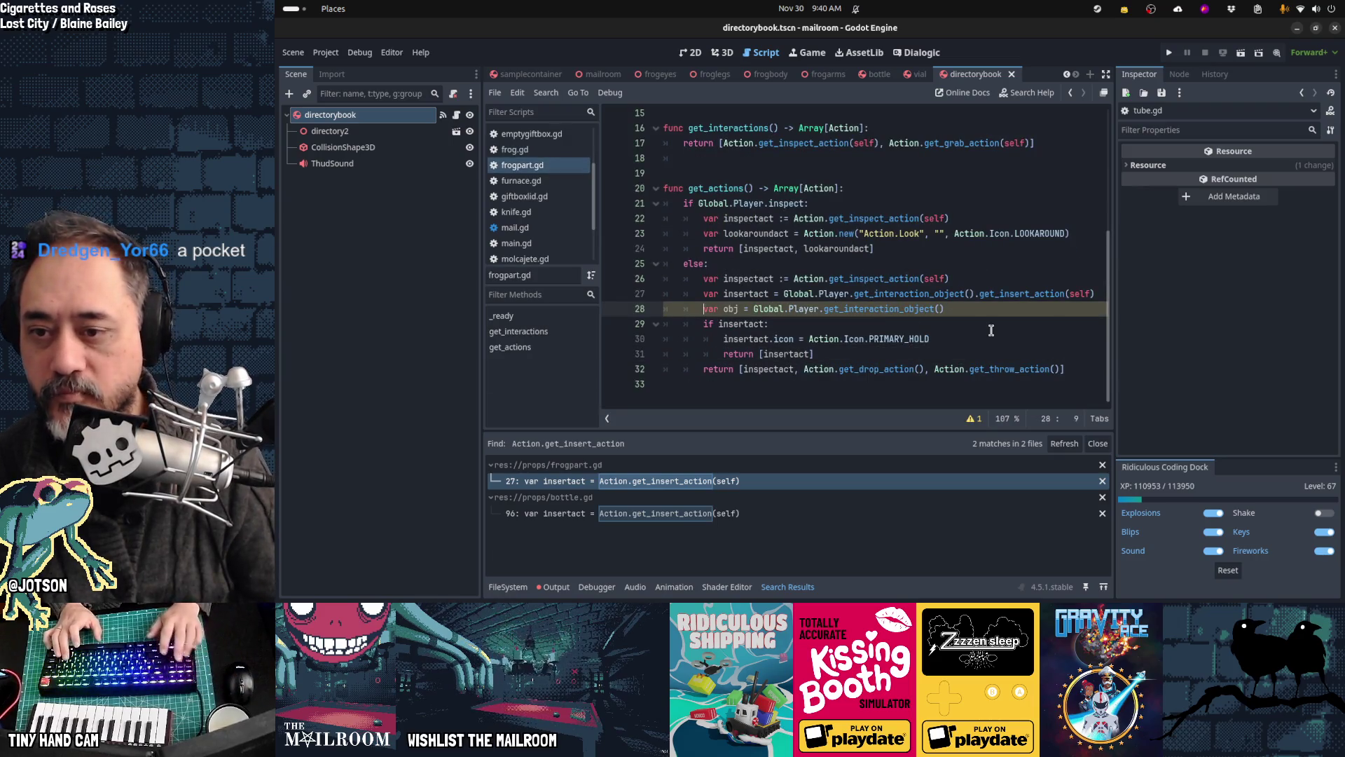
{"action": "key", "text": "Home"}
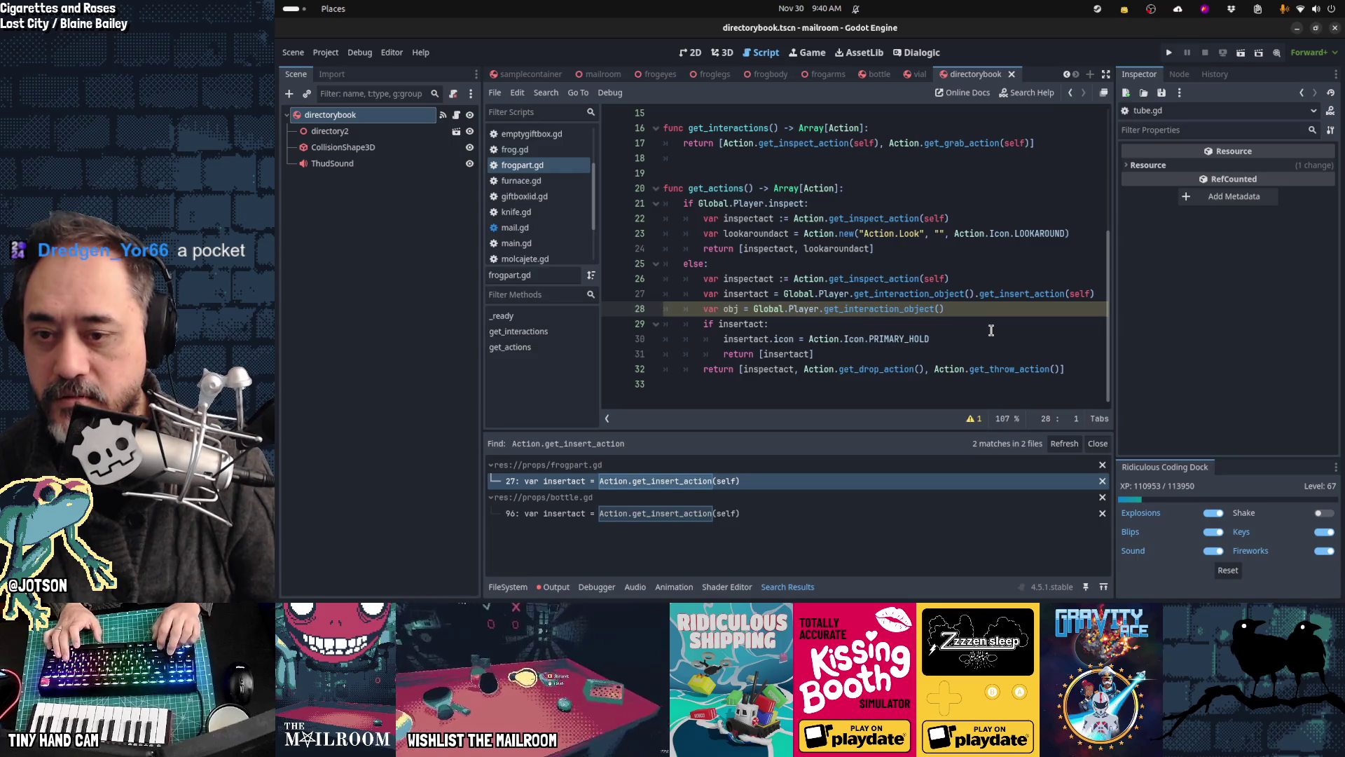
{"action": "key", "text": "shift+Down"}
{"action": "key", "text": "Delete"}
{"action": "key", "text": "Down"}
{"action": "key", "text": "Down"}
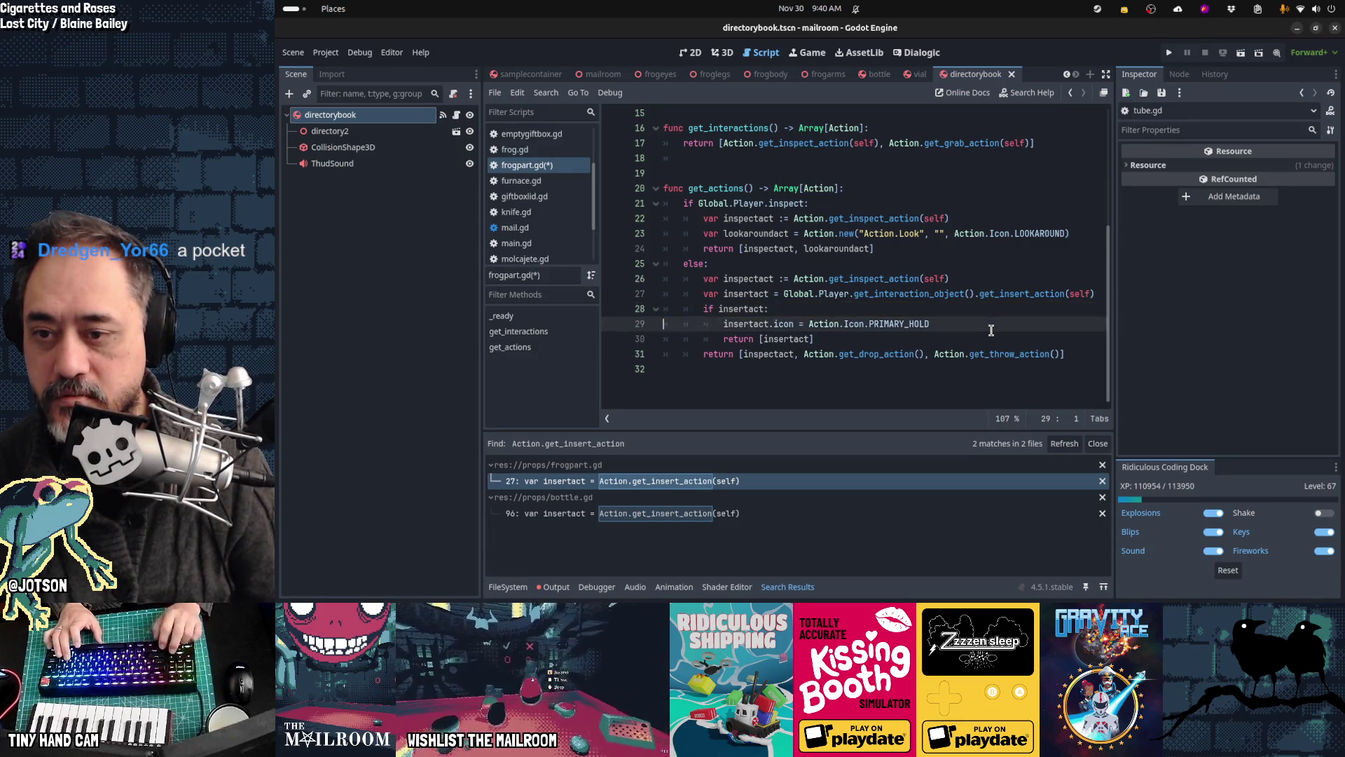
{"action": "key", "text": "Up"}
{"action": "key", "text": "Up"}
{"action": "key", "text": "Up"}
{"action": "key", "text": "ctrl+s"}
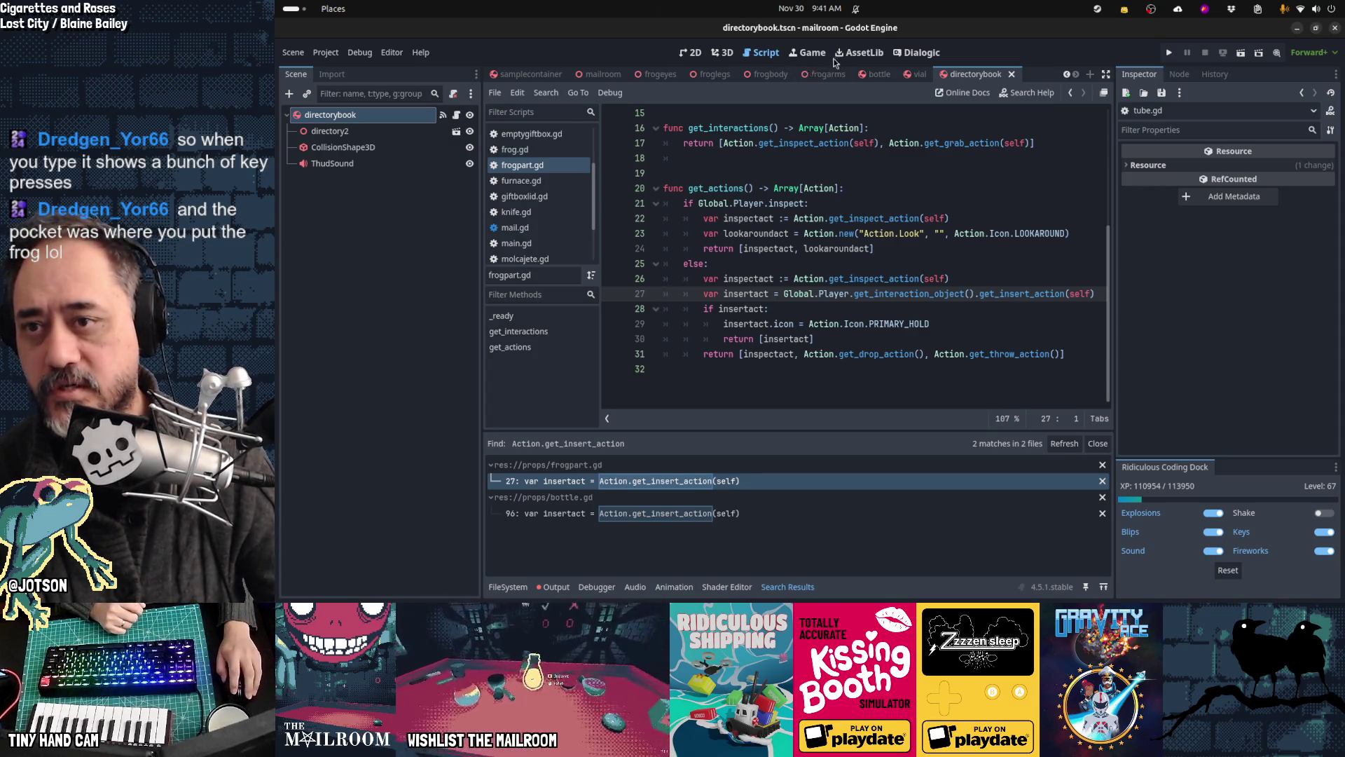
{"action": "left_click", "coordinate": [860, 52]}
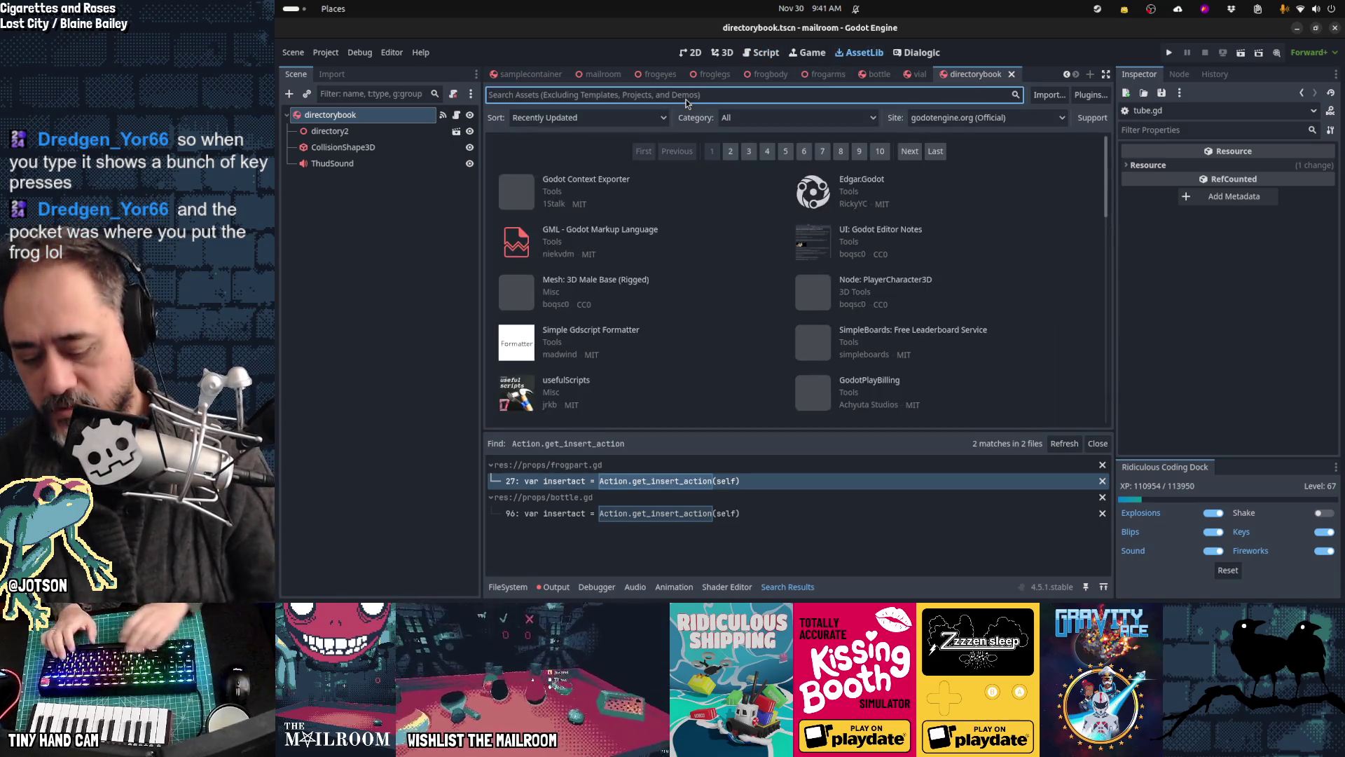
{"action": "type", "text": "ridiculous coding"}
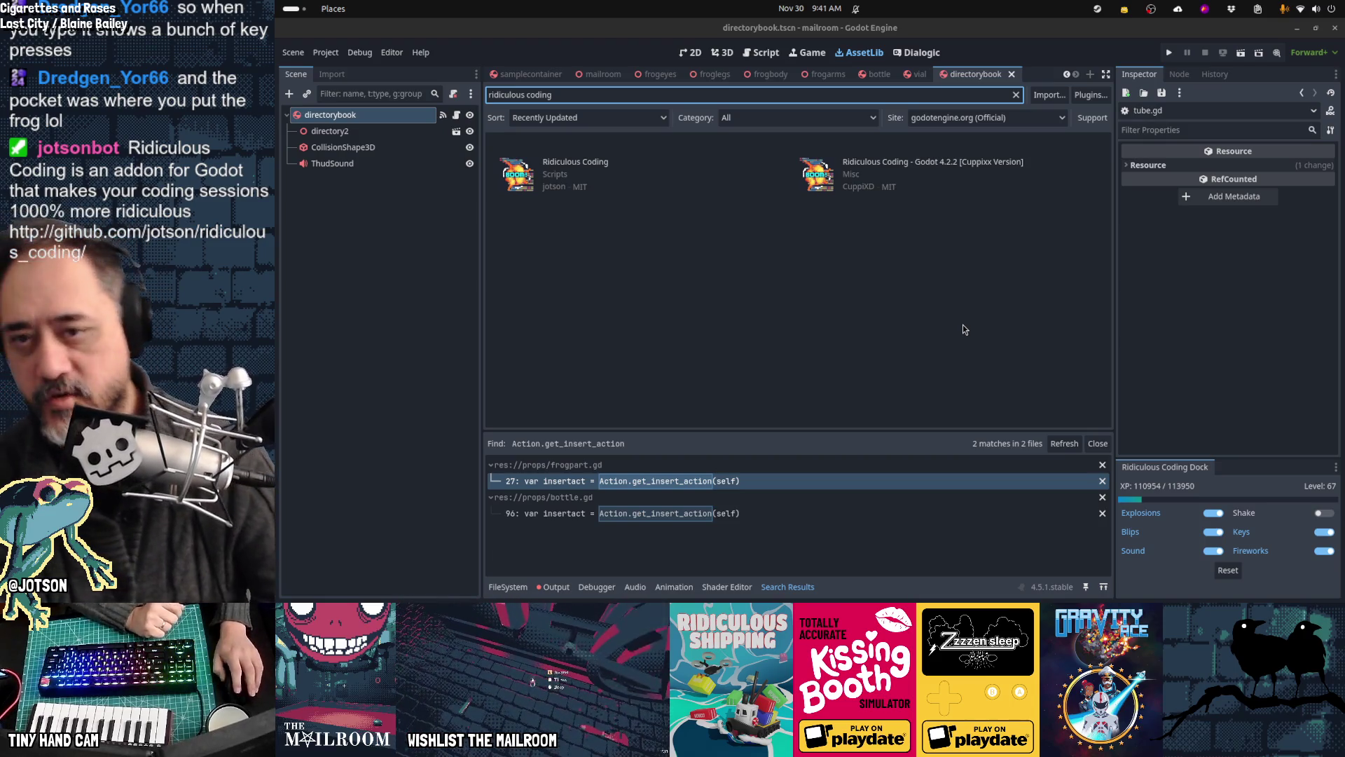
{"action": "left_click", "coordinate": [726, 53]}
{"action": "left_click", "coordinate": [762, 53]}
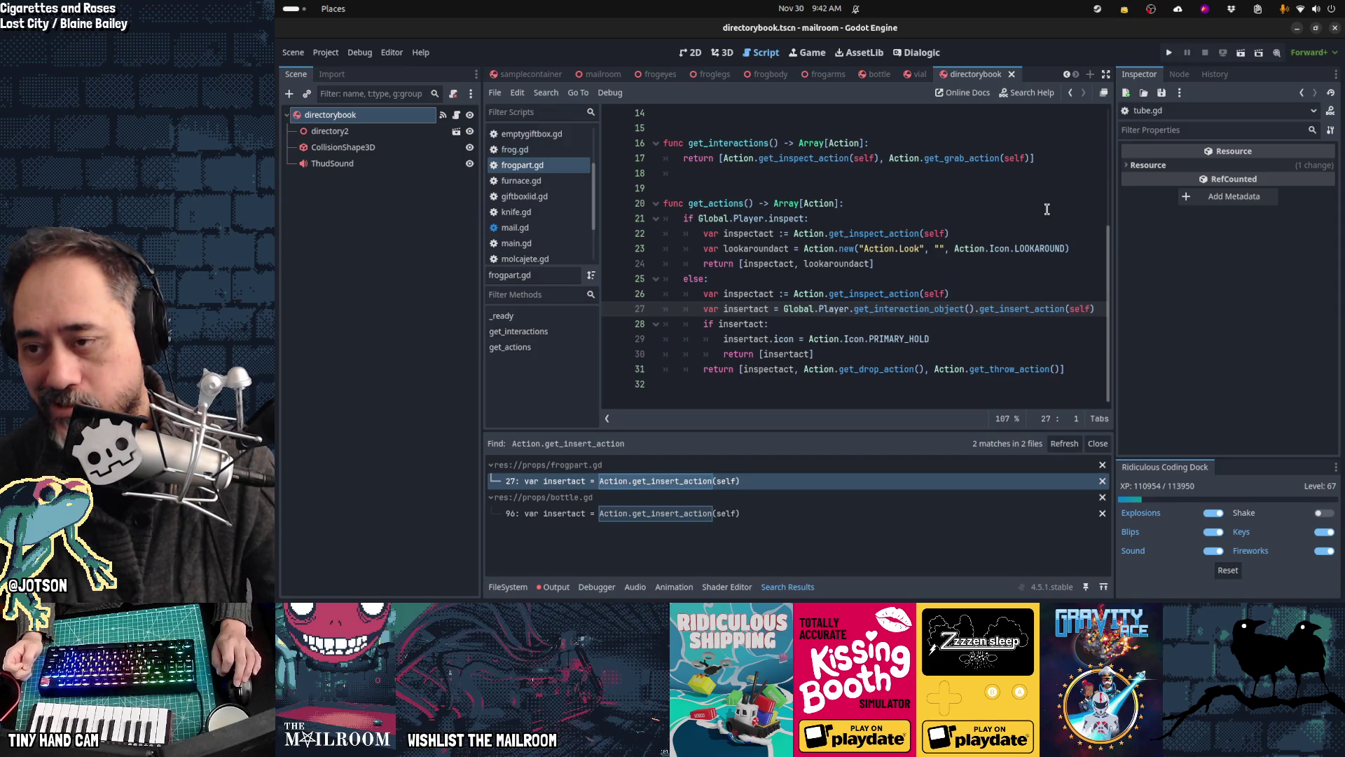
Step: Review canister.gd's insert action for comparison
{"action": "key", "text": "alt+Left"}
{"action": "key", "text": "alt+Left"}
{"action": "key", "text": "alt+Left"}
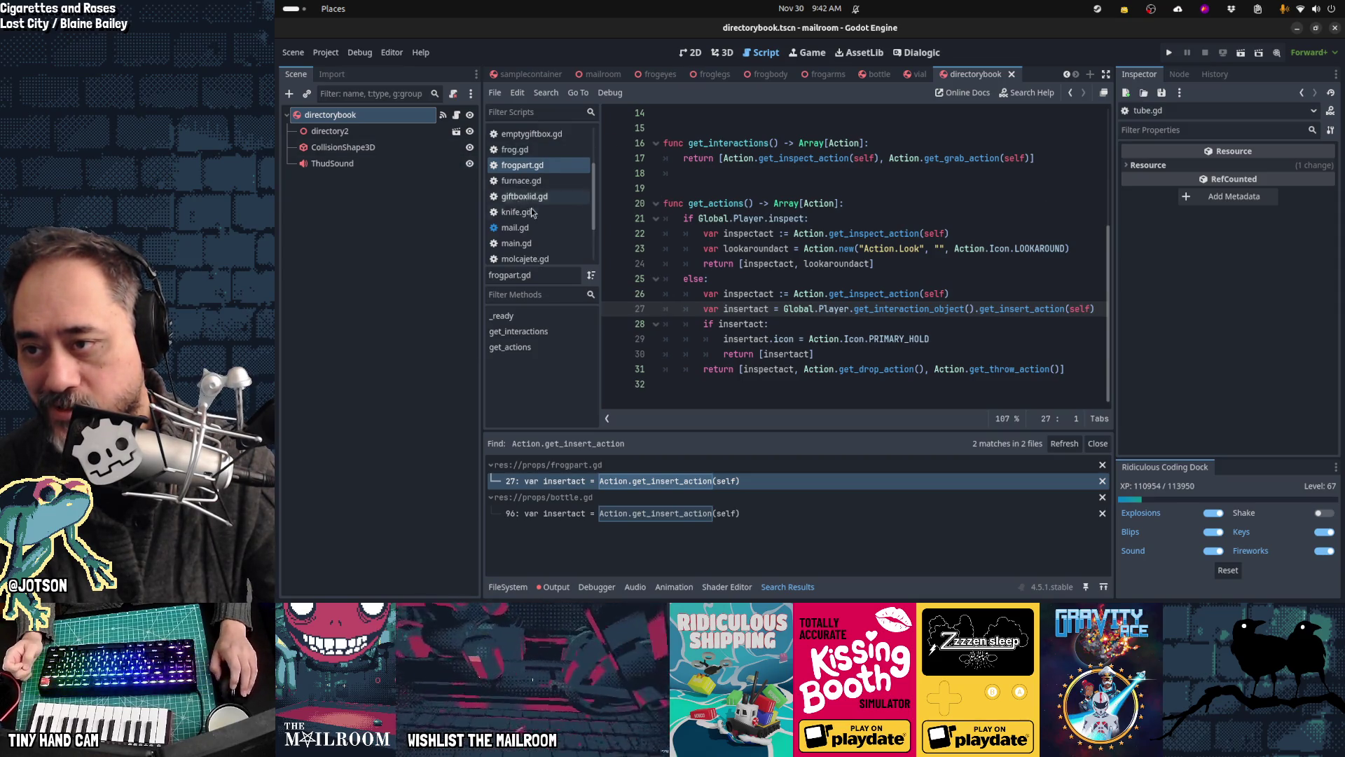
{"action": "scroll", "coordinate": [823, 214], "scroll_direction": "up", "scroll_amount": 5}
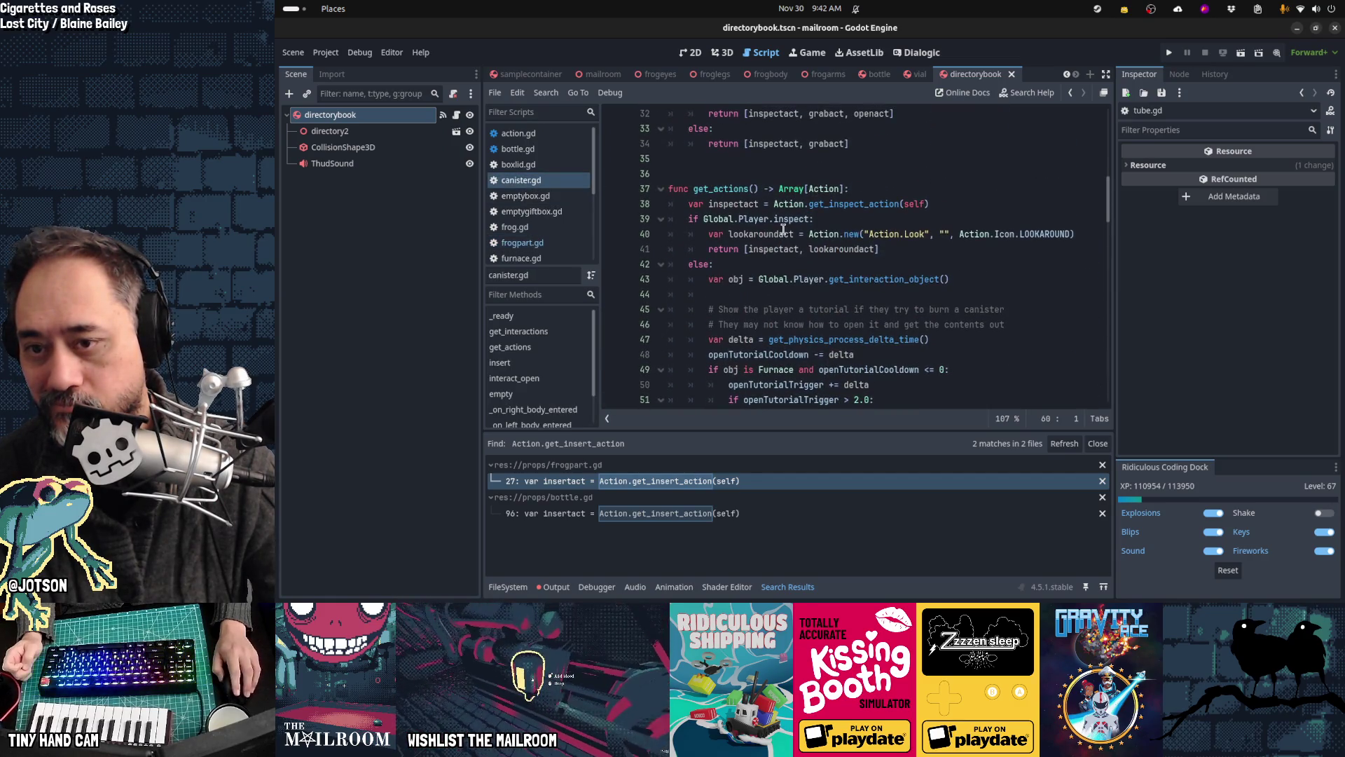
{"action": "scroll", "coordinate": [760, 227], "scroll_direction": "down", "scroll_amount": 11}
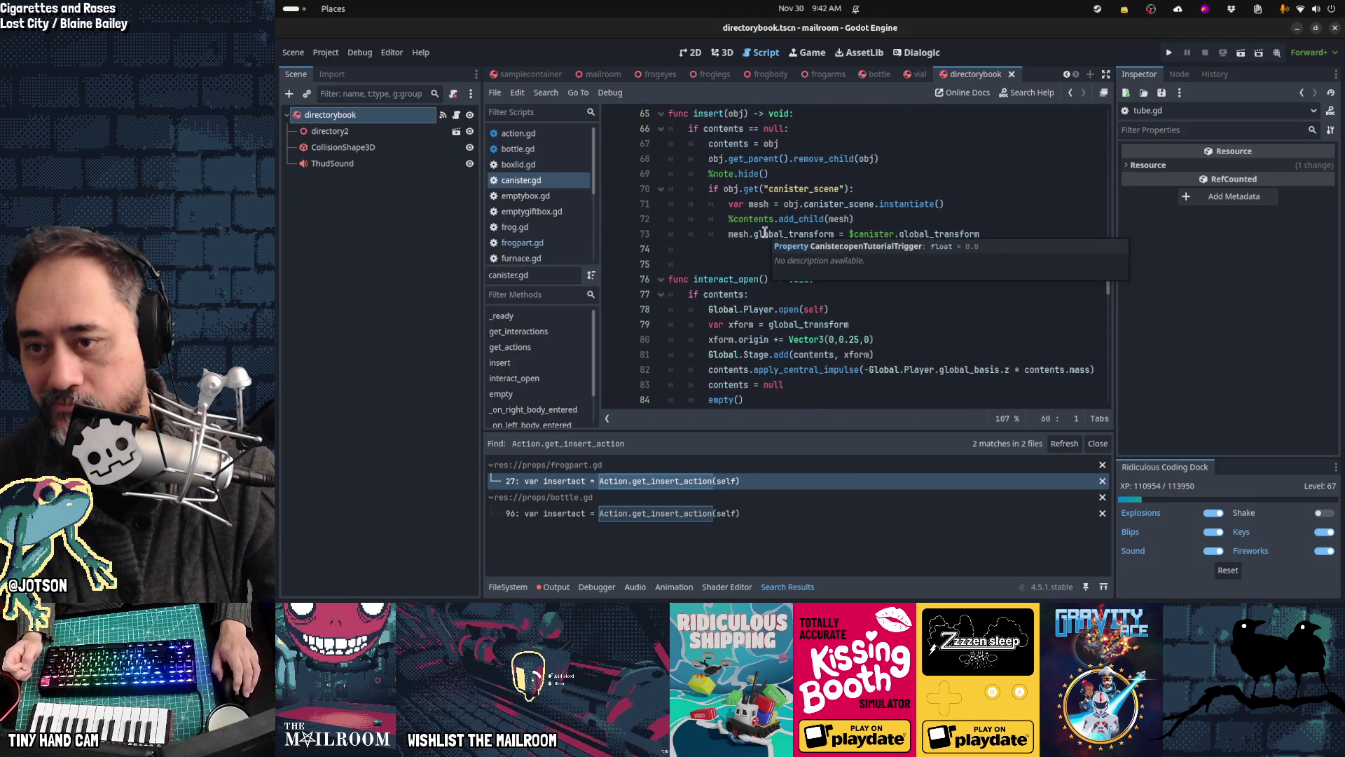
{"action": "scroll", "coordinate": [764, 232], "scroll_direction": "down", "scroll_amount": 16}
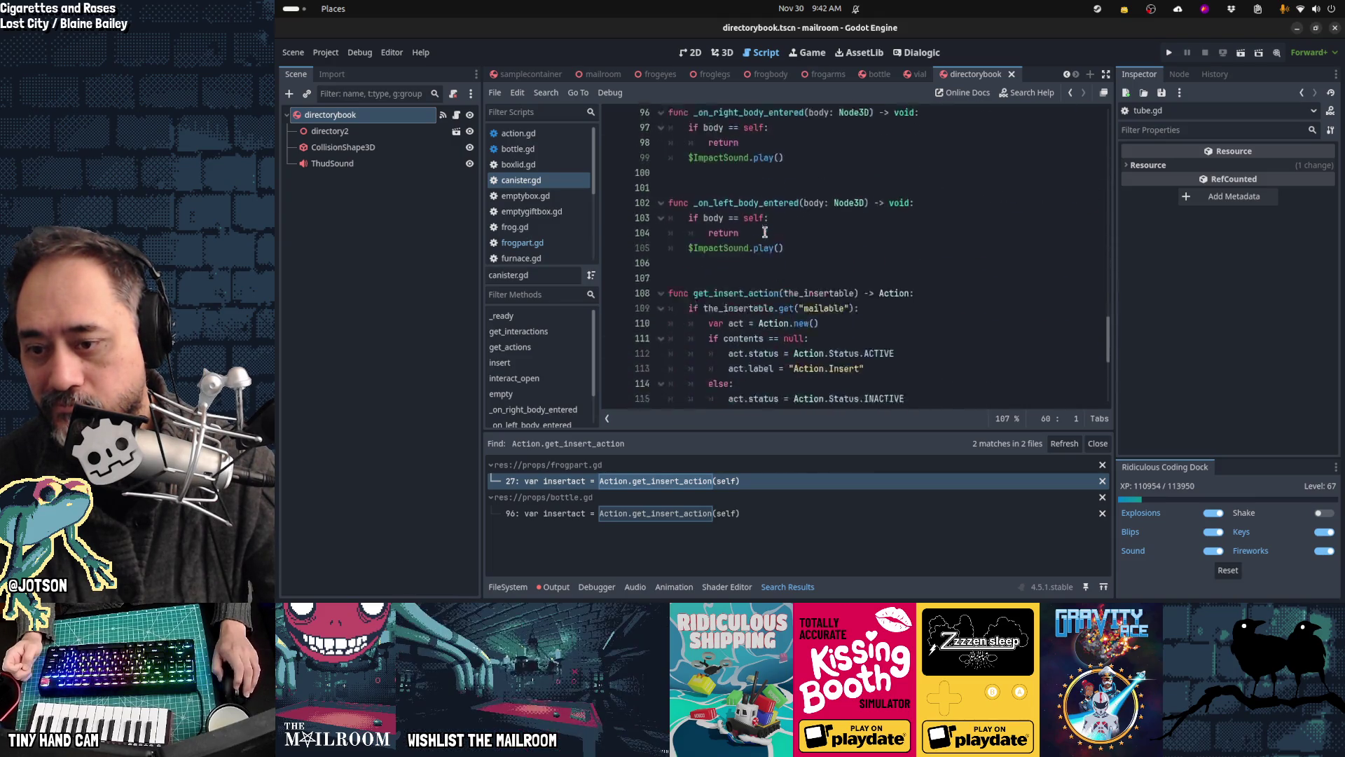
{"action": "scroll", "coordinate": [765, 233], "scroll_direction": "up", "scroll_amount": 5}
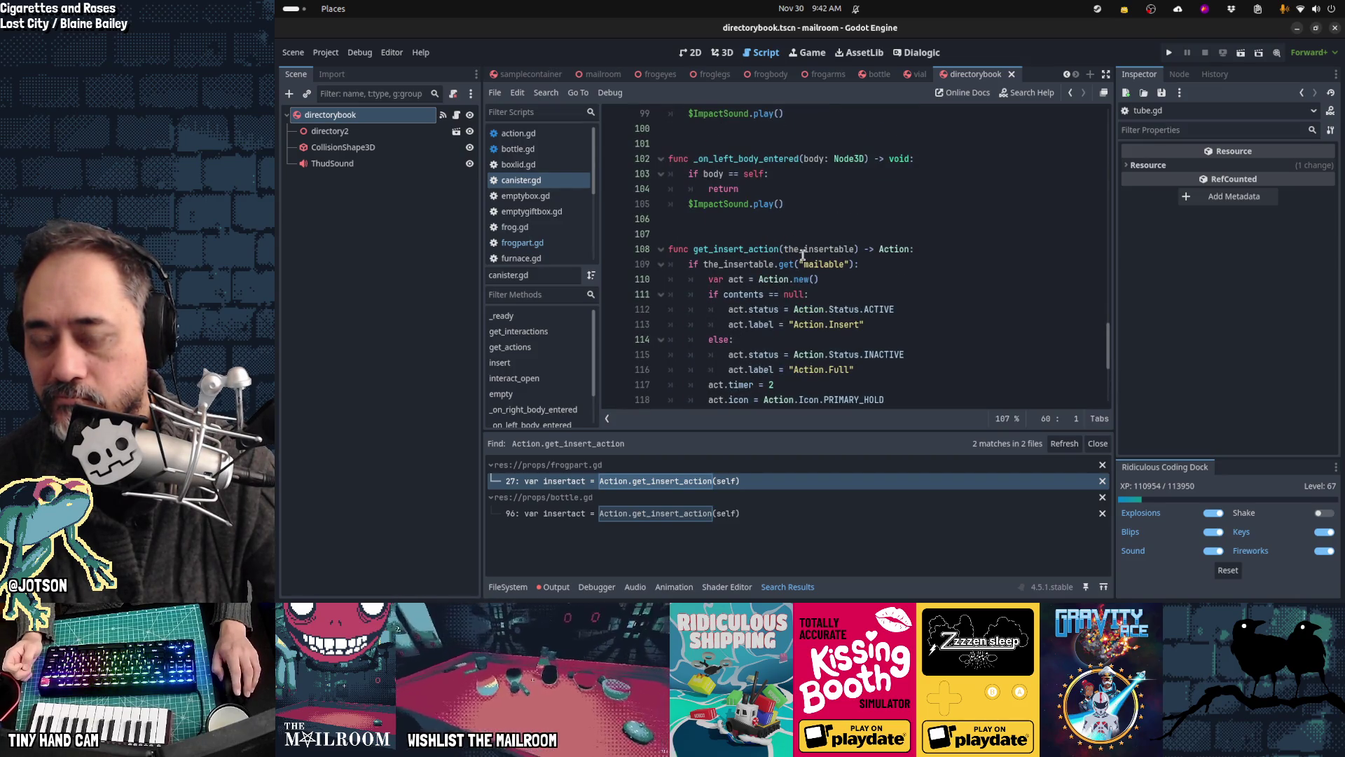
{"action": "scroll", "coordinate": [806, 259], "scroll_direction": "down", "scroll_amount": 1}
{"action": "scroll", "coordinate": [925, 234], "scroll_direction": "down", "scroll_amount": 2}
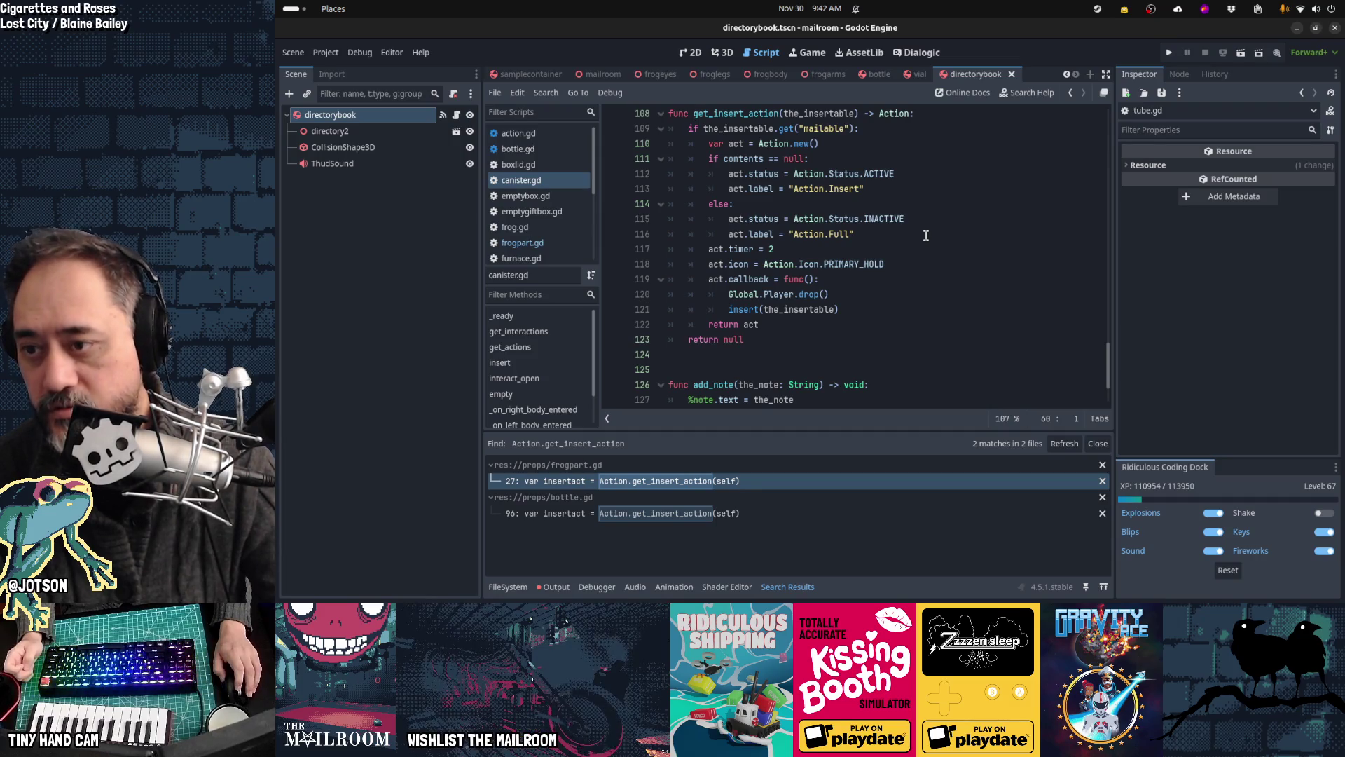
Step: Reopen frogpart.gd, then inspect furnace.gd's insert action
{"action": "left_click", "coordinate": [547, 242]}
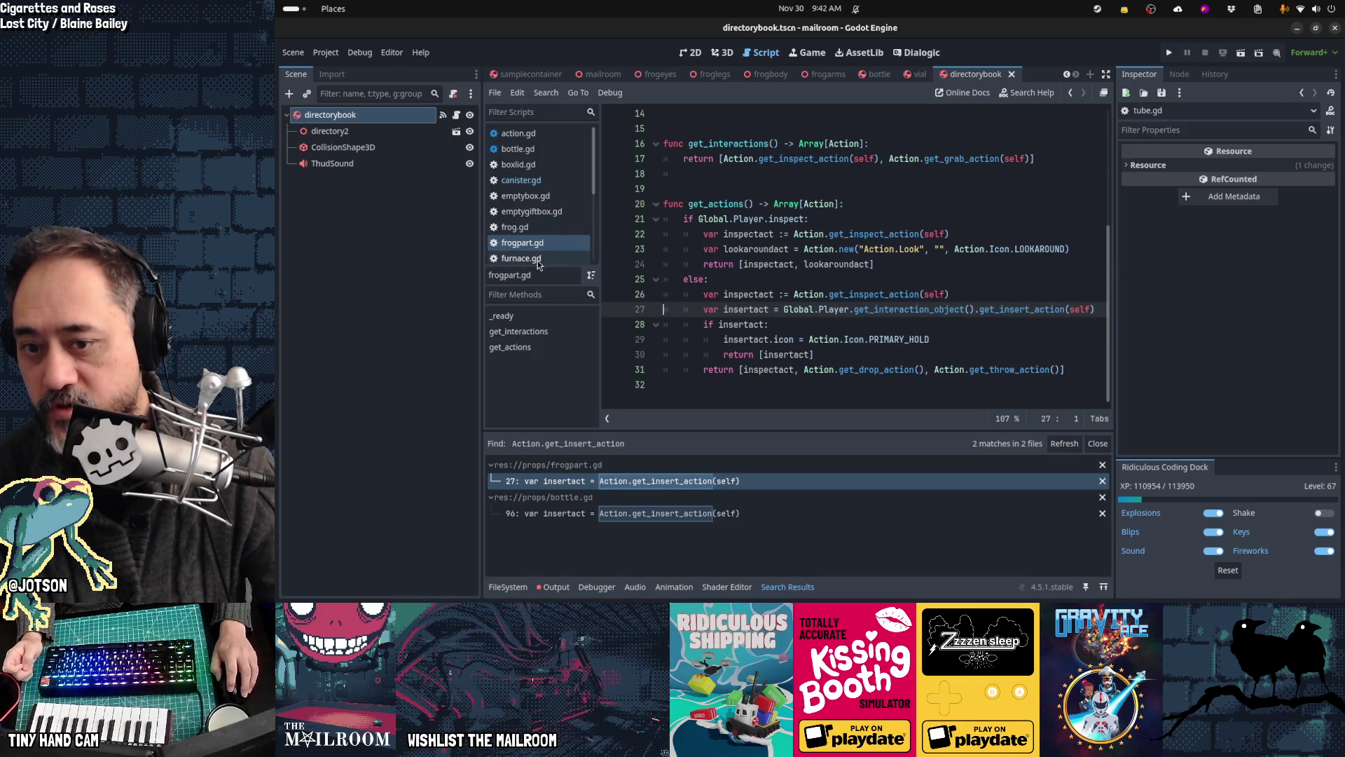
{"action": "scroll", "coordinate": [667, 161], "scroll_direction": "up", "scroll_amount": 5}
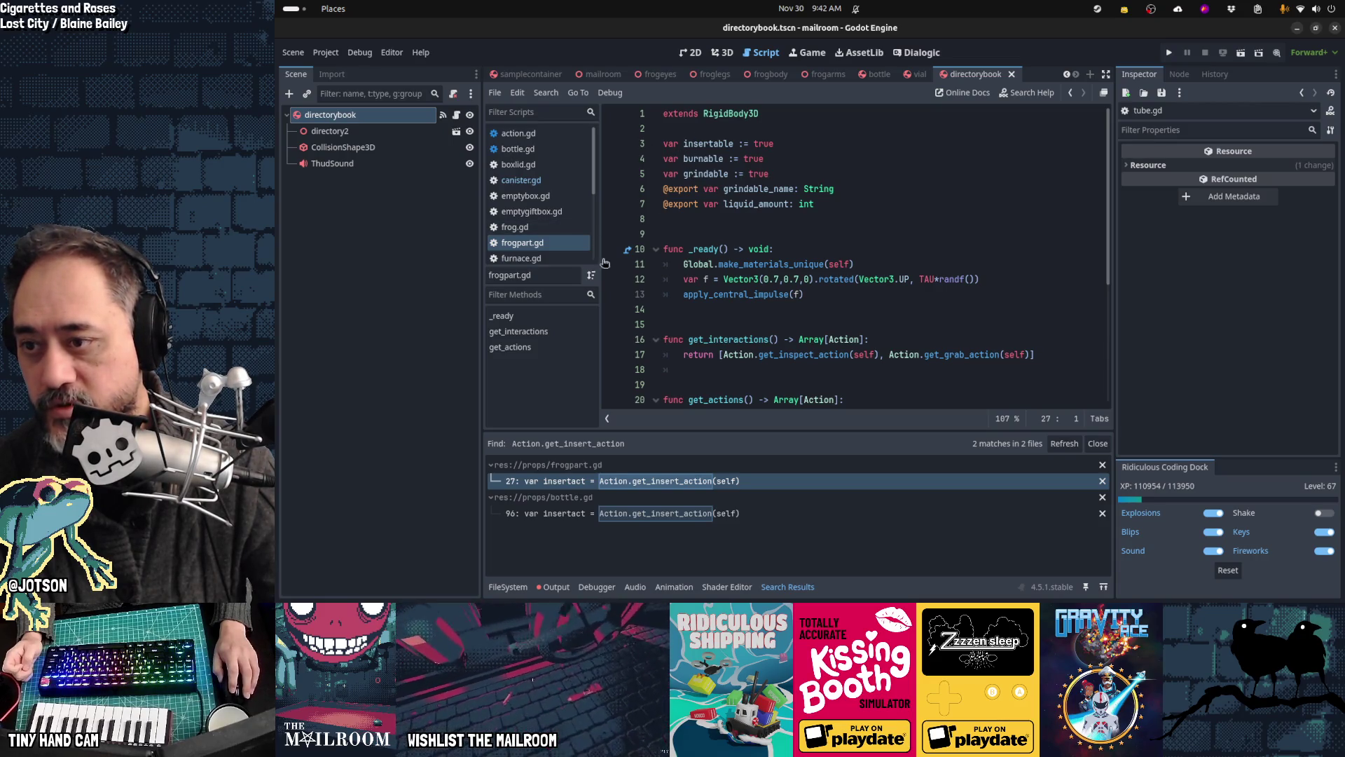
{"action": "left_click", "coordinate": [532, 258]}
{"action": "scroll", "coordinate": [788, 249], "scroll_direction": "up", "scroll_amount": 5}
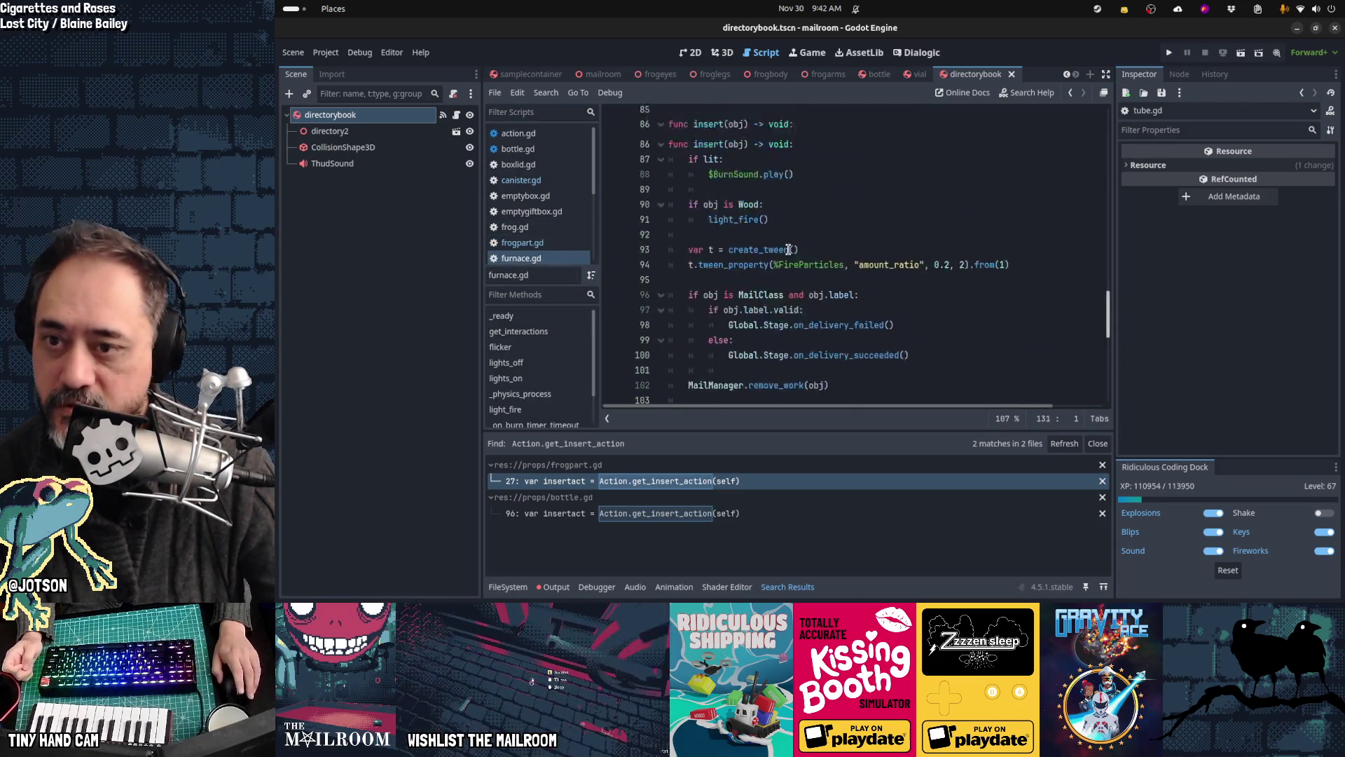
{"action": "scroll", "coordinate": [788, 250], "scroll_direction": "down", "scroll_amount": 2}
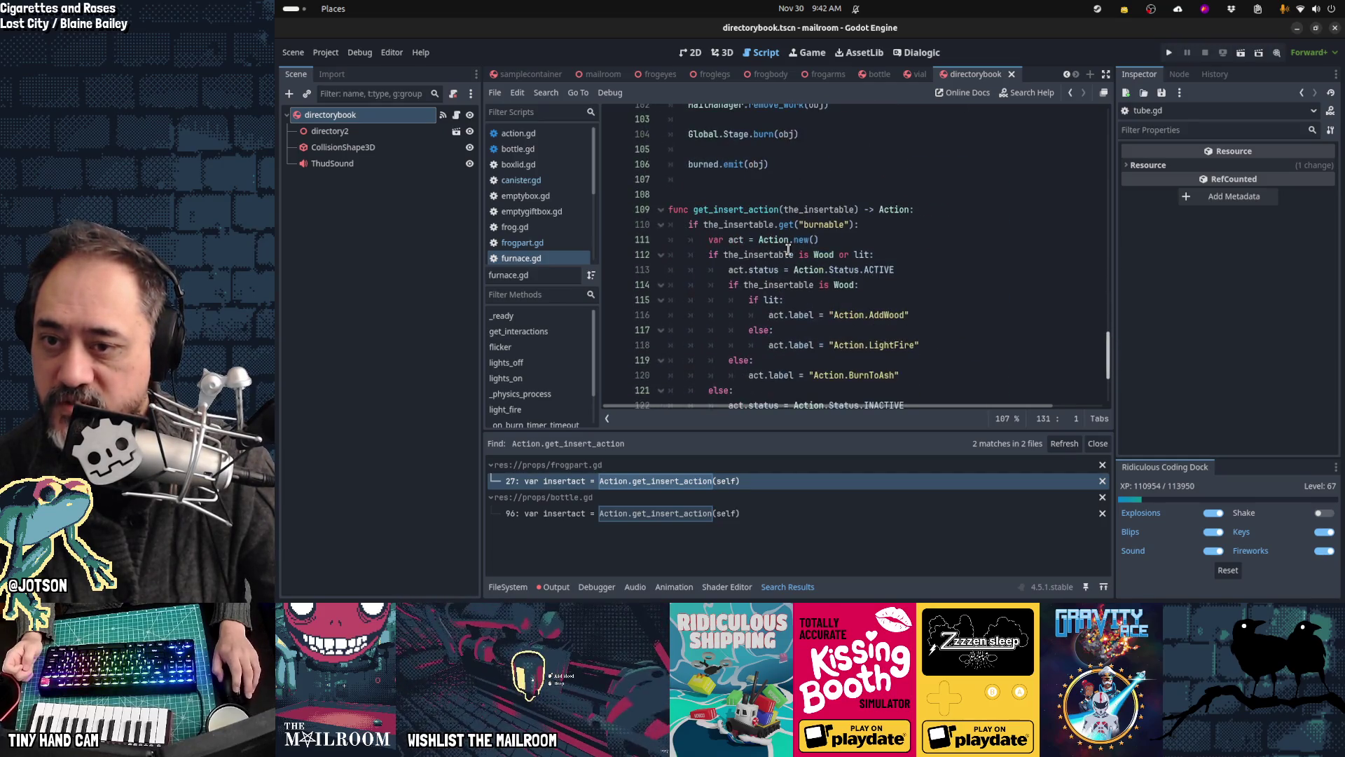
{"action": "scroll", "coordinate": [825, 217], "scroll_direction": "down", "scroll_amount": 3}
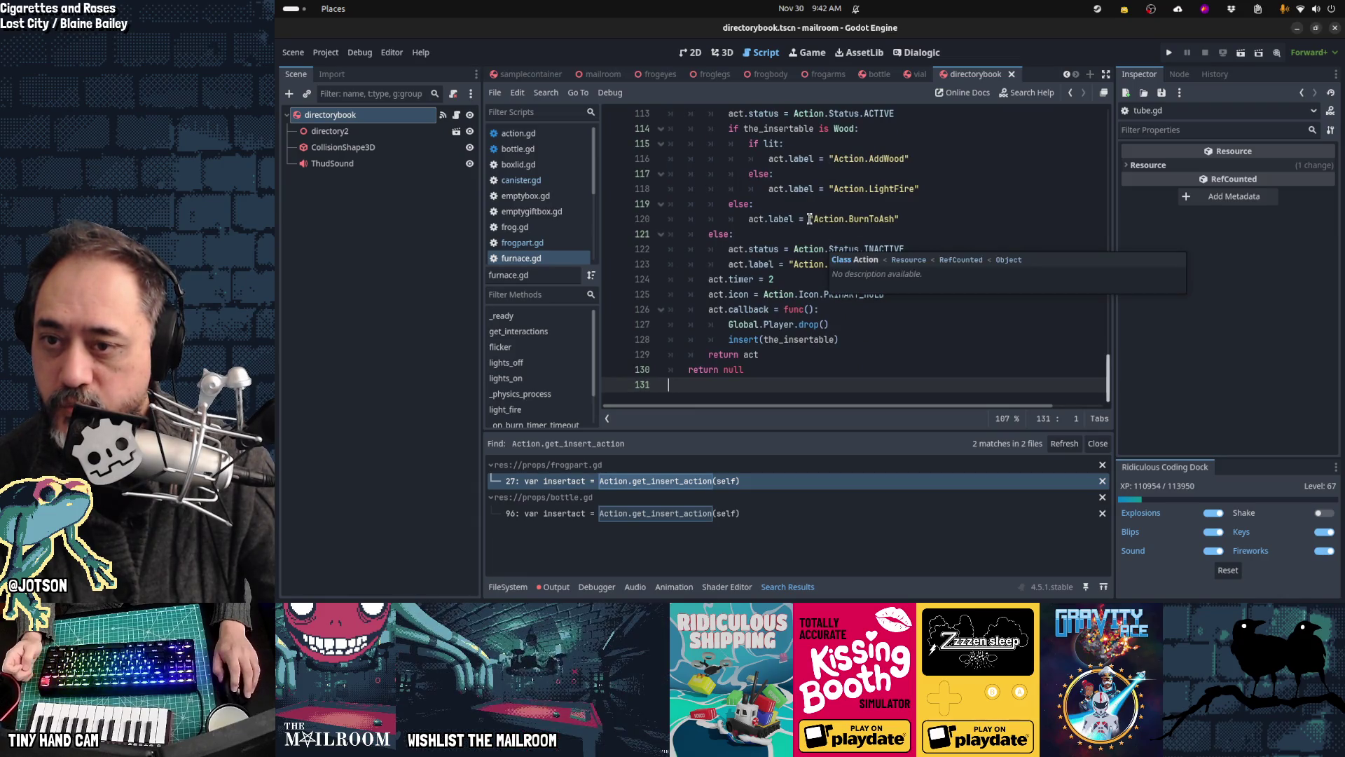
Step: Return to frogpart.gd and refresh the get_insert_action search, leaving only bottle.gd line 96
{"action": "key", "text": "alt+Left"}
{"action": "key", "text": "alt+Left"}
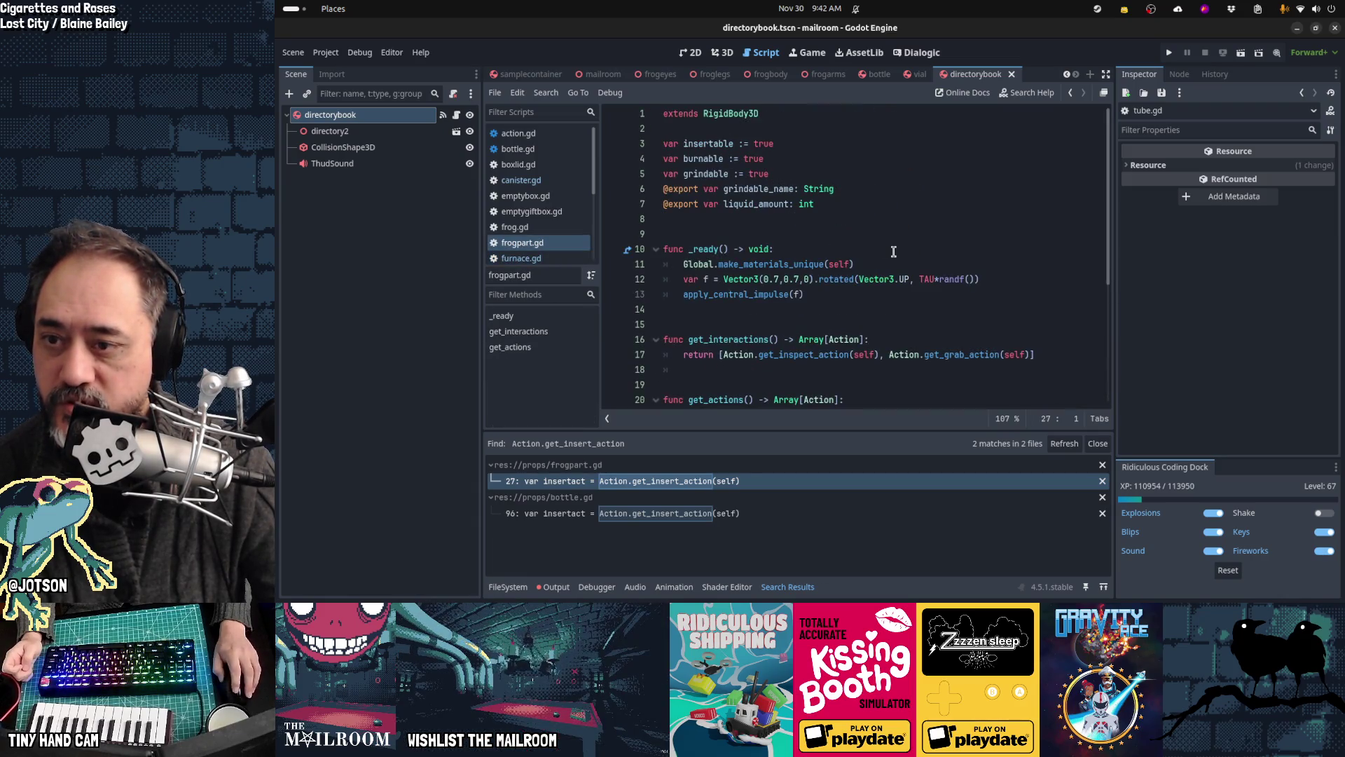
{"action": "scroll", "coordinate": [922, 268], "scroll_direction": "down", "scroll_amount": 4}
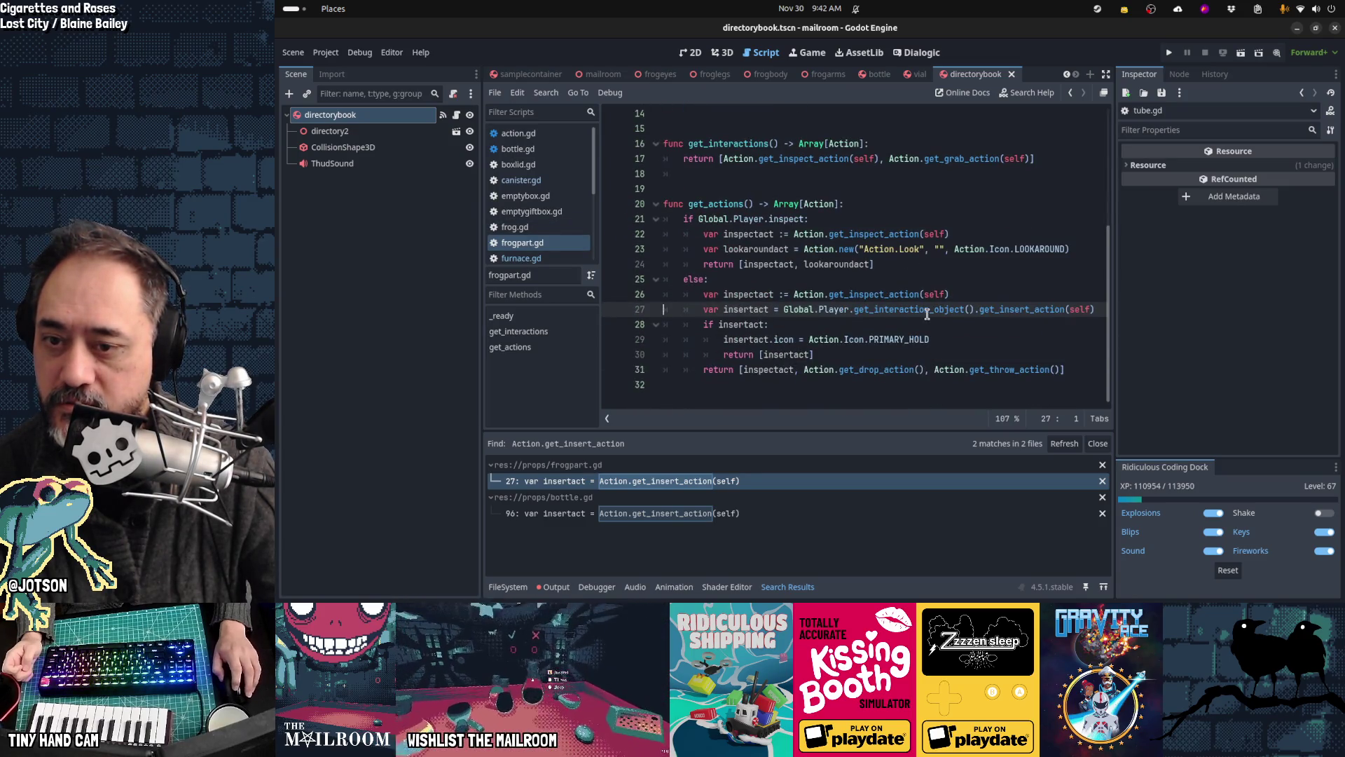
{"action": "mouse_move", "coordinate": [927, 314]}
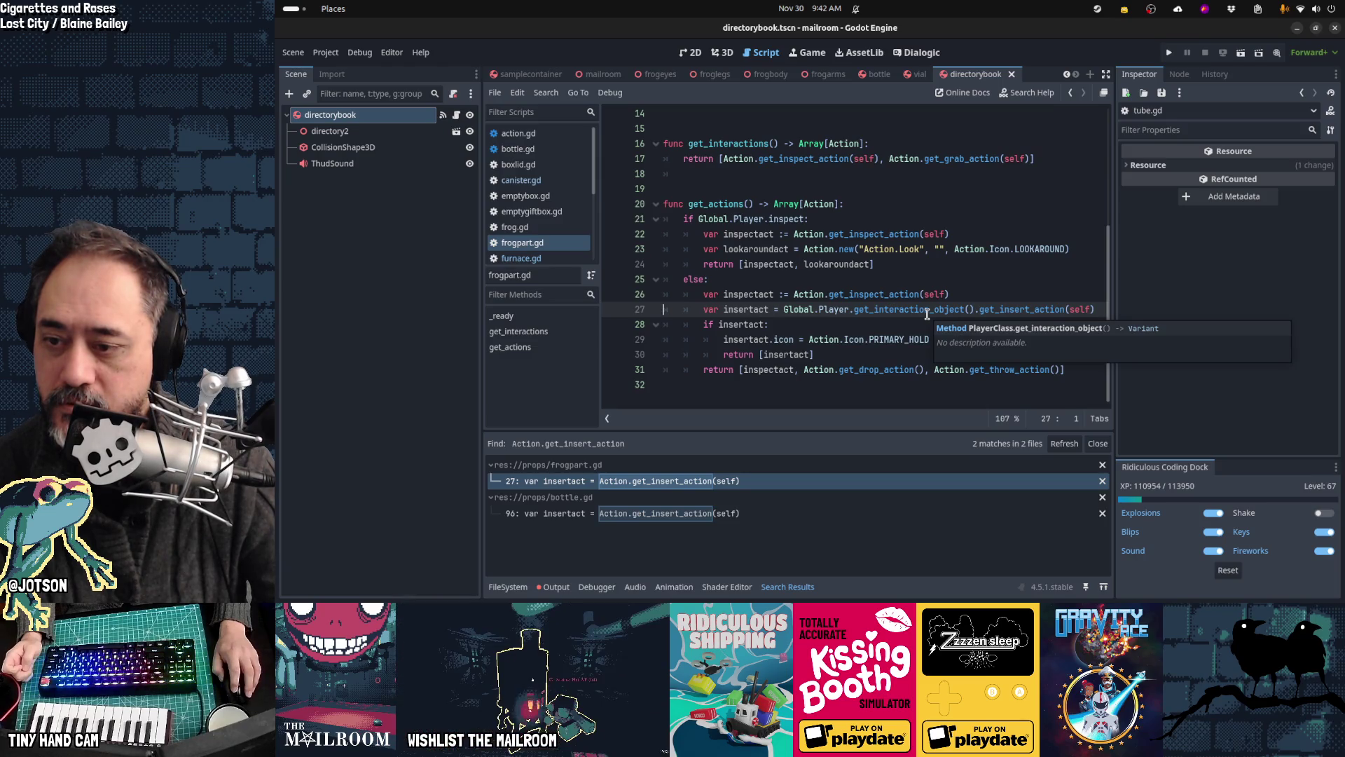
{"action": "left_click", "coordinate": [1058, 447]}
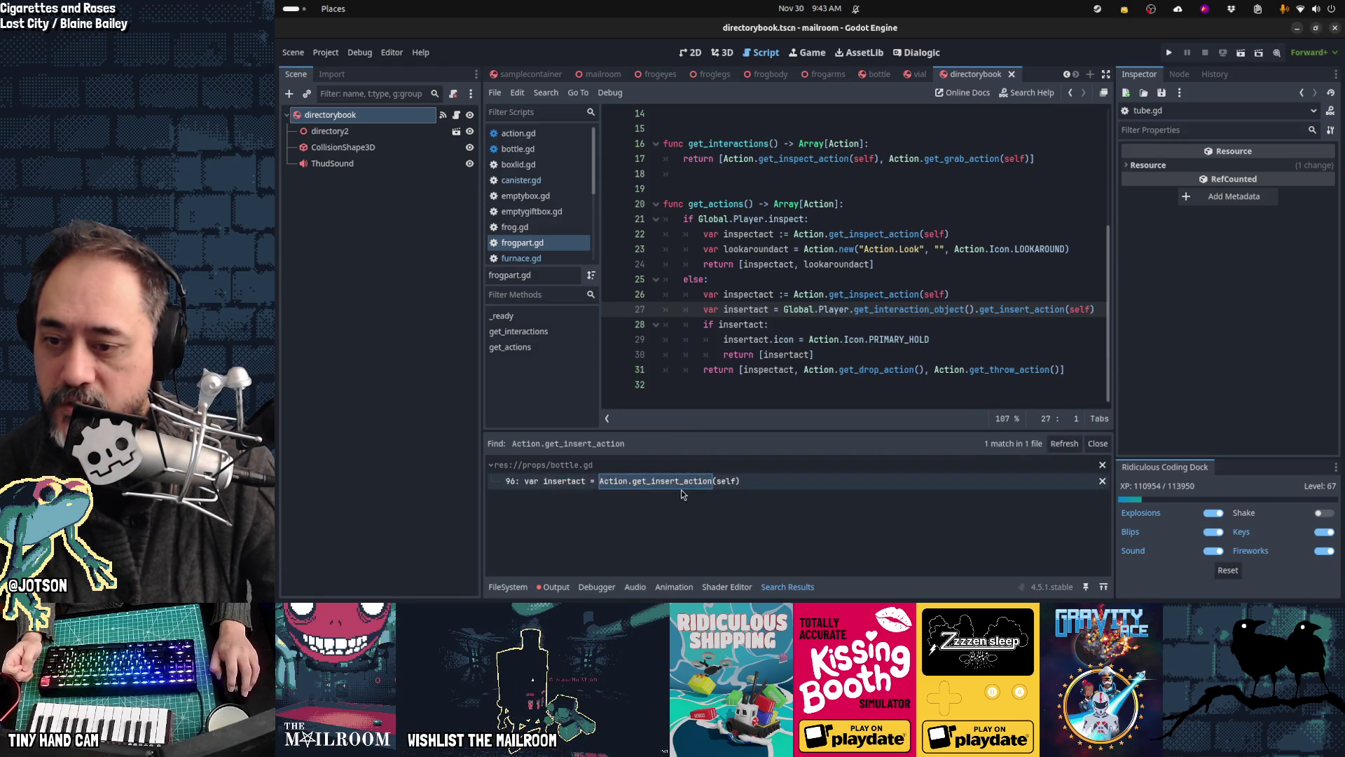
Step: Open the bottle.gd match, change burnable from true to false, and save
{"action": "left_click", "coordinate": [700, 481]}
{"action": "scroll", "coordinate": [867, 312], "scroll_direction": "up", "scroll_amount": 4}
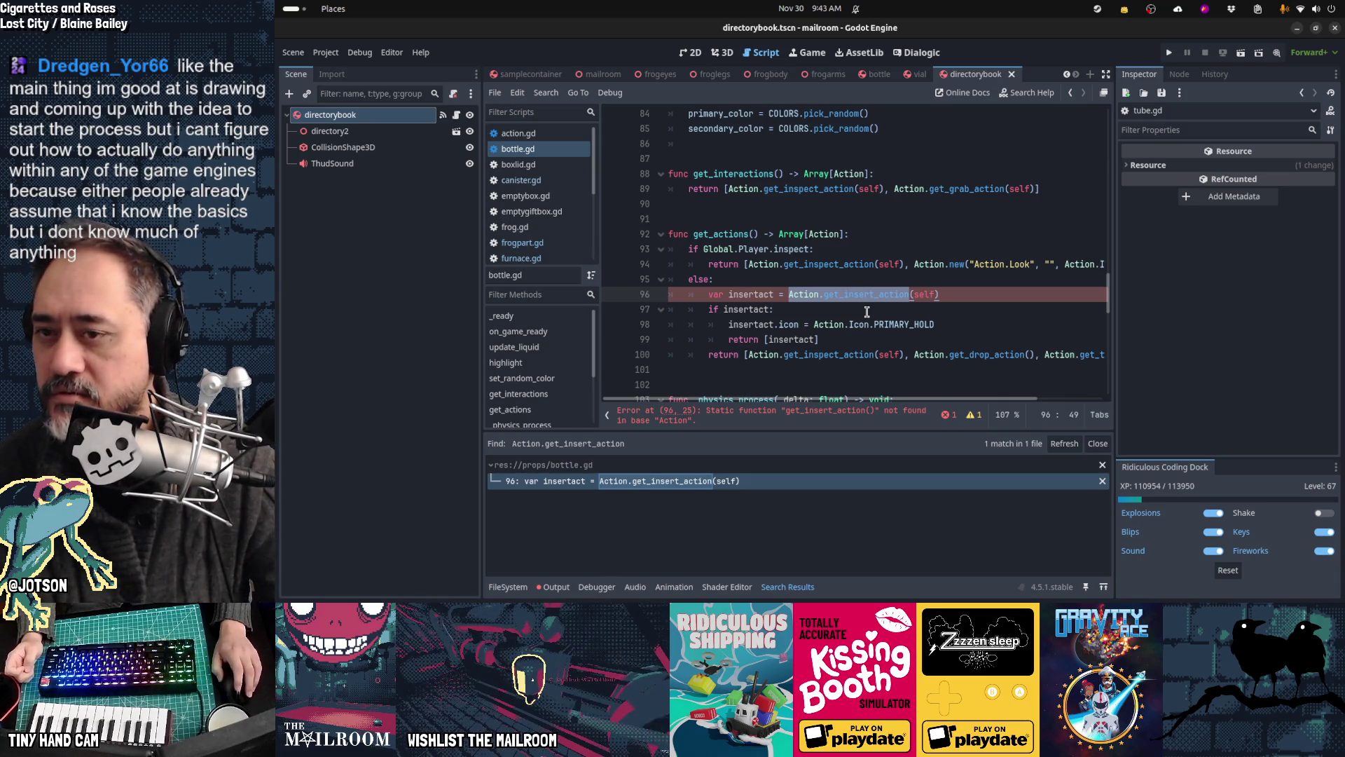
{"action": "scroll", "coordinate": [867, 312], "scroll_direction": "up", "scroll_amount": 20}
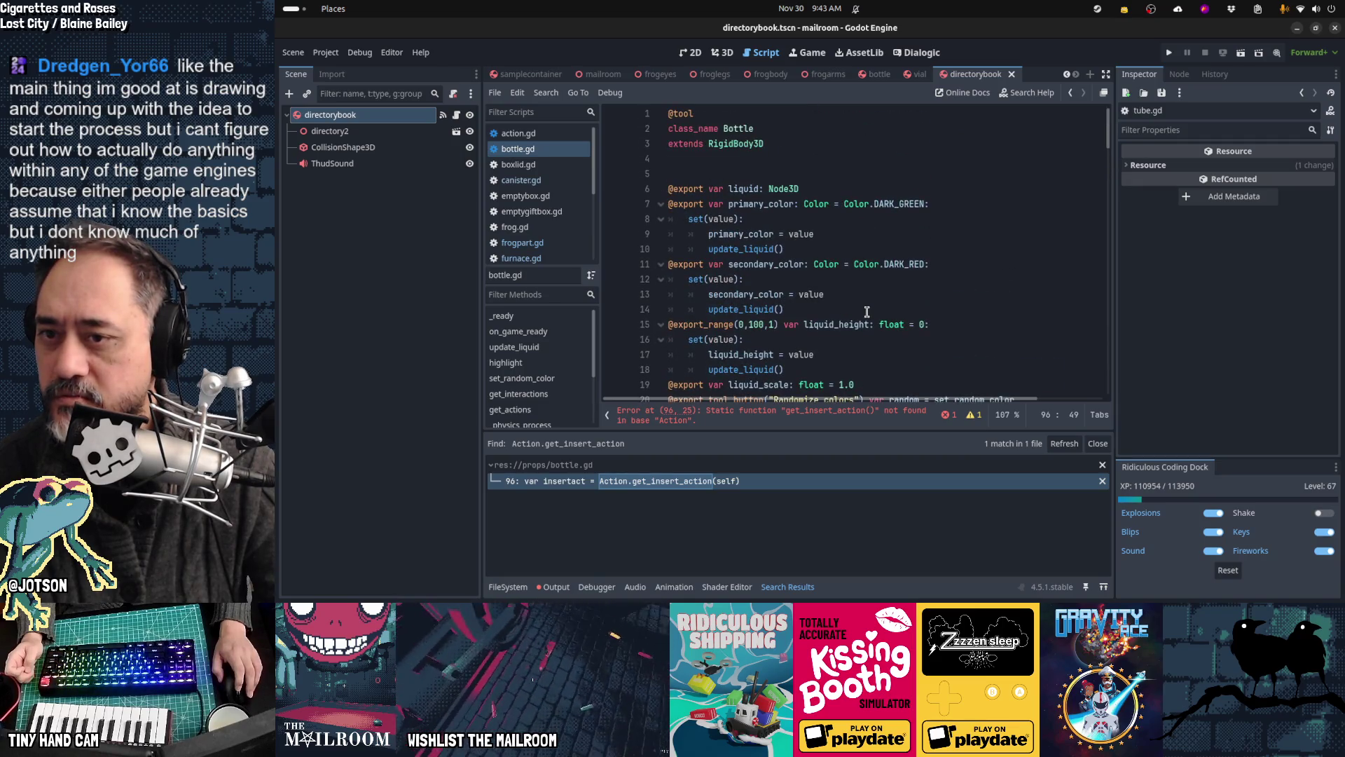
{"action": "scroll", "coordinate": [867, 311], "scroll_direction": "down", "scroll_amount": 4}
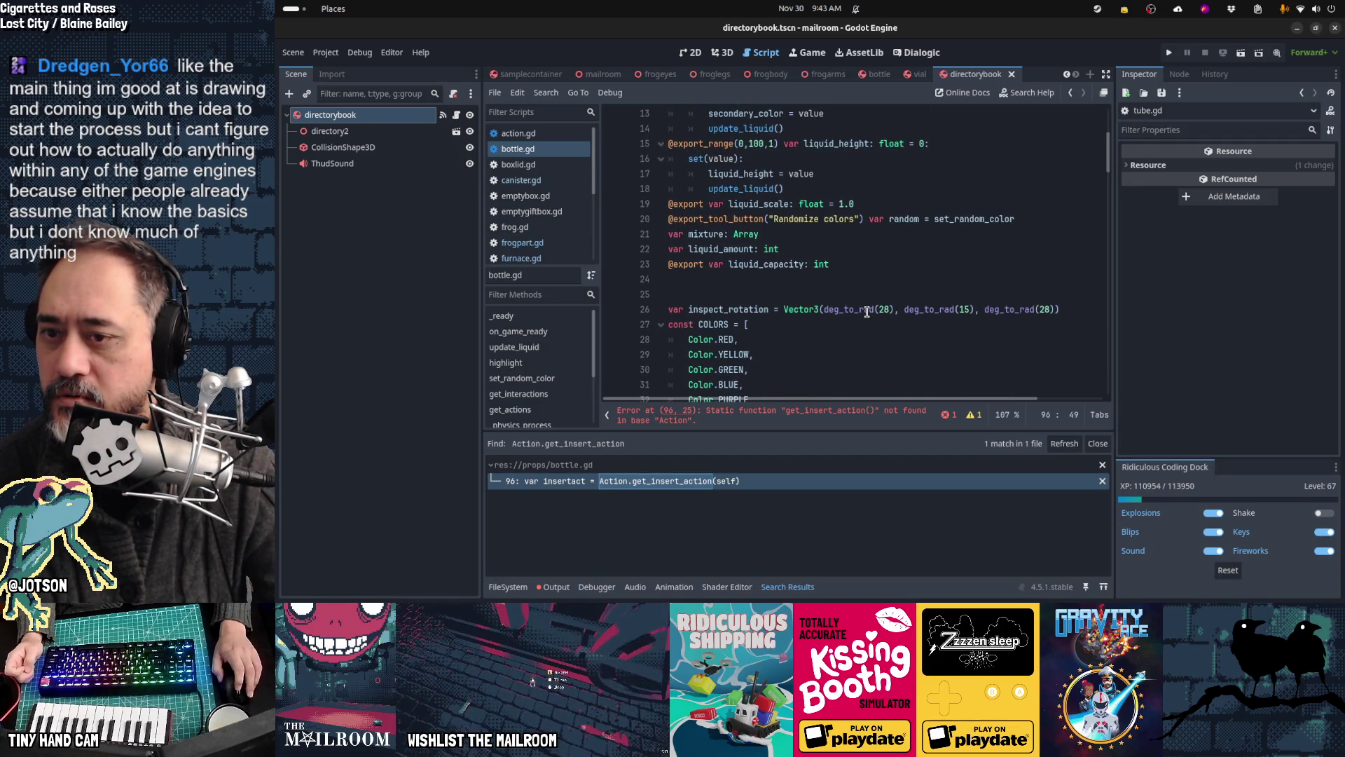
{"action": "scroll", "coordinate": [811, 274], "scroll_direction": "up", "scroll_amount": 1}
{"action": "scroll", "coordinate": [812, 275], "scroll_direction": "down", "scroll_amount": 2}
{"action": "scroll", "coordinate": [811, 274], "scroll_direction": "up", "scroll_amount": 3}
{"action": "scroll", "coordinate": [811, 275], "scroll_direction": "down", "scroll_amount": 8}
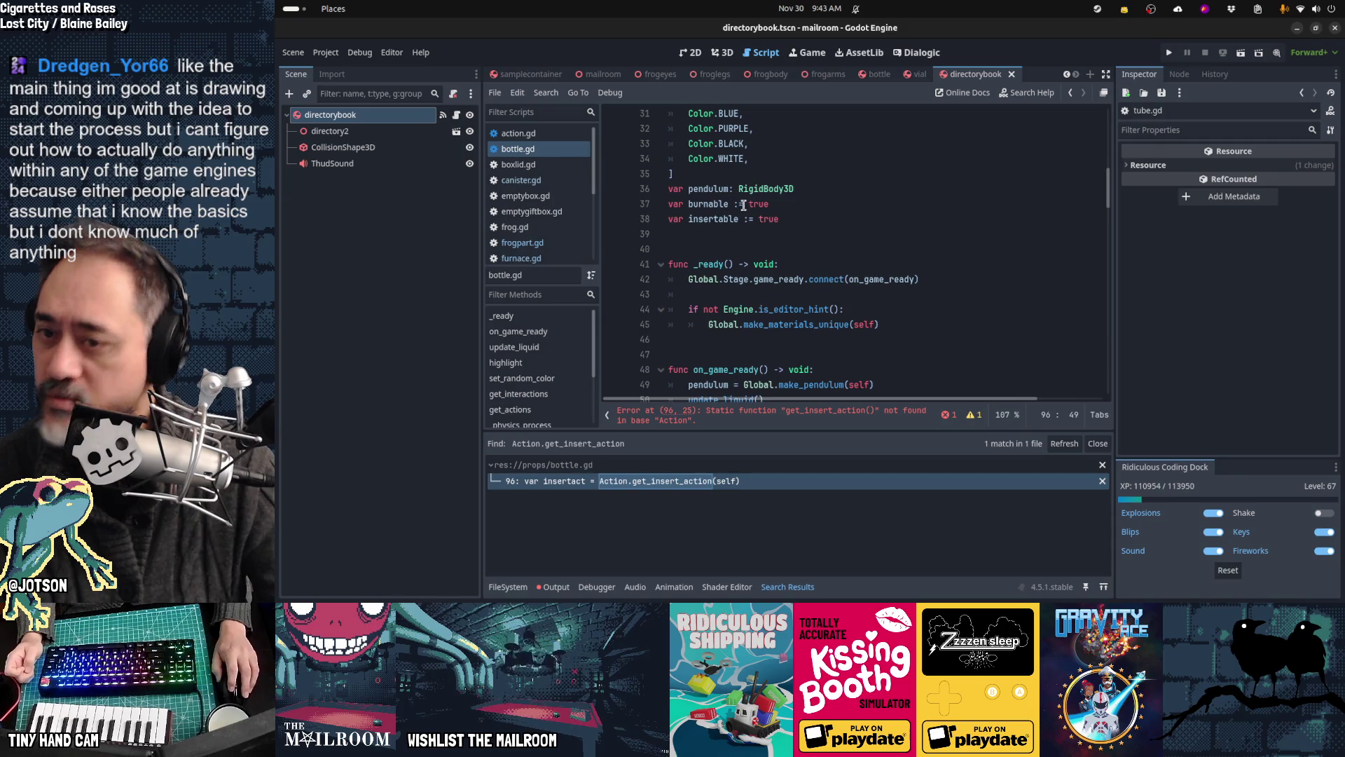
{"action": "double_click", "coordinate": [758, 204]}
{"action": "type", "text": "false"}
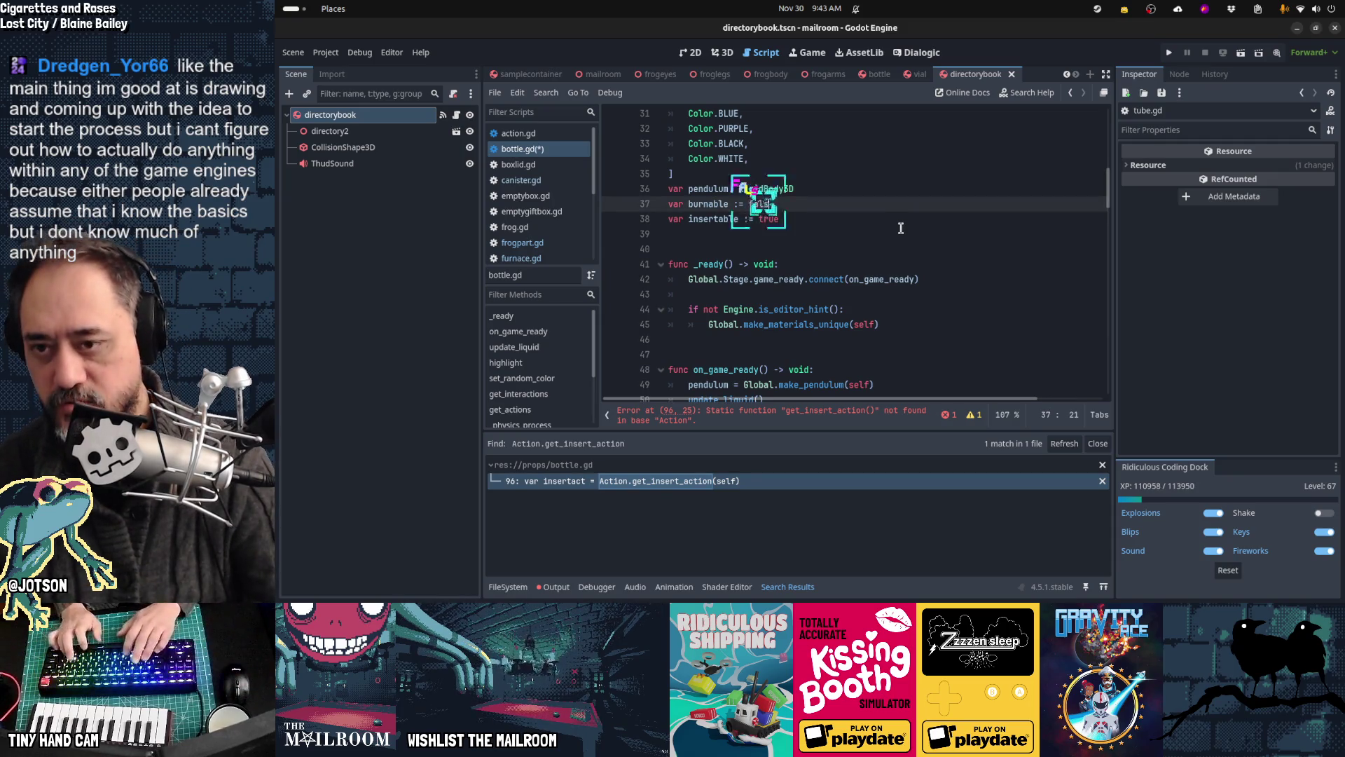
{"action": "key", "text": "Home"}
{"action": "key", "text": "ctrl+s"}
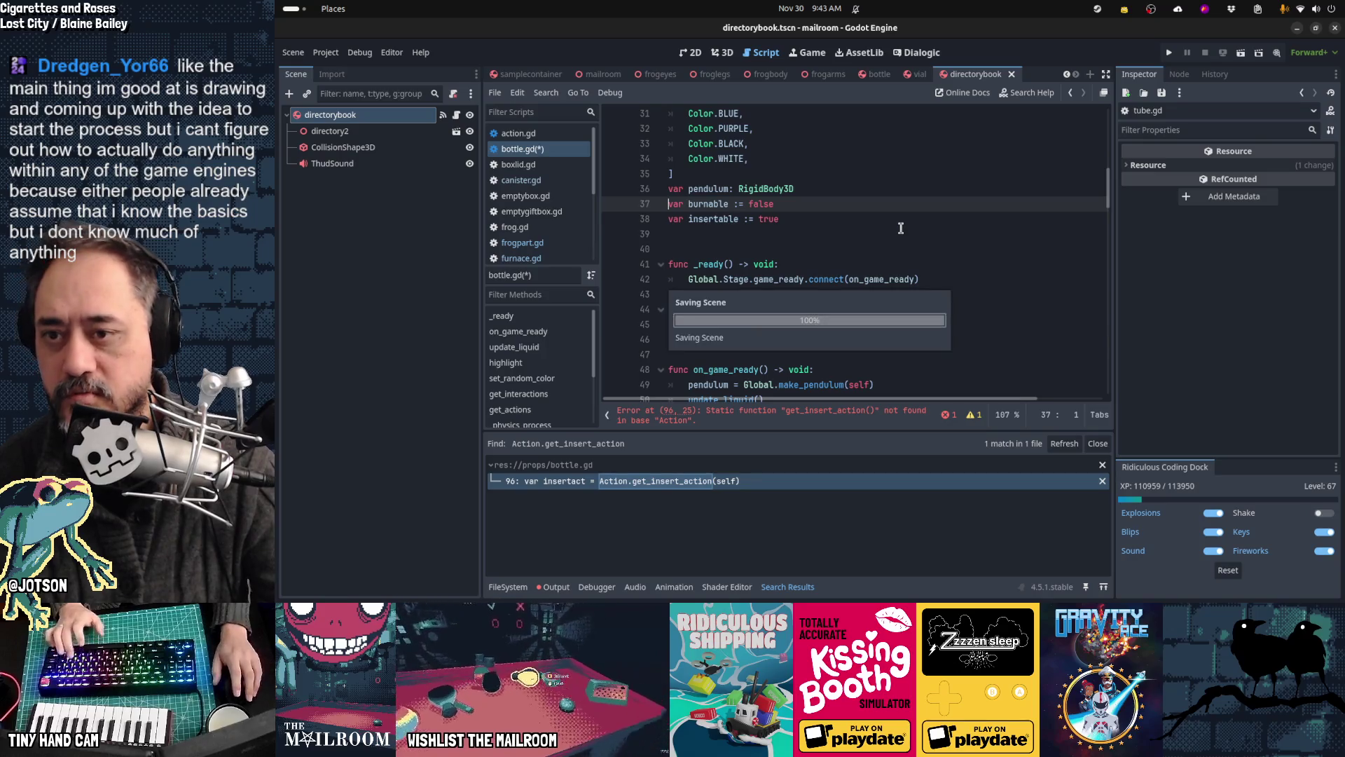
Step: Replace Action. on line 96 with Global.Player.get_interaction_object(), then refresh the search to 0 matches
{"action": "scroll", "coordinate": [901, 229], "scroll_direction": "down", "scroll_amount": 8}
{"action": "scroll", "coordinate": [901, 229], "scroll_direction": "down", "scroll_amount": 12}
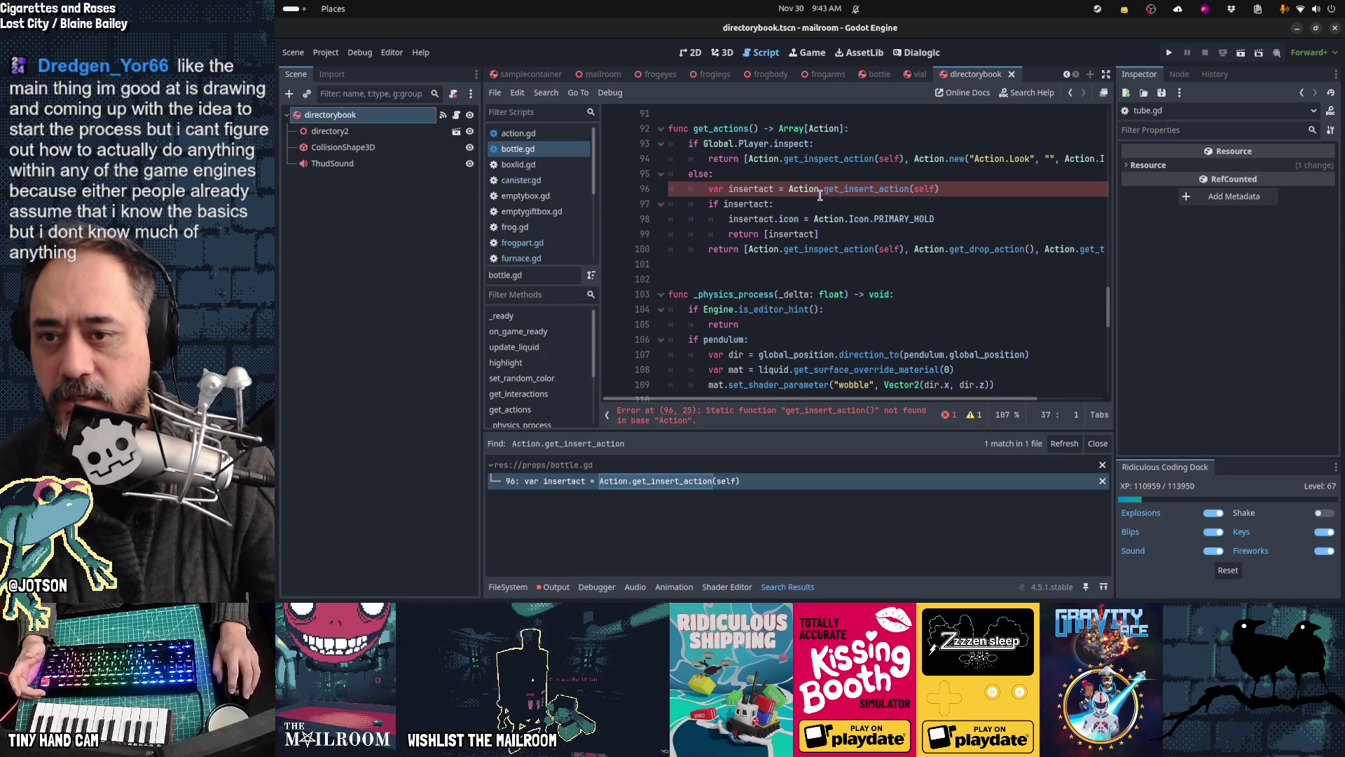
{"action": "left_click_drag", "start_coordinate": [788, 188], "coordinate": [824, 189]}
{"action": "type", "text": "g"}
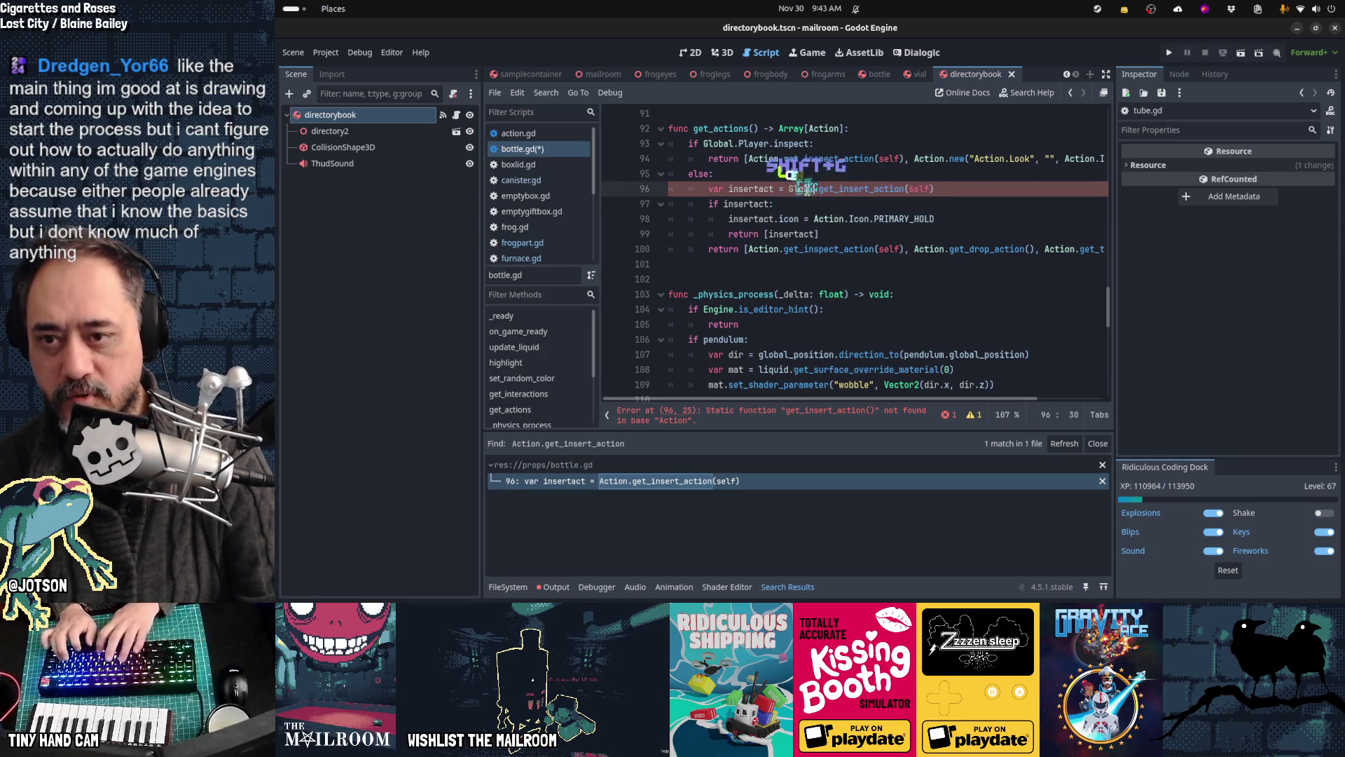
{"action": "type", "text": "l.Player.get_"}
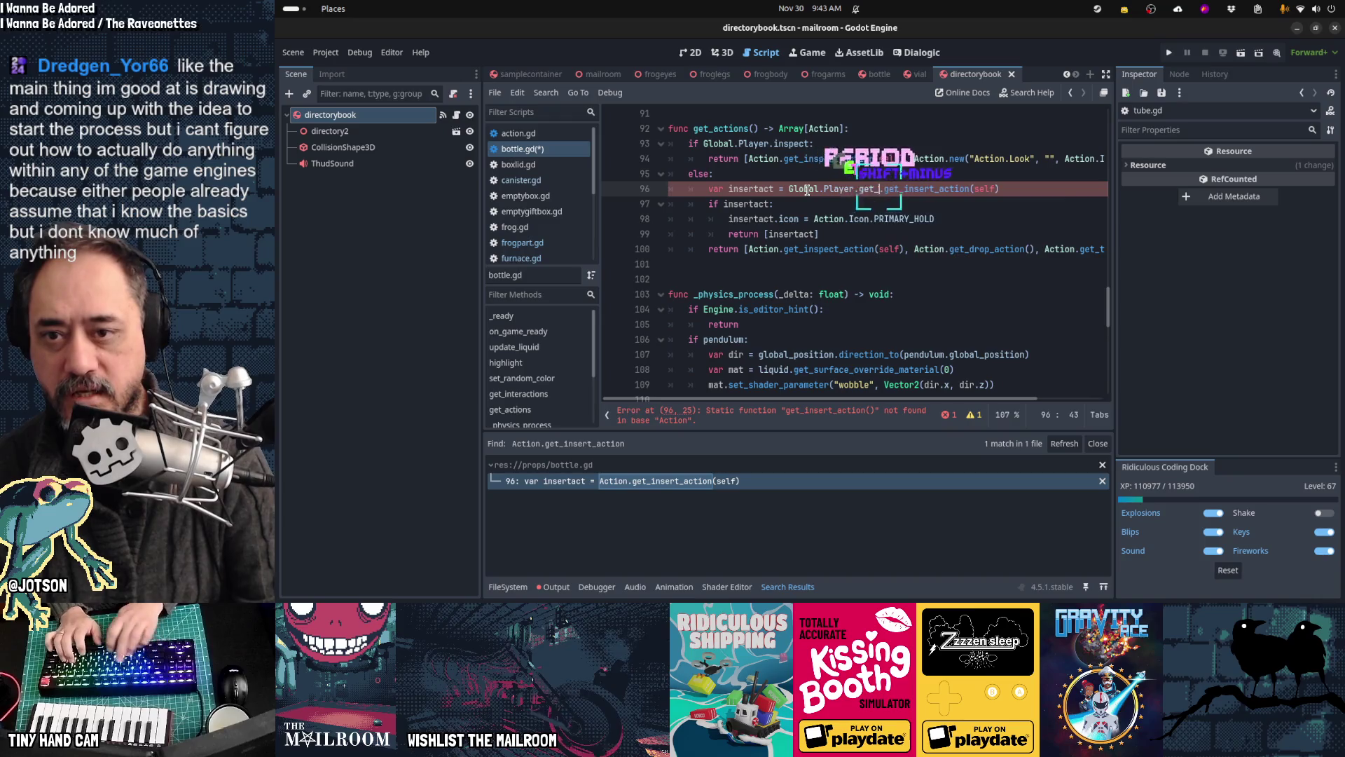
{"action": "type", "text": "inter"}
{"action": "key", "text": "Return"}
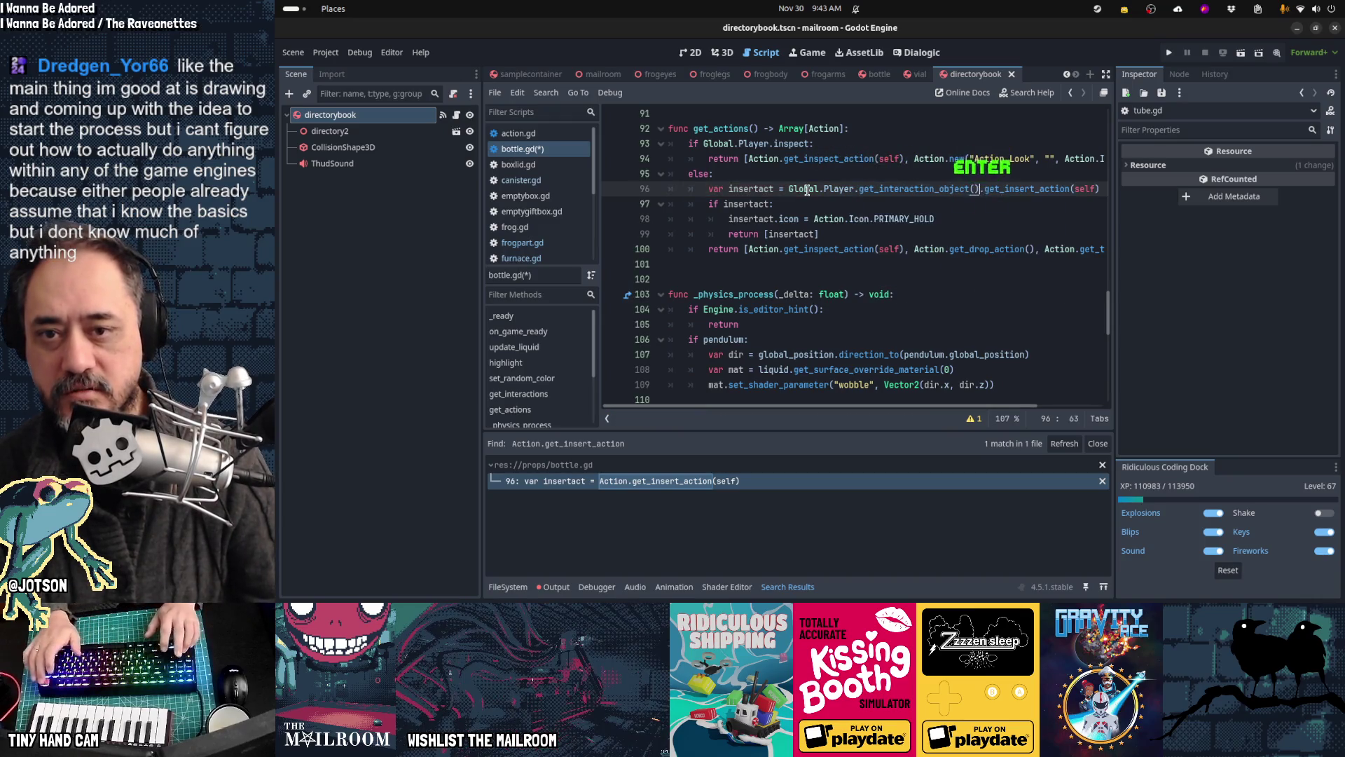
{"action": "key", "text": "Down"}
{"action": "key", "text": "Down"}
{"action": "key", "text": "Home"}
{"action": "key", "text": "Home"}
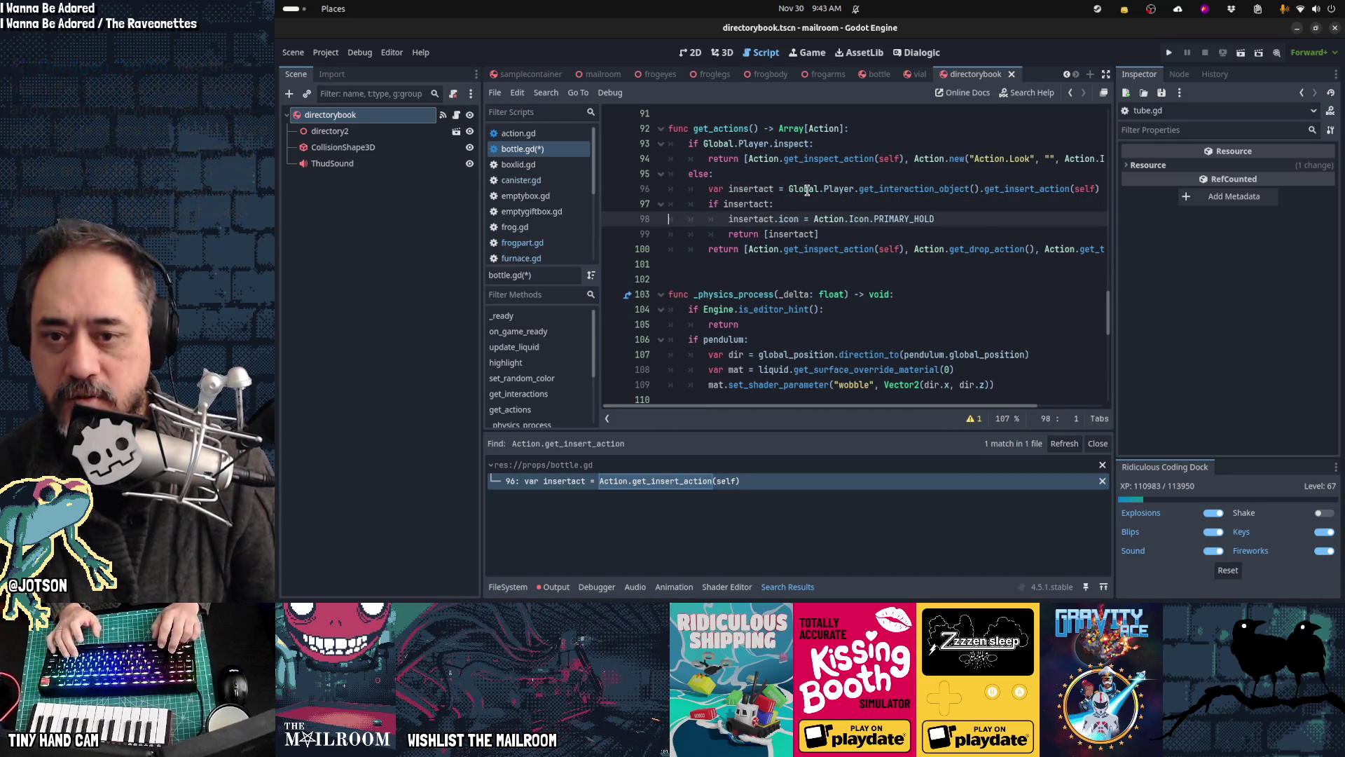
{"action": "key", "text": "Down"}
{"action": "key", "text": "Down"}
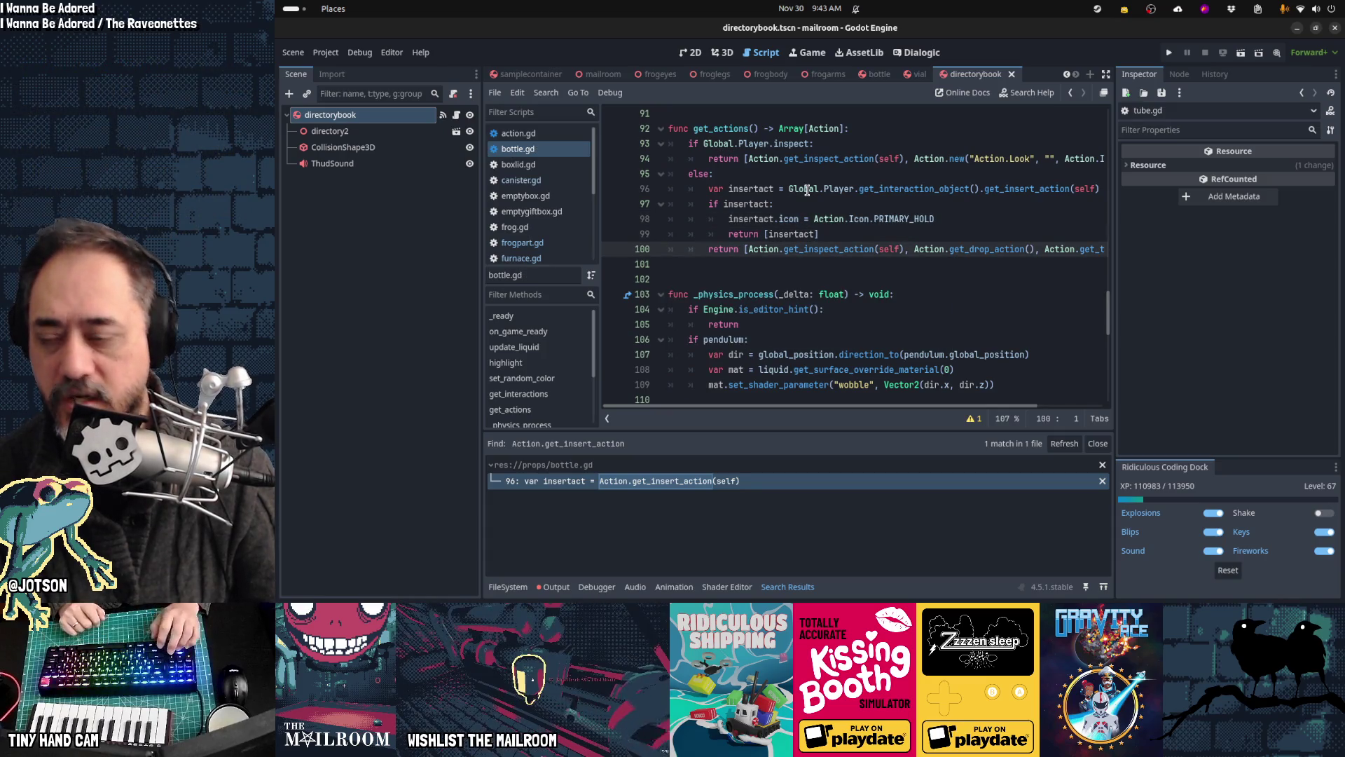
{"action": "left_click", "coordinate": [1068, 444]}
{"action": "key", "text": "alt+Tab"}
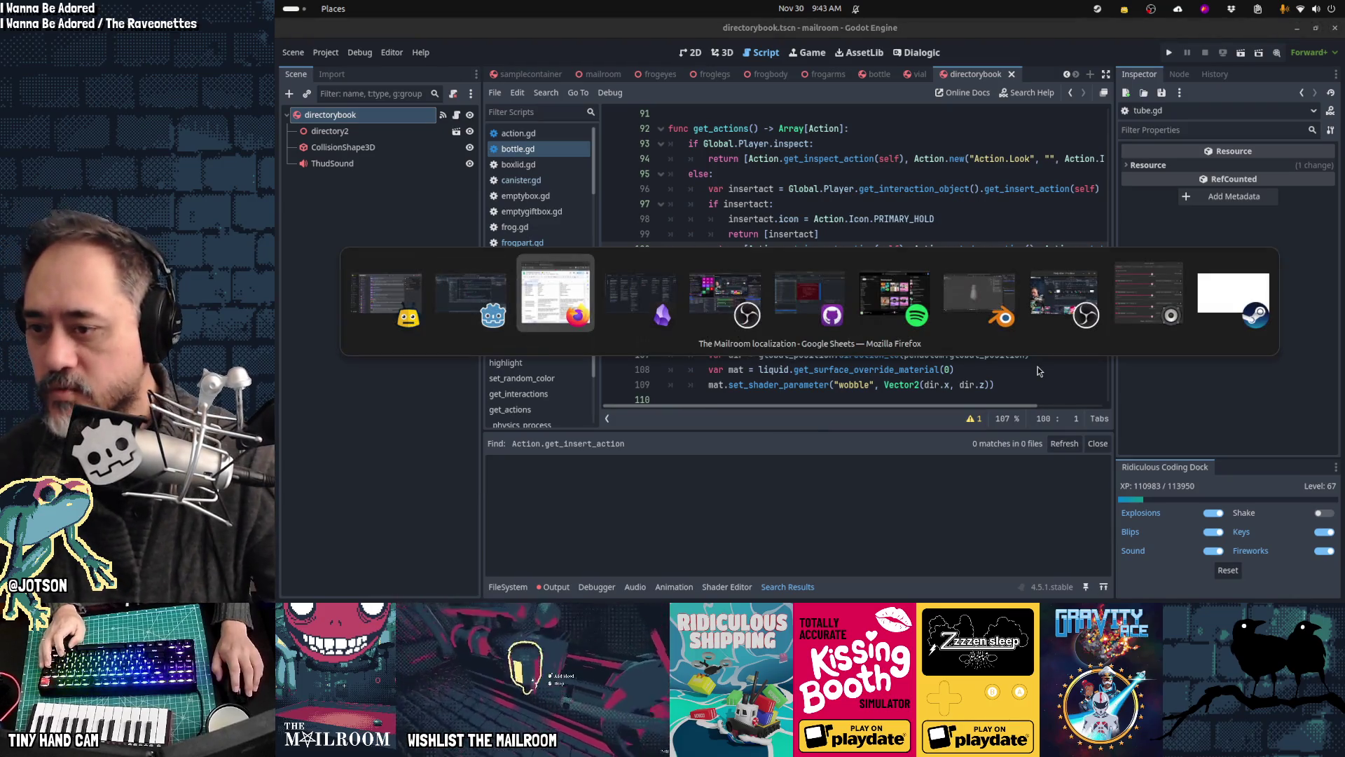
Step: Tick off the 'refactor get_insert_action' card and select get_insert_label in the next card
{"action": "key", "text": "alt+Tab"}
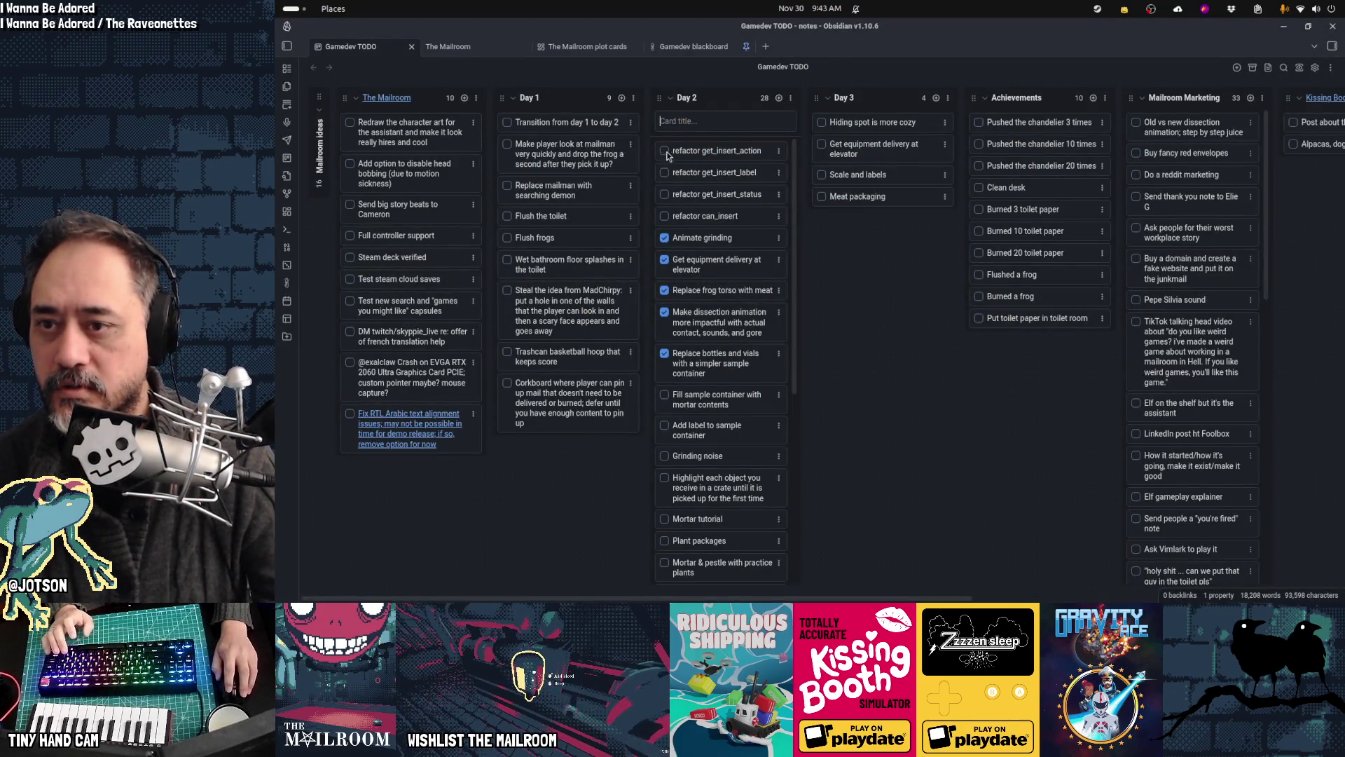
{"action": "left_click", "coordinate": [665, 151]}
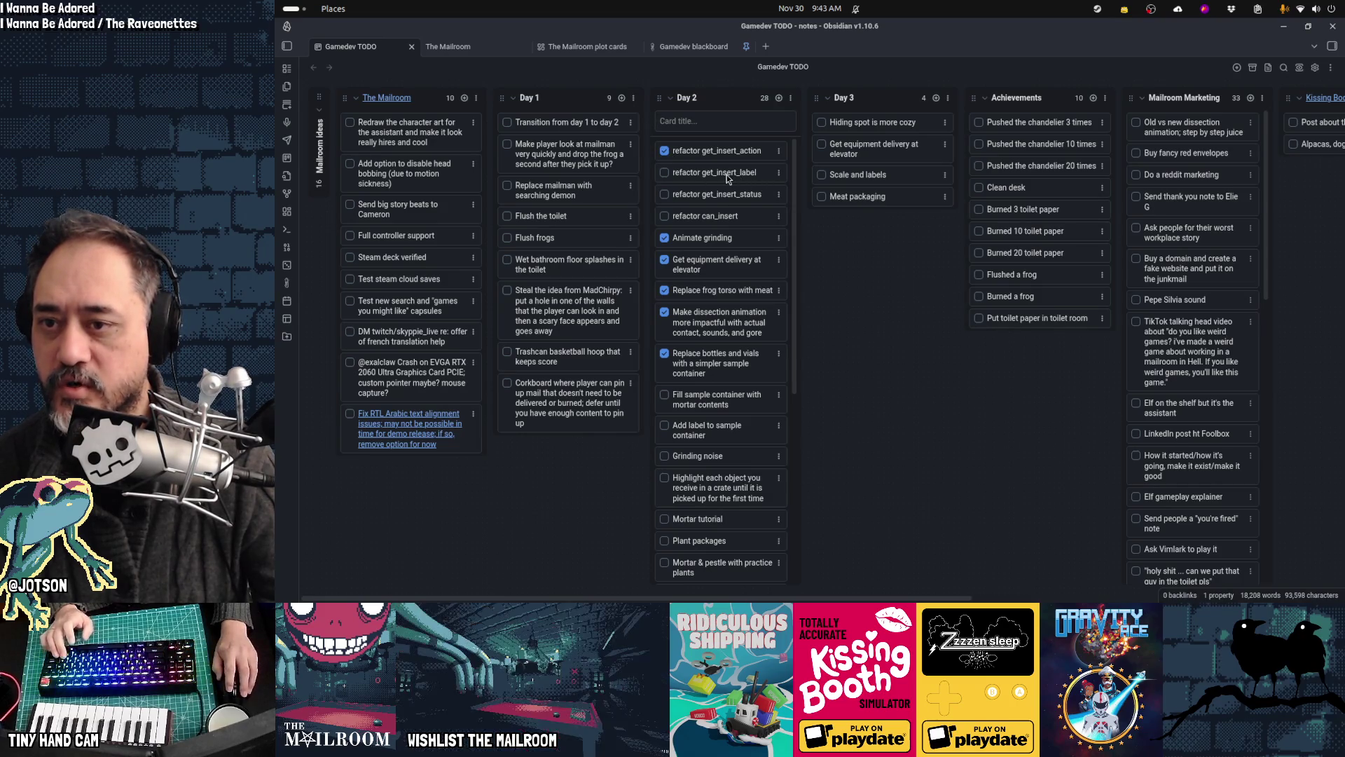
{"action": "double_click", "coordinate": [722, 143]}
{"action": "key", "text": "ctrl+c"}
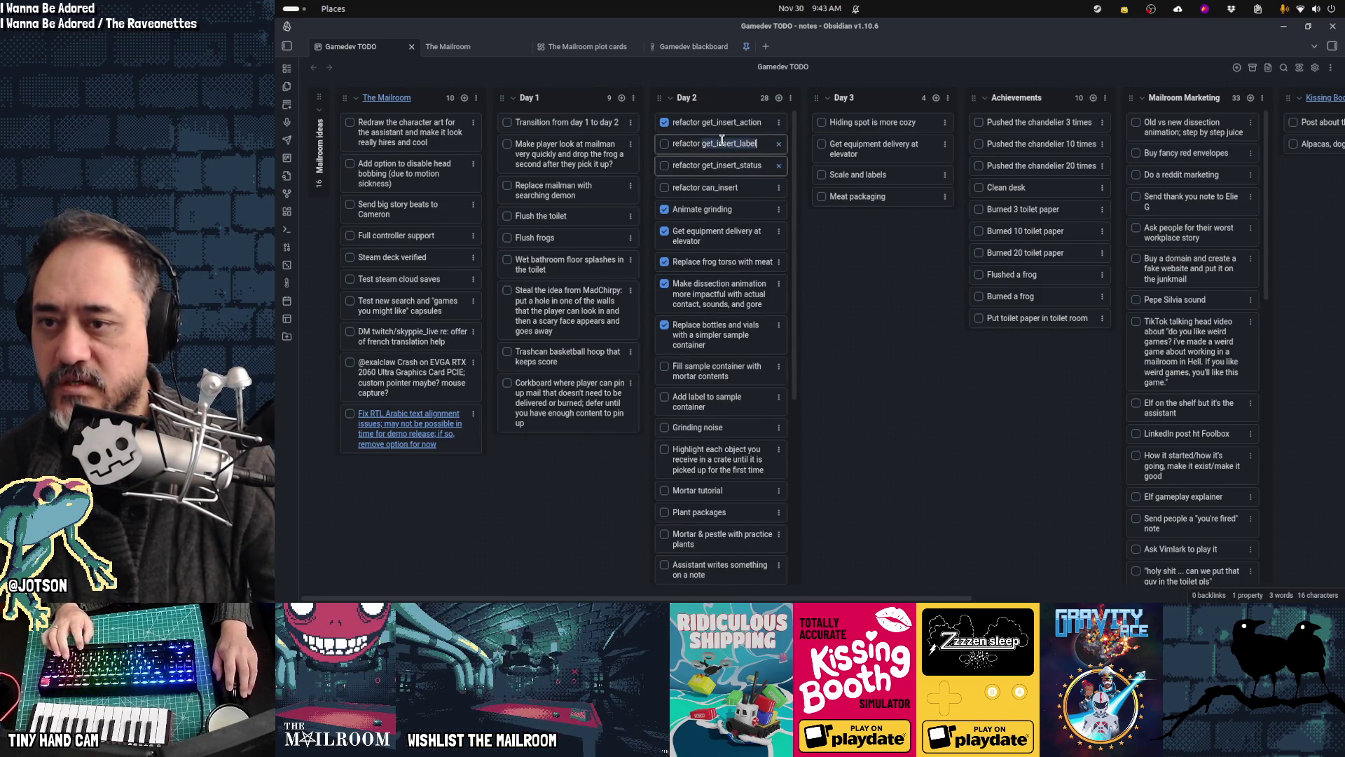
{"action": "key", "text": "alt+Tab"}
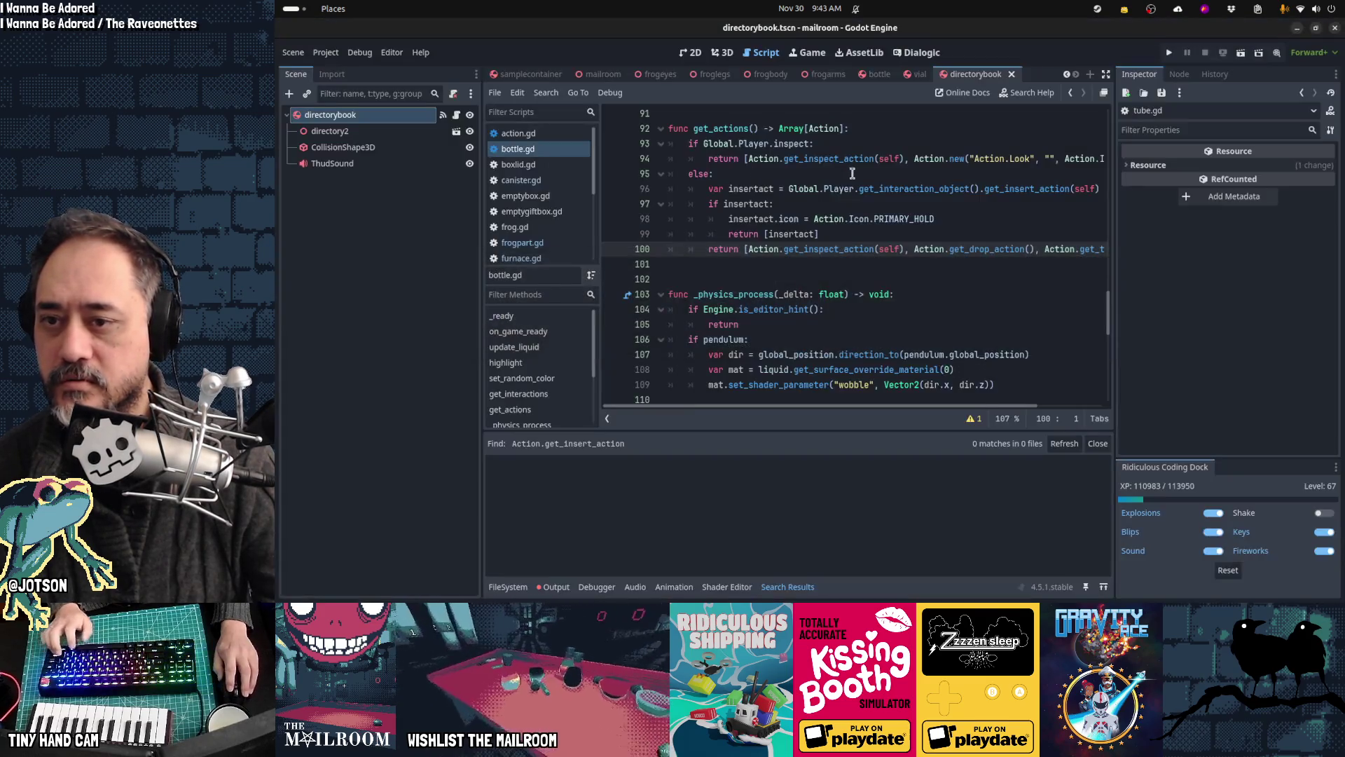
Step: Search the project for get_insert_label and open molcajete.gd's get_insert_label definition
{"action": "key", "text": "ctrl+shift+f"}
{"action": "key", "text": "ctrl+v"}
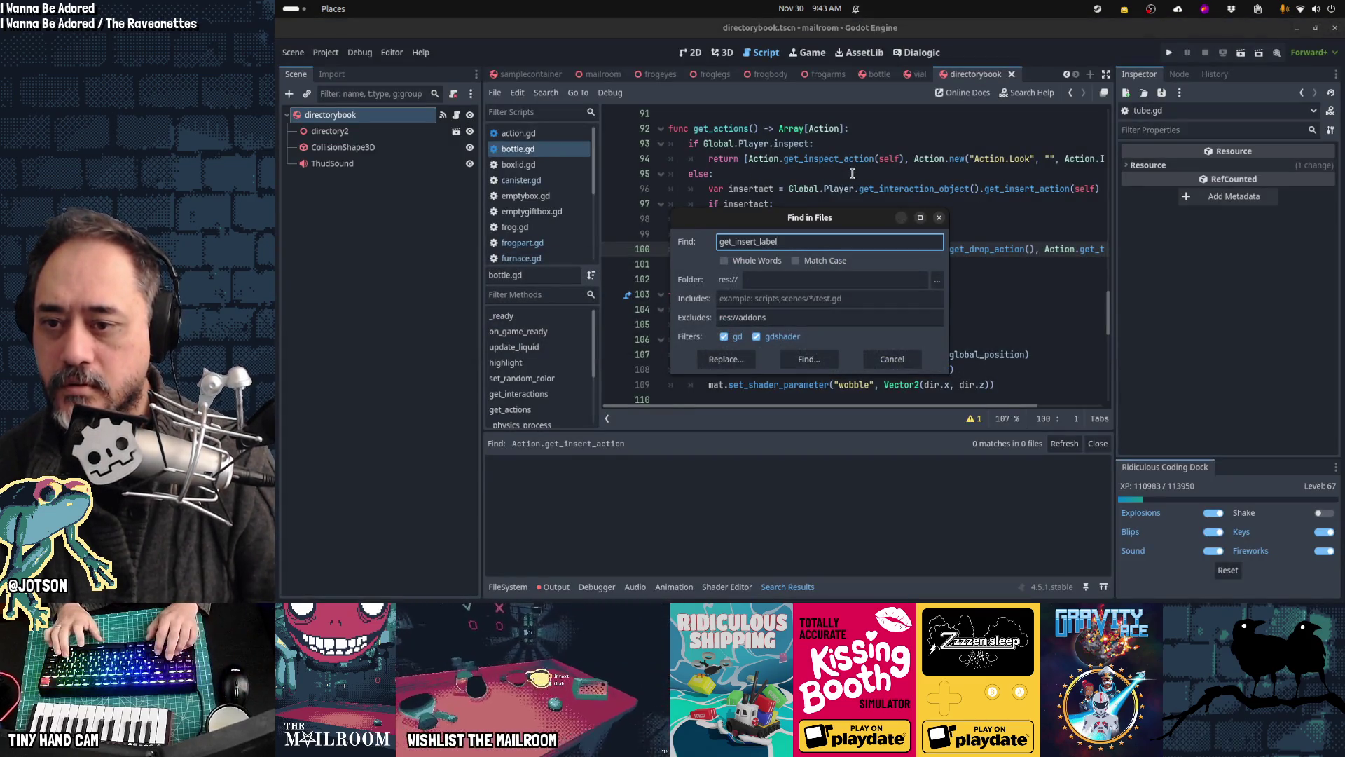
{"action": "key", "text": "Return"}
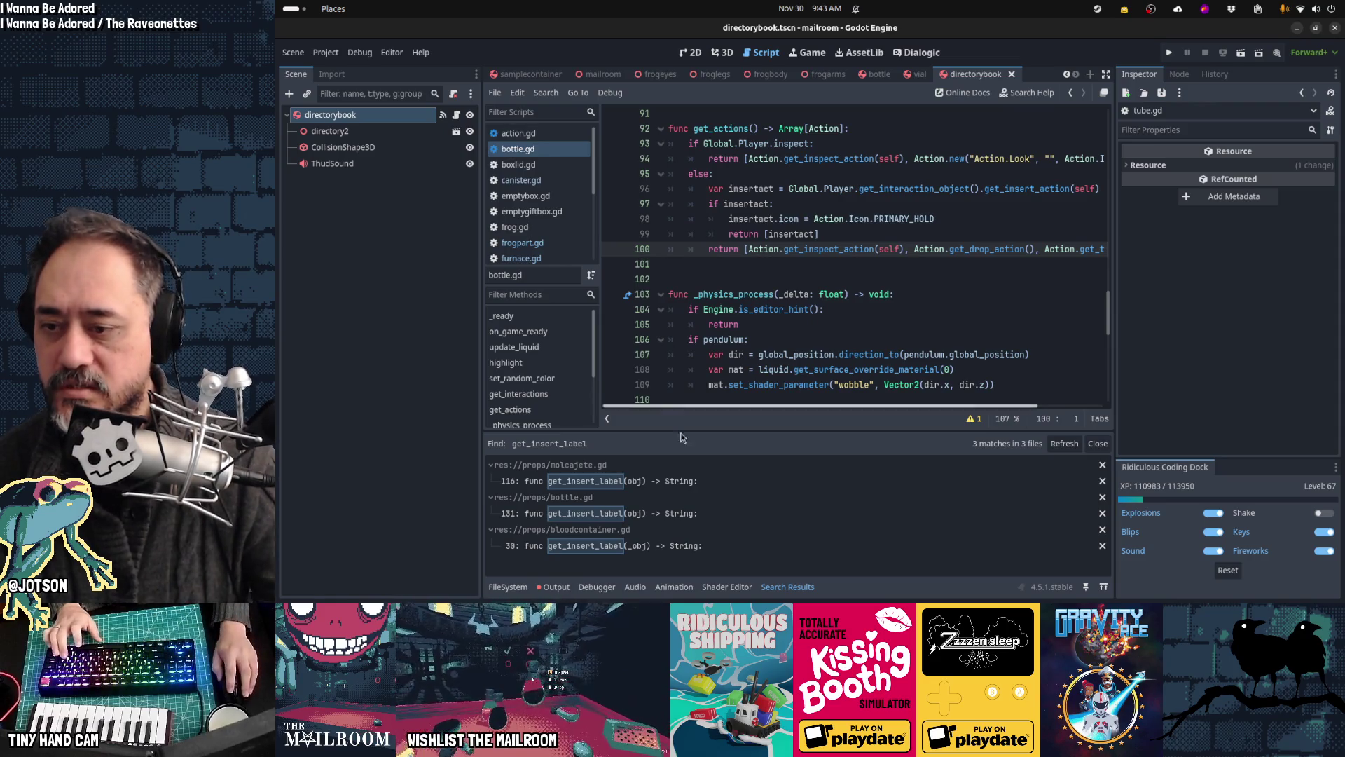
{"action": "left_click", "coordinate": [694, 481]}
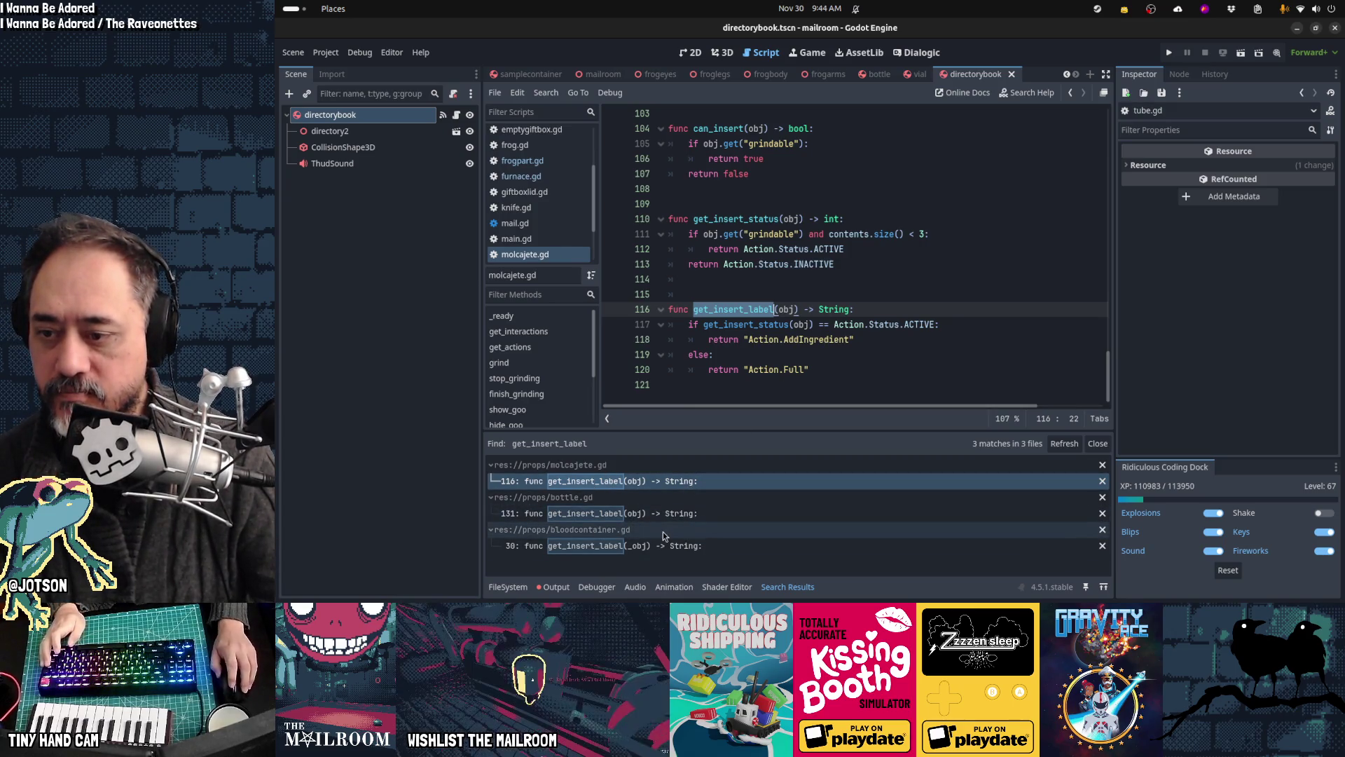
{"action": "key", "text": "alt+Tab"}
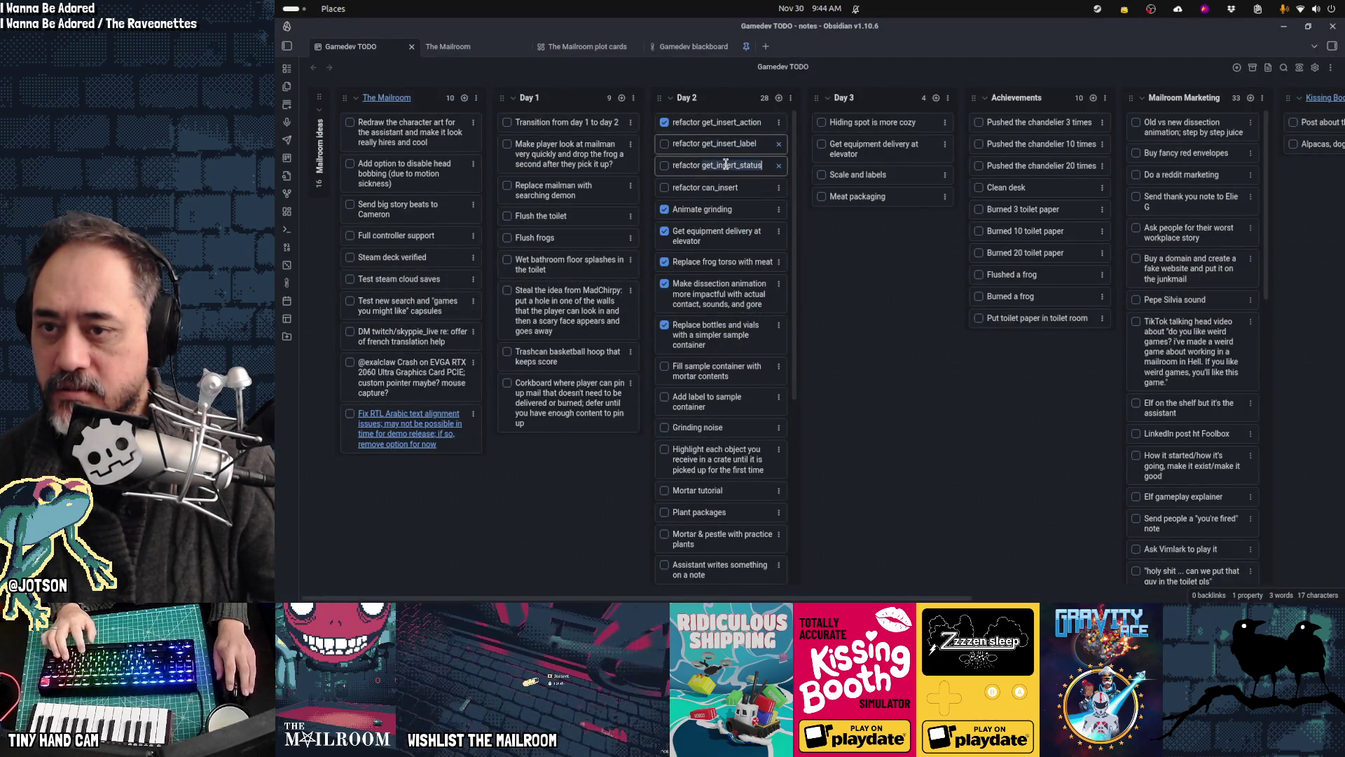
{"action": "key", "text": "alt+Tab"}
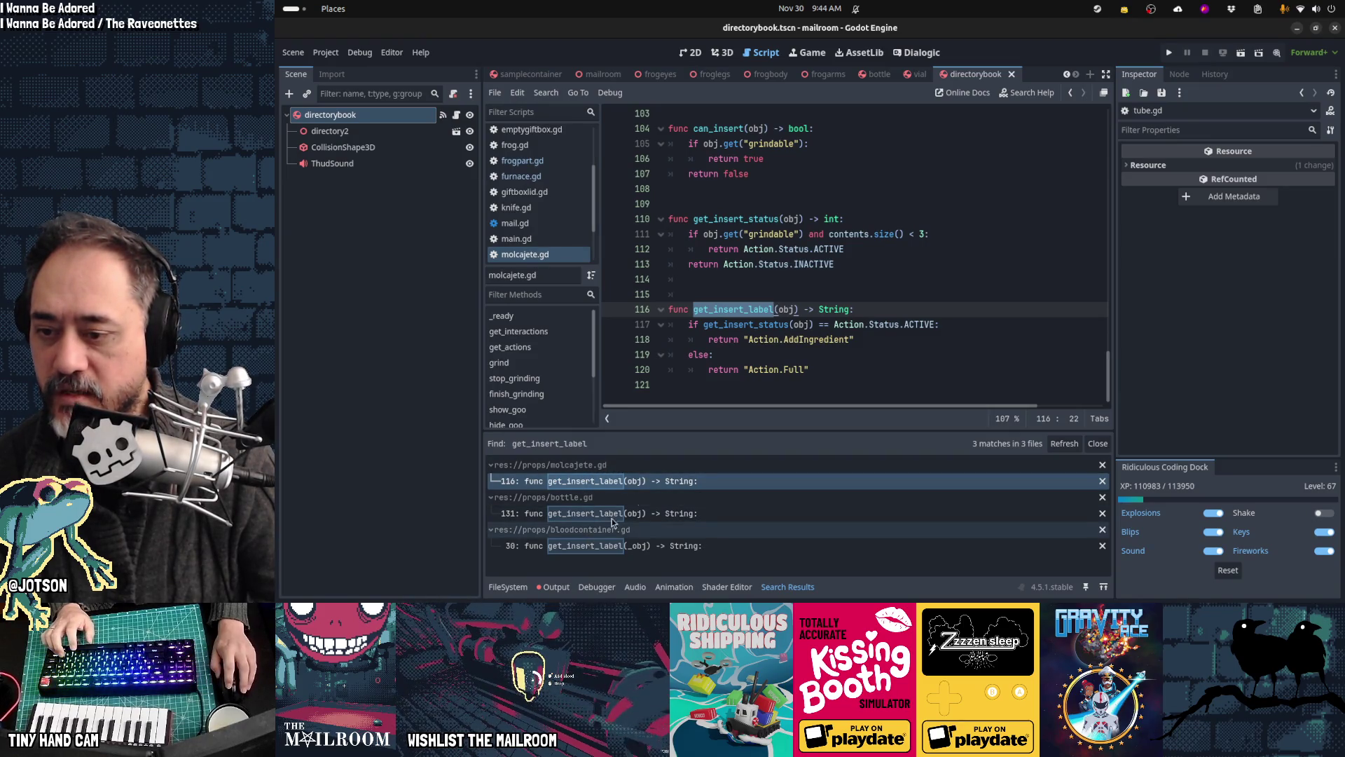
Step: Search all files for get_insert_status, then select can_insert in the next TODO task
{"action": "key", "text": "ctrl+shift+f"}
{"action": "type", "text": "get_insert_status"}
{"action": "key", "text": "Return"}
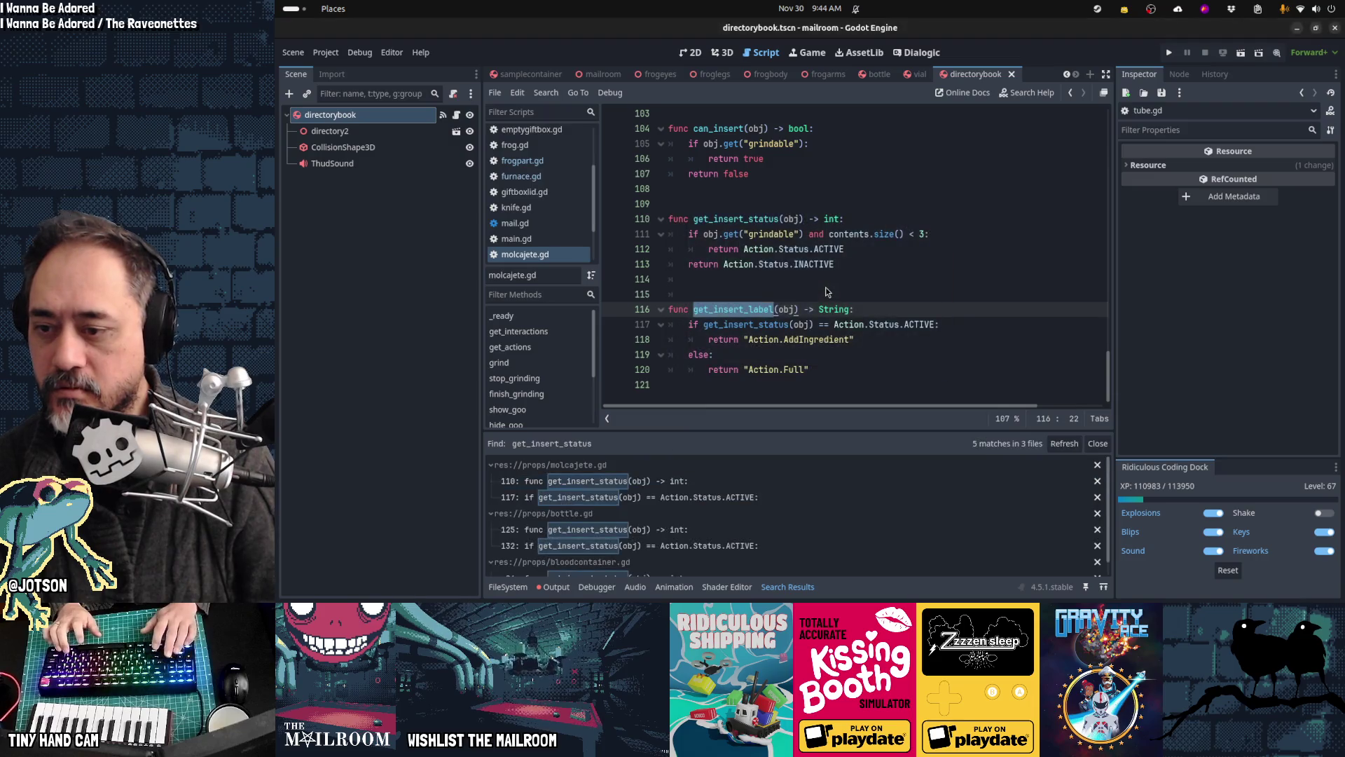
{"action": "scroll", "coordinate": [644, 536], "scroll_direction": "down", "scroll_amount": 1}
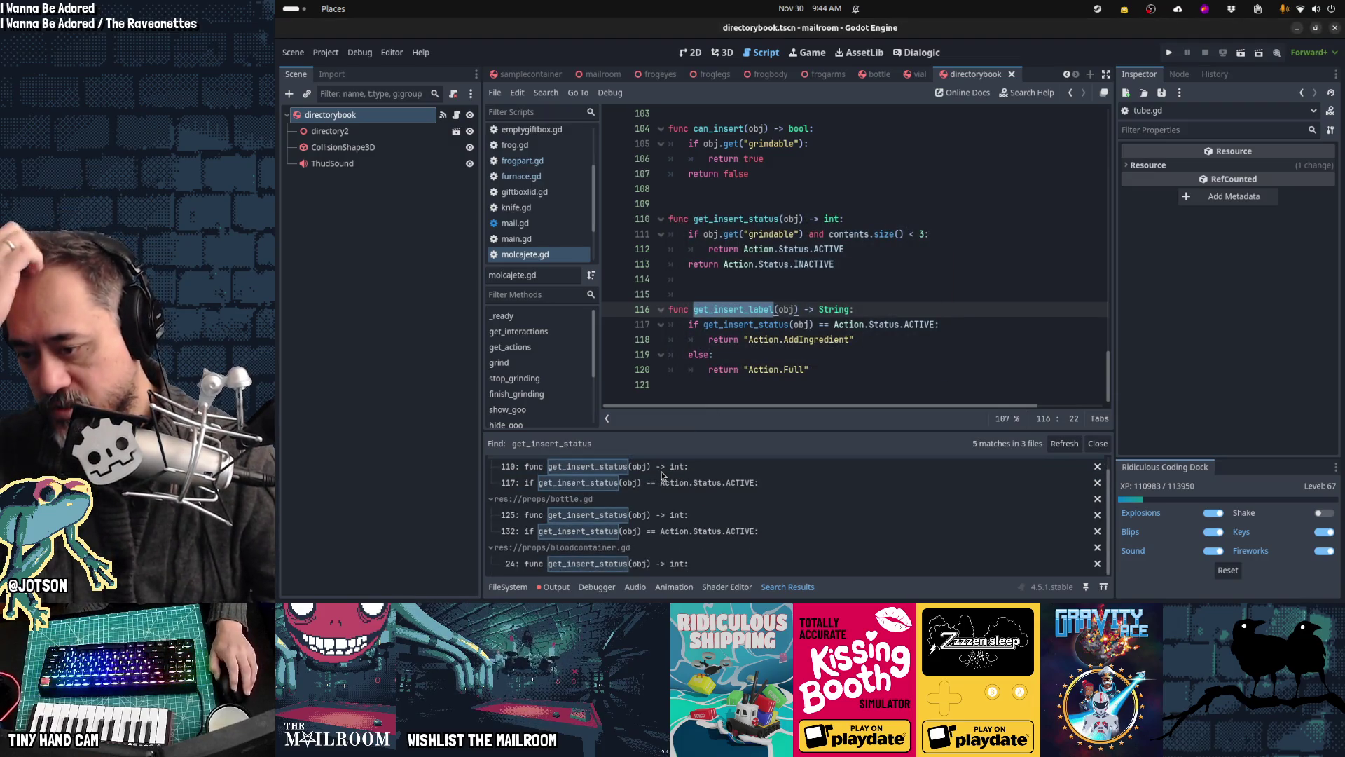
{"action": "key", "text": "alt+Tab"}
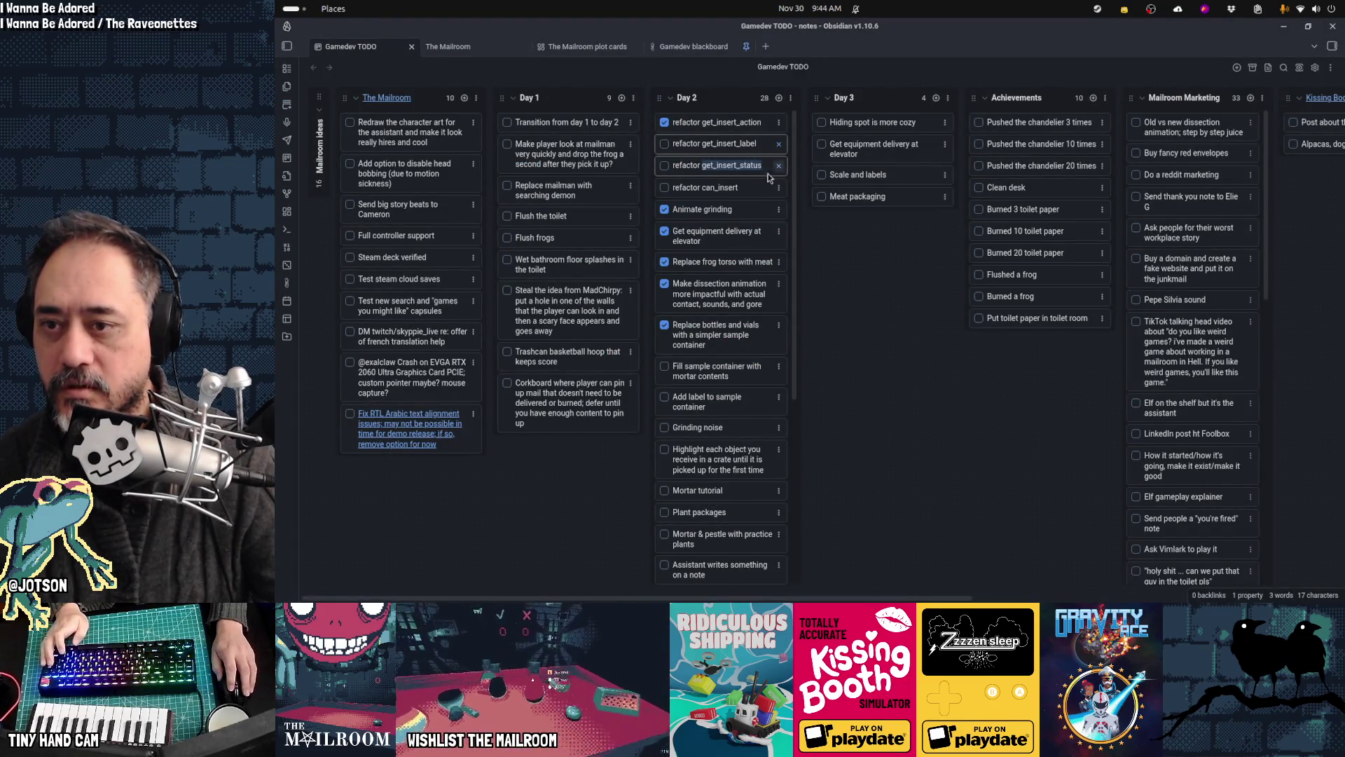
{"action": "double_click", "coordinate": [734, 188]}
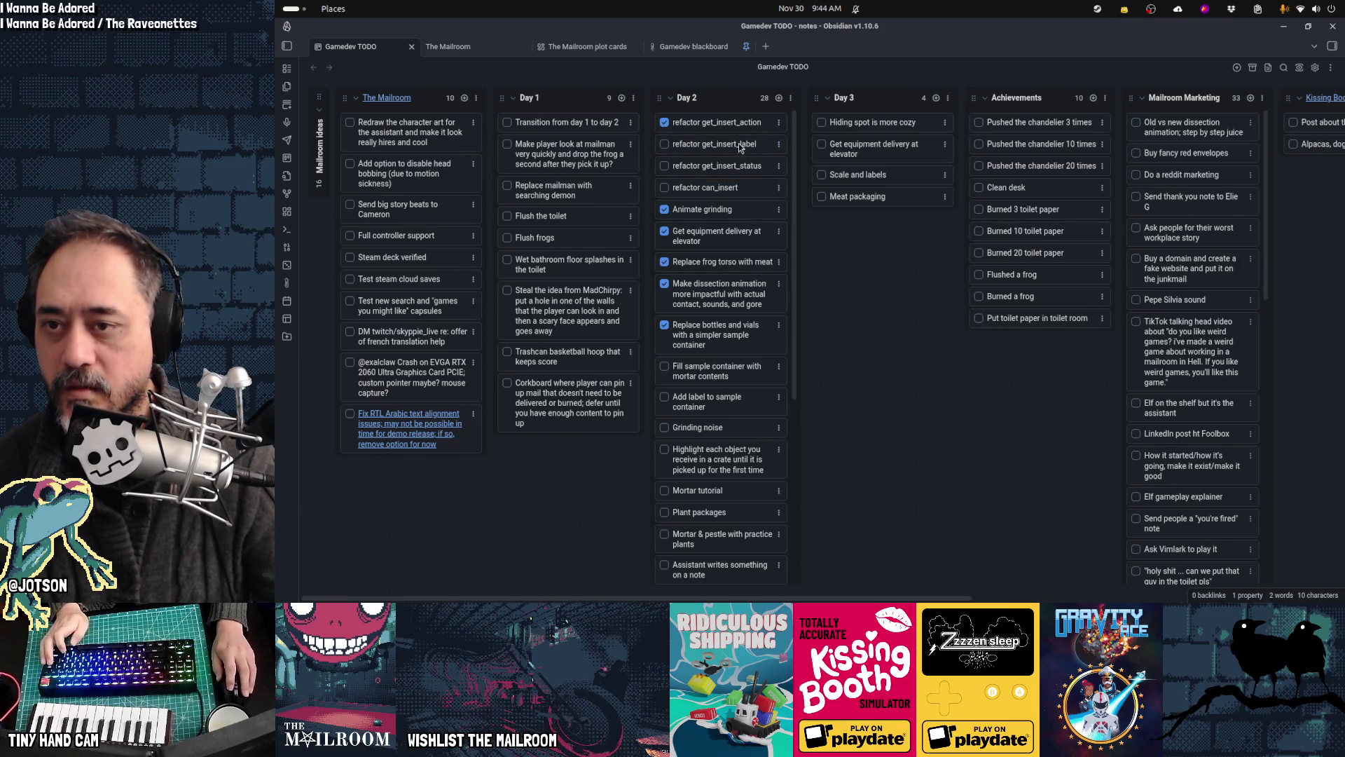
{"action": "key", "text": "alt+Tab"}
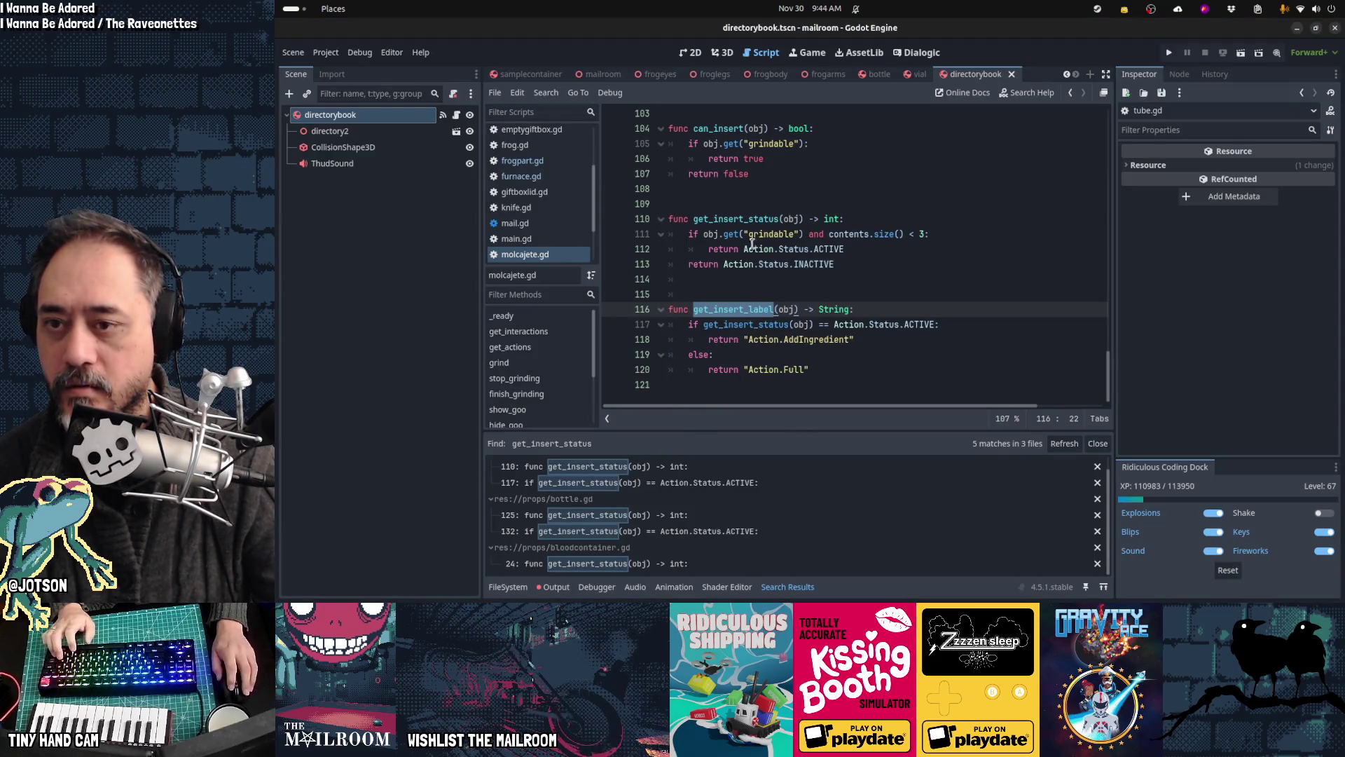
Step: Find frog.gd in the open scripts list and open it in the editor
{"action": "scroll", "coordinate": [804, 303], "scroll_direction": "up", "scroll_amount": 5}
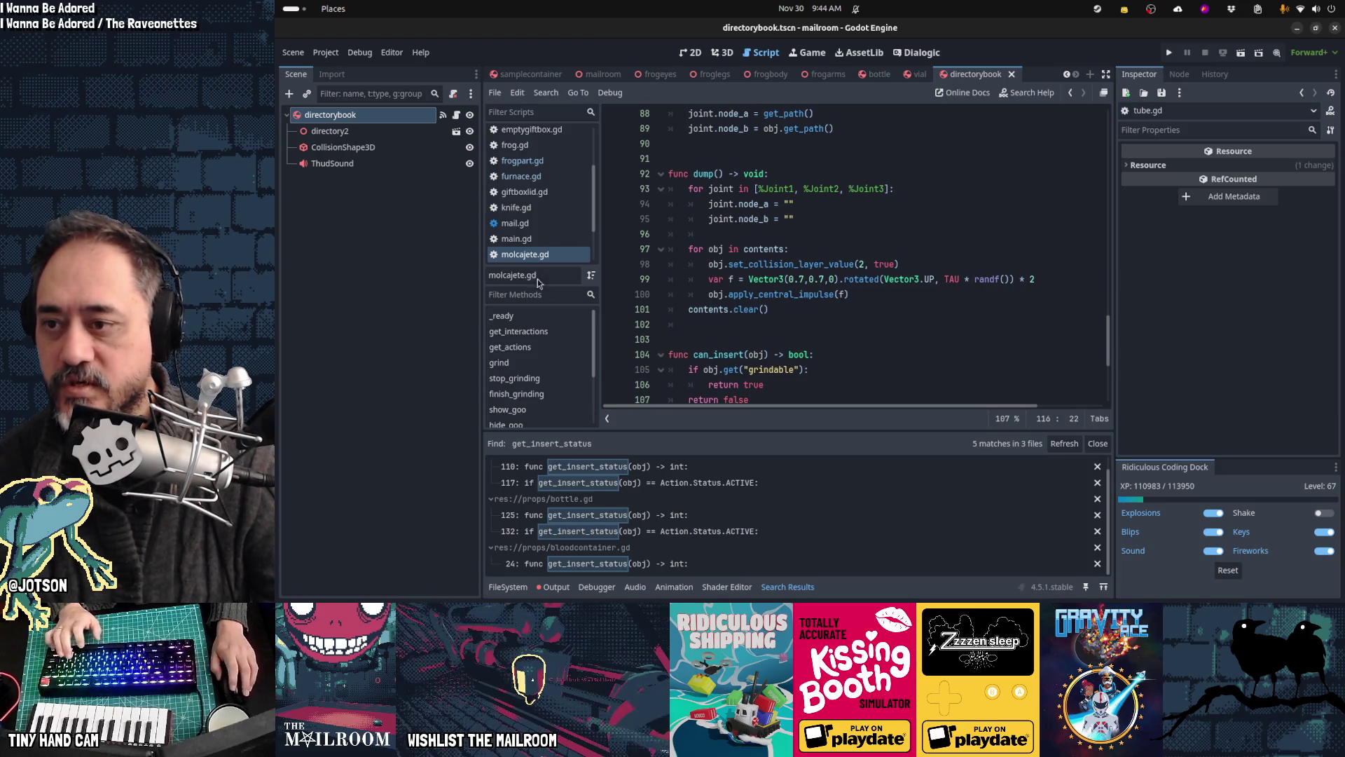
{"action": "left_click", "coordinate": [528, 259]}
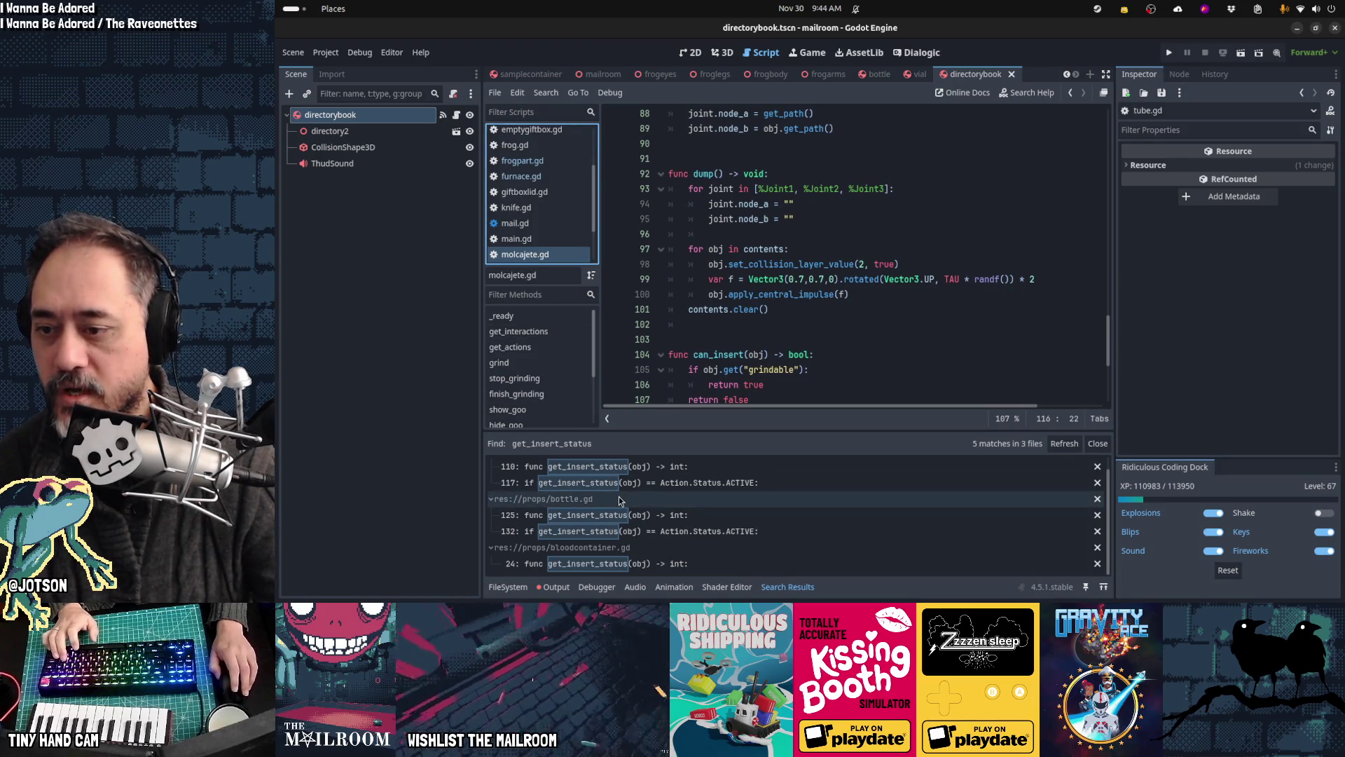
{"action": "scroll", "coordinate": [619, 500], "scroll_direction": "up", "scroll_amount": 1}
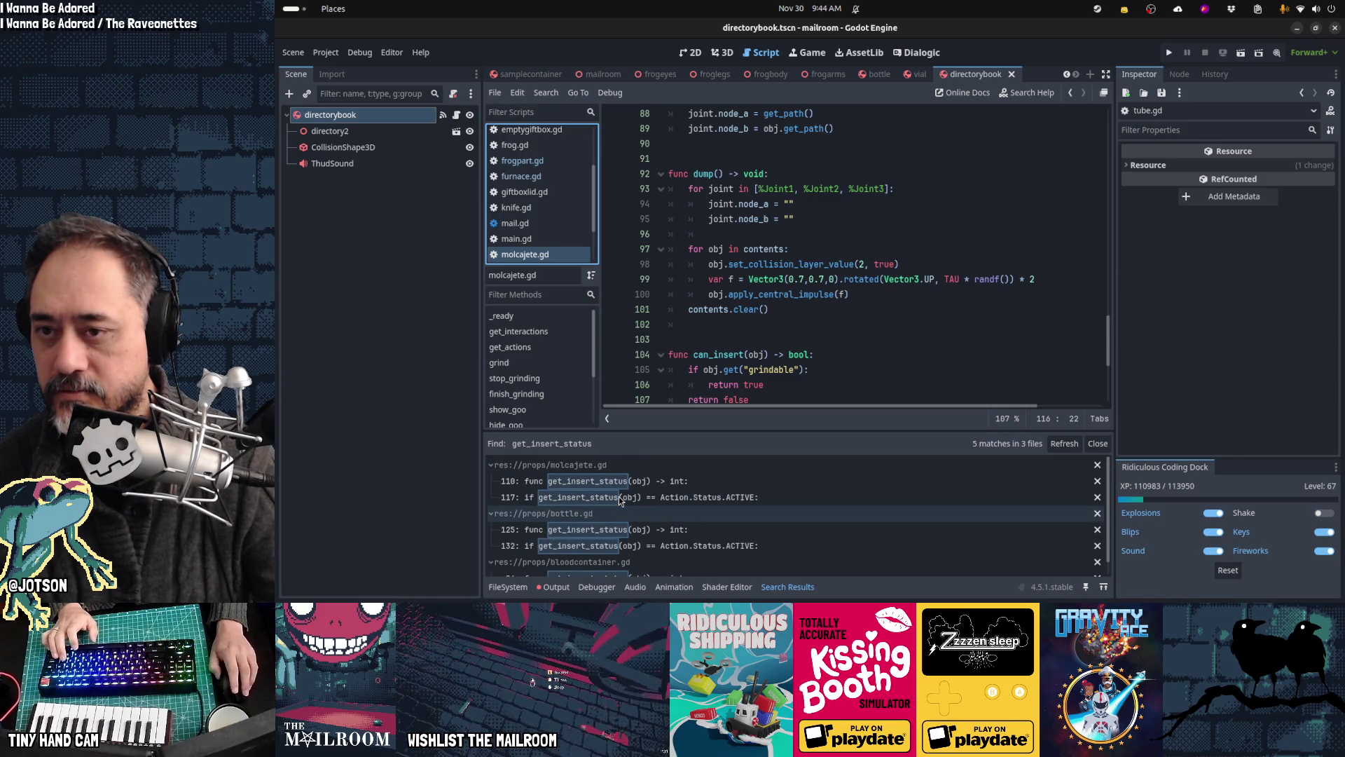
{"action": "scroll", "coordinate": [619, 500], "scroll_direction": "down", "scroll_amount": 1}
{"action": "scroll", "coordinate": [741, 339], "scroll_direction": "down", "scroll_amount": 4}
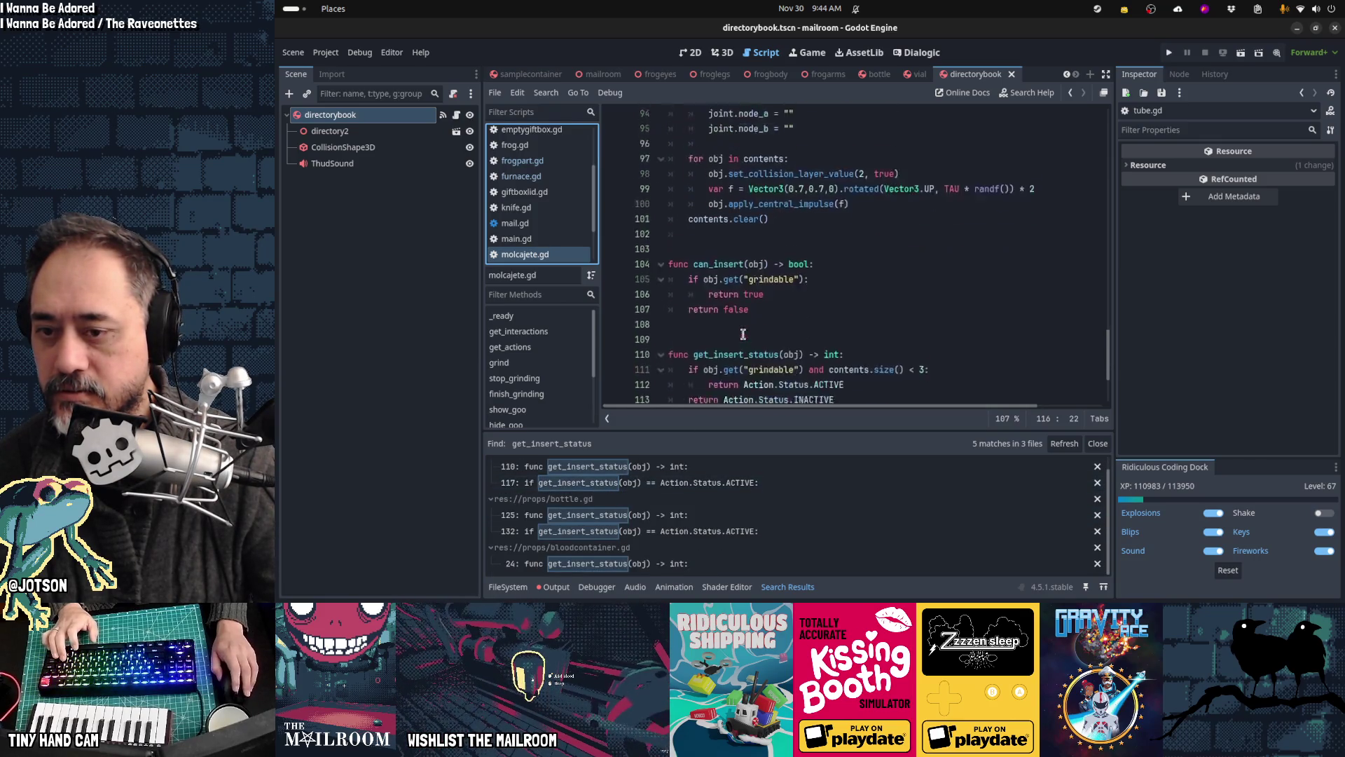
{"action": "scroll", "coordinate": [783, 321], "scroll_direction": "down", "scroll_amount": 2}
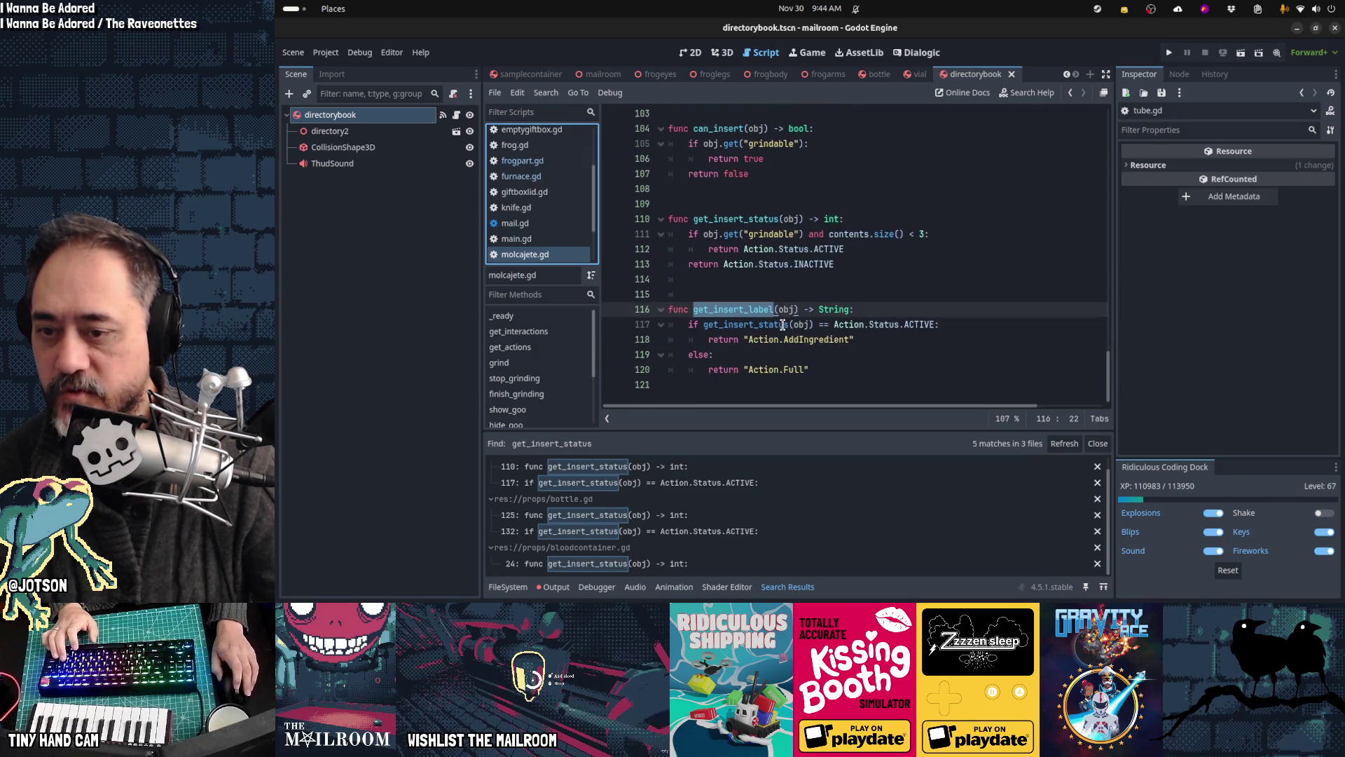
{"action": "scroll", "coordinate": [783, 323], "scroll_direction": "up", "scroll_amount": 13}
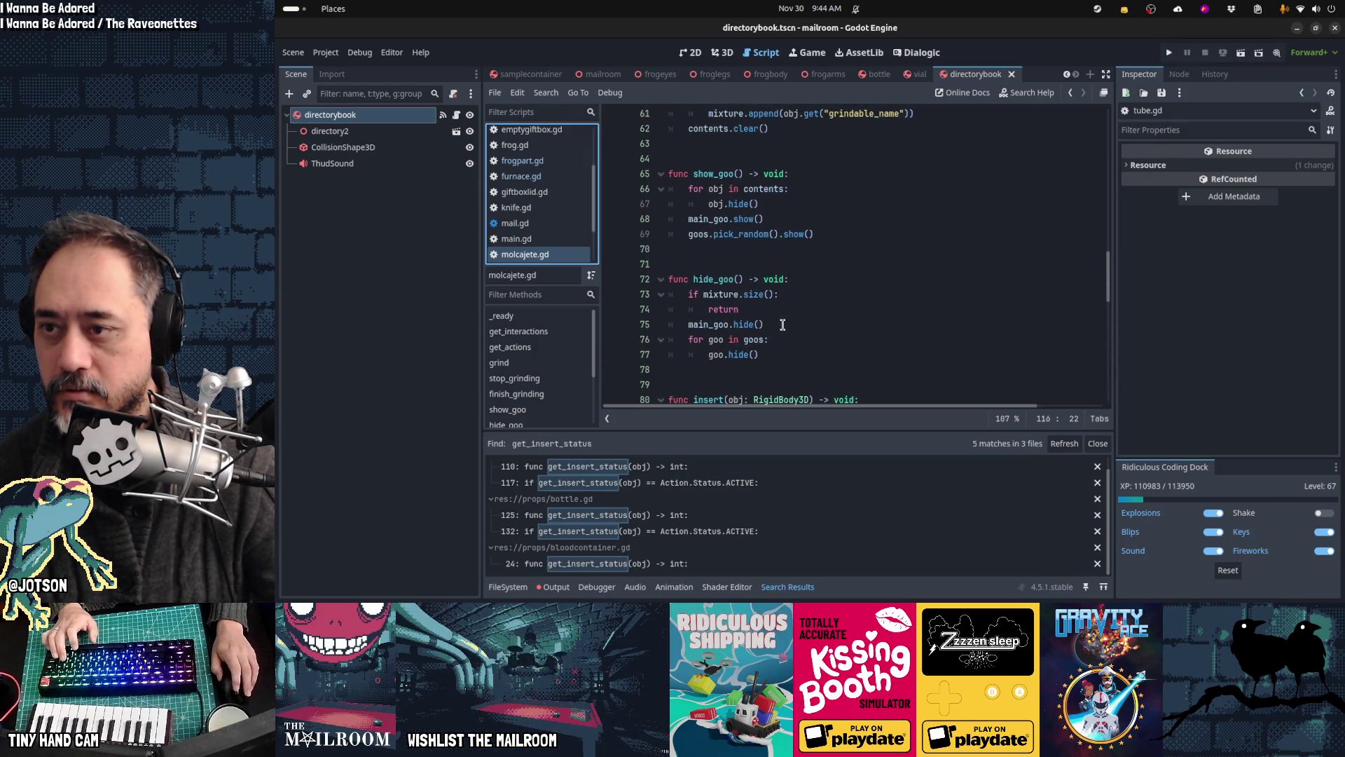
{"action": "scroll", "coordinate": [782, 324], "scroll_direction": "down", "scroll_amount": 5}
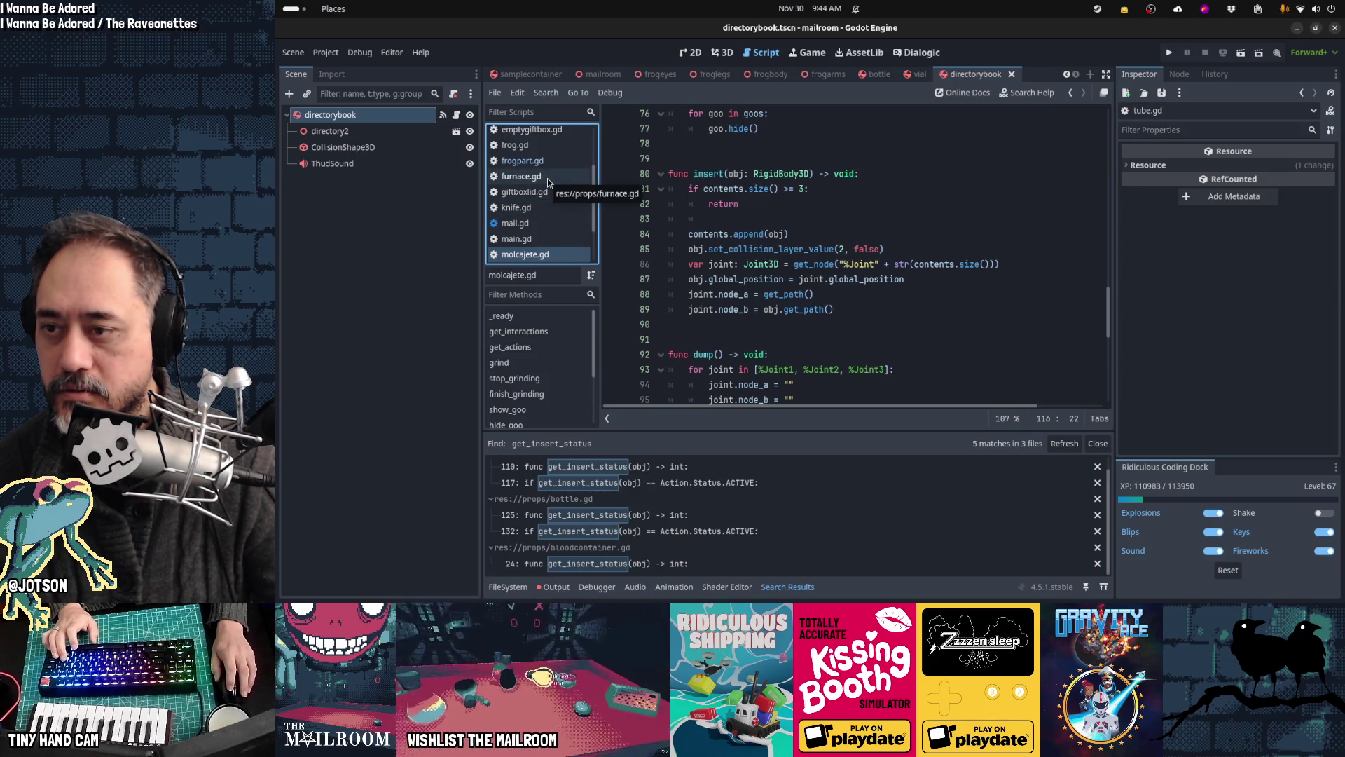
{"action": "left_click", "coordinate": [515, 145]}
{"action": "scroll", "coordinate": [842, 272], "scroll_direction": "down", "scroll_amount": 1}
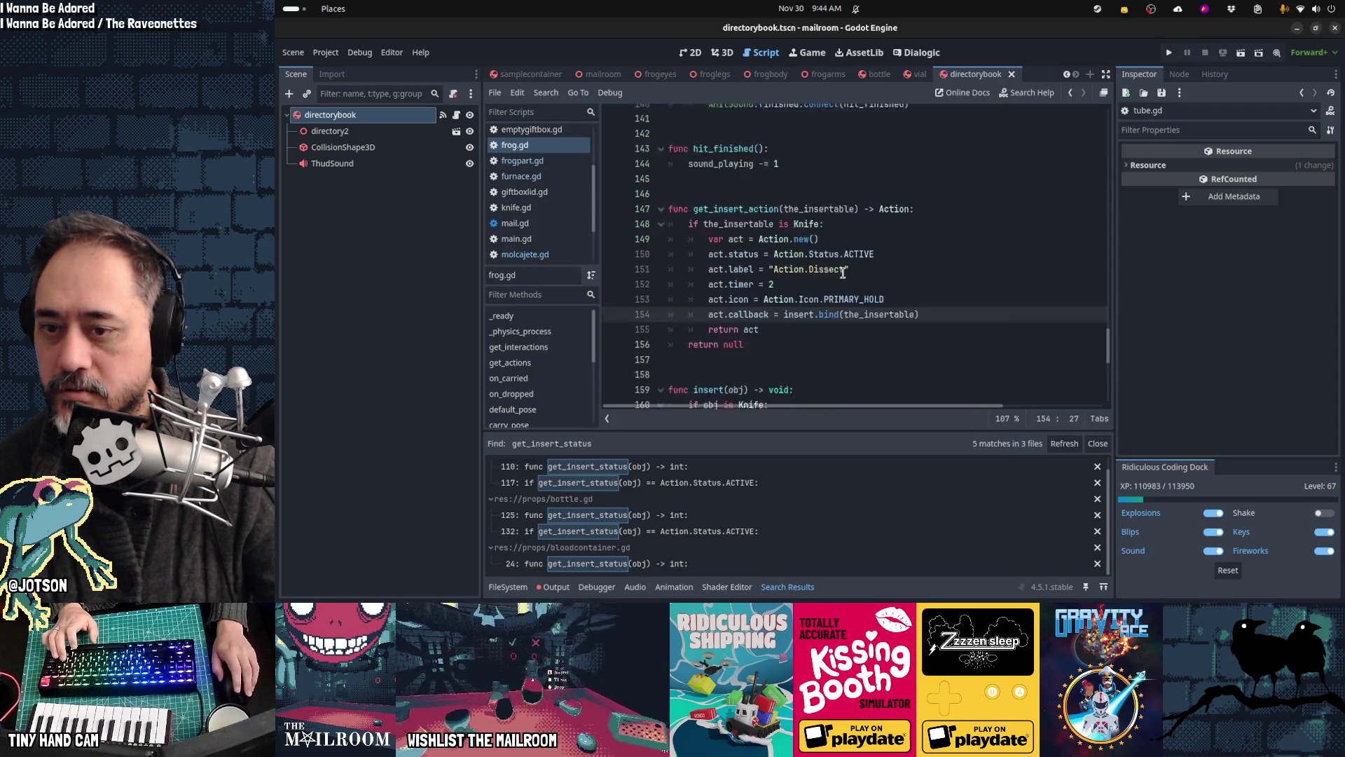
{"action": "scroll", "coordinate": [843, 272], "scroll_direction": "down", "scroll_amount": 2}
Step: Select and copy frog.gd's get_insert_action (lines 147–156), then go back to molcajete.gd
{"action": "left_click_drag", "start_coordinate": [784, 286], "coordinate": [625, 168]}
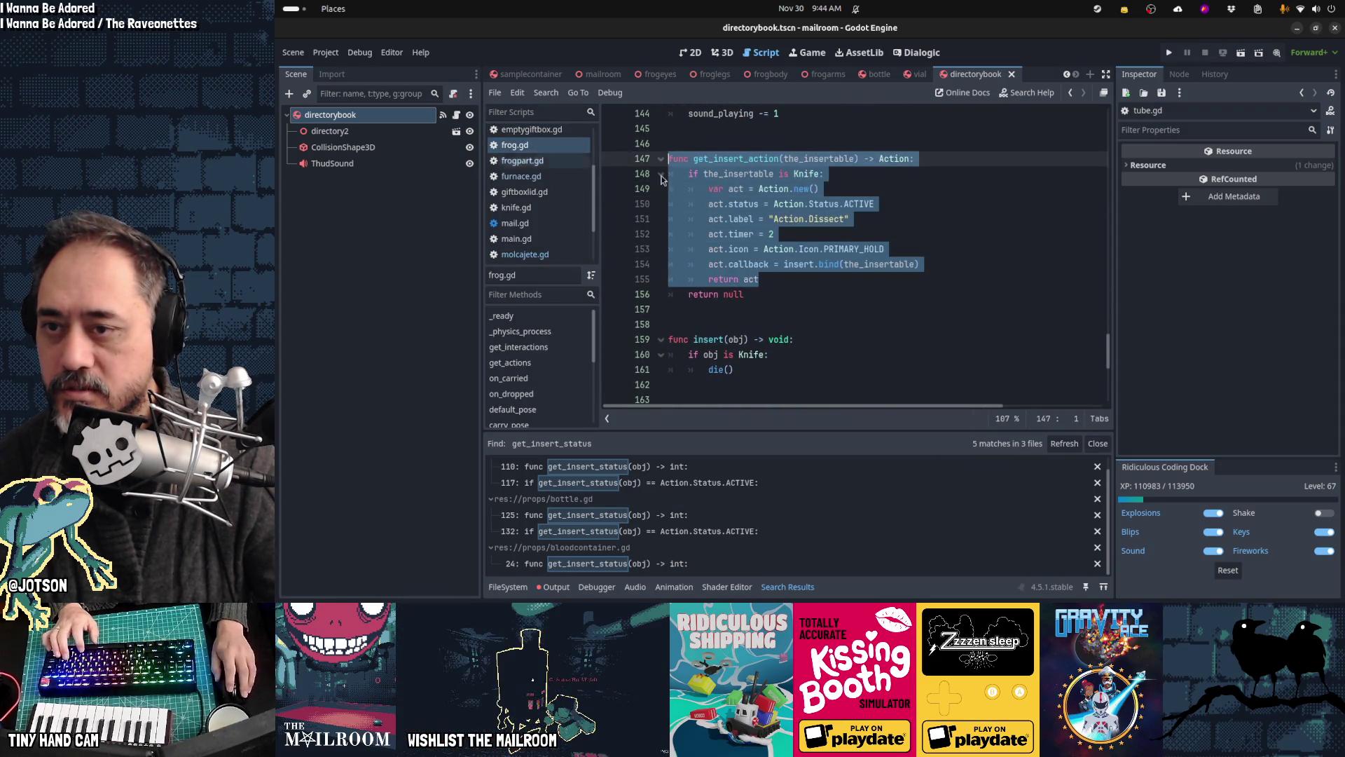
{"action": "left_click_drag", "start_coordinate": [791, 289], "coordinate": [558, 164]}
{"action": "key", "text": "ctrl+c"}
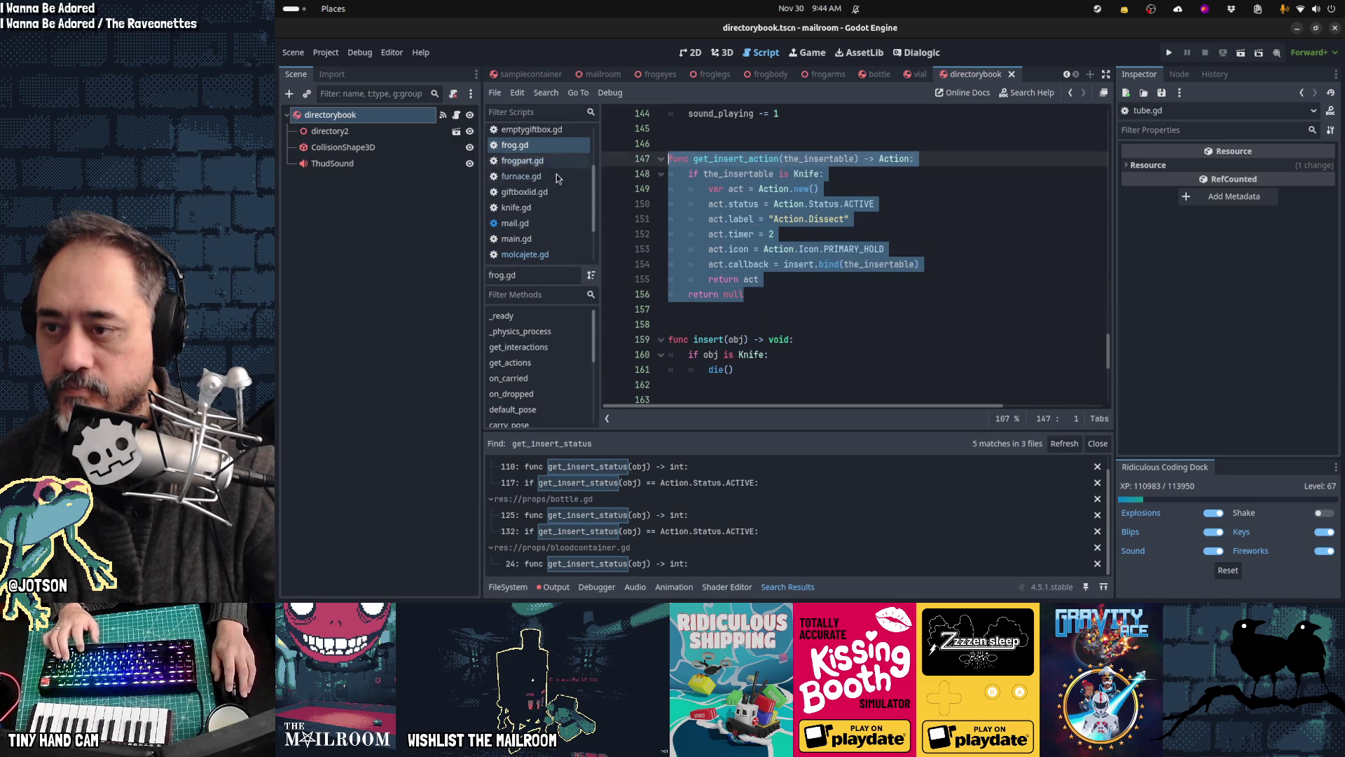
{"action": "left_click", "coordinate": [538, 254]}
{"action": "scroll", "coordinate": [816, 264], "scroll_direction": "down", "scroll_amount": 2}
{"action": "scroll", "coordinate": [817, 264], "scroll_direction": "up", "scroll_amount": 4}
{"action": "scroll", "coordinate": [816, 264], "scroll_direction": "up", "scroll_amount": 3}
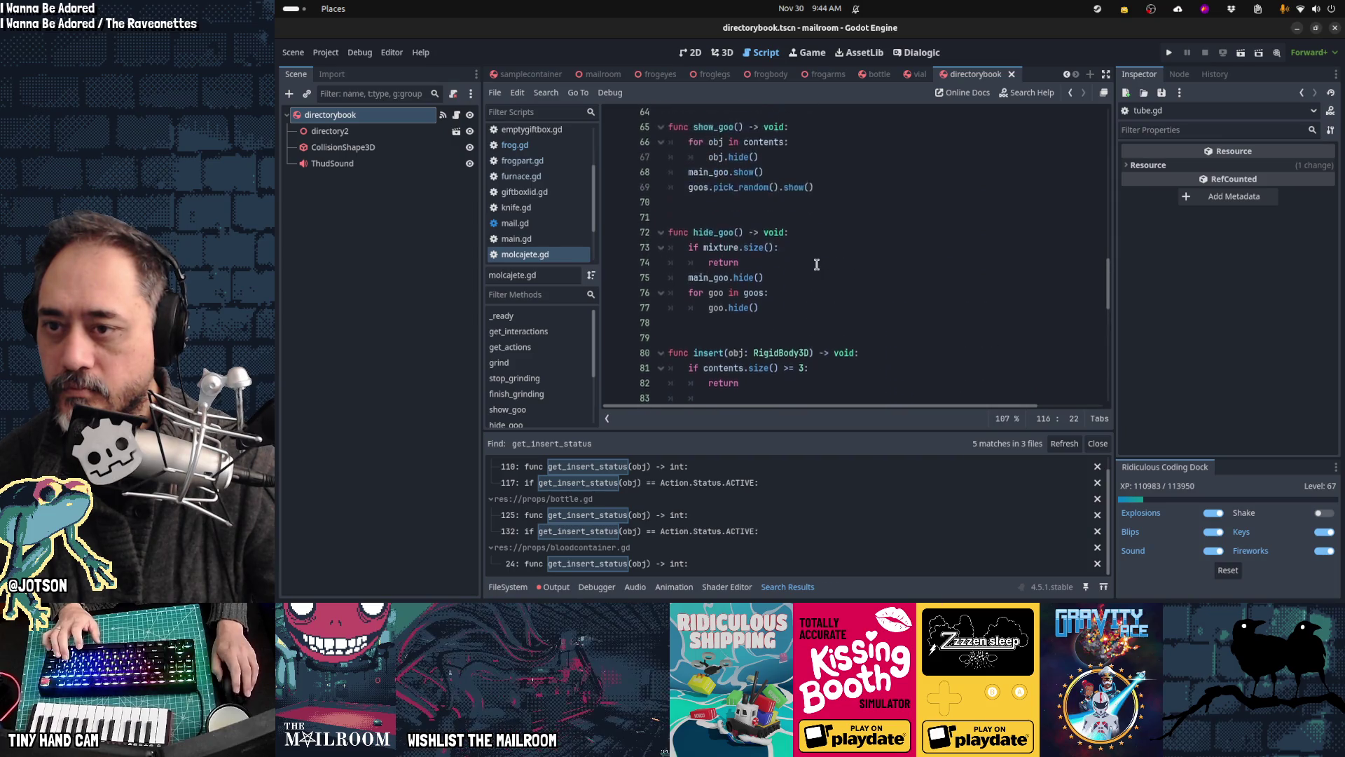
Step: Paste get_insert_action after hide_goo, then undo the paste and the added blank lines
{"action": "left_click", "coordinate": [794, 279]}
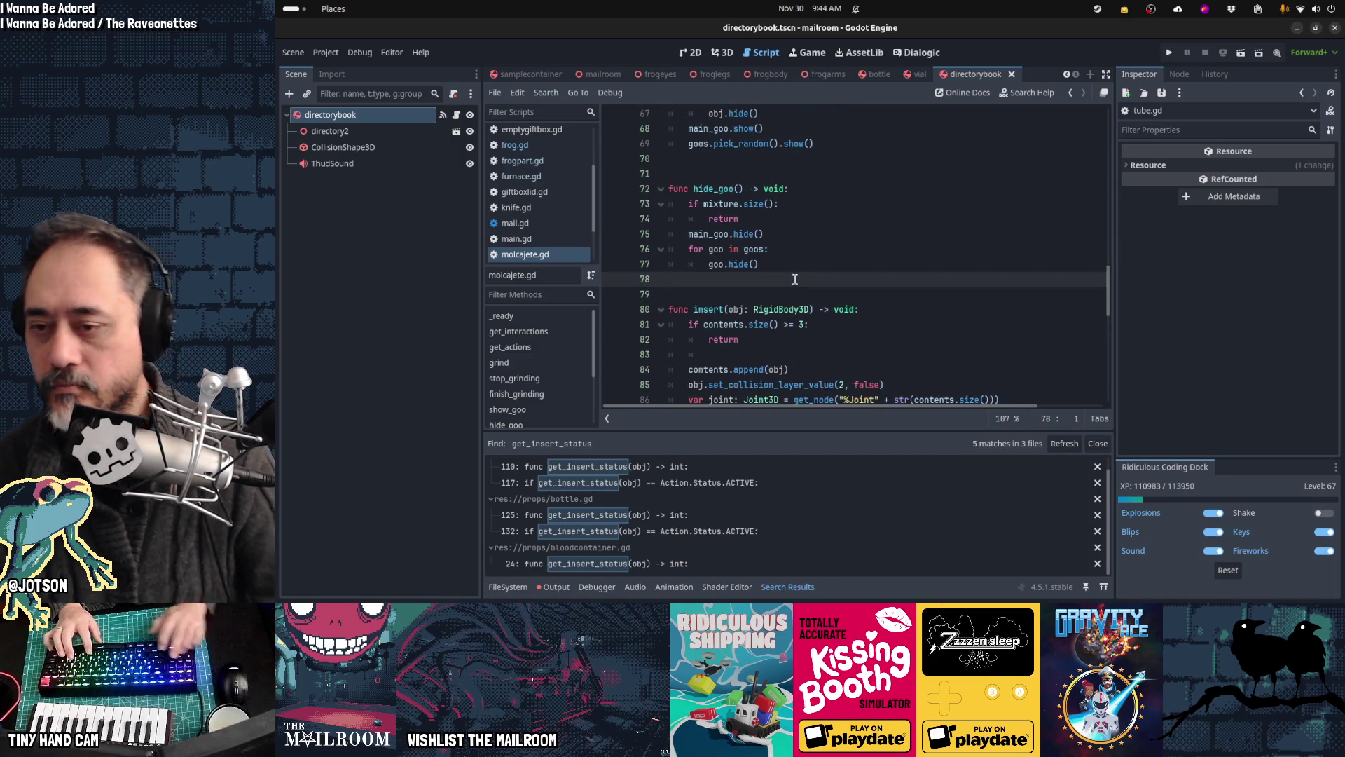
{"action": "key", "text": "Return"}
{"action": "key", "text": "Return"}
{"action": "key", "text": "ctrl+v"}
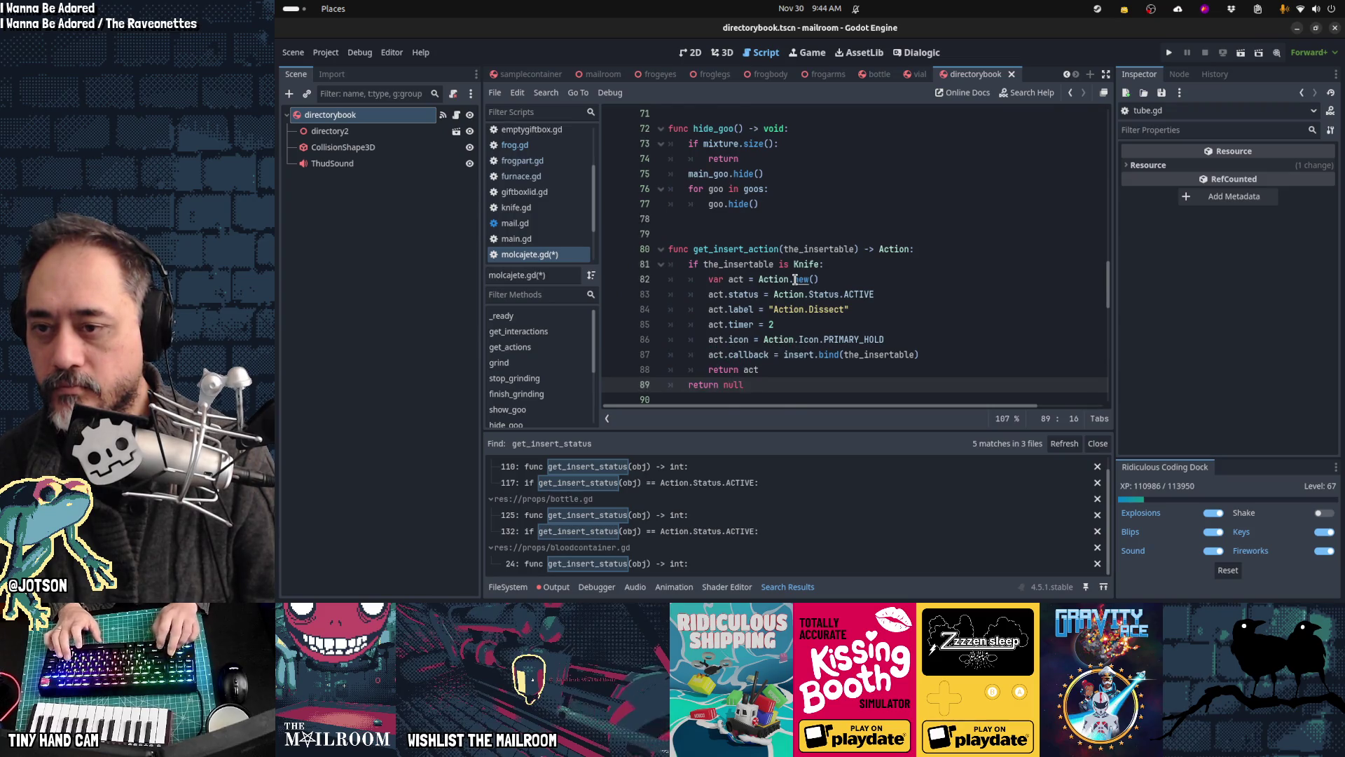
{"action": "scroll", "coordinate": [794, 279], "scroll_direction": "down", "scroll_amount": 3}
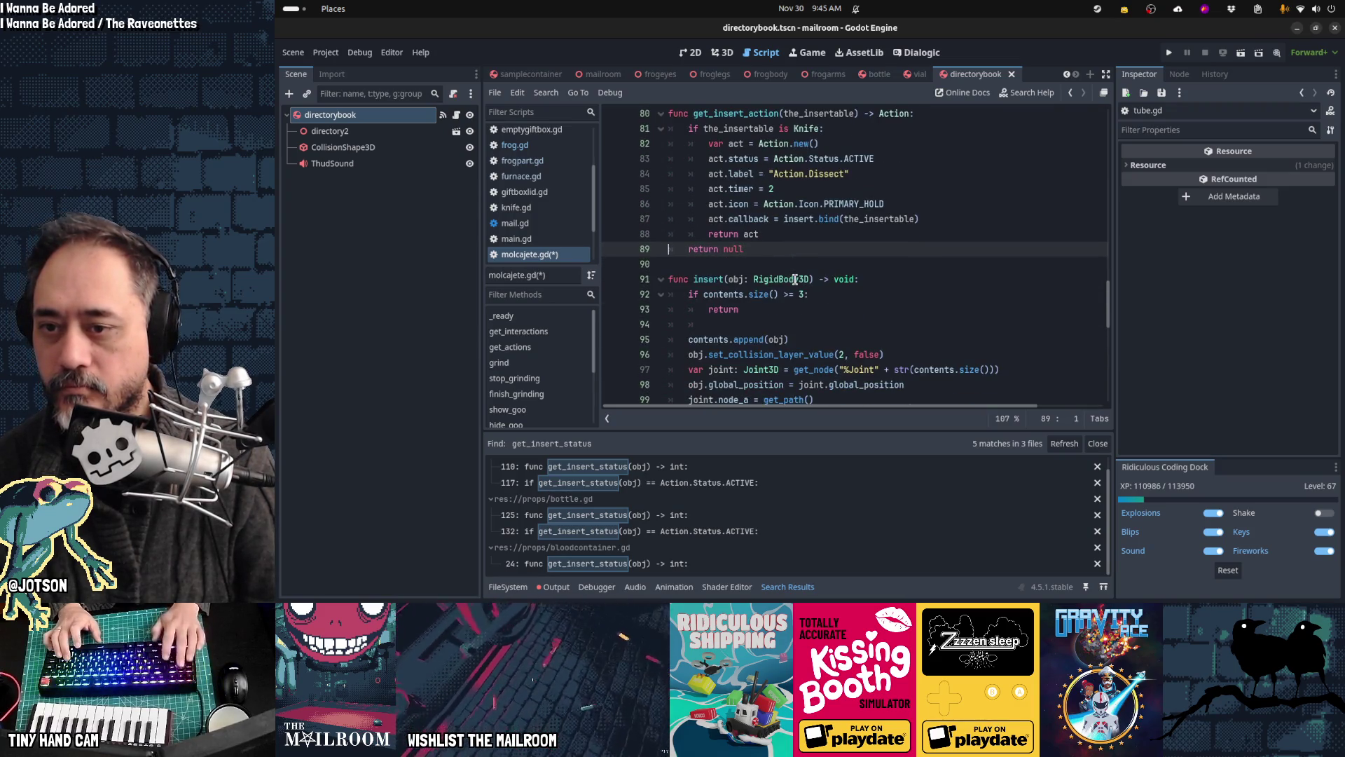
{"action": "key", "text": "ctrl+z"}
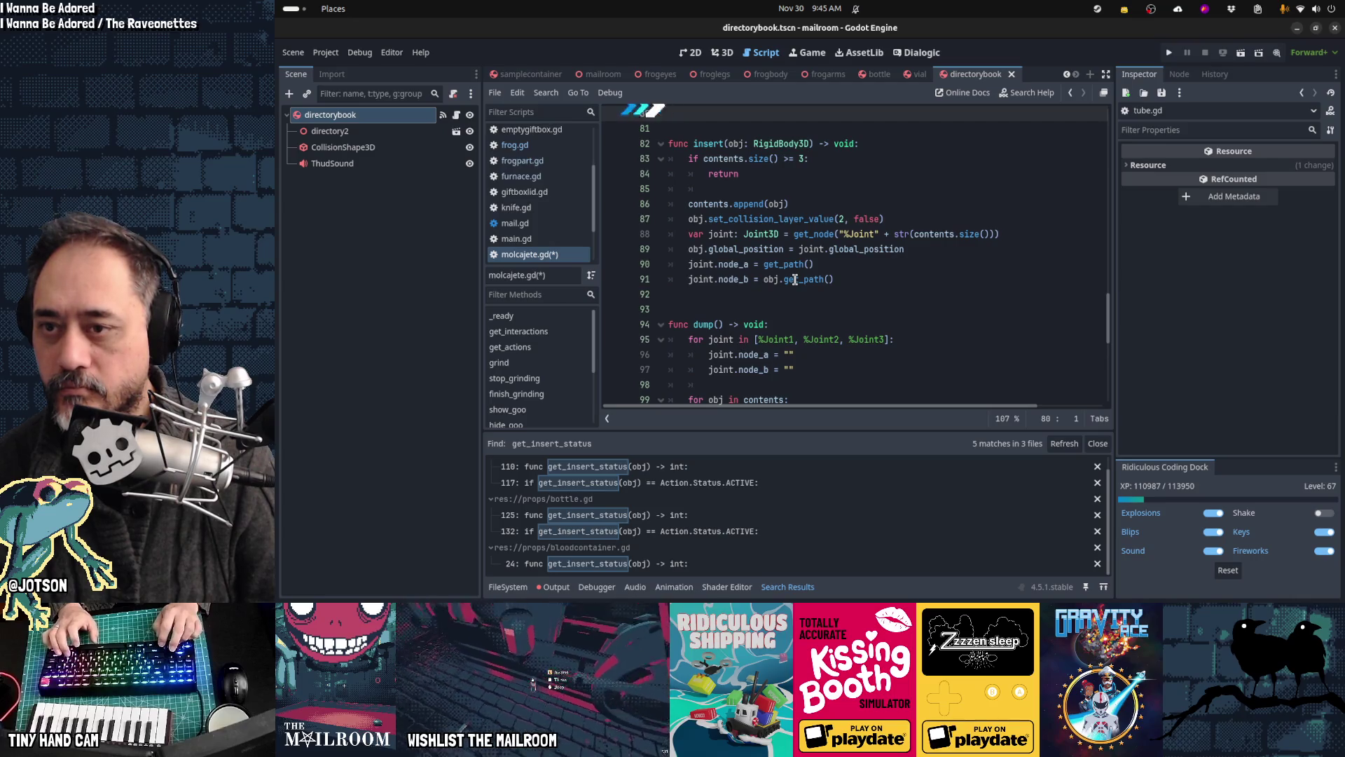
{"action": "key", "text": "ctrl+z"}
{"action": "key", "text": "ctrl+z"}
{"action": "key", "text": "ctrl+z"}
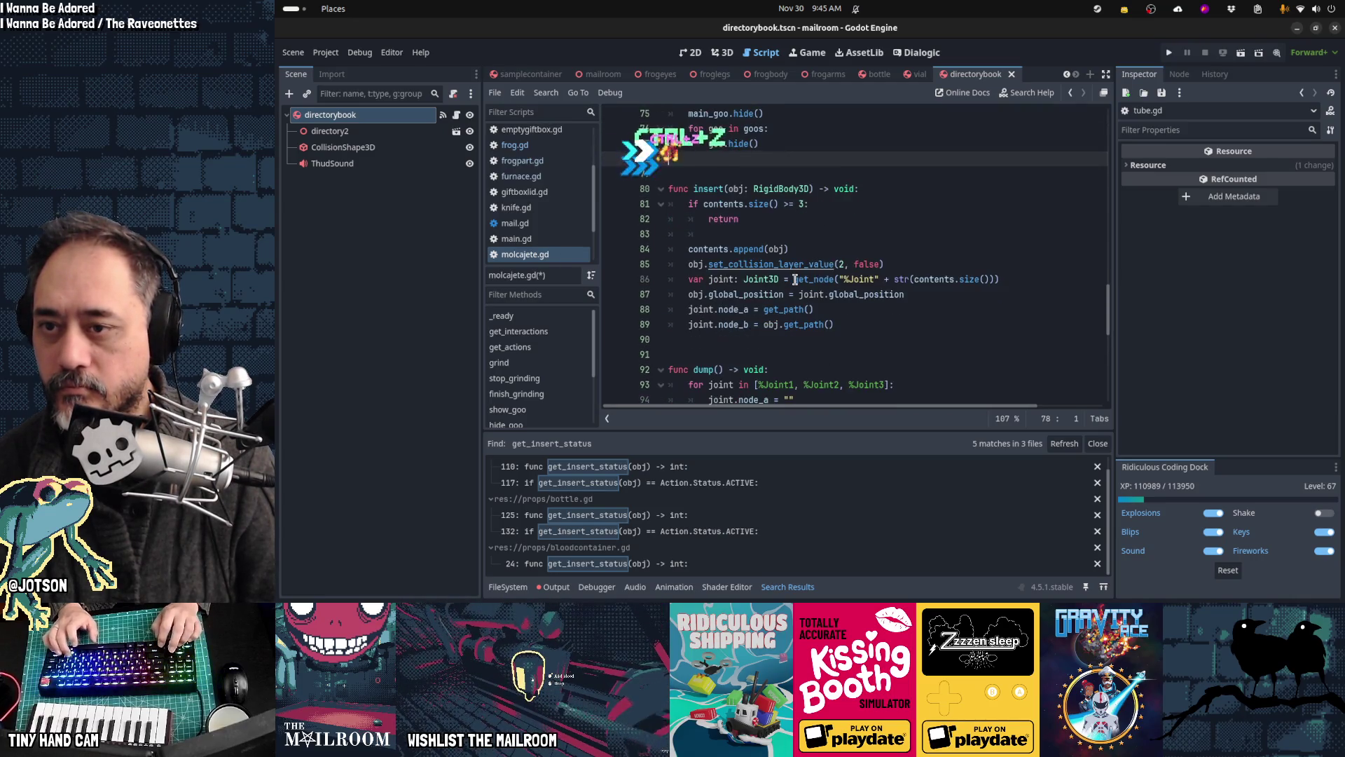
Step: Paste get_insert_action below dump() and put can_insert back on its own unindented line
{"action": "key", "text": "Down"}
{"action": "key", "text": "Down"}
{"action": "key", "text": "Down"}
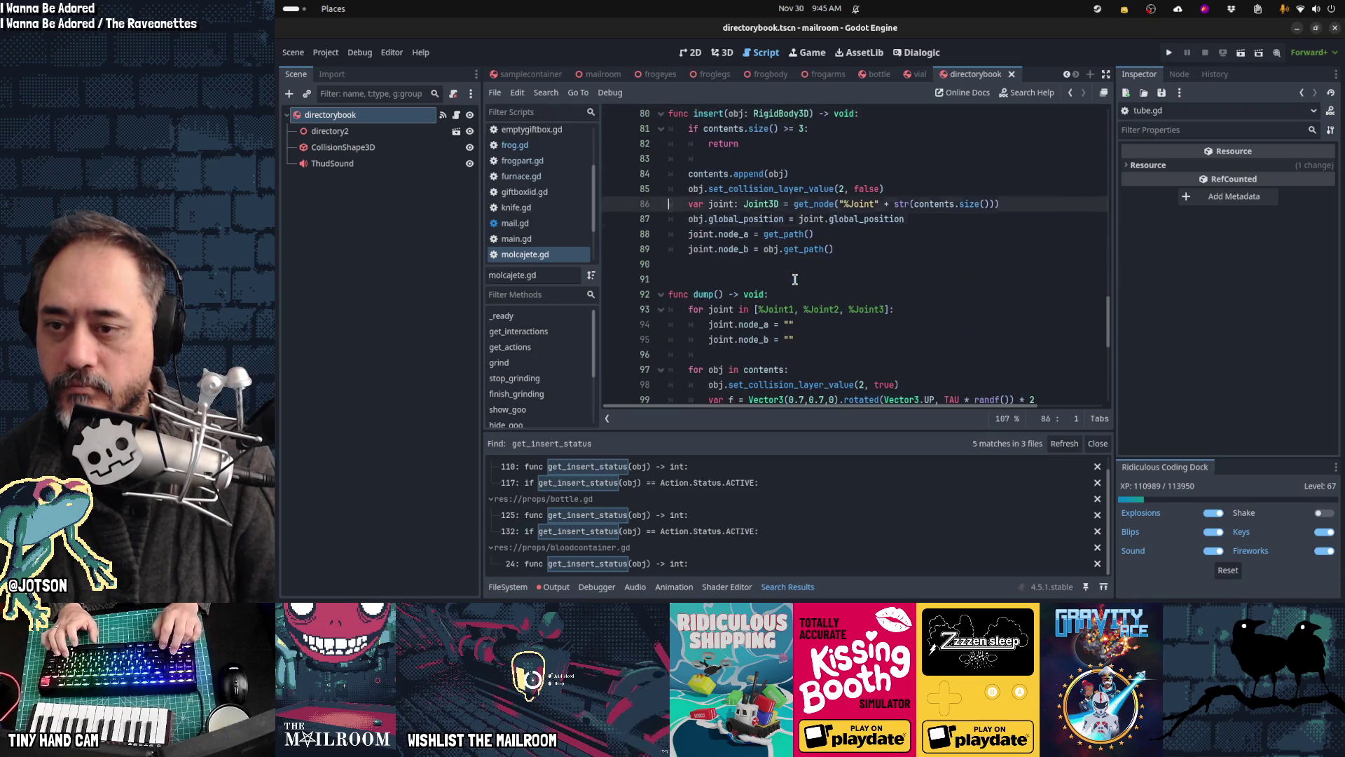
{"action": "key", "text": "Down"}
{"action": "key", "text": "Down"}
{"action": "key", "text": "Down"}
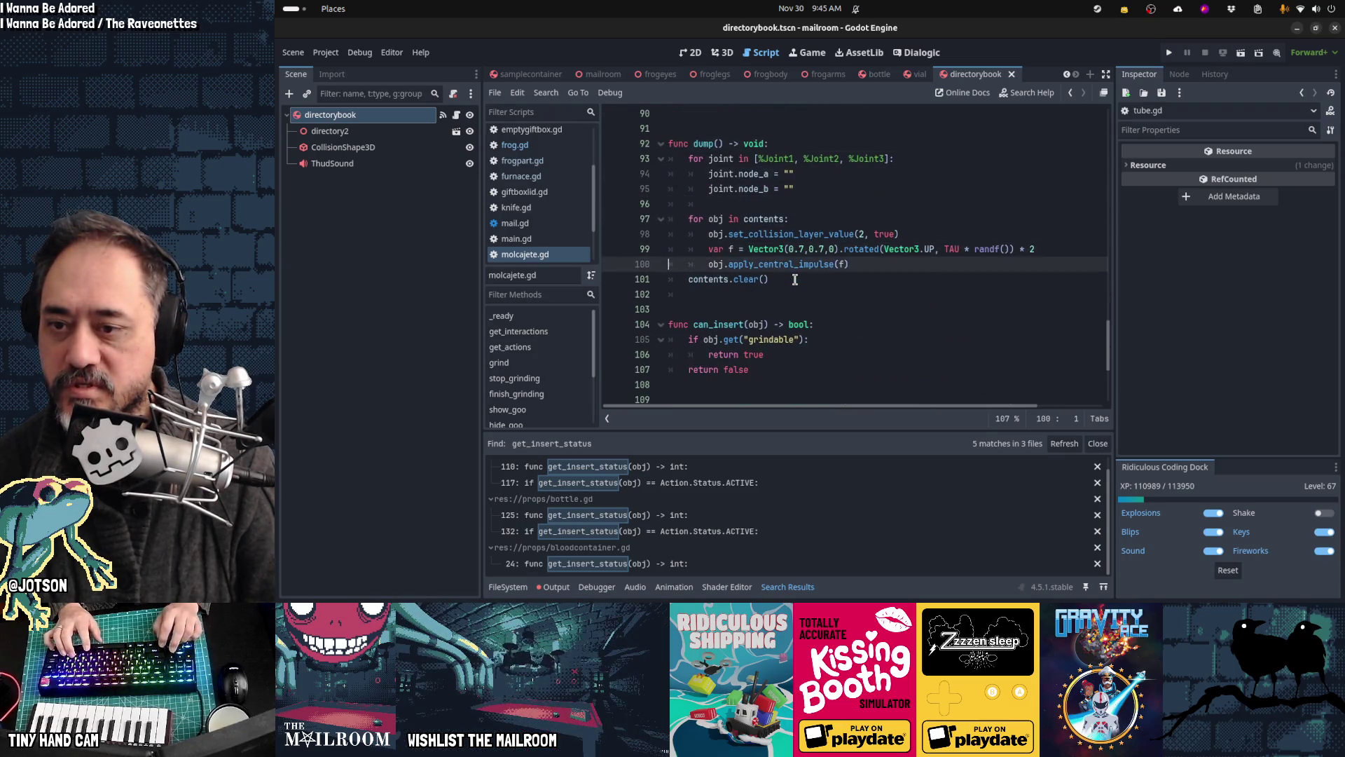
{"action": "key", "text": "ctrl+v"}
{"action": "key", "text": "Return"}
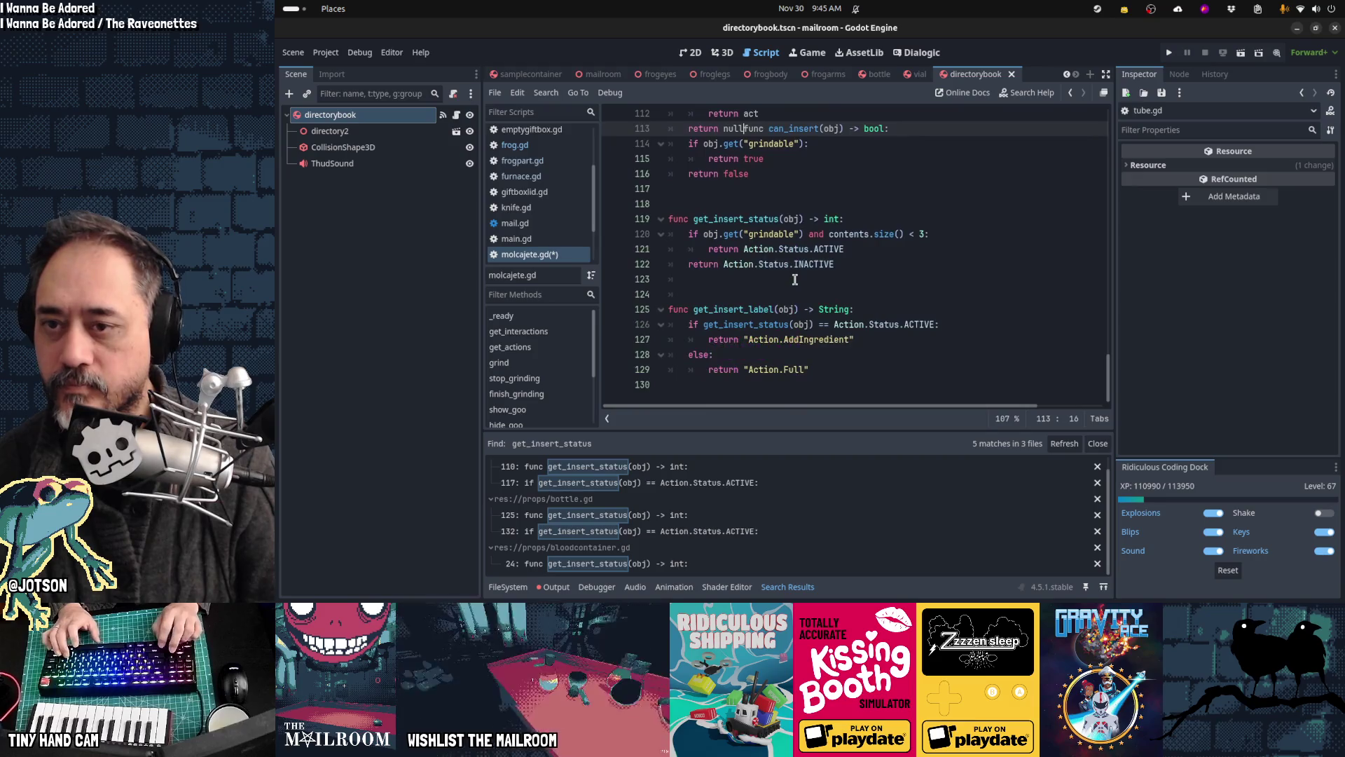
{"action": "key", "text": "shift+Tab"}
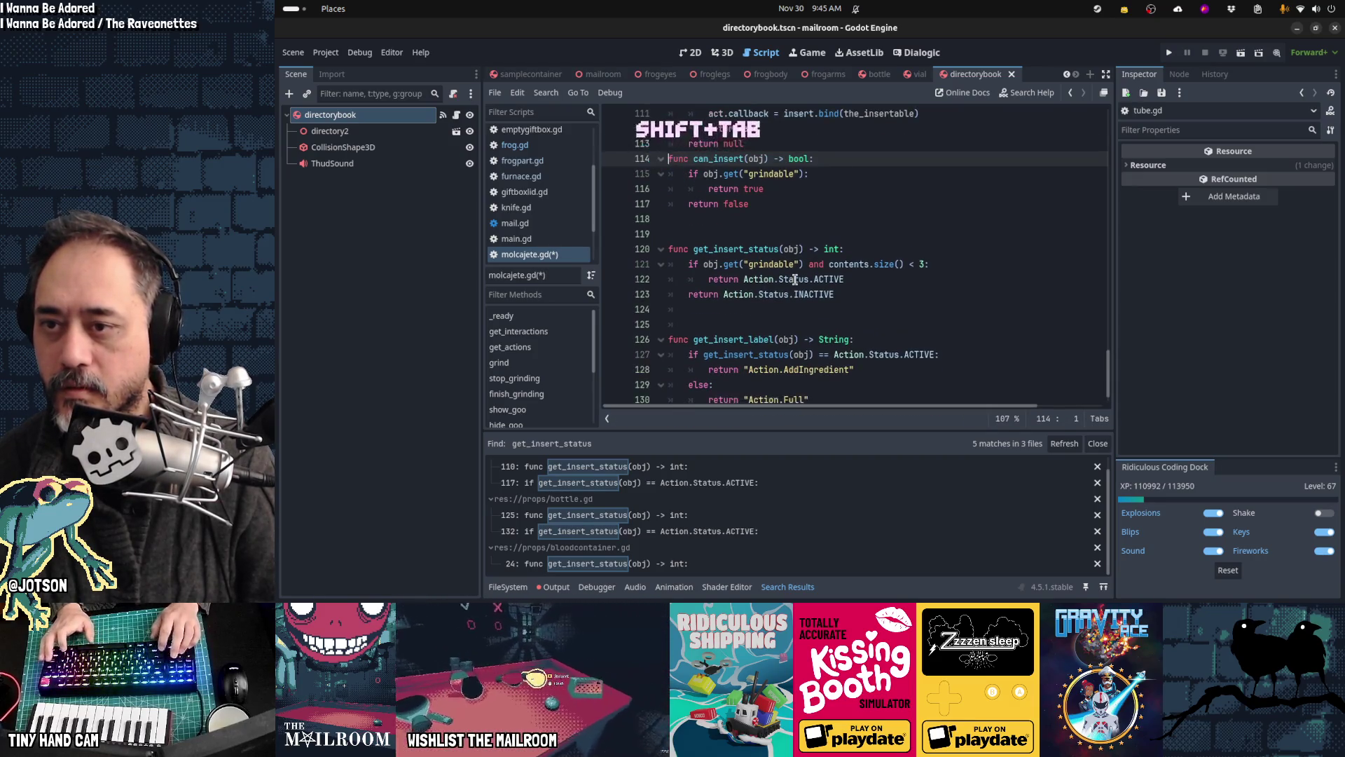
{"action": "key", "text": "Return"}
{"action": "key", "text": "ctrl+x"}
Step: Remove the extra blank lines and comment out can_insert, get_insert_status and get_insert_label
{"action": "key", "text": "Down"}
{"action": "key", "text": "Down"}
{"action": "key", "text": "Down"}
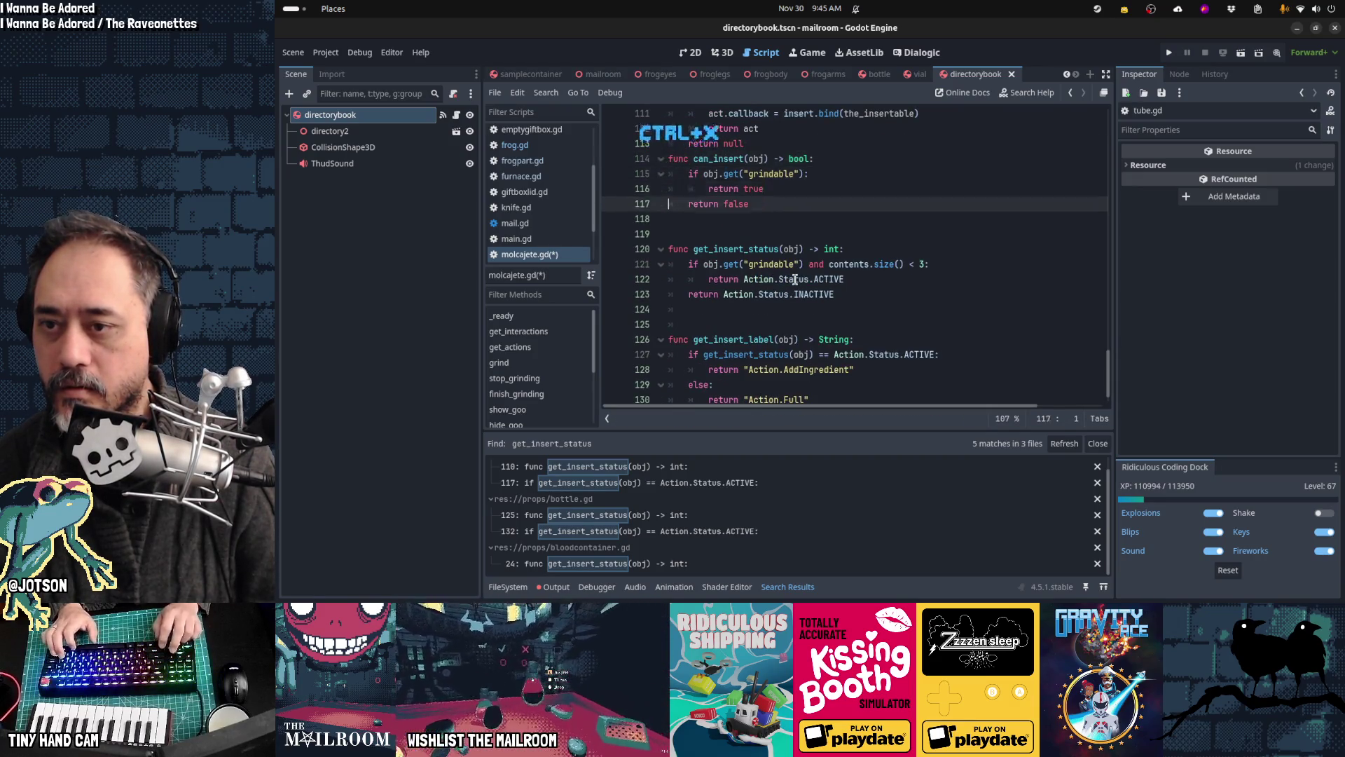
{"action": "key", "text": "ctrl+x"}
{"action": "key", "text": "ctrl+x"}
{"action": "key", "text": "Down"}
{"action": "key", "text": "Down"}
{"action": "key", "text": "Down"}
{"action": "key", "text": "ctrl+x"}
{"action": "key", "text": "ctrl+x"}
{"action": "key", "text": "Down"}
{"action": "key", "text": "Down"}
{"action": "key", "text": "Down"}
{"action": "key", "text": "shift+Up"}
{"action": "key", "text": "shift+Up"}
{"action": "key", "text": "shift+Up"}
{"action": "key", "text": "shift+Up"}
{"action": "key", "text": "shift+Up"}
{"action": "key", "text": "shift+Up"}
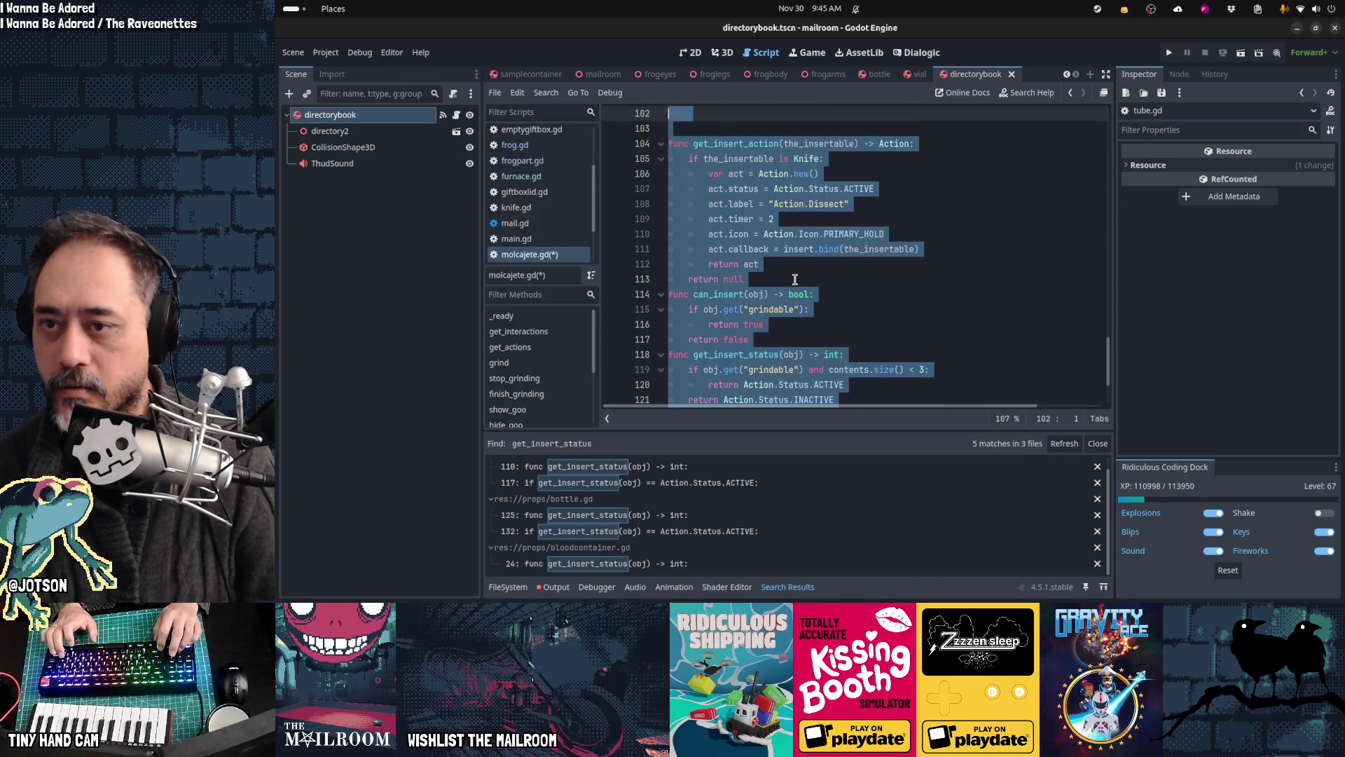
{"action": "key", "text": "shift+Down"}
{"action": "key", "text": "shift+Down"}
{"action": "key", "text": "shift+Down"}
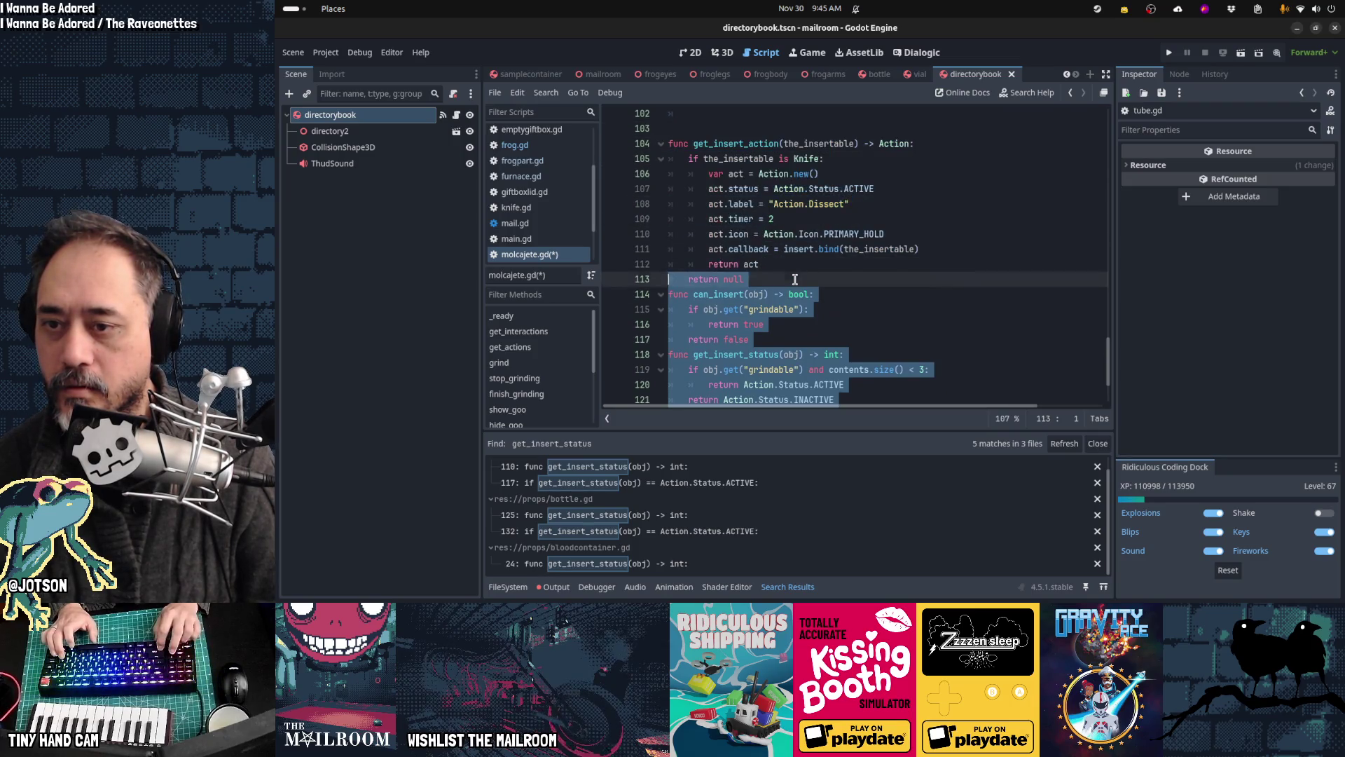
{"action": "key", "text": "ctrl+slash"}
{"action": "key", "text": "Up"}
{"action": "key", "text": "Up"}
{"action": "key", "text": "Up"}
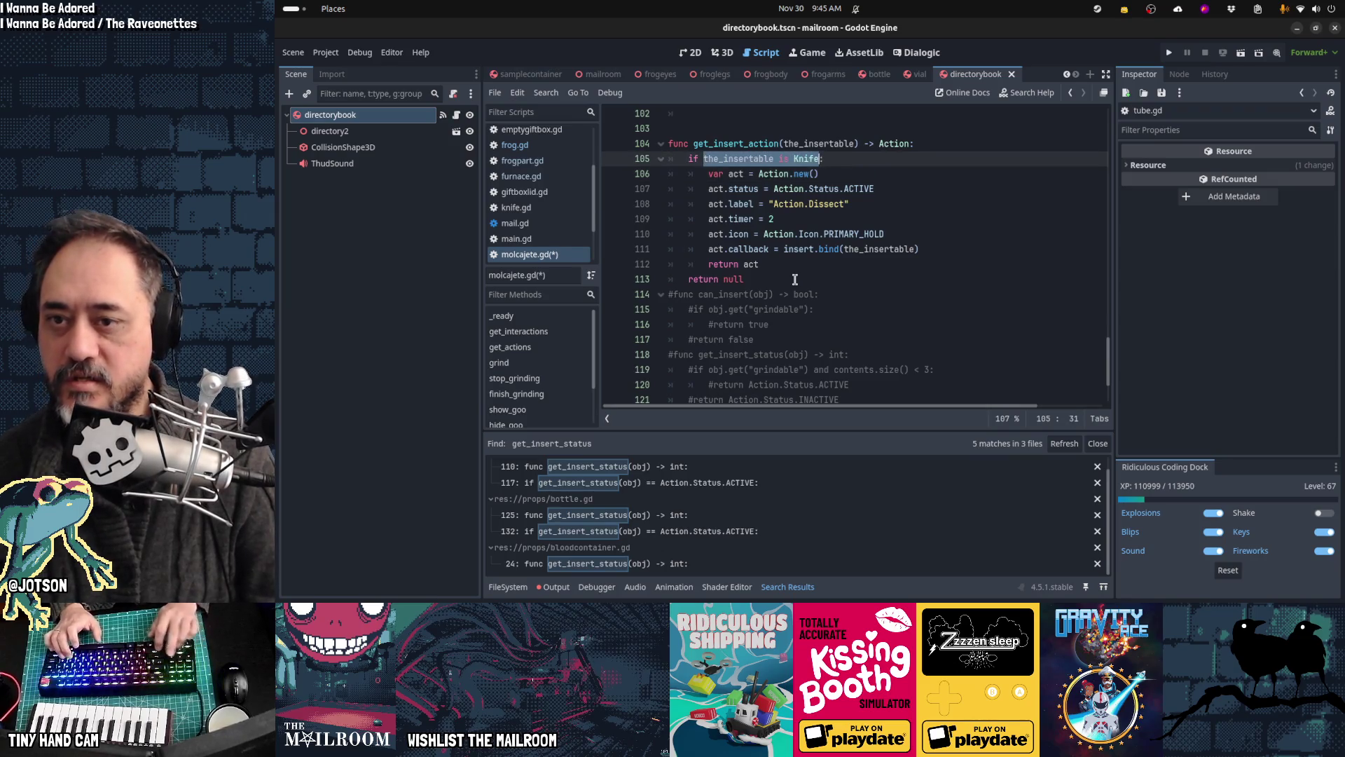
Step: Change line 105 to check the_insertable.get("grindable") instead of the Knife check
{"action": "type", "text": "obj.get"}
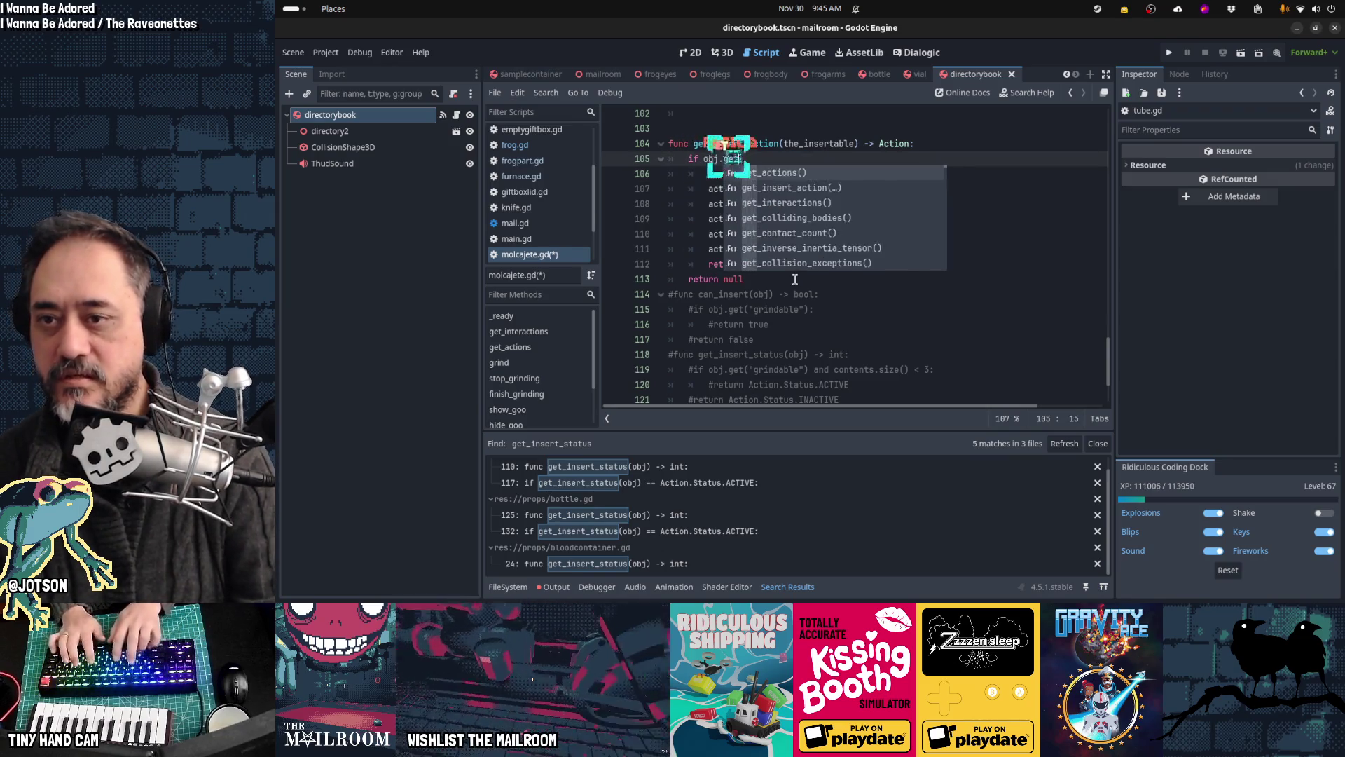
{"action": "type", "text": "(\"grindab\"):"}
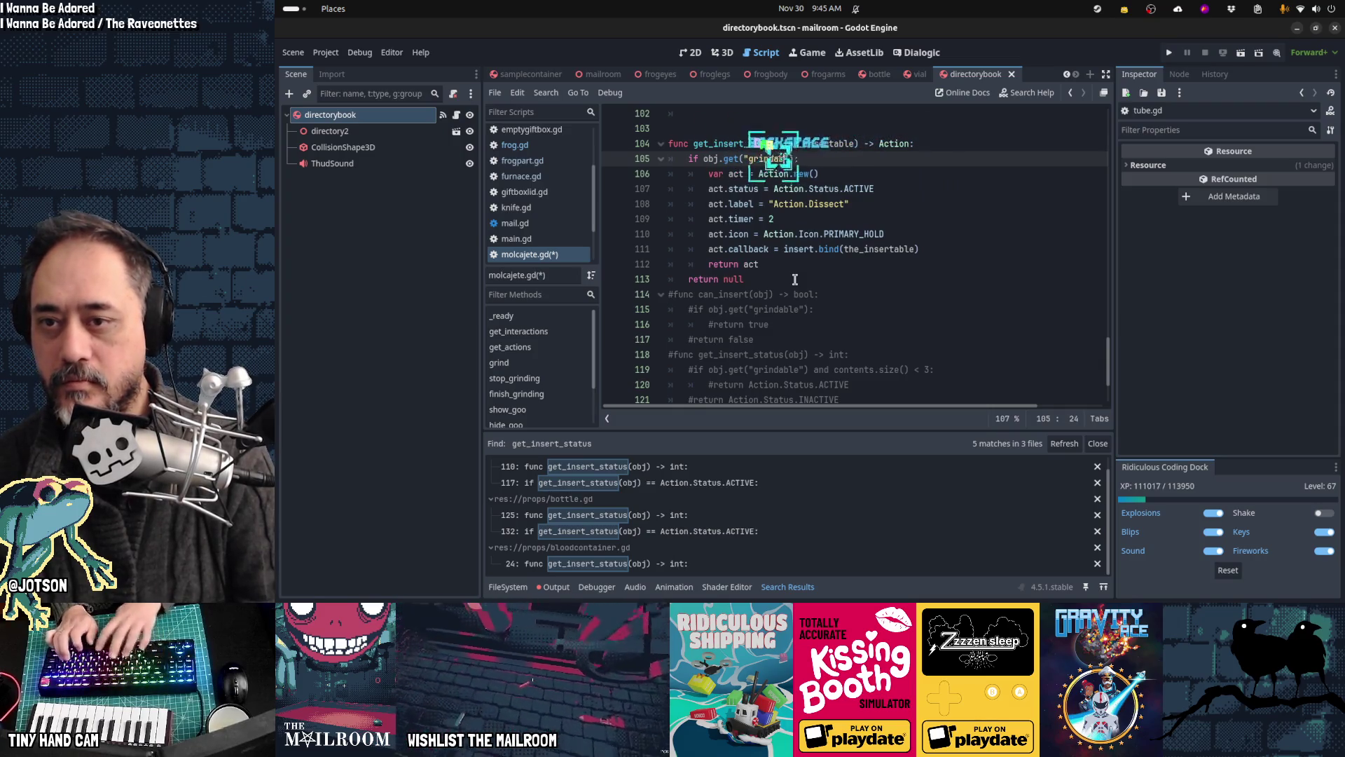
{"action": "type", "text": "ble"}
{"action": "key", "text": "Down"}
{"action": "key", "text": "Down"}
{"action": "key", "text": "Home"}
{"action": "scroll", "coordinate": [794, 280], "scroll_direction": "down", "scroll_amount": 1}
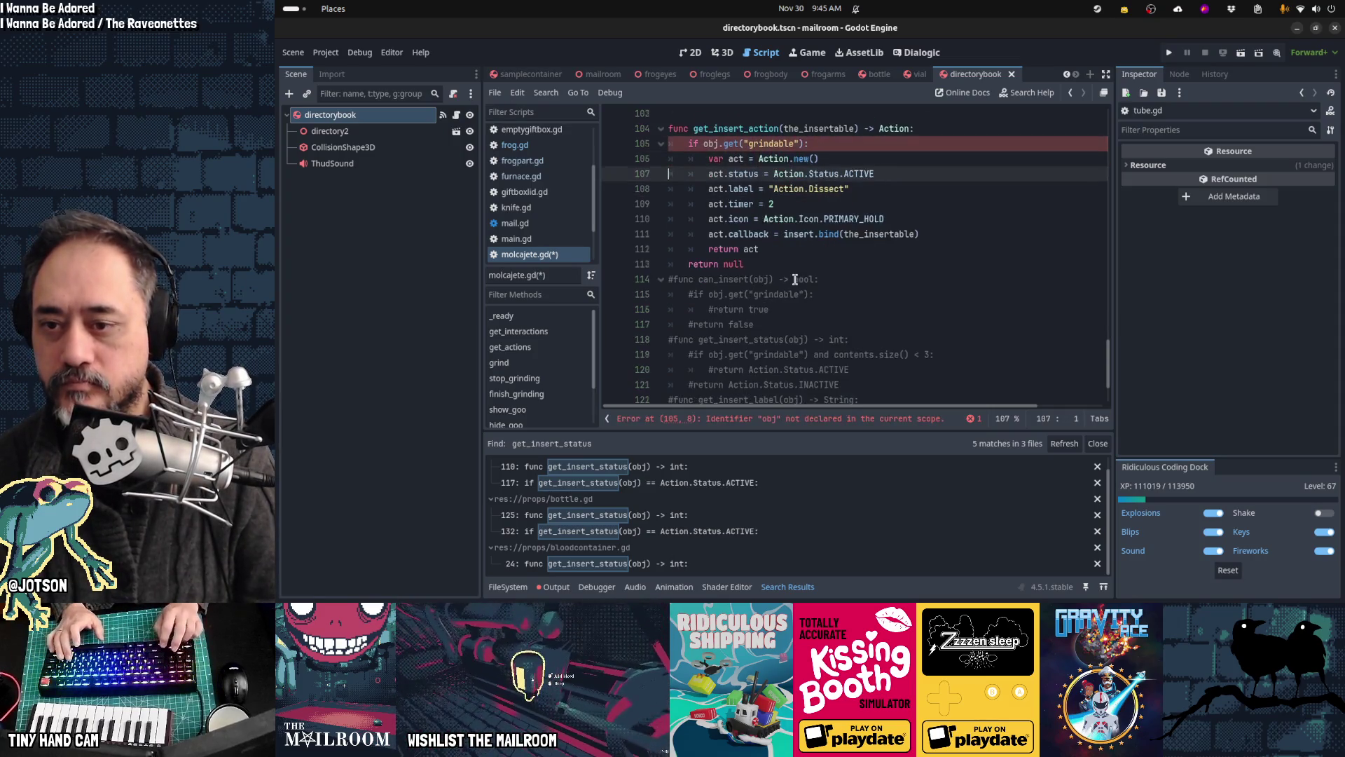
{"action": "key", "text": "Up"}
{"action": "key", "text": "Up"}
{"action": "key", "text": "Home"}
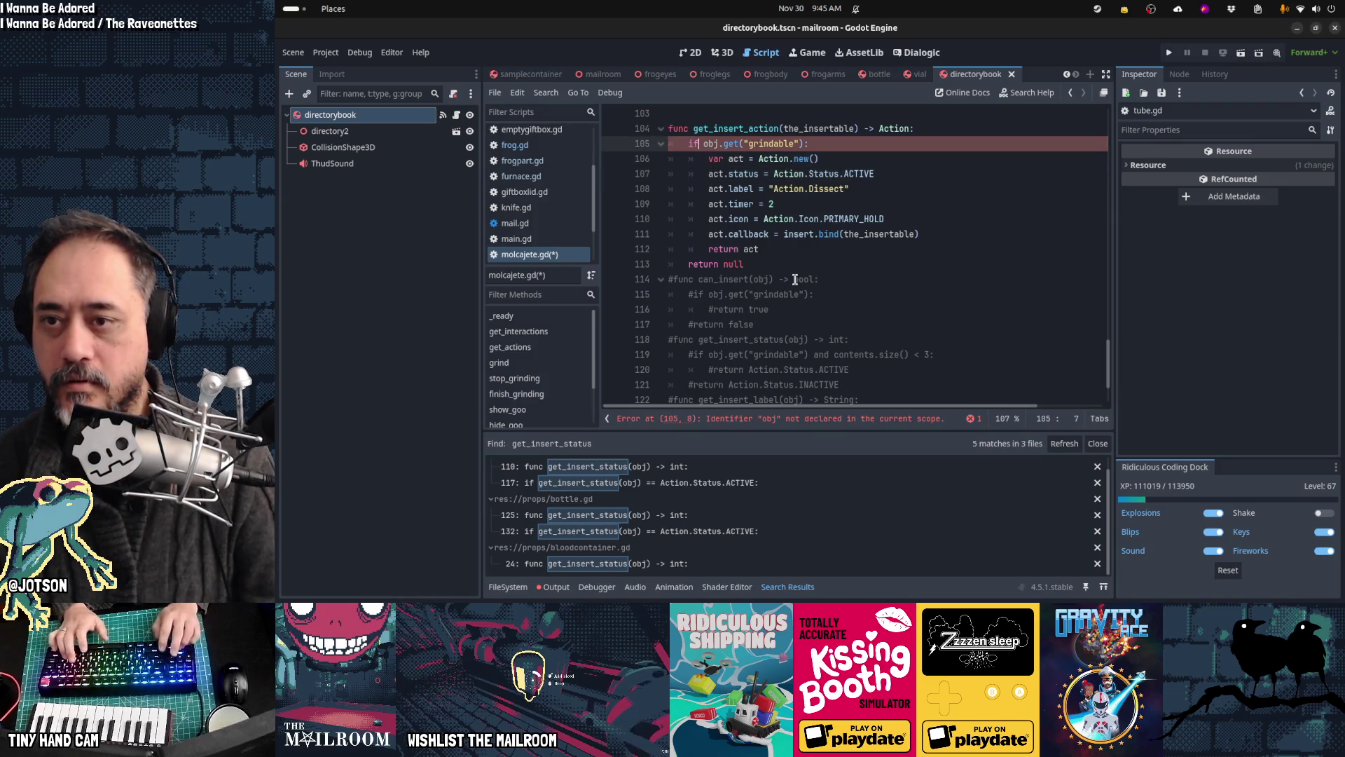
{"action": "type", "text": "thje_i"}
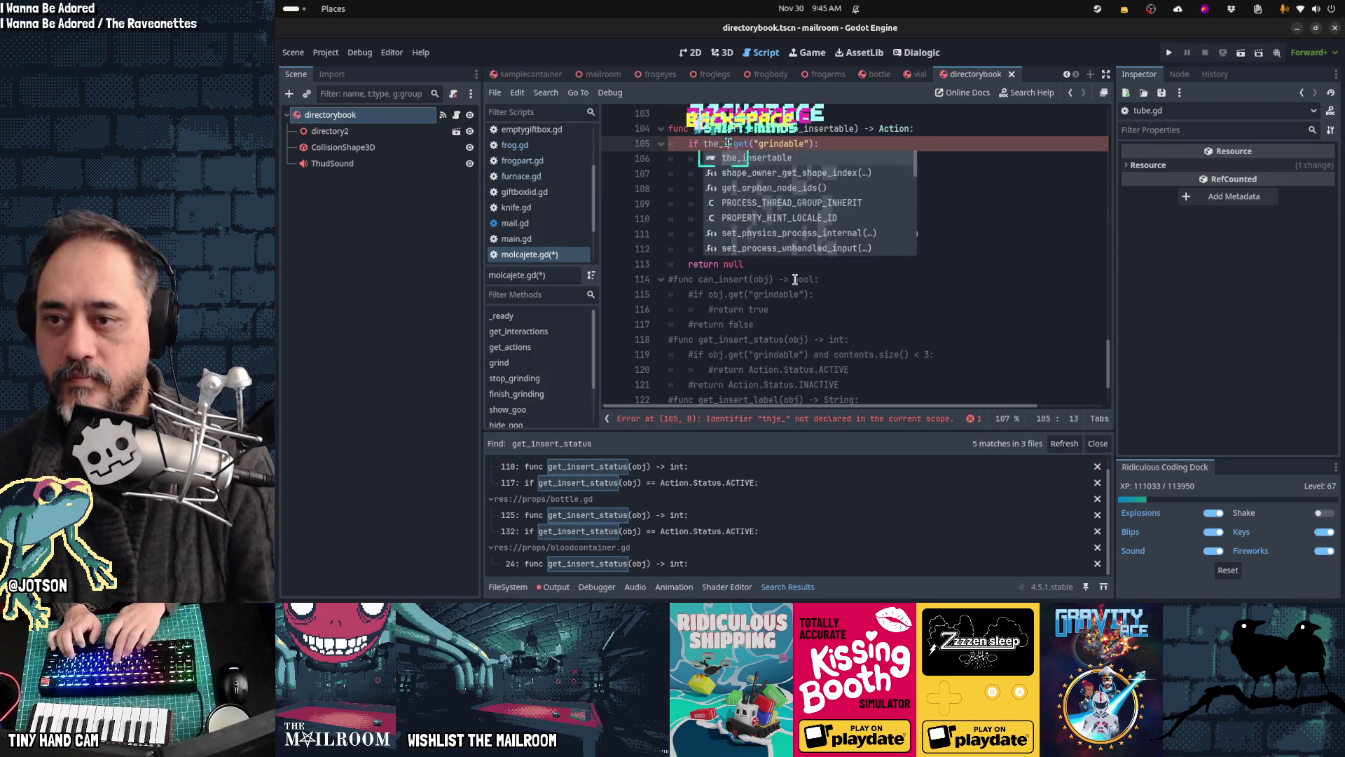
{"action": "key", "text": "Return"}
{"action": "key", "text": "End"}
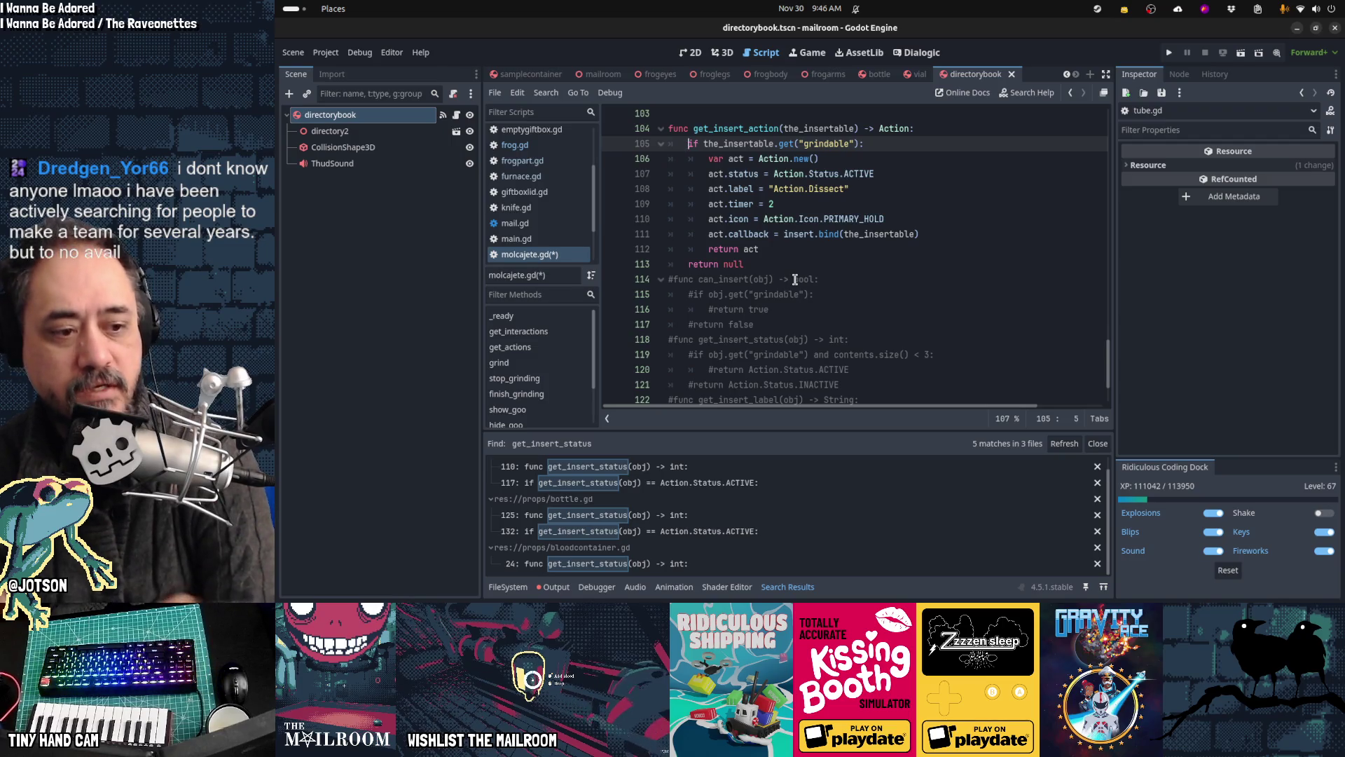
{"action": "mouse_move", "coordinate": [774, 591]}
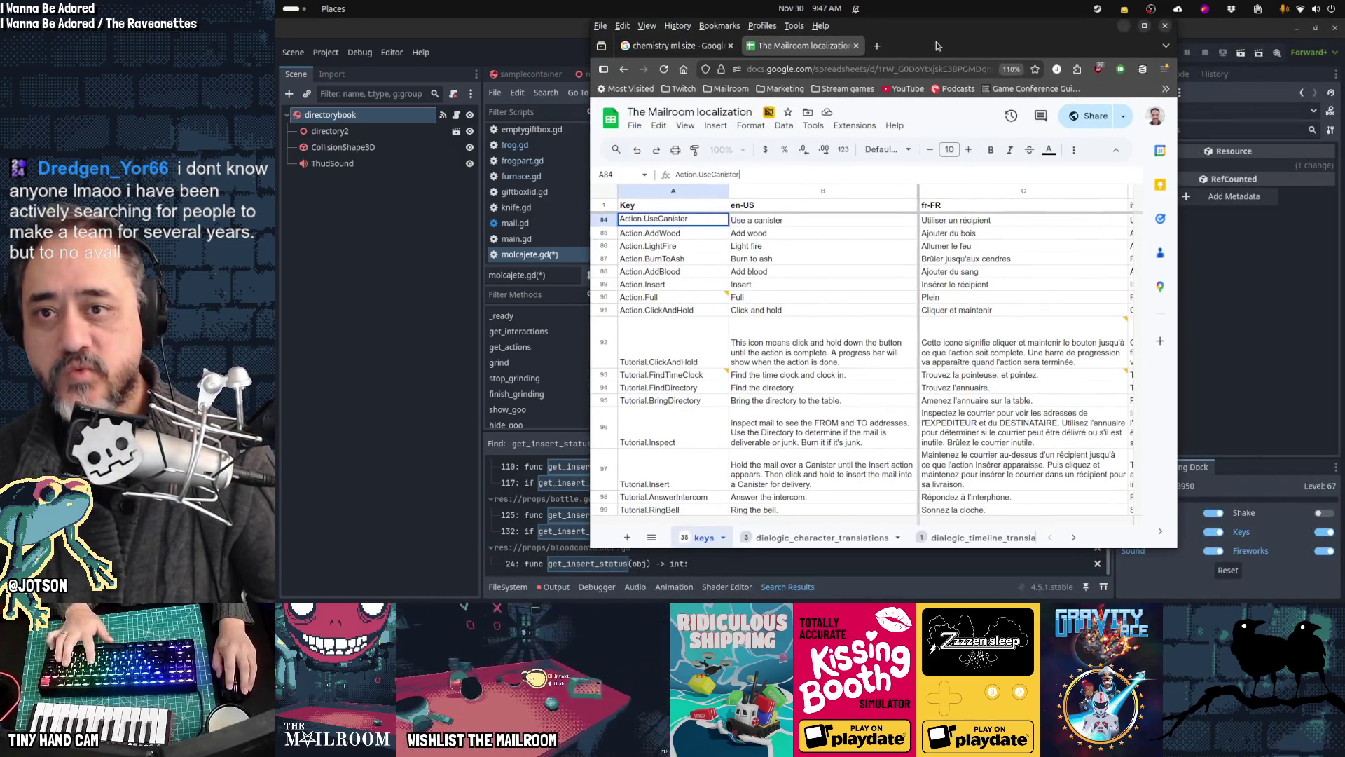
Step: Load itch.io in a new tab, open the game jams listing, and maximize the window
{"action": "key", "text": "ctrl+t"}
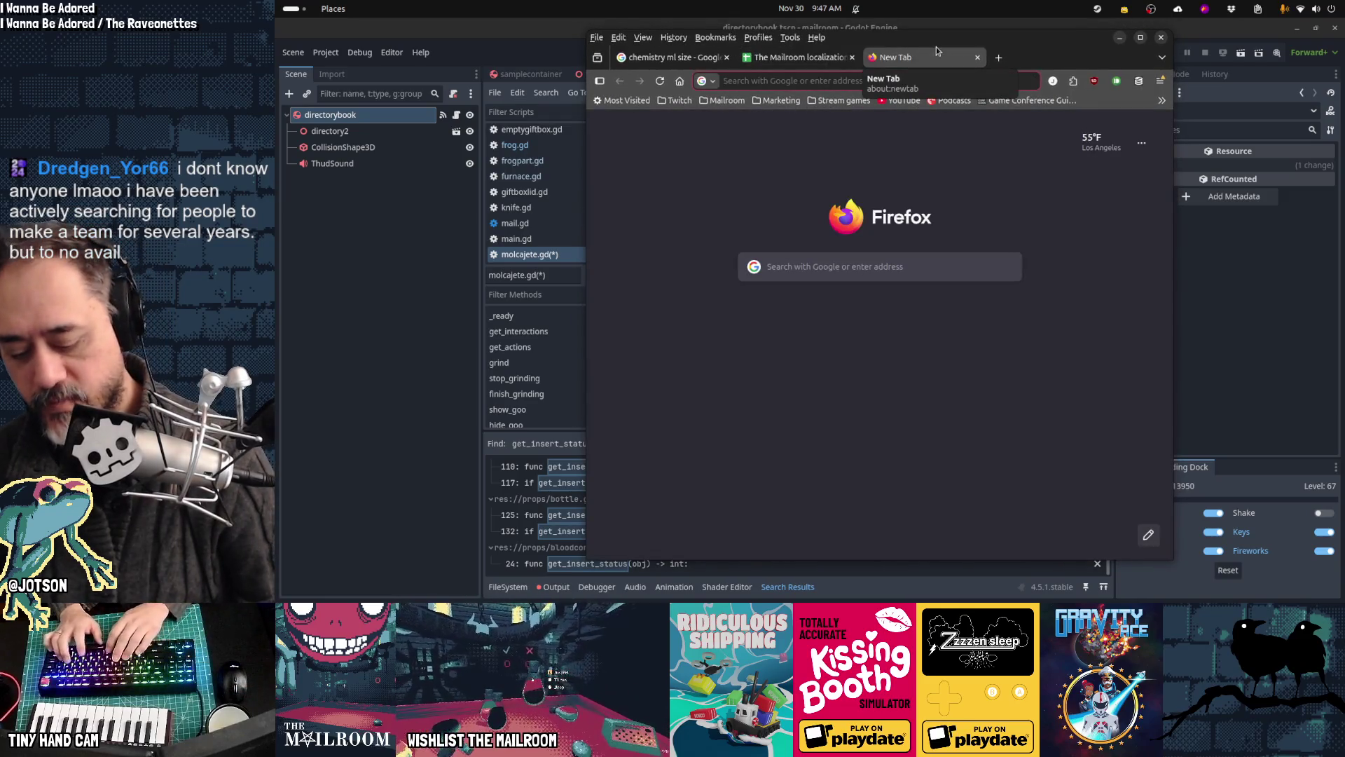
{"action": "type", "text": "itch.io"}
{"action": "key", "text": "Return"}
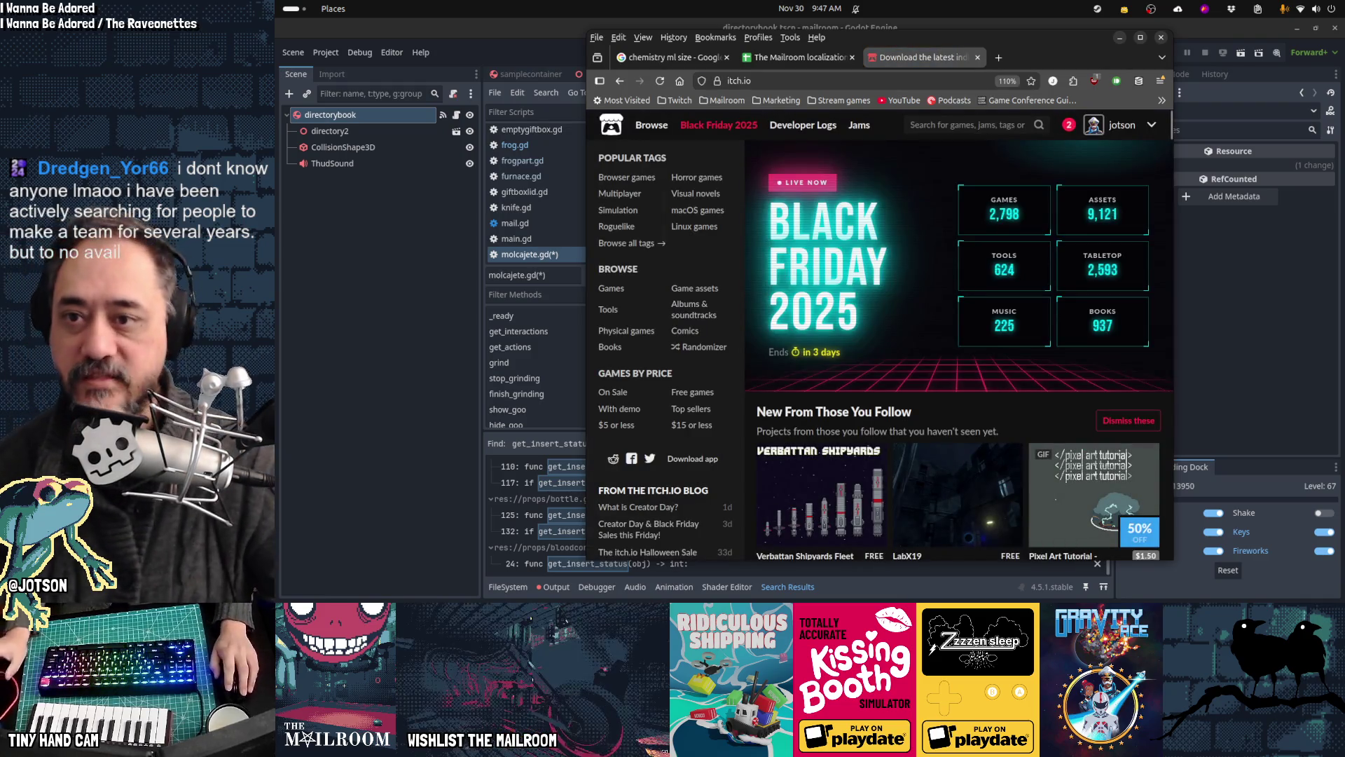
{"action": "left_click", "coordinate": [870, 129]}
{"action": "double_click", "coordinate": [1051, 39]}
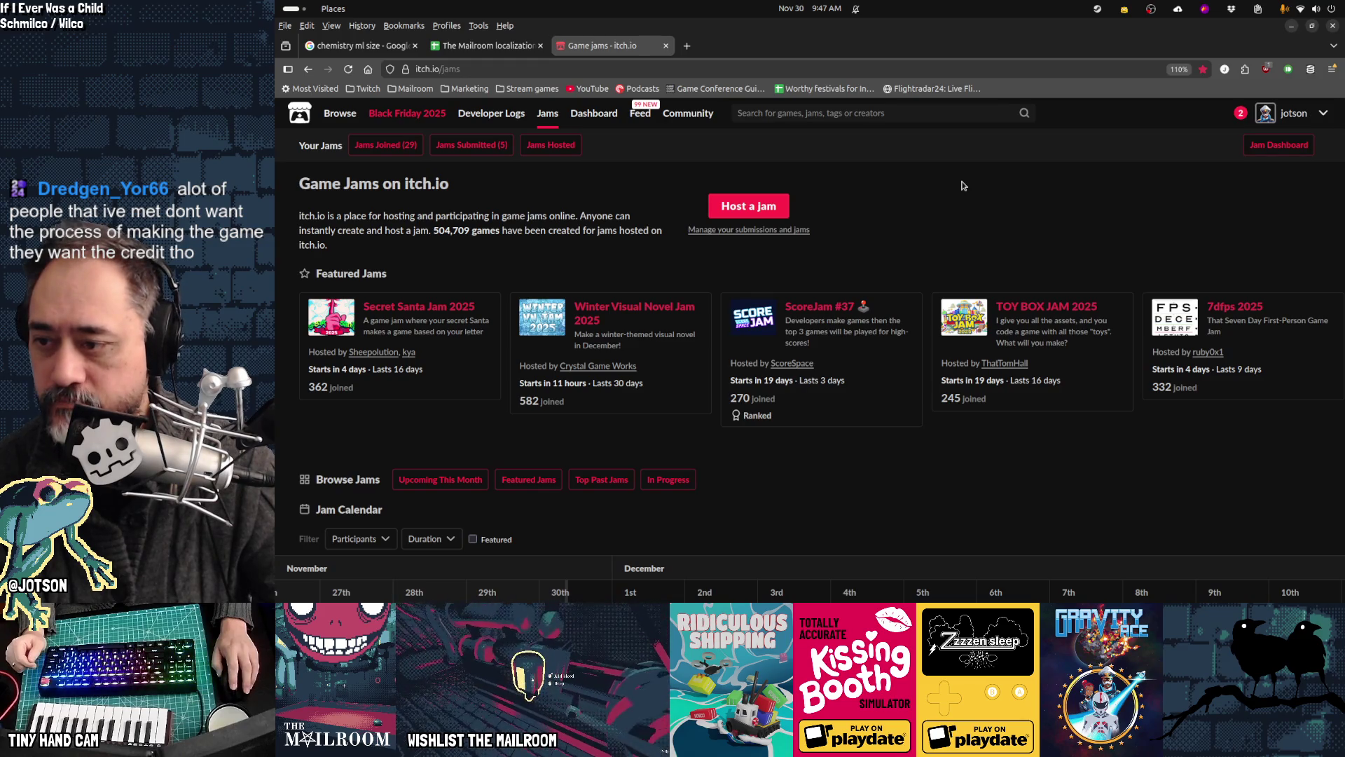
Step: Open the Secret Santa Jam 2025 community board and start a new topic
{"action": "left_click", "coordinate": [450, 307]}
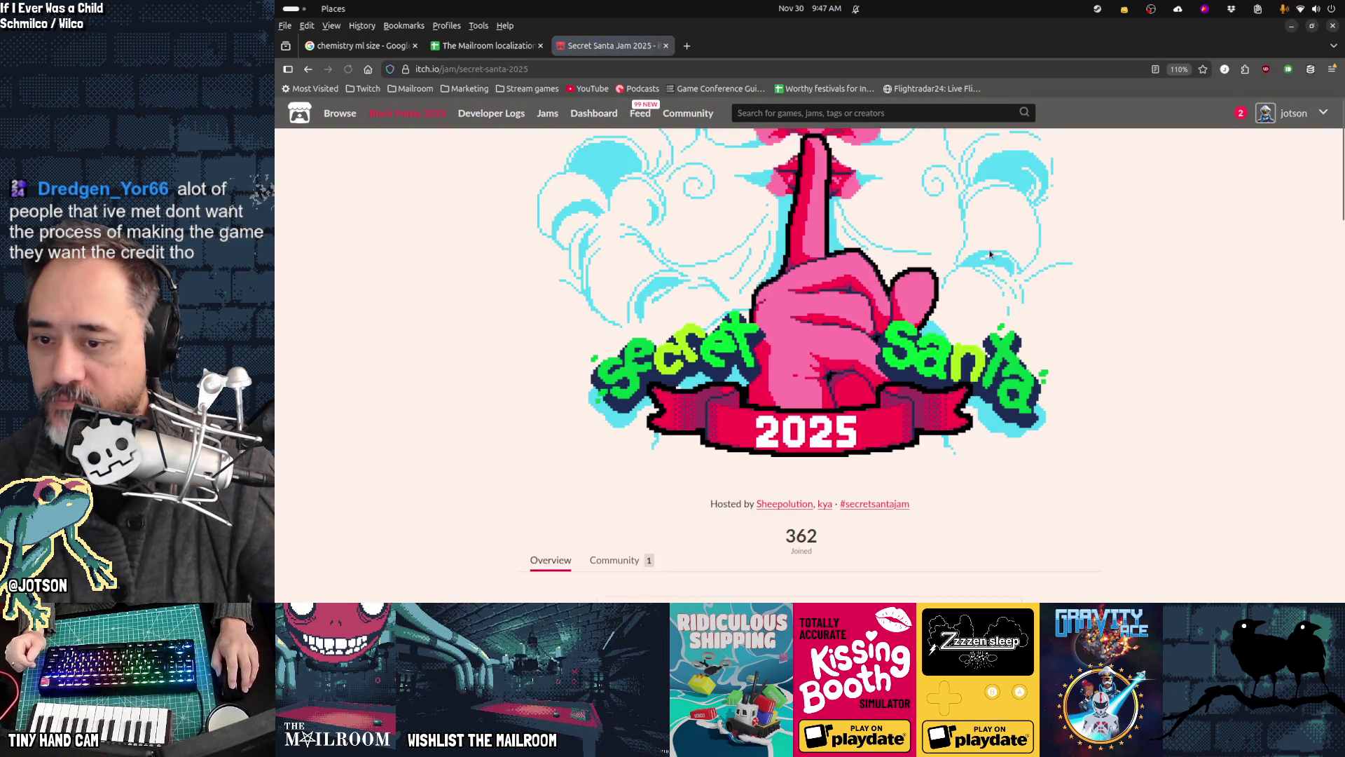
{"action": "scroll", "coordinate": [990, 254], "scroll_direction": "down", "scroll_amount": 4}
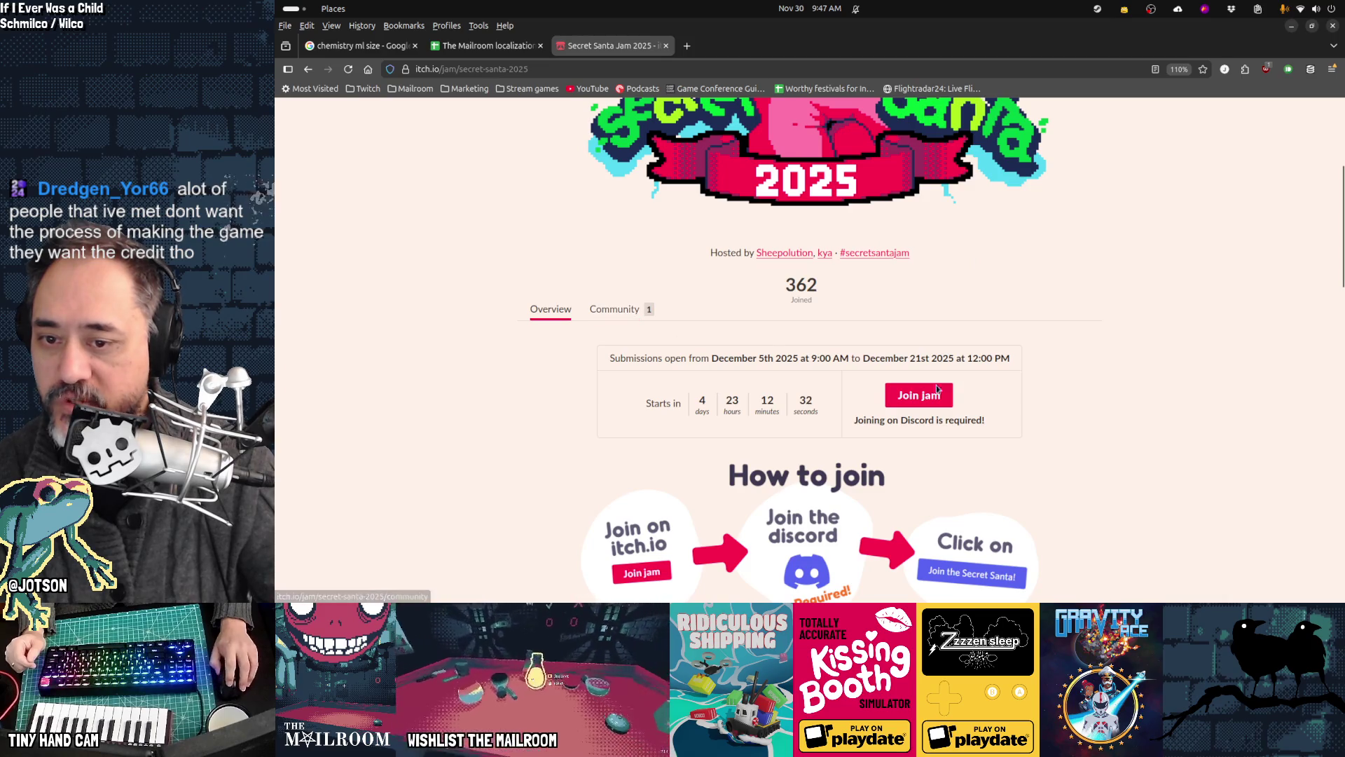
{"action": "left_click", "coordinate": [620, 310]}
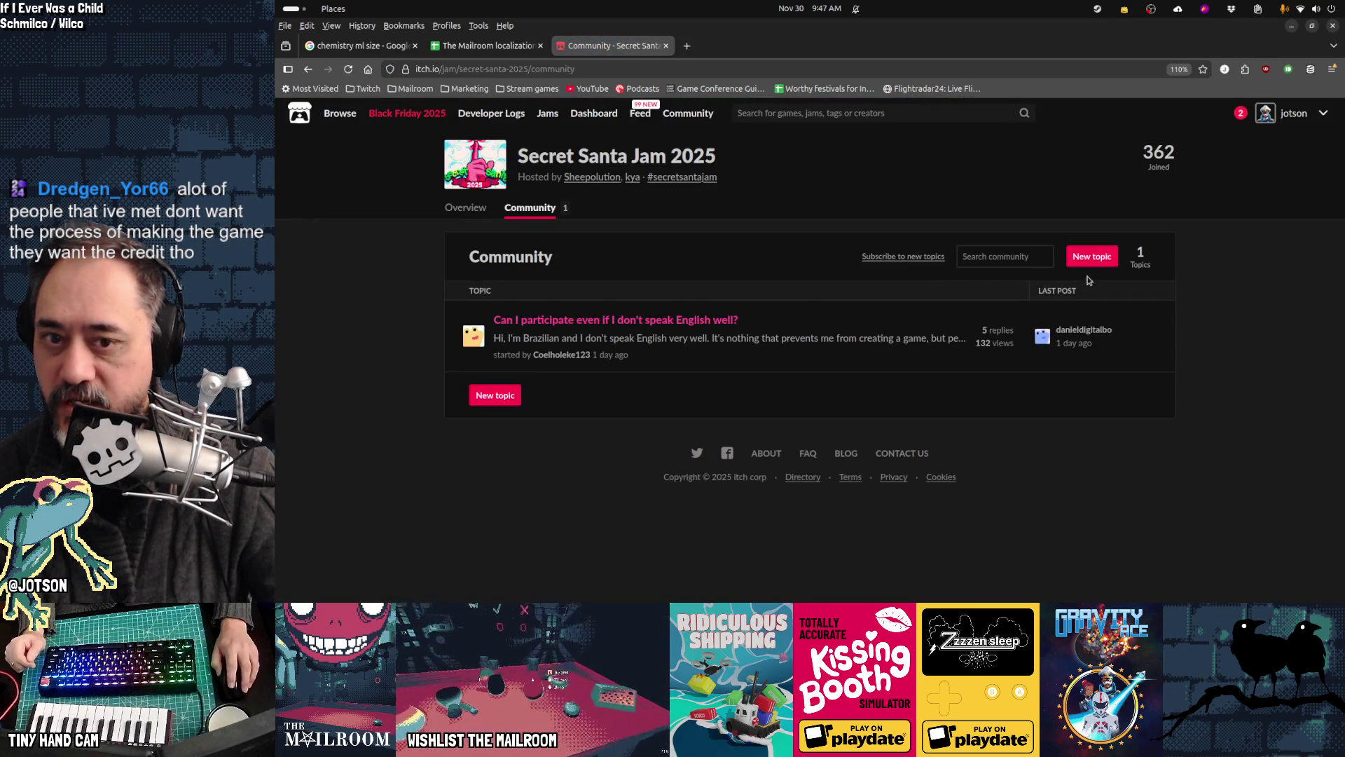
{"action": "left_click", "coordinate": [1099, 260]}
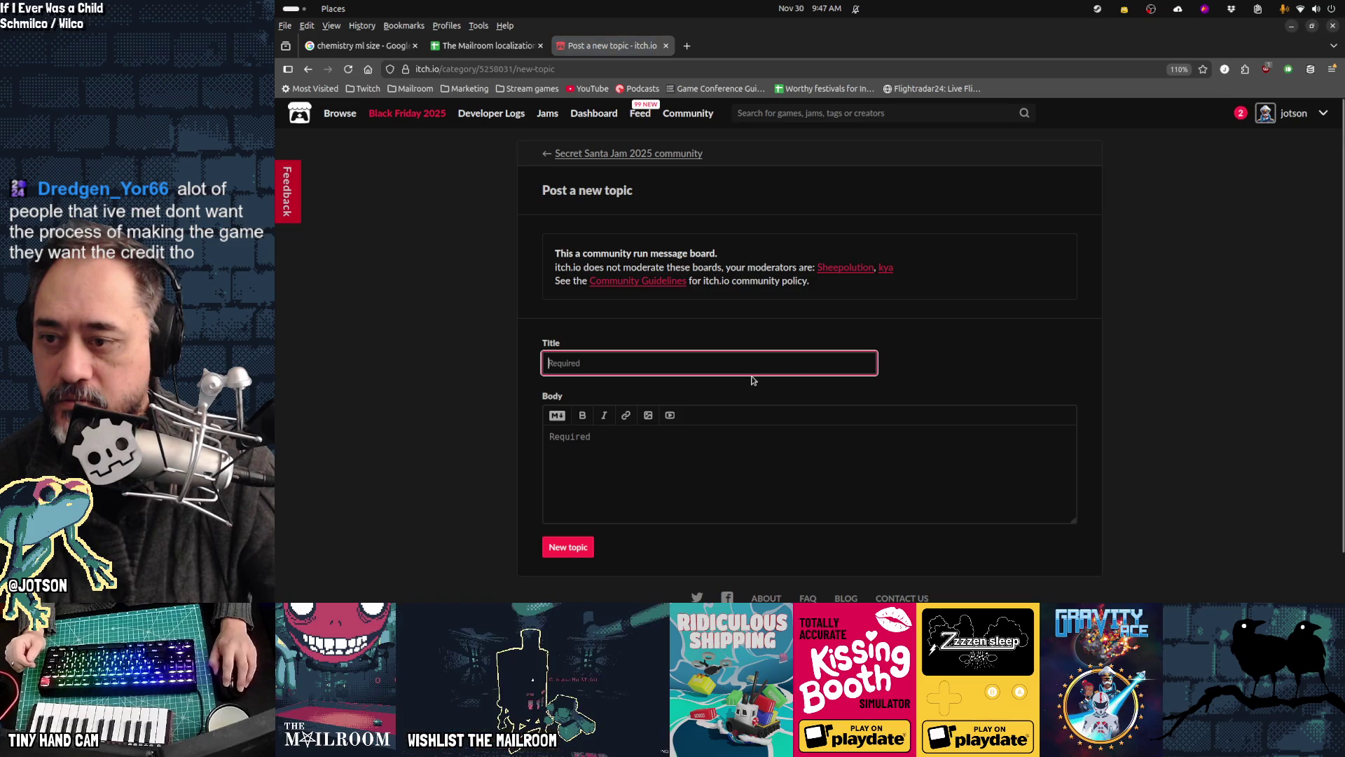
Step: Title the topic 'I'm an artist and I'd love to work on your project', then abandon it and minimize Firefox
{"action": "type", "text": "I'm an "}
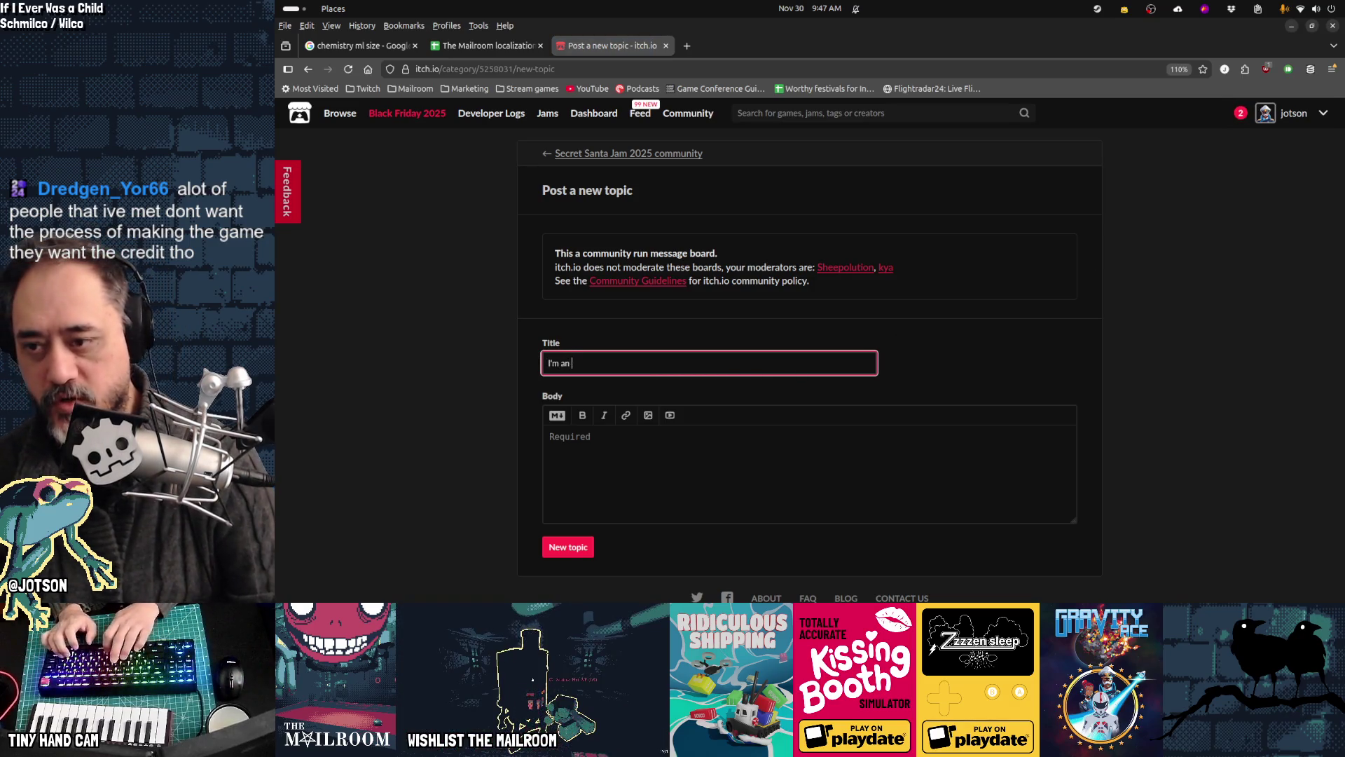
{"action": "type", "text": "artist and I'd love to work on your p"}
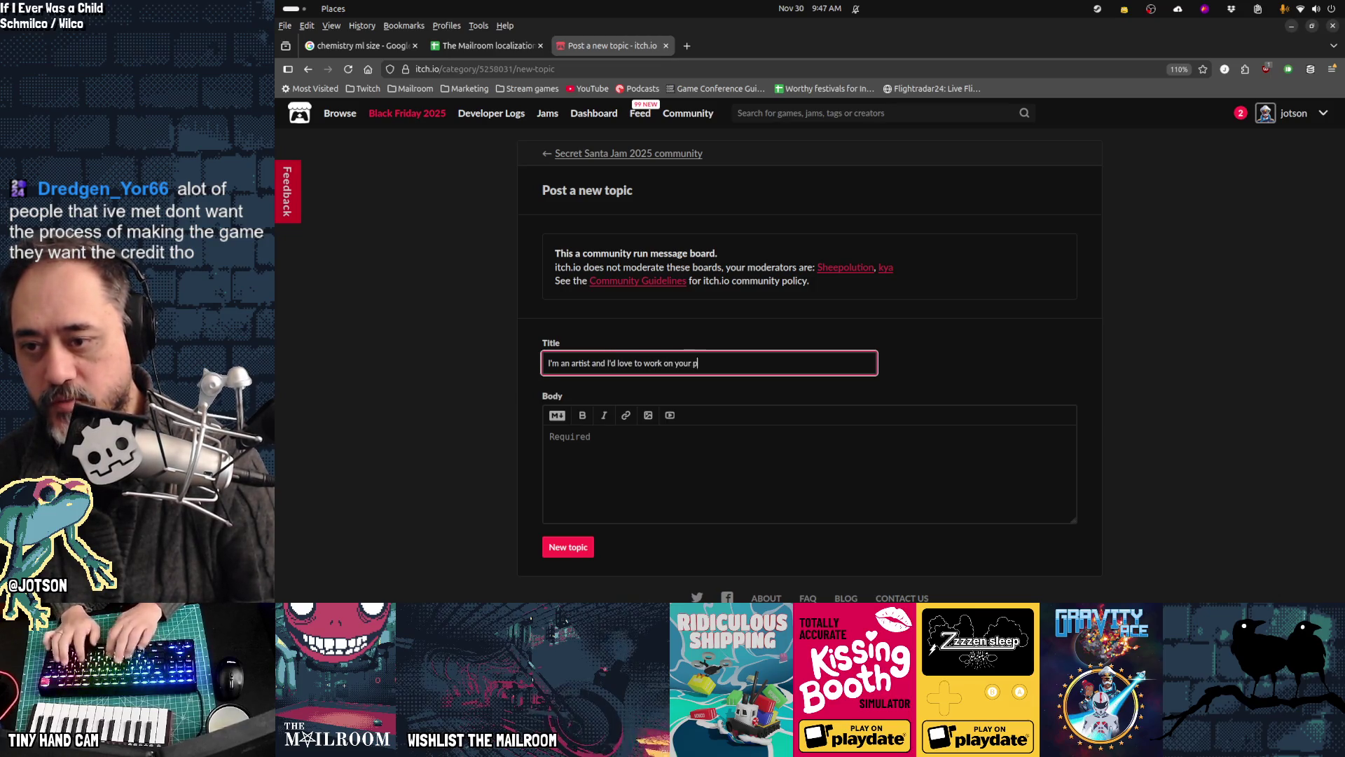
{"action": "type", "text": "roject"}
{"action": "left_click", "coordinate": [748, 481]}
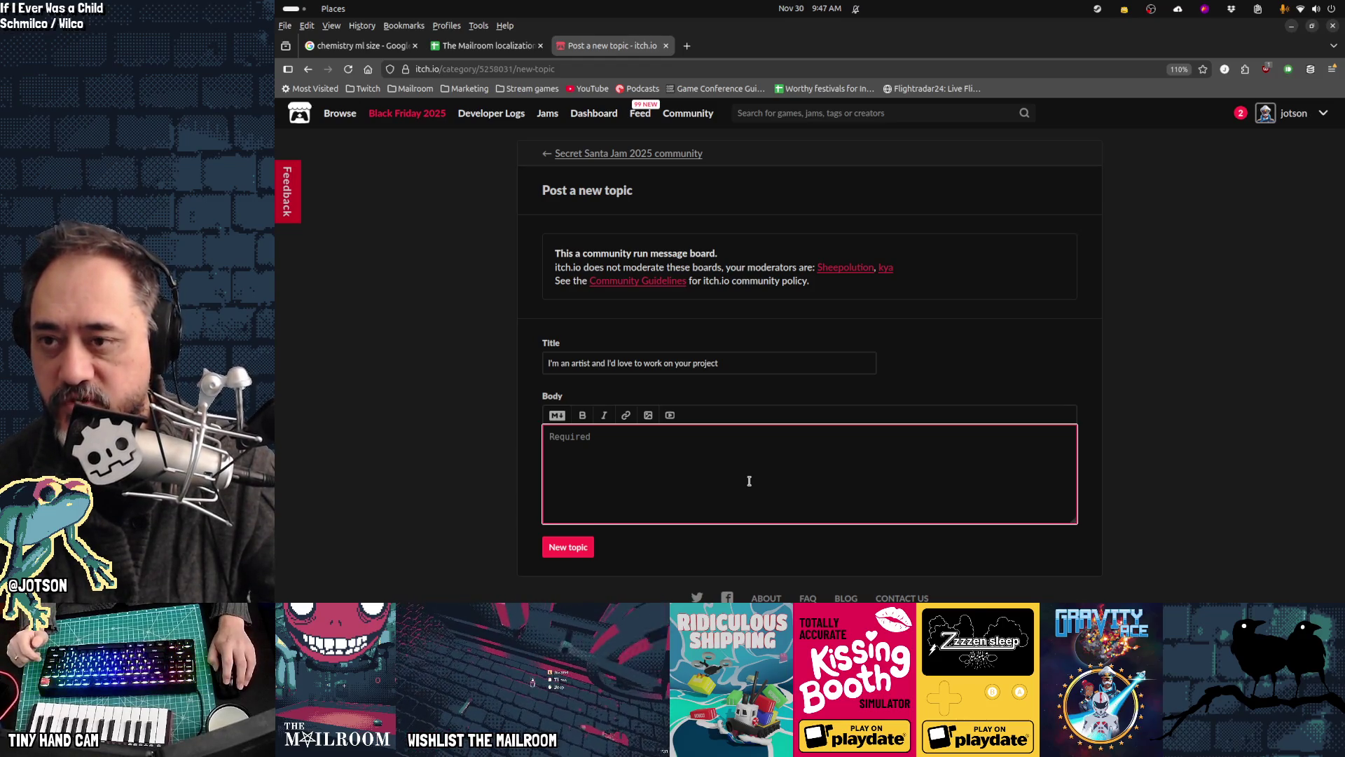
{"action": "key", "text": "alt+Left"}
{"action": "key", "text": "alt+Left"}
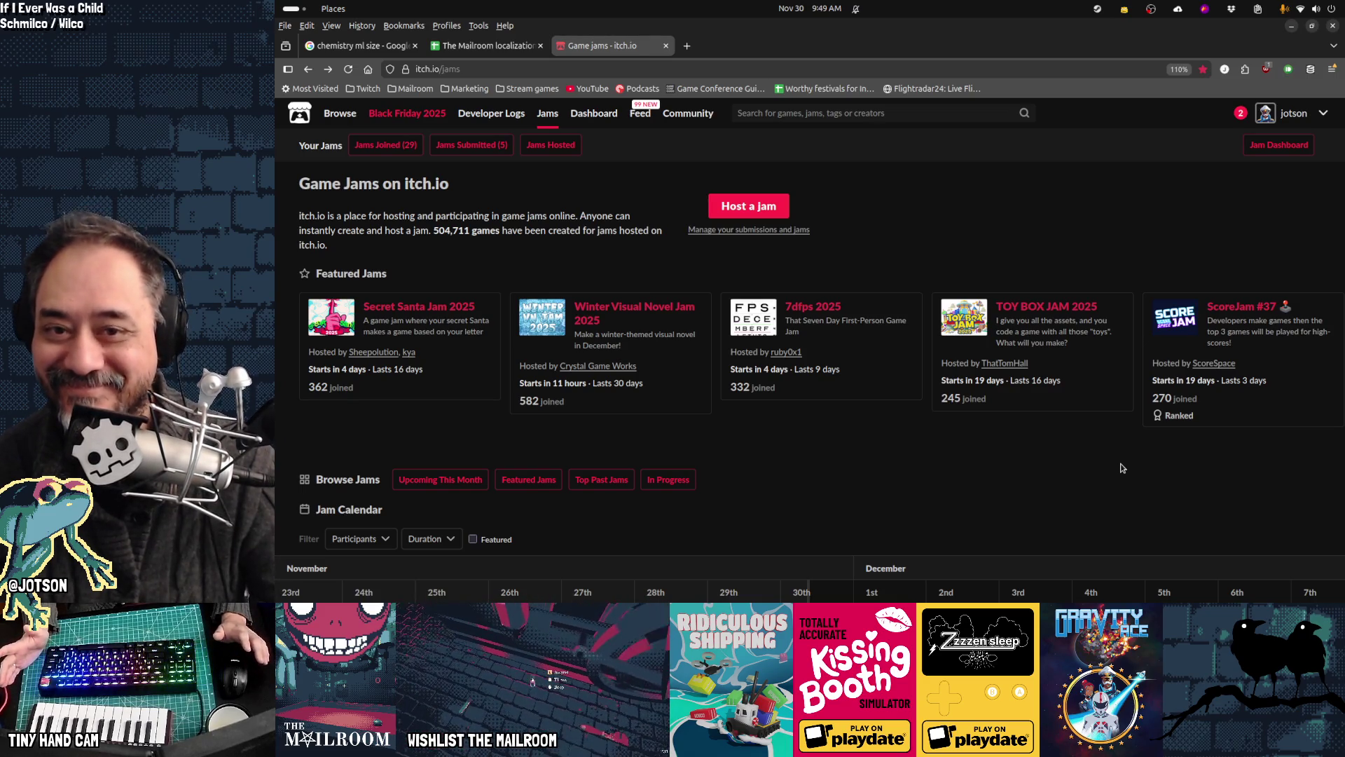
{"action": "left_click", "coordinate": [1291, 30]}
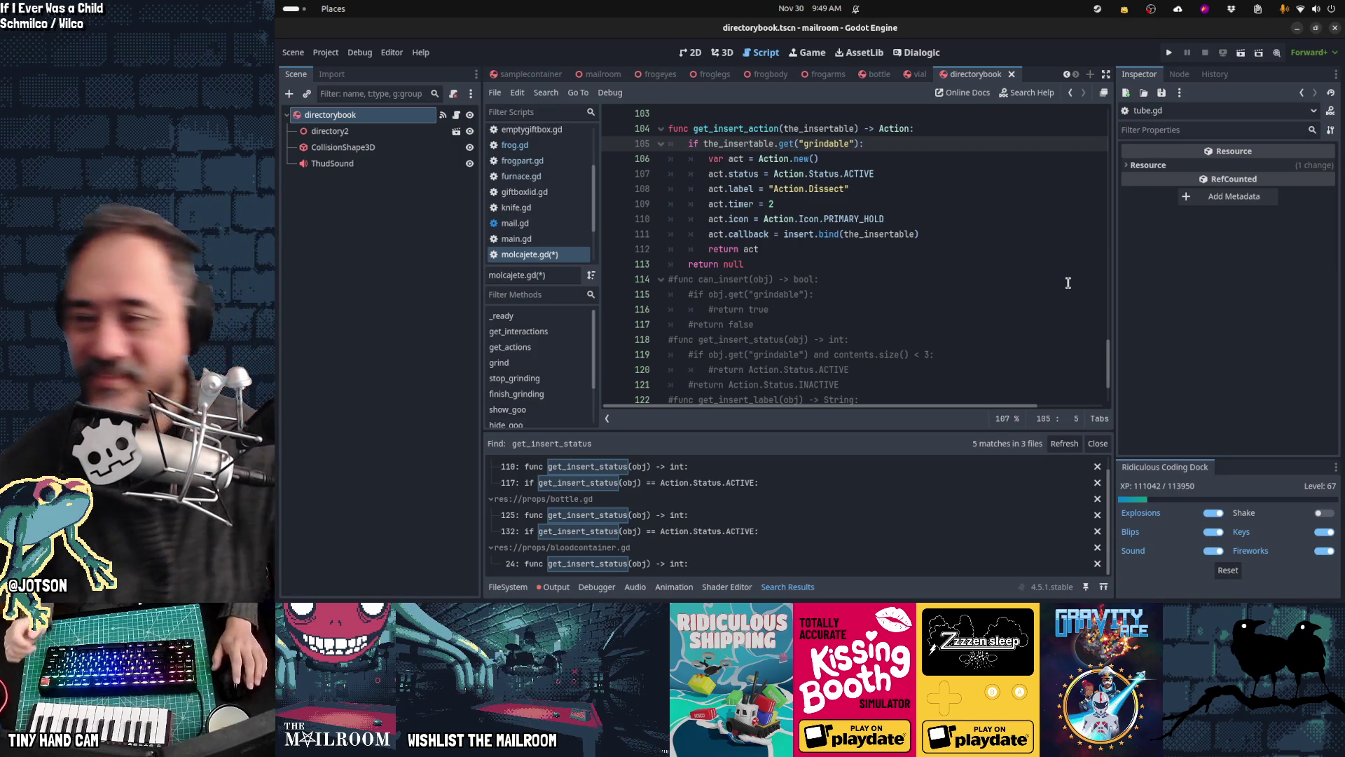
{"action": "left_click", "coordinate": [854, 252]}
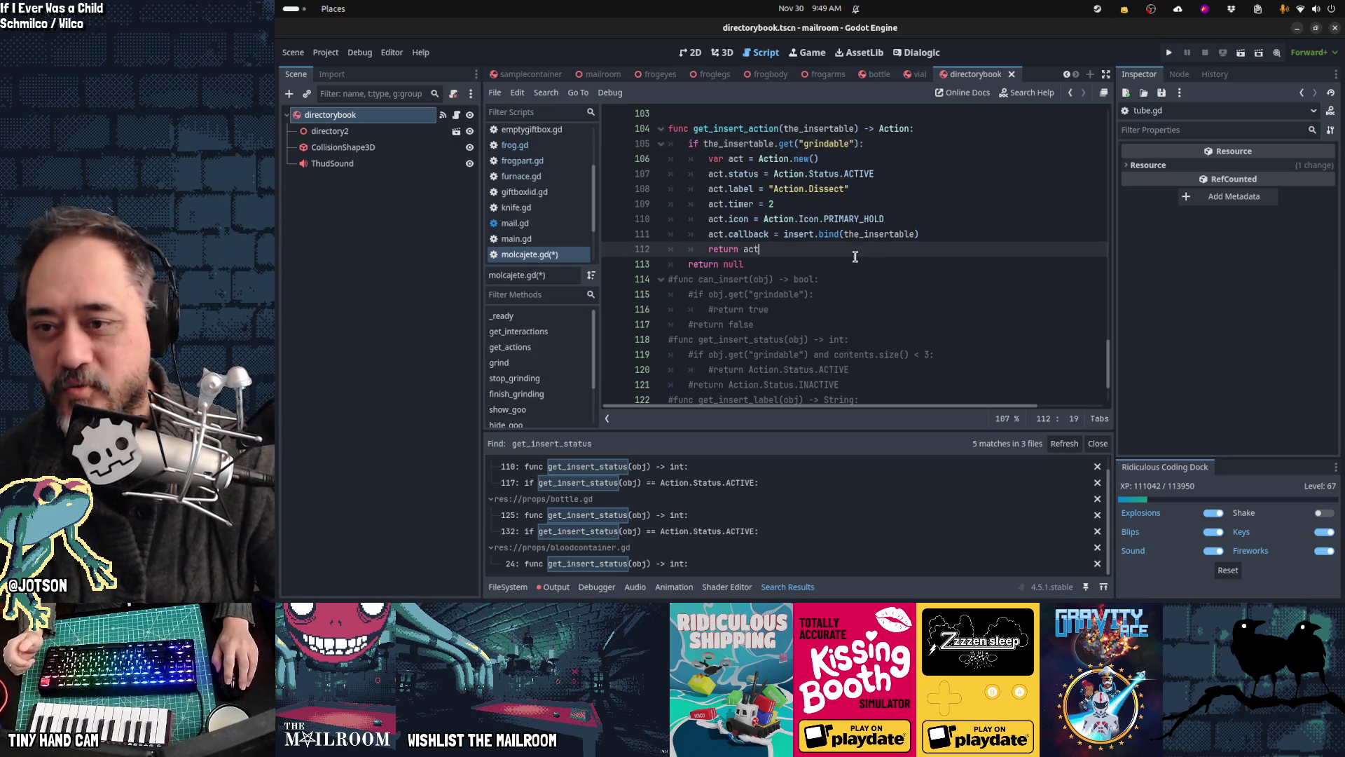
{"action": "left_click", "coordinate": [924, 263]}
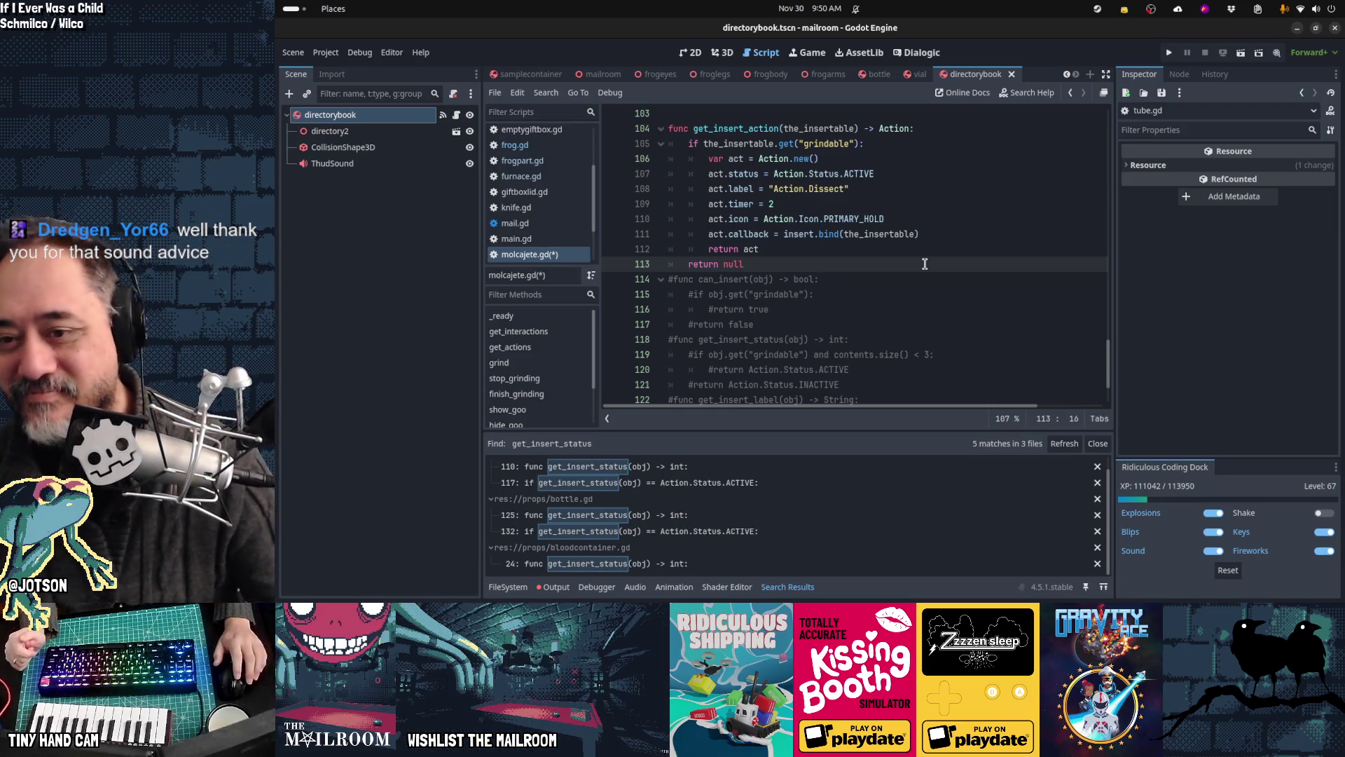
{"action": "scroll", "coordinate": [924, 264], "scroll_direction": "down", "scroll_amount": 2}
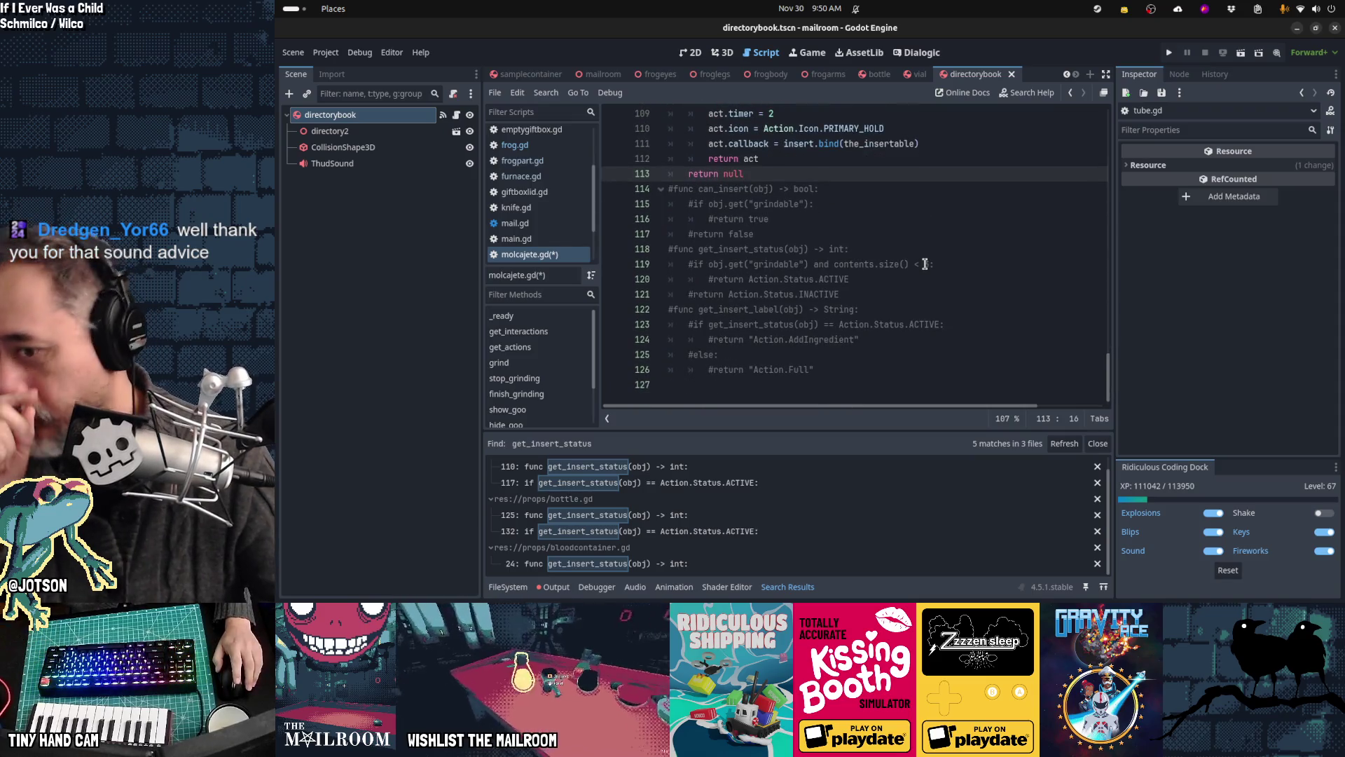
{"action": "scroll", "coordinate": [924, 263], "scroll_direction": "up", "scroll_amount": 3}
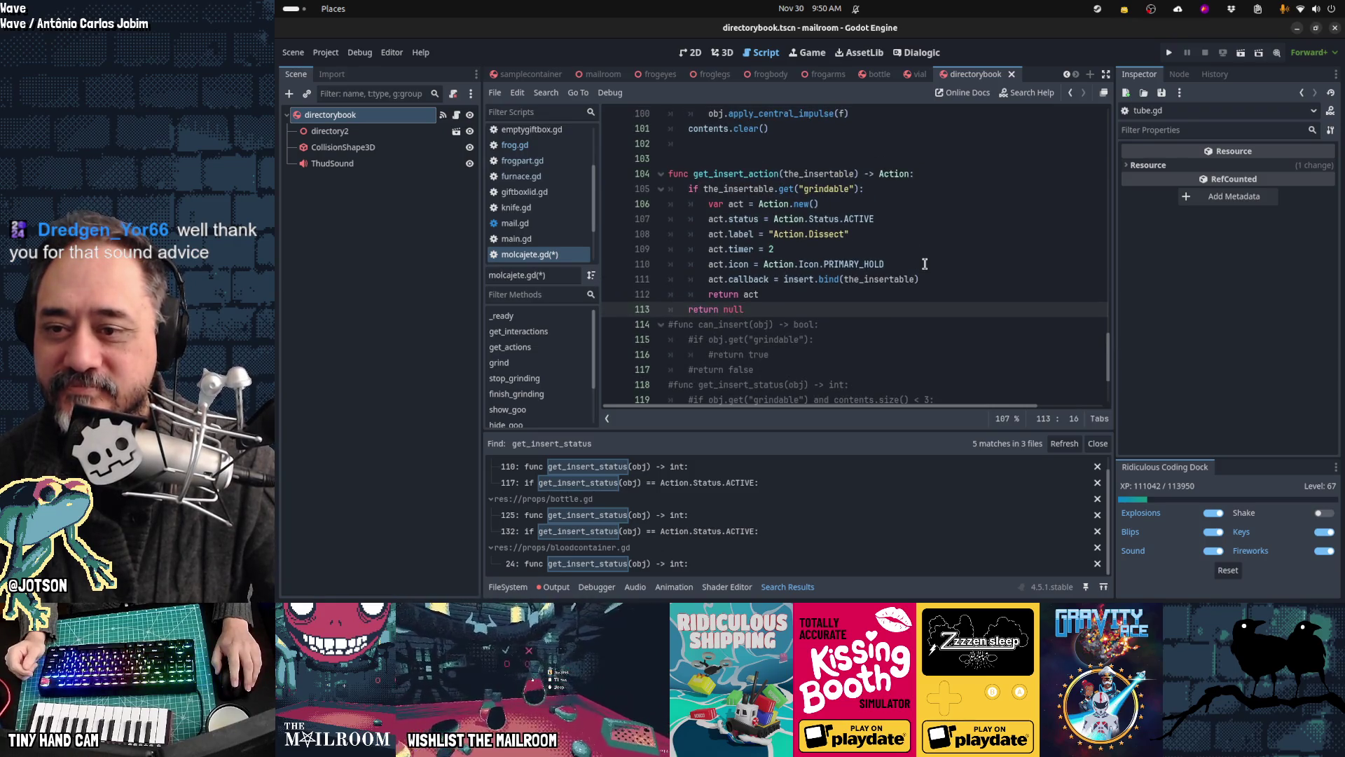
{"action": "scroll", "coordinate": [925, 263], "scroll_direction": "down", "scroll_amount": 2}
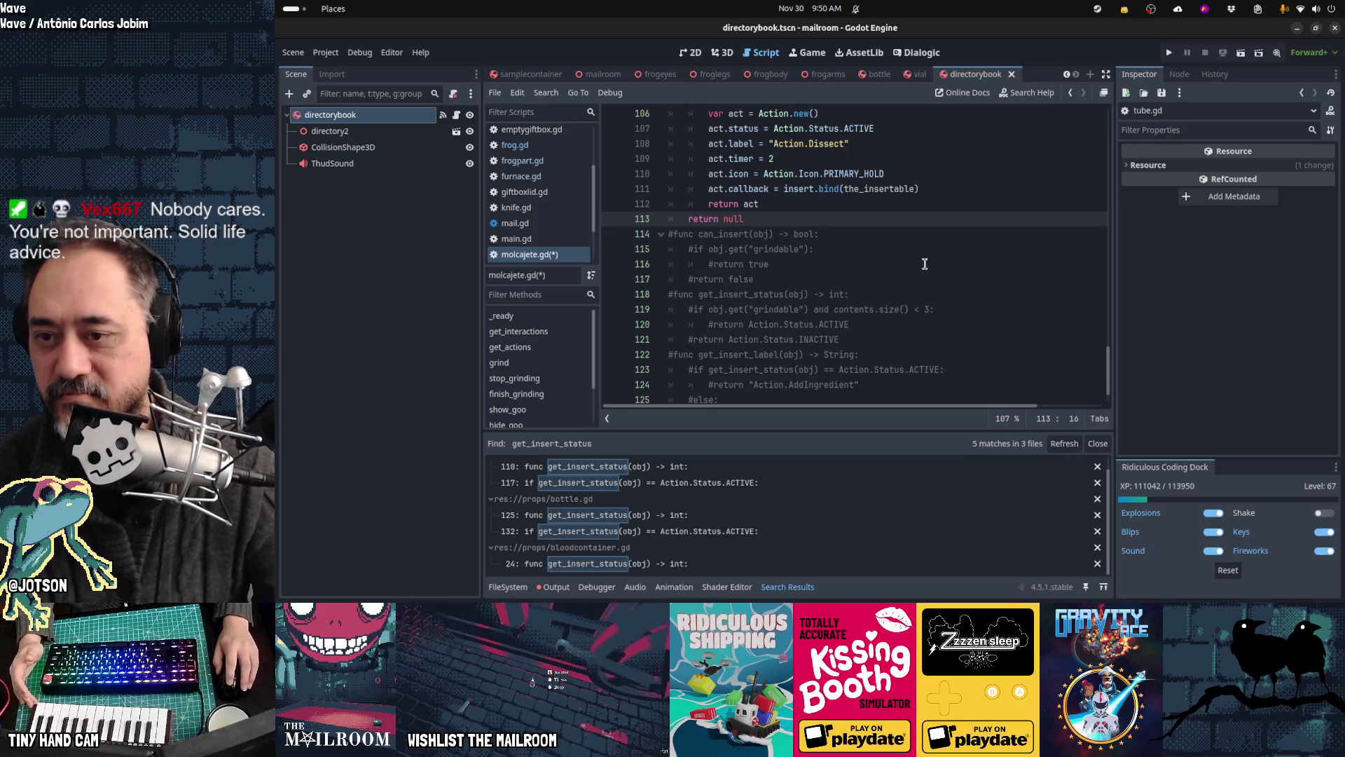
{"action": "left_click", "coordinate": [925, 263]}
{"action": "key", "text": "Up"}
{"action": "scroll", "coordinate": [972, 273], "scroll_direction": "up", "scroll_amount": 2}
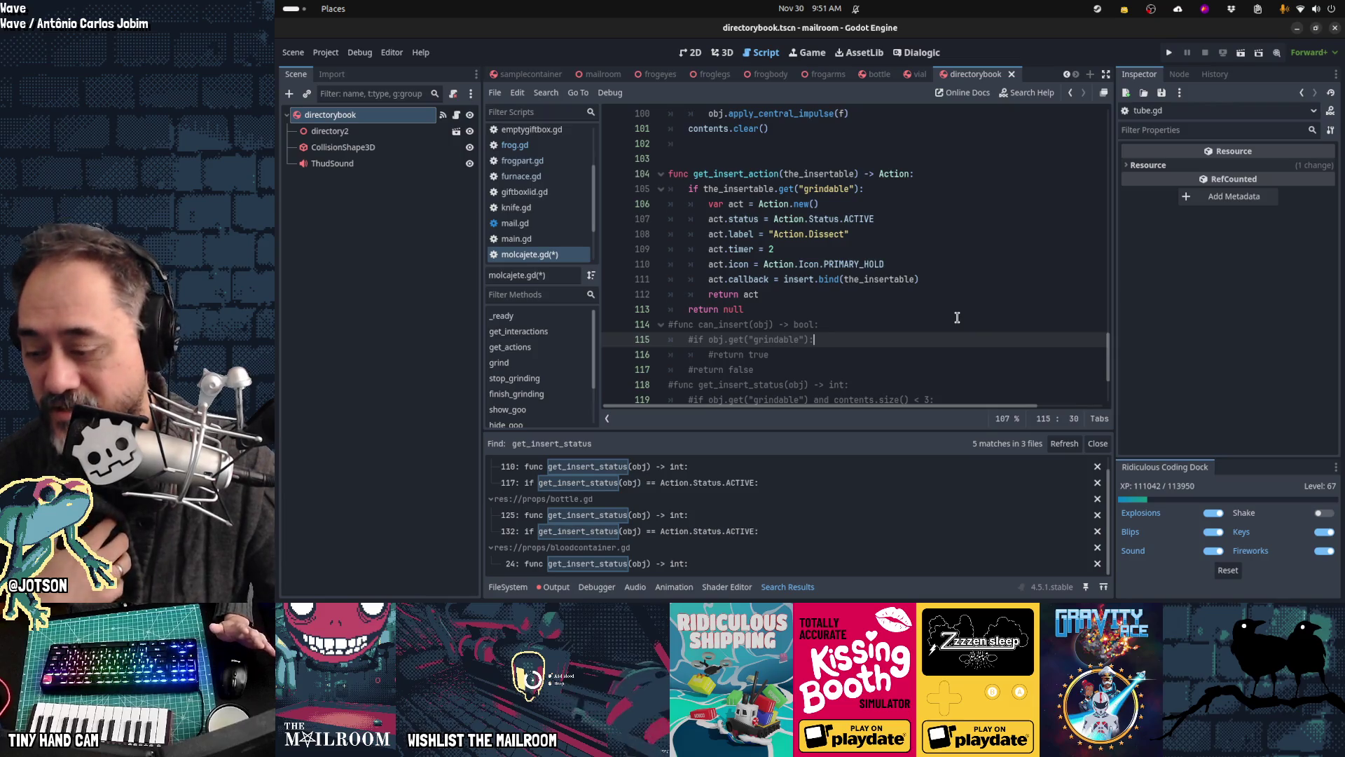
{"action": "left_click", "coordinate": [957, 317]}
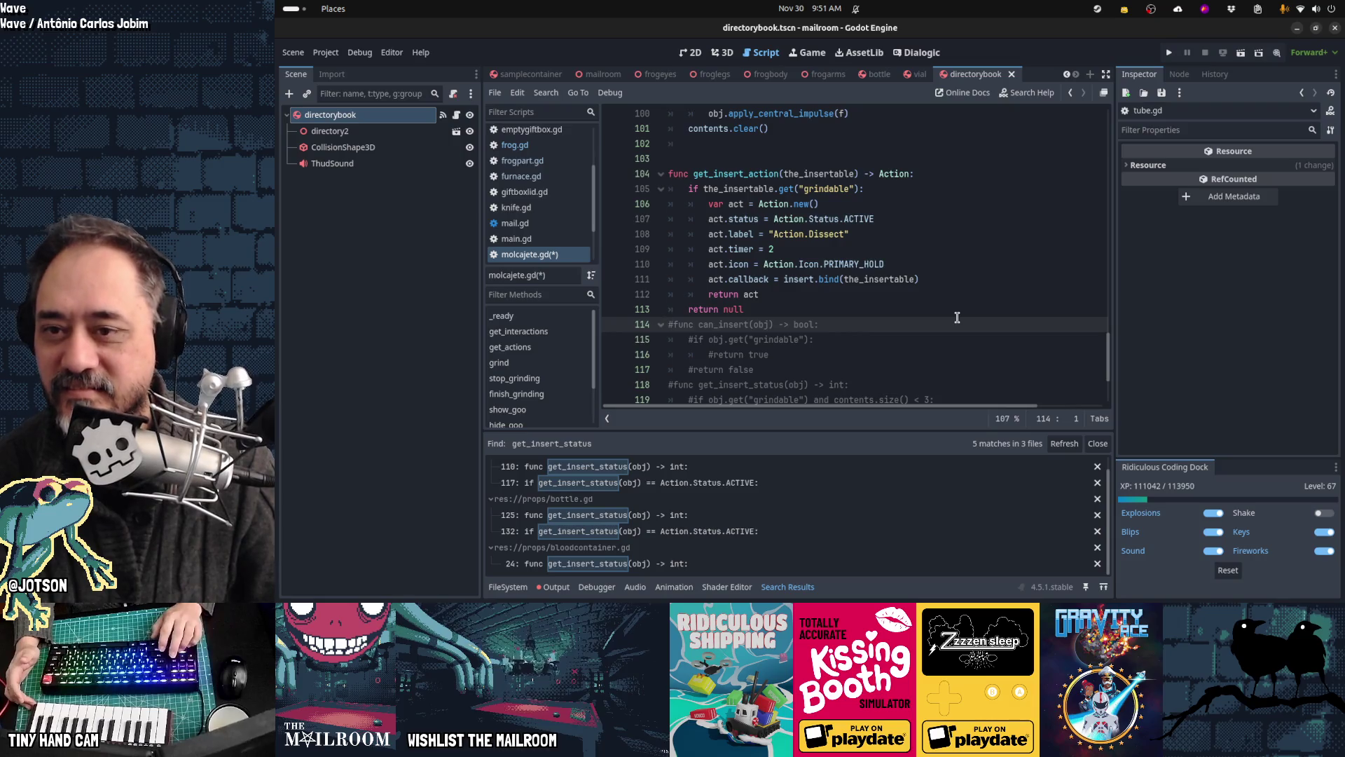
{"action": "key", "text": "Down"}
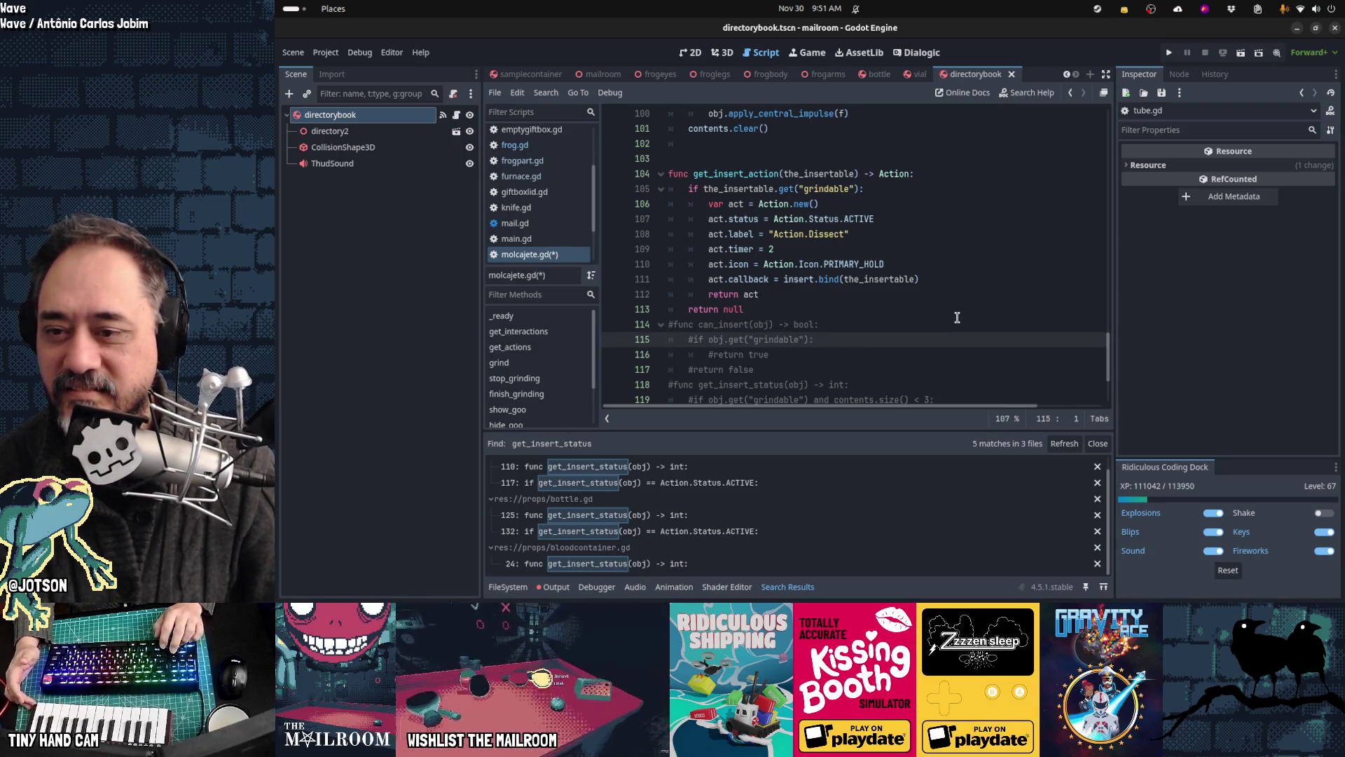
{"action": "key", "text": "Up"}
{"action": "key", "text": "shift+Down"}
{"action": "key", "text": "shift+Down"}
{"action": "key", "text": "shift+Down"}
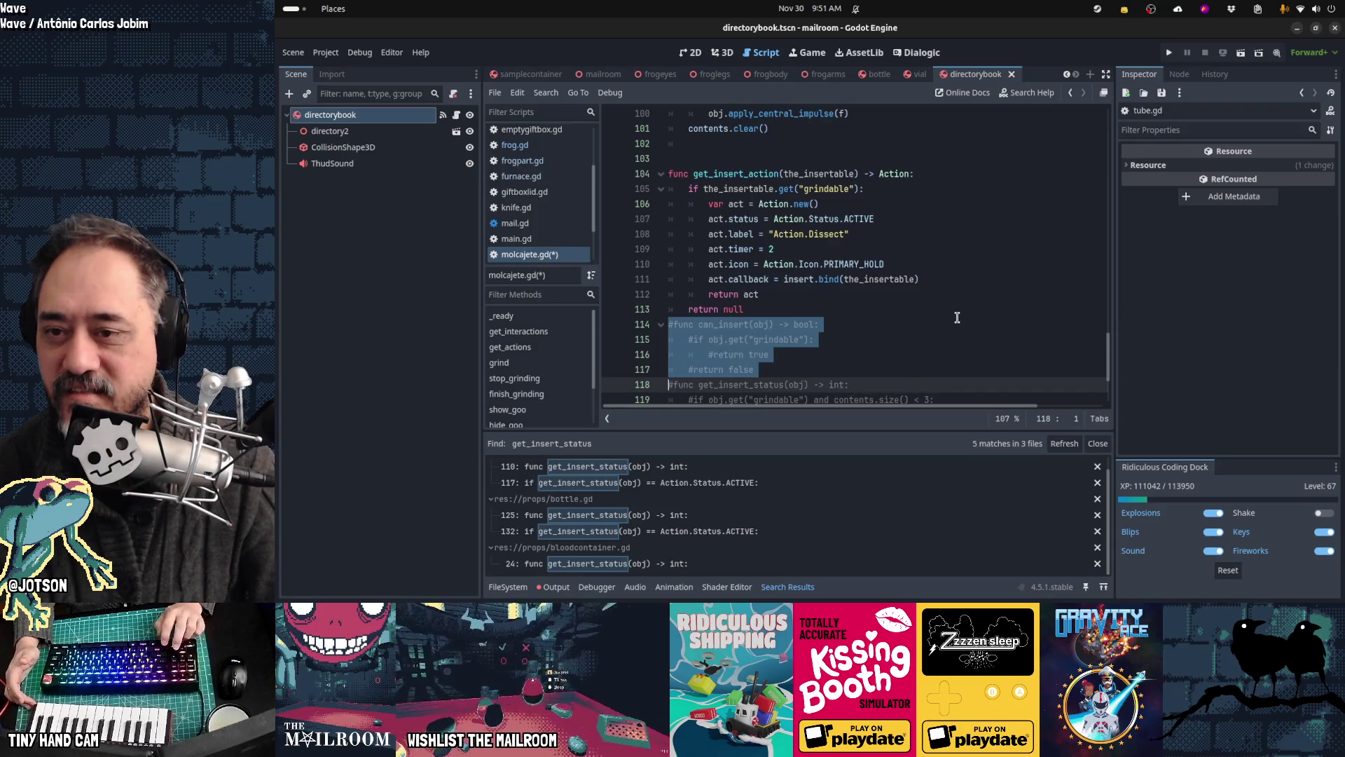
{"action": "key", "text": "Down"}
{"action": "key", "text": "Down"}
{"action": "key", "text": "Down"}
{"action": "key", "text": "Up"}
{"action": "key", "text": "Up"}
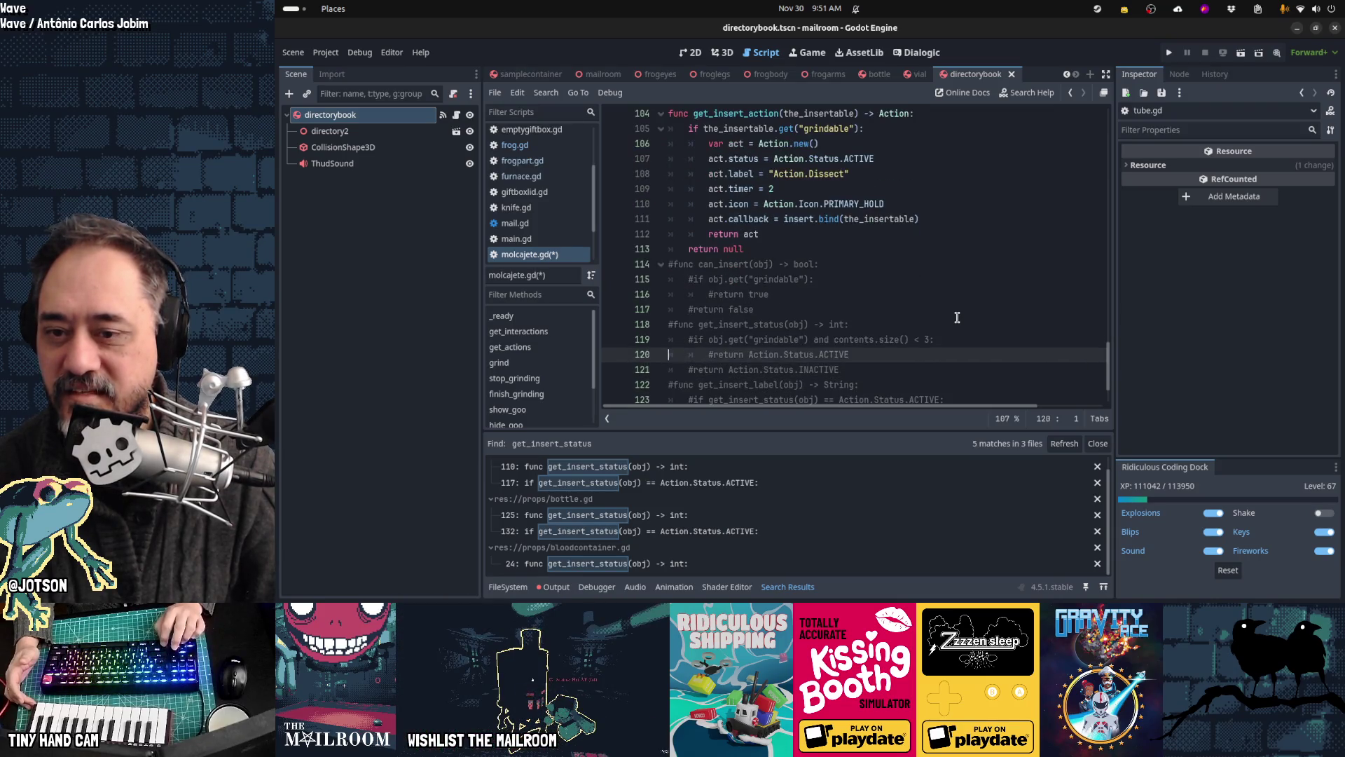
{"action": "key", "text": "shift+Home"}
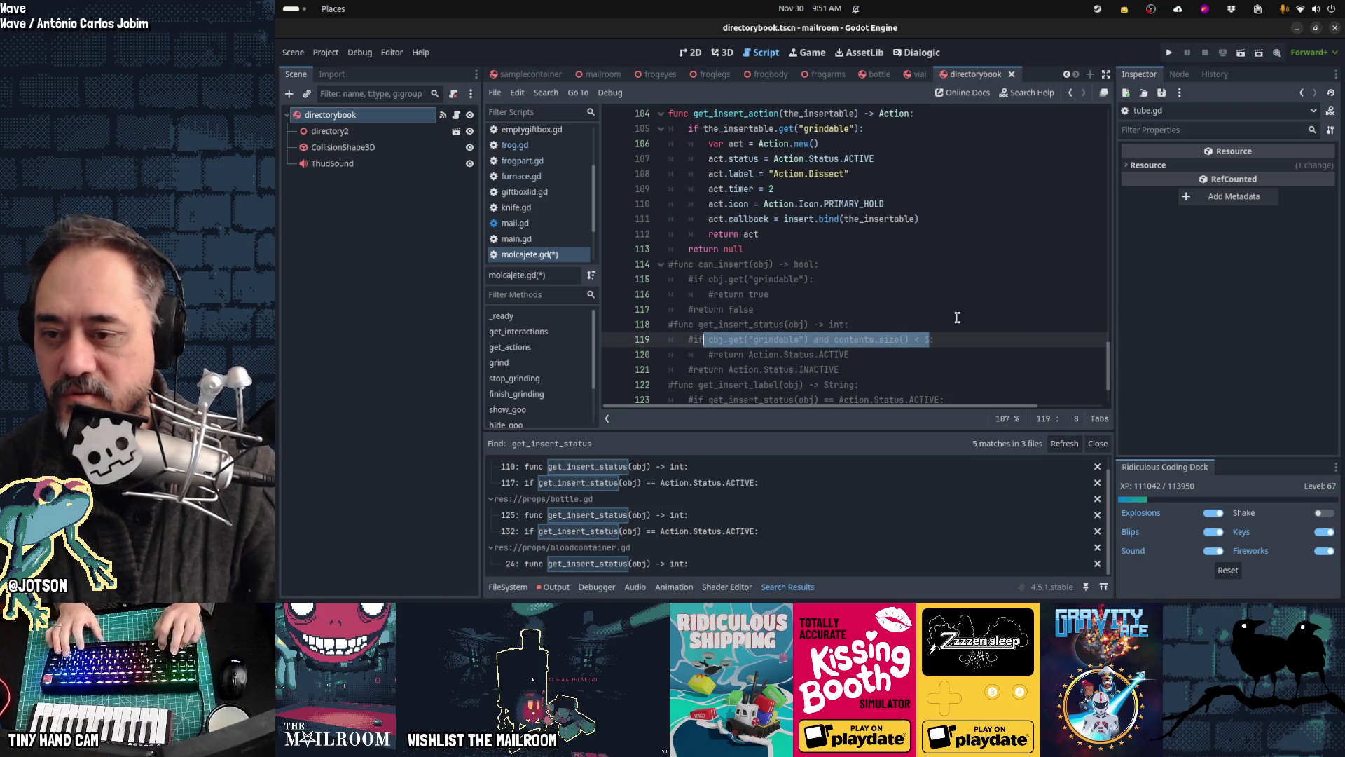
{"action": "key", "text": "shift+Right"}
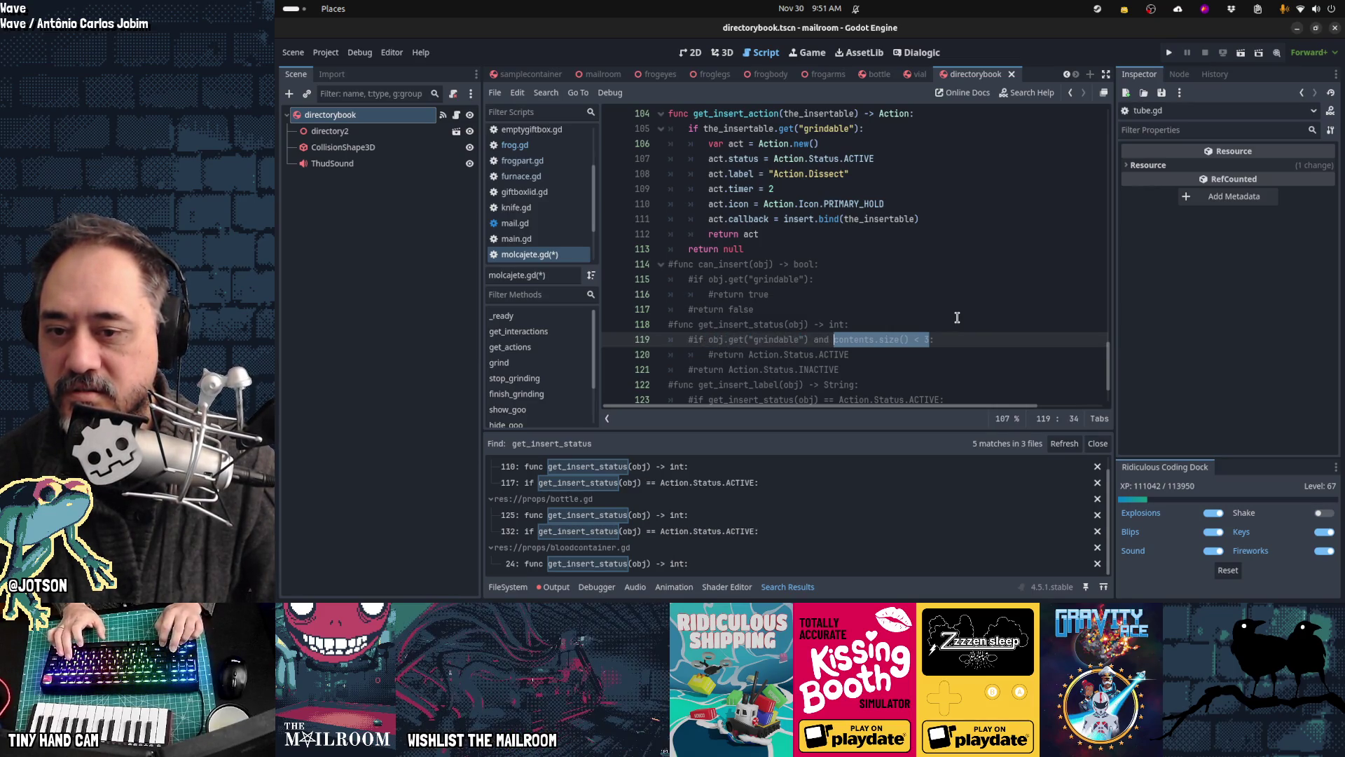
{"action": "scroll", "coordinate": [956, 318], "scroll_direction": "up", "scroll_amount": 1}
{"action": "key", "text": "Up"}
{"action": "key", "text": "Up"}
{"action": "key", "text": "Up"}
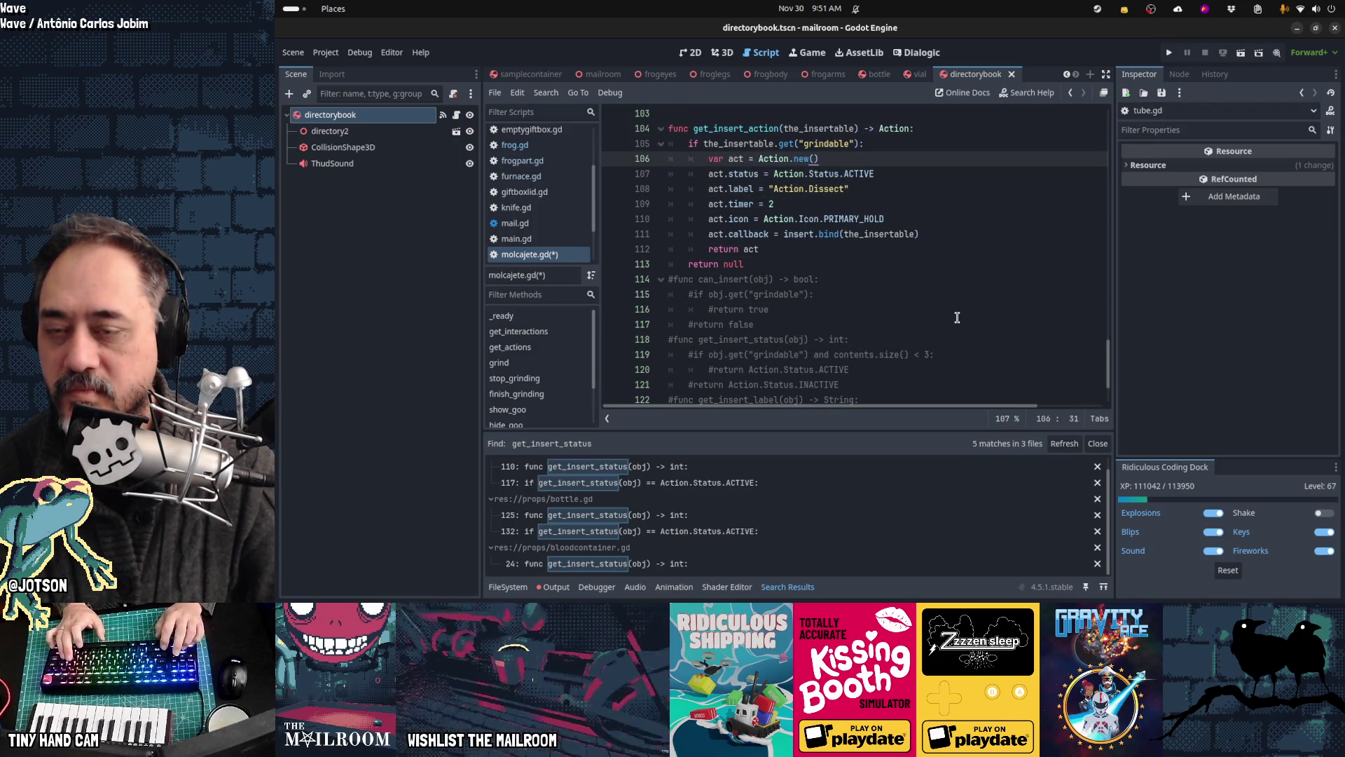
Step: Wrap the ACTIVE status line in an indented 'if contents.size() < 3:' condition
{"action": "key", "text": "Down"}
{"action": "key", "text": "Down"}
{"action": "key", "text": "Down"}
{"action": "scroll", "coordinate": [957, 317], "scroll_direction": "down", "scroll_amount": 5}
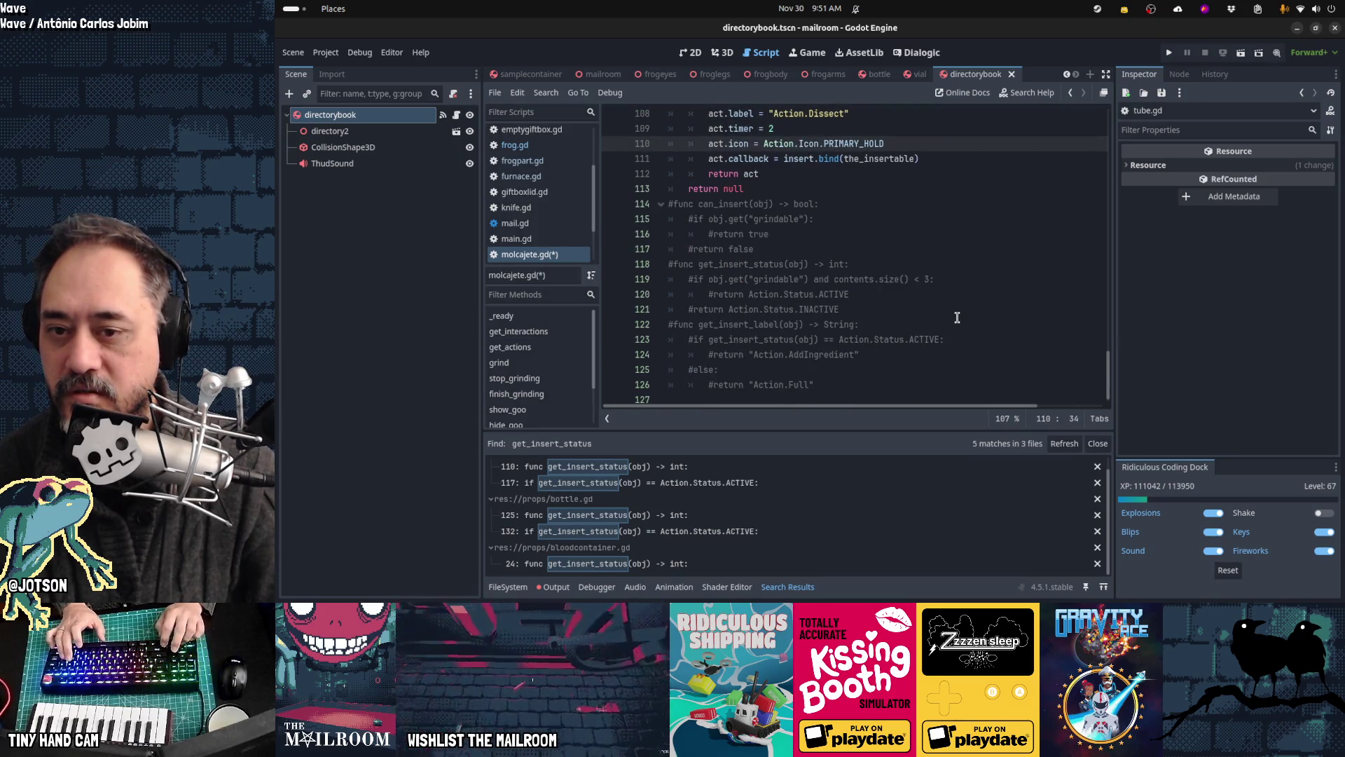
{"action": "scroll", "coordinate": [957, 317], "scroll_direction": "up", "scroll_amount": 2}
{"action": "key", "text": "Up"}
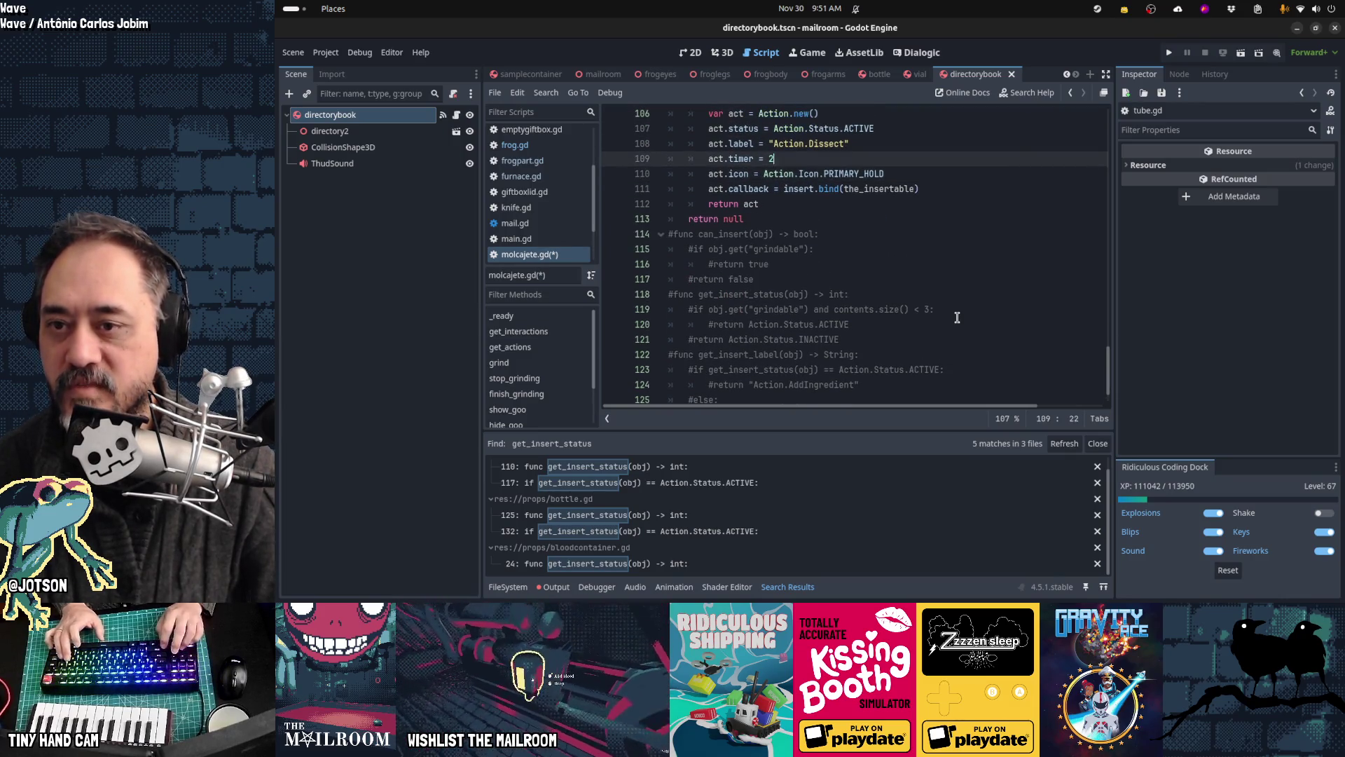
{"action": "key", "text": "Up"}
{"action": "key", "text": "Up"}
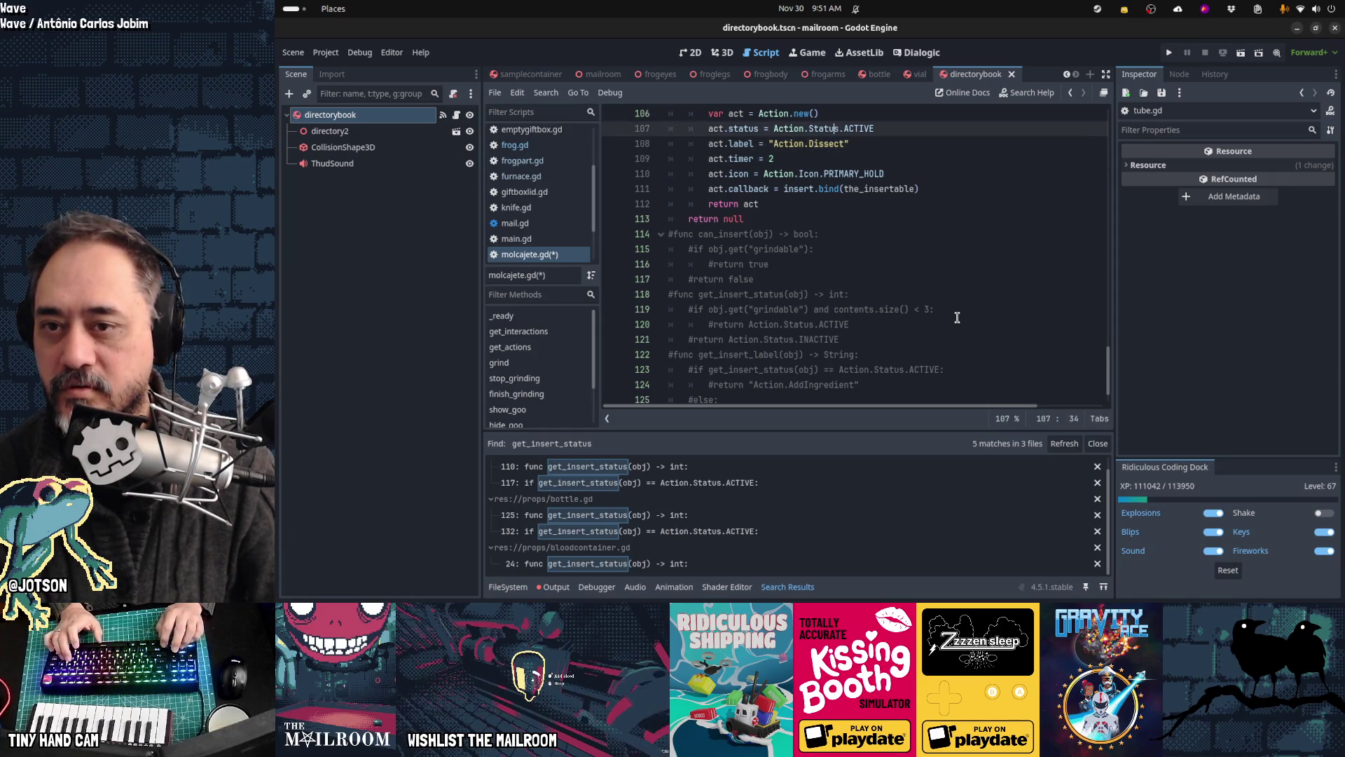
{"action": "key", "text": "Up"}
{"action": "key", "text": "End"}
{"action": "key", "text": "Return"}
{"action": "type", "text": "if"}
{"action": "key", "text": "BackSpace"}
{"action": "type", "text": "f contents.size() < 3"}
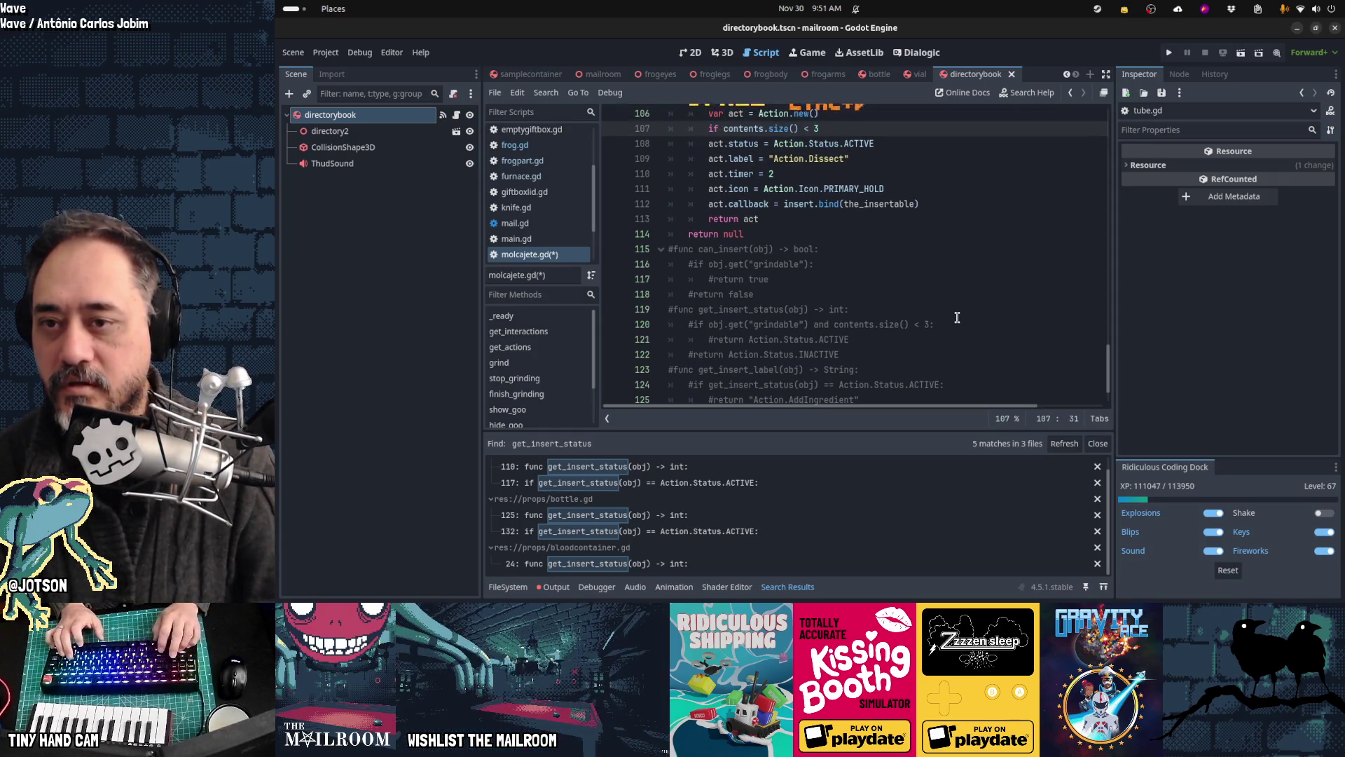
{"action": "type", "text": ":"}
{"action": "key", "text": "Down"}
{"action": "key", "text": "Home"}
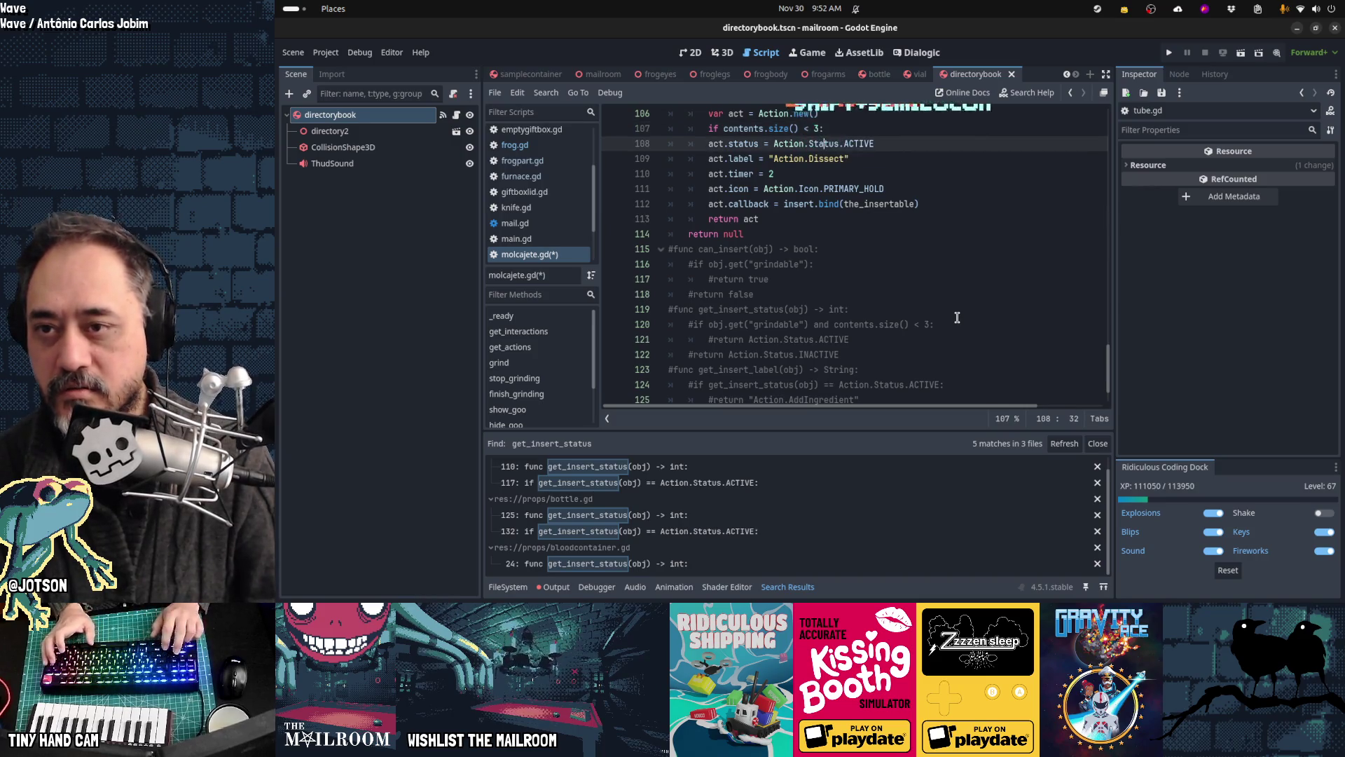
{"action": "key", "text": "Tab"}
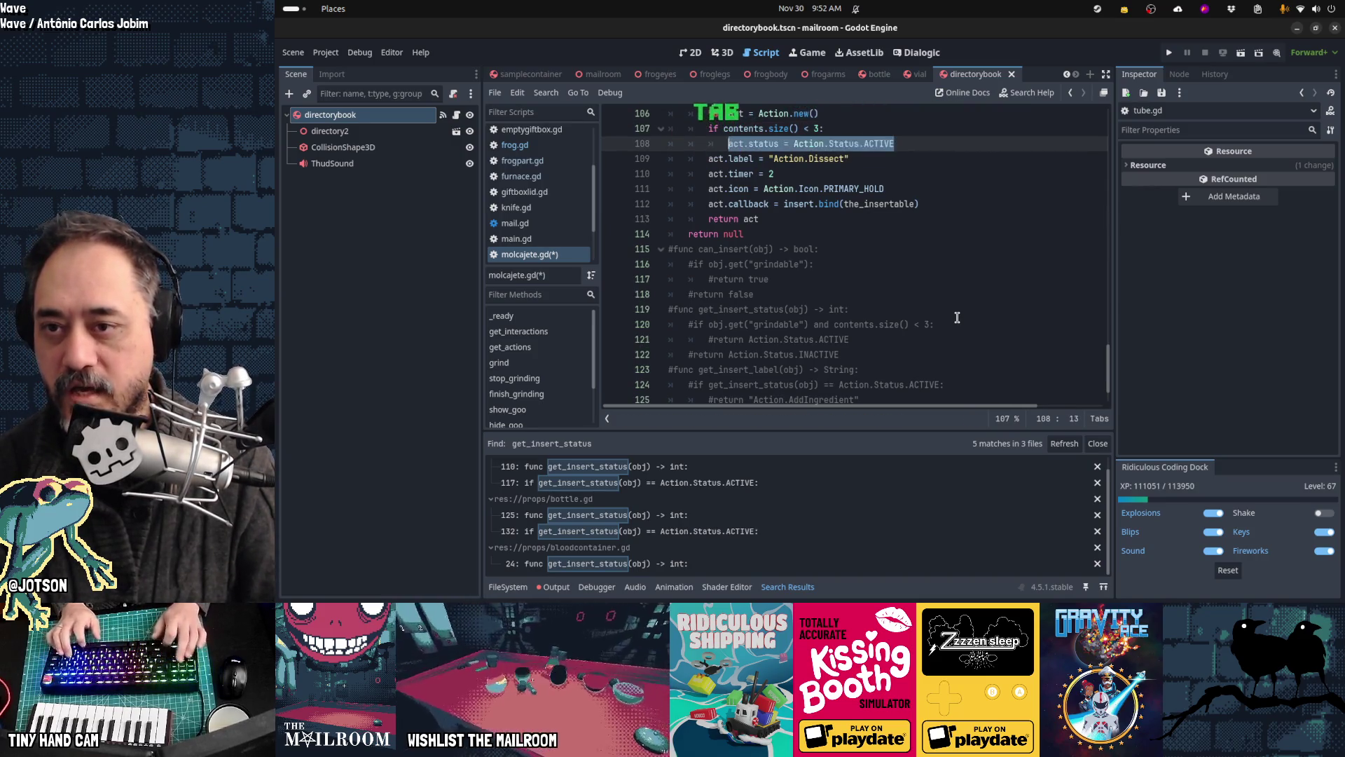
Step: Add an else branch setting act.status = Action.Status.INACTIVE
{"action": "key", "text": "End"}
{"action": "key", "text": "Return"}
{"action": "type", "text": "else:"}
{"action": "key", "text": "Return"}
{"action": "type", "text": "act.status = Action.Status.ACTIVE"}
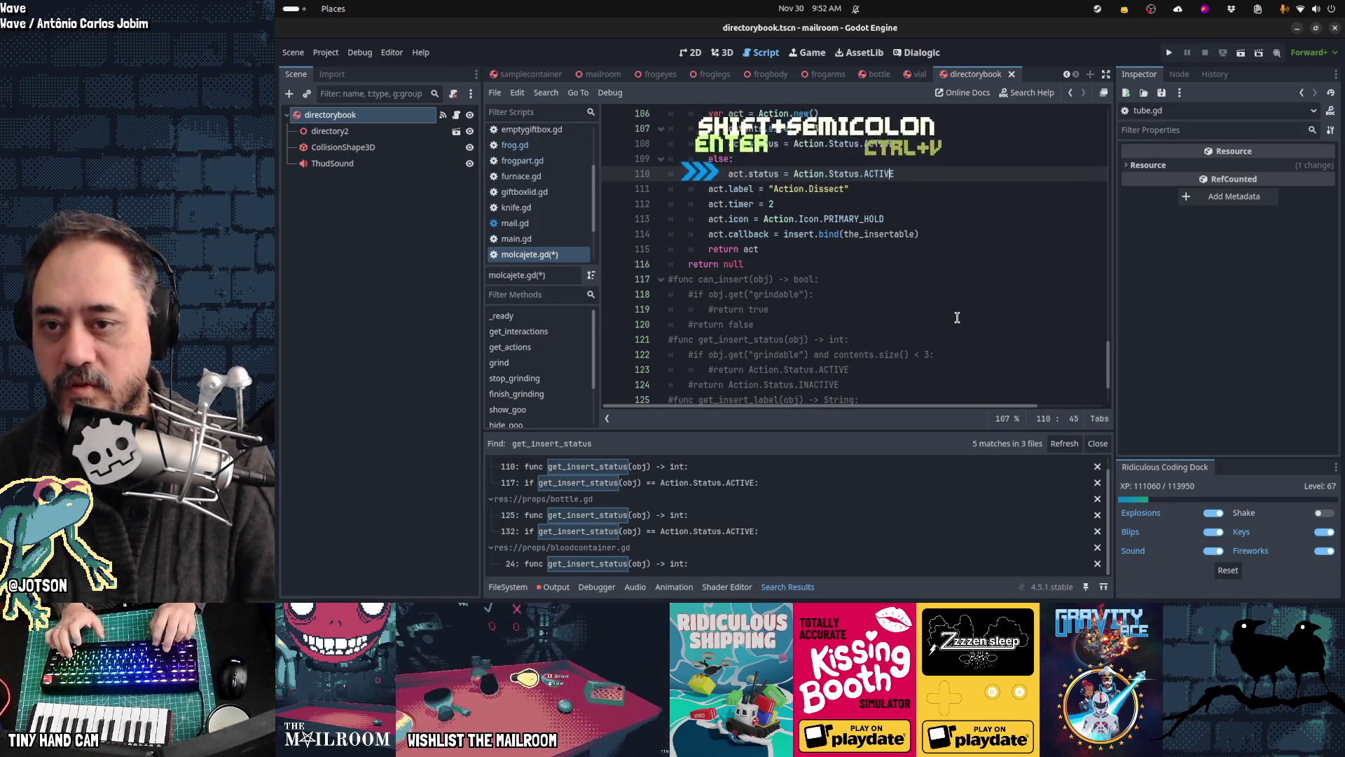
{"action": "key", "text": "Left"}
{"action": "key", "text": "Left"}
{"action": "key", "text": "Left"}
{"action": "key", "text": "BackSpace"}
{"action": "key", "text": "BackSpace"}
{"action": "type", "text": "INAC"}
{"action": "key", "text": "Return"}
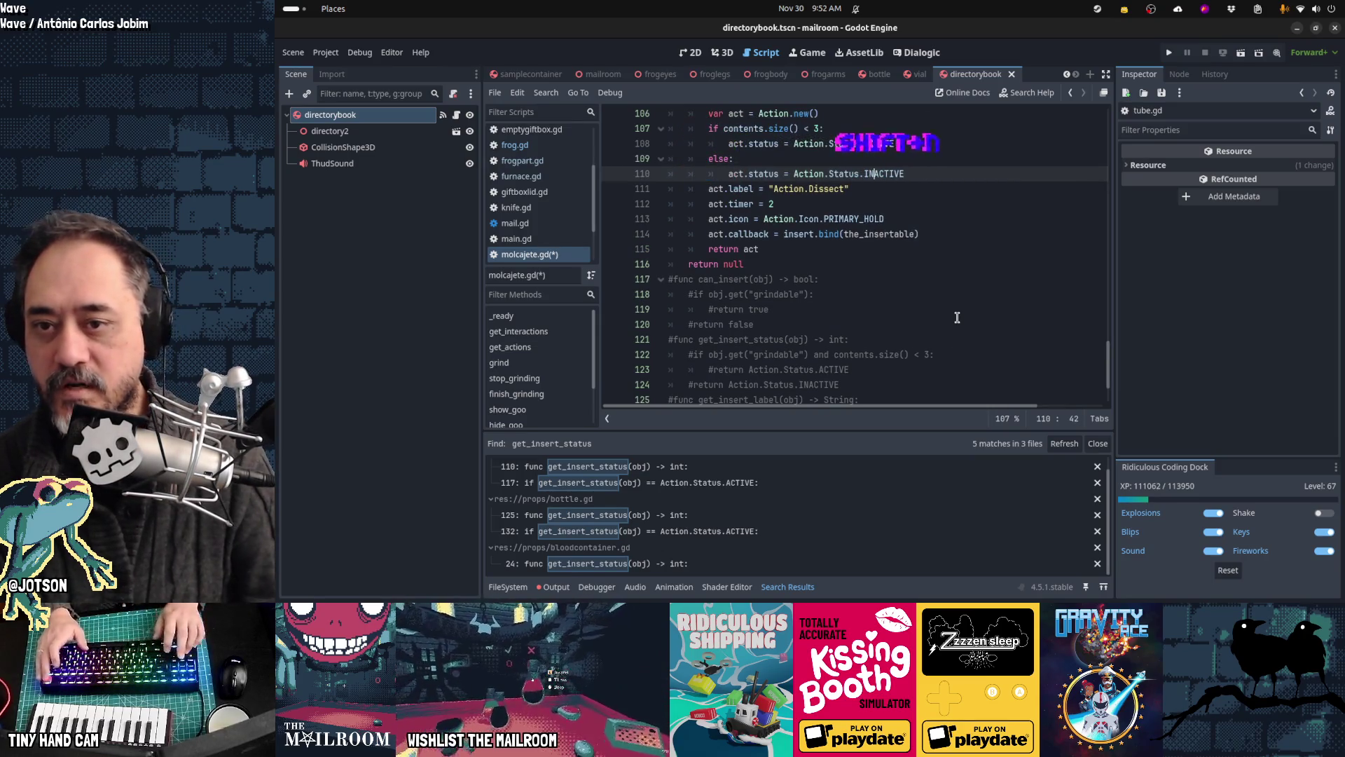
{"action": "key", "text": "Home"}
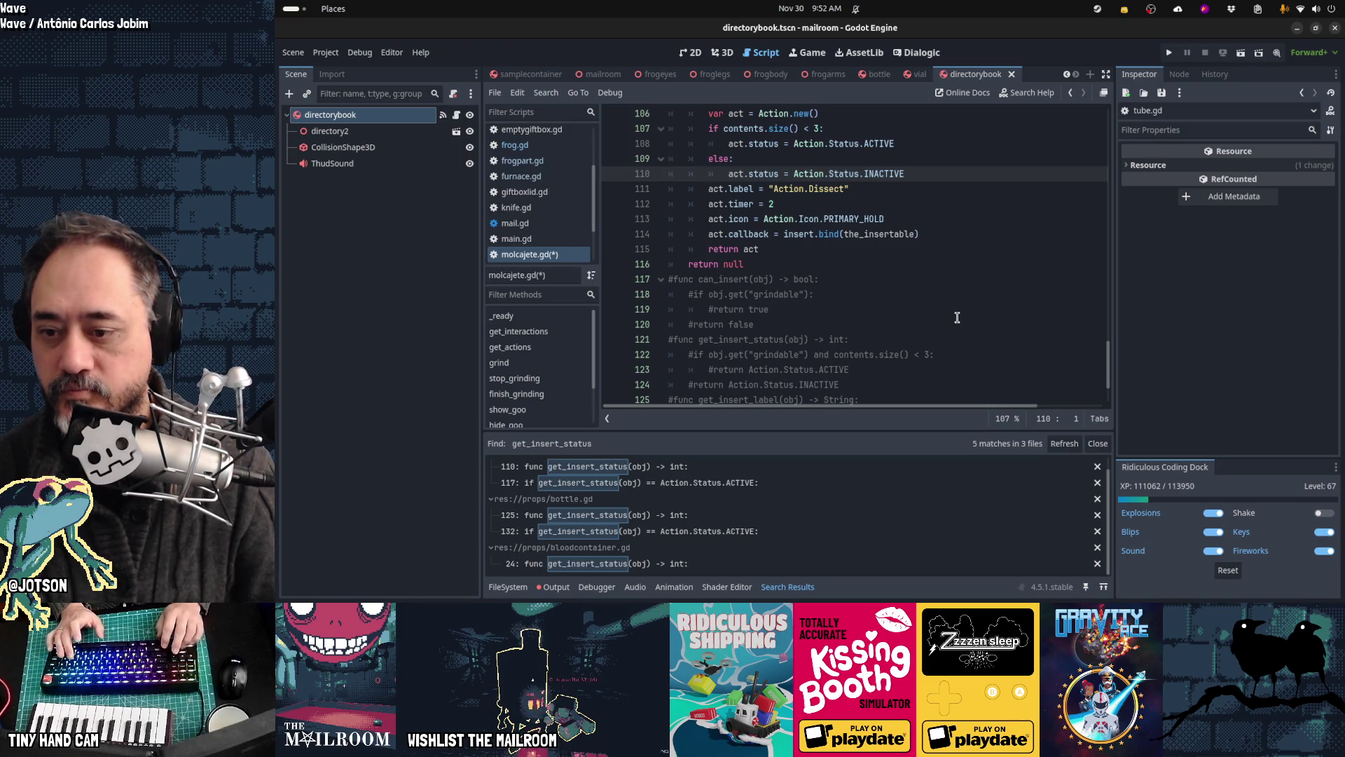
{"action": "key", "text": "Down"}
{"action": "scroll", "coordinate": [957, 317], "scroll_direction": "down", "scroll_amount": 2}
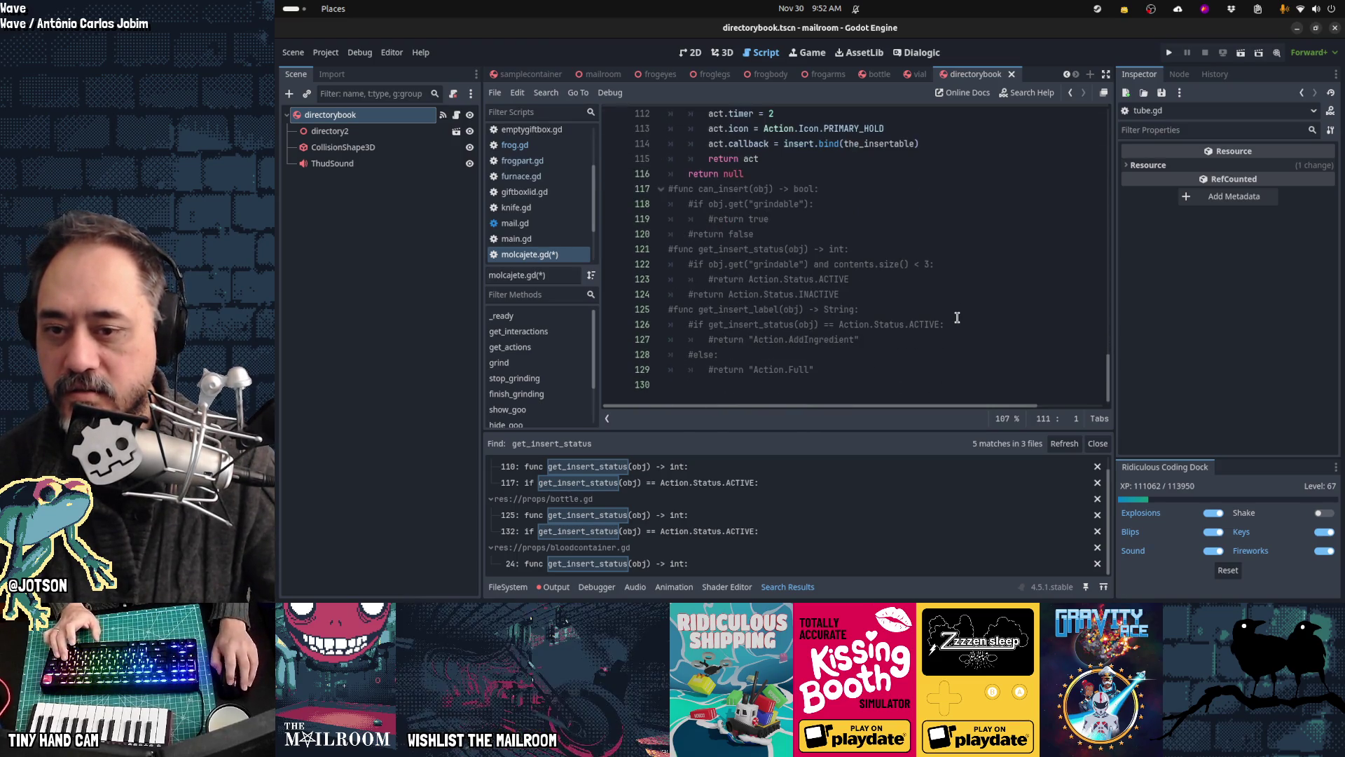
Step: Move the label line into the ACTIVE branch as act.label = "Action.AddIngredient"
{"action": "left_click", "coordinate": [950, 339]}
{"action": "key", "text": "shift+Home"}
{"action": "key", "text": "shift+Right"}
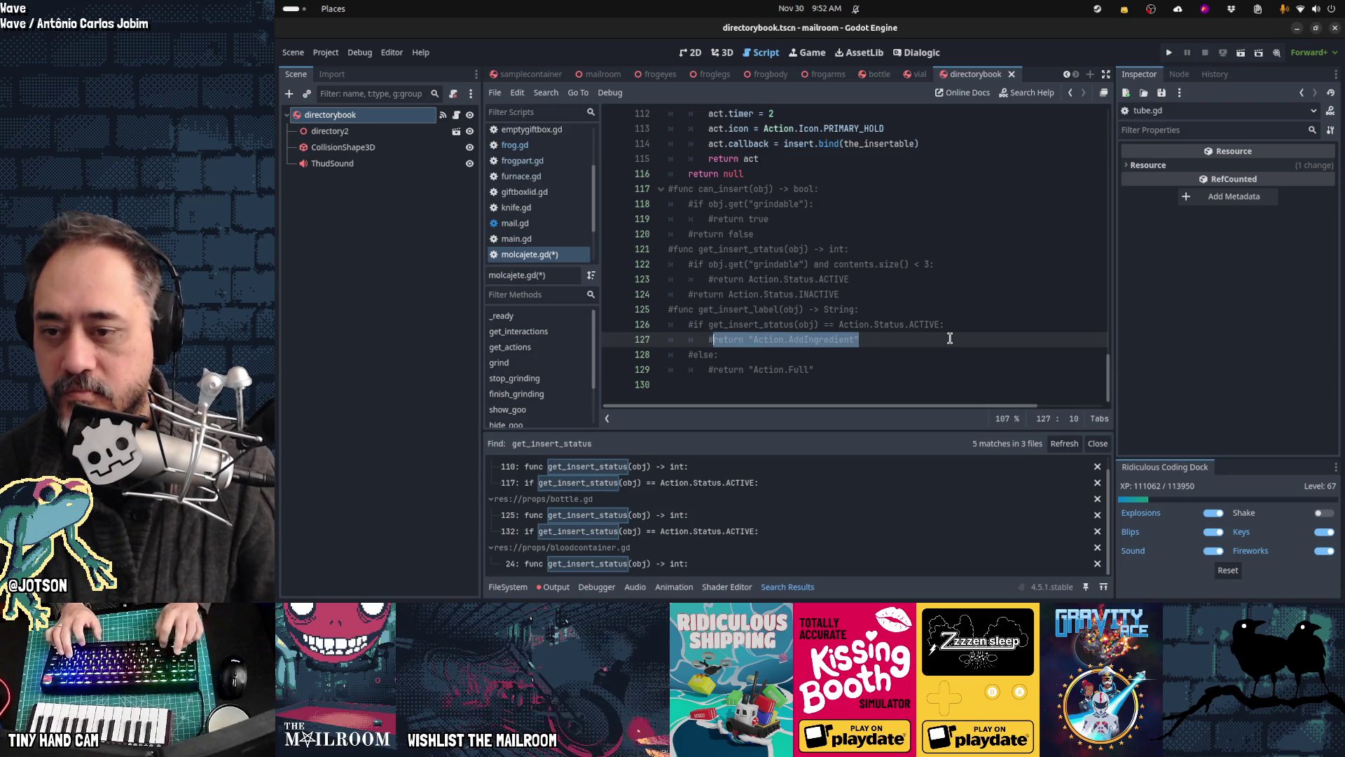
{"action": "key", "text": "Up"}
{"action": "key", "text": "Up"}
{"action": "key", "text": "Up"}
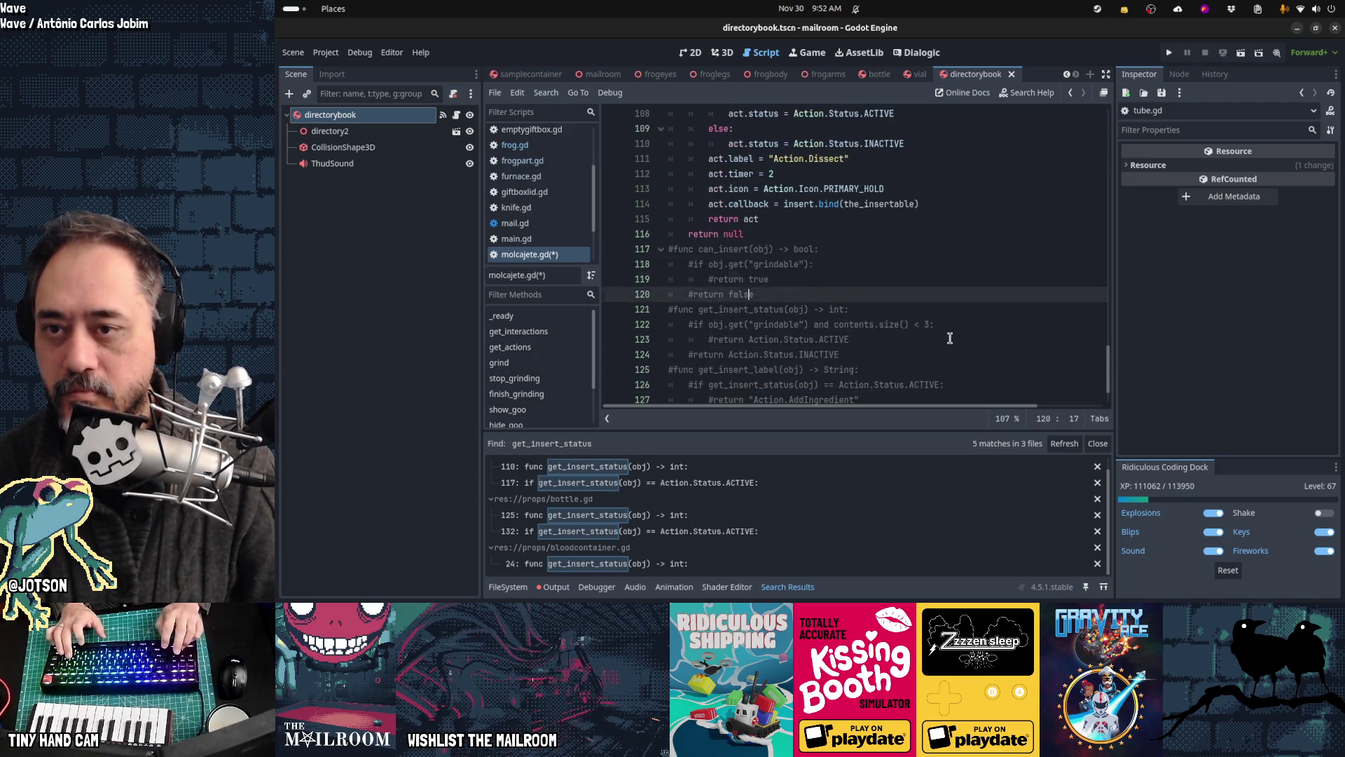
{"action": "key", "text": "Up"}
{"action": "type", "text": "\"Action.AddIngredient\""}
{"action": "key", "text": "ctrl+x"}
{"action": "key", "text": "Up"}
{"action": "key", "text": "Up"}
{"action": "key", "text": "ctrl+v"}
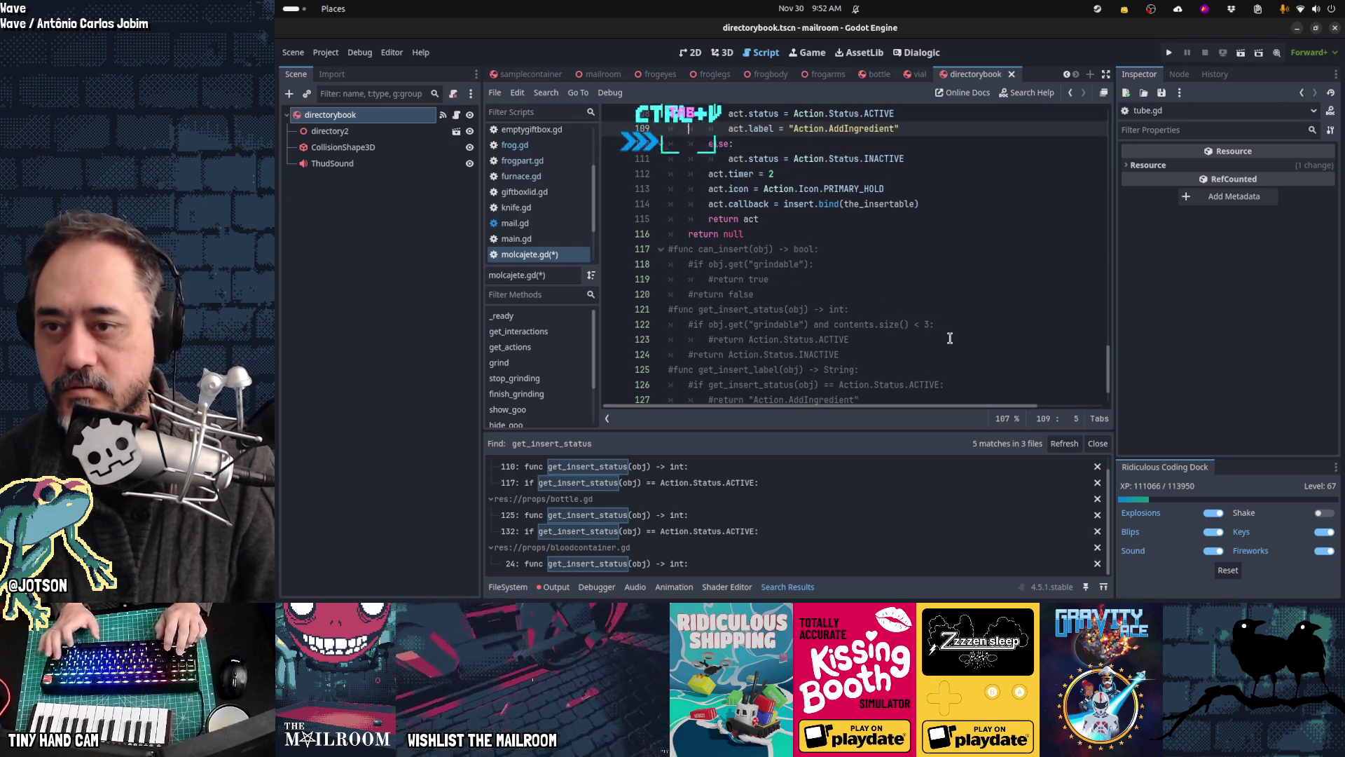
Step: Add act.label = "Action.Full" under the INACTIVE status line
{"action": "key", "text": "Down"}
{"action": "key", "text": "End"}
{"action": "key", "text": "Return"}
{"action": "key", "text": "ctrl+v"}
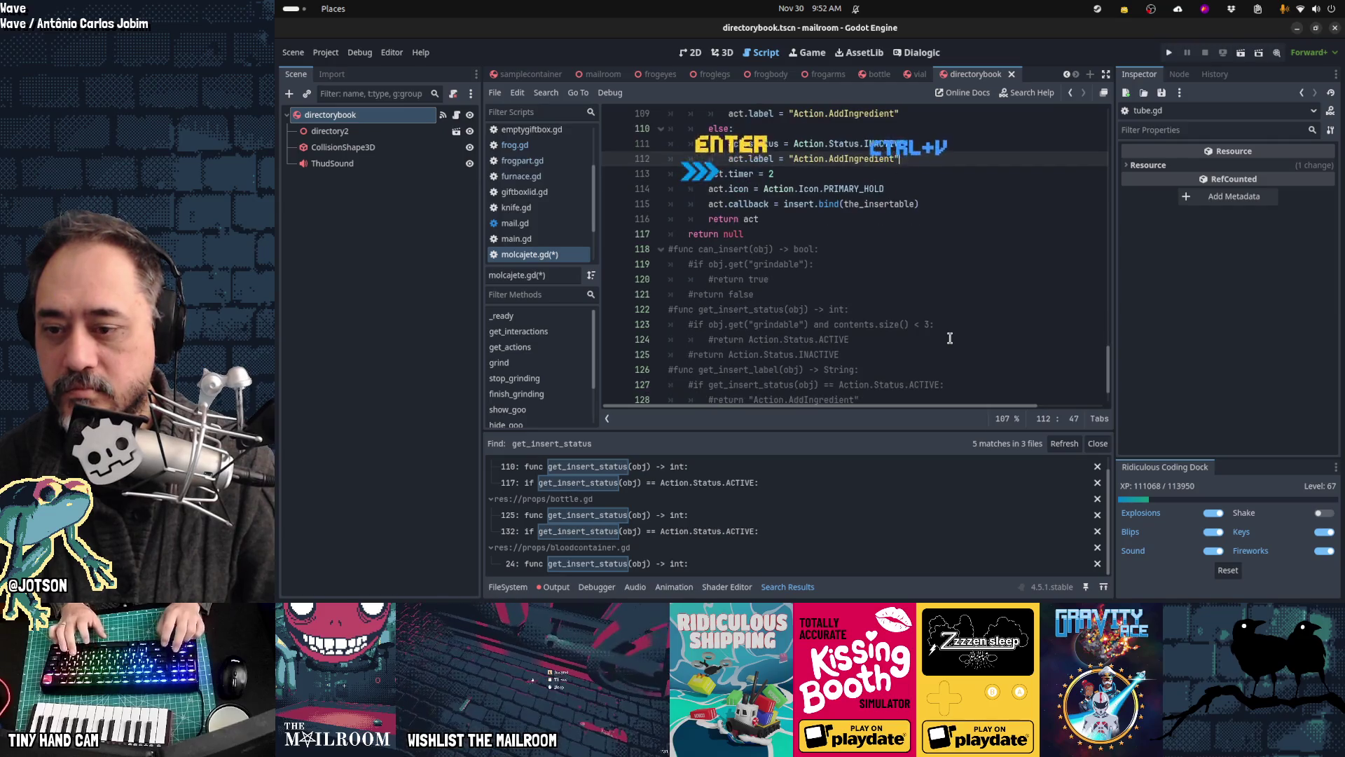
{"action": "scroll", "coordinate": [950, 350], "scroll_direction": "down", "scroll_amount": 1}
{"action": "scroll", "coordinate": [950, 349], "scroll_direction": "down", "scroll_amount": 1}
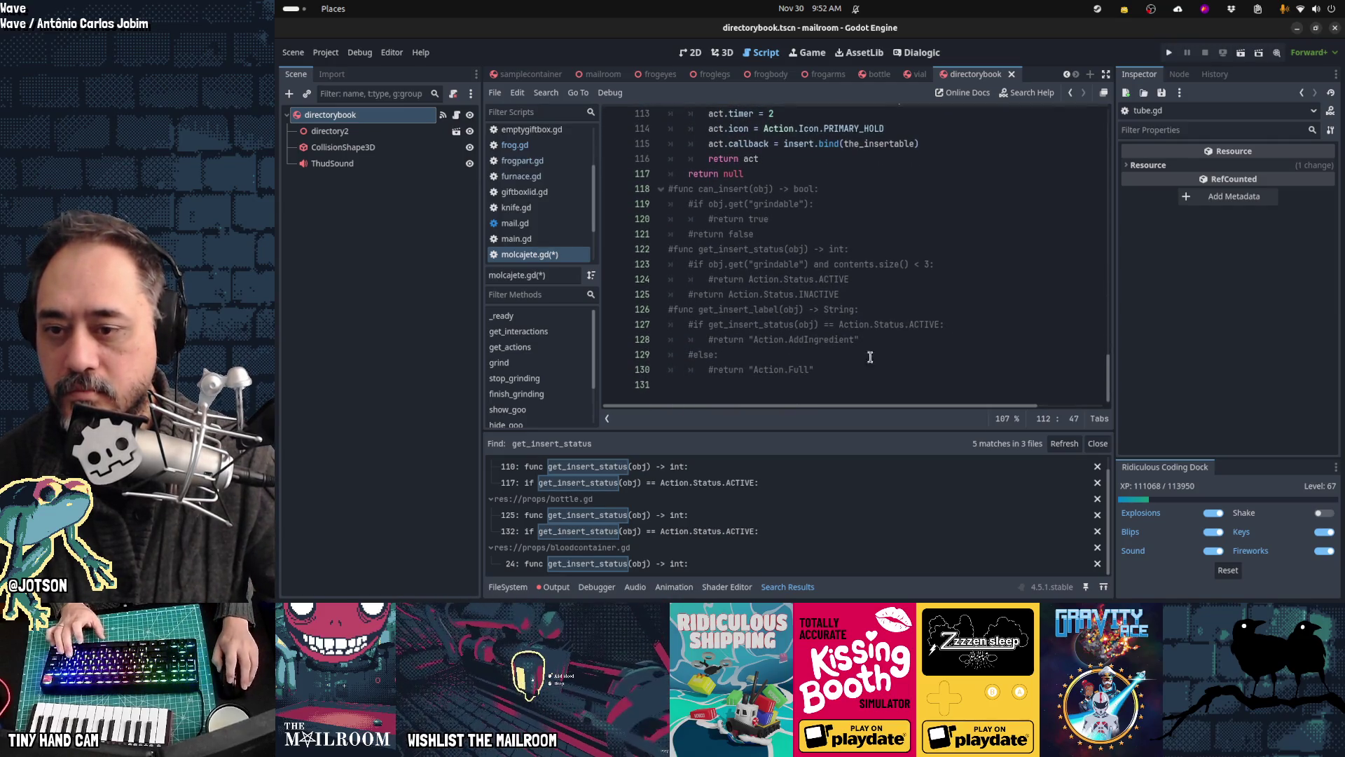
{"action": "double_click", "coordinate": [796, 370]}
{"action": "scroll", "coordinate": [897, 283], "scroll_direction": "up", "scroll_amount": 3}
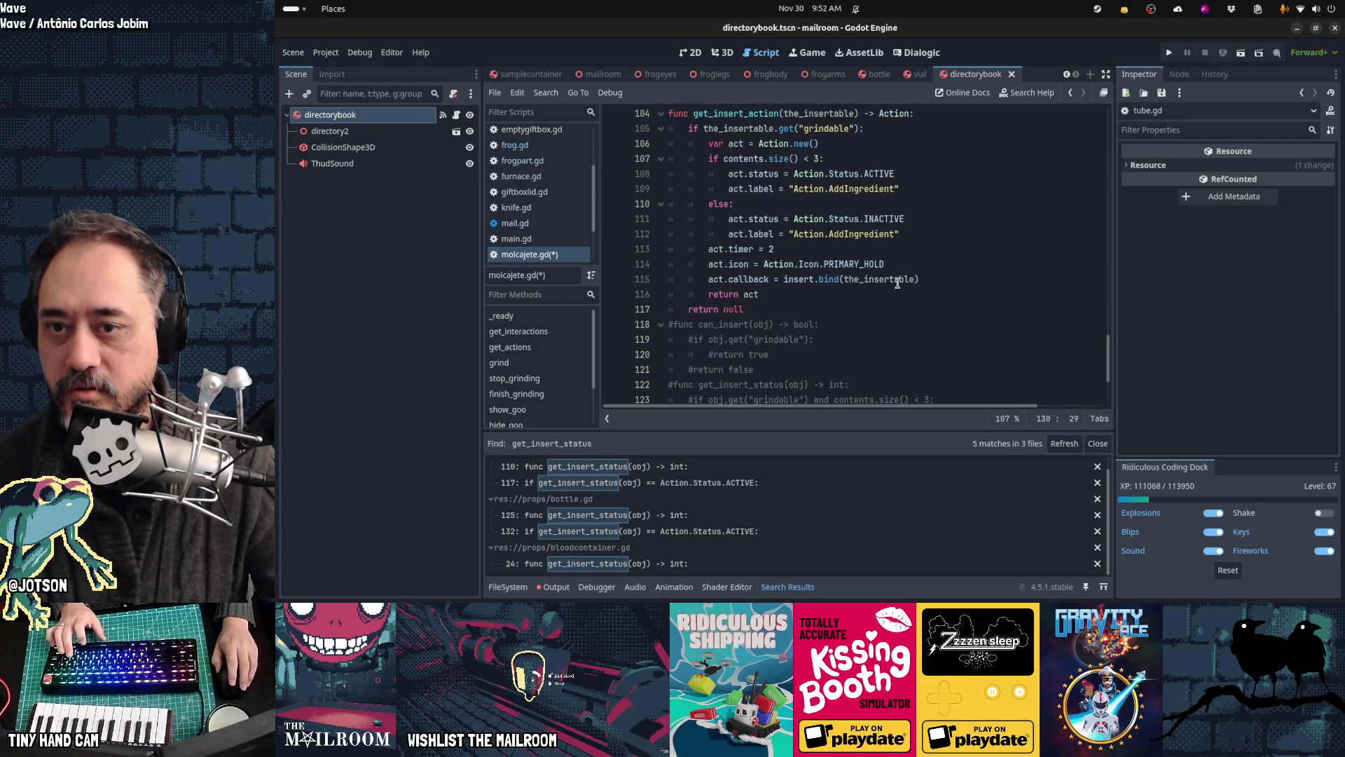
{"action": "double_click", "coordinate": [878, 234]}
{"action": "key", "text": "ctrl+v"}
Step: Delete the old commented-out helper functions
{"action": "scroll", "coordinate": [909, 311], "scroll_direction": "up", "scroll_amount": 2}
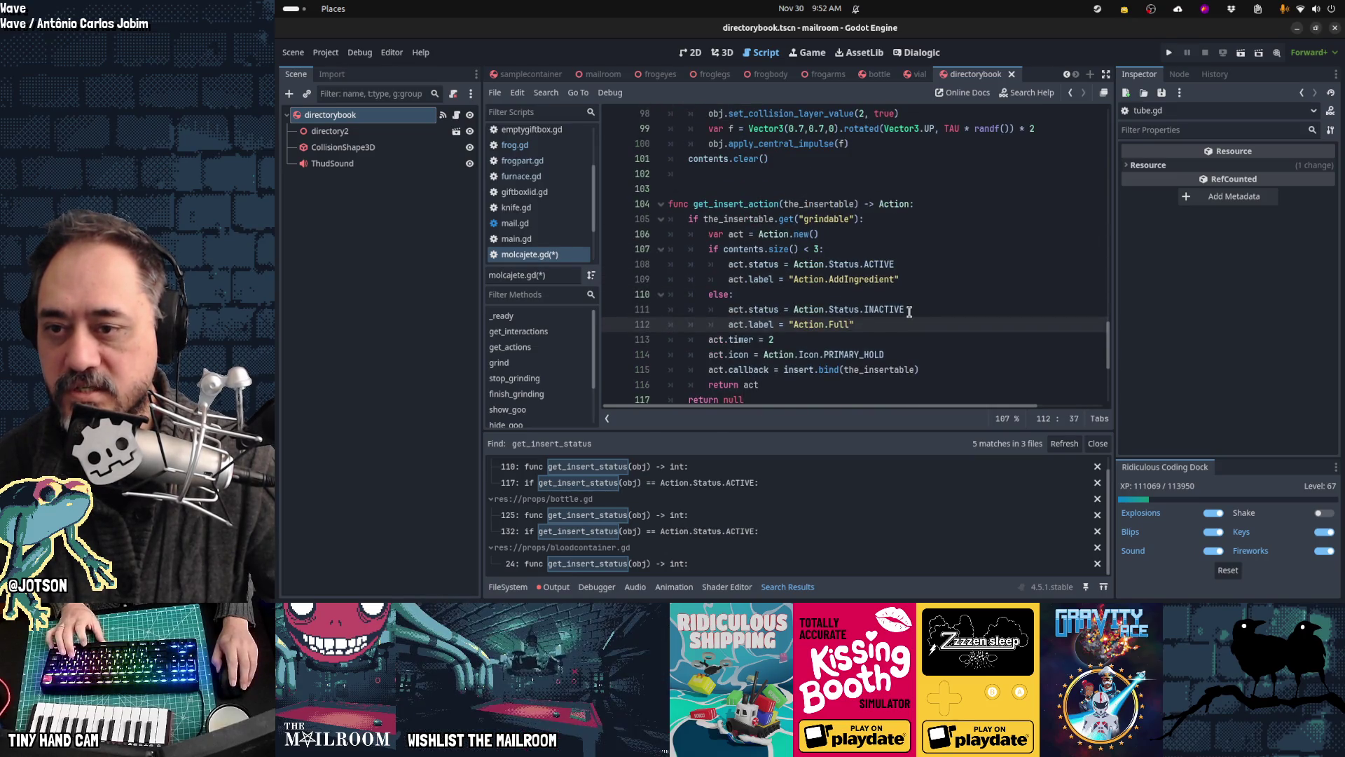
{"action": "scroll", "coordinate": [910, 311], "scroll_direction": "down", "scroll_amount": 4}
{"action": "left_click", "coordinate": [863, 238]}
{"action": "key", "text": "ctrl+x"}
{"action": "key", "text": "ctrl+x"}
{"action": "key", "text": "ctrl+x"}
{"action": "key", "text": "ctrl+x"}
{"action": "key", "text": "ctrl+x"}
{"action": "key", "text": "ctrl+x"}
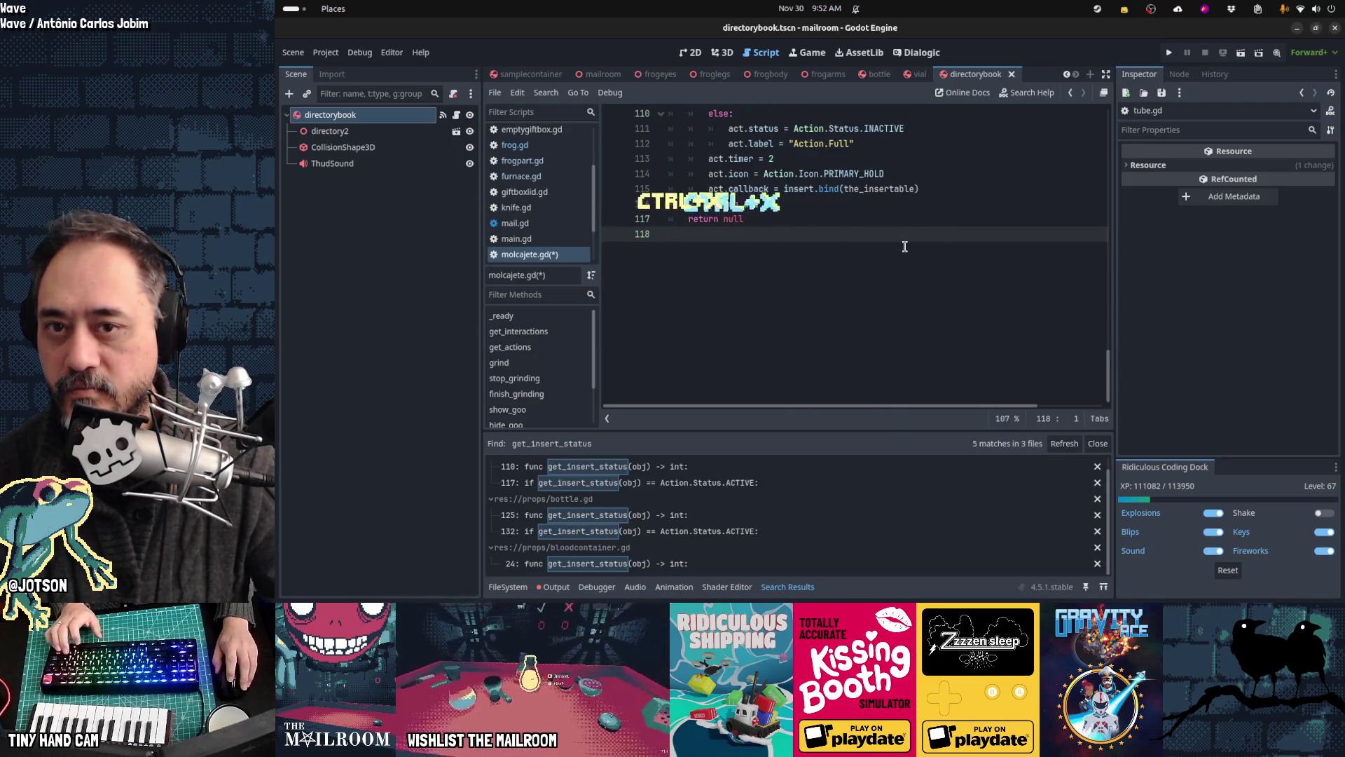
Step: Save molcajete.gd, refresh the get_insert_status search, and open bottle.gd's line 125 result
{"action": "key", "text": "ctrl+s"}
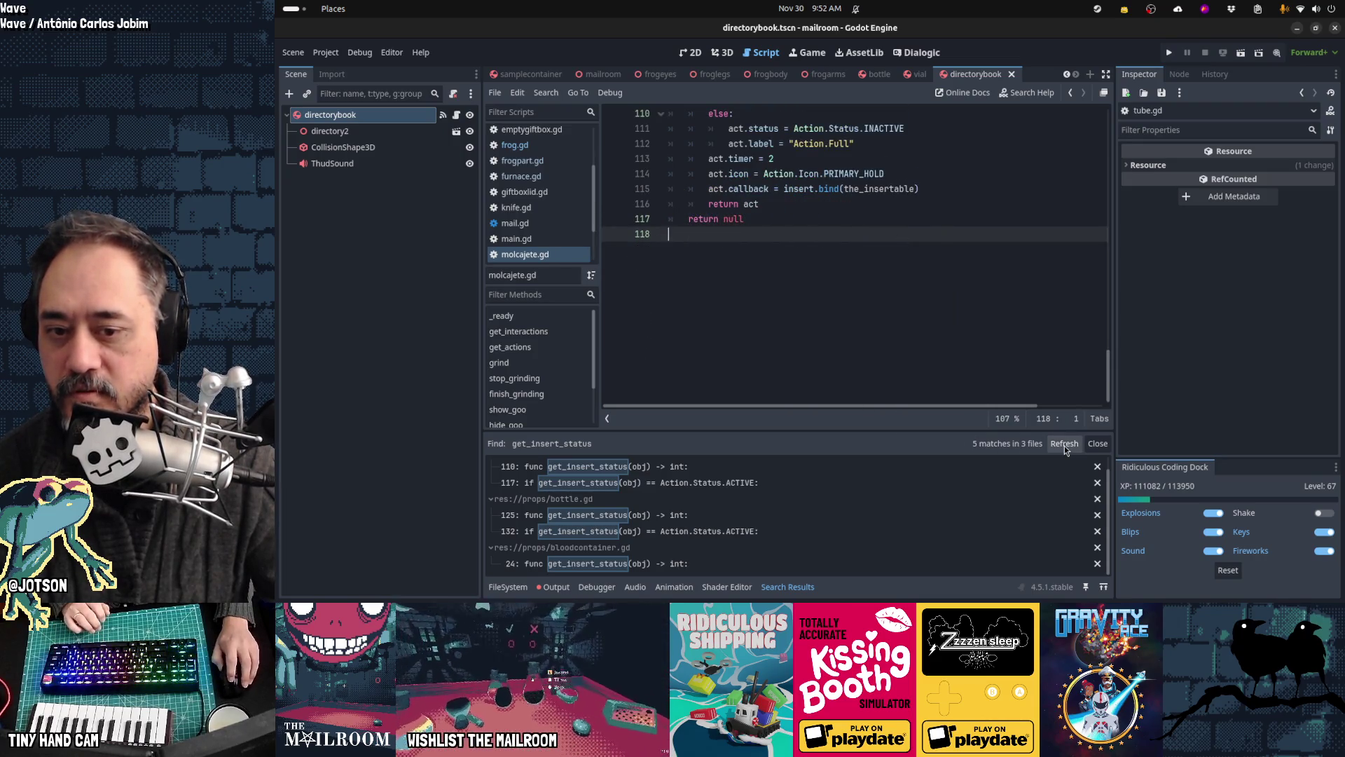
{"action": "left_click", "coordinate": [1064, 446]}
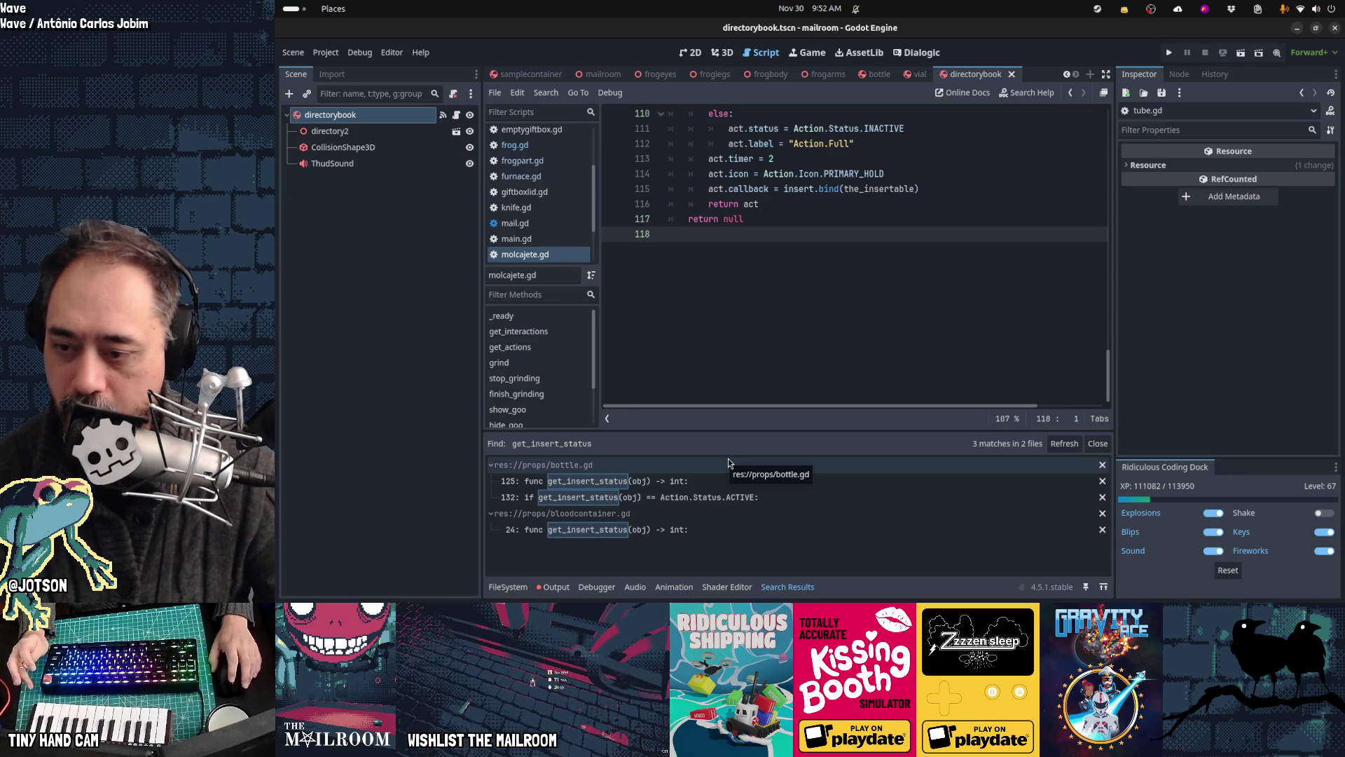
{"action": "left_click", "coordinate": [613, 482]}
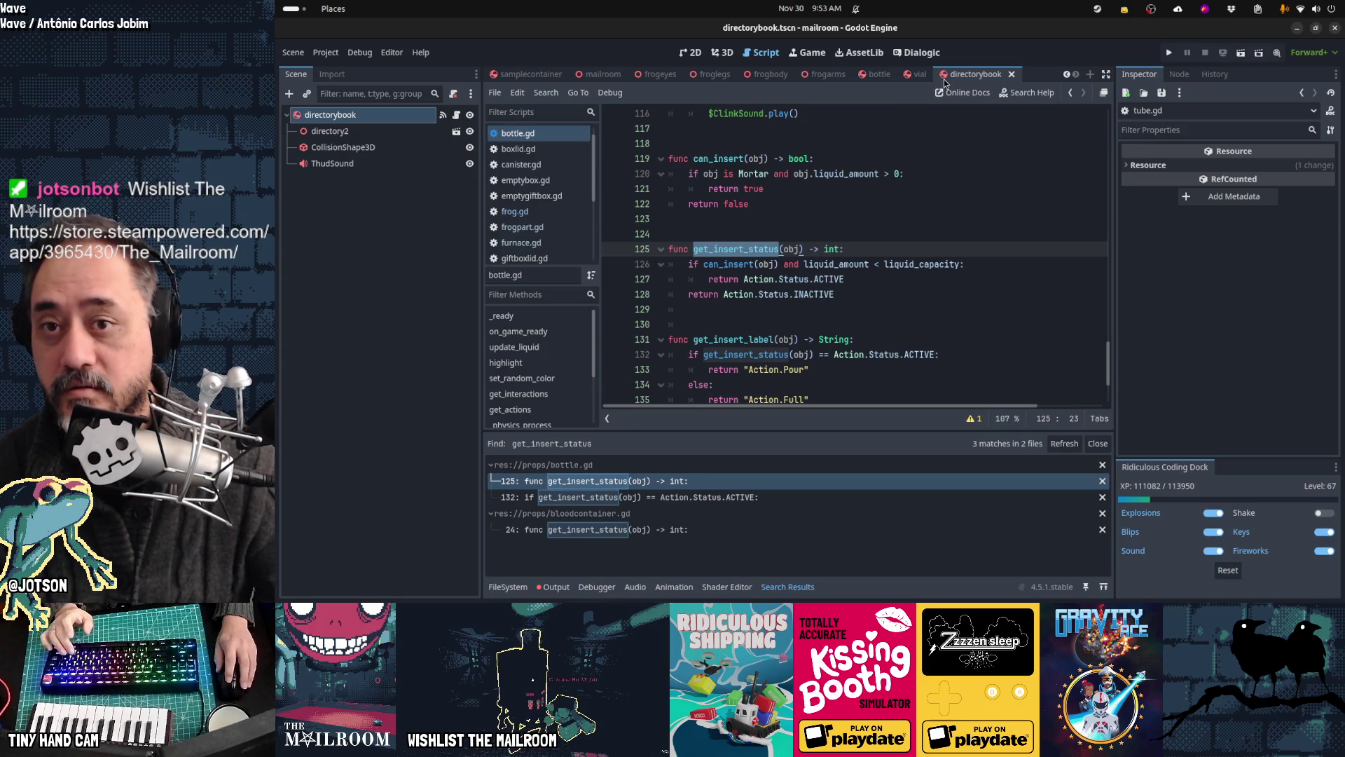
Step: Switch to the bottle scene and copy molcajete.gd's get_insert_action function
{"action": "left_click", "coordinate": [970, 75]}
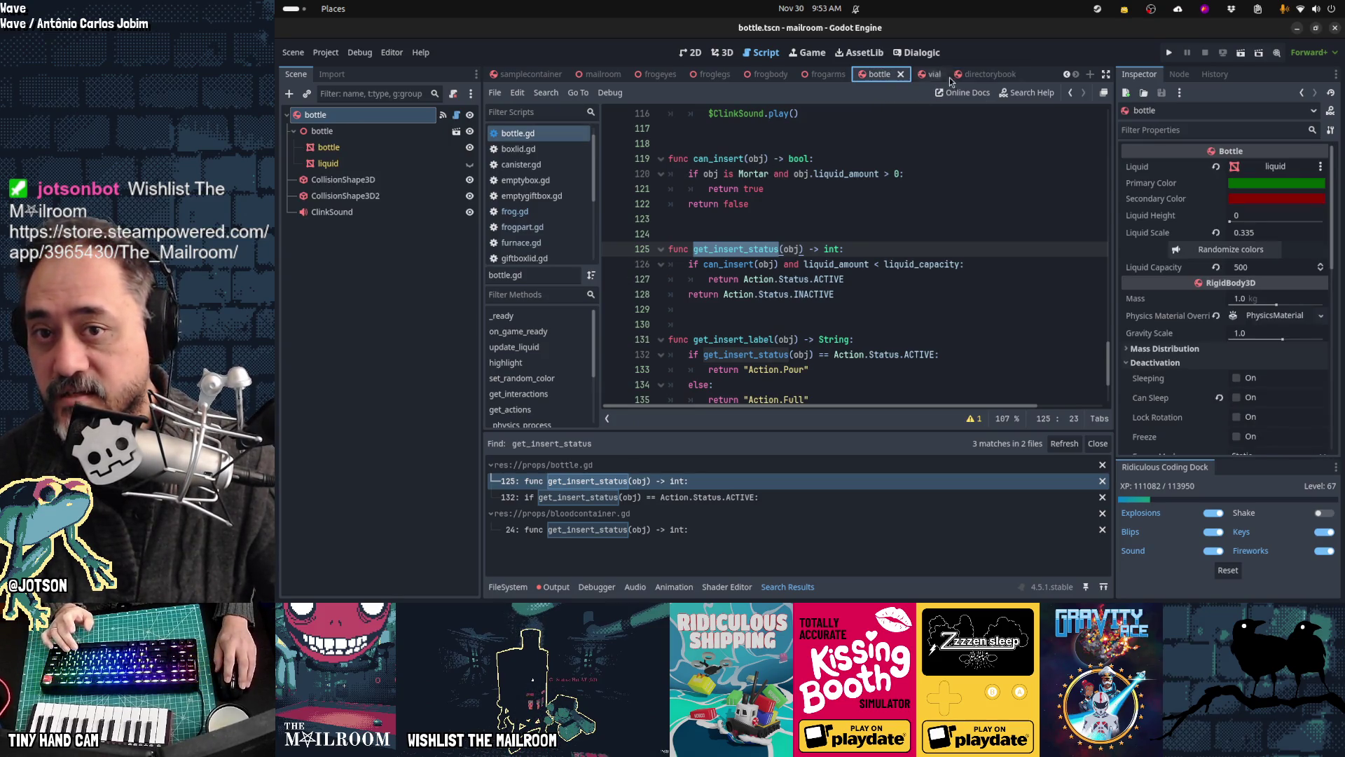
{"action": "left_click", "coordinate": [879, 74]}
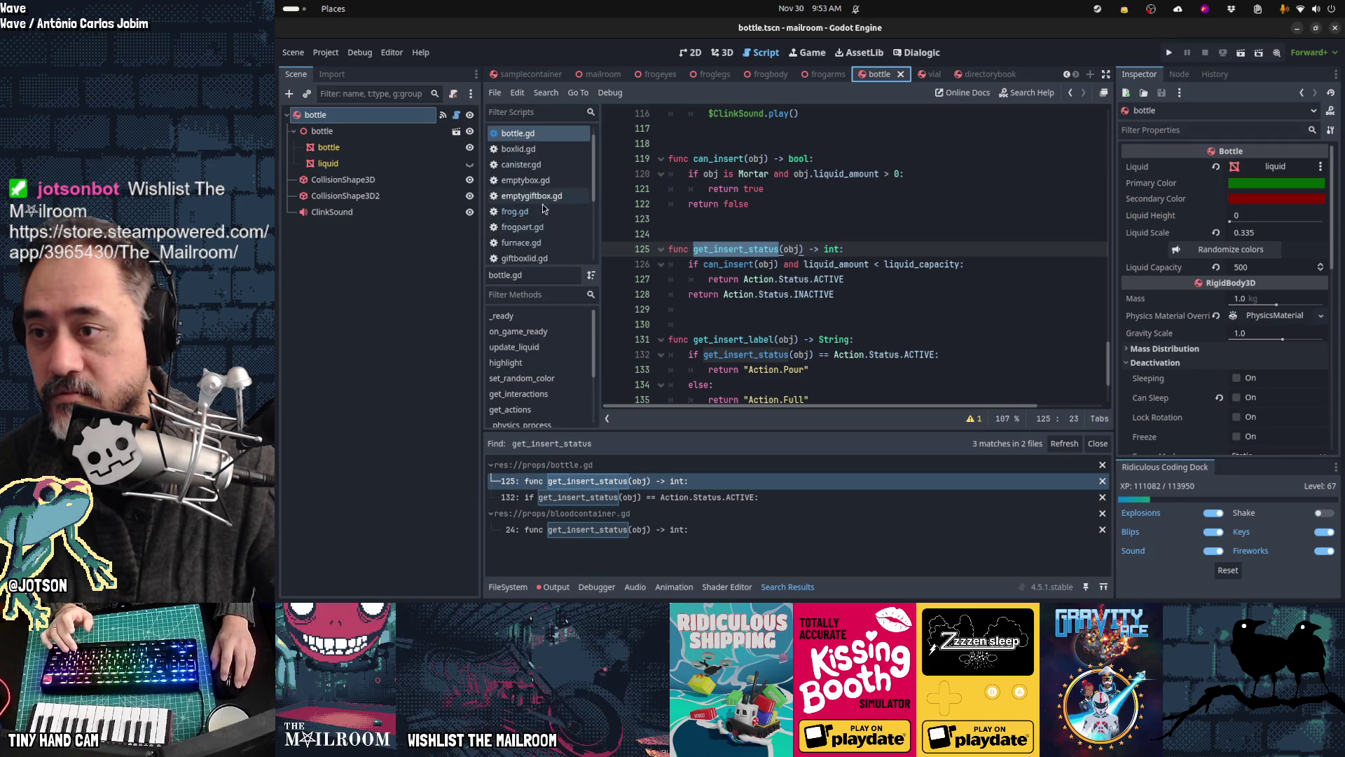
{"action": "scroll", "coordinate": [554, 229], "scroll_direction": "down", "scroll_amount": 1}
{"action": "scroll", "coordinate": [555, 230], "scroll_direction": "down", "scroll_amount": 2}
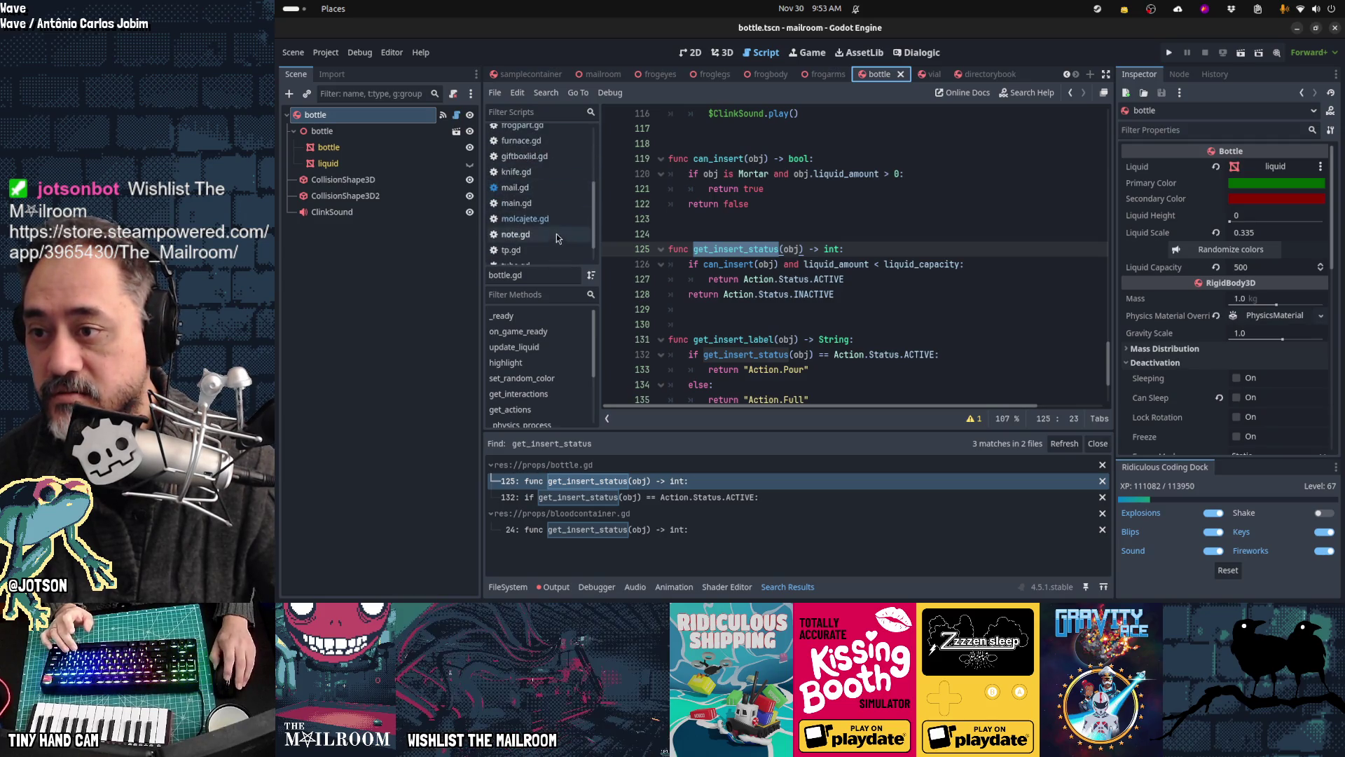
{"action": "left_click", "coordinate": [553, 218]}
{"action": "left_click_drag", "start_coordinate": [688, 386], "coordinate": [667, 174]}
{"action": "scroll", "coordinate": [533, 209], "scroll_direction": "up", "scroll_amount": 3}
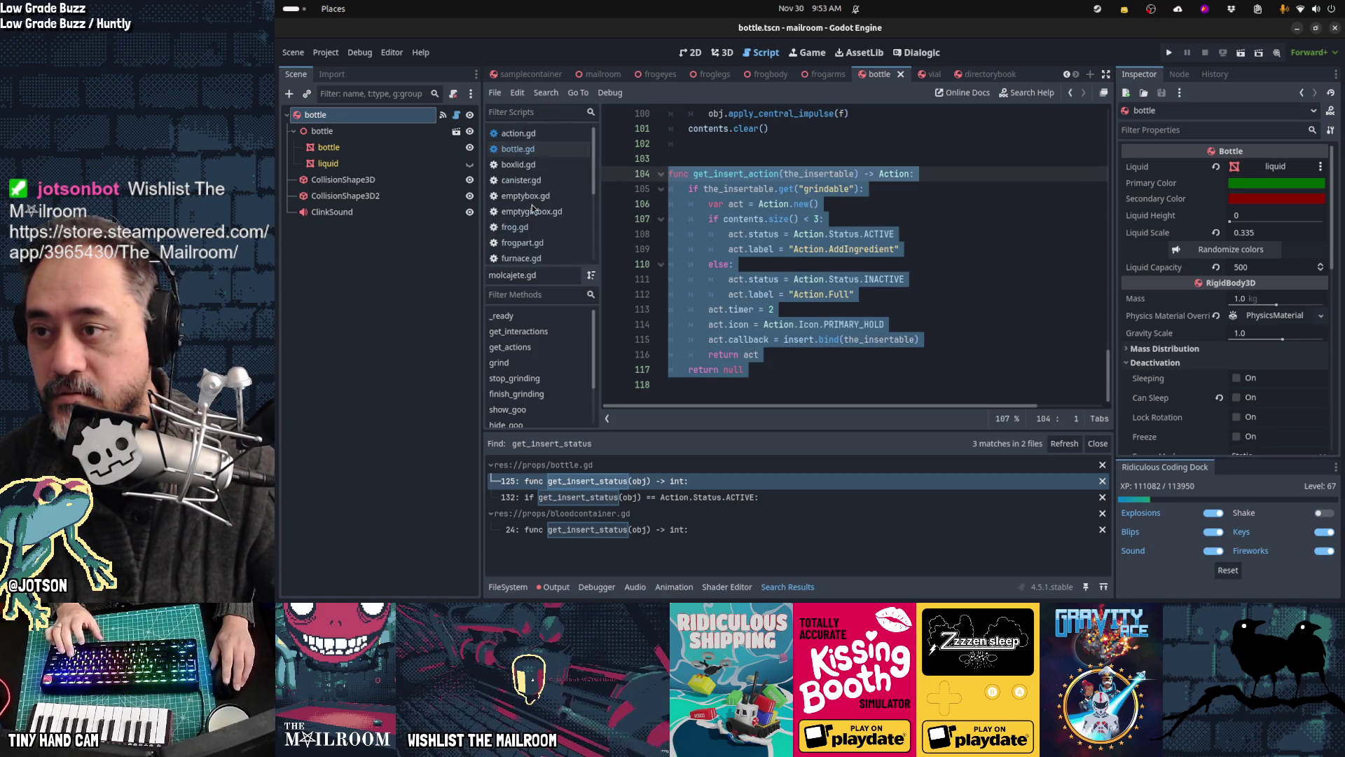
{"action": "scroll", "coordinate": [532, 208], "scroll_direction": "up", "scroll_amount": 1}
Step: Paste the function into bottle.gd on the blank line above can_insert
{"action": "left_click", "coordinate": [518, 148]}
{"action": "left_click", "coordinate": [823, 237]}
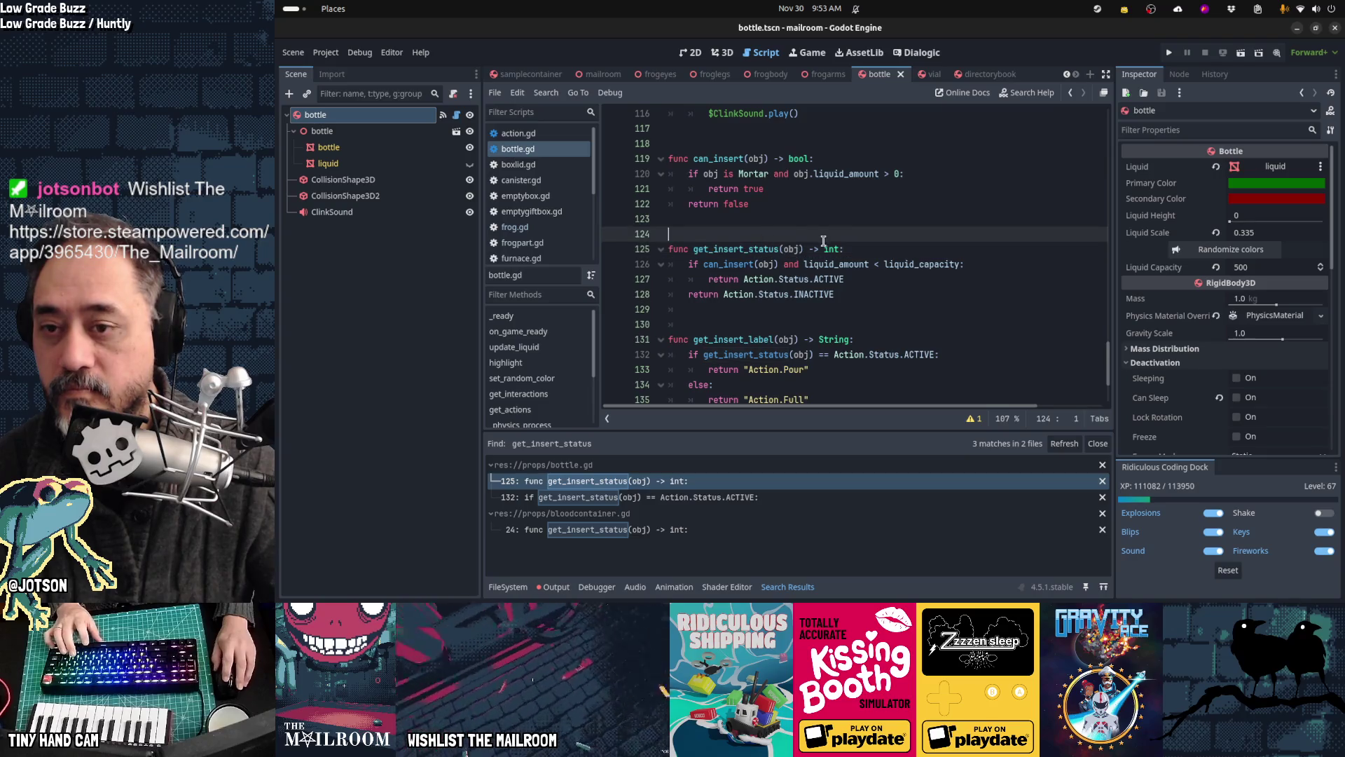
{"action": "key", "text": "Up"}
{"action": "key", "text": "Up"}
{"action": "key", "text": "Up"}
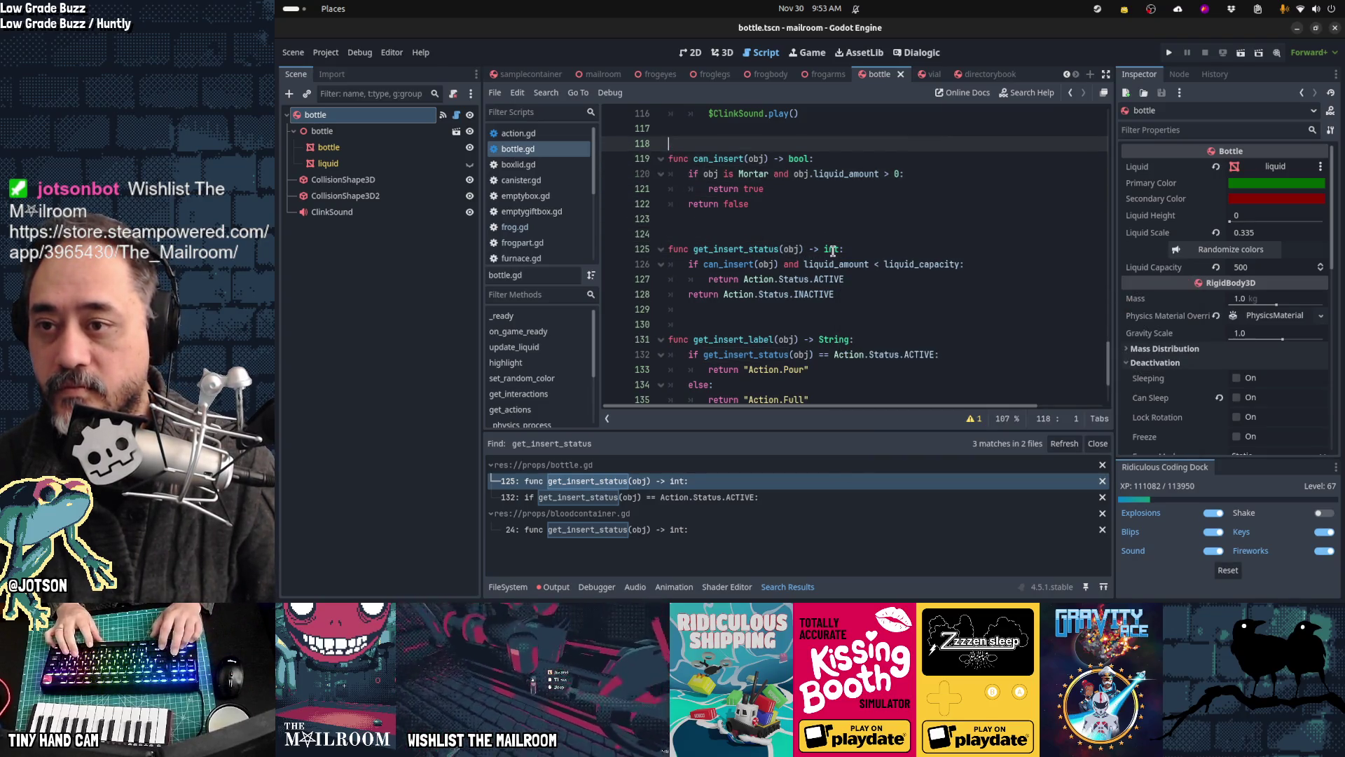
{"action": "key", "text": "ctrl+v"}
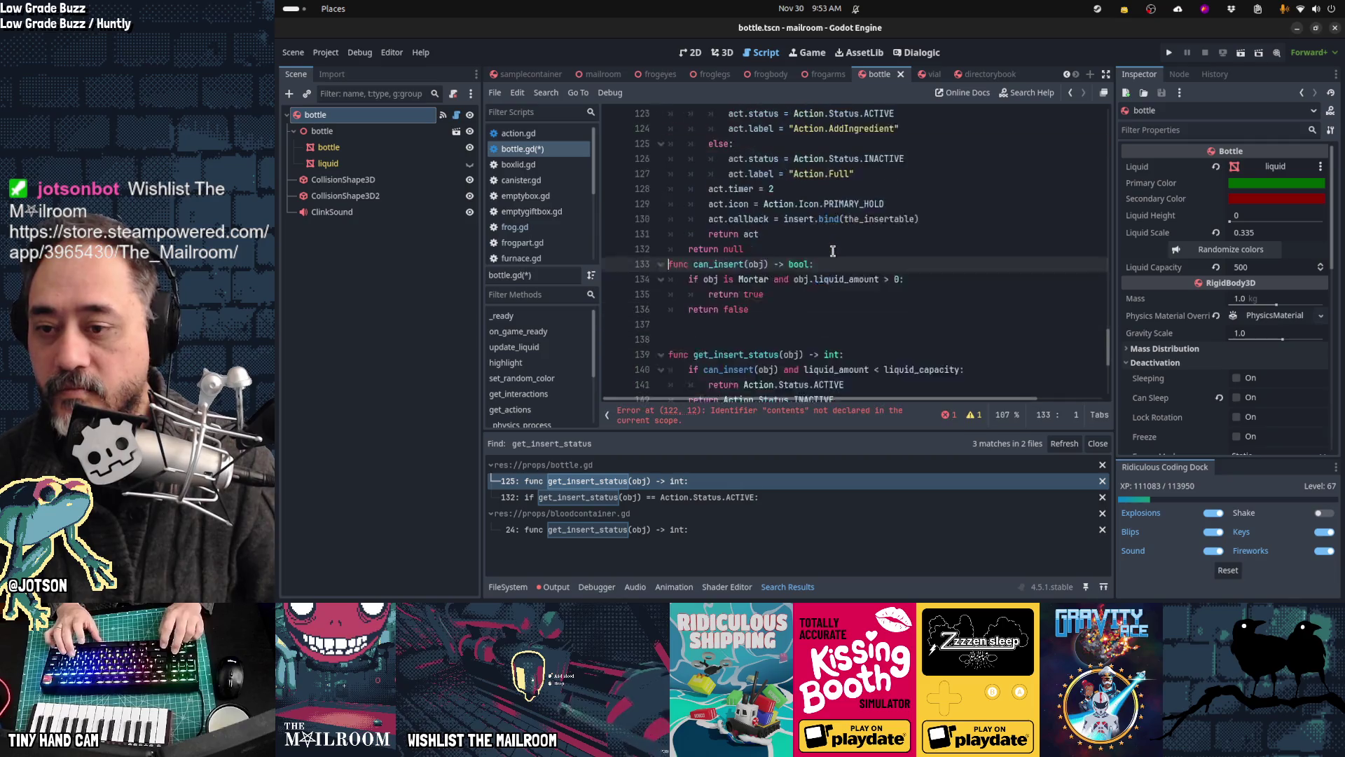
Step: Remove extra blank lines and comment out bottle.gd's old can_insert, get_insert_status and get_insert_label
{"action": "scroll", "coordinate": [833, 250], "scroll_direction": "down", "scroll_amount": 1}
{"action": "key", "text": "Down"}
{"action": "key", "text": "Down"}
{"action": "key", "text": "Down"}
{"action": "key", "text": "ctrl+x"}
{"action": "key", "text": "ctrl+x"}
{"action": "key", "text": "Down"}
{"action": "key", "text": "Down"}
{"action": "key", "text": "Down"}
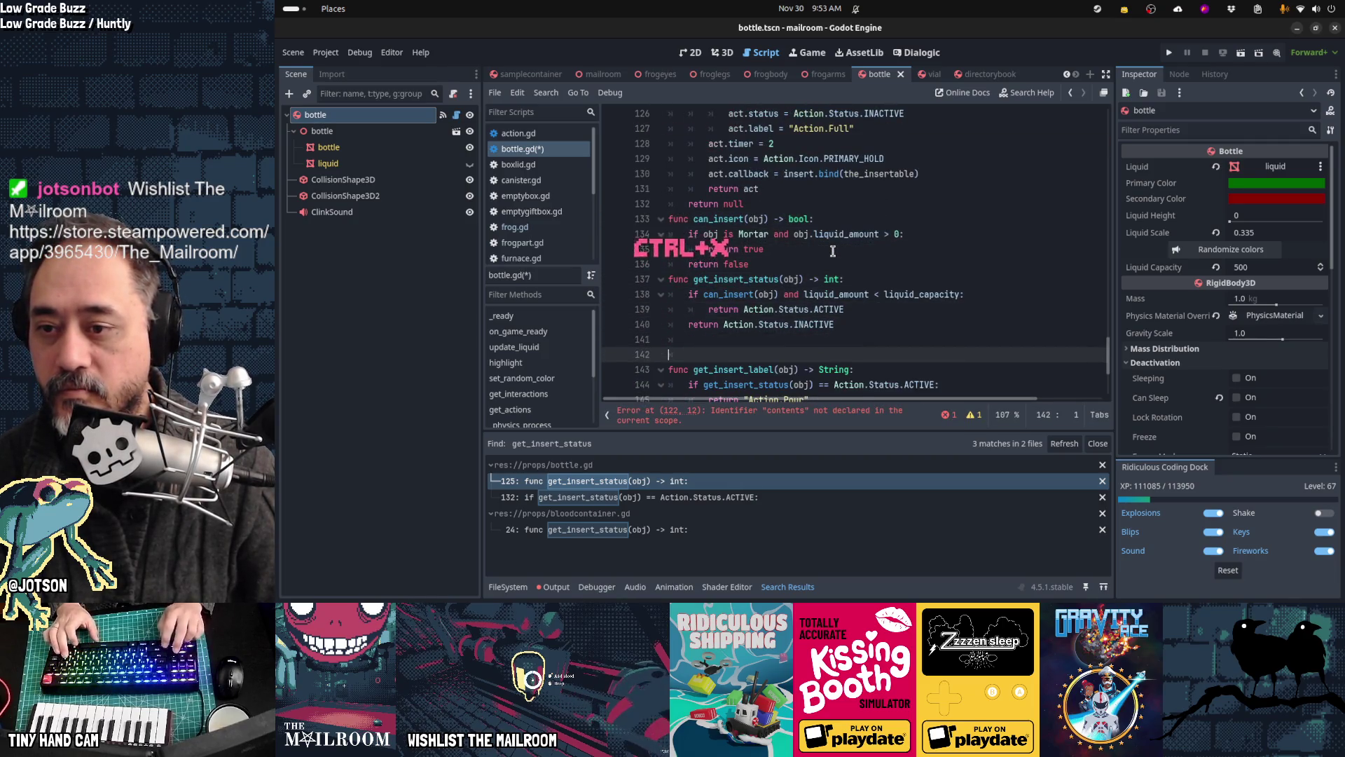
{"action": "key", "text": "ctrl+x"}
{"action": "key", "text": "ctrl+x"}
{"action": "scroll", "coordinate": [833, 250], "scroll_direction": "down", "scroll_amount": 3}
{"action": "key", "text": "Down"}
{"action": "key", "text": "Down"}
{"action": "key", "text": "Down"}
{"action": "key", "text": "Down"}
{"action": "scroll", "coordinate": [833, 250], "scroll_direction": "up", "scroll_amount": 4}
{"action": "key", "text": "Up"}
{"action": "key", "text": "Up"}
{"action": "key", "text": "Up"}
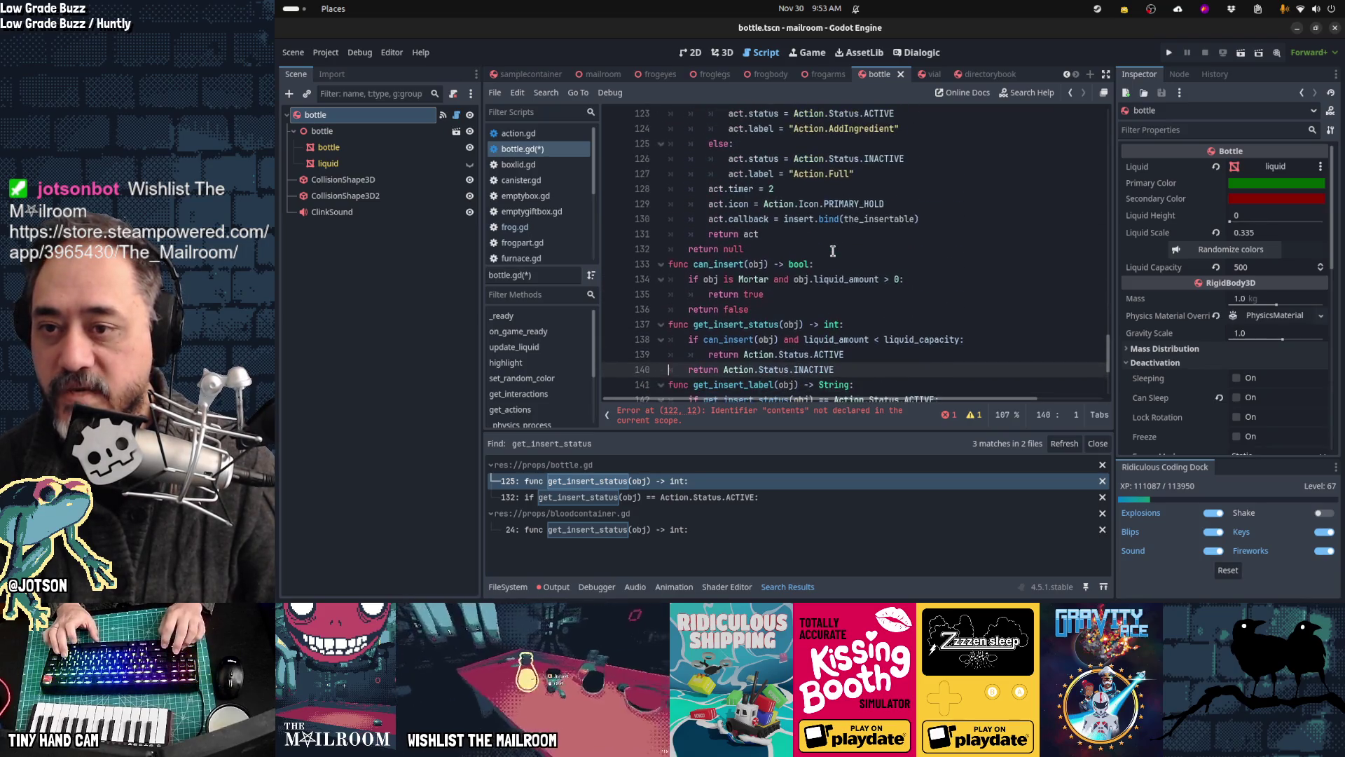
{"action": "key", "text": "Down"}
{"action": "key", "text": "Down"}
{"action": "key", "text": "Down"}
{"action": "key", "text": "shift+Up"}
{"action": "key", "text": "shift+Up"}
{"action": "key", "text": "shift+Up"}
{"action": "key", "text": "shift+Up"}
{"action": "key", "text": "shift+Up"}
{"action": "key", "text": "shift+Up"}
{"action": "key", "text": "ctrl+k"}
{"action": "key", "text": "Down"}
{"action": "key", "text": "Down"}
{"action": "key", "text": "Down"}
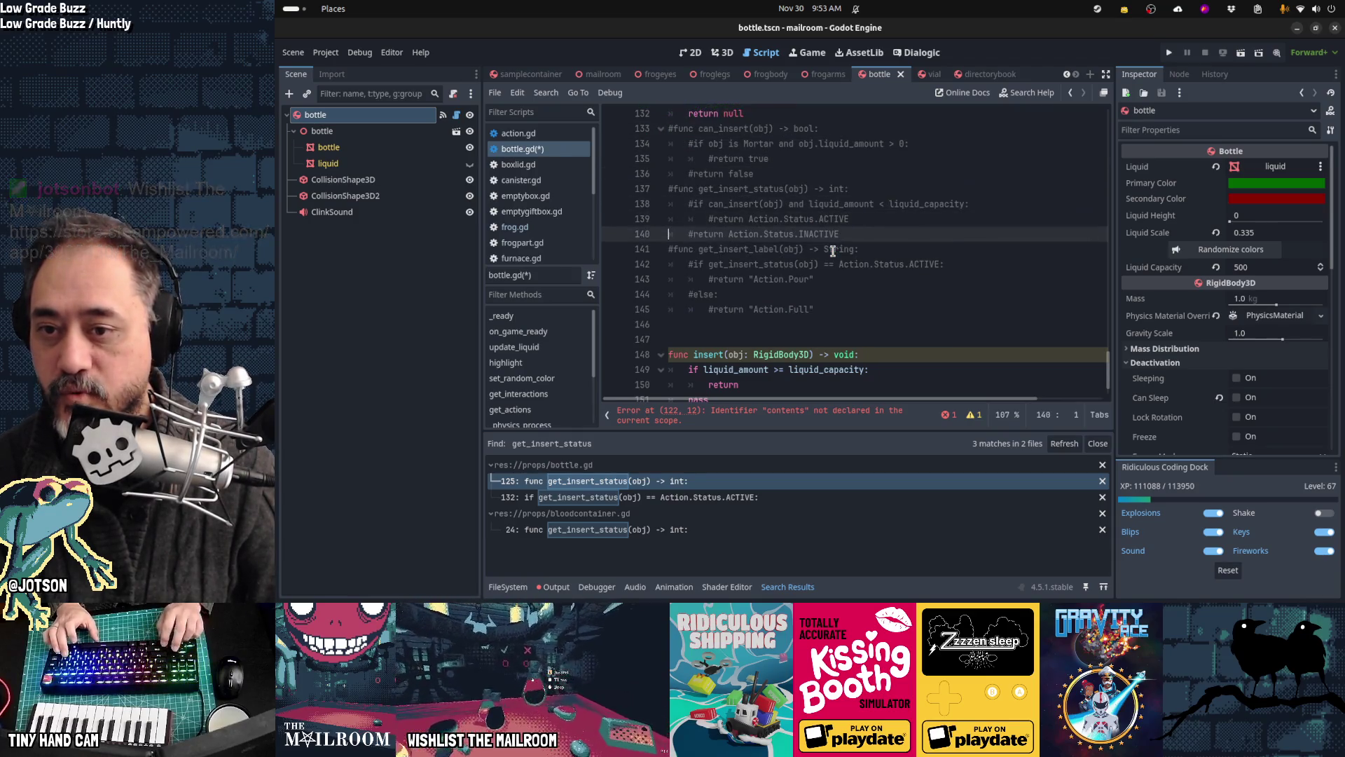
{"action": "key", "text": "Down"}
{"action": "key", "text": "Down"}
{"action": "key", "text": "Down"}
Step: Change the pasted action's ACTIVE label to Action.Pour
{"action": "key", "text": "Up"}
{"action": "key", "text": "Up"}
{"action": "key", "text": "Up"}
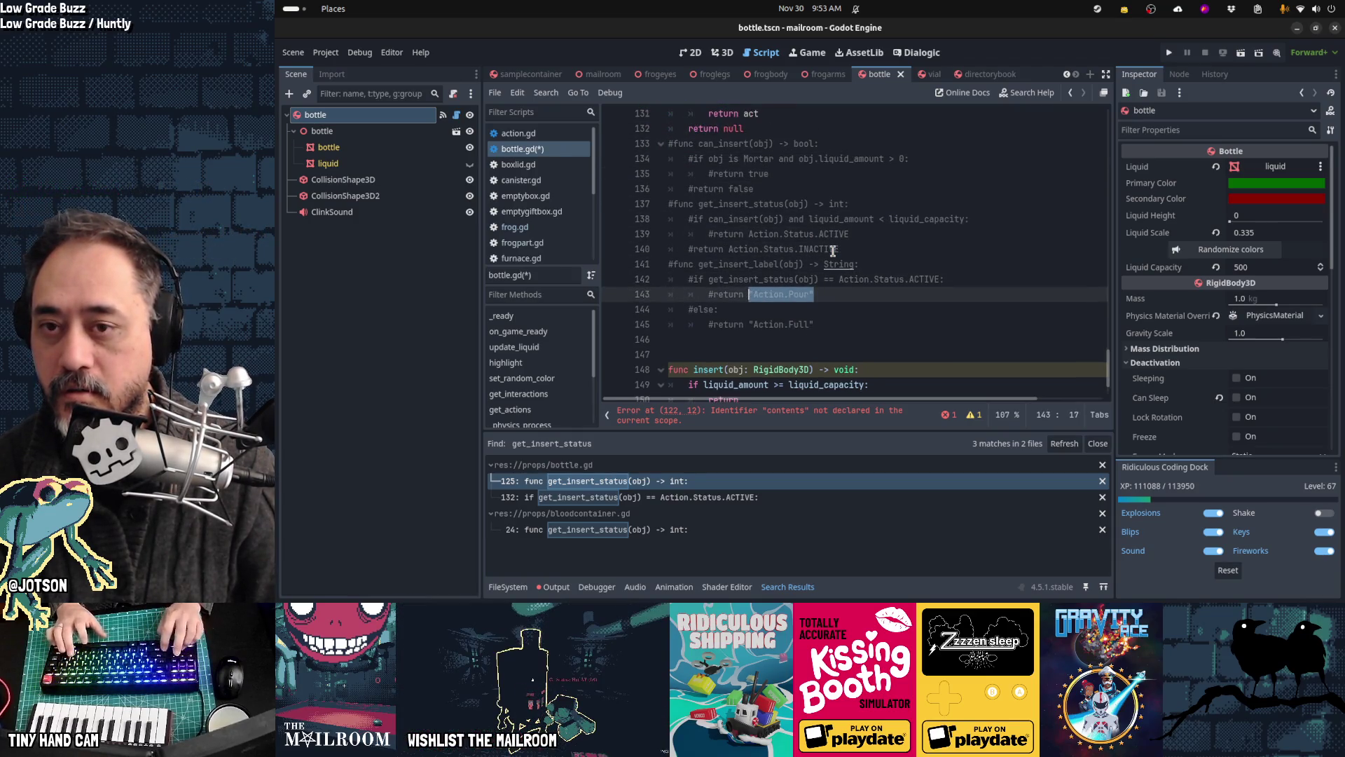
{"action": "key", "text": "Up"}
{"action": "key", "text": "Up"}
{"action": "key", "text": "End"}
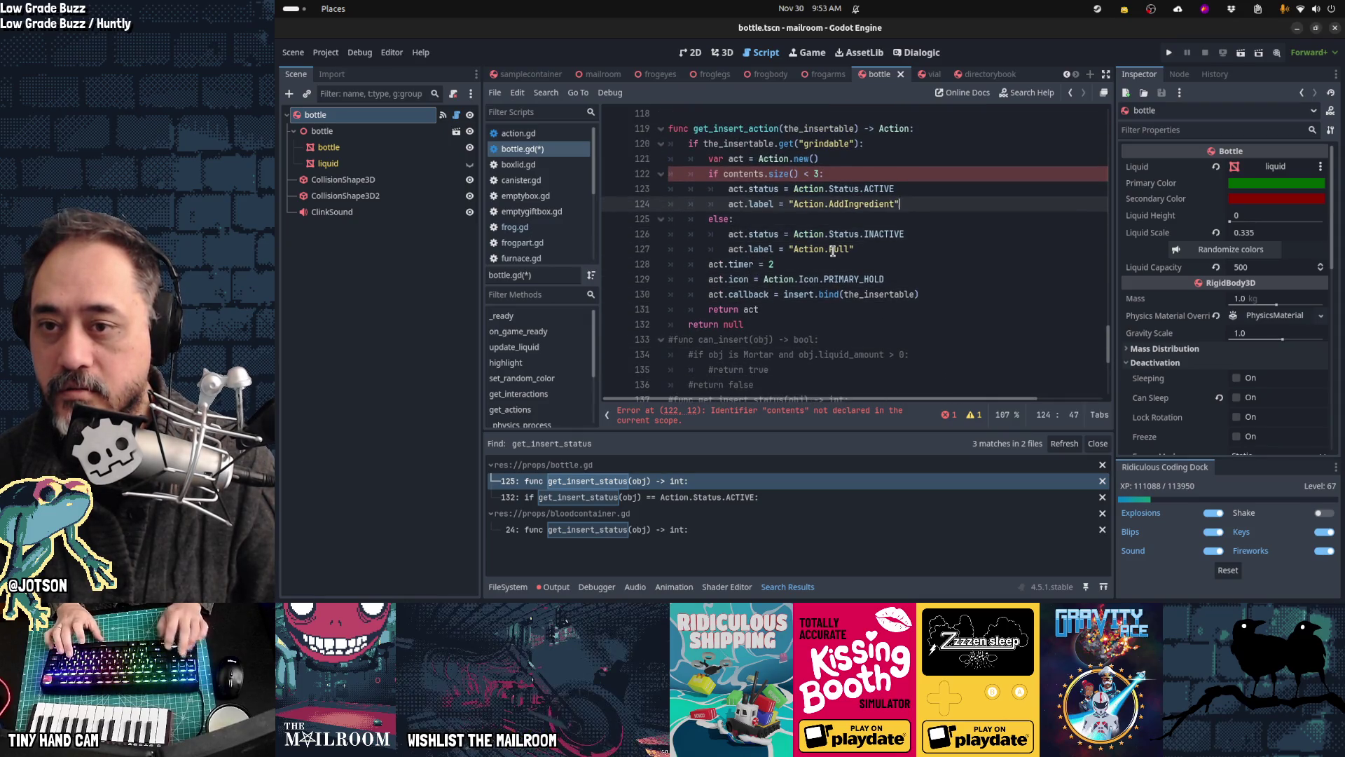
{"action": "key", "text": "ctrl+v"}
{"action": "key", "text": "Down"}
{"action": "key", "text": "Down"}
{"action": "key", "text": "Down"}
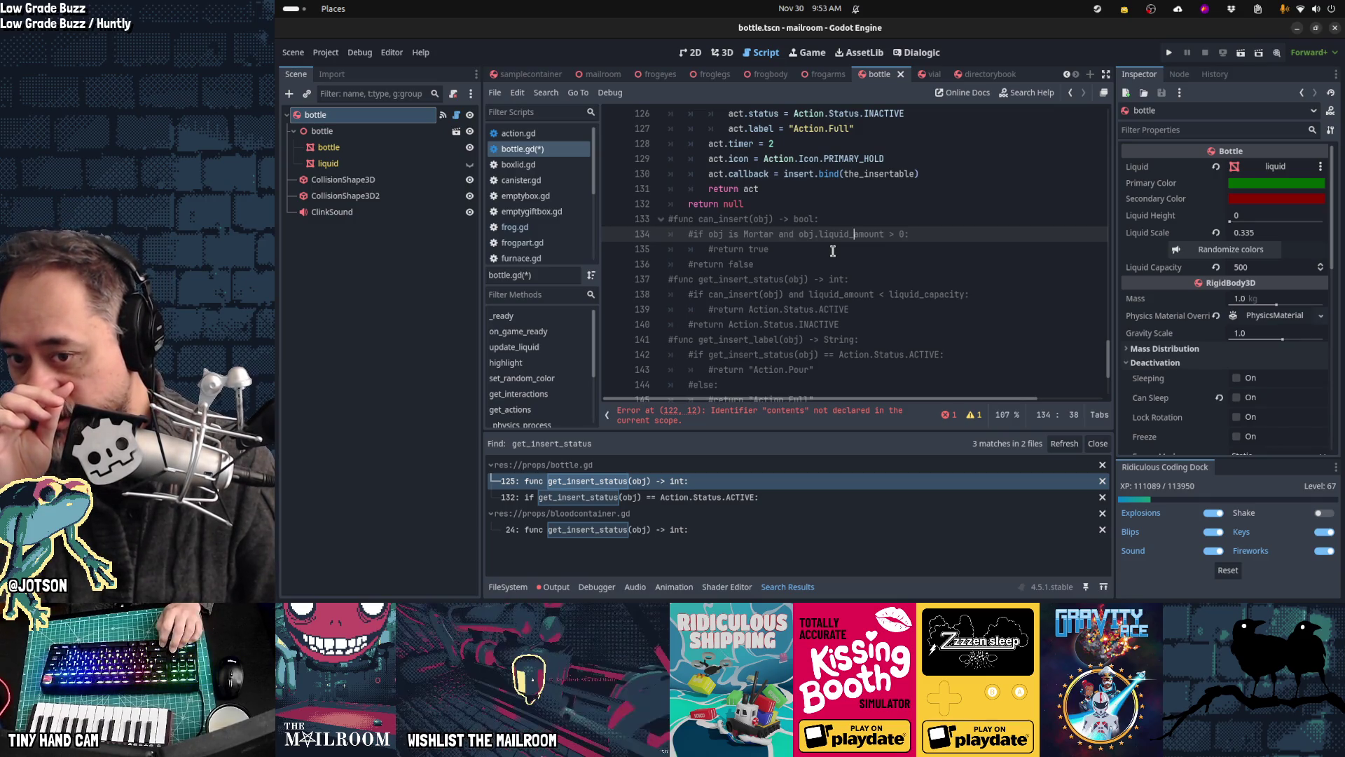
Step: Replace the contents size check with 'liquid_amount < liquid_capacity'
{"action": "key", "text": "Down"}
{"action": "key", "text": "Down"}
{"action": "key", "text": "Down"}
{"action": "key", "text": "ctrl+Left"}
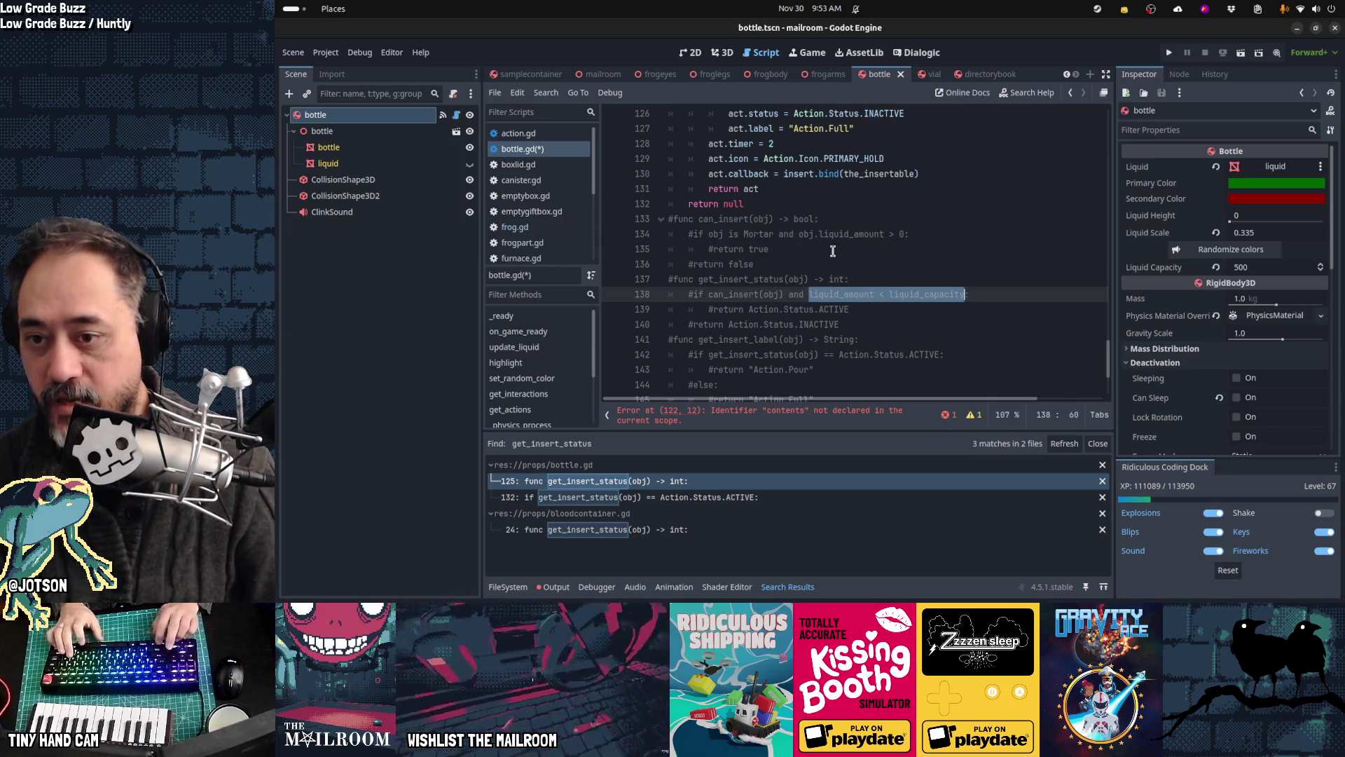
{"action": "key", "text": "Up"}
{"action": "key", "text": "Up"}
{"action": "key", "text": "Up"}
{"action": "key", "text": "End"}
{"action": "key", "text": "Up"}
{"action": "key", "text": "Up"}
{"action": "key", "text": "Up"}
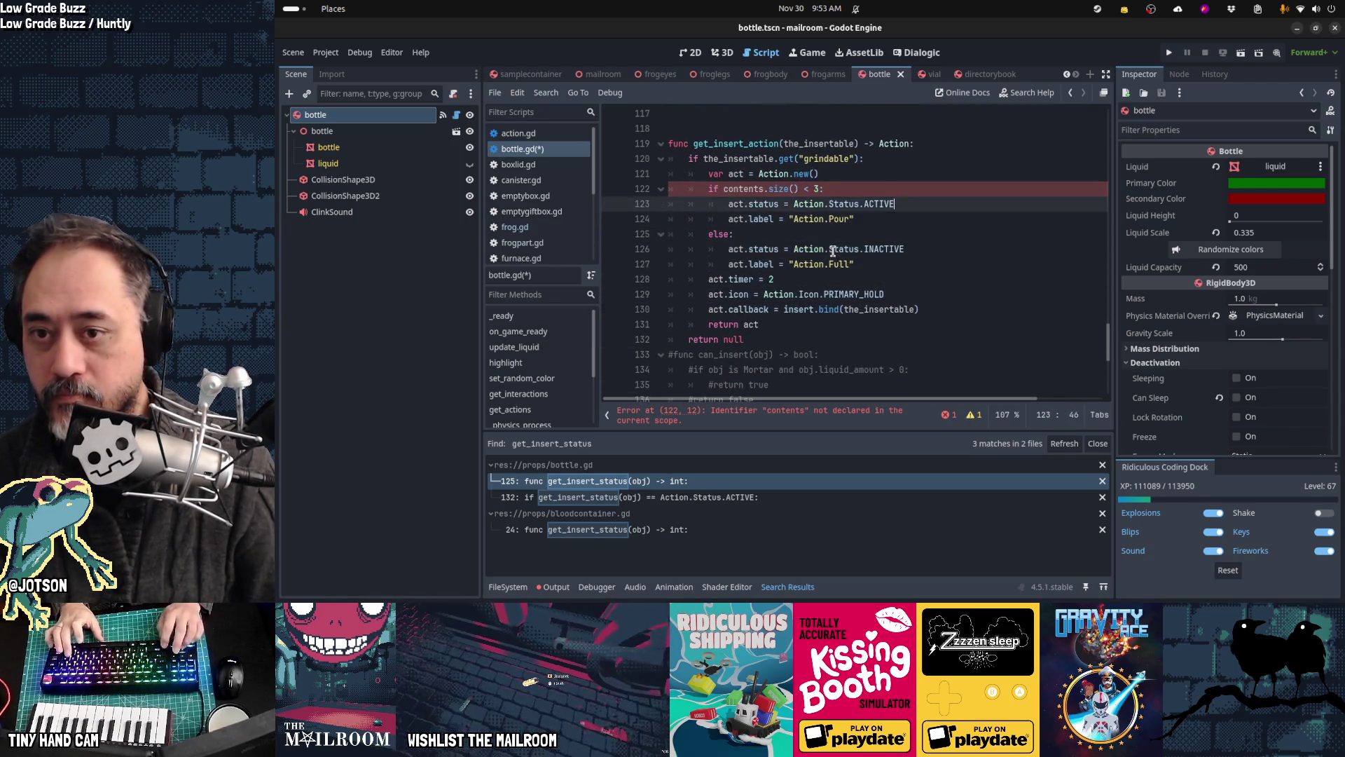
{"action": "key", "text": "Down"}
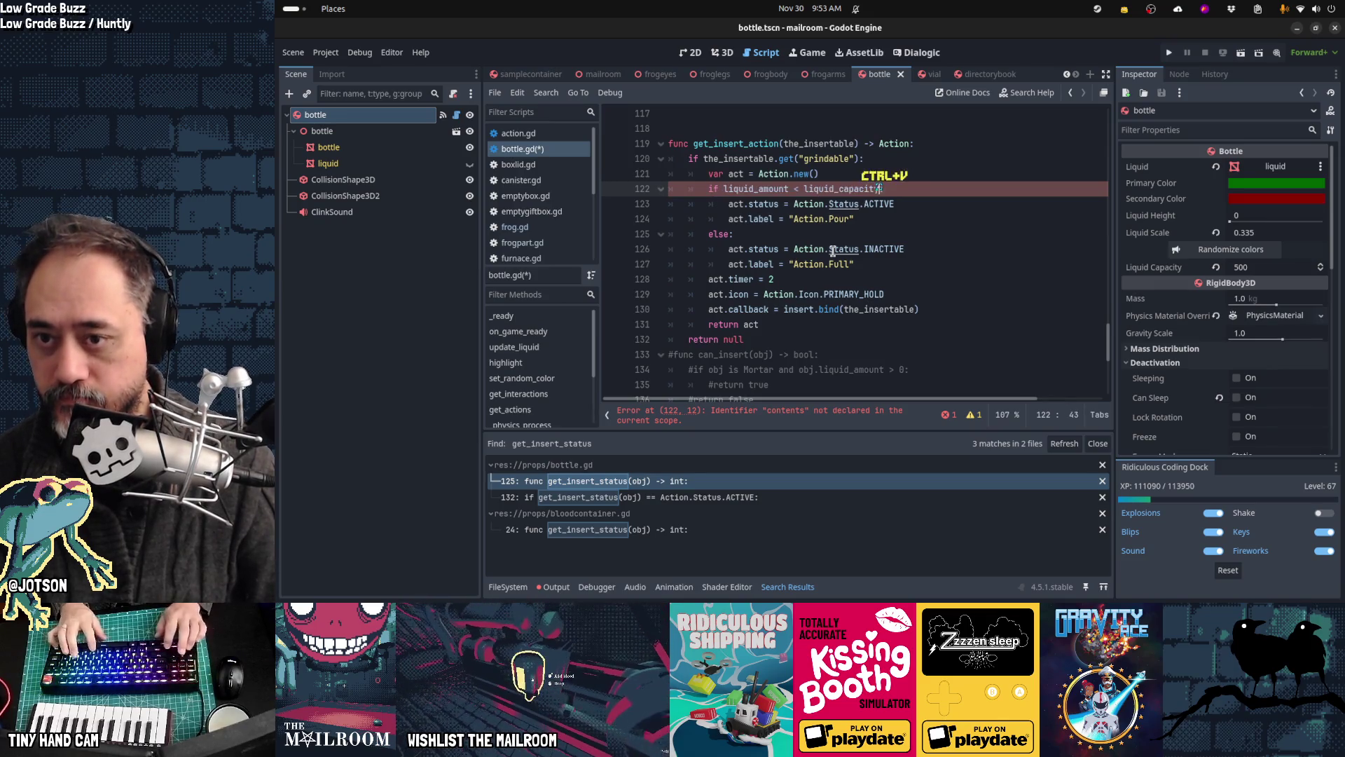
Step: Replace line 120's grindable check with the Mortar liquid condition from the commented can_insert
{"action": "key", "text": "Down"}
{"action": "key", "text": "Down"}
{"action": "key", "text": "Down"}
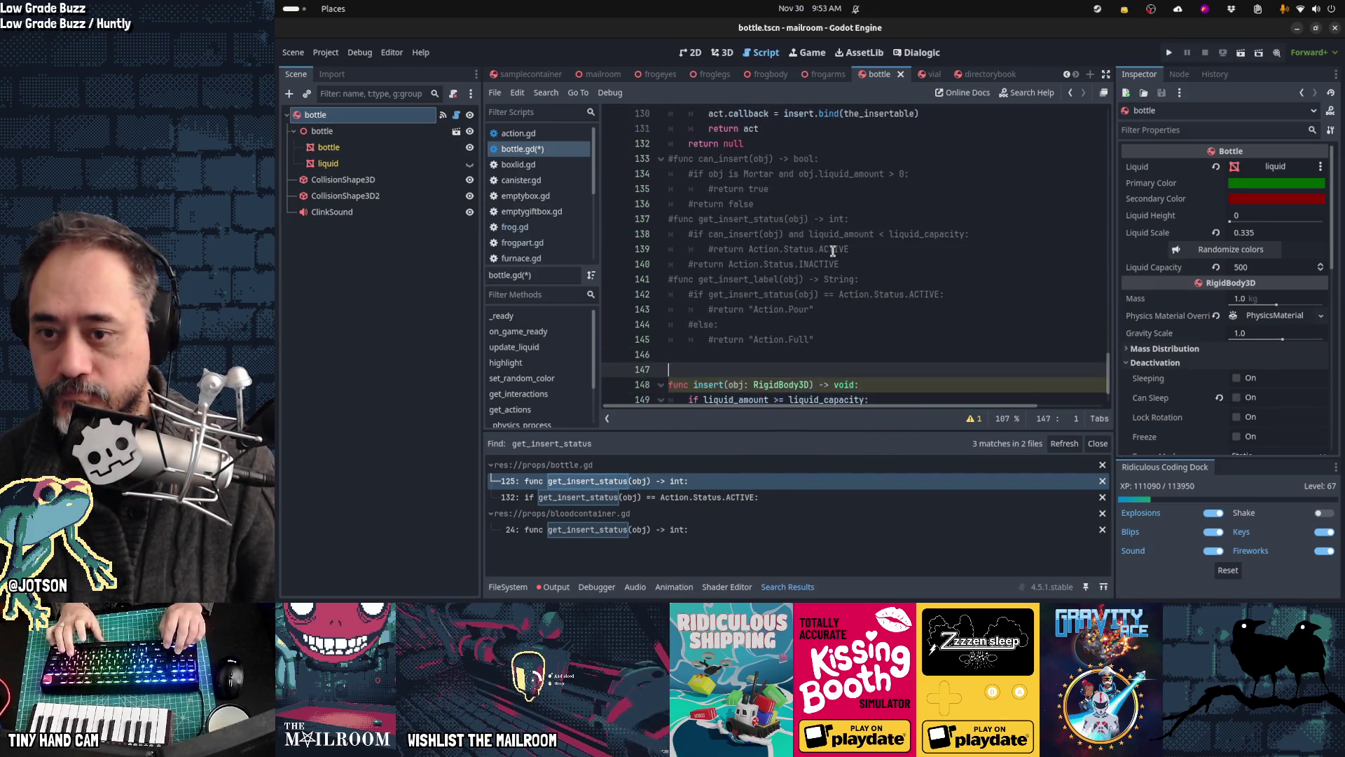
{"action": "key", "text": "Up"}
{"action": "key", "text": "Up"}
{"action": "key", "text": "Up"}
{"action": "key", "text": "Up"}
{"action": "key", "text": "Up"}
{"action": "key", "text": "Up"}
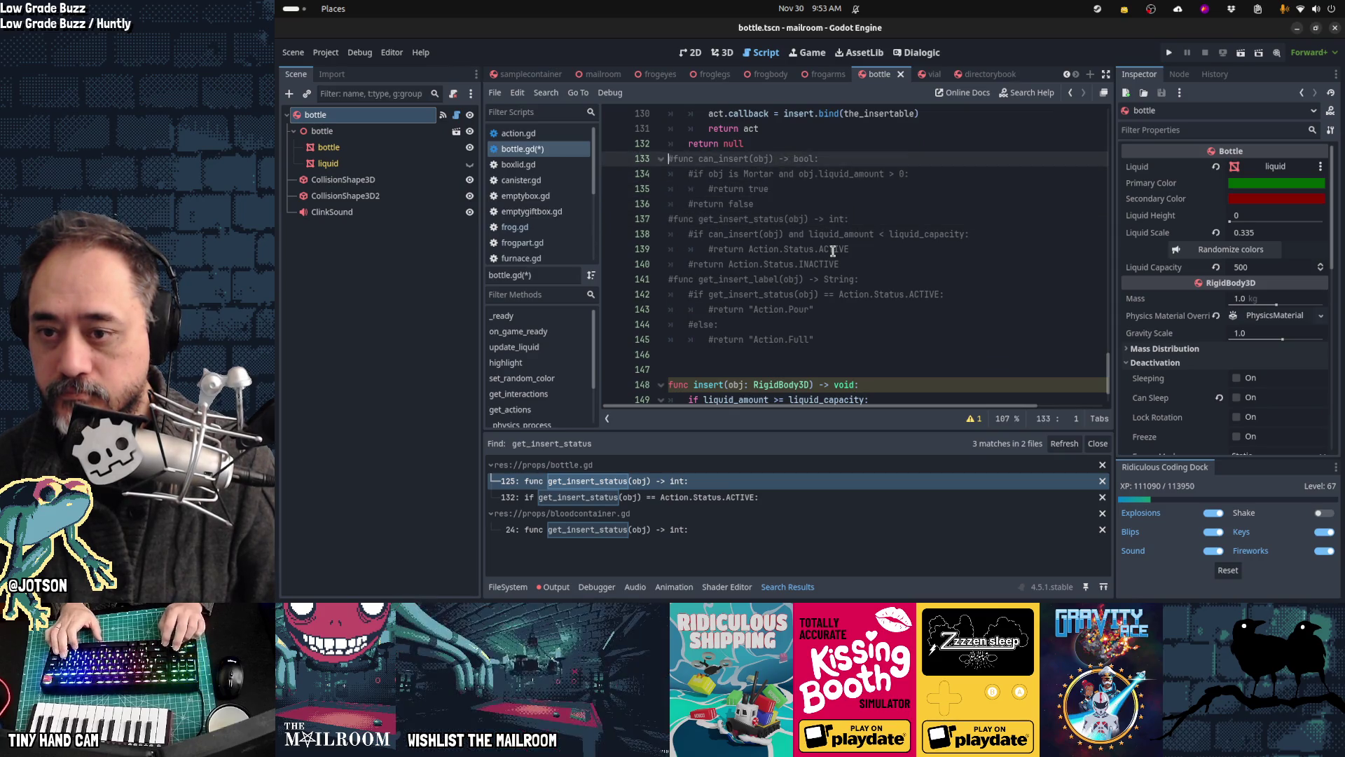
{"action": "key", "text": "shift+Down"}
{"action": "key", "text": "shift+Down"}
{"action": "key", "text": "shift+Down"}
{"action": "key", "text": "Delete"}
{"action": "key", "text": "Up"}
{"action": "key", "text": "Up"}
{"action": "key", "text": "Up"}
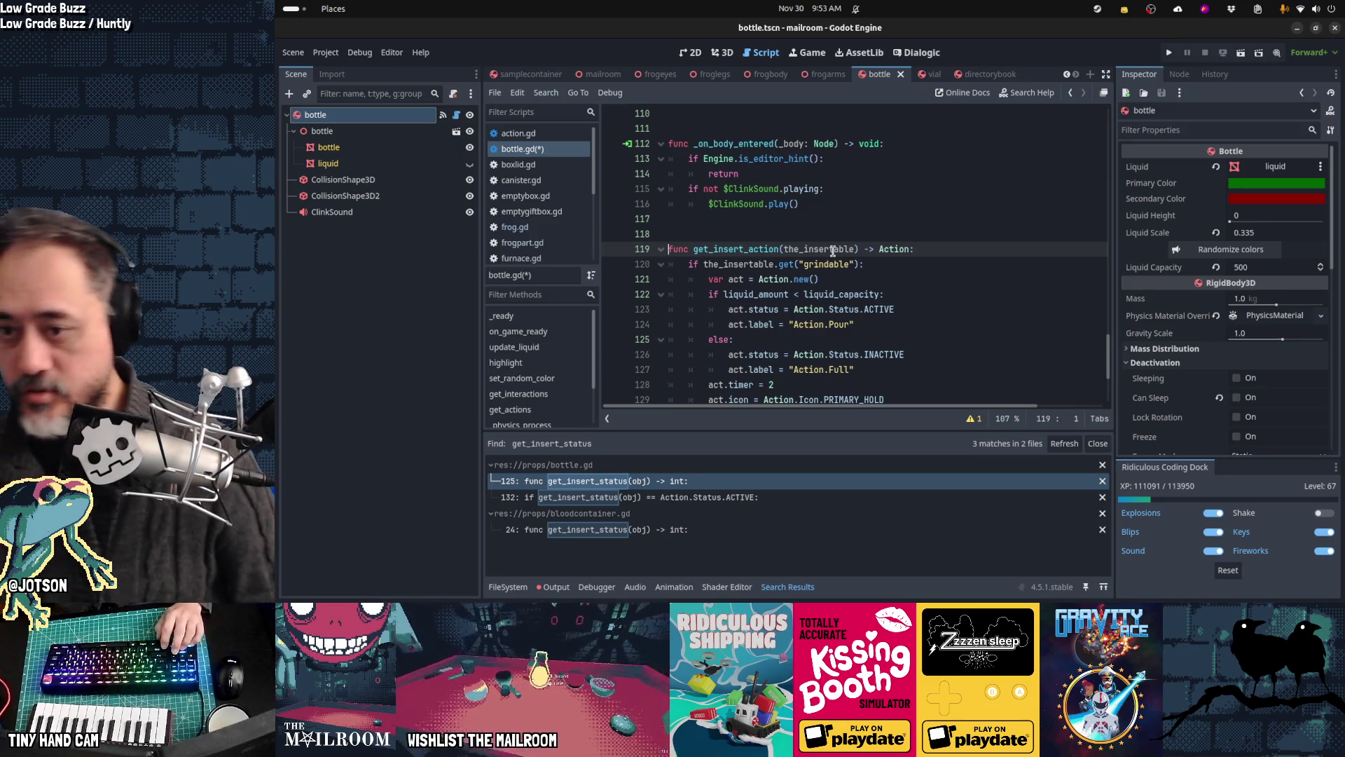
{"action": "key", "text": "Down"}
{"action": "key", "text": "End"}
{"action": "key", "text": "ctrl+z"}
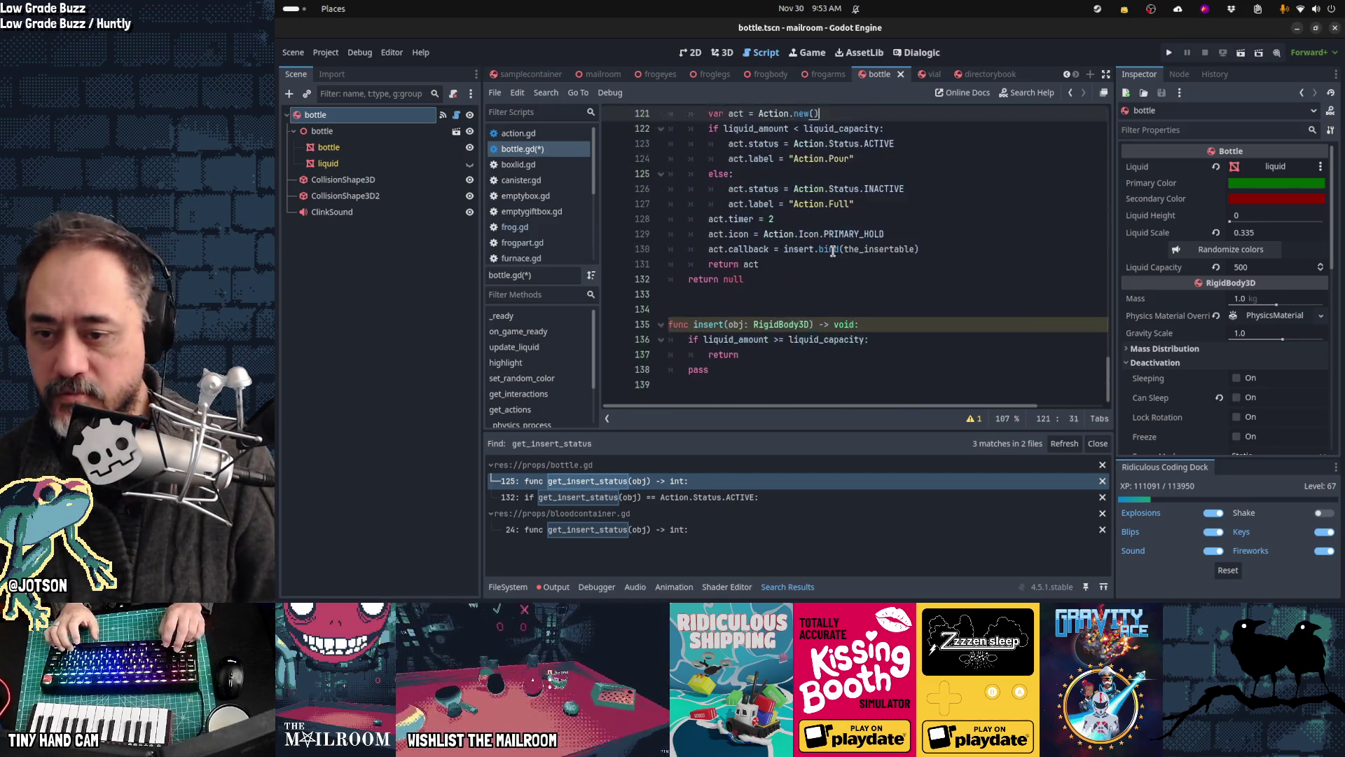
{"action": "key", "text": "Up"}
{"action": "key", "text": "Up"}
{"action": "key", "text": "Up"}
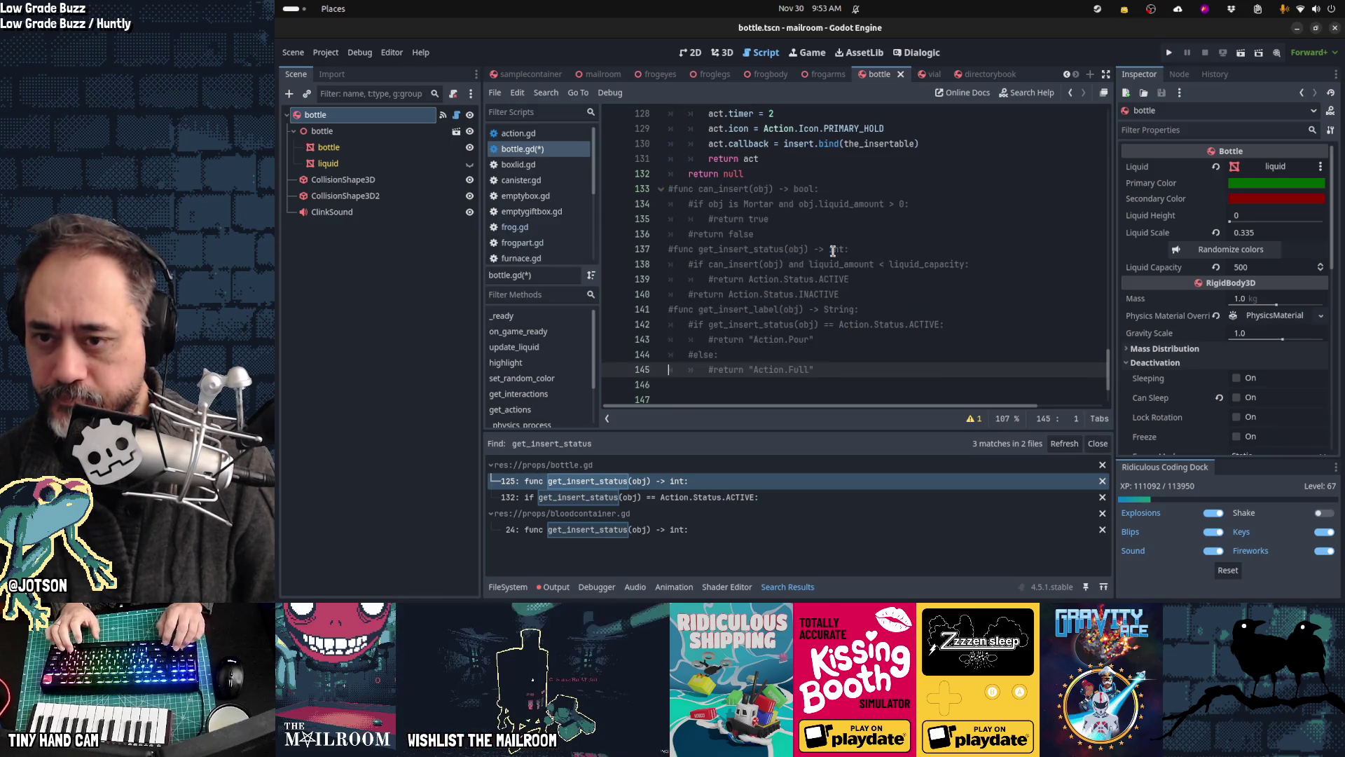
{"action": "key", "text": "shift+End"}
{"action": "key", "text": "ctrl+c"}
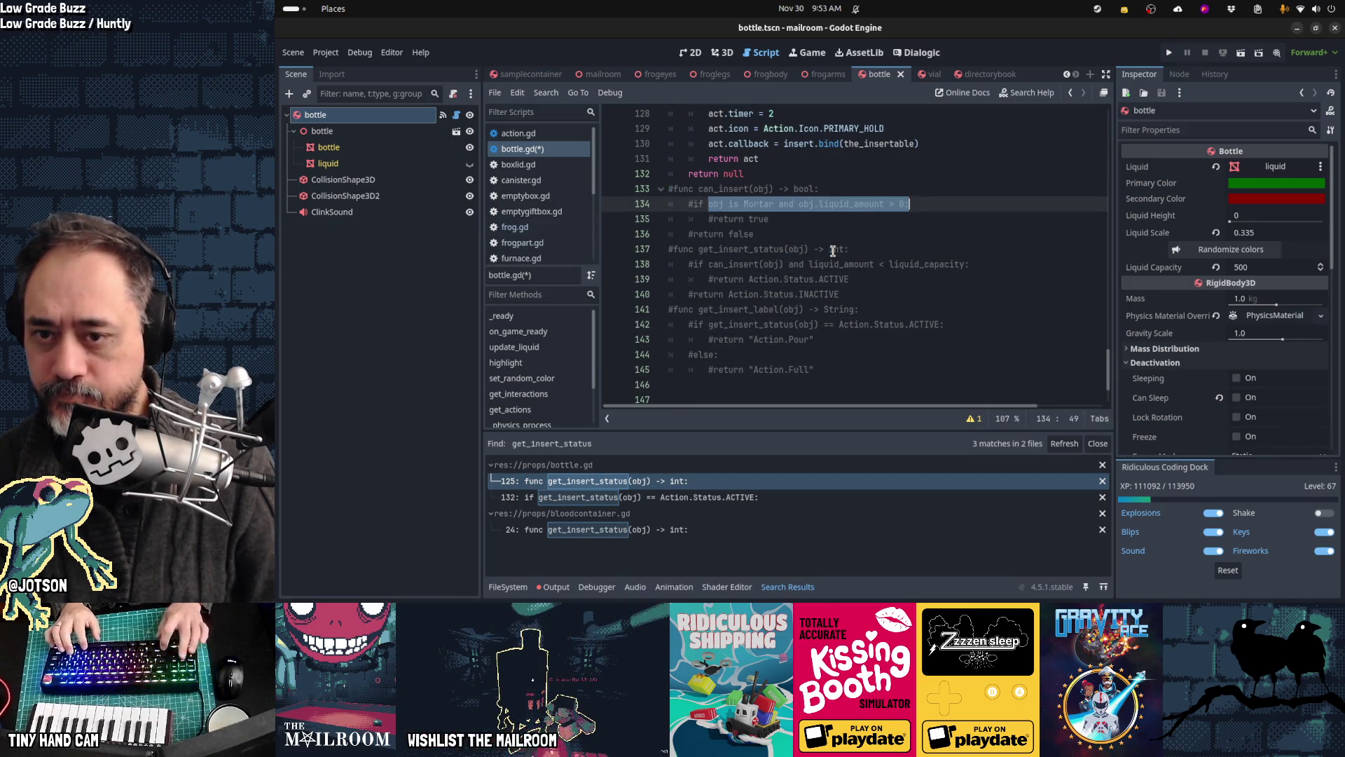
{"action": "key", "text": "Up"}
{"action": "key", "text": "Up"}
{"action": "key", "text": "Up"}
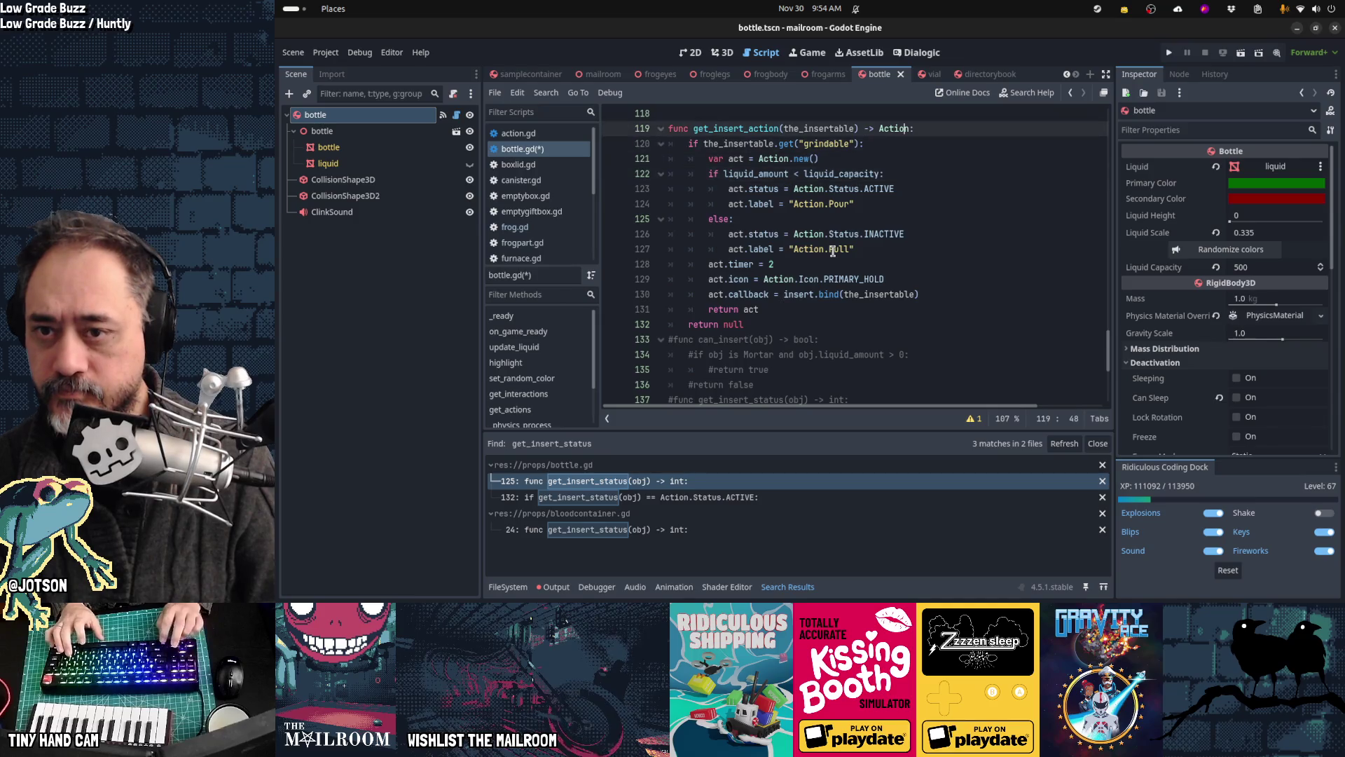
{"action": "key", "text": "ctrl+v"}
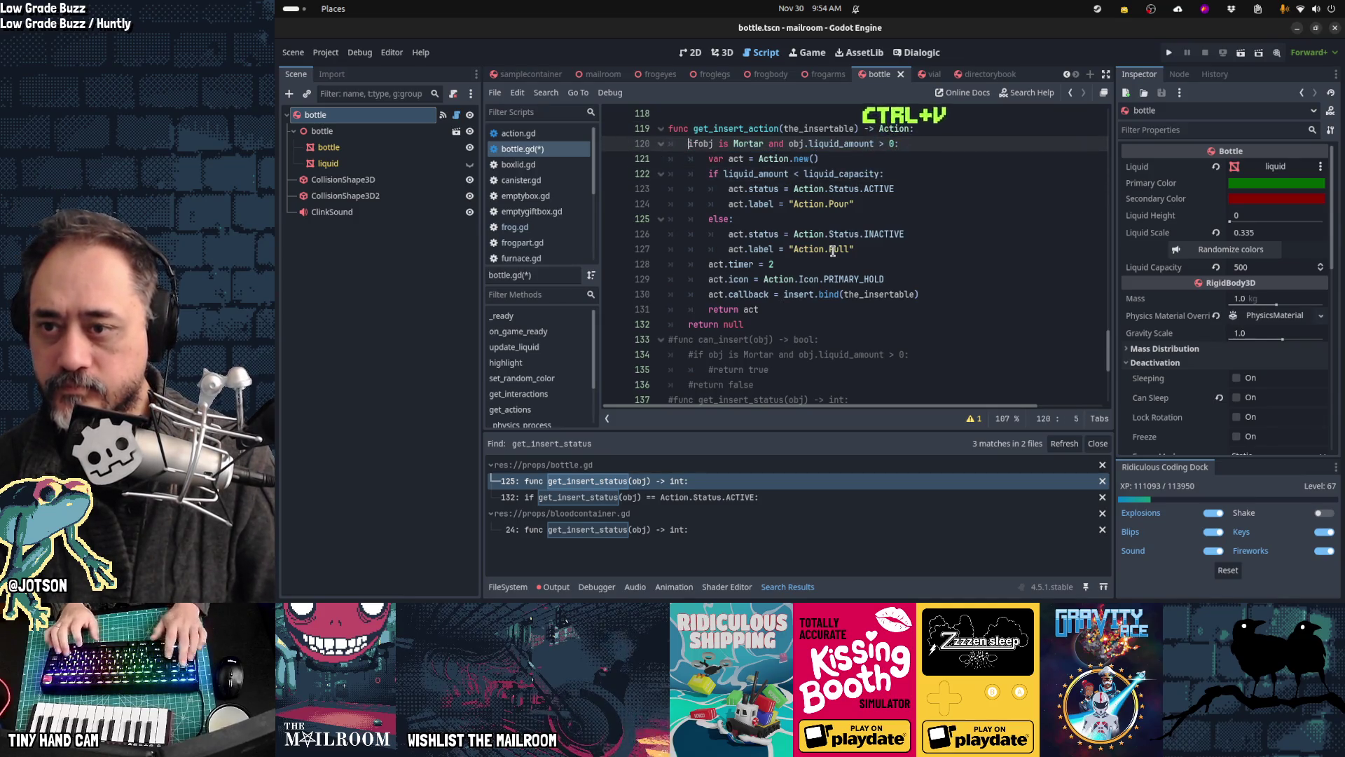
{"action": "key", "text": "Right"}
{"action": "key", "text": "Right"}
Step: Cut the commented can_insert, get_insert_status and get_insert_label lines
{"action": "key", "text": "Down"}
{"action": "key", "text": "Down"}
{"action": "key", "text": "Down"}
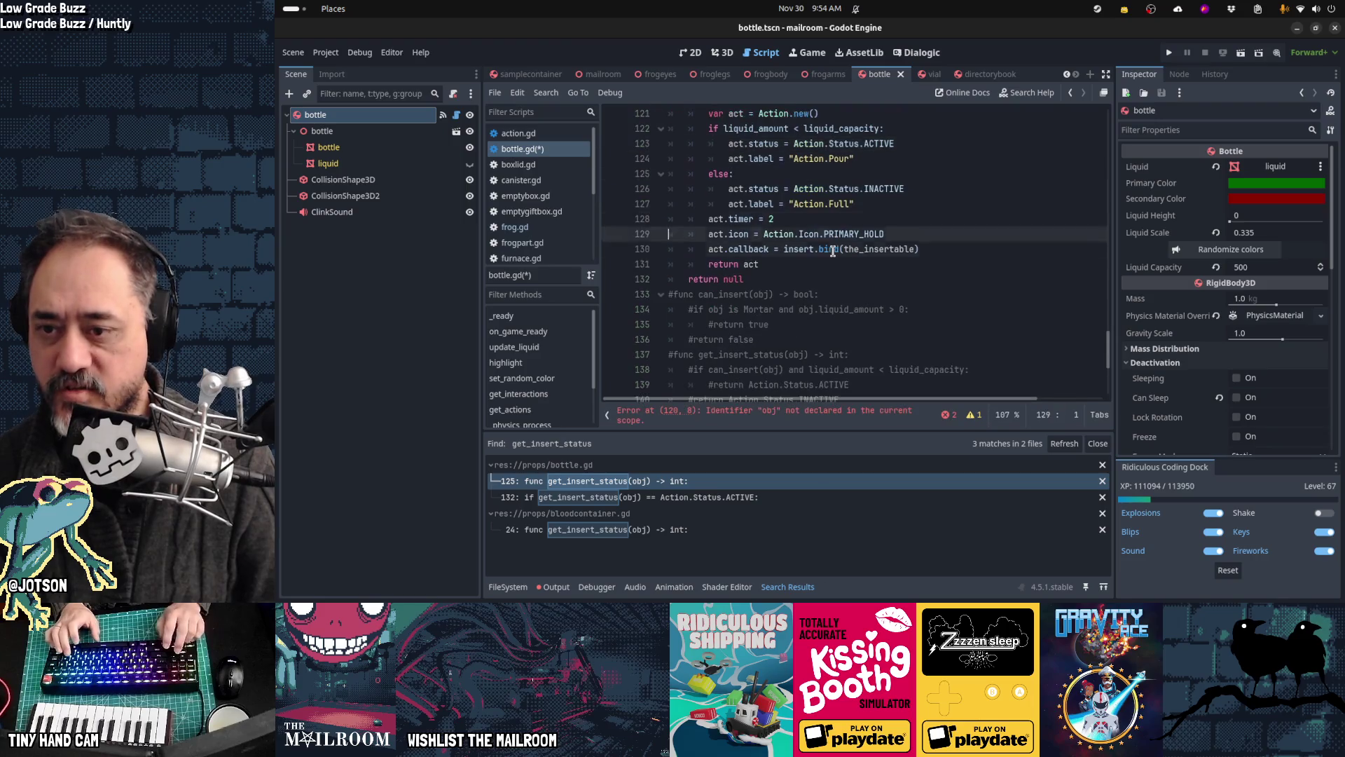
{"action": "key", "text": "ctrl+x"}
{"action": "key", "text": "ctrl+x"}
{"action": "key", "text": "ctrl+x"}
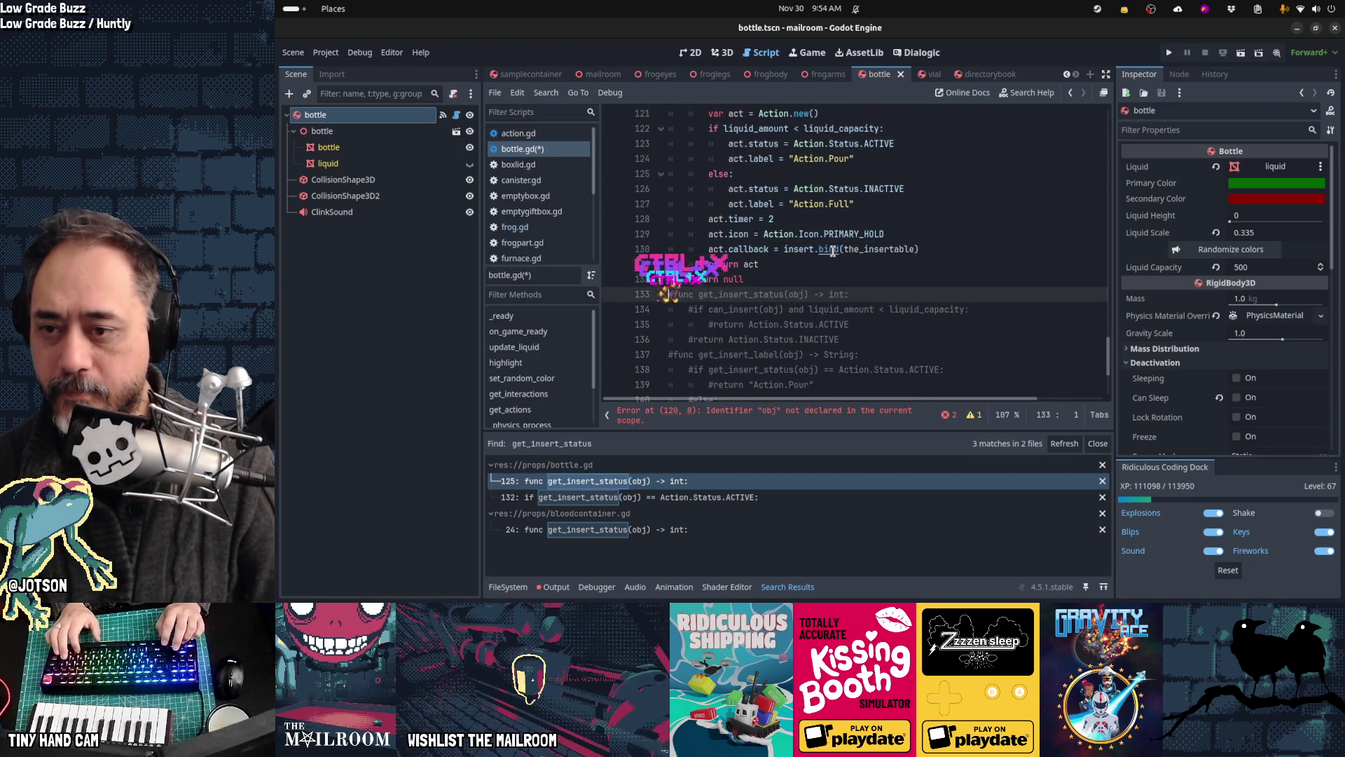
{"action": "key", "text": "ctrl+x"}
{"action": "key", "text": "ctrl+x"}
{"action": "key", "text": "ctrl+x"}
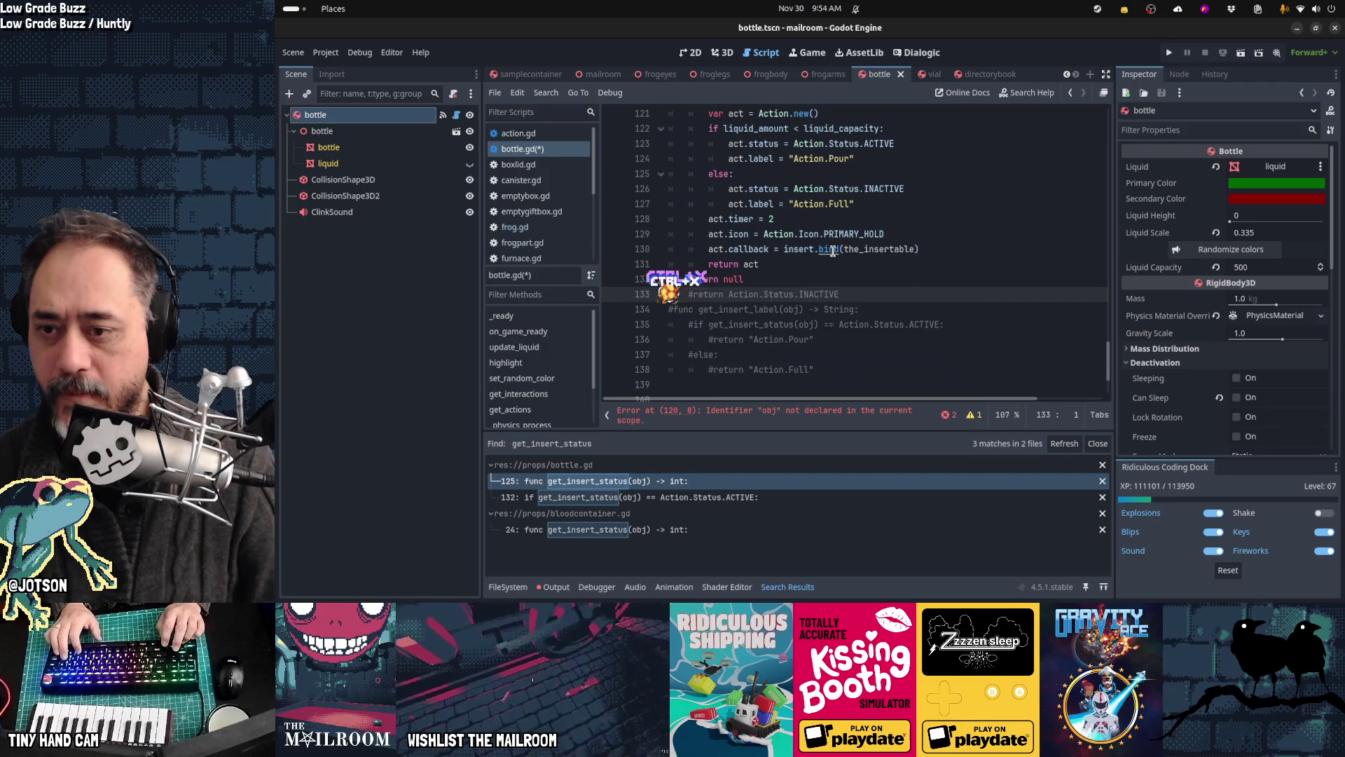
{"action": "key", "text": "ctrl+x"}
{"action": "key", "text": "ctrl+x"}
{"action": "key", "text": "ctrl+x"}
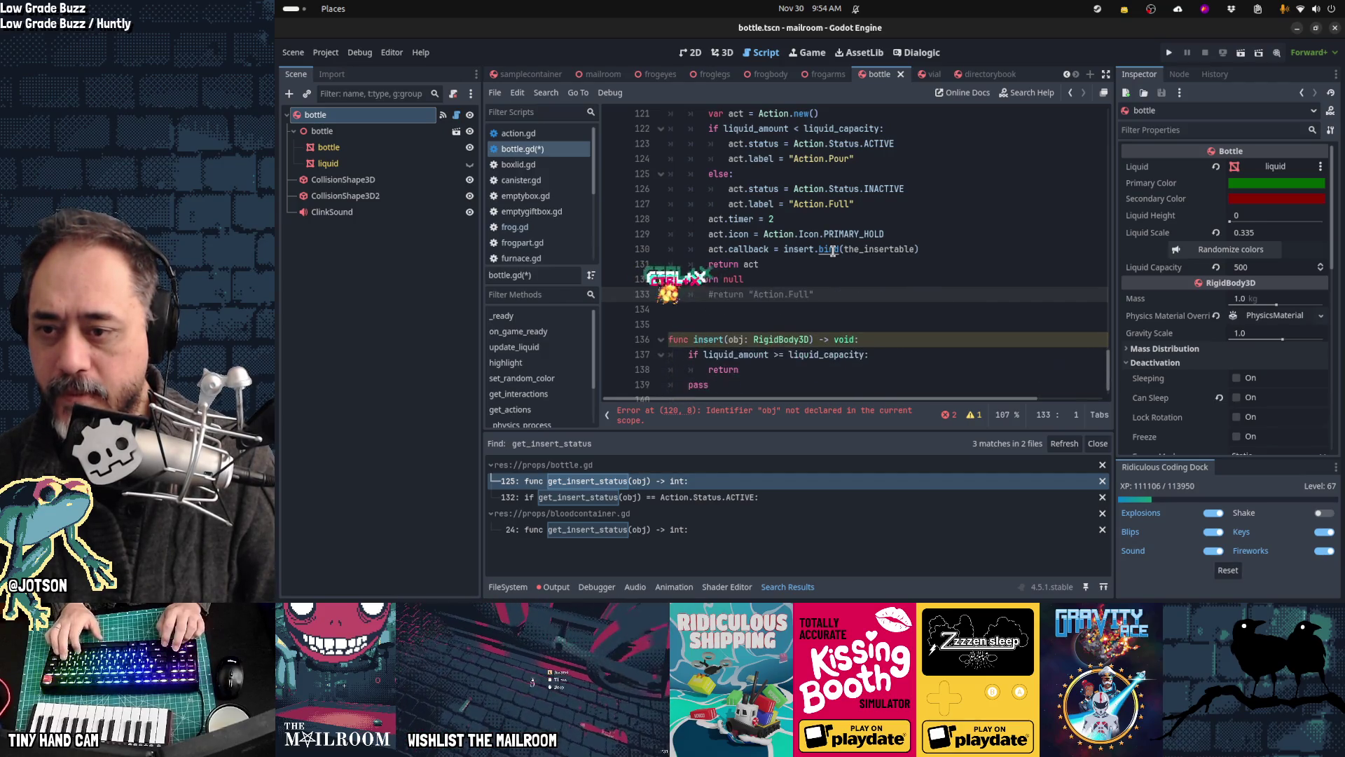
{"action": "key", "text": "Up"}
{"action": "key", "text": "Up"}
{"action": "key", "text": "Up"}
{"action": "key", "text": "Up"}
{"action": "key", "text": "Up"}
{"action": "key", "text": "Up"}
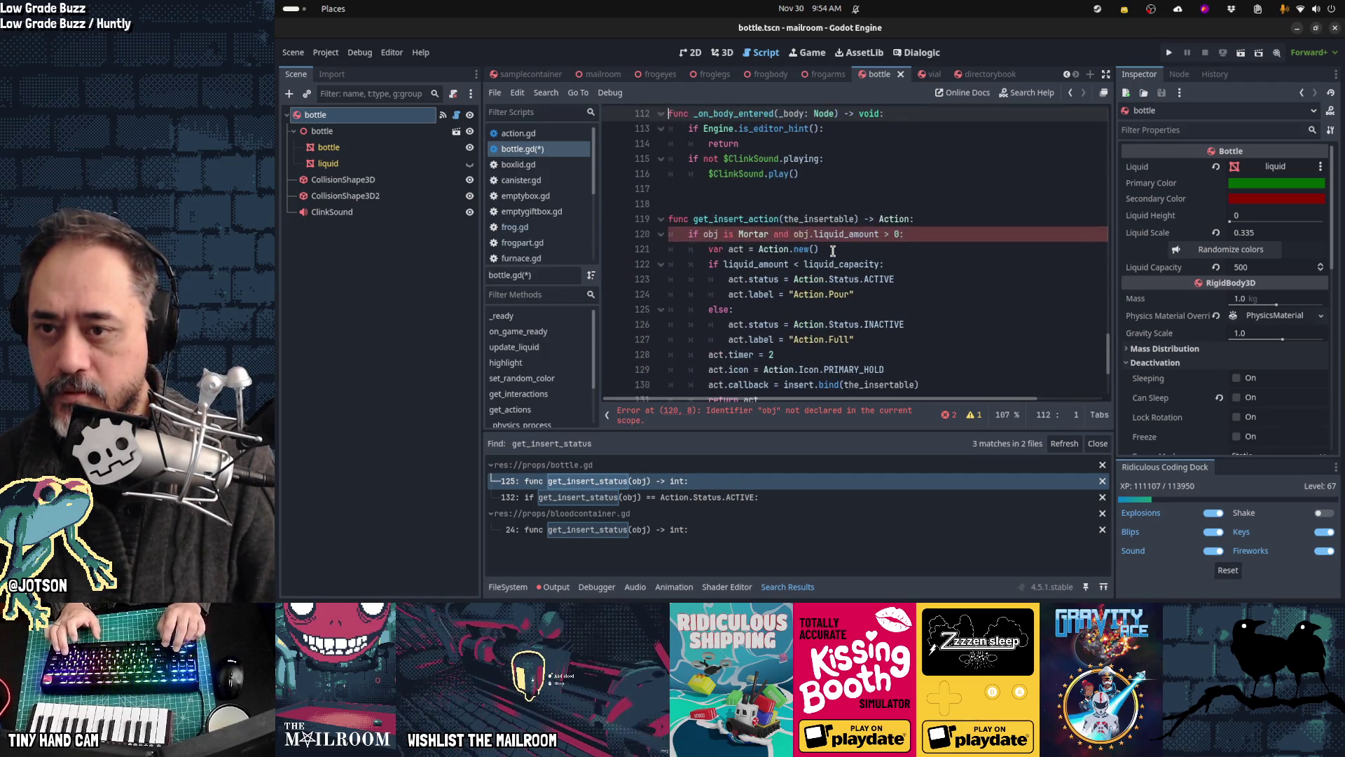
Step: Rename obj to the_insertable in line 120's condition
{"action": "key", "text": "ctrl+Right"}
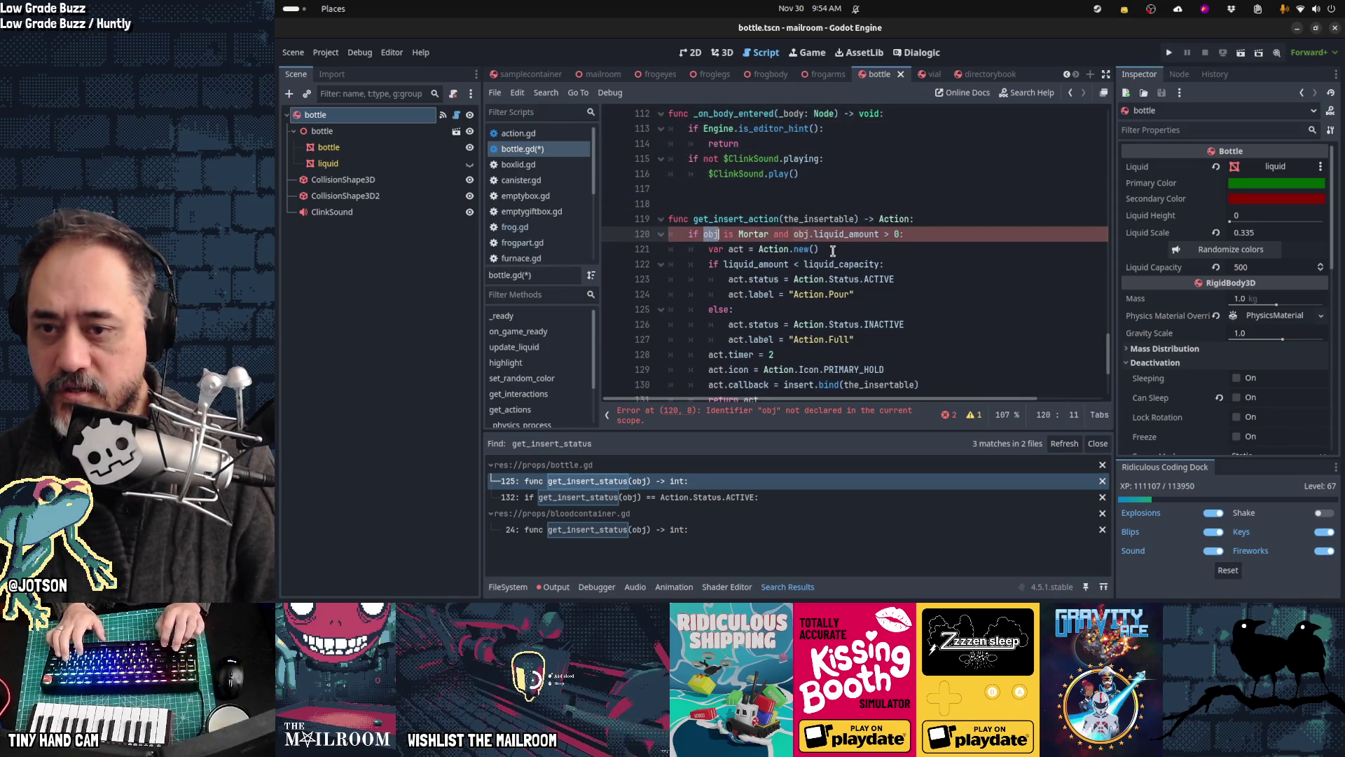
{"action": "key", "text": "ctrl+d"}
{"action": "type", "text": "the_insertable"}
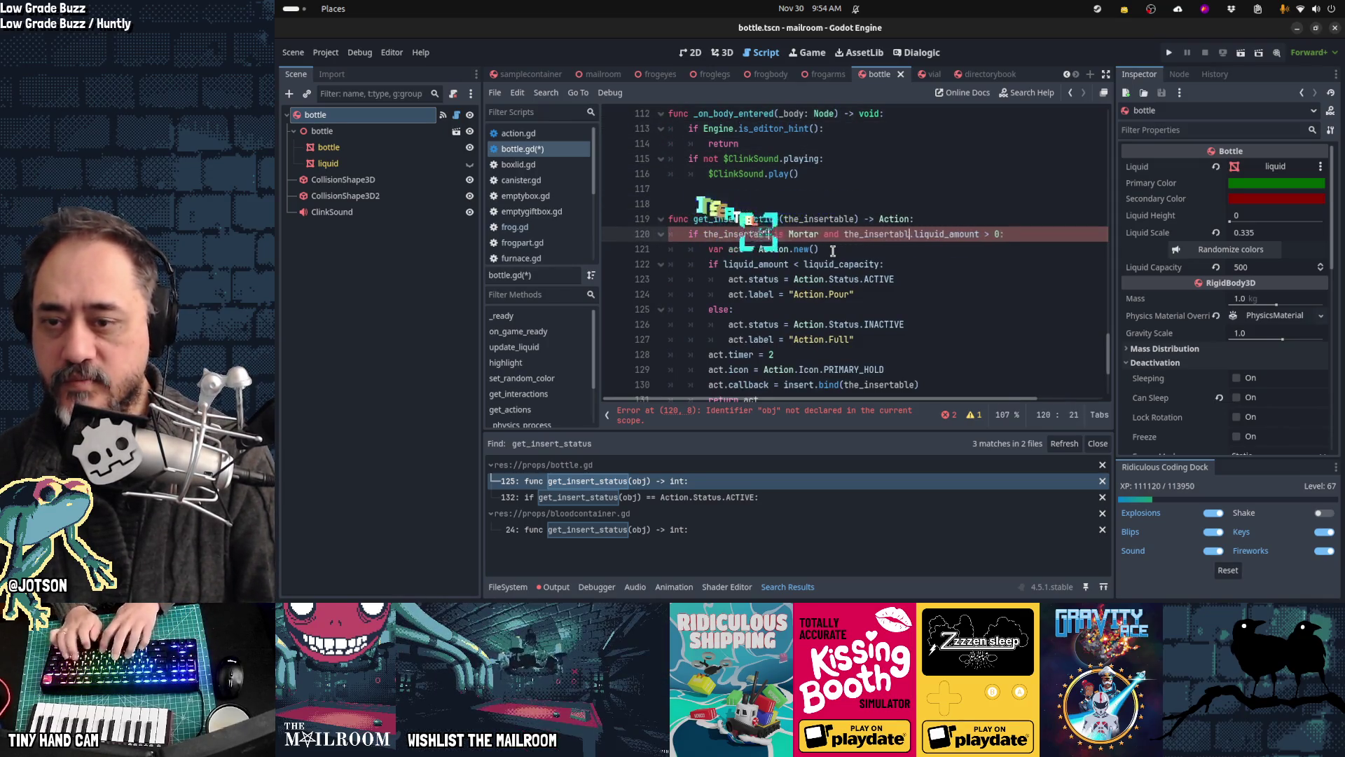
{"action": "key", "text": "Home"}
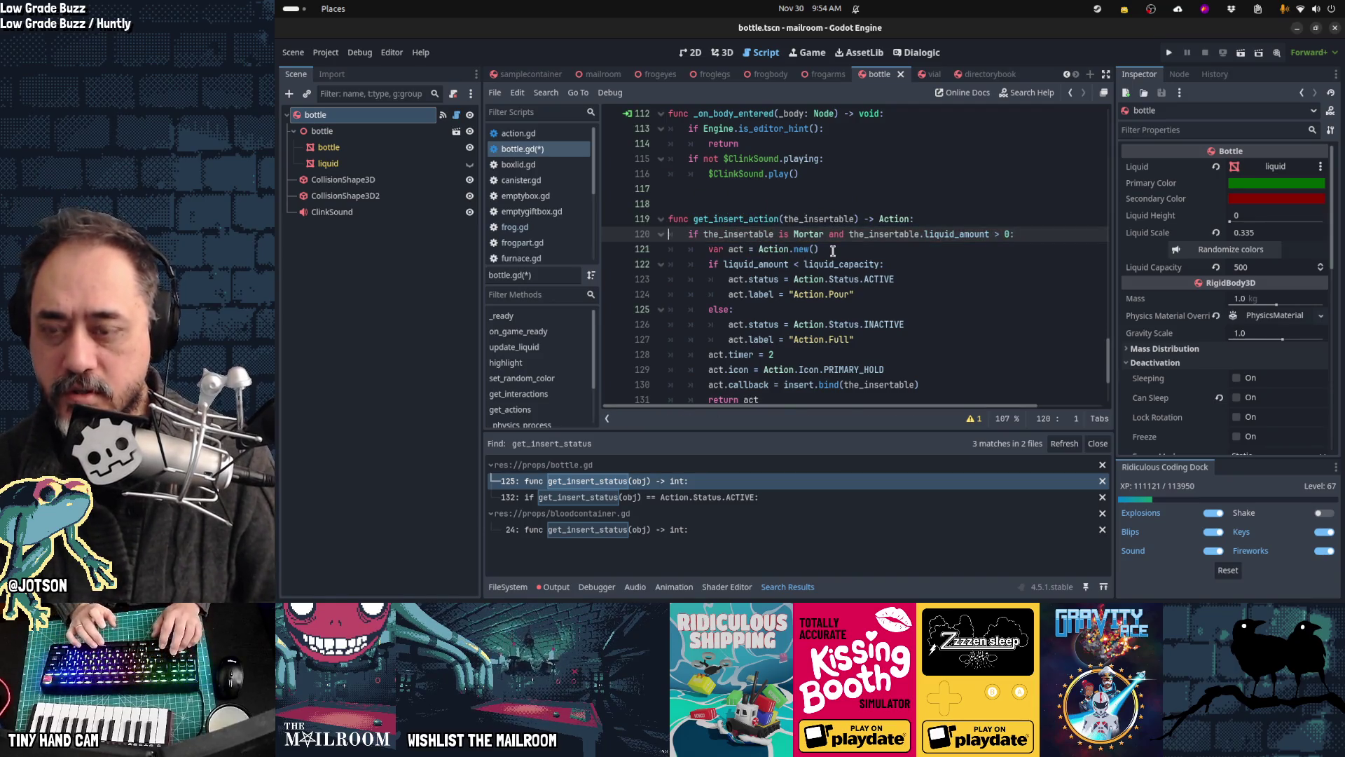
{"action": "key", "text": "End"}
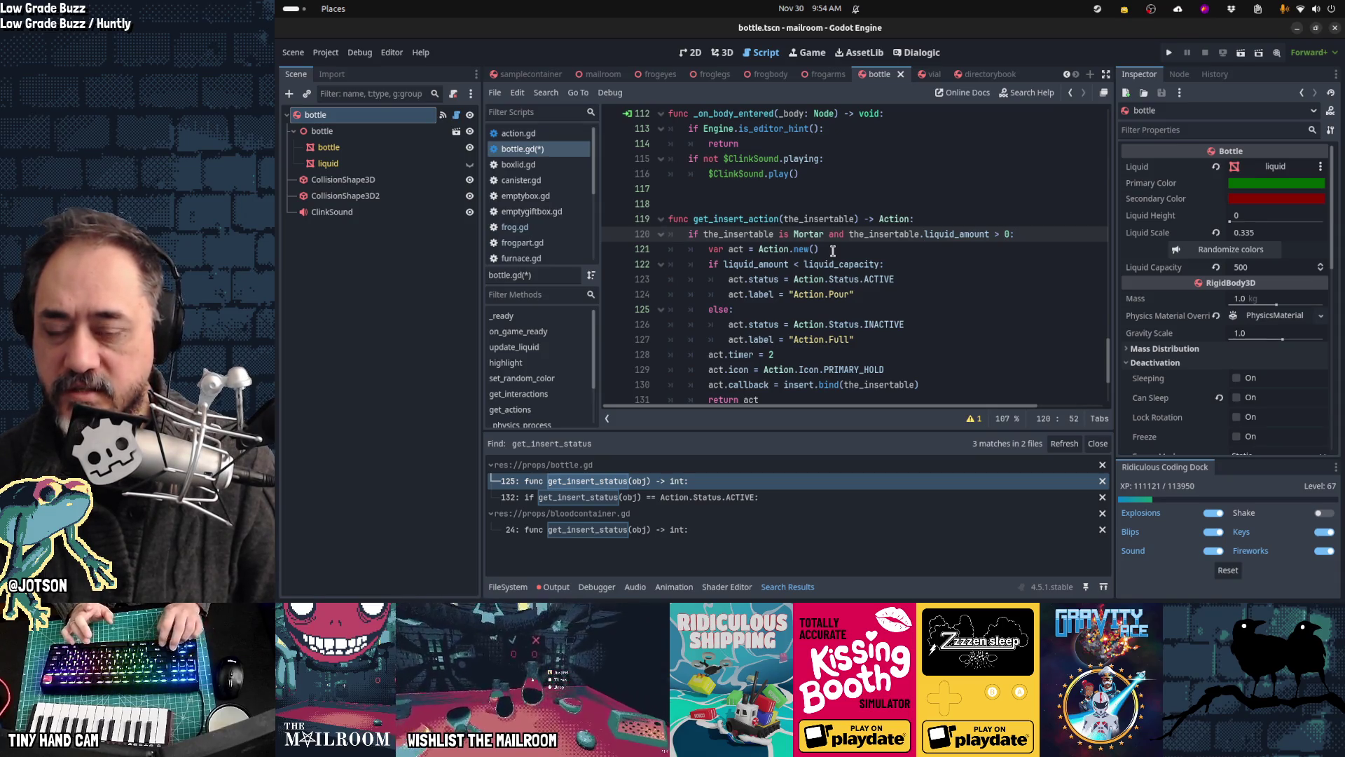
Step: Review get_insert_action's capacity check, labels and timer, plus the unused parameter warning
{"action": "key", "text": "Down"}
{"action": "key", "text": "Home"}
{"action": "scroll", "coordinate": [833, 250], "scroll_direction": "down", "scroll_amount": 1}
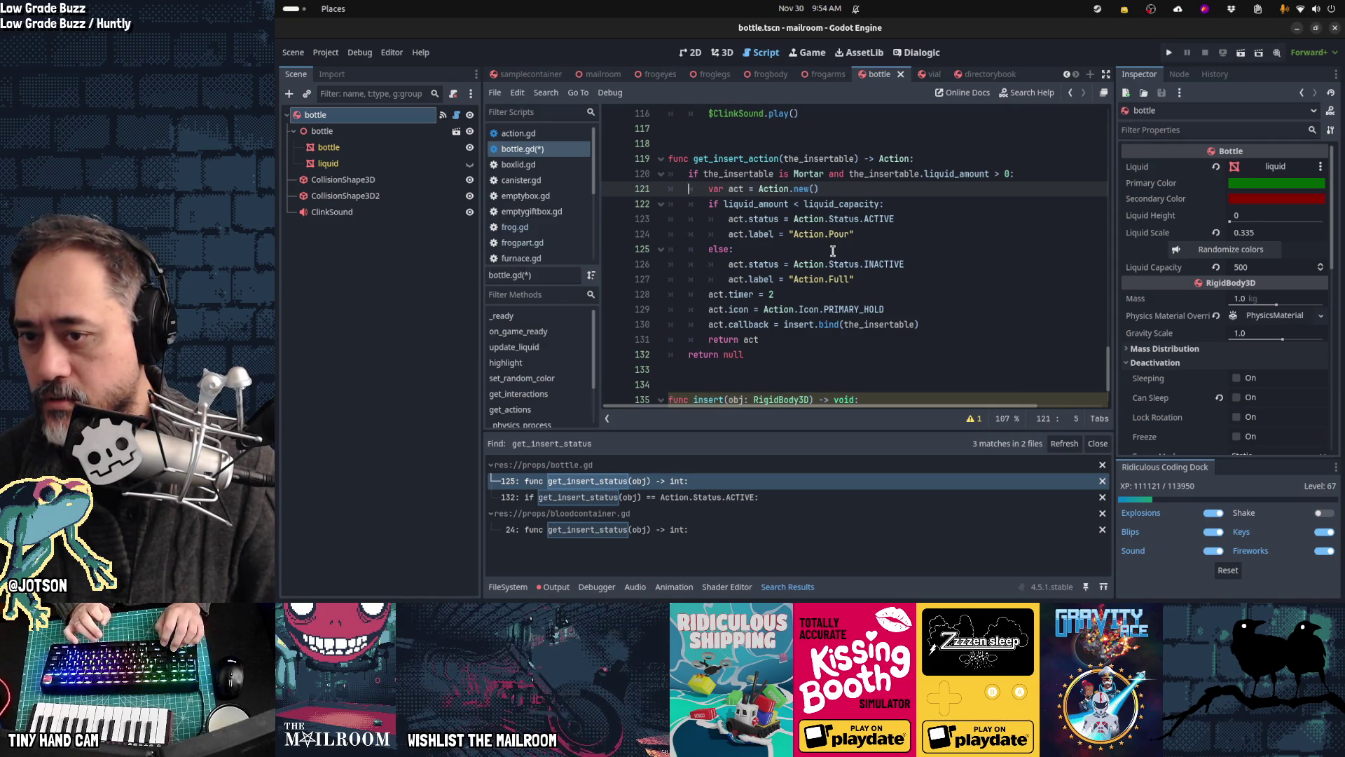
{"action": "key", "text": "Down"}
{"action": "key", "text": "ctrl+Right"}
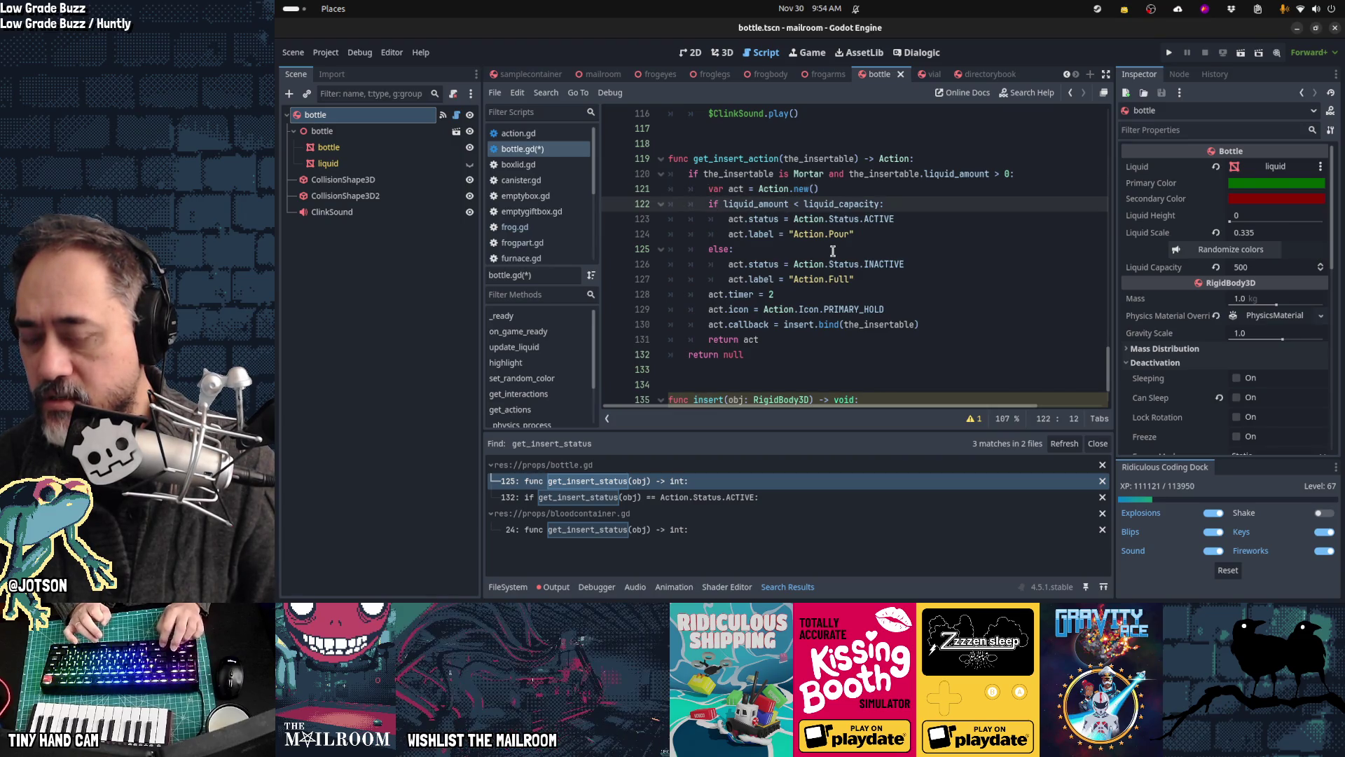
{"action": "key", "text": "Down"}
{"action": "key", "text": "Down"}
{"action": "key", "text": "Down"}
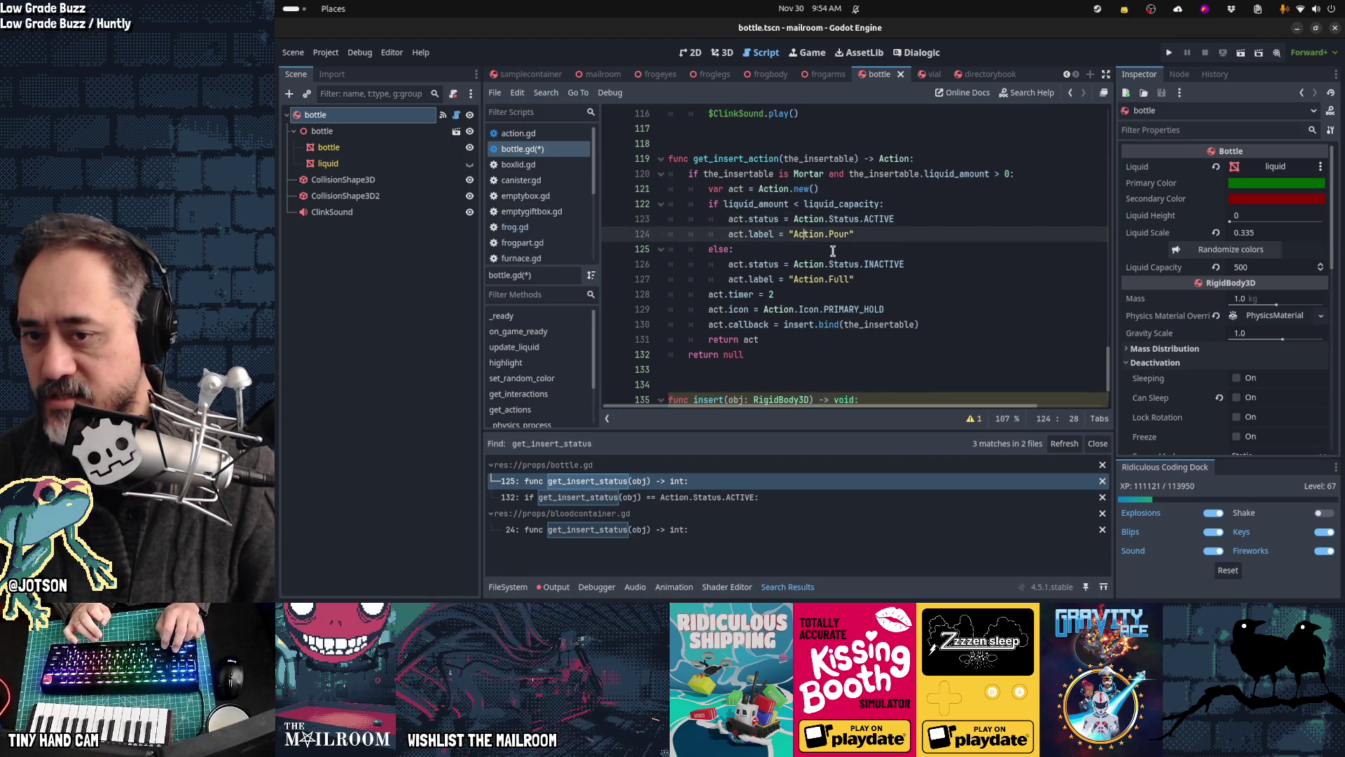
{"action": "key", "text": "Left"}
{"action": "key", "text": "Left"}
{"action": "key", "text": "Left"}
{"action": "key", "text": "Down"}
{"action": "key", "text": "Down"}
{"action": "key", "text": "Down"}
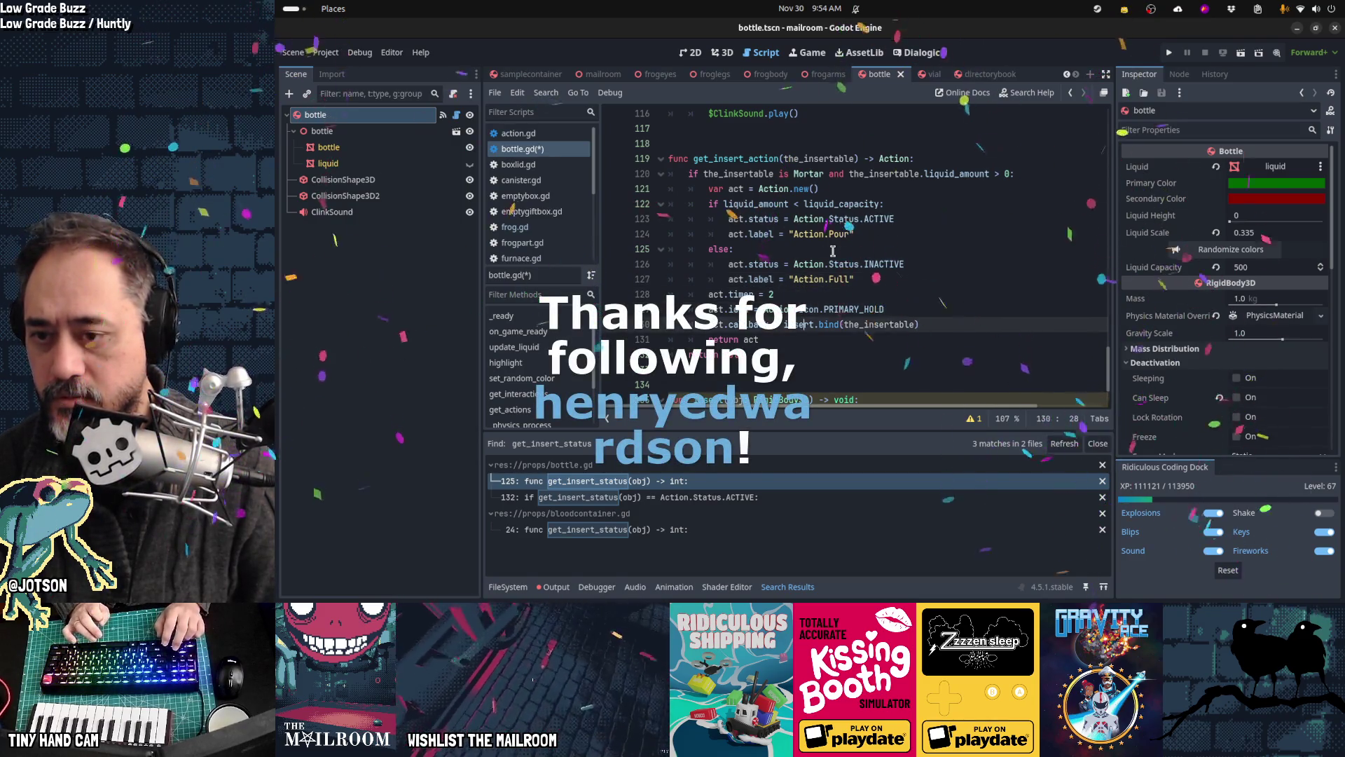
{"action": "key", "text": "Up"}
{"action": "key", "text": "Up"}
{"action": "key", "text": "shift+Home"}
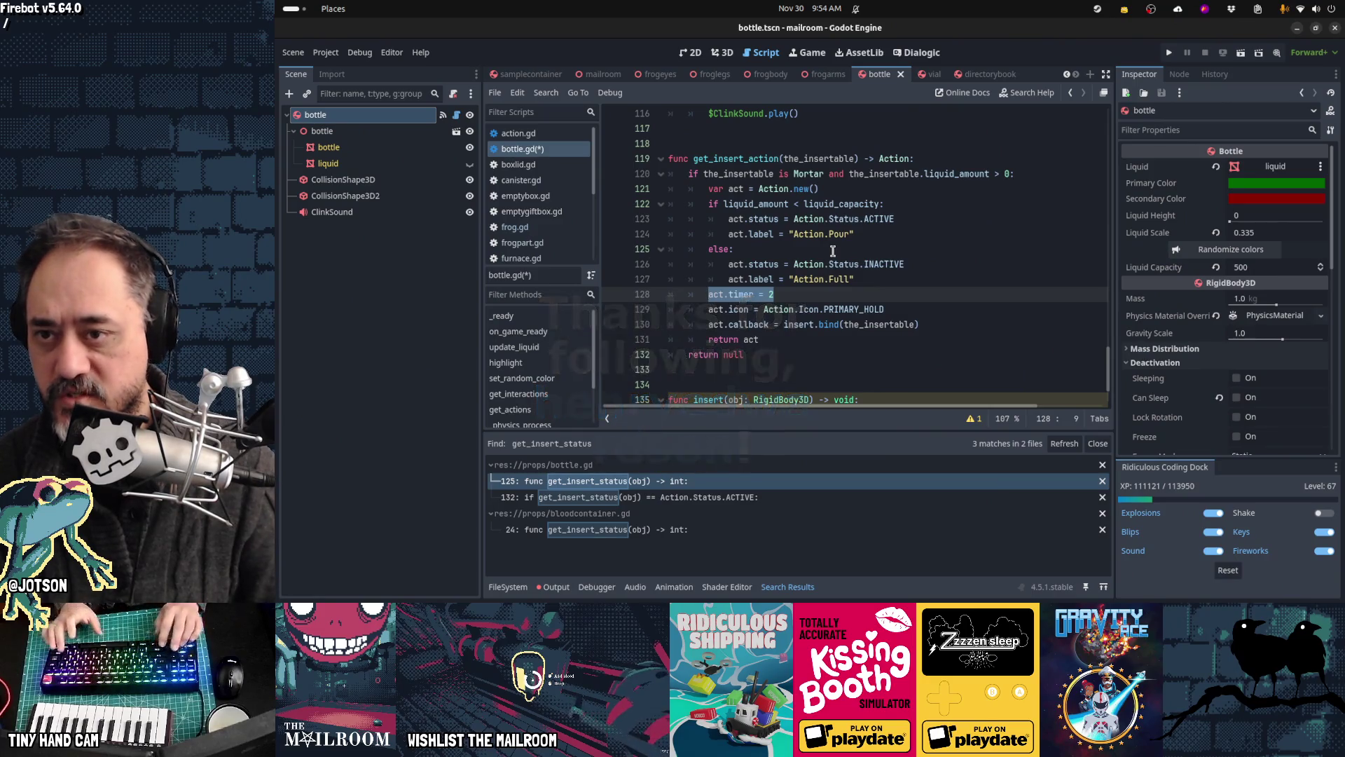
{"action": "key", "text": "Up"}
{"action": "key", "text": "Up"}
{"action": "key", "text": "Up"}
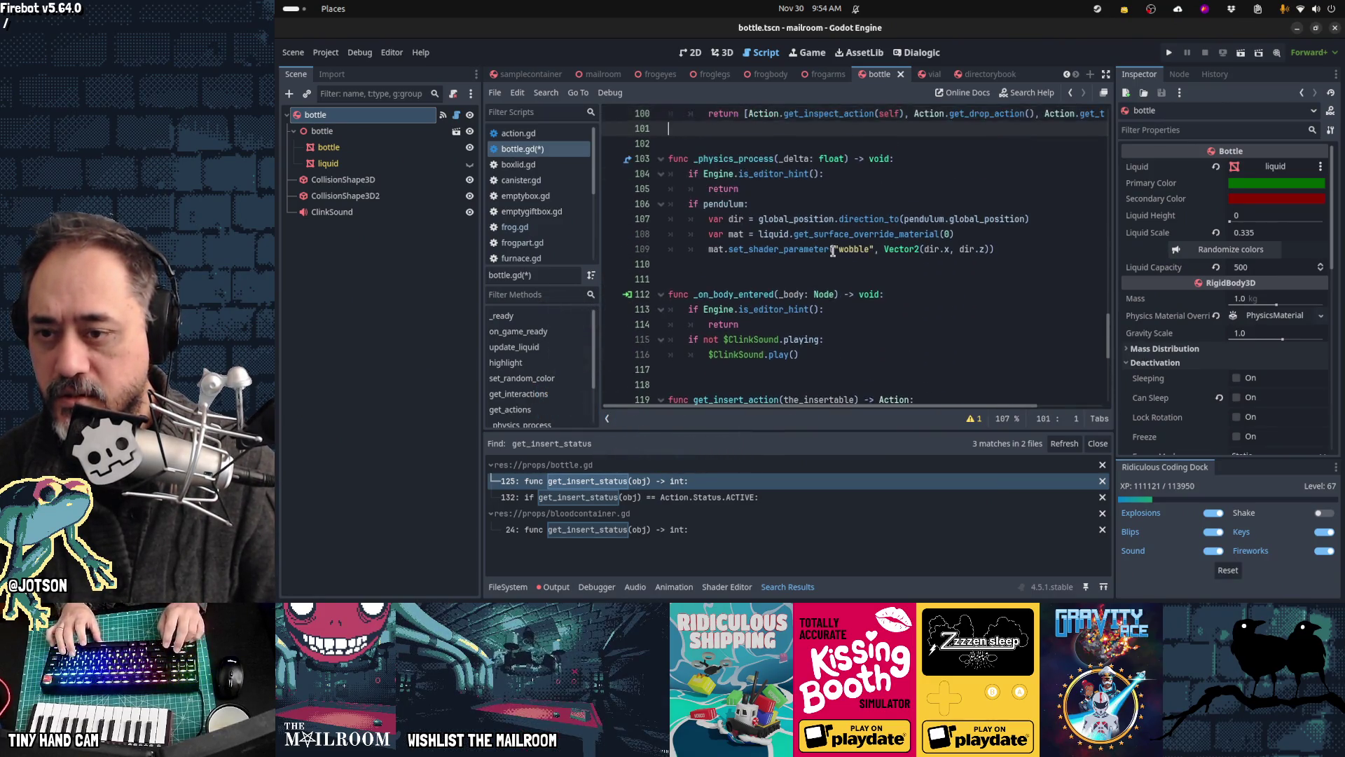
{"action": "key", "text": "Down"}
{"action": "key", "text": "Down"}
{"action": "key", "text": "Down"}
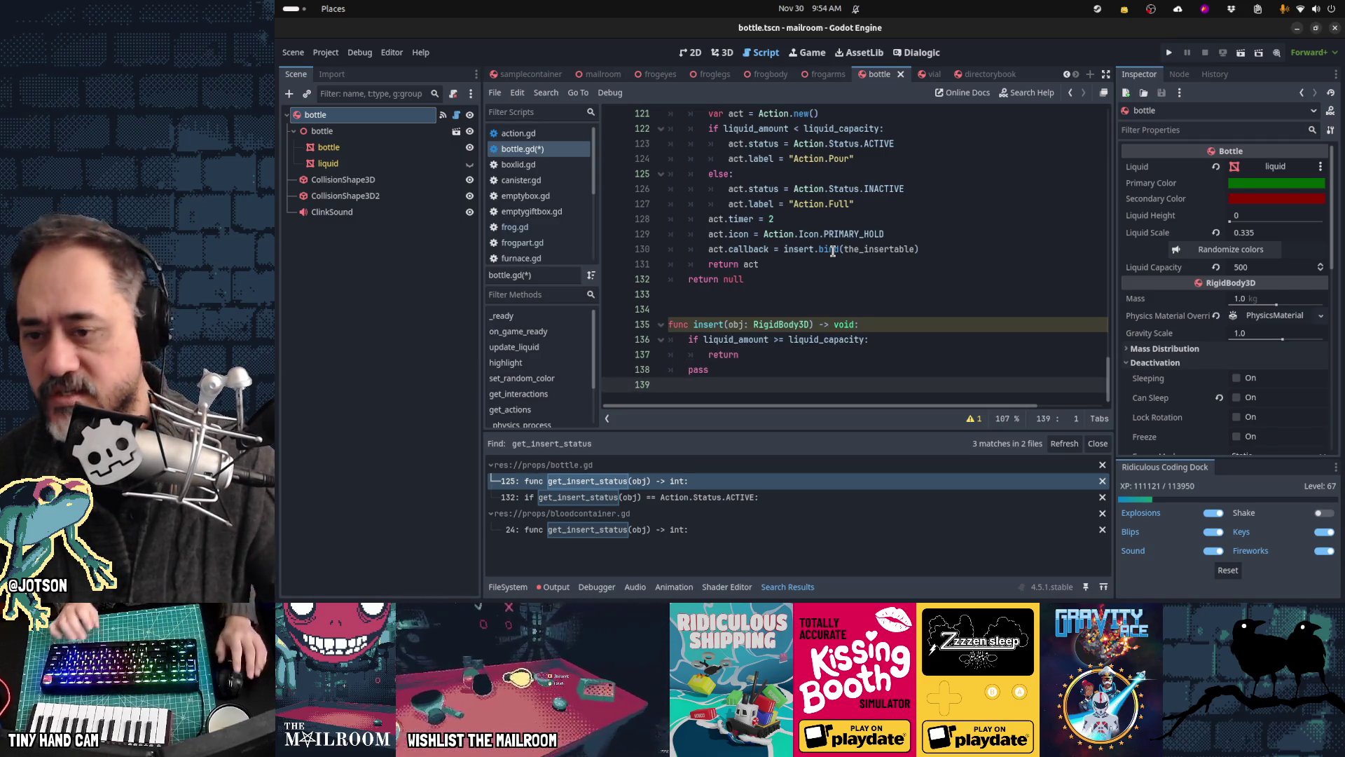
{"action": "left_click", "coordinate": [975, 419]}
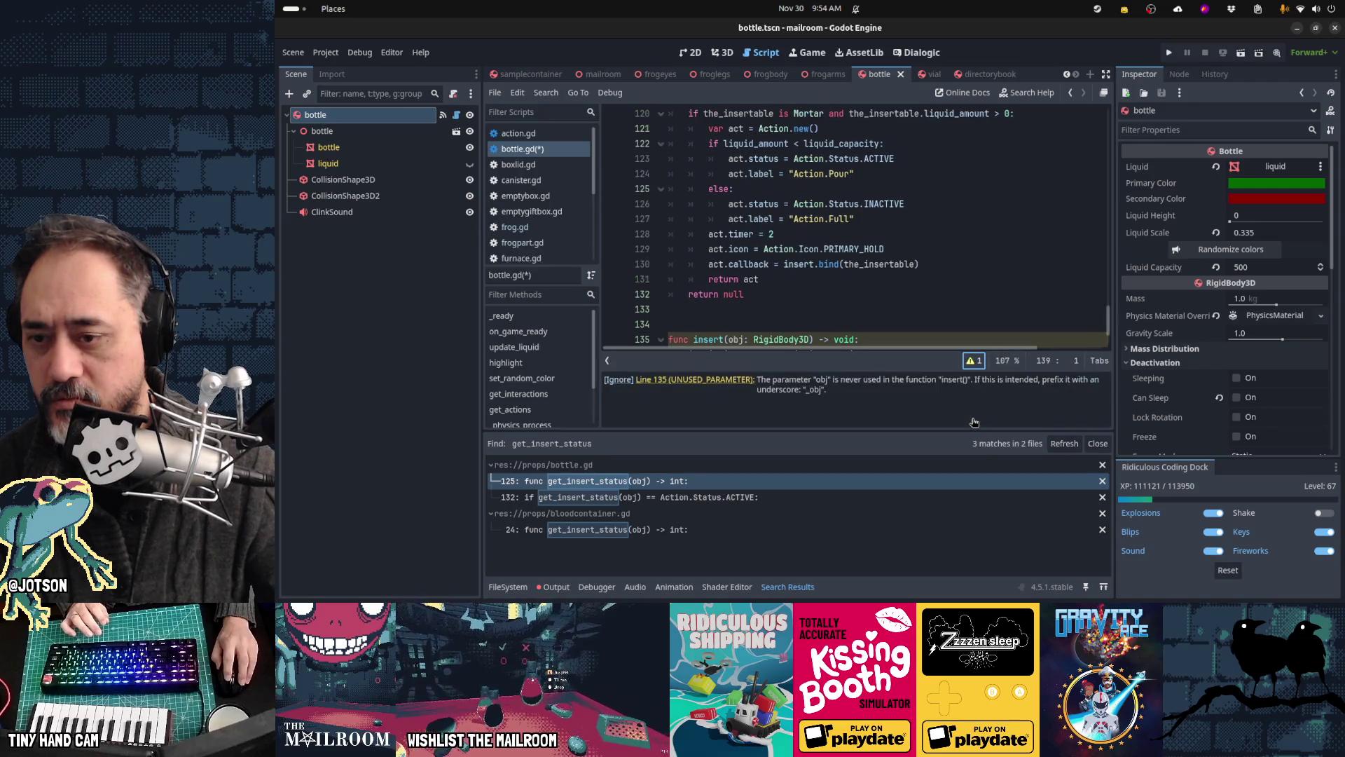
Step: Remove the leftover pass from insert(), save bottle.gd, and refresh the search results
{"action": "scroll", "coordinate": [788, 306], "scroll_direction": "down", "scroll_amount": 2}
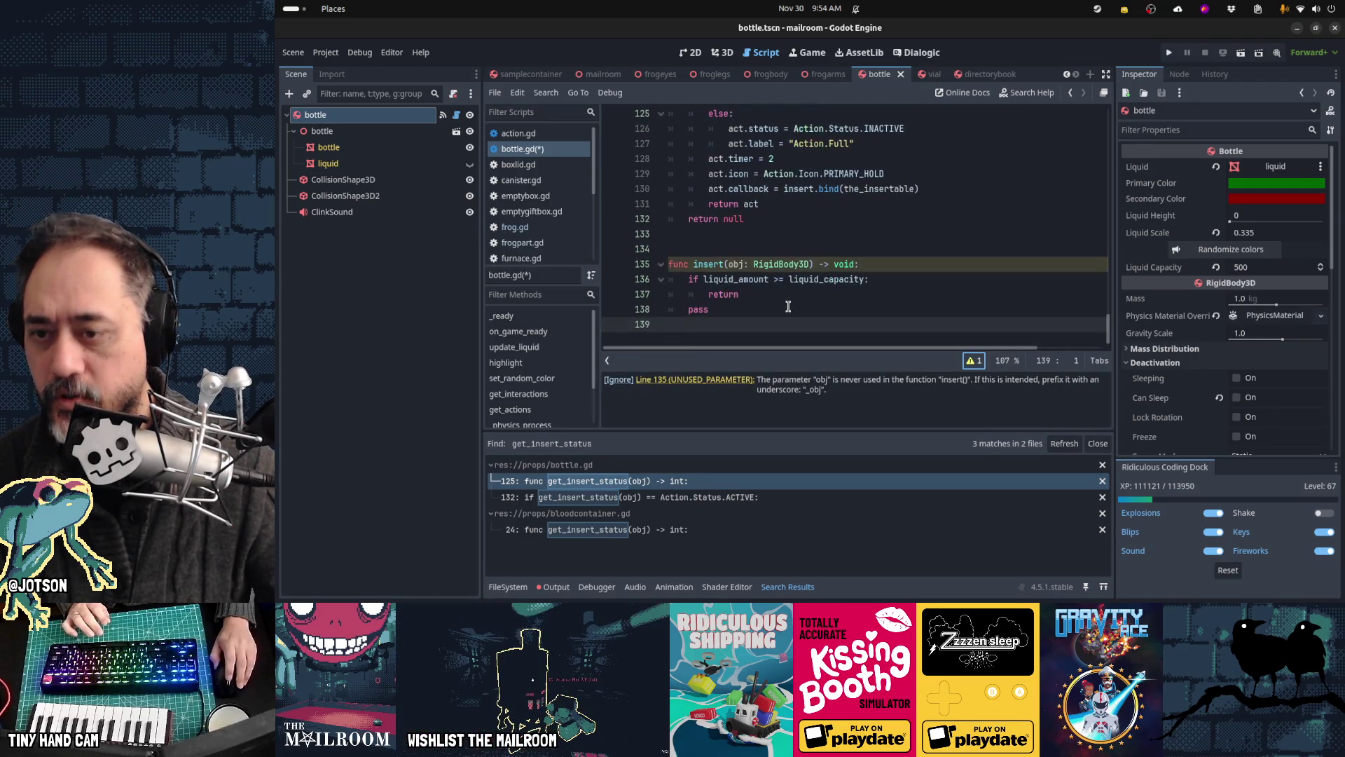
{"action": "left_click", "coordinate": [801, 303]}
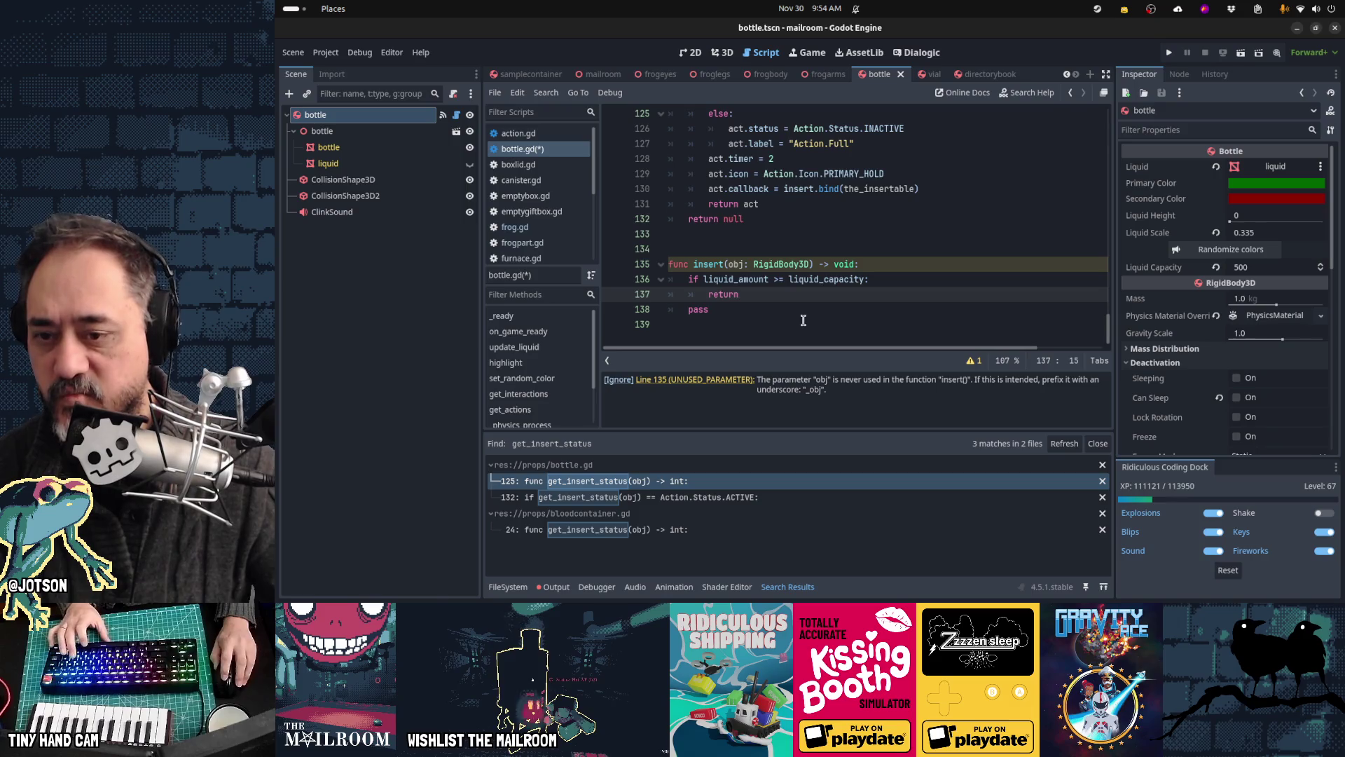
{"action": "left_click", "coordinate": [802, 325]}
{"action": "key", "text": "BackSpace"}
{"action": "key", "text": "BackSpace"}
{"action": "key", "text": "BackSpace"}
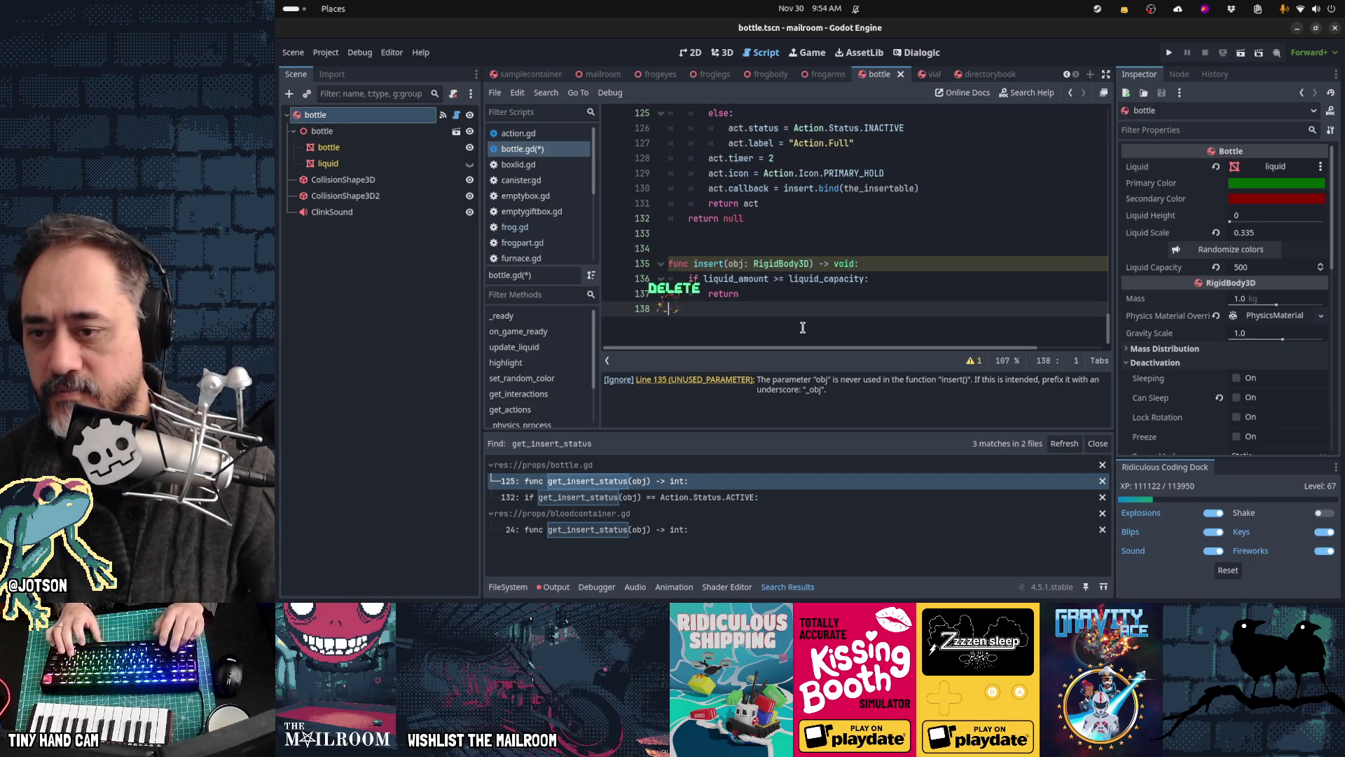
{"action": "key", "text": "ctrl+s"}
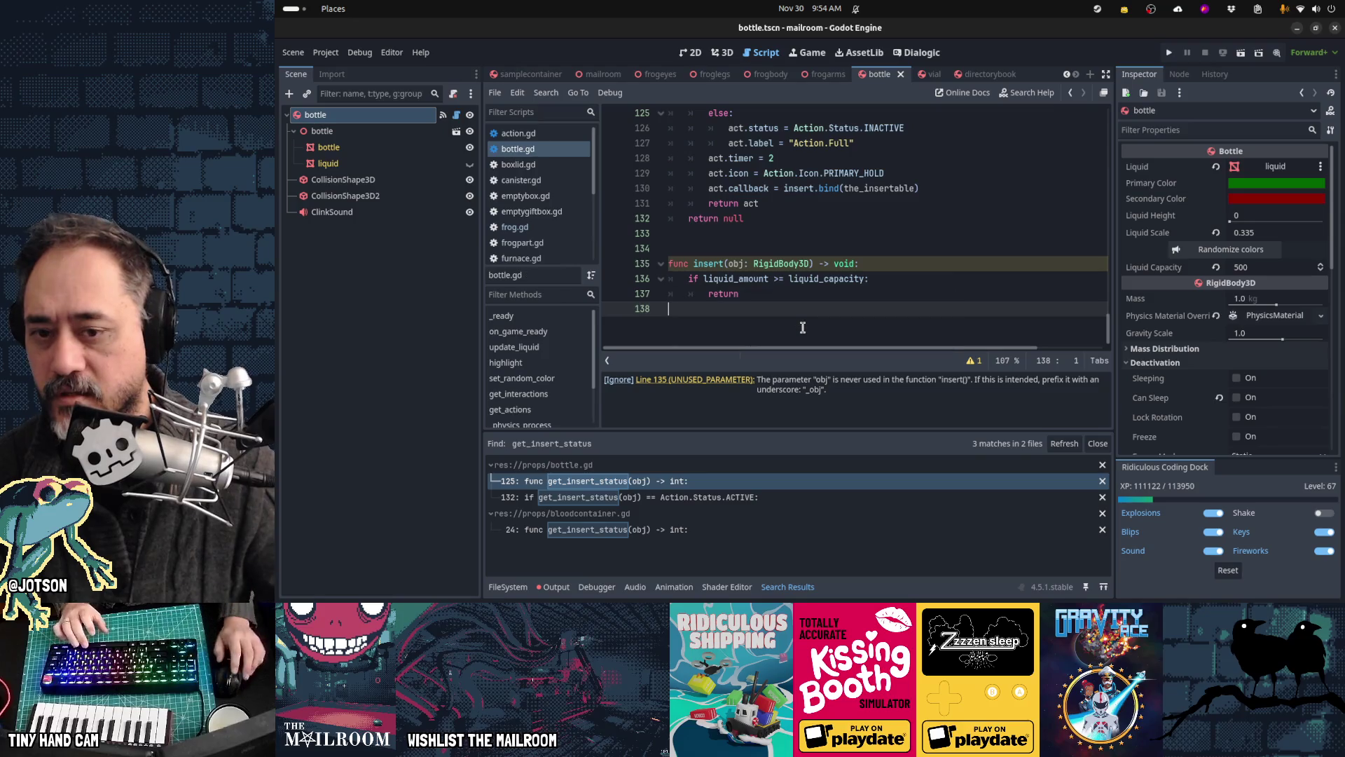
{"action": "left_click", "coordinate": [1064, 443]}
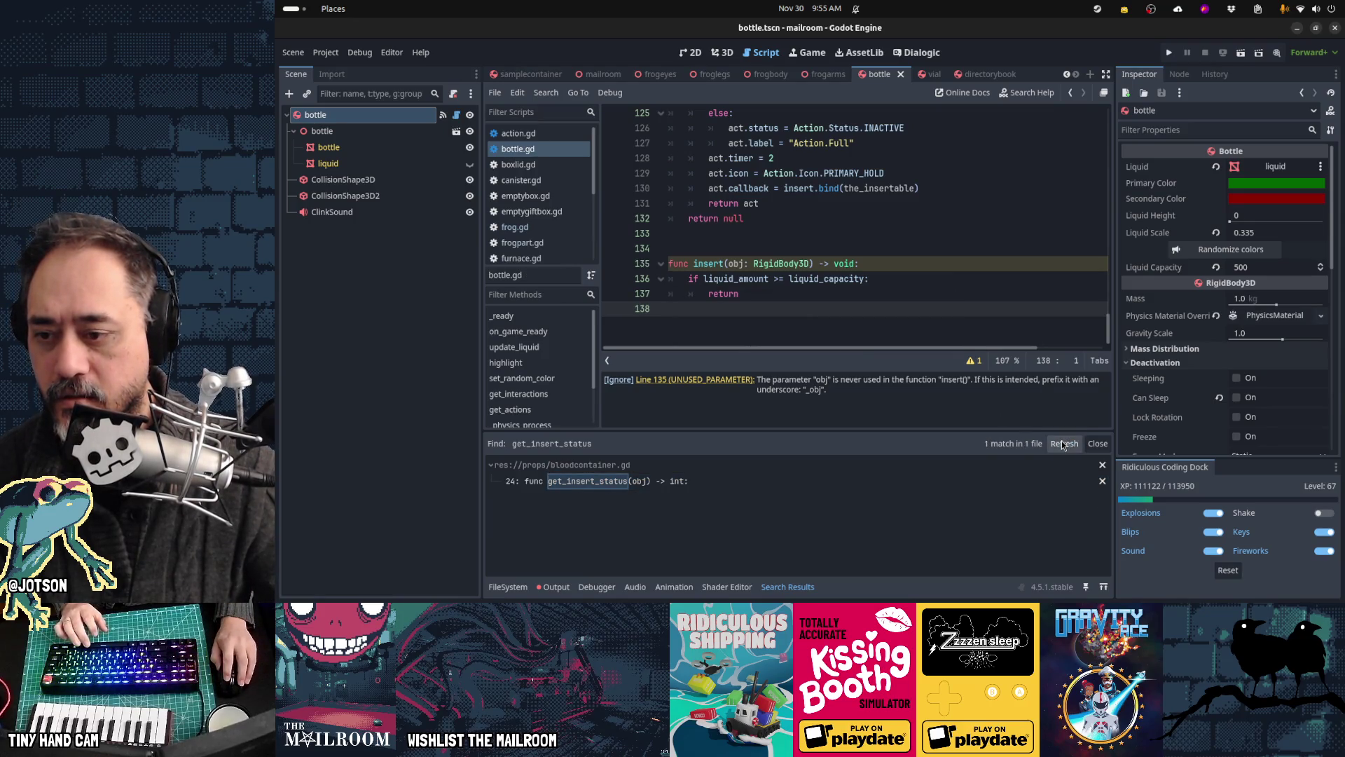
Step: Open bloodcontainer.gd at get_insert_status and look over the can_insert function above it
{"action": "left_click", "coordinate": [655, 484]}
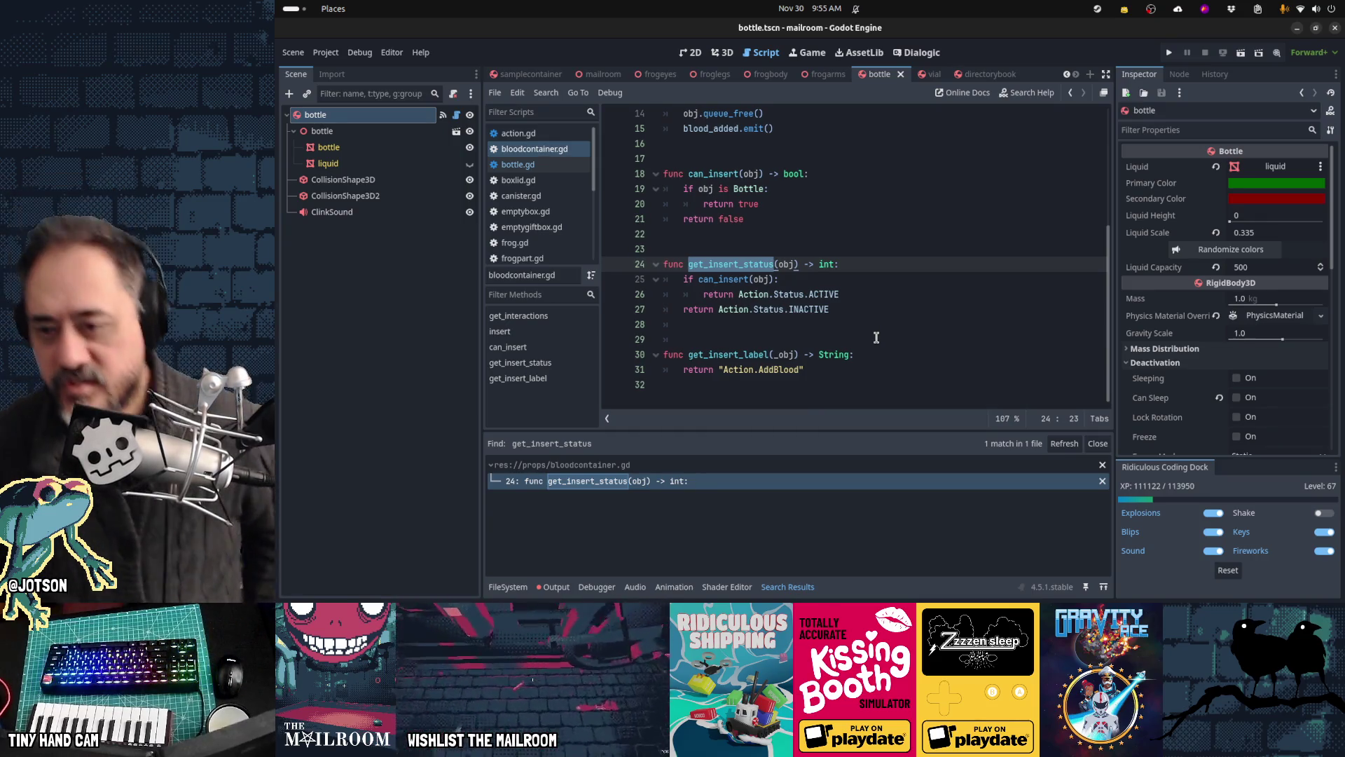
{"action": "key", "text": "Up"}
{"action": "key", "text": "Up"}
{"action": "key", "text": "Up"}
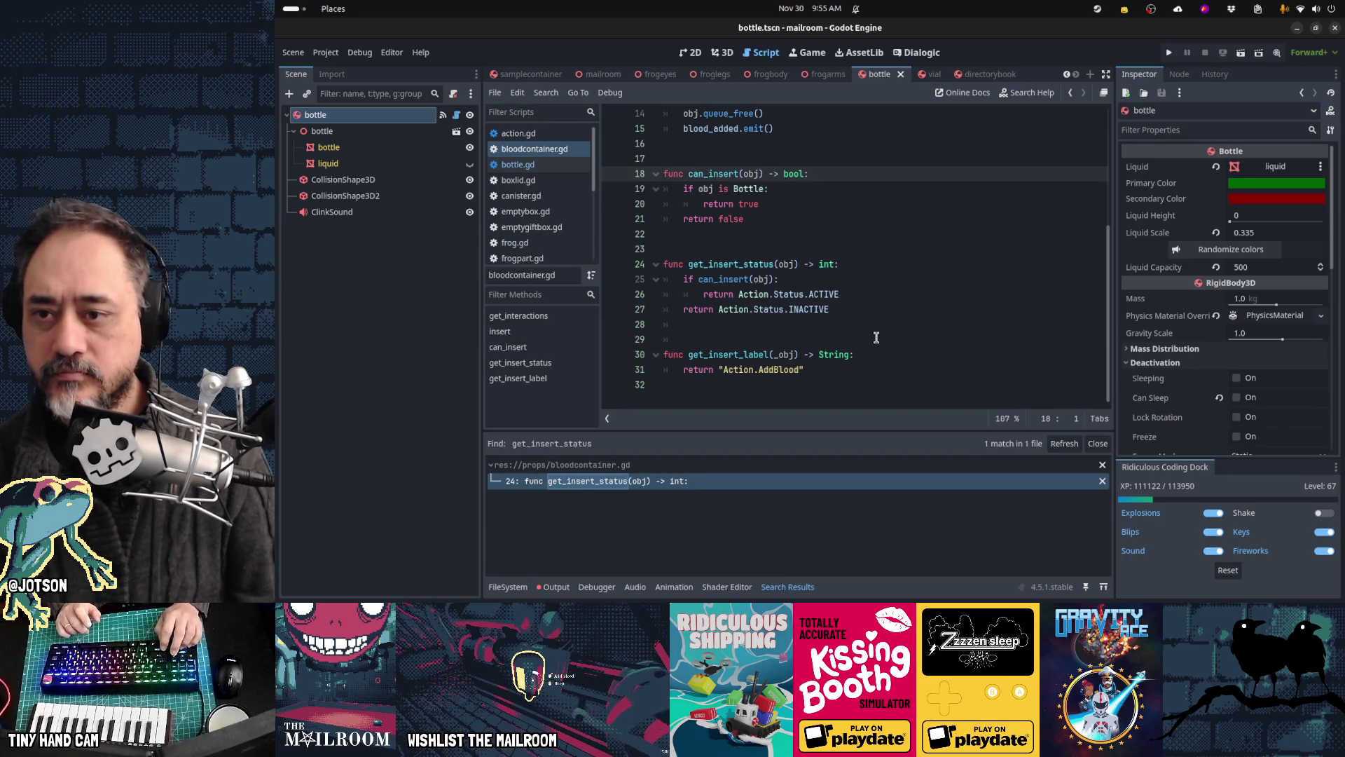
{"action": "scroll", "coordinate": [876, 338], "scroll_direction": "up", "scroll_amount": 1}
{"action": "scroll", "coordinate": [876, 338], "scroll_direction": "up", "scroll_amount": 1}
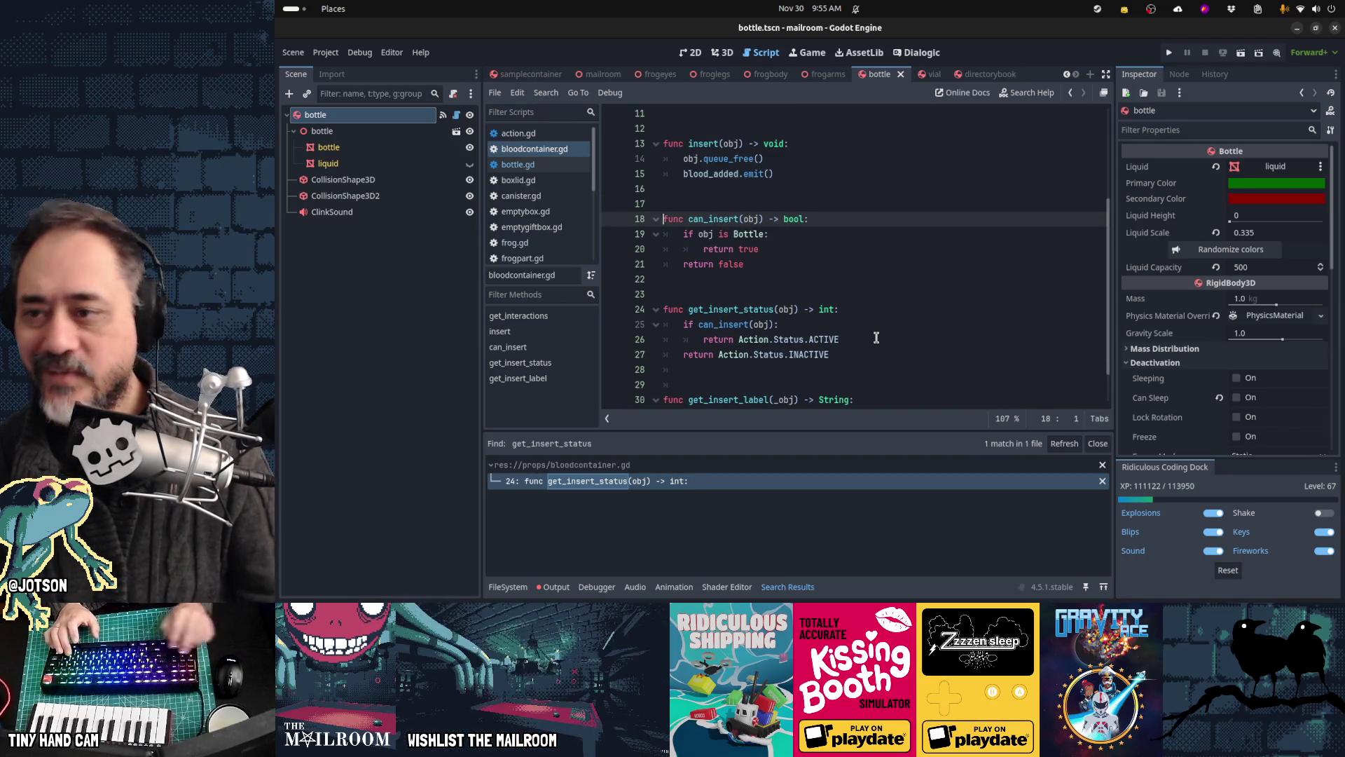
{"action": "scroll", "coordinate": [567, 259], "scroll_direction": "down", "scroll_amount": 3}
Step: Review get_insert_action in molcajete.gd, then look at bottle.gd again
{"action": "left_click", "coordinate": [567, 252]}
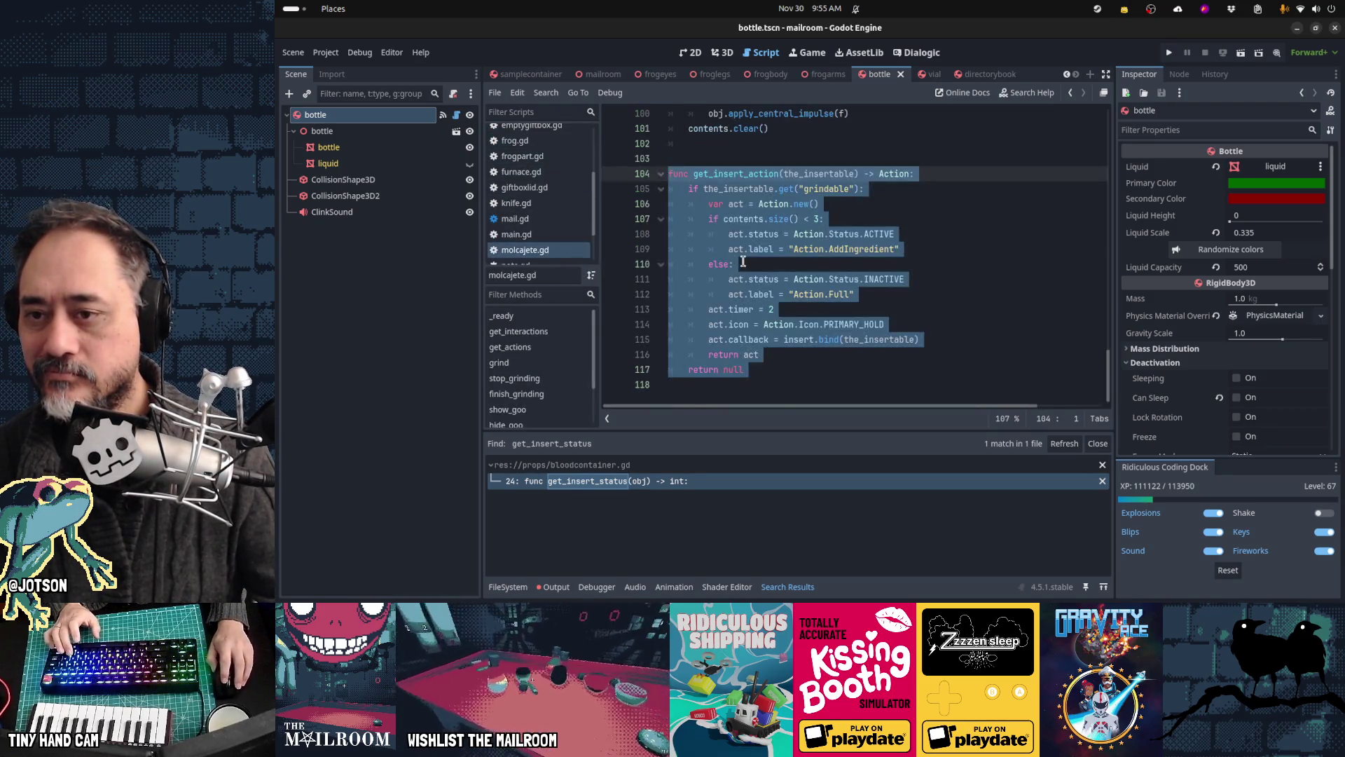
{"action": "scroll", "coordinate": [570, 175], "scroll_direction": "up", "scroll_amount": 3}
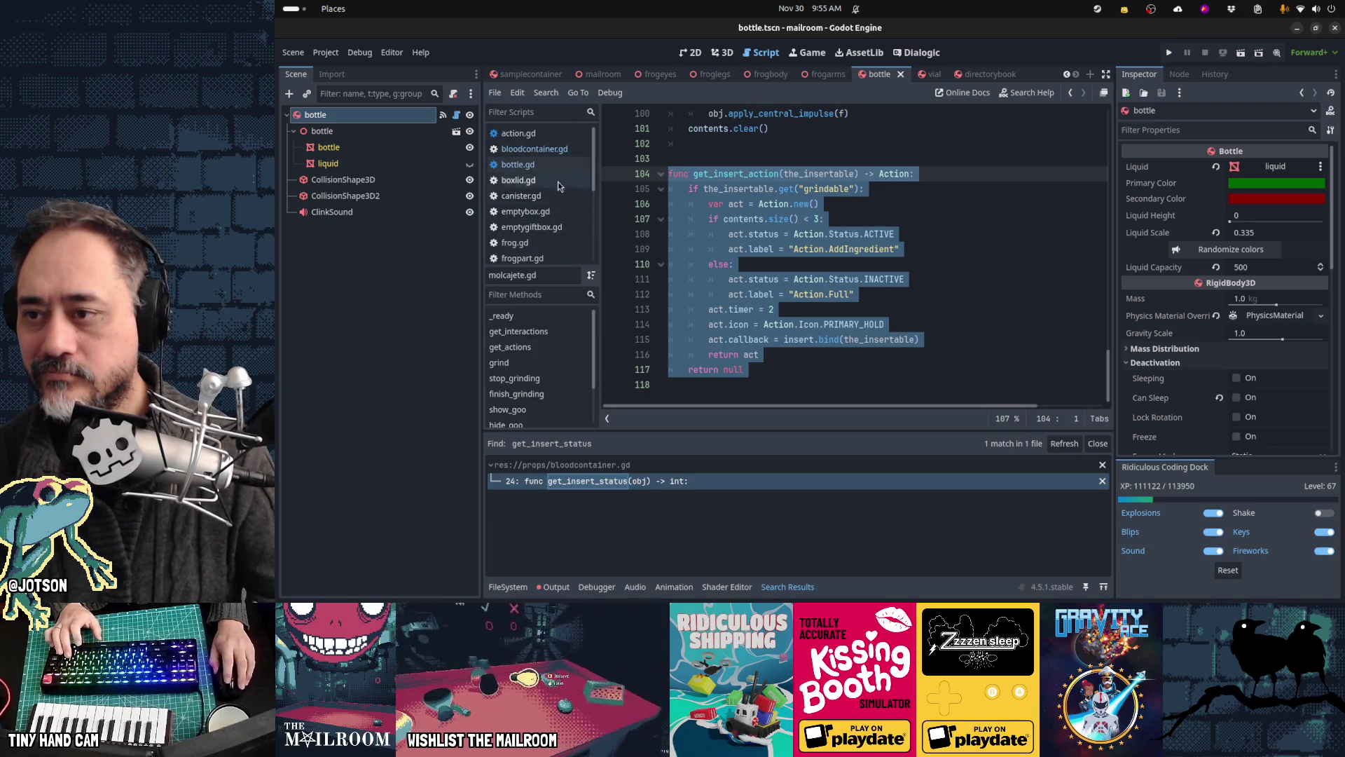
{"action": "left_click", "coordinate": [570, 170]}
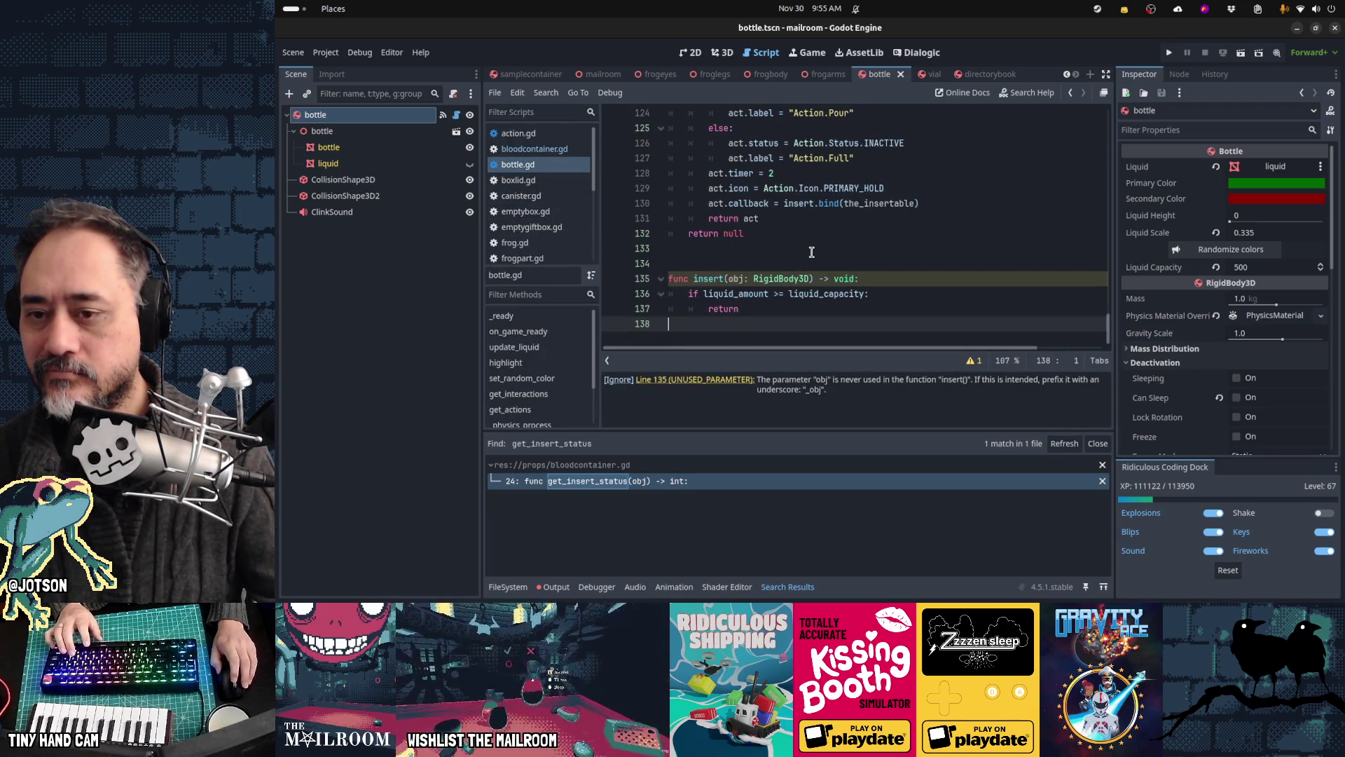
{"action": "scroll", "coordinate": [811, 252], "scroll_direction": "up", "scroll_amount": 3}
{"action": "scroll", "coordinate": [811, 252], "scroll_direction": "down", "scroll_amount": 2}
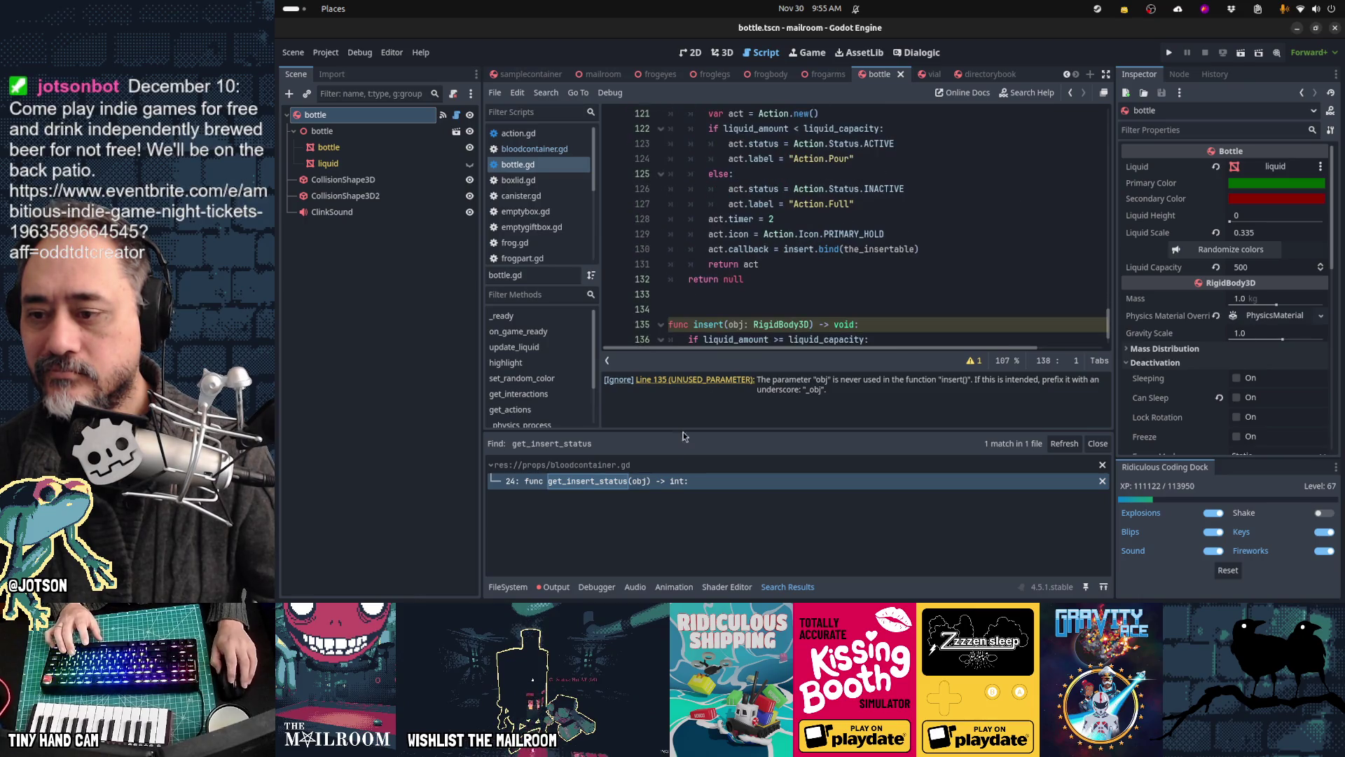
Step: Return to bloodcontainer.gd and open a new line at get_insert_status's header
{"action": "left_click", "coordinate": [656, 481]}
{"action": "left_click", "coordinate": [788, 308]}
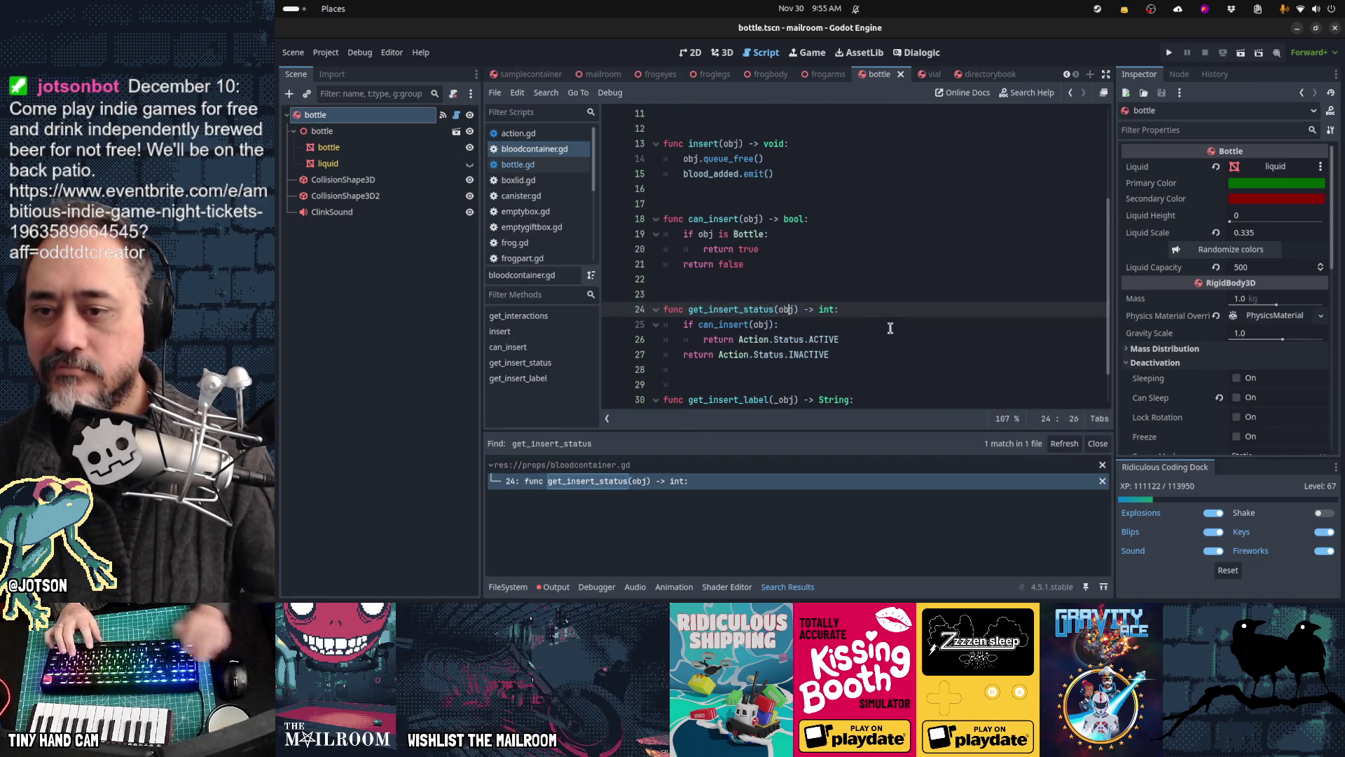
{"action": "key", "text": "Return"}
{"action": "key", "text": "Return"}
Step: Paste get_insert_action above get_insert_status and remove the stray empty lines
{"action": "key", "text": "ctrl+v"}
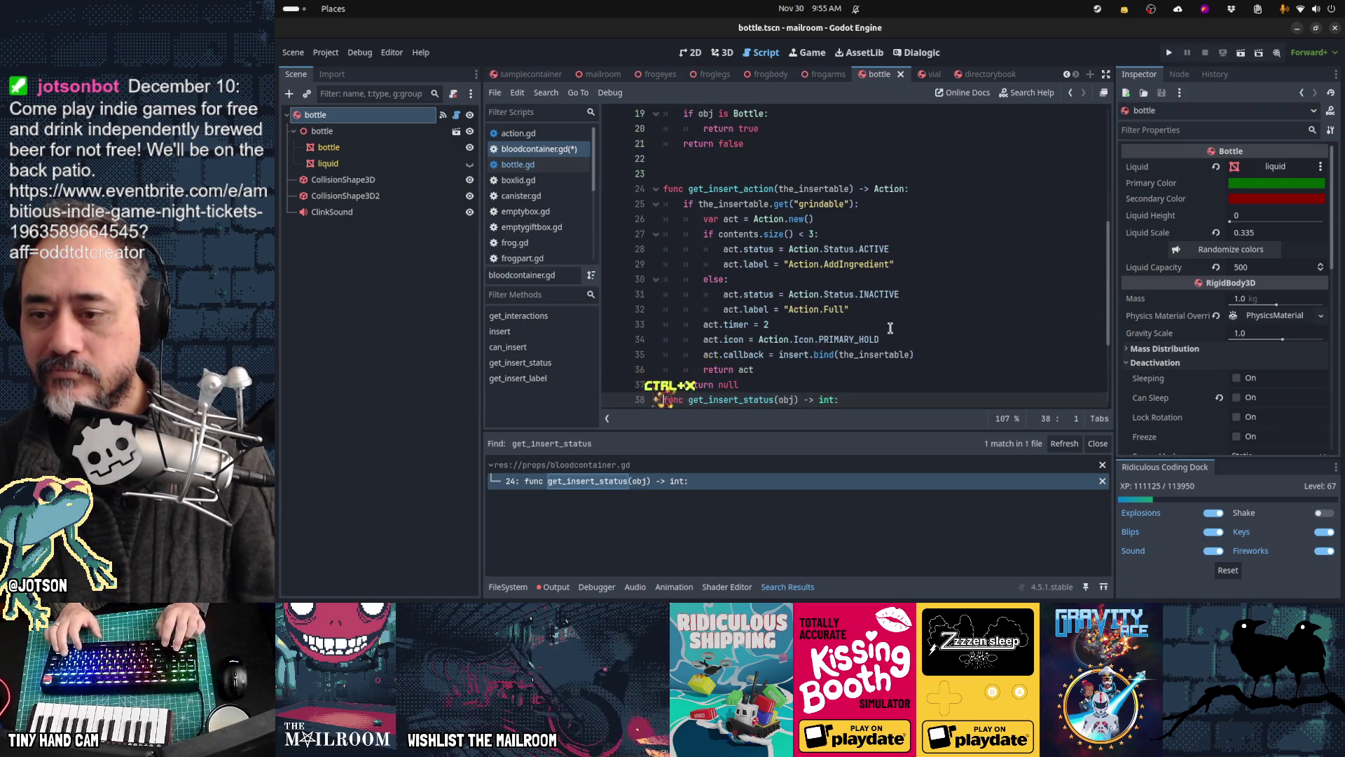
{"action": "key", "text": "ctrl+x"}
{"action": "scroll", "coordinate": [890, 328], "scroll_direction": "down", "scroll_amount": 2}
{"action": "key", "text": "Down"}
{"action": "key", "text": "Down"}
{"action": "key", "text": "Down"}
{"action": "key", "text": "ctrl+x"}
{"action": "key", "text": "Down"}
{"action": "key", "text": "Down"}
{"action": "scroll", "coordinate": [890, 328], "scroll_direction": "up", "scroll_amount": 1}
Step: Replace the Action.AddIngredient label with Action.AddBlood in get_insert_action
{"action": "key", "text": "Up"}
{"action": "key", "text": "Up"}
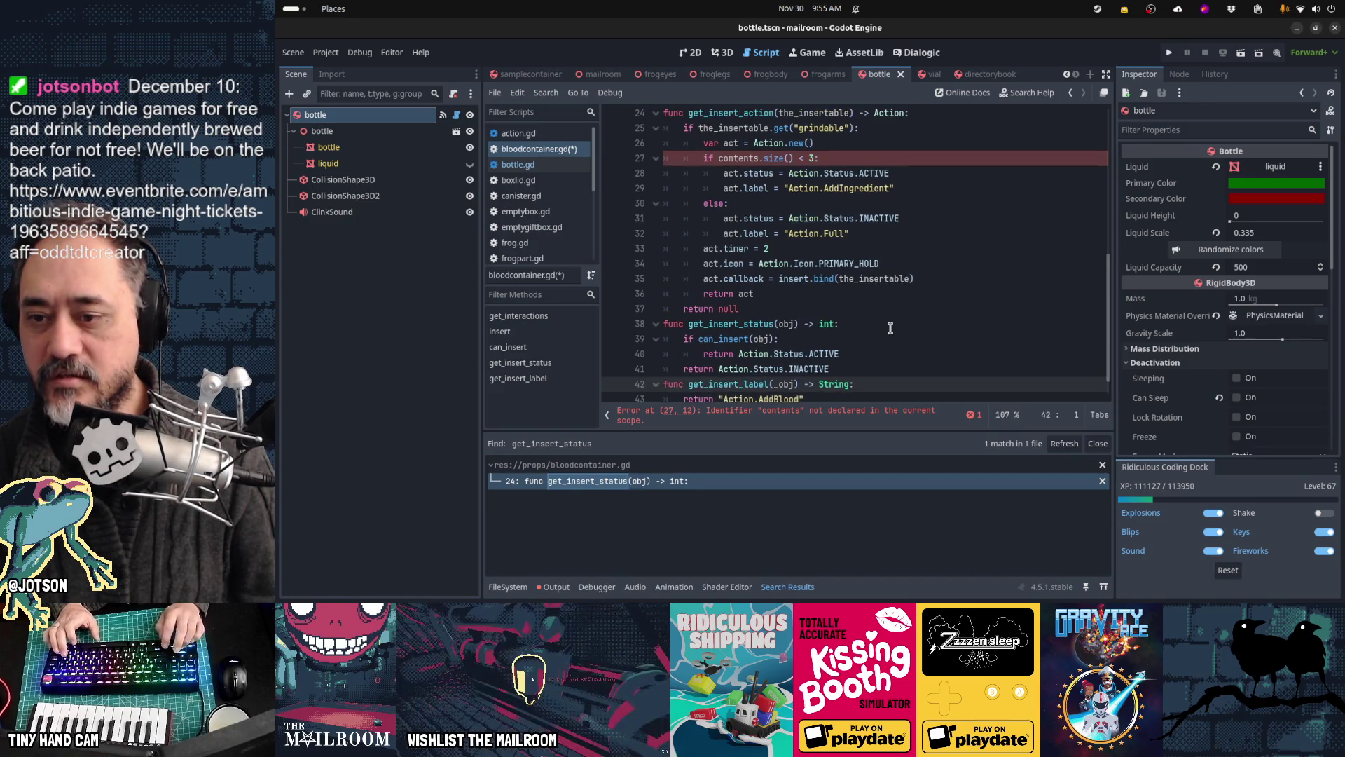
{"action": "key", "text": "Down"}
{"action": "key", "text": "End"}
{"action": "key", "text": "ctrl+shift+Left"}
{"action": "key", "text": "Up"}
{"action": "key", "text": "Up"}
{"action": "key", "text": "Up"}
{"action": "key", "text": "End"}
{"action": "key", "text": "ctrl+shift+Left"}
{"action": "key", "text": "ctrl+shift+Left"}
{"action": "key", "text": "ctrl+shift+Left"}
{"action": "key", "text": "ctrl+v"}
{"action": "key", "text": "Down"}
{"action": "key", "text": "Down"}
{"action": "key", "text": "Down"}
Step: Delete the old get_insert_label and get_insert_status functions
{"action": "key", "text": "Up"}
{"action": "key", "text": "Up"}
{"action": "key", "text": "shift+Down"}
{"action": "key", "text": "shift+Down"}
{"action": "key", "text": "Delete"}
{"action": "key", "text": "Up"}
{"action": "key", "text": "Up"}
{"action": "key", "text": "Up"}
{"action": "key", "text": "Down"}
{"action": "key", "text": "Down"}
{"action": "key", "text": "Down"}
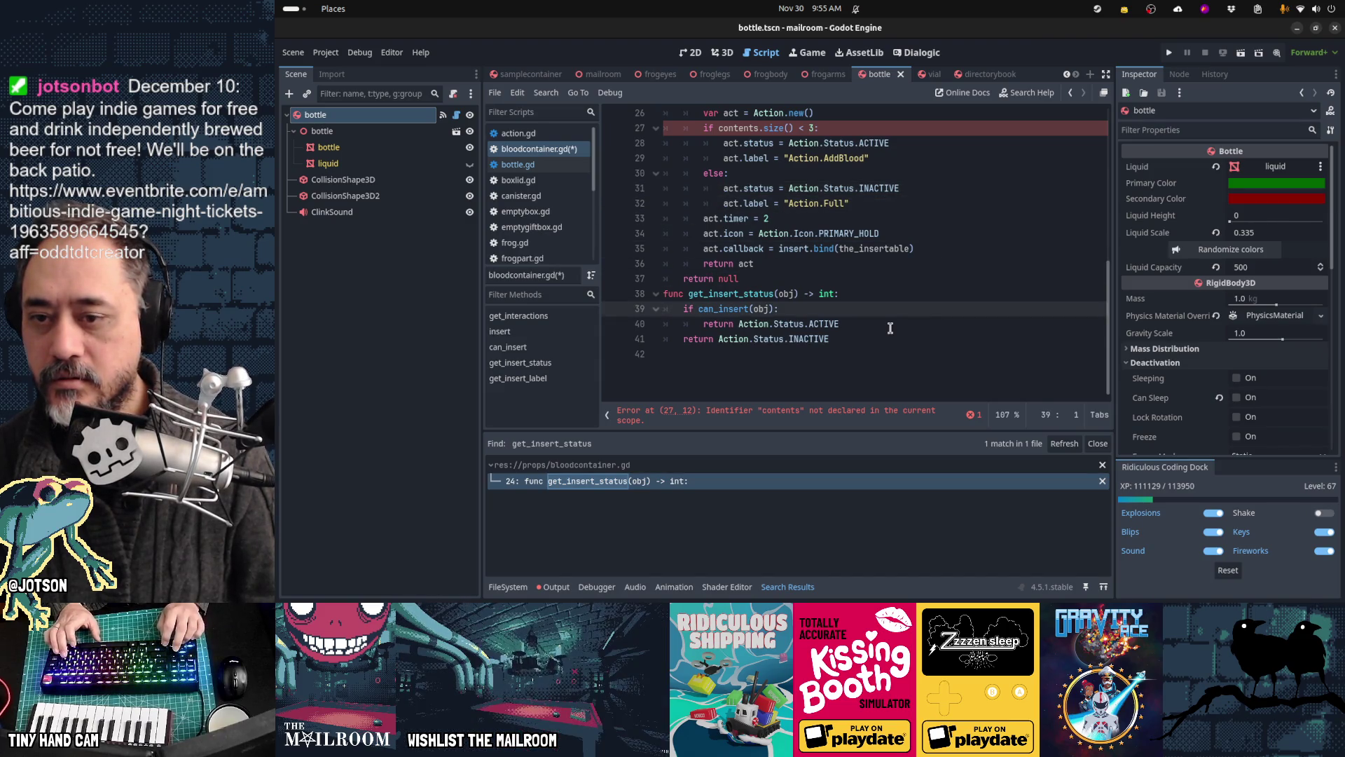
{"action": "key", "text": "Up"}
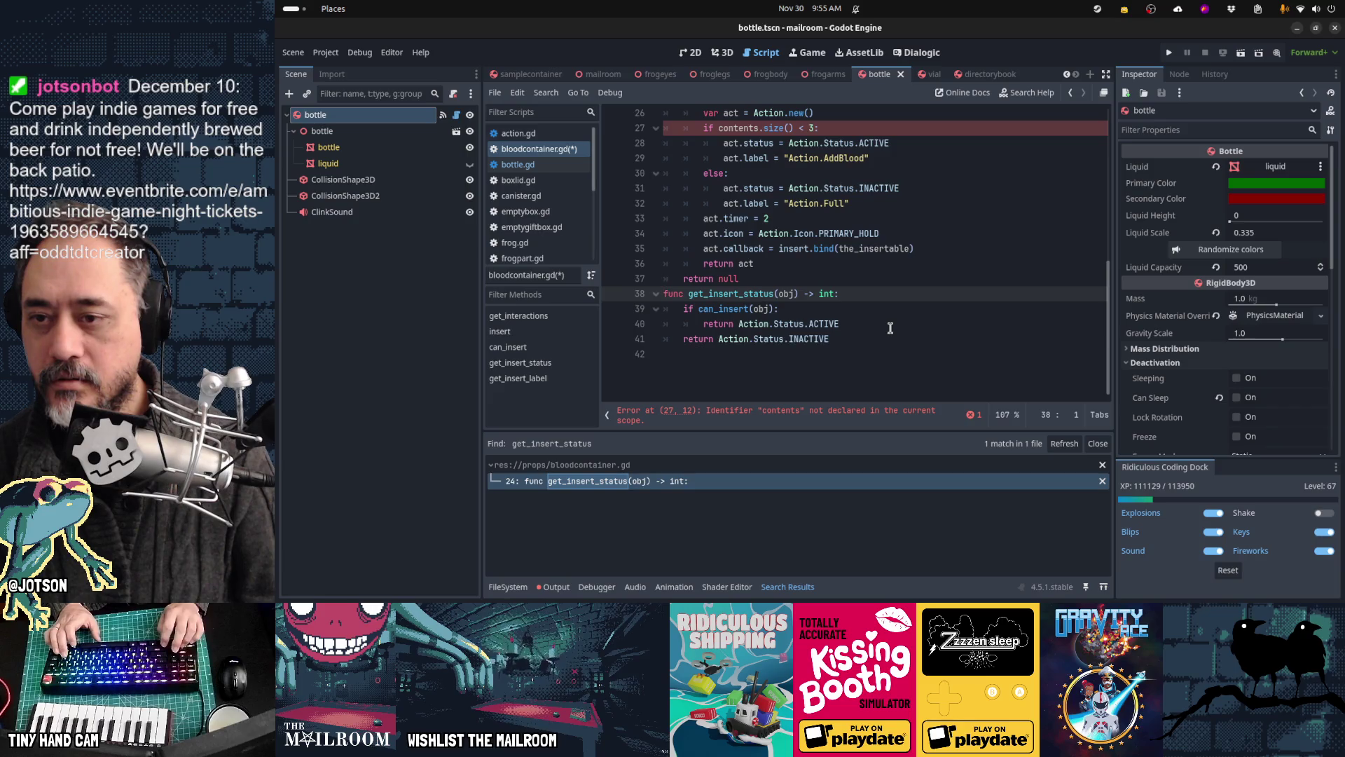
{"action": "key", "text": "shift+Down"}
{"action": "key", "text": "shift+Down"}
{"action": "key", "text": "shift+Down"}
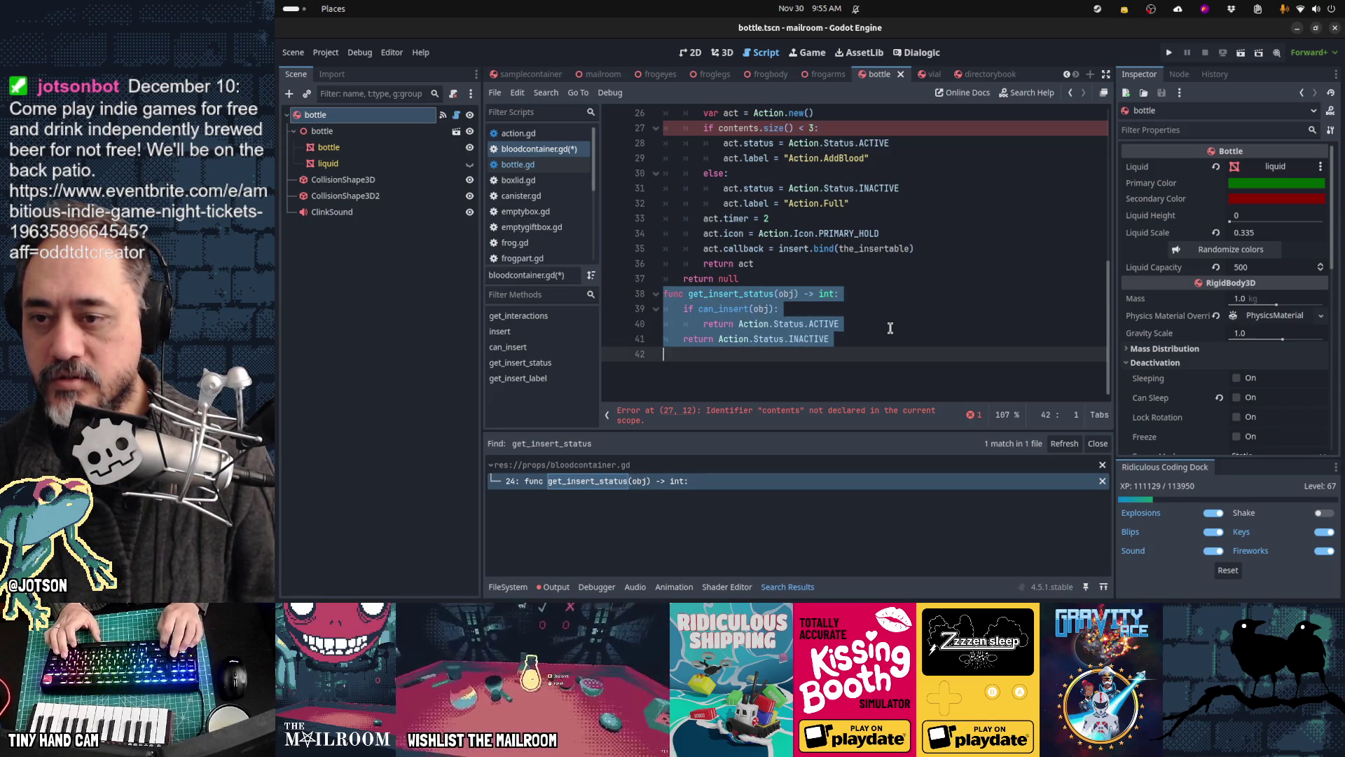
{"action": "key", "text": "Delete"}
Step: Change the conditions to check 'is Bottle or the_insertable is Vial' and the_insertable.liquid
{"action": "key", "text": "Up"}
{"action": "key", "text": "Up"}
{"action": "key", "text": "Up"}
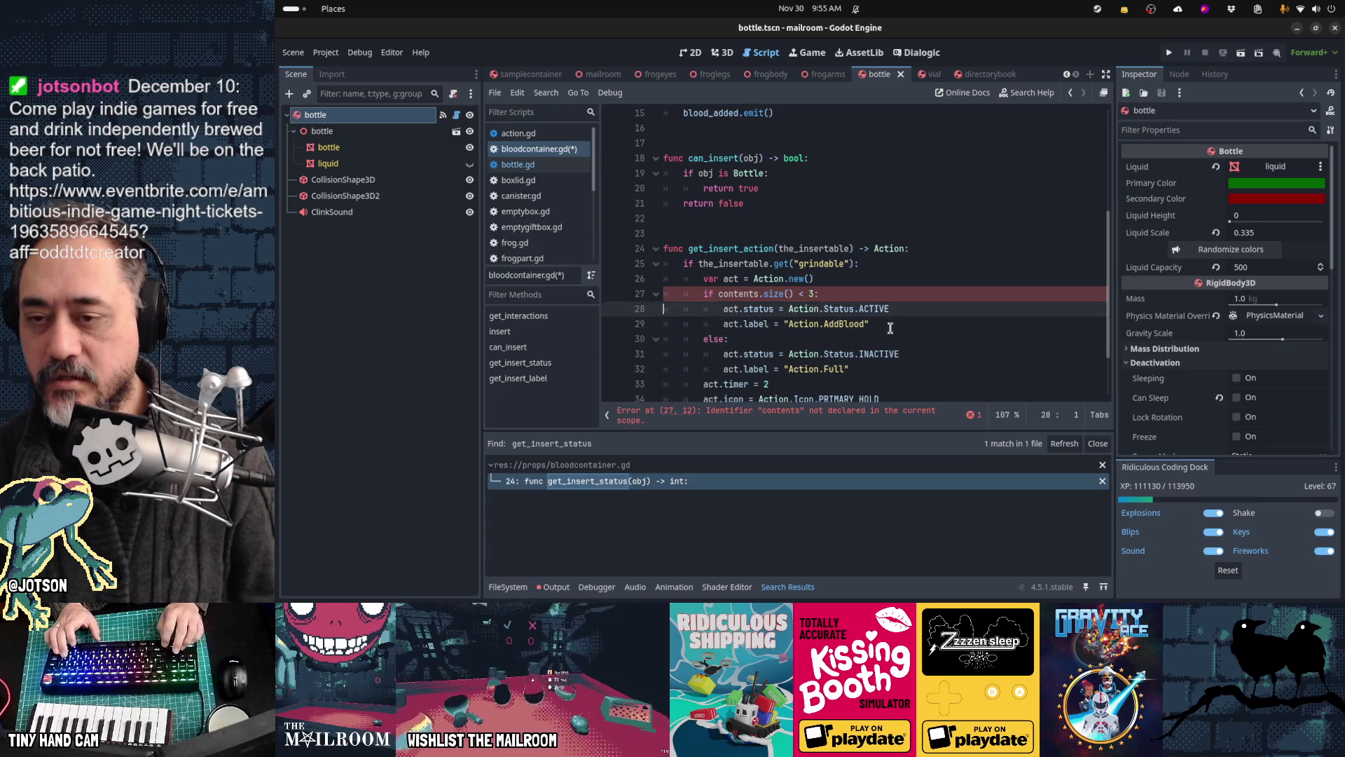
{"action": "key", "text": "ctrl+Right"}
{"action": "key", "text": "ctrl+Right"}
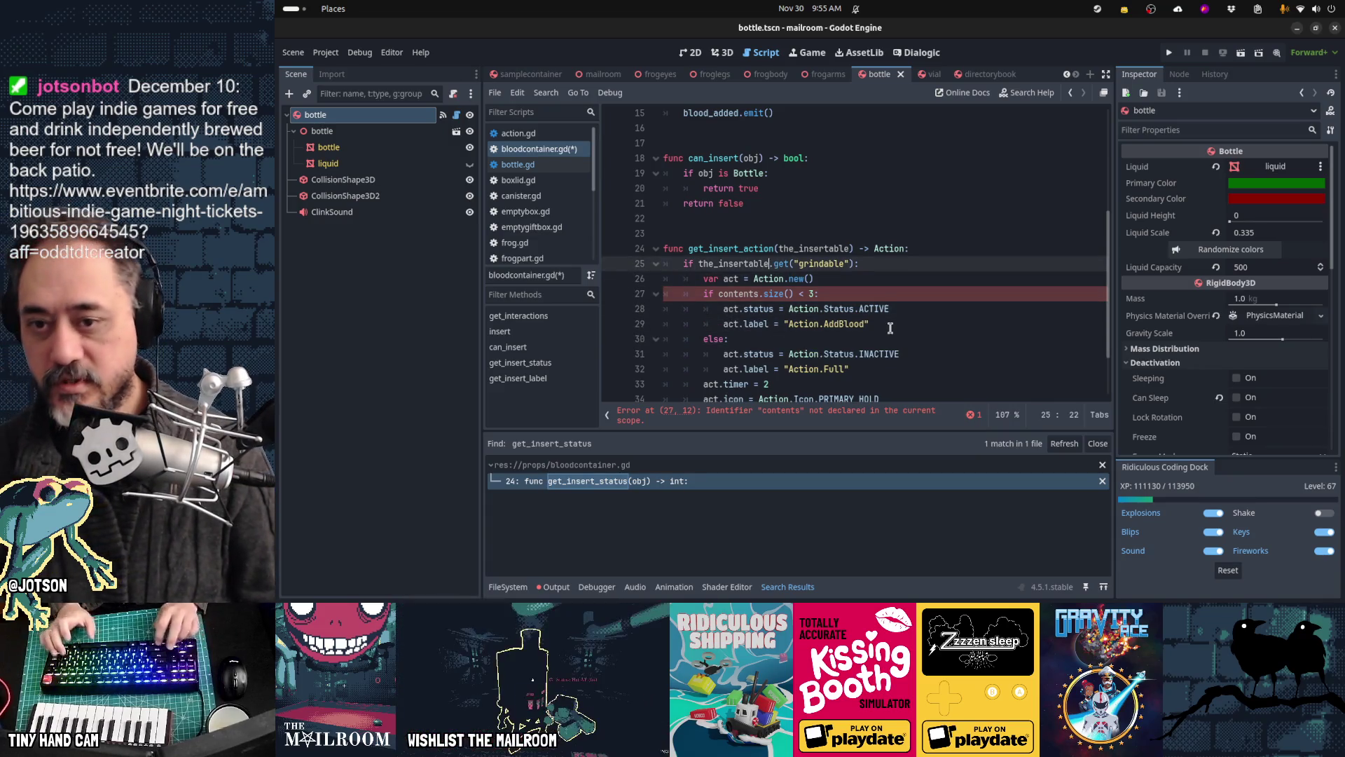
{"action": "type", "text": "is Bottle or the_insertable is V"}
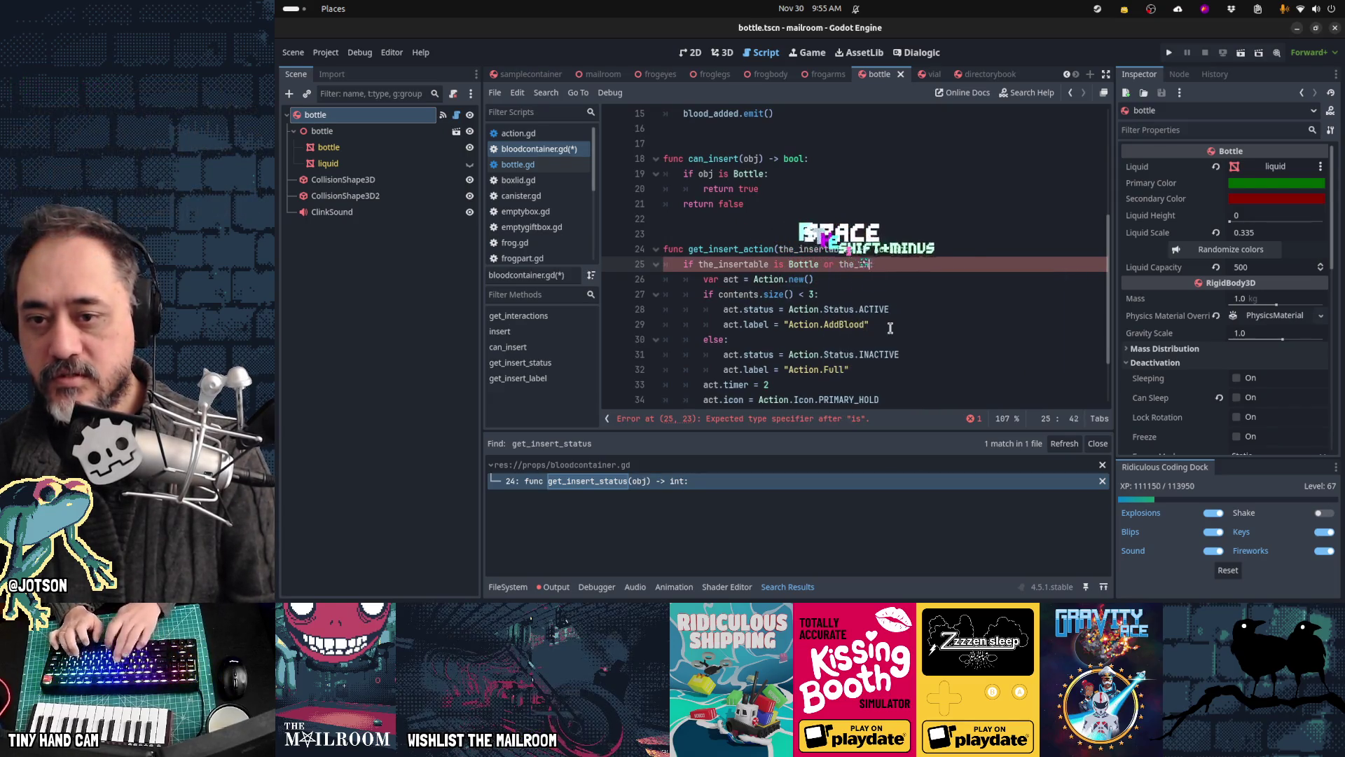
{"action": "type", "text": "ial:"}
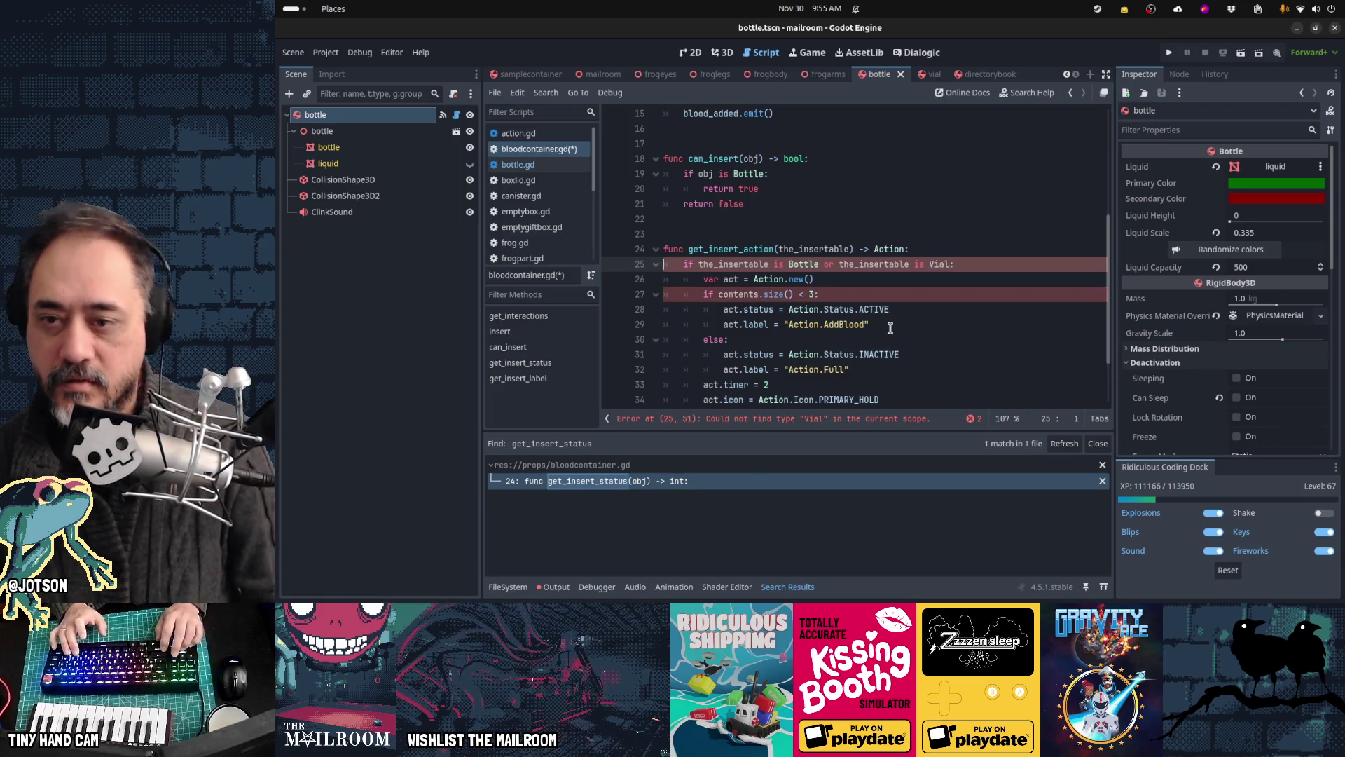
{"action": "key", "text": "Down"}
{"action": "key", "text": "Down"}
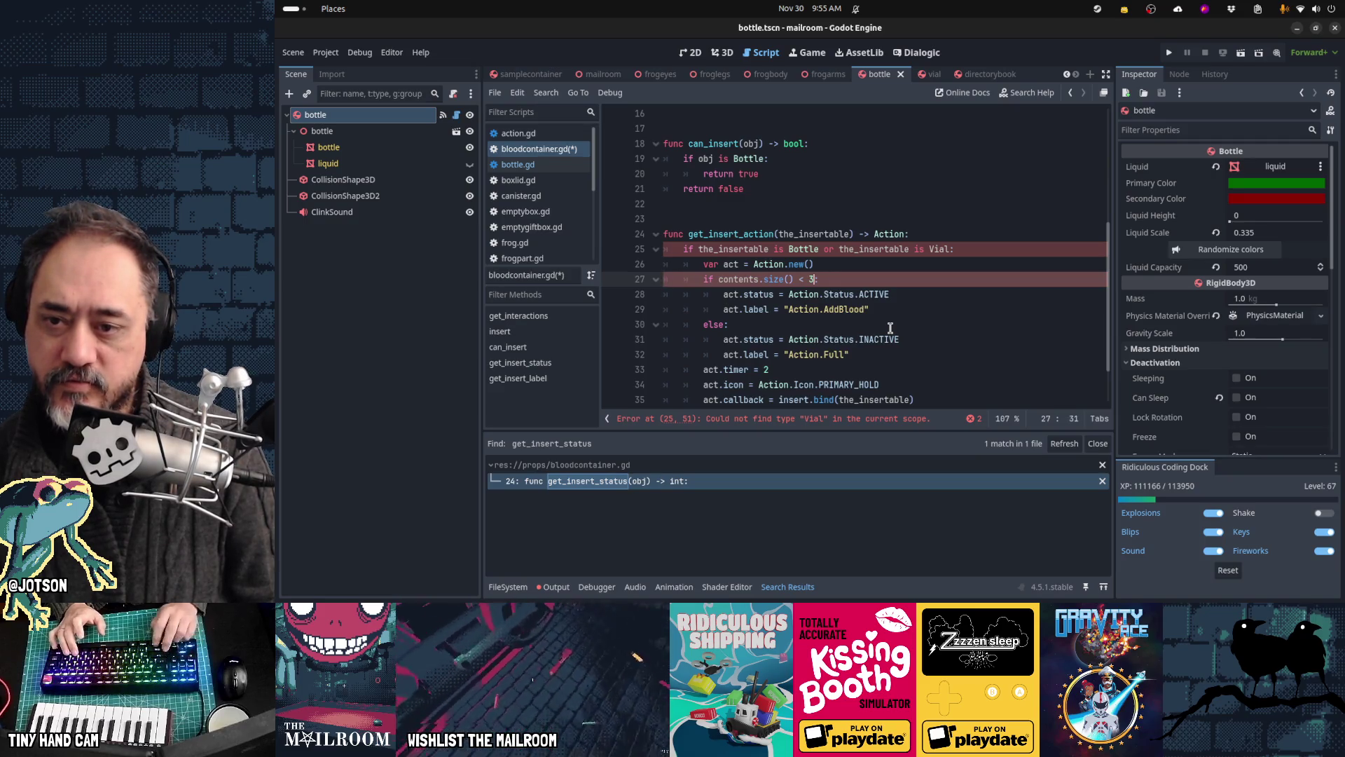
{"action": "key", "text": "ctrl+shift+Left"}
{"action": "key", "text": "ctrl+shift+Left"}
{"action": "key", "text": "ctrl+shift+Left"}
{"action": "type", "text": "the_insertable."}
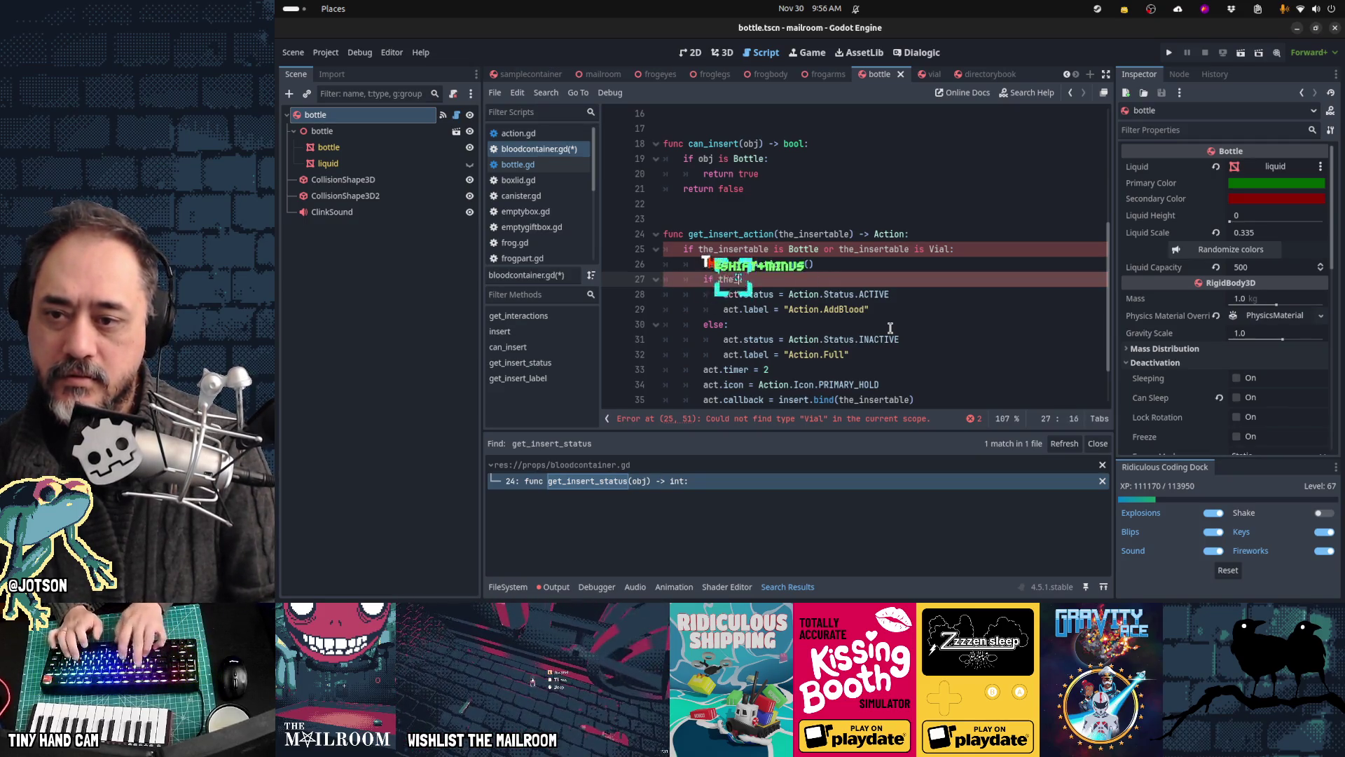
{"action": "type", "text": "liqui"}
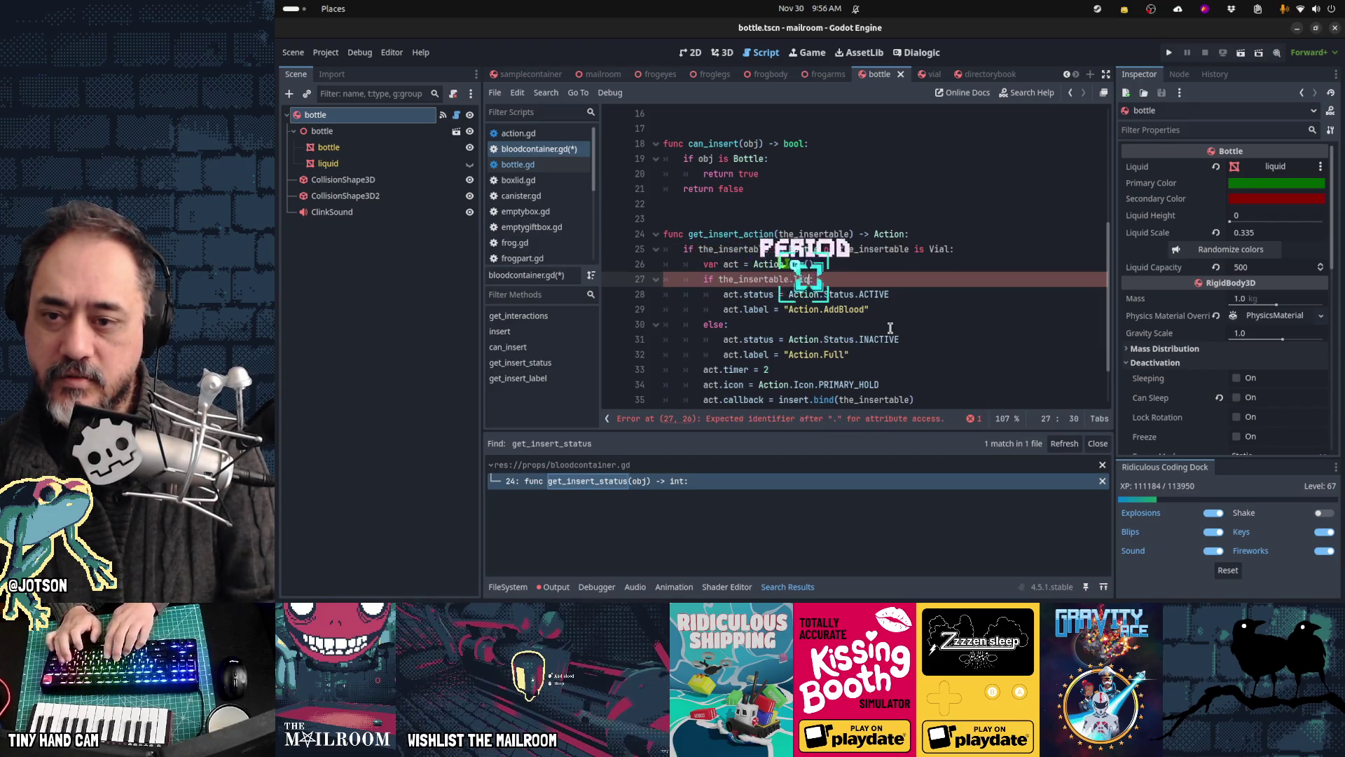
{"action": "type", "text": "d"}
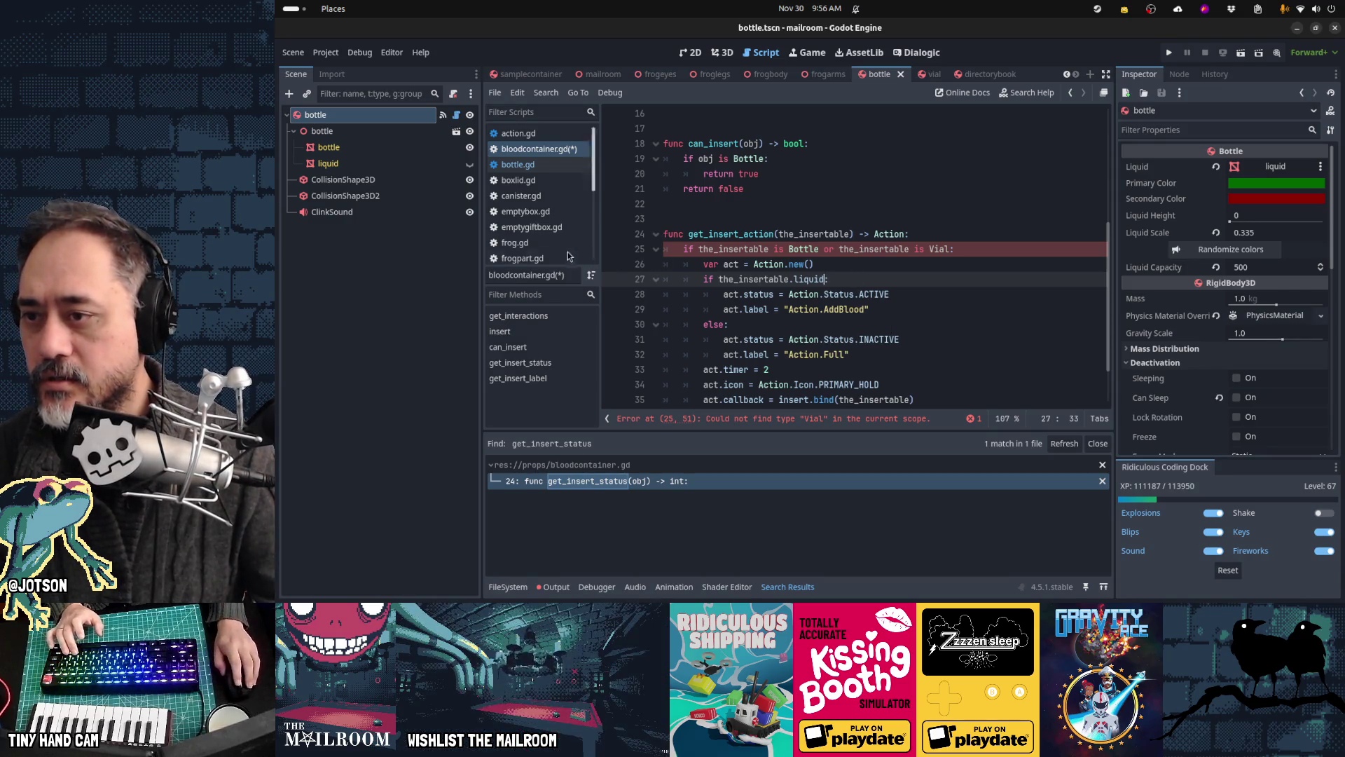
{"action": "scroll", "coordinate": [543, 244], "scroll_direction": "down", "scroll_amount": 2}
{"action": "scroll", "coordinate": [544, 243], "scroll_direction": "down", "scroll_amount": 3}
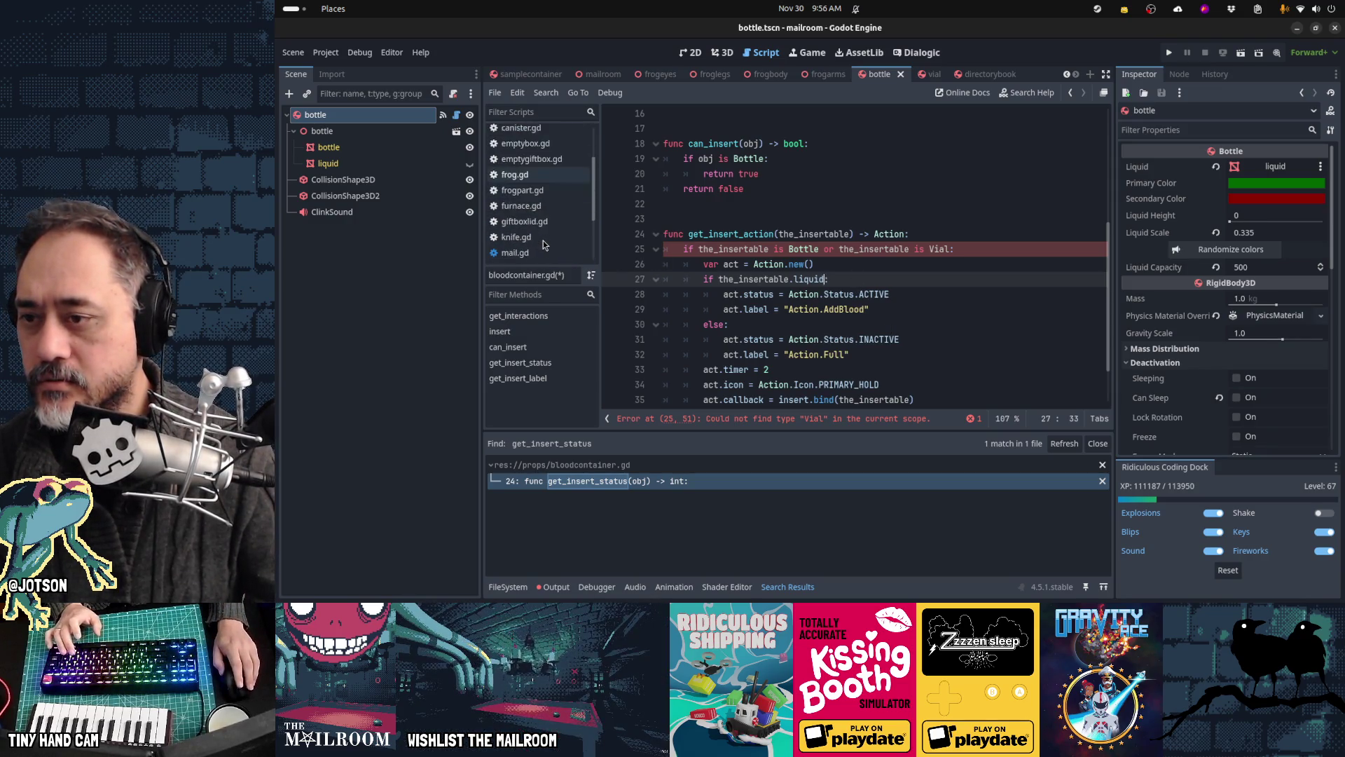
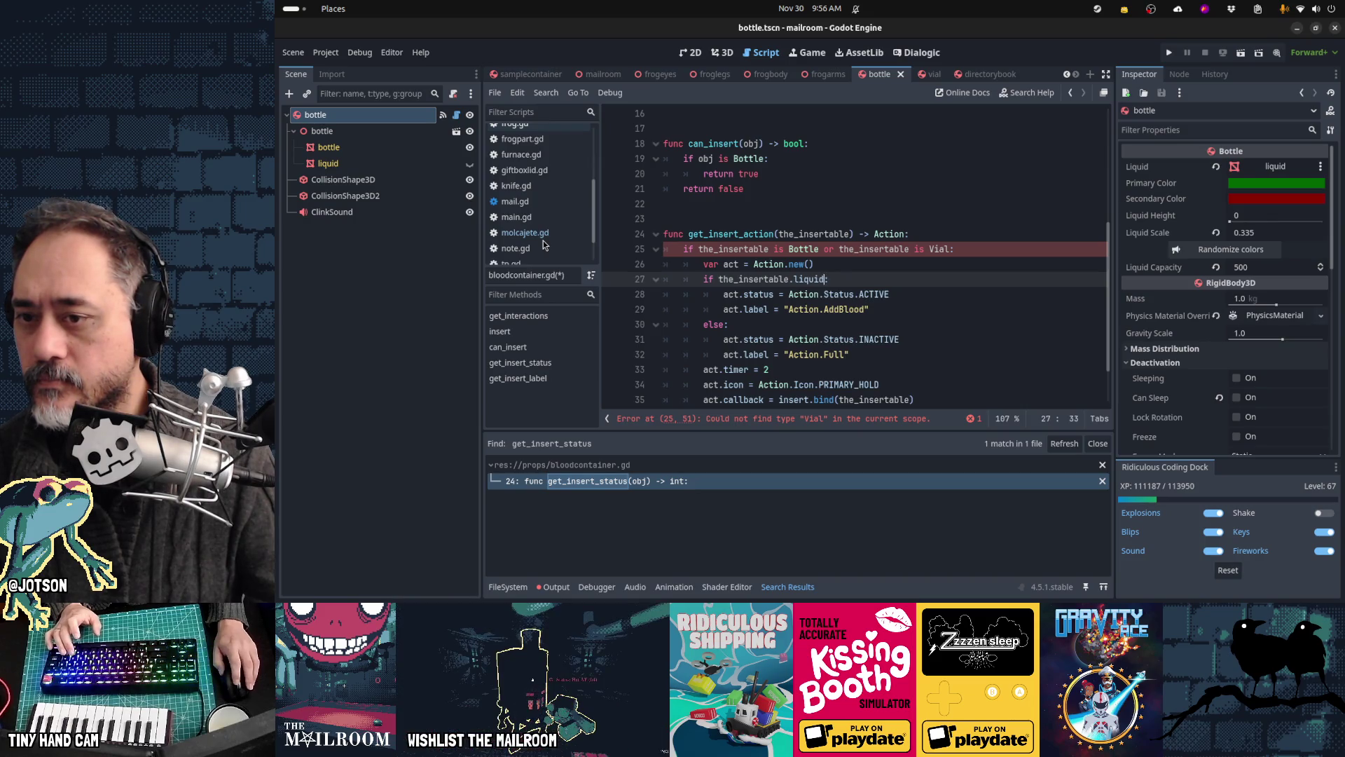
Step: Copy the Mortar liquid_amount condition from bottle.gd's liquid capacity check
{"action": "left_click", "coordinate": [538, 235]}
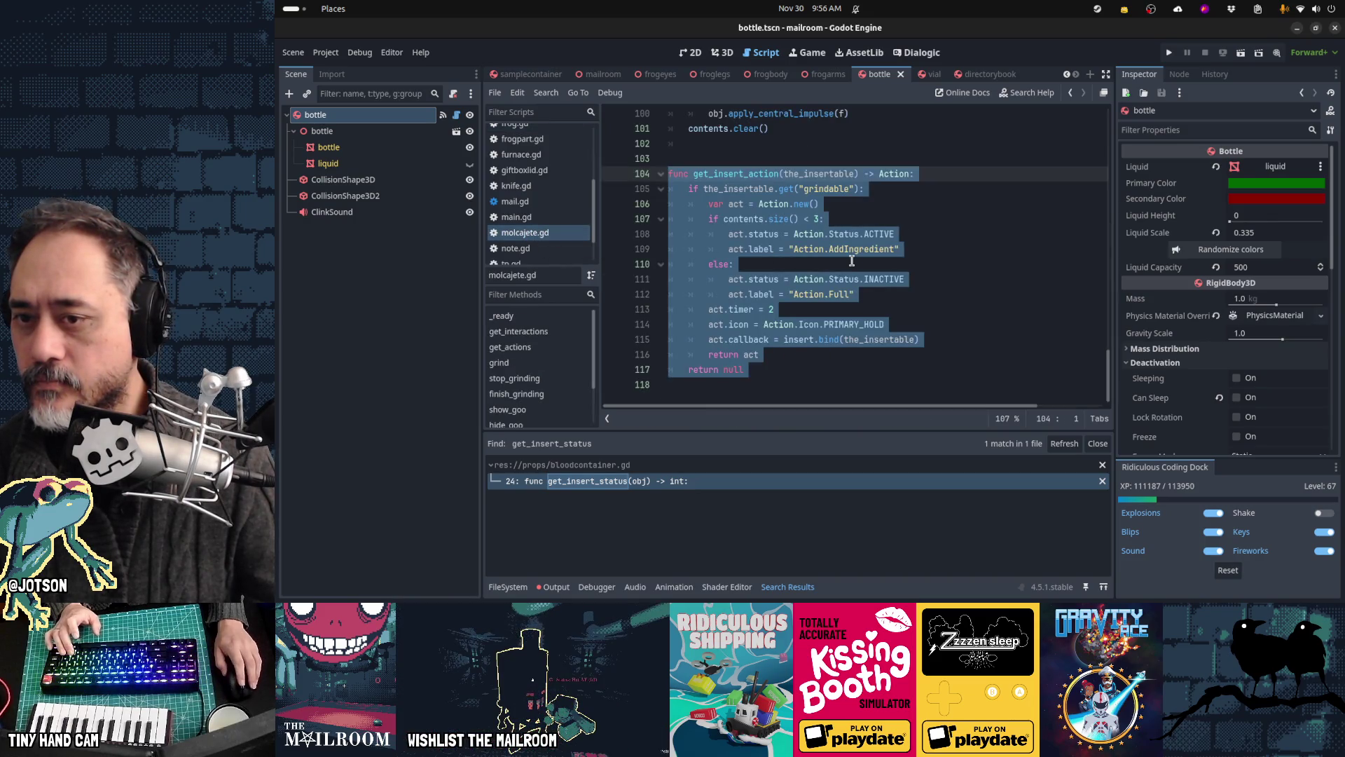
{"action": "scroll", "coordinate": [564, 217], "scroll_direction": "up", "scroll_amount": 3}
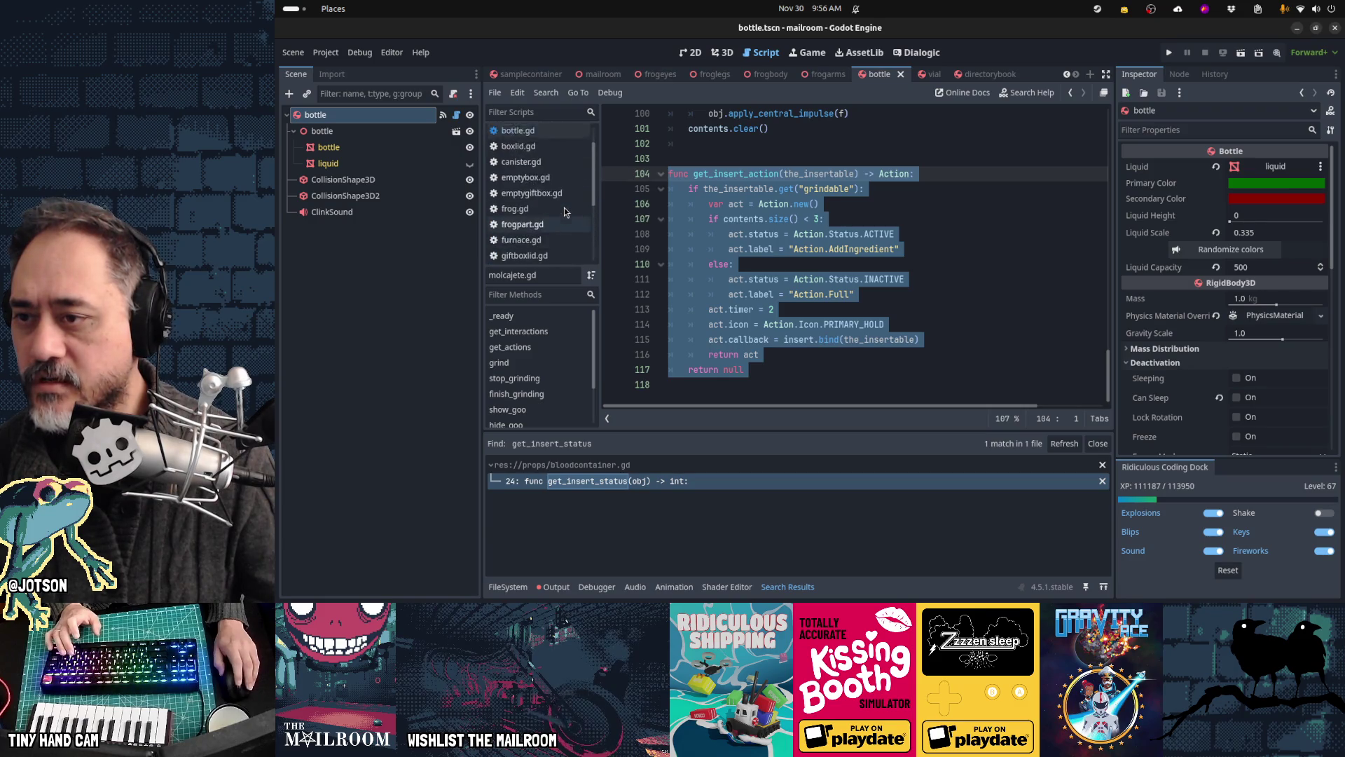
{"action": "left_click", "coordinate": [551, 167]}
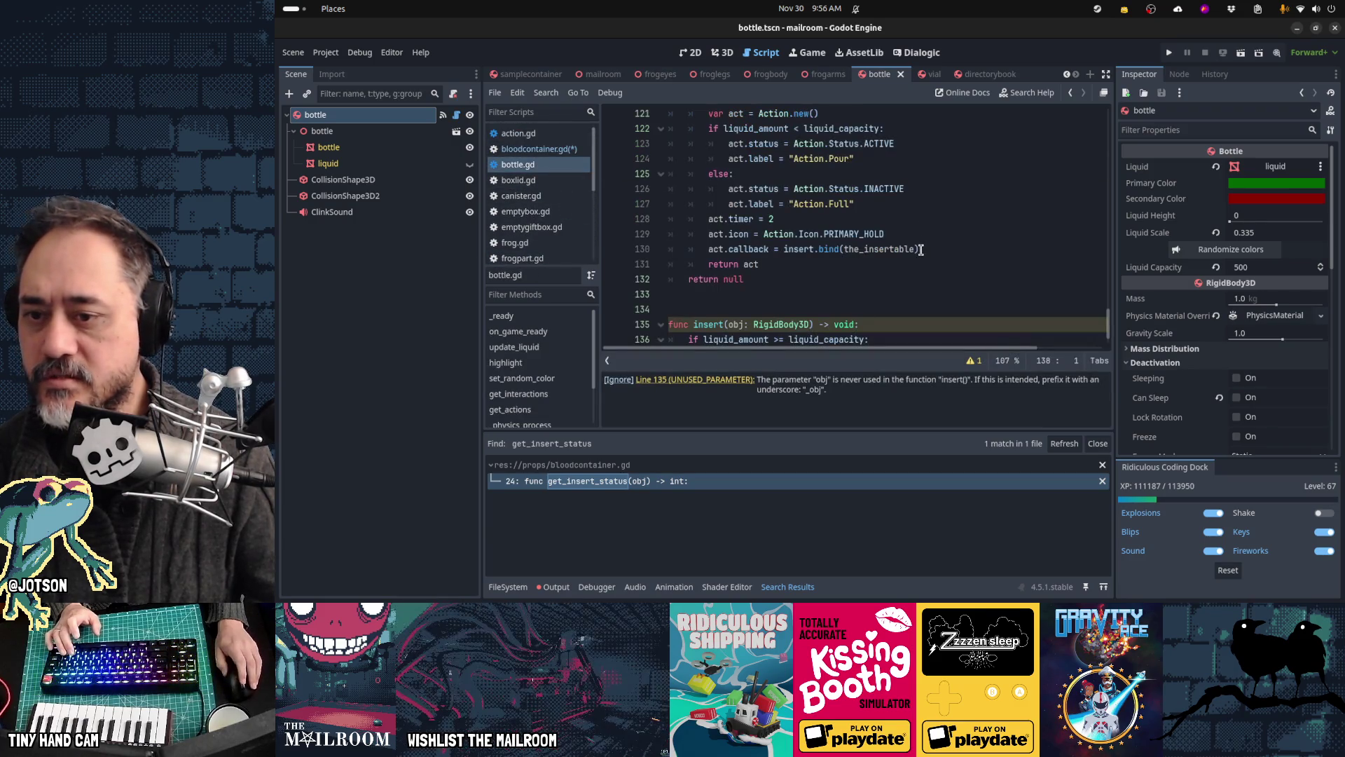
{"action": "scroll", "coordinate": [919, 252], "scroll_direction": "down", "scroll_amount": 1}
{"action": "scroll", "coordinate": [899, 291], "scroll_direction": "up", "scroll_amount": 3}
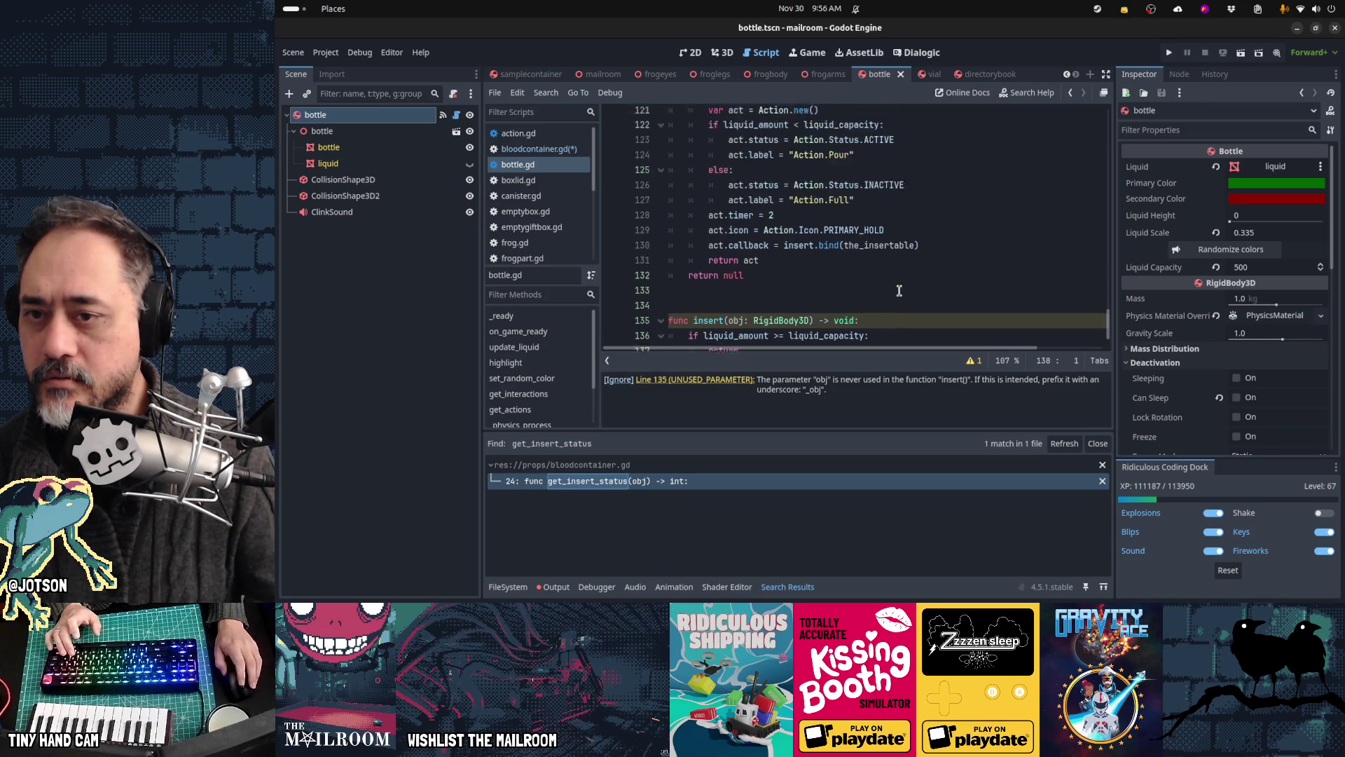
{"action": "left_click", "coordinate": [894, 222]}
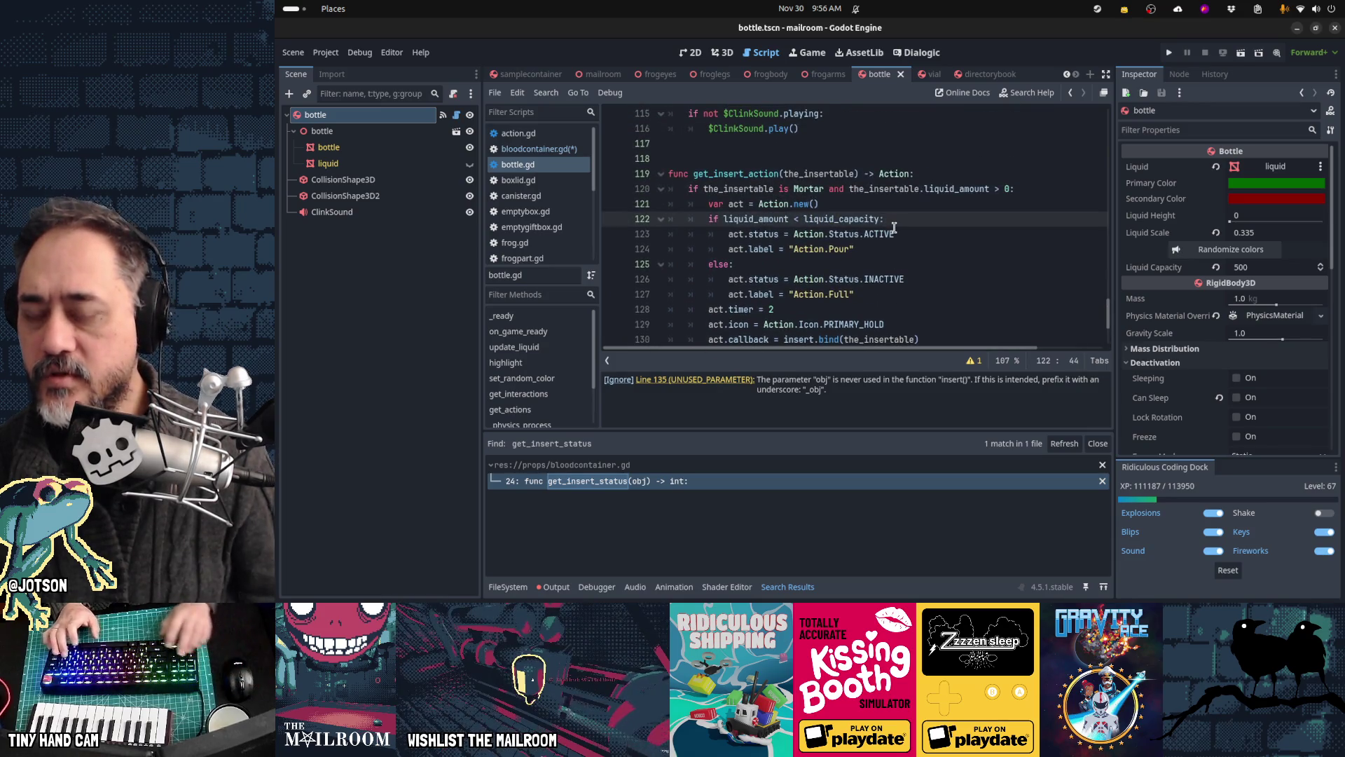
{"action": "key", "text": "Up"}
{"action": "key", "text": "Up"}
{"action": "key", "text": "End"}
{"action": "key", "text": "shift+Home"}
{"action": "key", "text": "ctrl+c"}
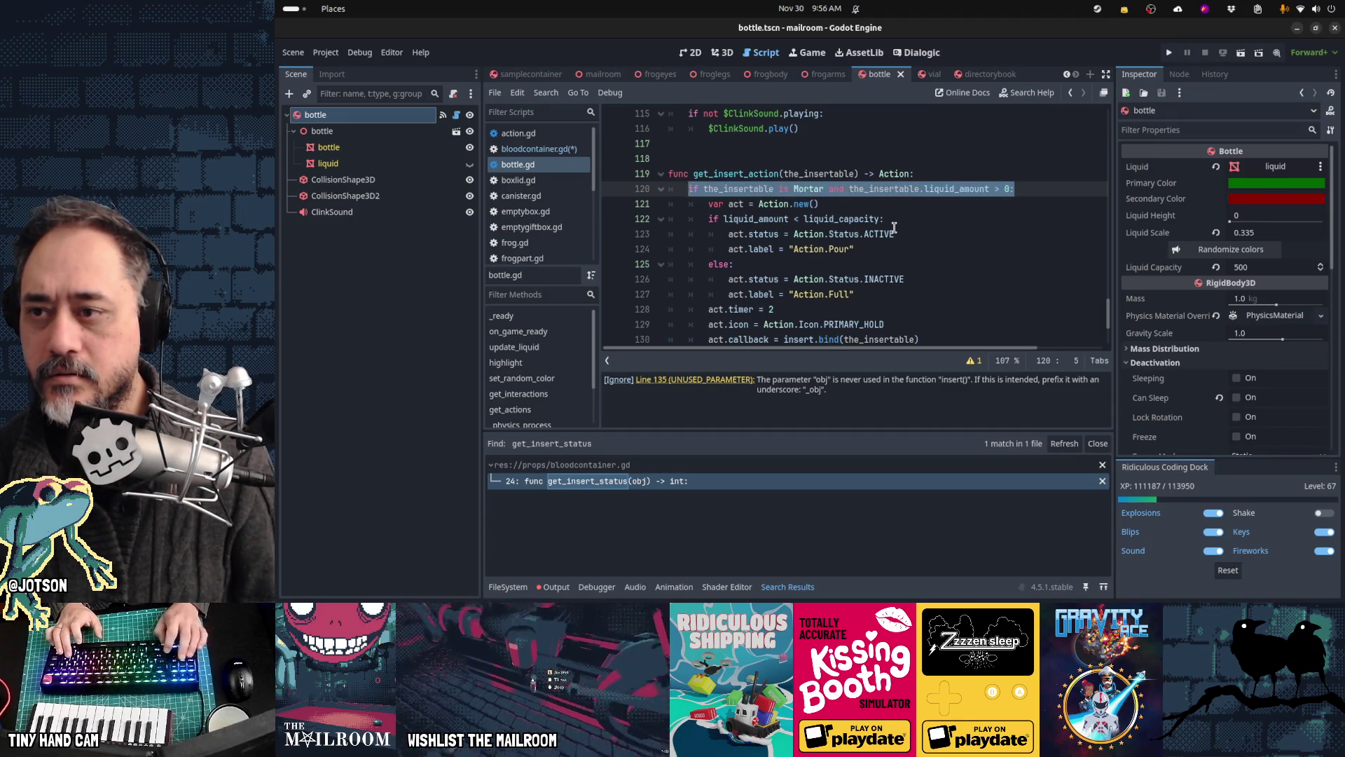
Step: In bloodcontainer.gd, append 'and the_insertable.liquid_amount > 0' to line 25's Bottle condition
{"action": "key", "text": "alt+Left"}
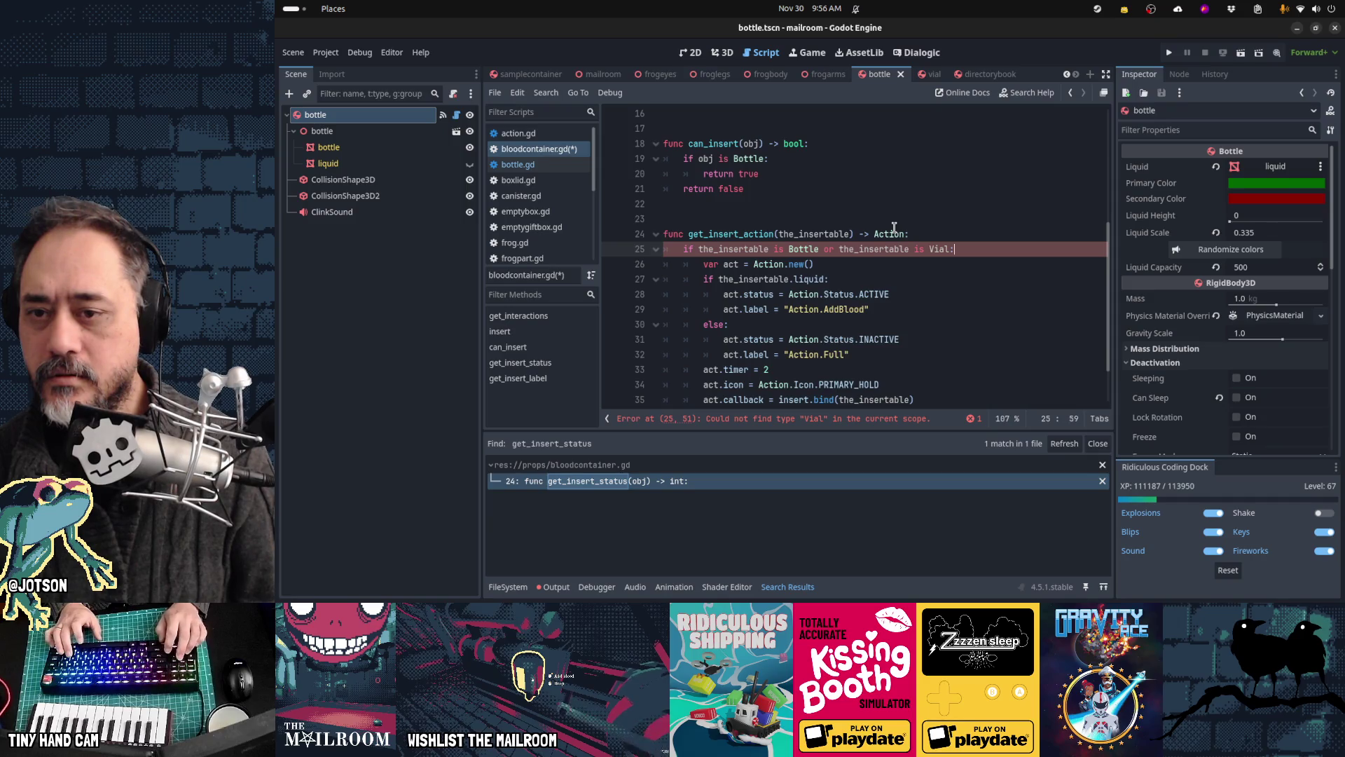
{"action": "key", "text": "Return"}
{"action": "key", "text": "ctrl+v"}
{"action": "key", "text": "Home"}
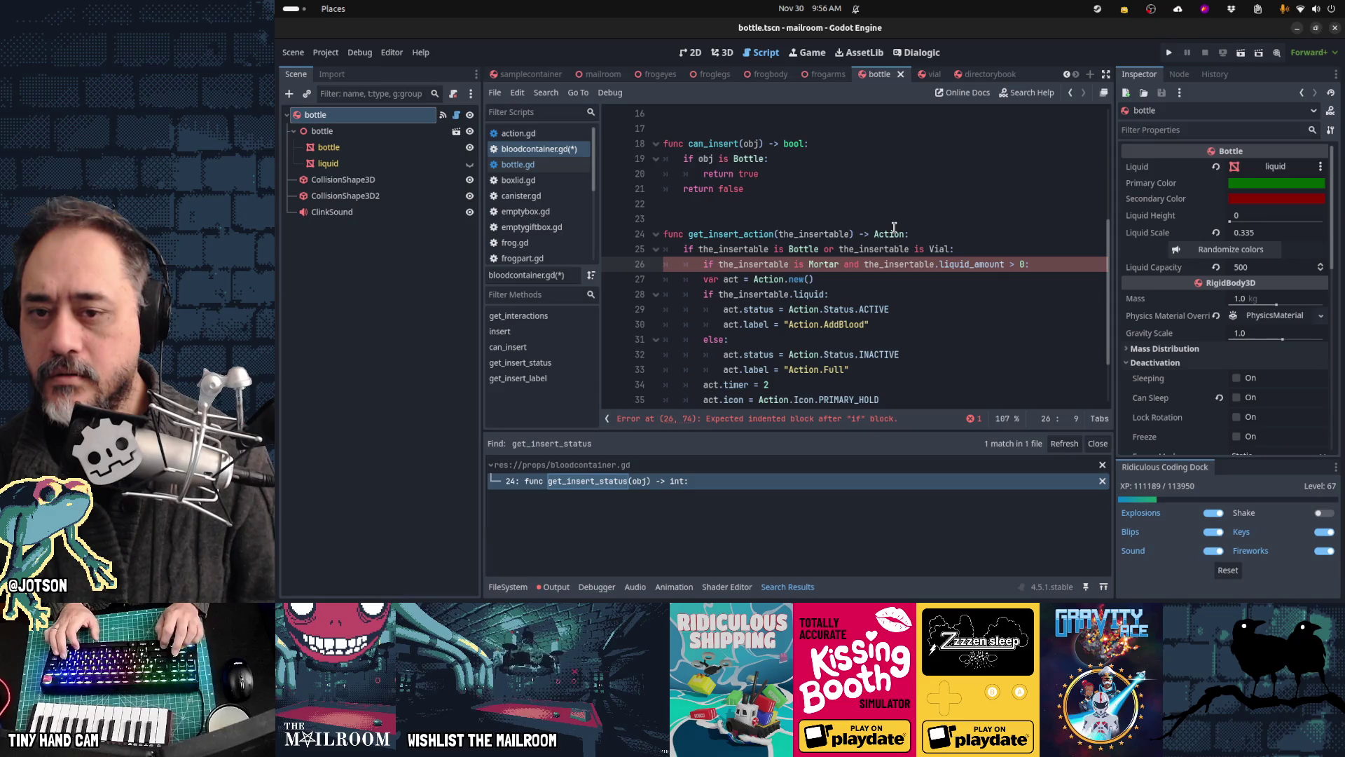
{"action": "key", "text": "ctrl+shift+Left"}
{"action": "key", "text": "ctrl+shift+Left"}
{"action": "key", "text": "ctrl+shift+Left"}
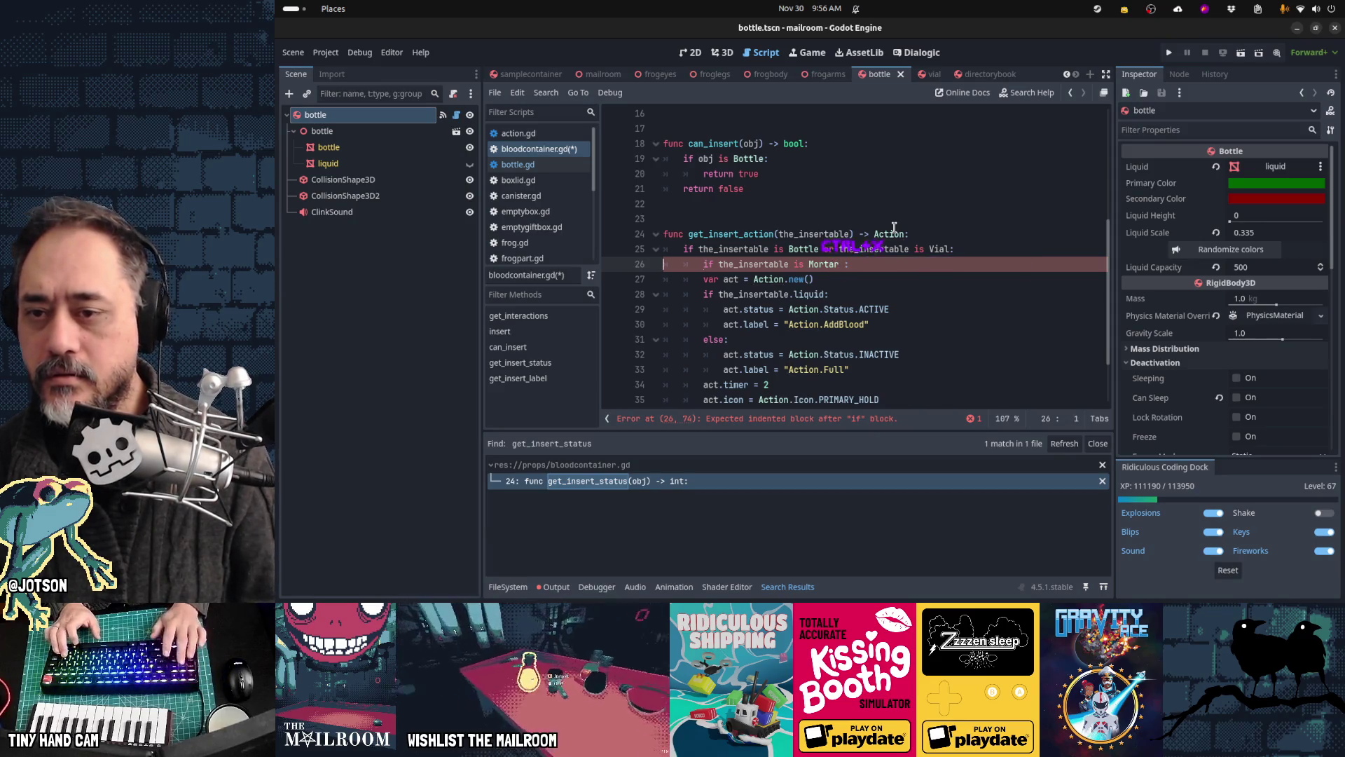
{"action": "key", "text": "ctrl+shift+k"}
{"action": "key", "text": "ctrl+shift+Left"}
{"action": "key", "text": "ctrl+shift+Left"}
{"action": "key", "text": "ctrl+shift+Left"}
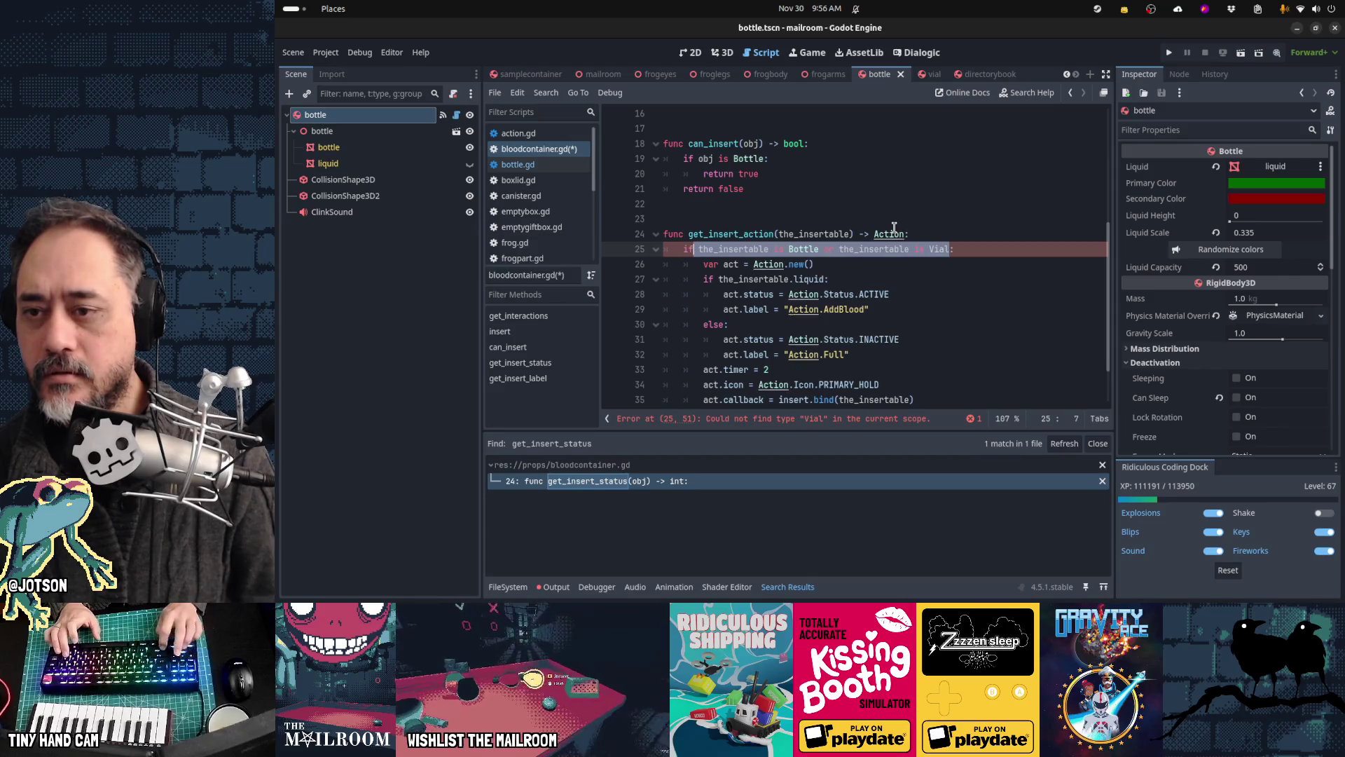
{"action": "type", "text": "("}
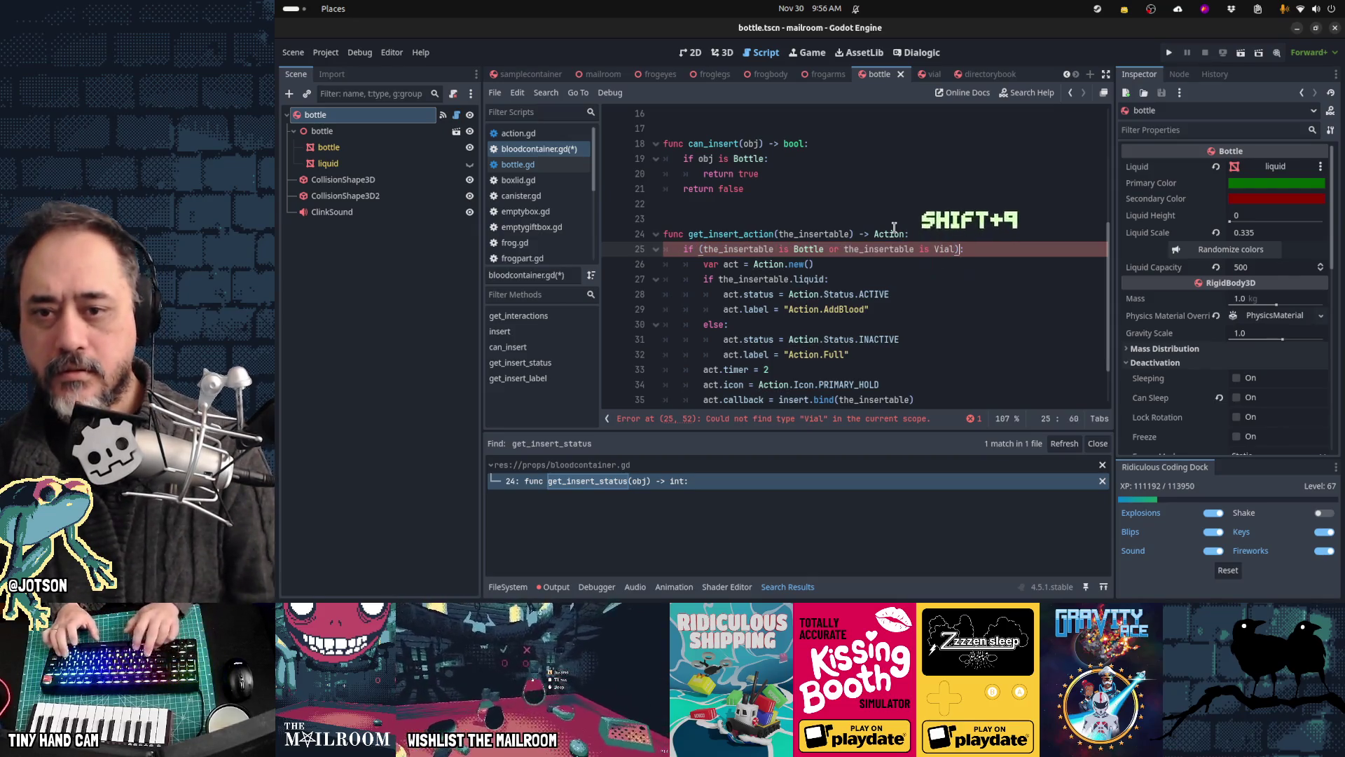
{"action": "key", "text": "Right"}
{"action": "type", "text": "and"}
{"action": "type", "text": "and the_insertable.liquid_amount > 0"}
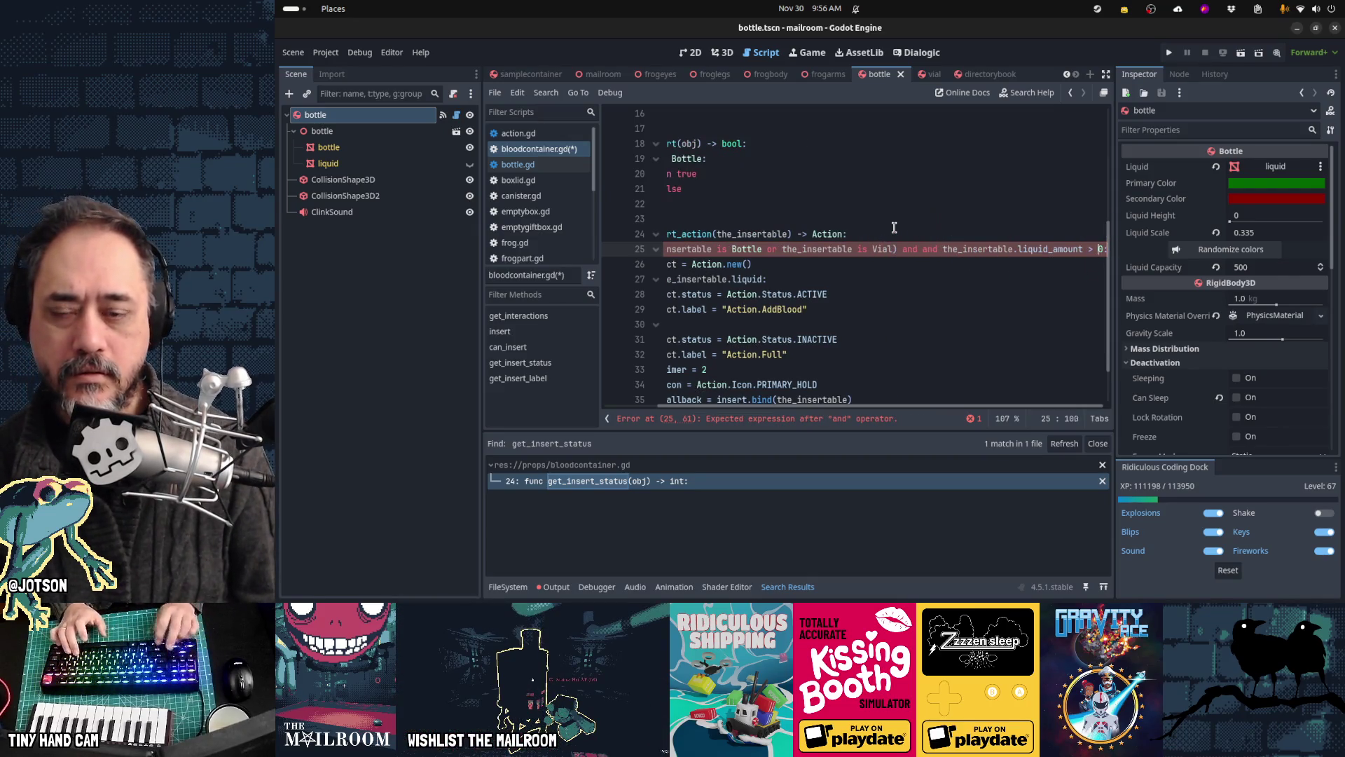
{"action": "key", "text": "BackSpace"}
{"action": "key", "text": "Home"}
{"action": "key", "text": "Home"}
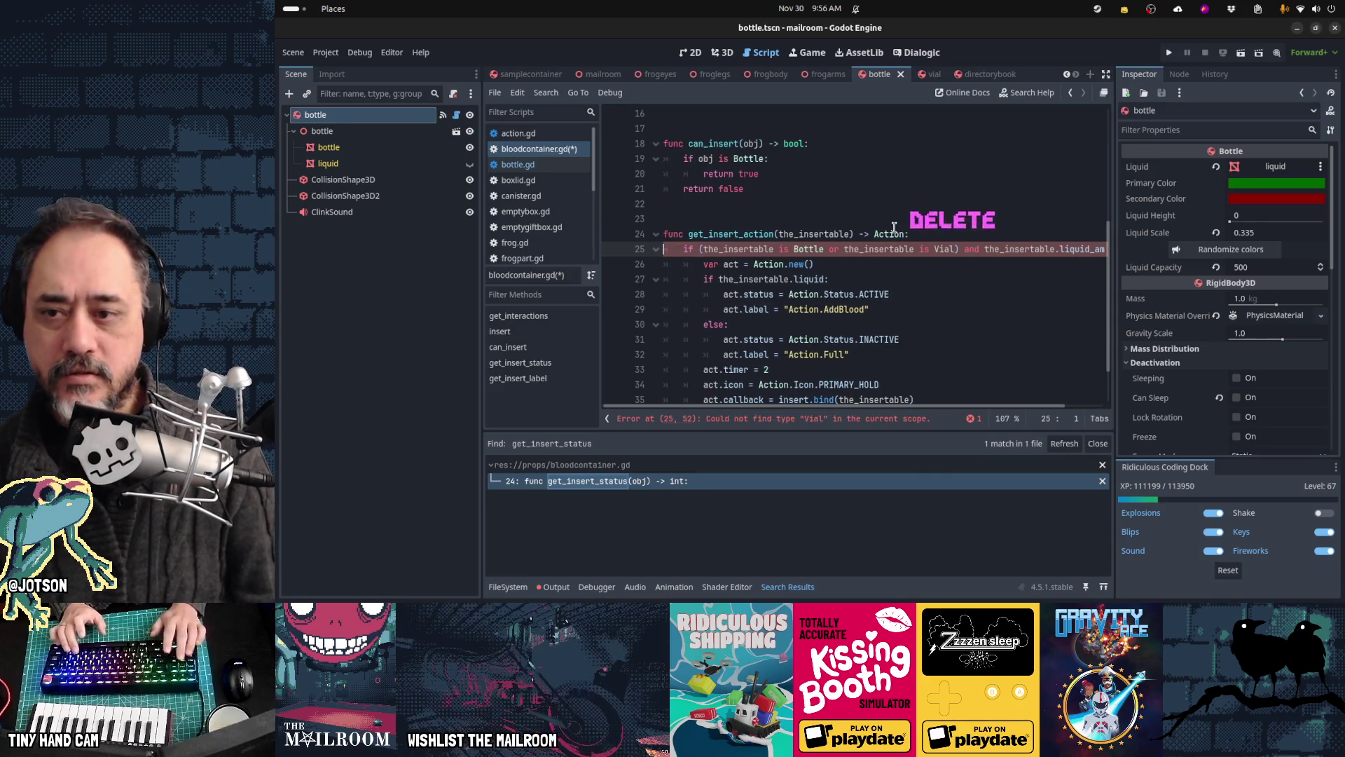
Step: Remove the Vial check and the extra parenthesis from line 25
{"action": "key", "text": "End"}
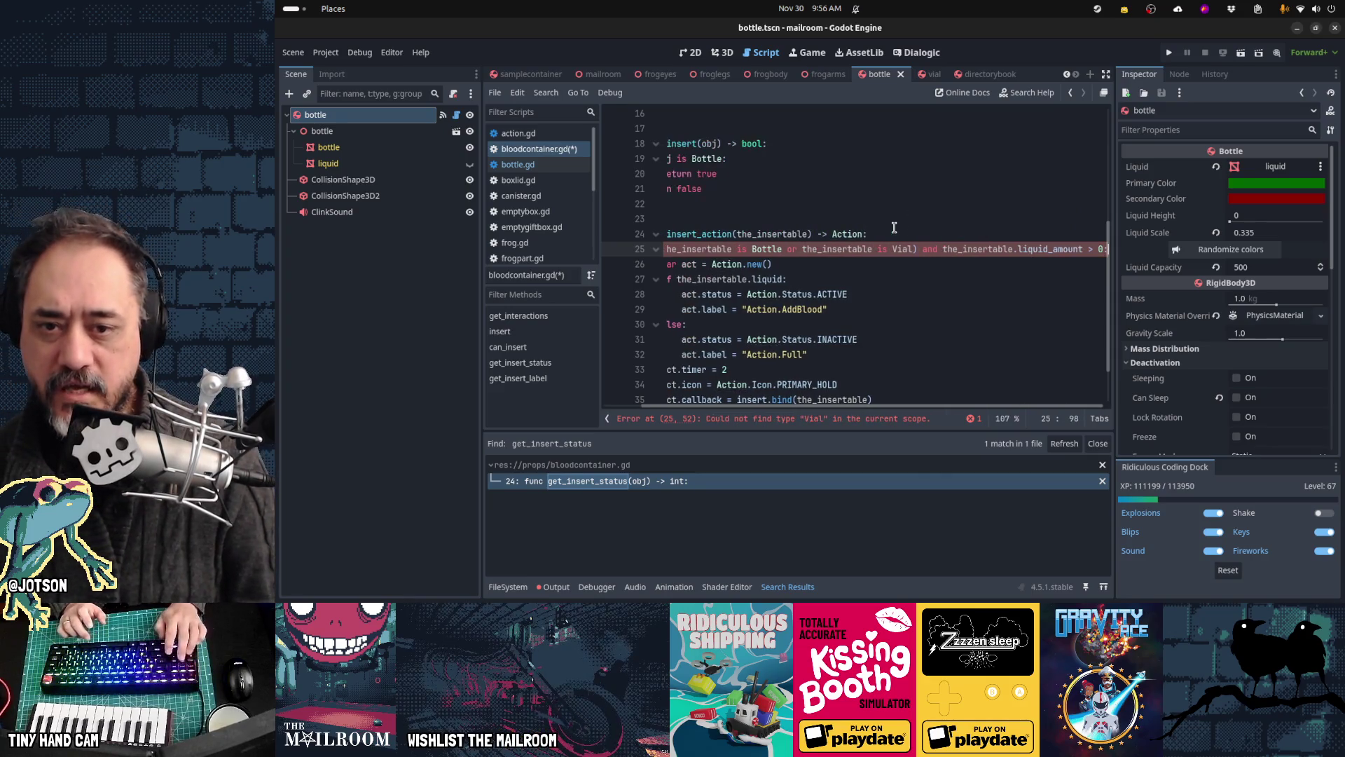
{"action": "key", "text": "Home"}
{"action": "key", "text": "Home"}
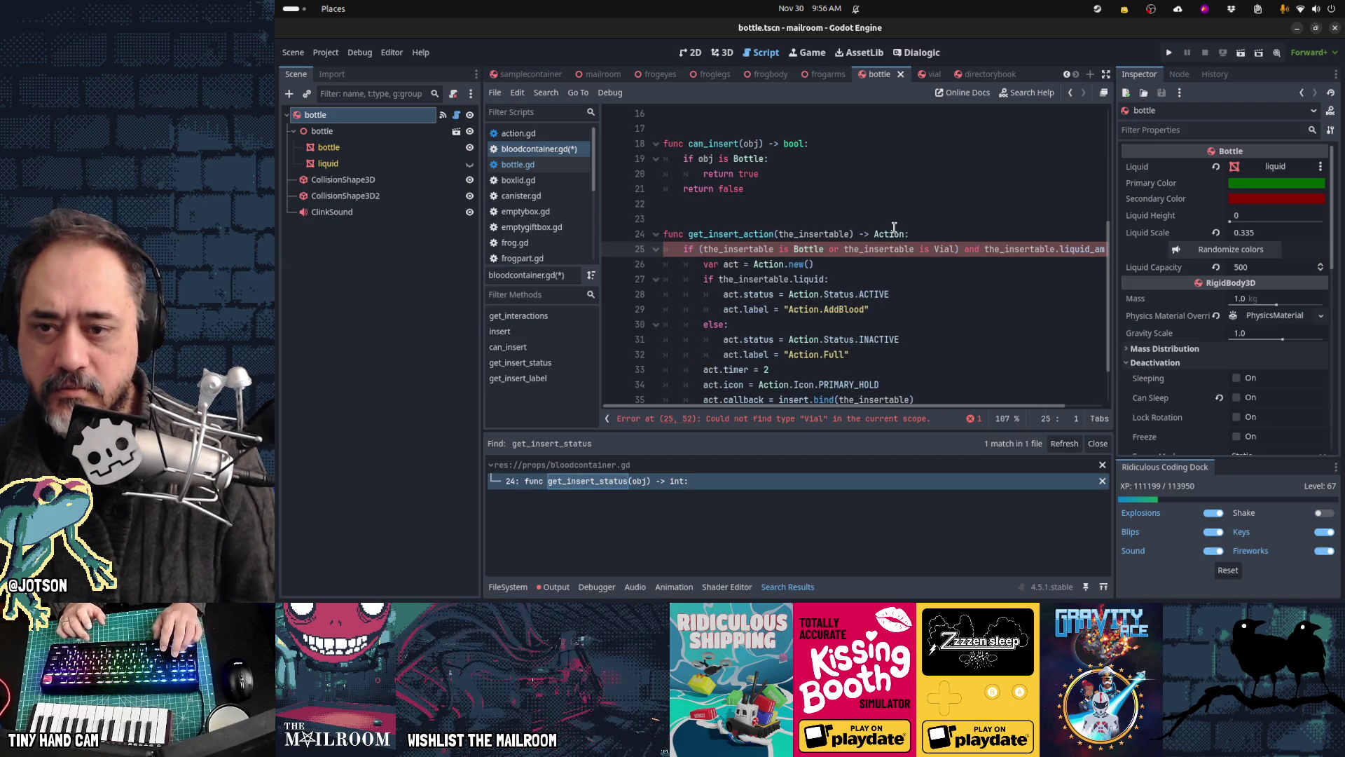
{"action": "key", "text": "ctrl+Right"}
{"action": "key", "text": "Right"}
{"action": "key", "text": "Right"}
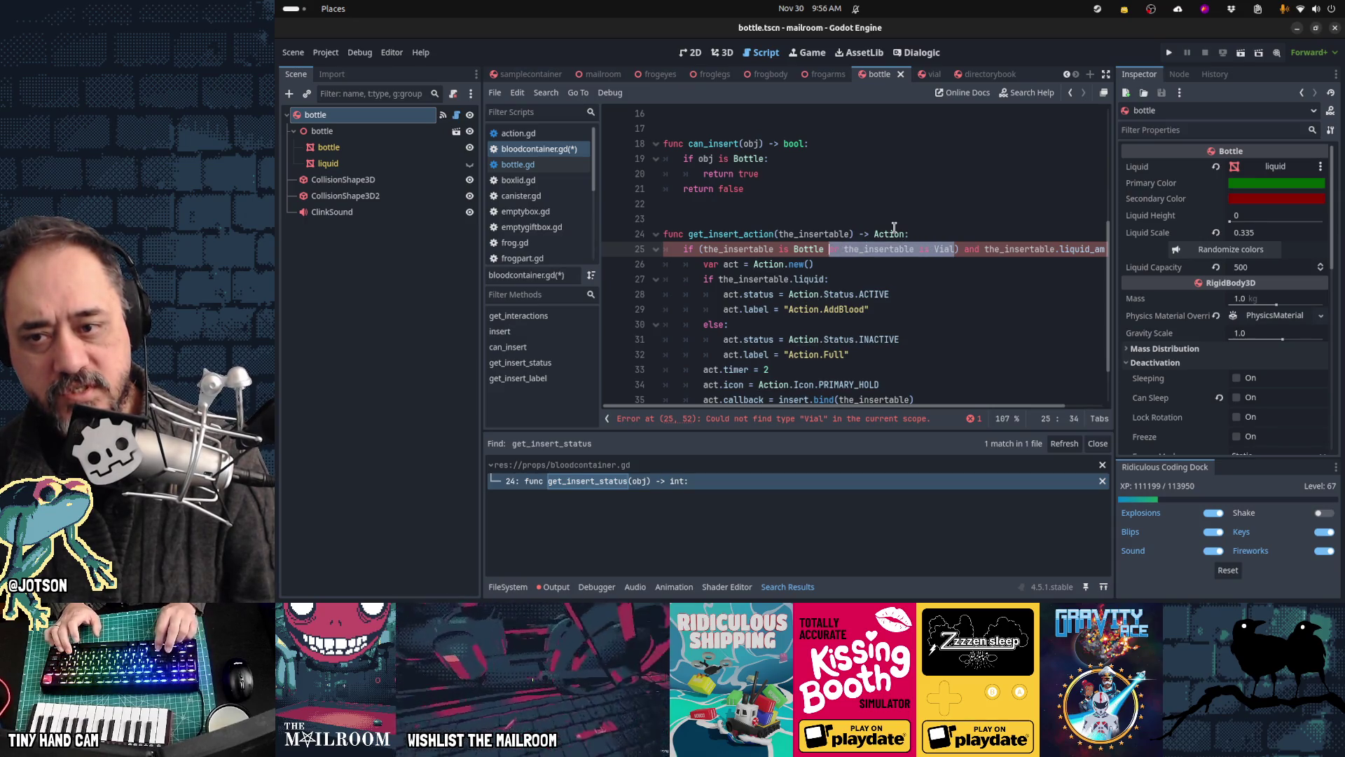
{"action": "key", "text": "Delete"}
{"action": "key", "text": "Right"}
{"action": "key", "text": "Right"}
{"action": "key", "text": "Right"}
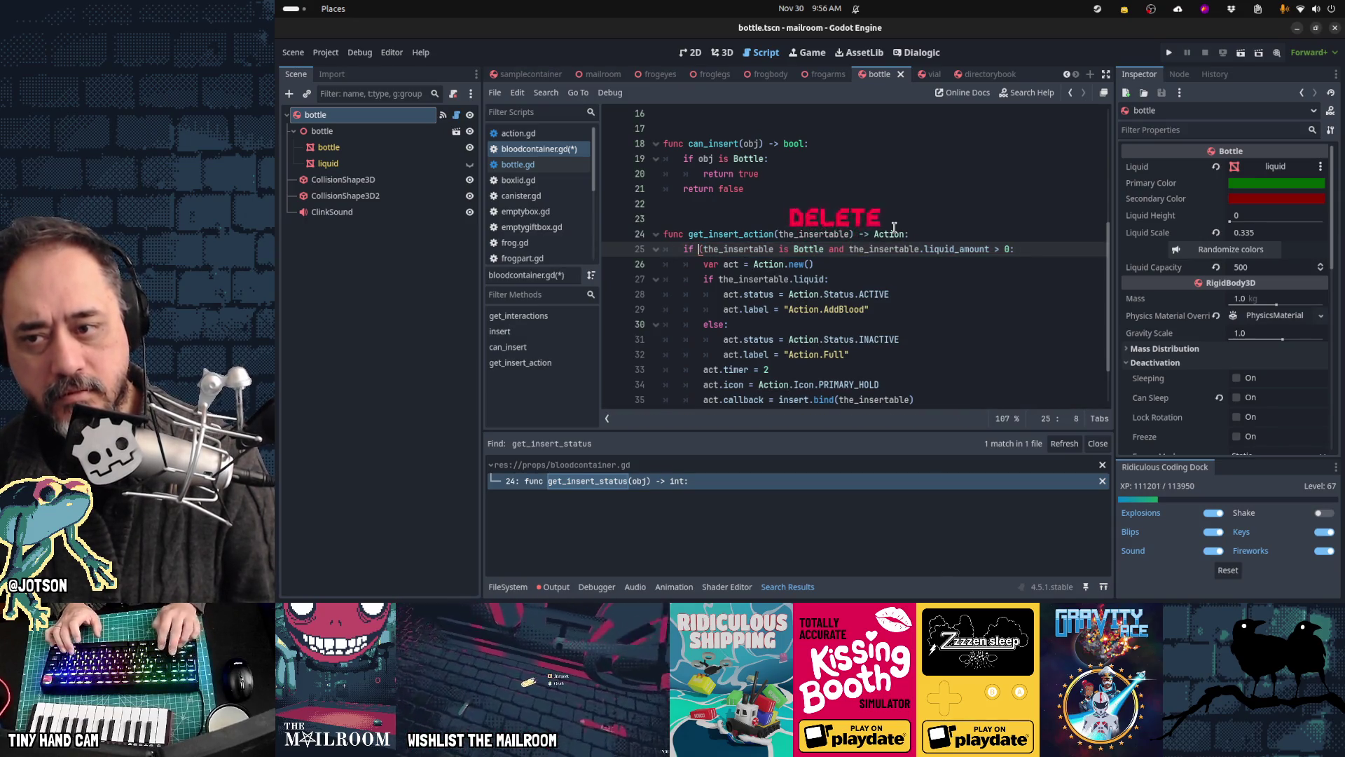
{"action": "key", "text": "Delete"}
{"action": "key", "text": "Home"}
{"action": "key", "text": "Home"}
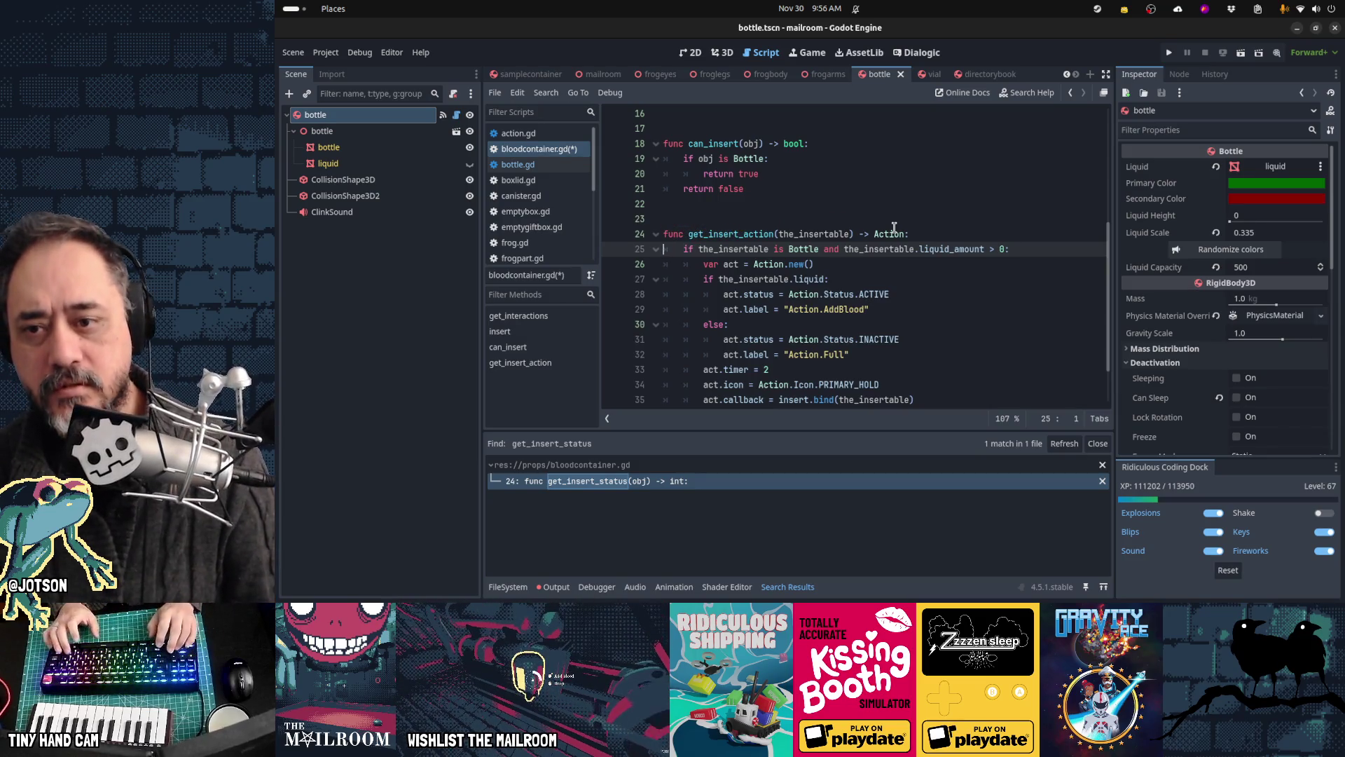
Step: Review the AddBlood and Full branches, save bloodcontainer.gd, and refresh the get_insert_status search
{"action": "key", "text": "Down"}
{"action": "key", "text": "Down"}
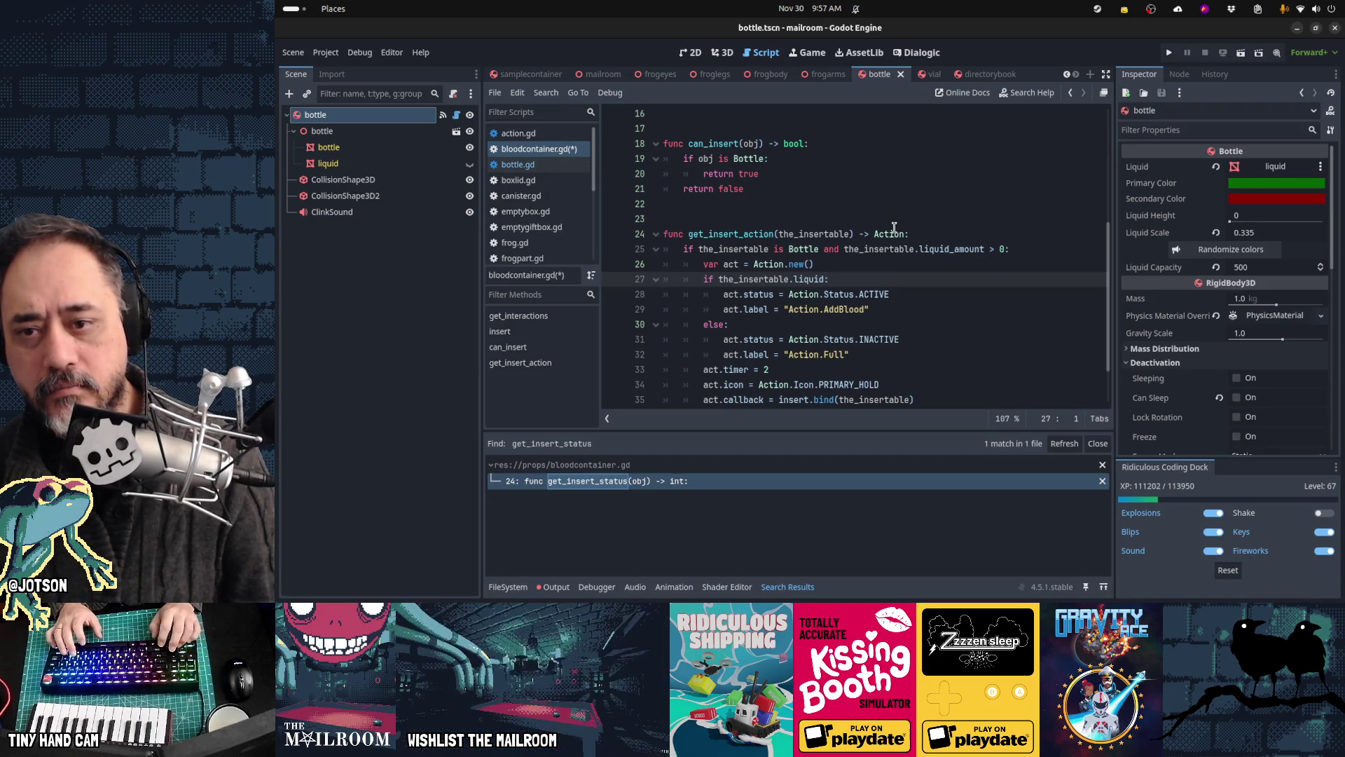
{"action": "key", "text": "Up"}
{"action": "key", "text": "Up"}
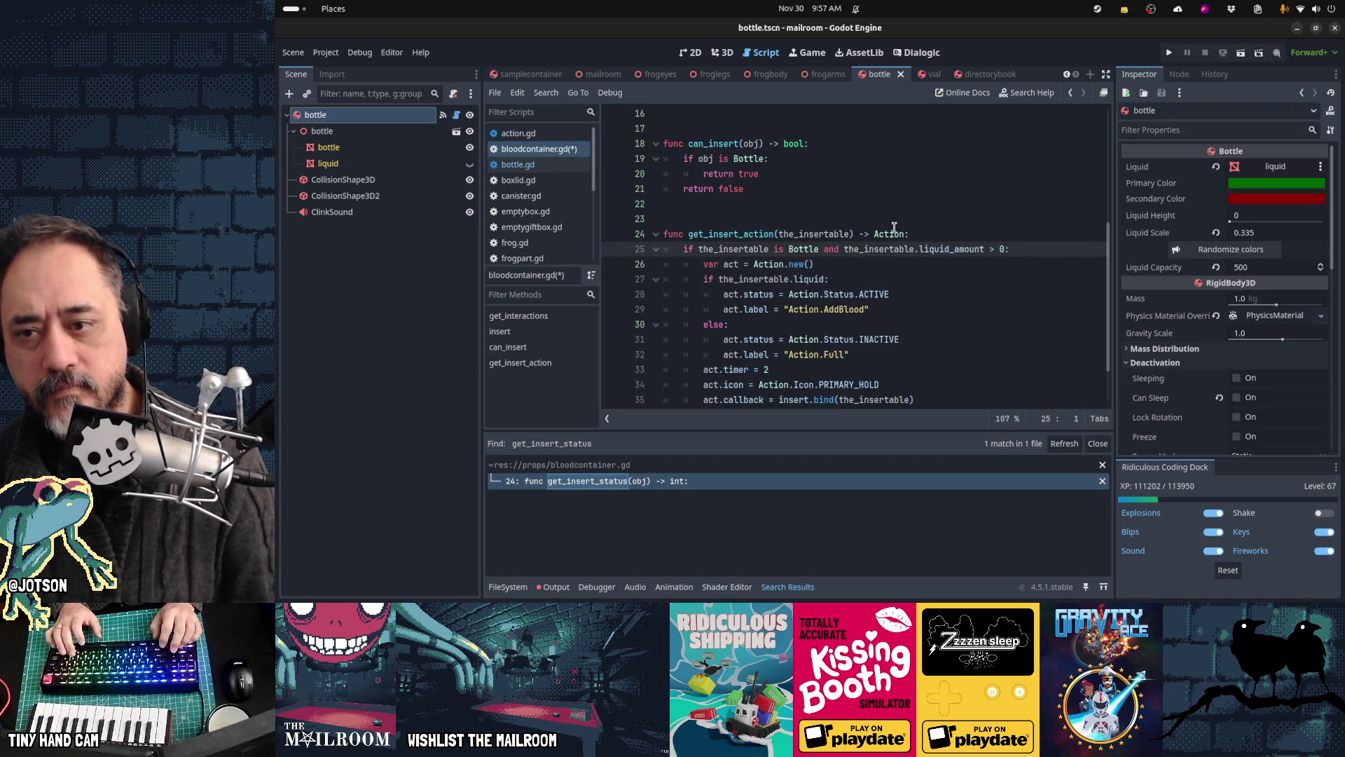
{"action": "key", "text": "Up"}
{"action": "scroll", "coordinate": [894, 227], "scroll_direction": "down", "scroll_amount": 2}
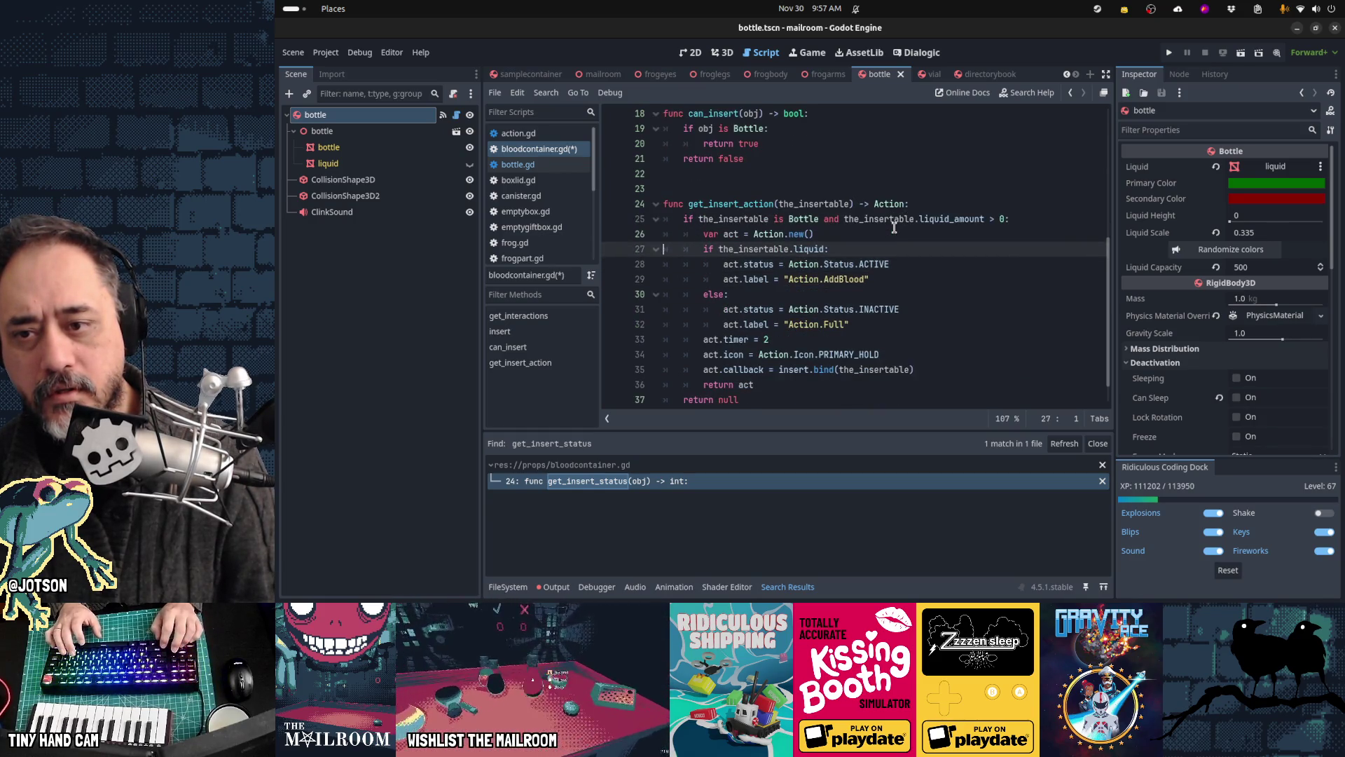
{"action": "key", "text": "shift+Down"}
{"action": "key", "text": "shift+Down"}
{"action": "key", "text": "shift+Down"}
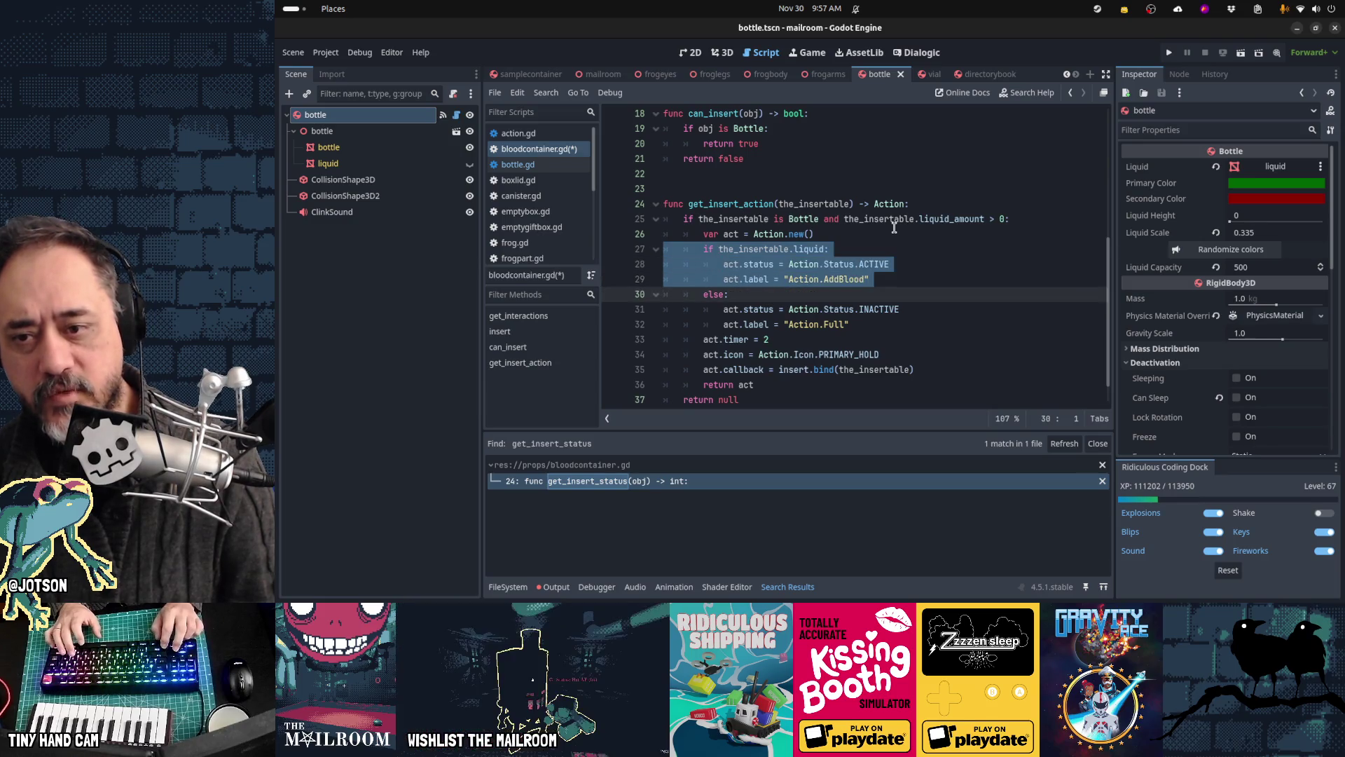
{"action": "key", "text": "Down"}
{"action": "key", "text": "Down"}
{"action": "key", "text": "shift+Down"}
{"action": "key", "text": "shift+Down"}
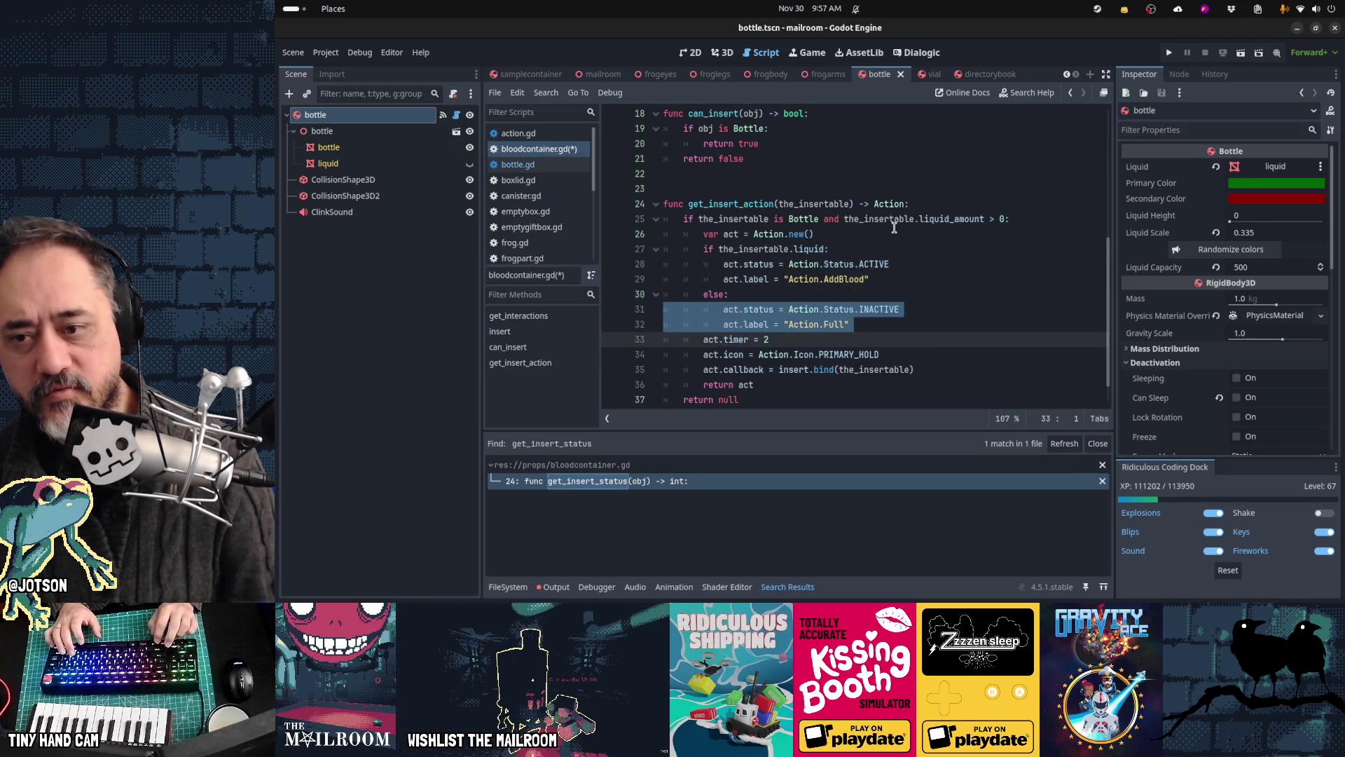
{"action": "key", "text": "Up"}
{"action": "key", "text": "Up"}
{"action": "key", "text": "Up"}
{"action": "key", "text": "shift+Down"}
{"action": "key", "text": "shift+Down"}
{"action": "key", "text": "shift+Down"}
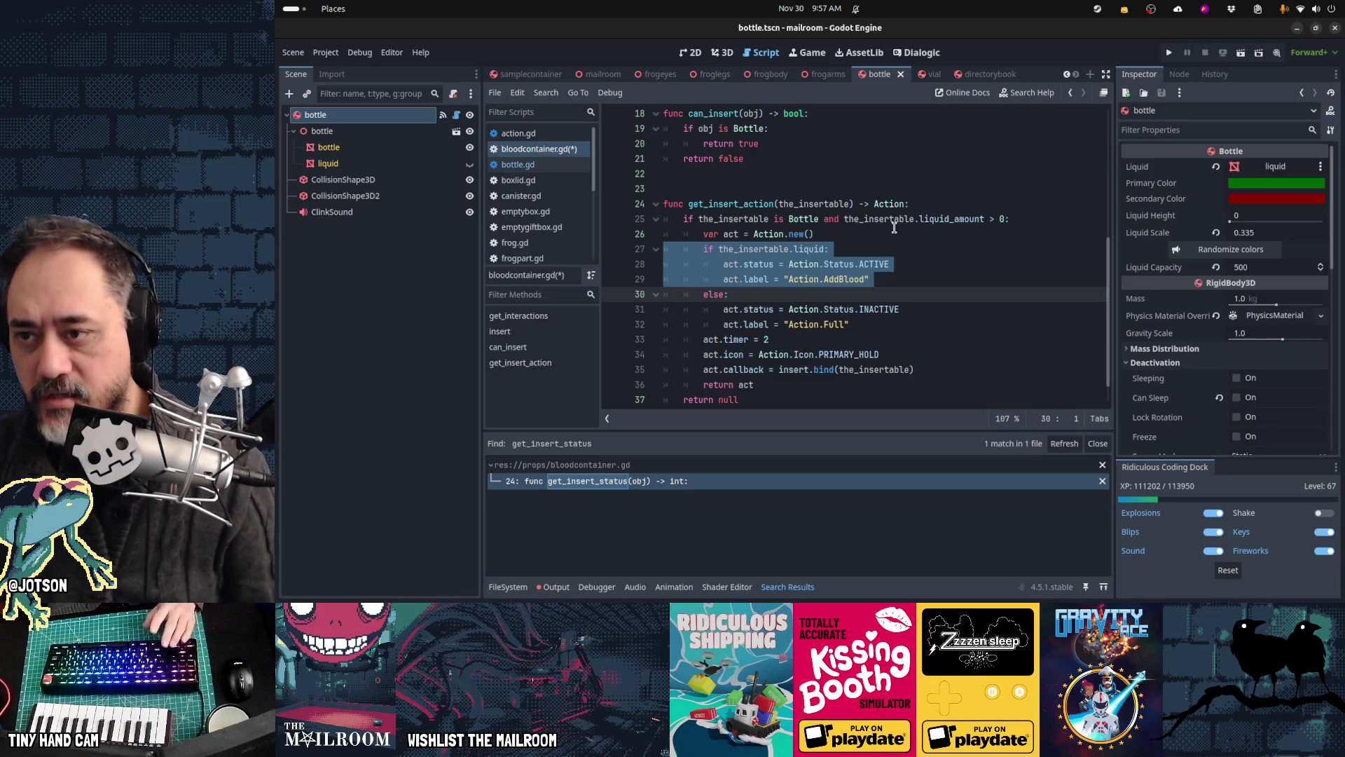
{"action": "key", "text": "Up"}
{"action": "key", "text": "Up"}
{"action": "key", "text": "Up"}
{"action": "key", "text": "Down"}
{"action": "key", "text": "Down"}
{"action": "key", "text": "Down"}
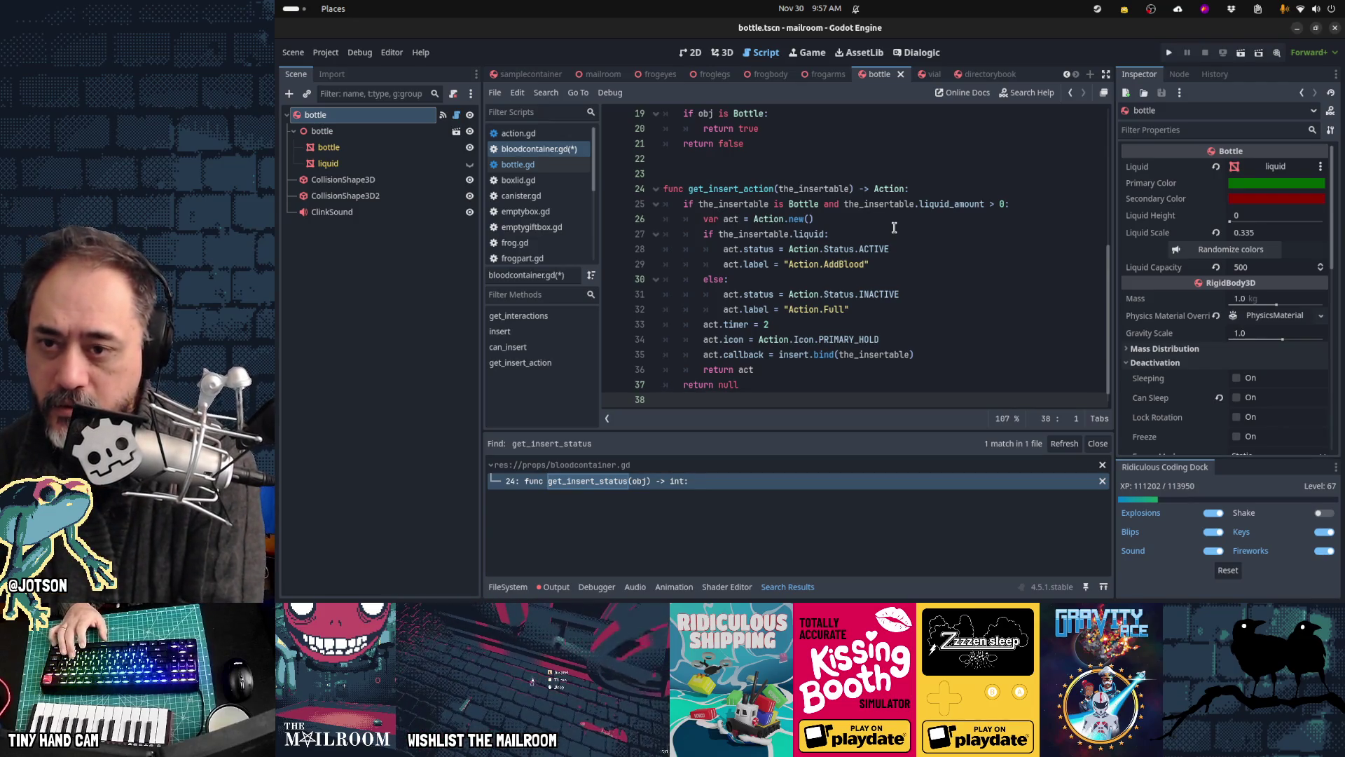
{"action": "key", "text": "ctrl+s"}
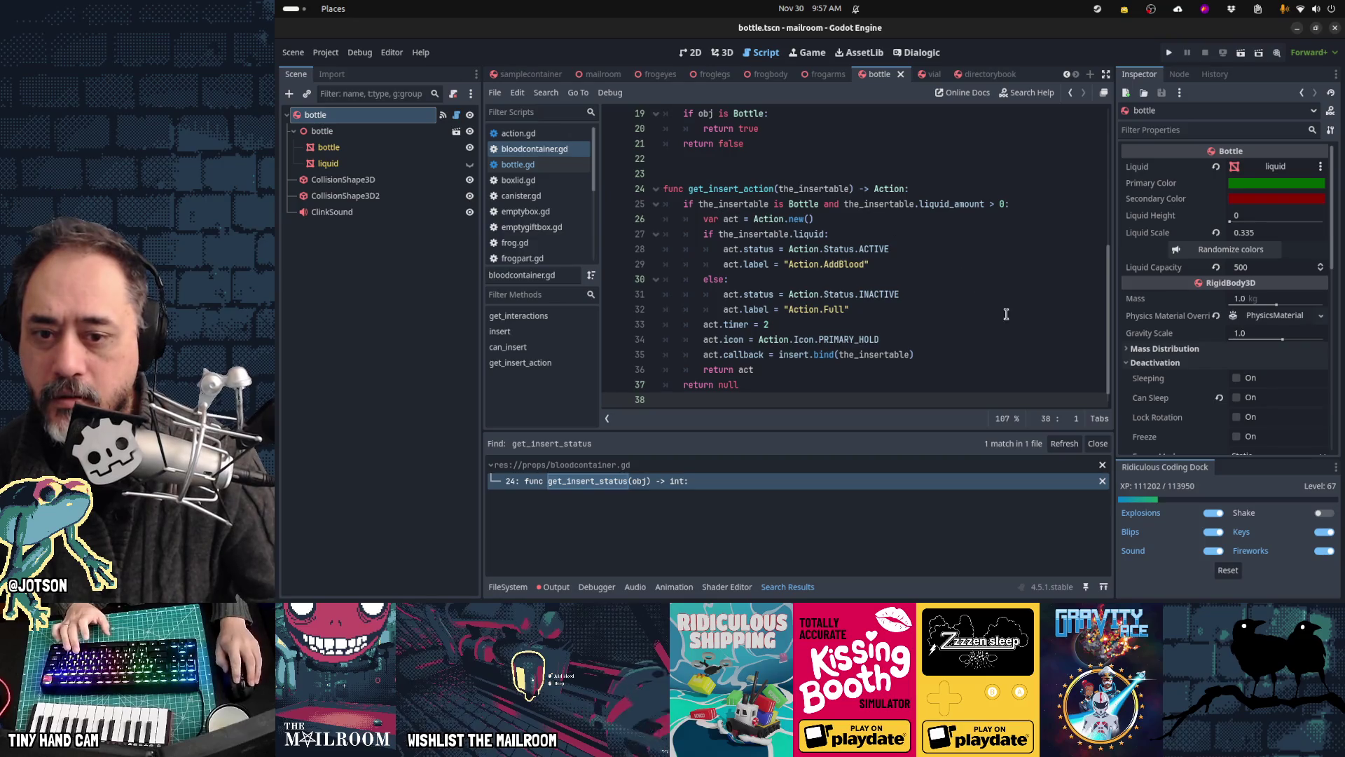
{"action": "left_click", "coordinate": [1055, 444]}
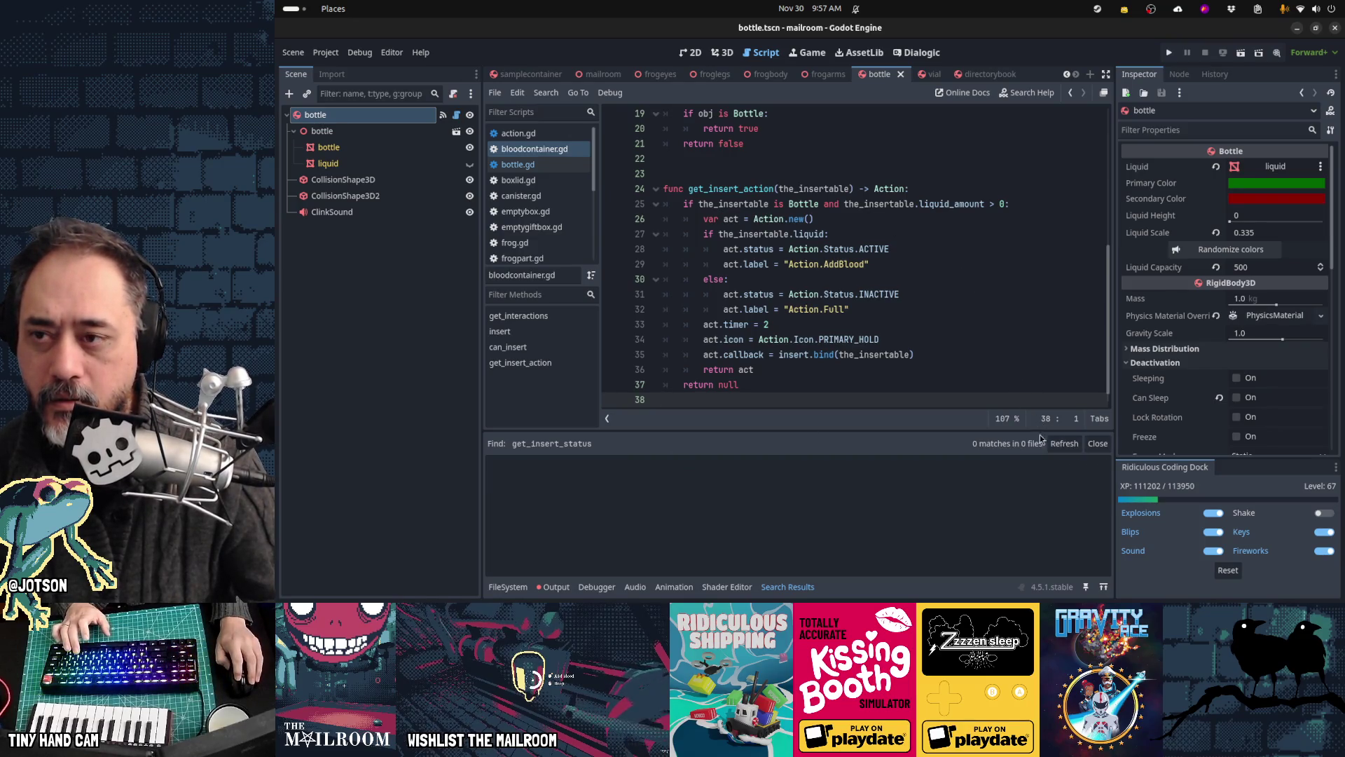
Step: Glance at the Gamedev TODO board, then dismiss a project-wide search in Godot
{"action": "key", "text": "alt+Tab"}
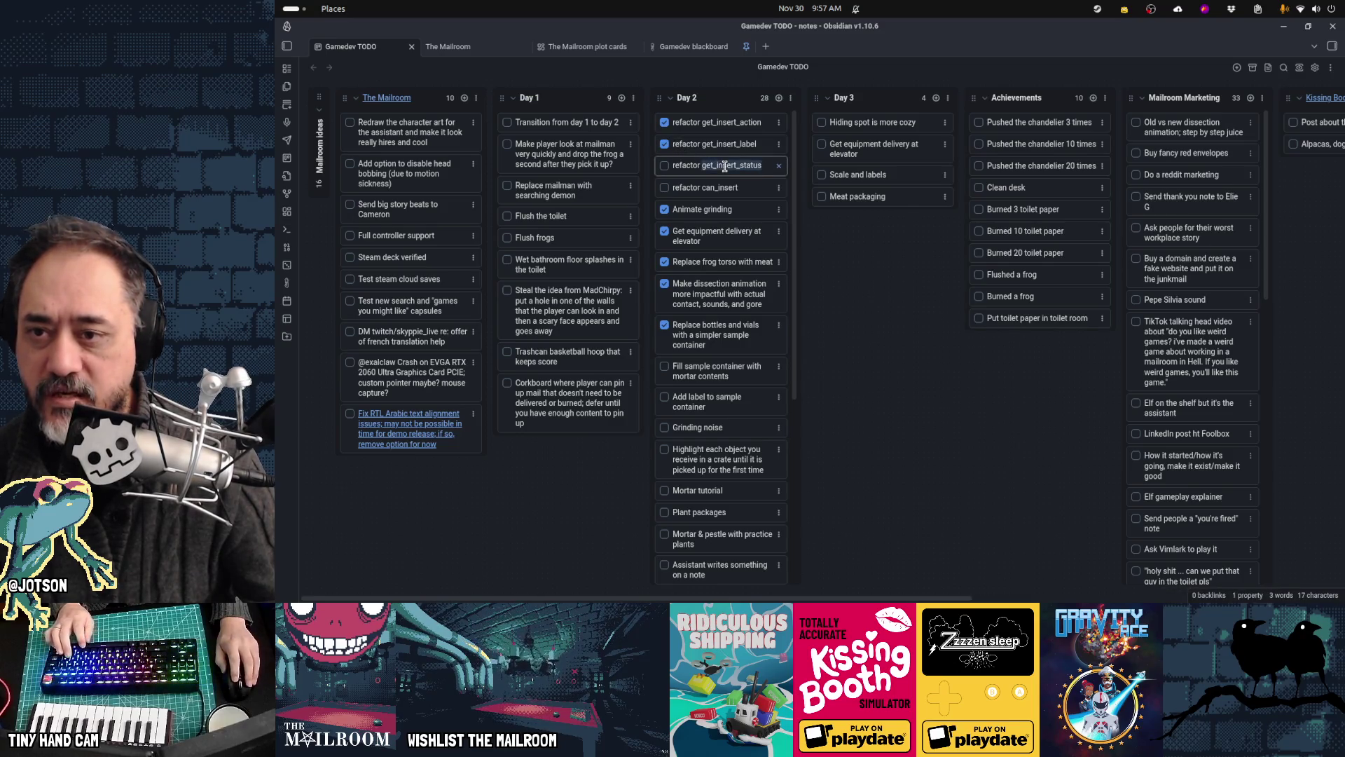
{"action": "key", "text": "alt+Tab"}
{"action": "key", "text": "ctrl+shift+f"}
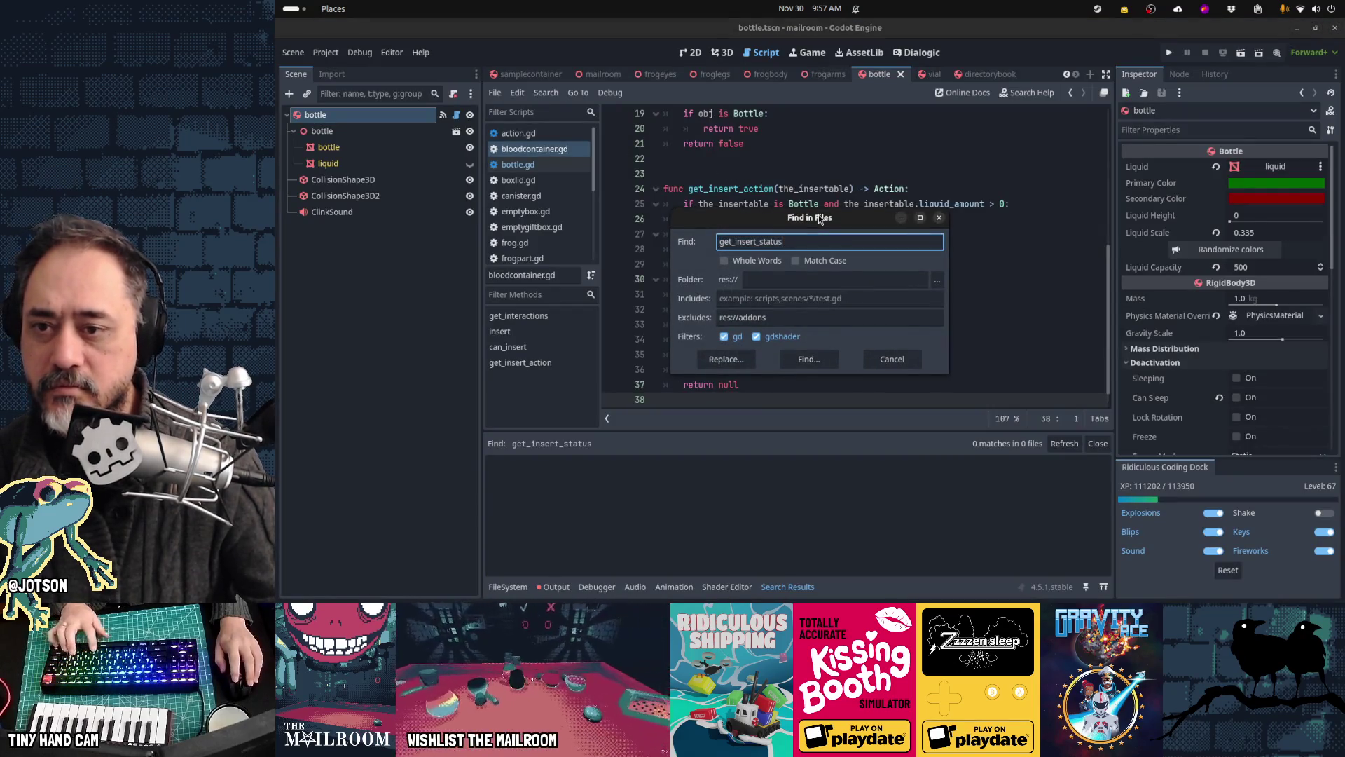
{"action": "key", "text": "Escape"}
Step: Check off 'refactor get_insert_status' and select can_insert in the 'refactor can_insert' card
{"action": "key", "text": "alt+Tab"}
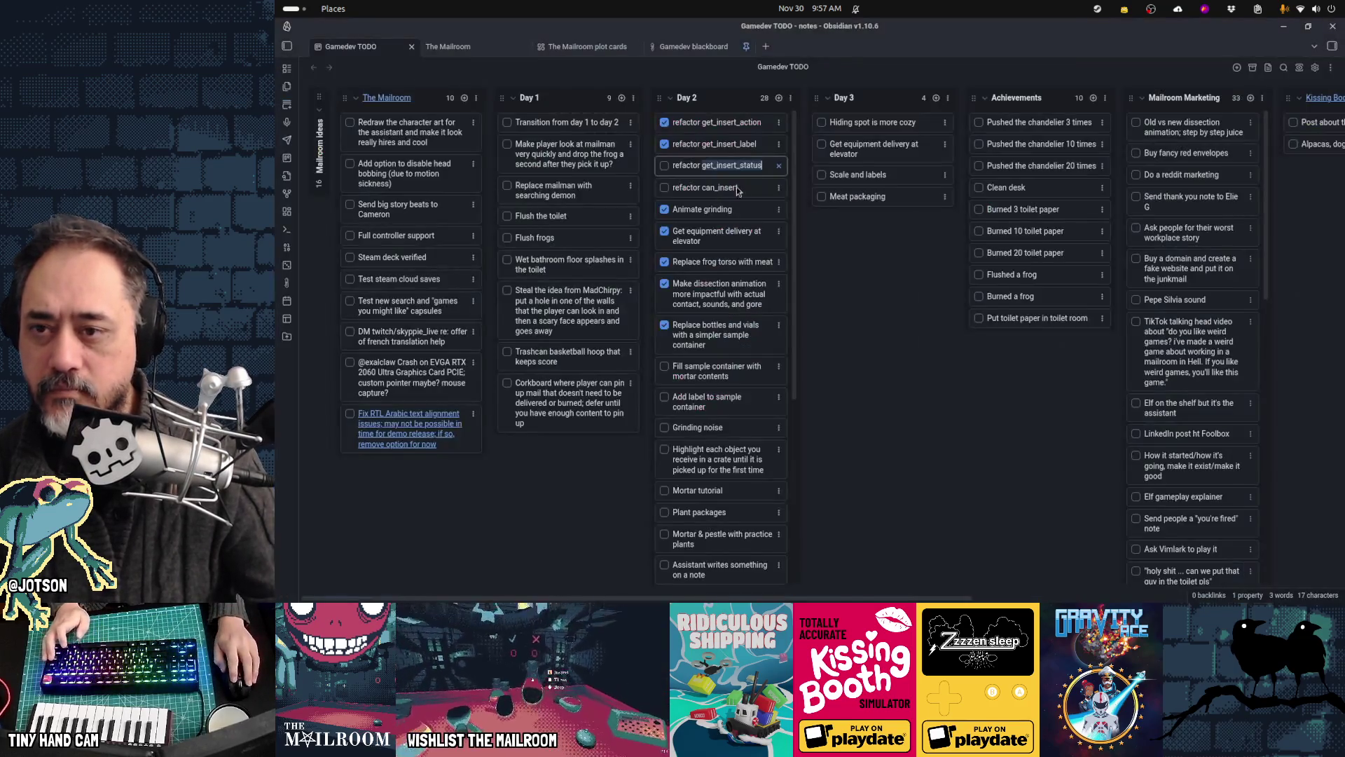
{"action": "left_click", "coordinate": [665, 166]}
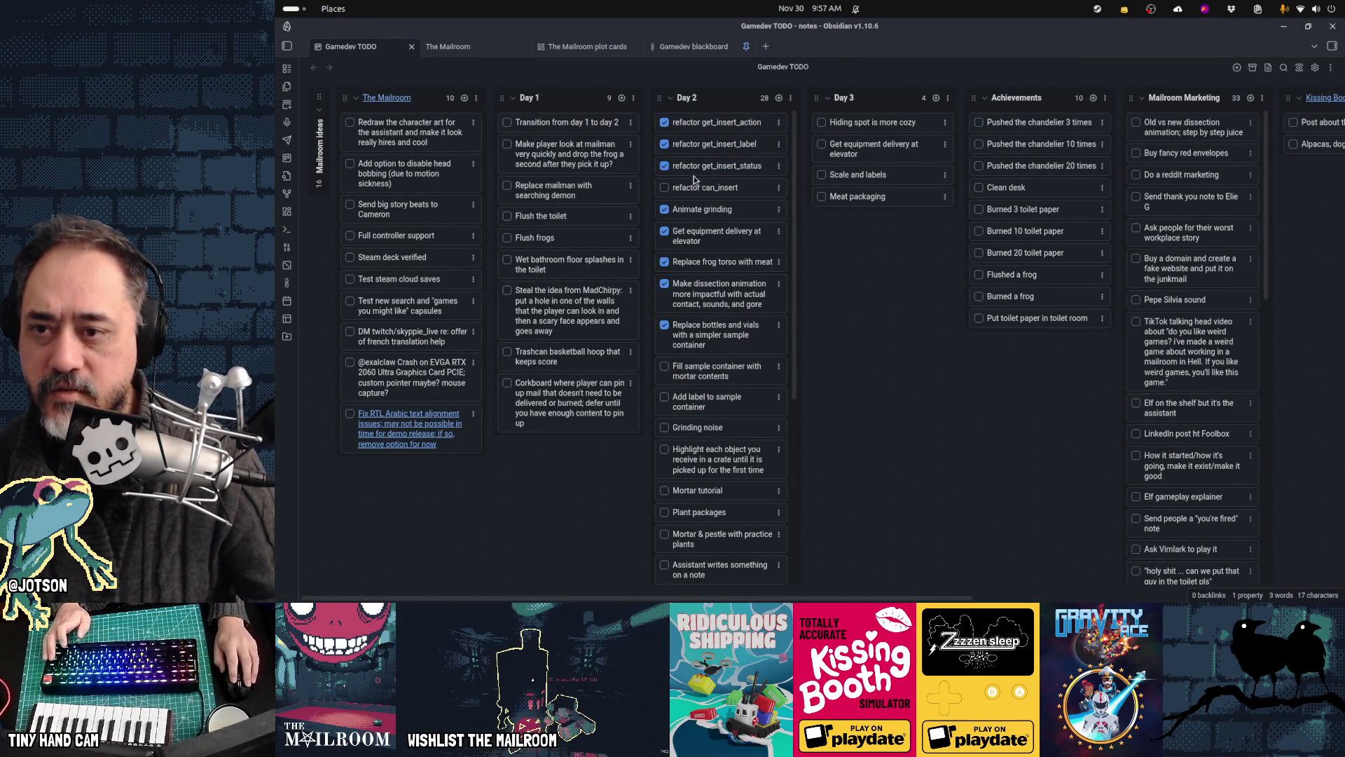
{"action": "double_click", "coordinate": [716, 186]}
{"action": "double_click", "coordinate": [715, 187]}
{"action": "key", "text": "ctrl+c"}
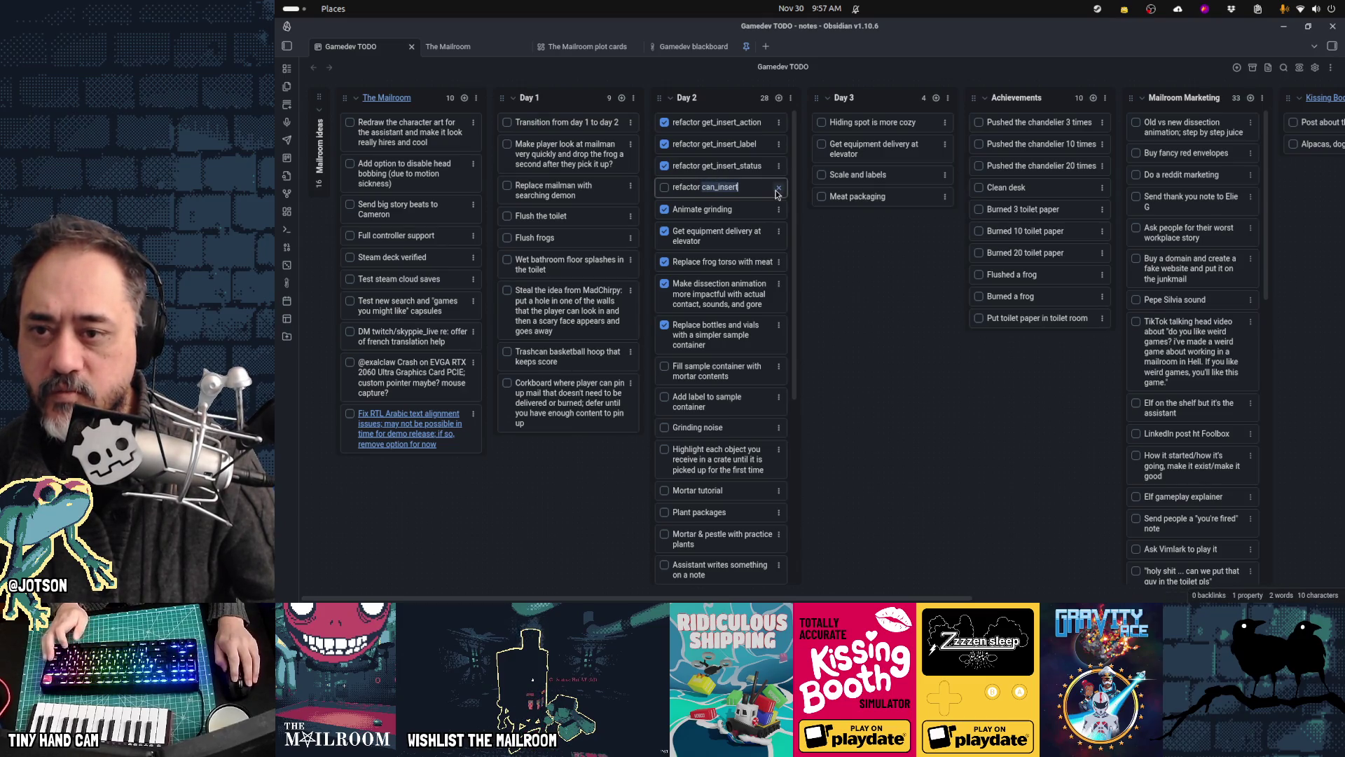
{"action": "key", "text": "alt+Tab"}
{"action": "left_click", "coordinate": [796, 214]}
{"action": "key", "text": "ctrl+f"}
Step: Search the whole project for can_insert and jump to its definition in bloodcontainer.gd
{"action": "type", "text": "v"}
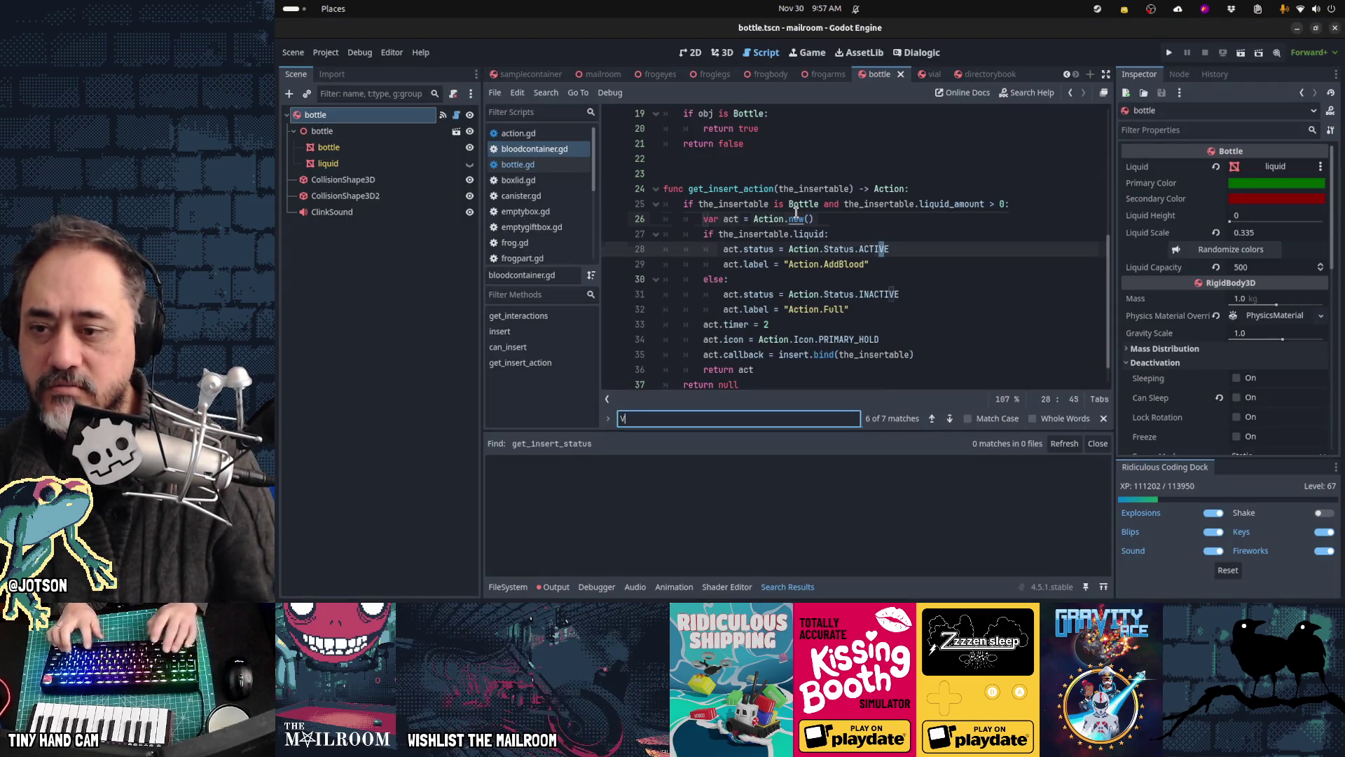
{"action": "key", "text": "BackSpace"}
{"action": "key", "text": "Escape"}
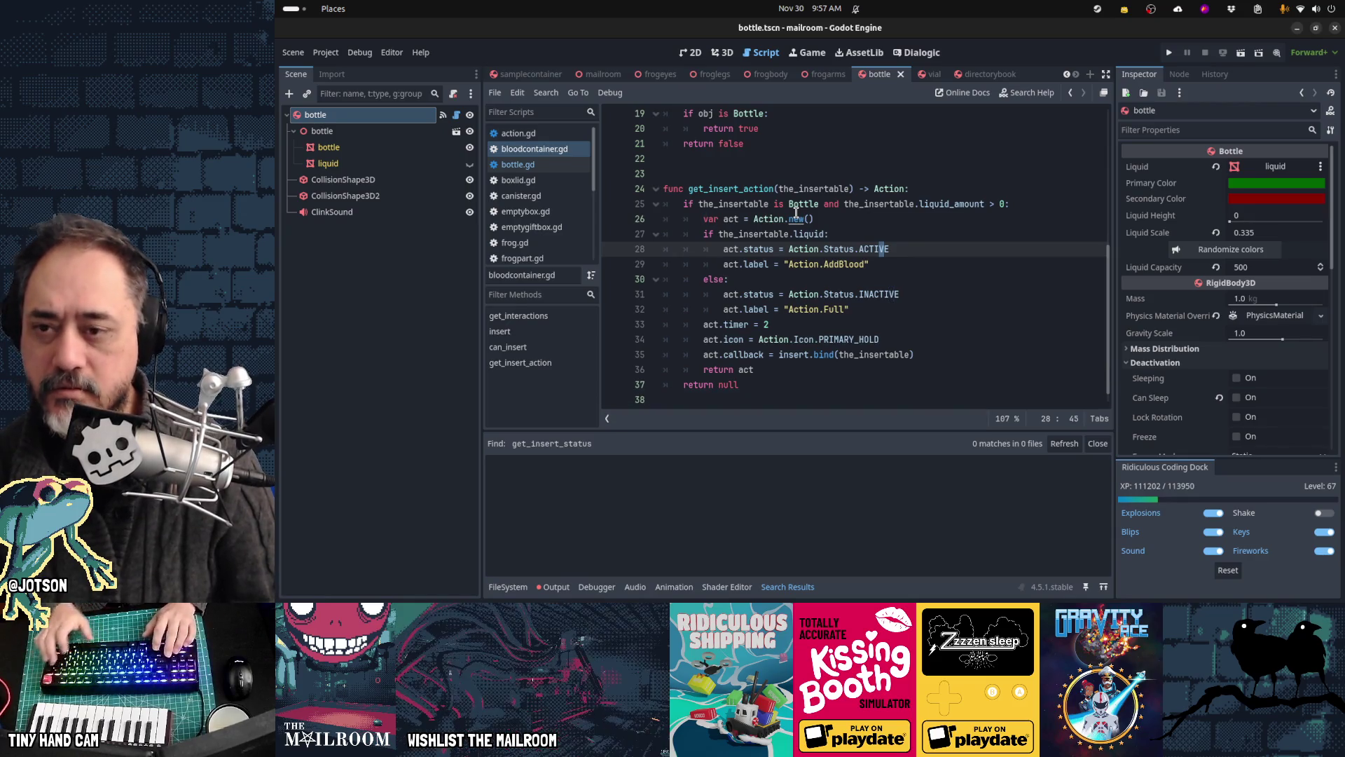
{"action": "key", "text": "ctrl+shift+f"}
{"action": "key", "text": "ctrl+v"}
{"action": "key", "text": "Return"}
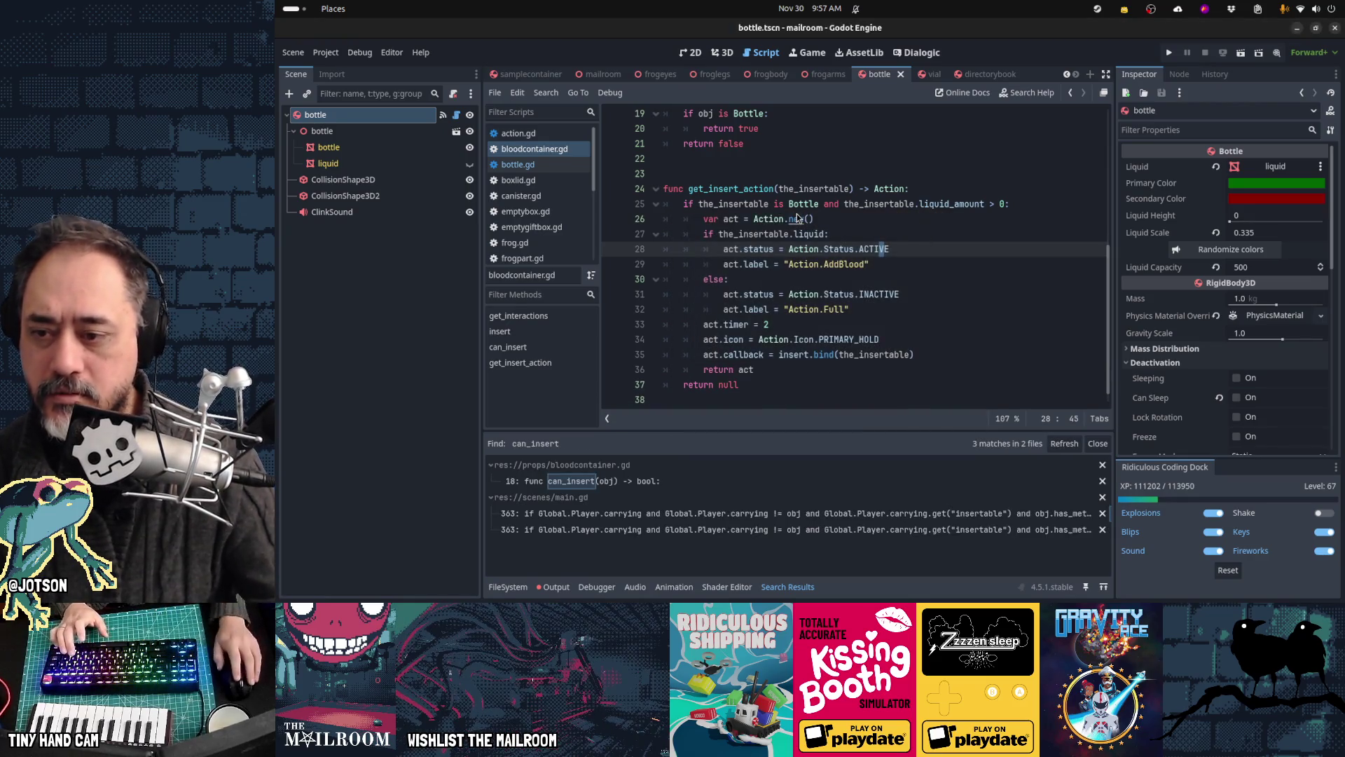
{"action": "left_click", "coordinate": [588, 482]}
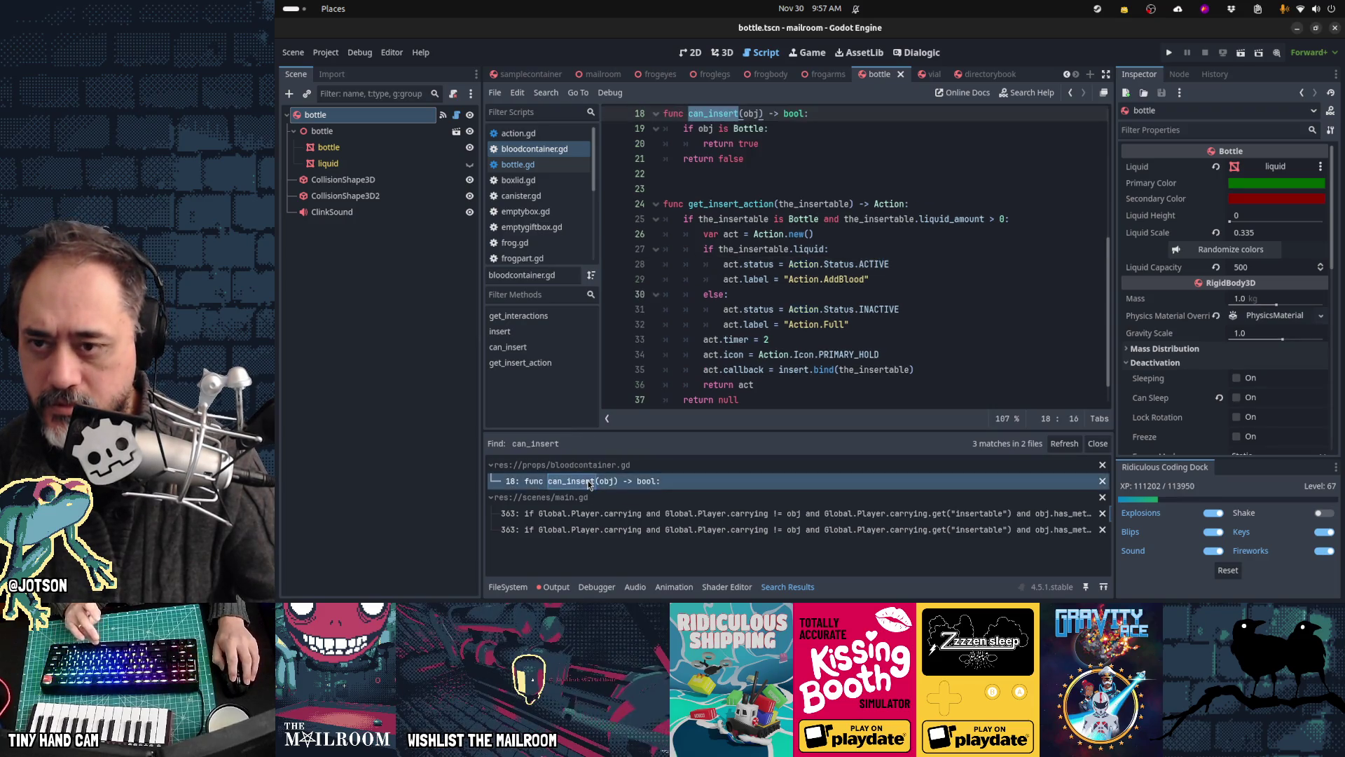
Step: Delete the can_insert function, save, refresh results, and open its remaining use at main.gd line 363
{"action": "scroll", "coordinate": [771, 315], "scroll_direction": "up", "scroll_amount": 3}
{"action": "key", "text": "End"}
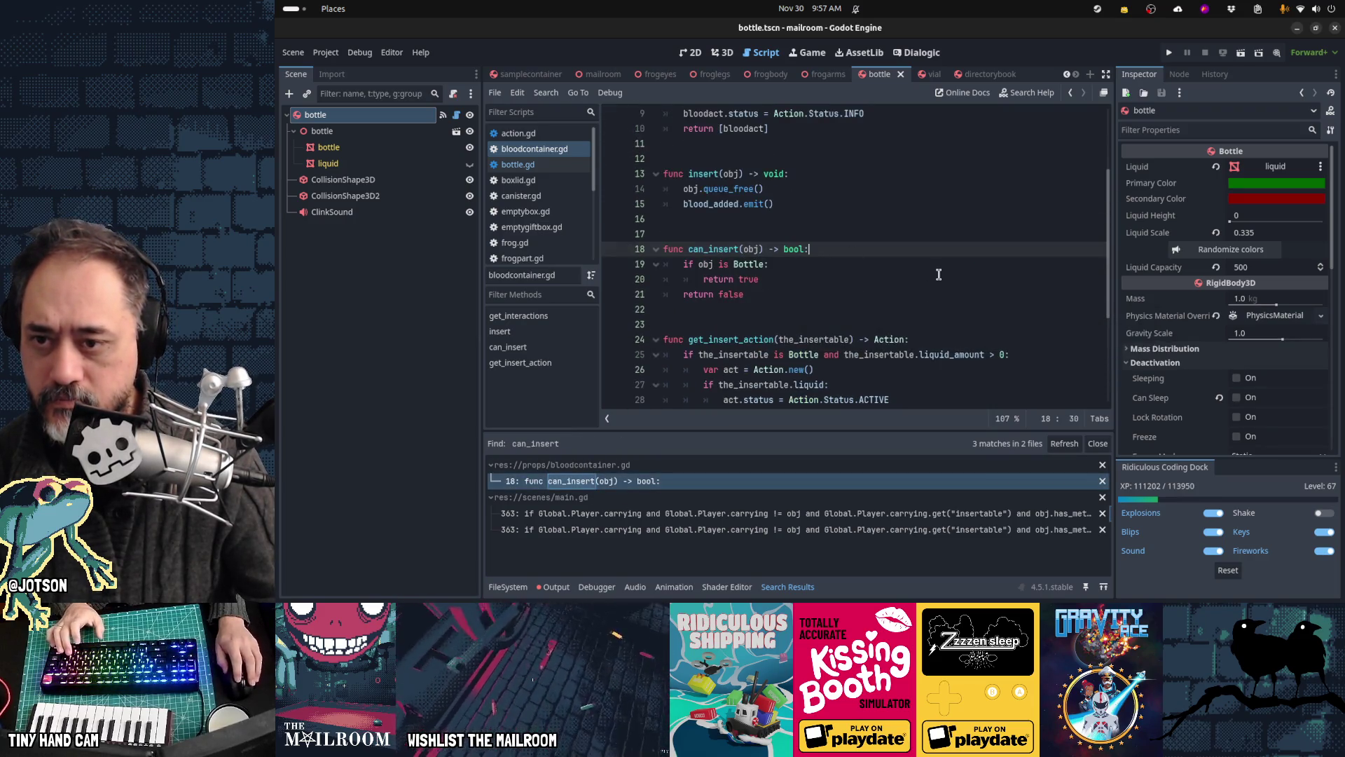
{"action": "key", "text": "Home"}
{"action": "key", "text": "shift+Down"}
{"action": "key", "text": "shift+Down"}
{"action": "key", "text": "shift+Down"}
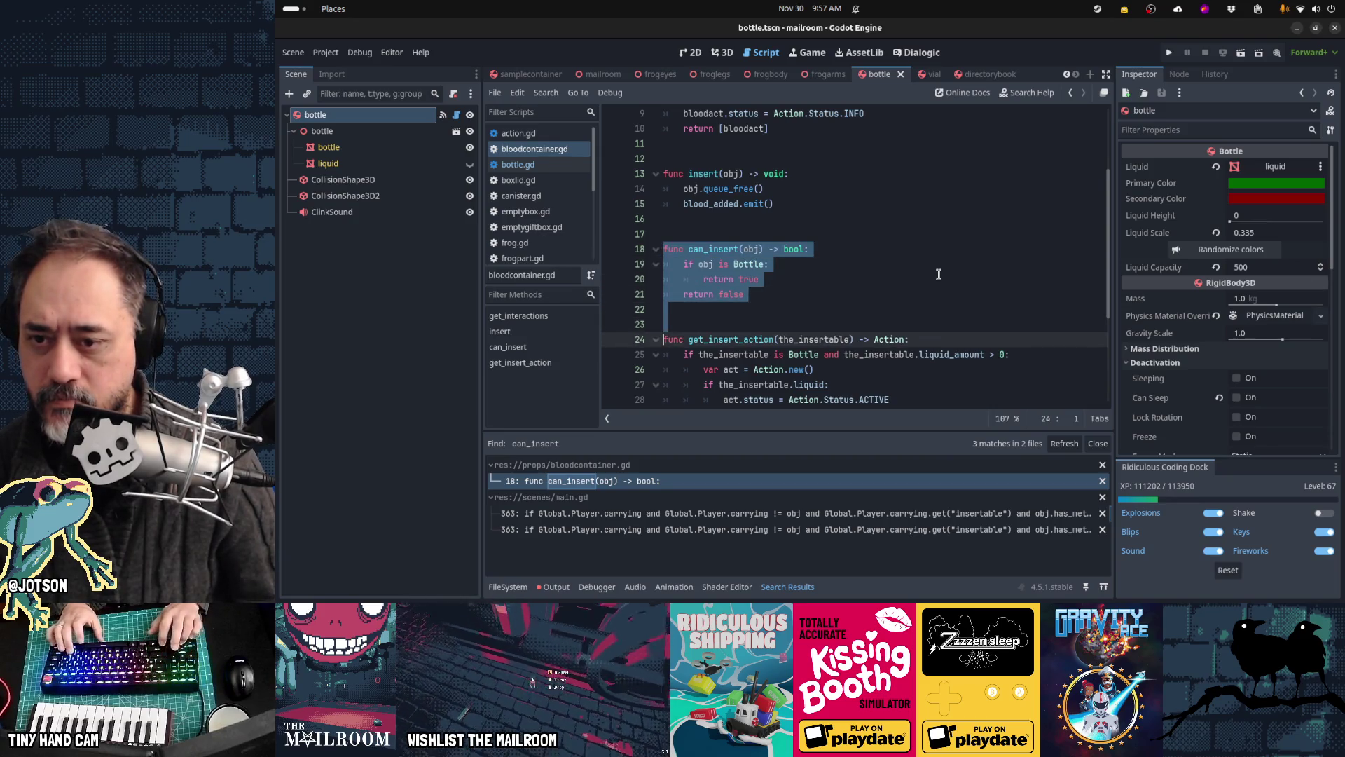
{"action": "key", "text": "Delete"}
{"action": "key", "text": "ctrl+s"}
{"action": "left_click", "coordinate": [1064, 443]}
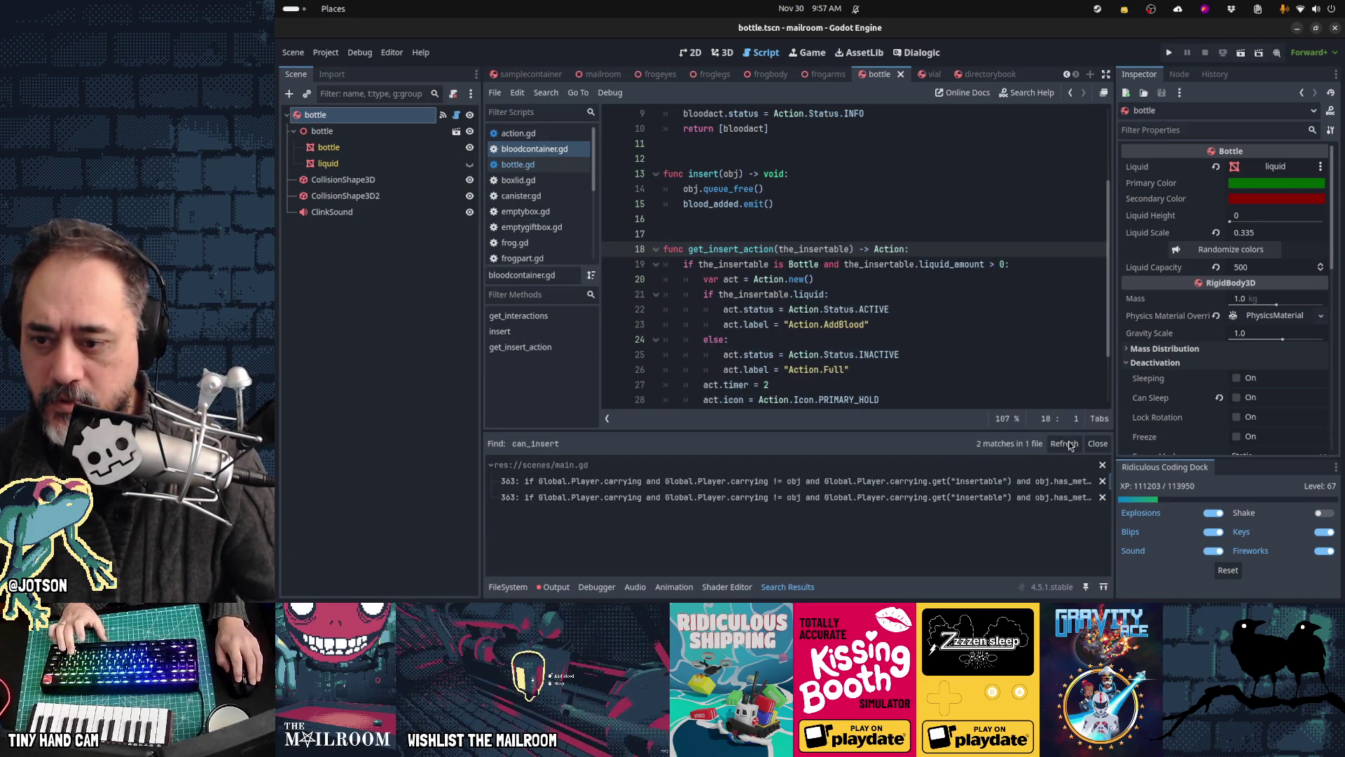
{"action": "left_click", "coordinate": [627, 482]}
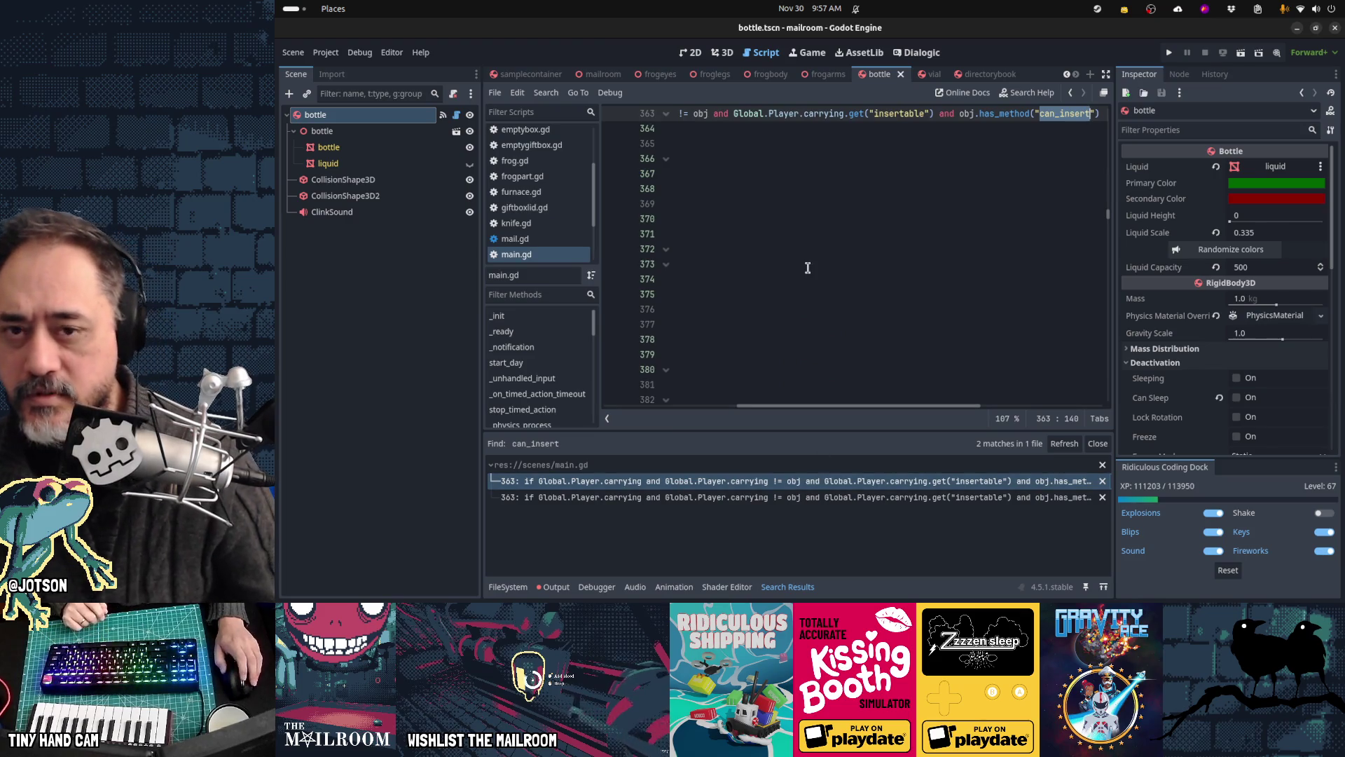
{"action": "scroll", "coordinate": [821, 268], "scroll_direction": "up", "scroll_amount": 2}
{"action": "left_click", "coordinate": [821, 204]}
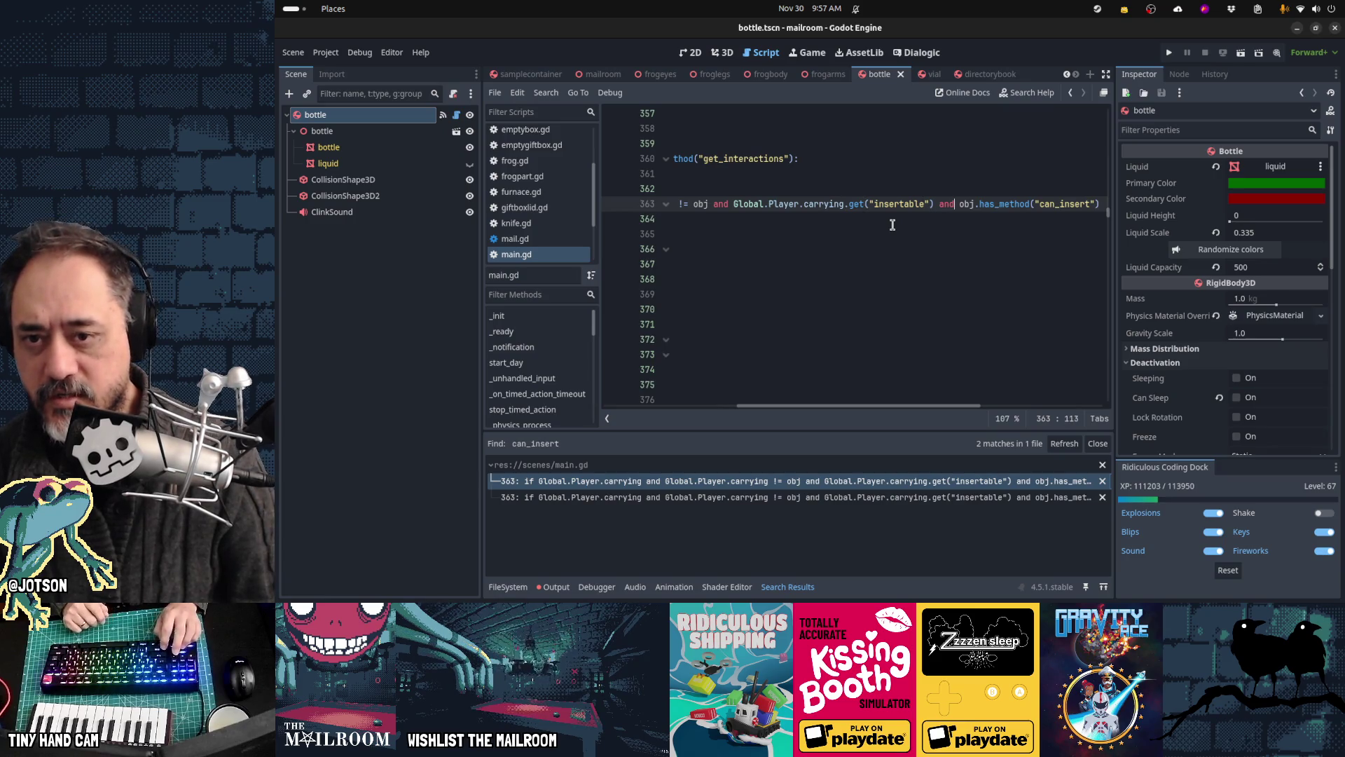
Step: Change line 363's has_method("can_insert") check to has_method("get_insert_action")
{"action": "key", "text": "F3"}
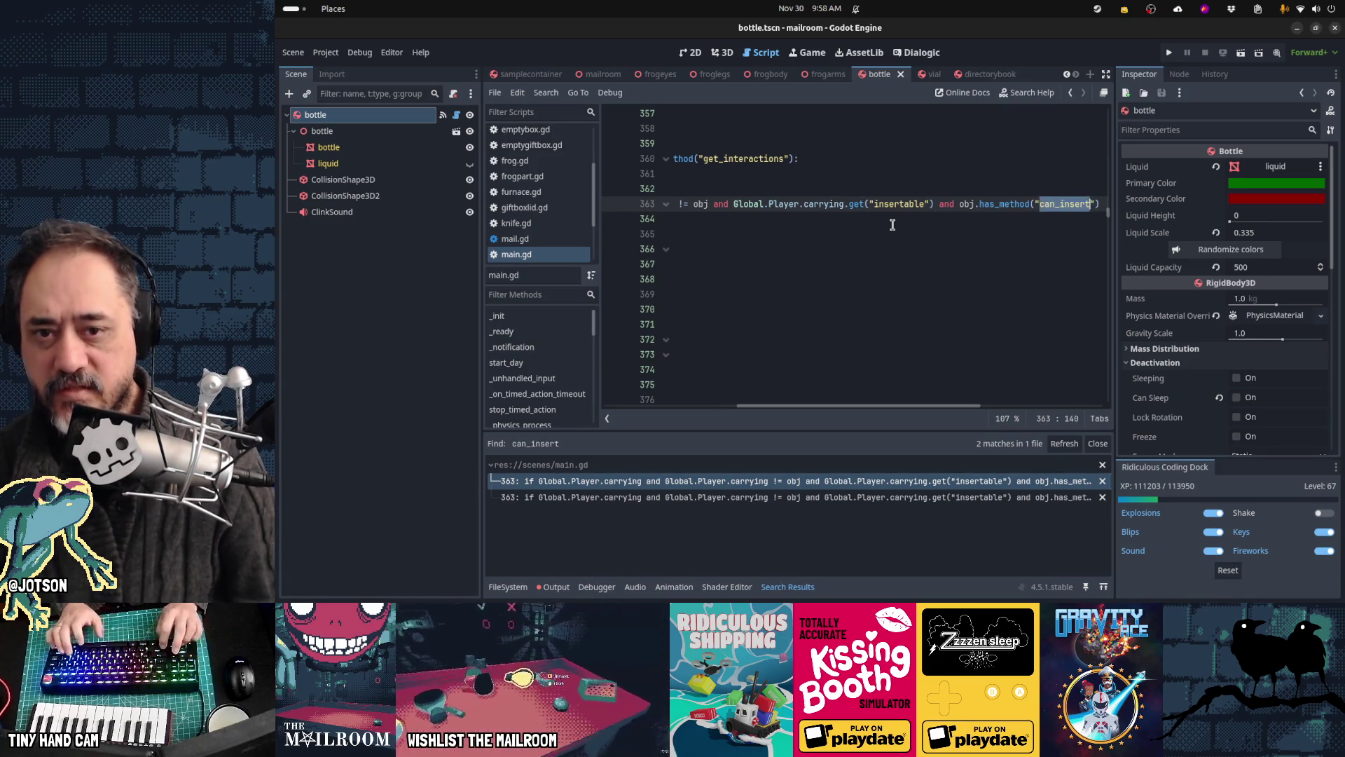
{"action": "type", "text": "get_insert_action"}
{"action": "key", "text": "ctrl+shift+Left"}
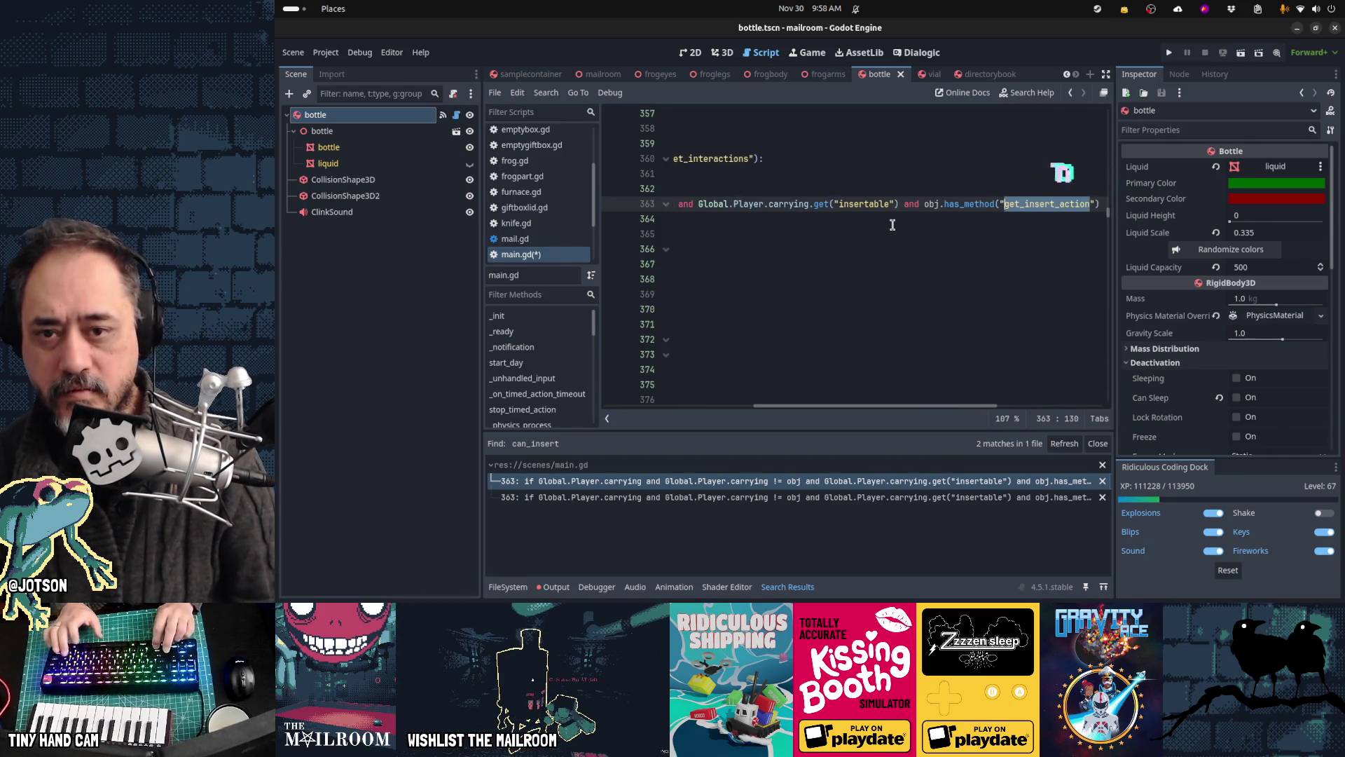
{"action": "key", "text": "shift+Left"}
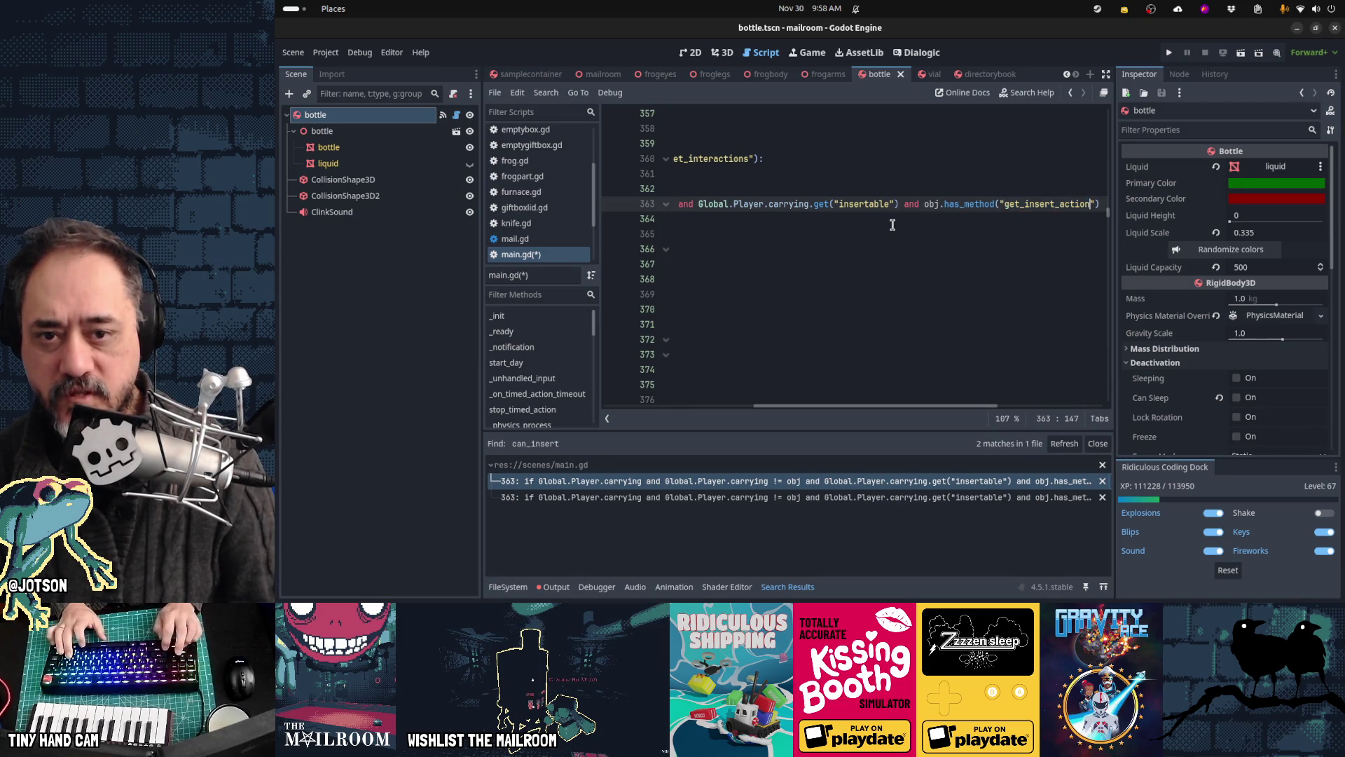
{"action": "key", "text": "Right"}
{"action": "key", "text": "Right"}
{"action": "key", "text": "Right"}
{"action": "type", "text": "and obj.can_insert(Global.Play"}
{"action": "scroll", "coordinate": [893, 224], "scroll_direction": "right", "scroll_amount": 3}
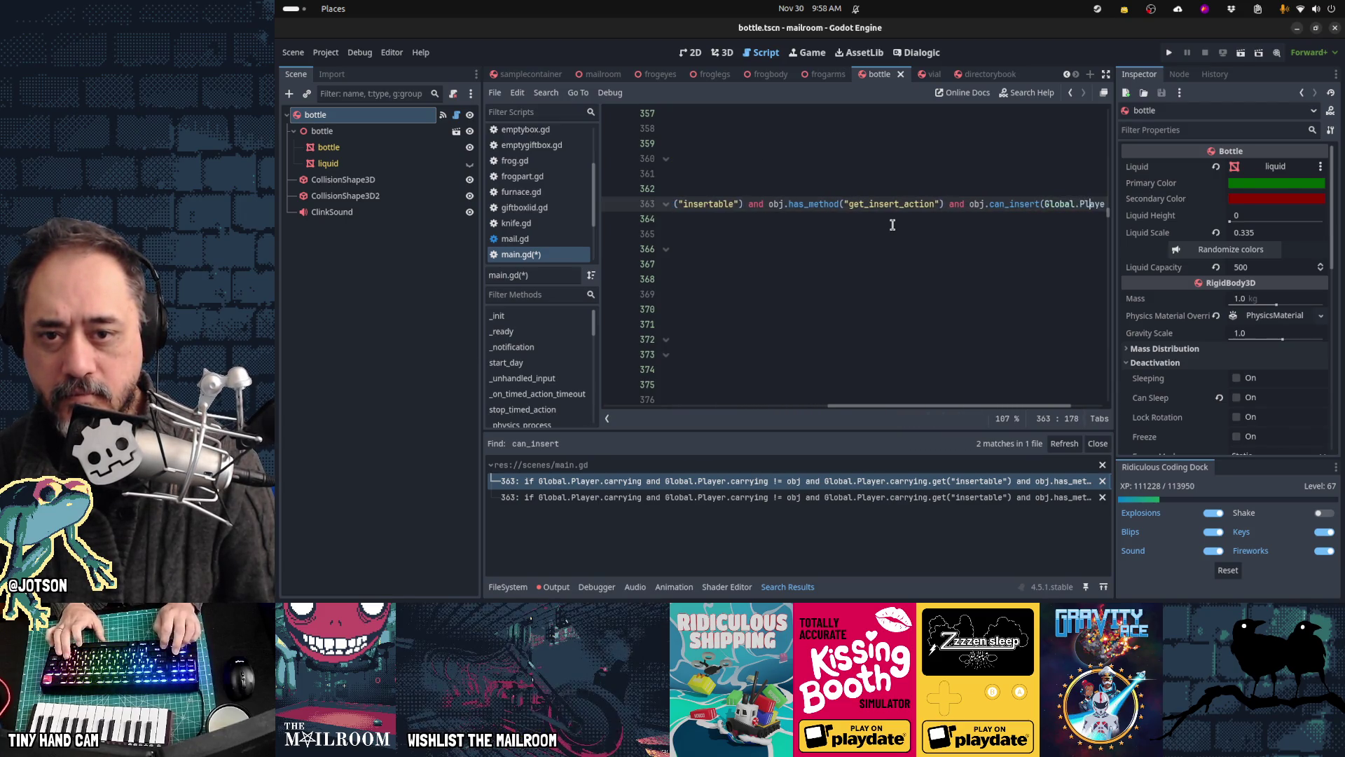
{"action": "key", "text": "Left"}
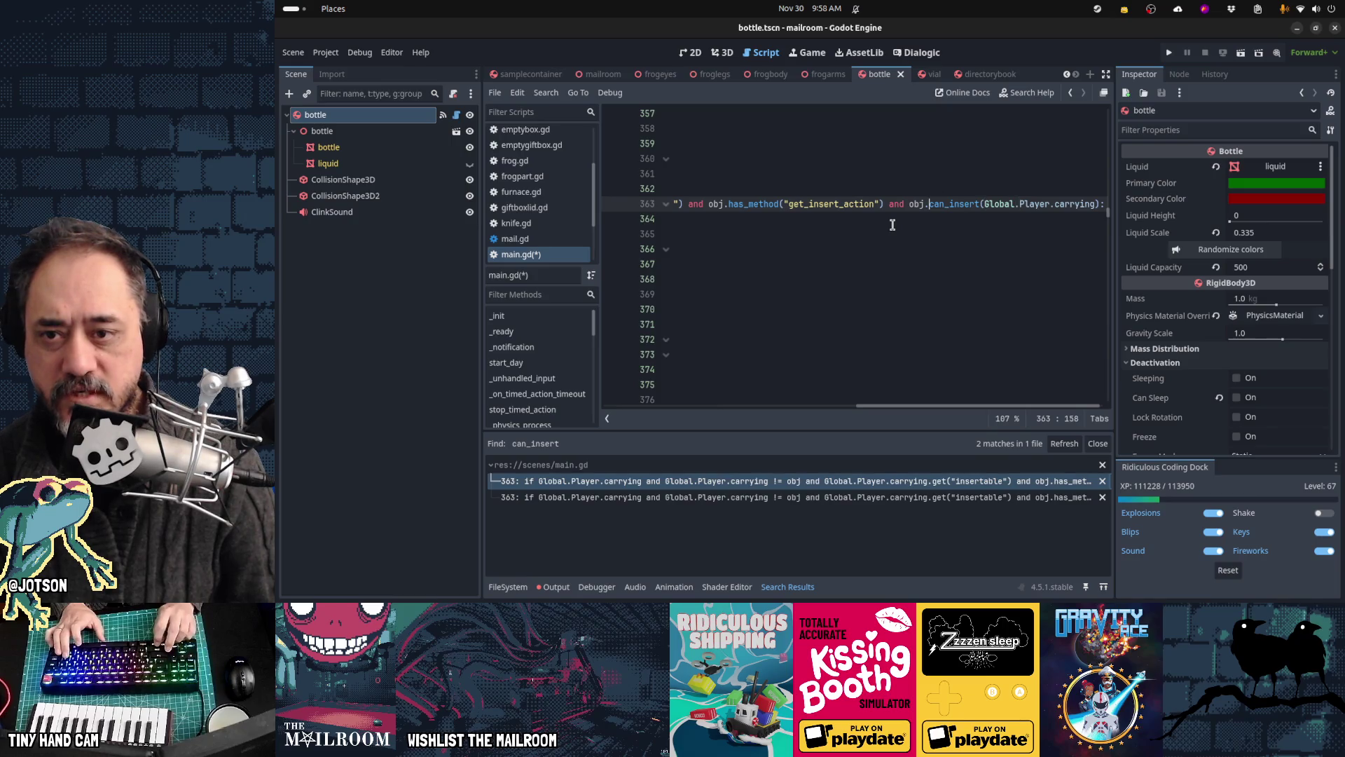
{"action": "key", "text": "Left"}
{"action": "key", "text": "Left"}
{"action": "key", "text": "Left"}
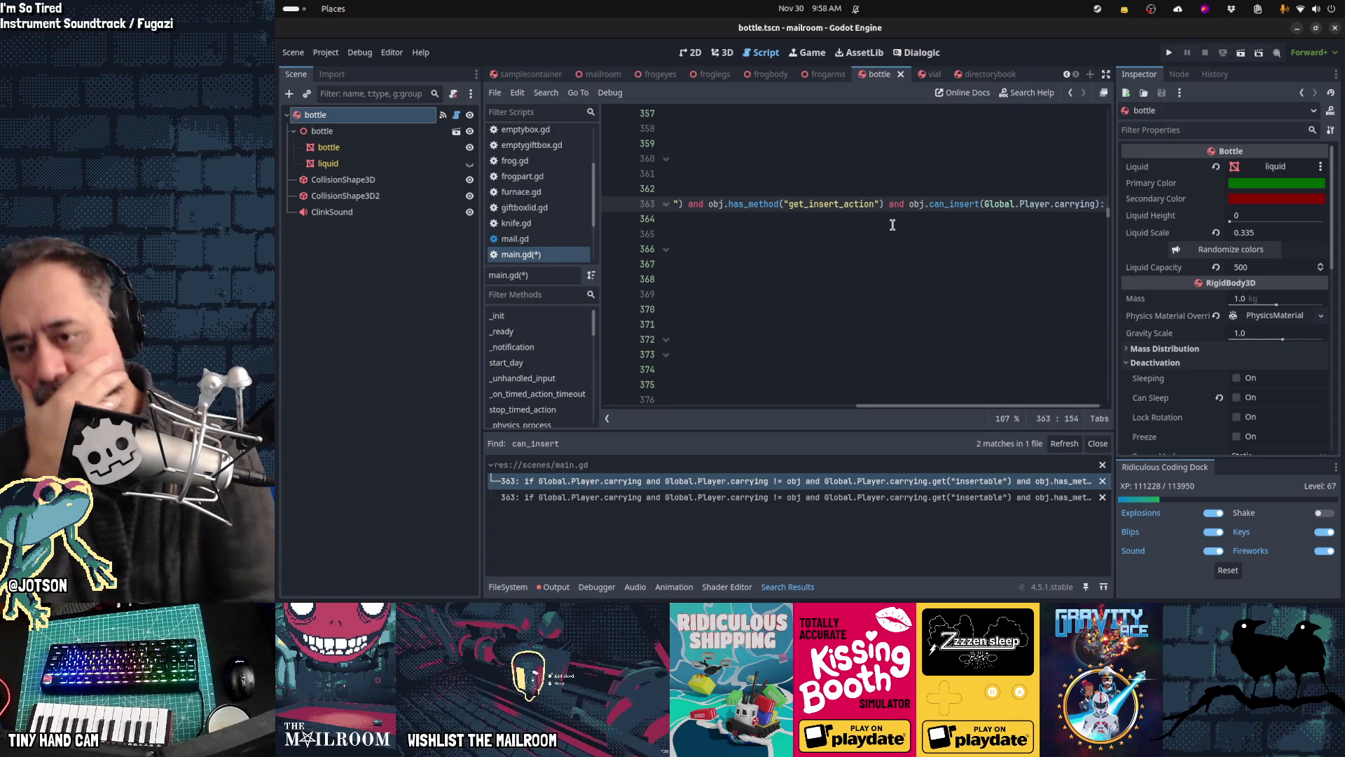
{"action": "key", "text": "Home"}
{"action": "key", "text": "Home"}
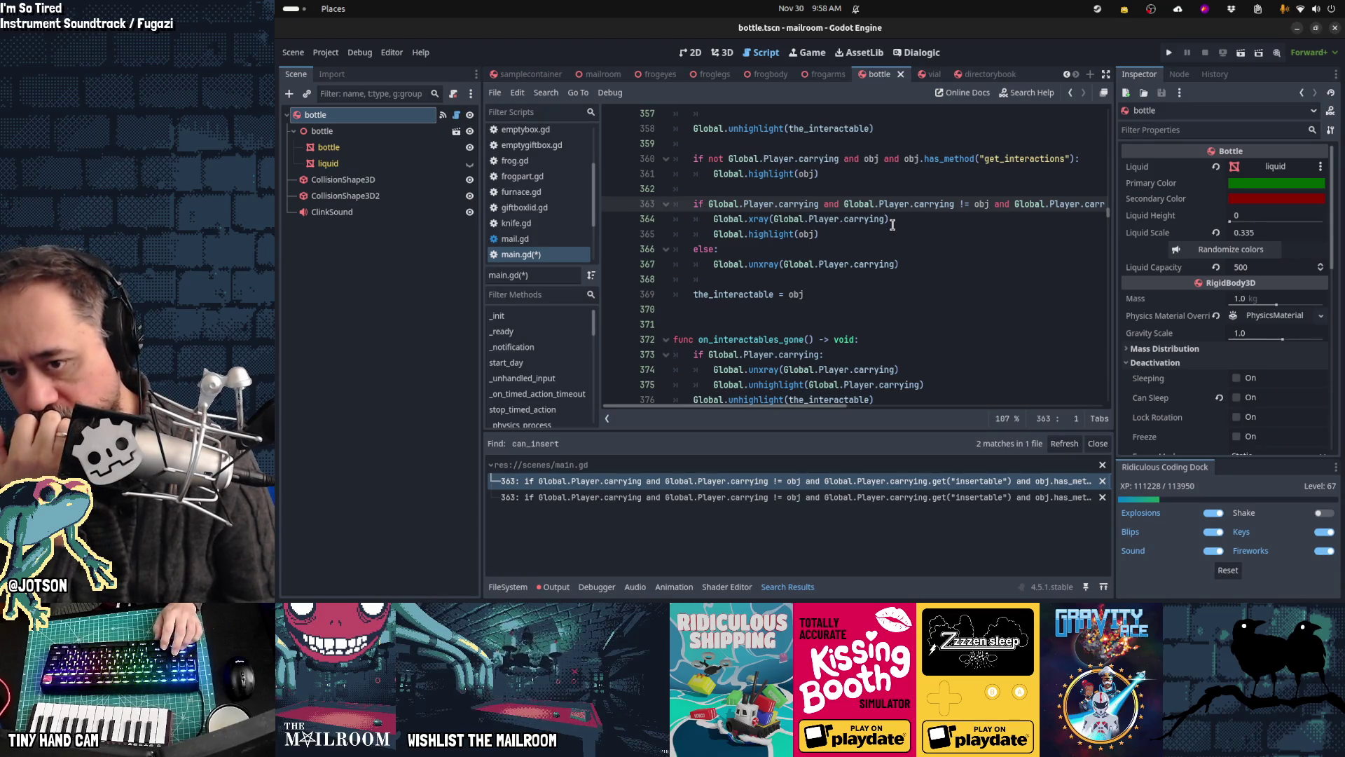
Step: Rename the obj.can_insert call on line 363 to get_insert_action and save main.gd
{"action": "key", "text": "F3"}
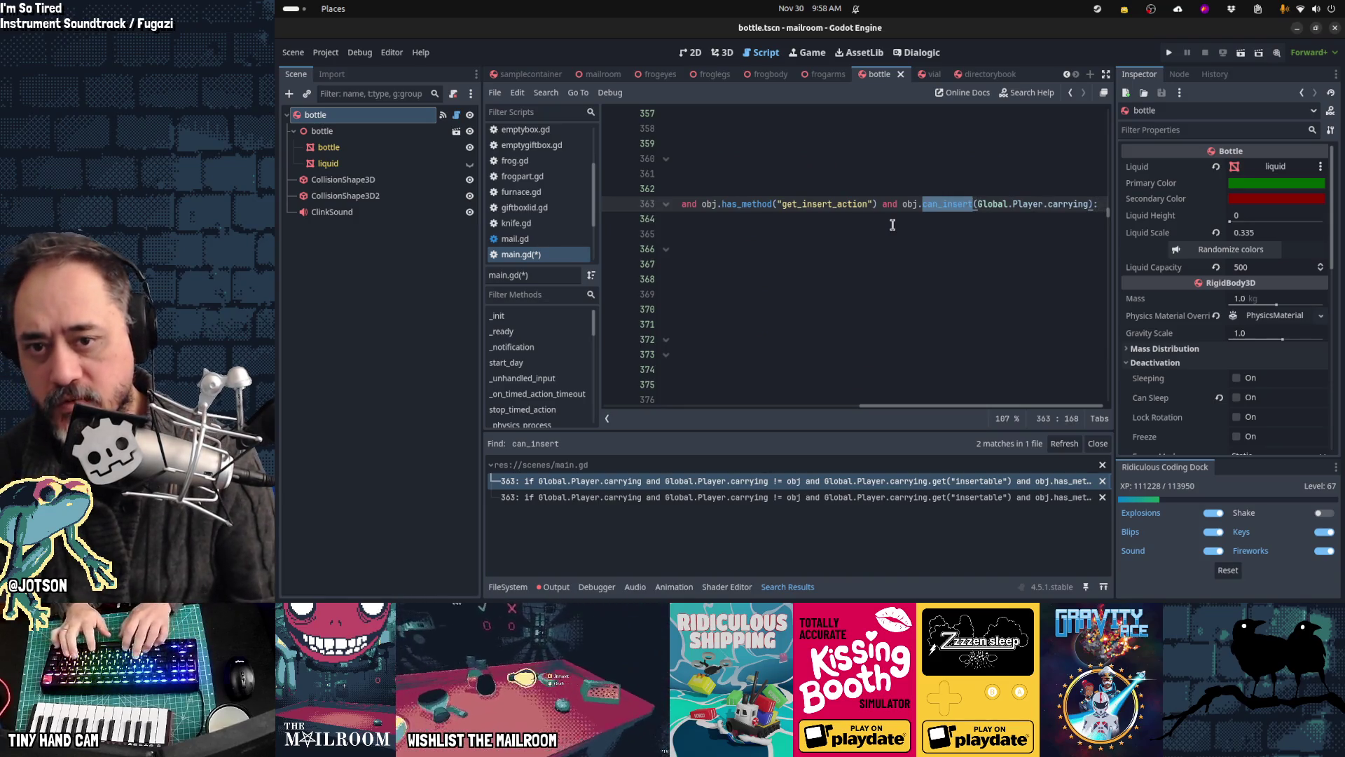
{"action": "type", "text": "get_insert_action"}
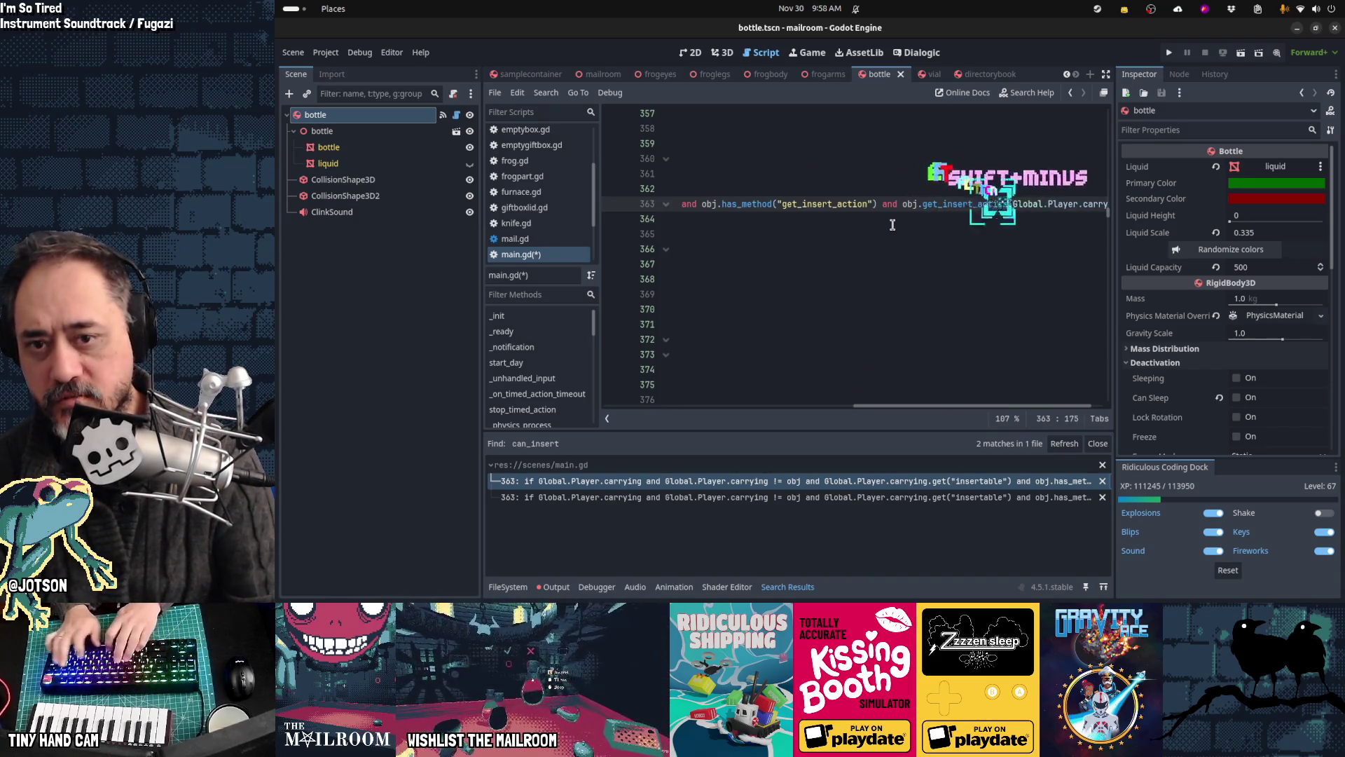
{"action": "key", "text": "Home"}
{"action": "key", "text": "Home"}
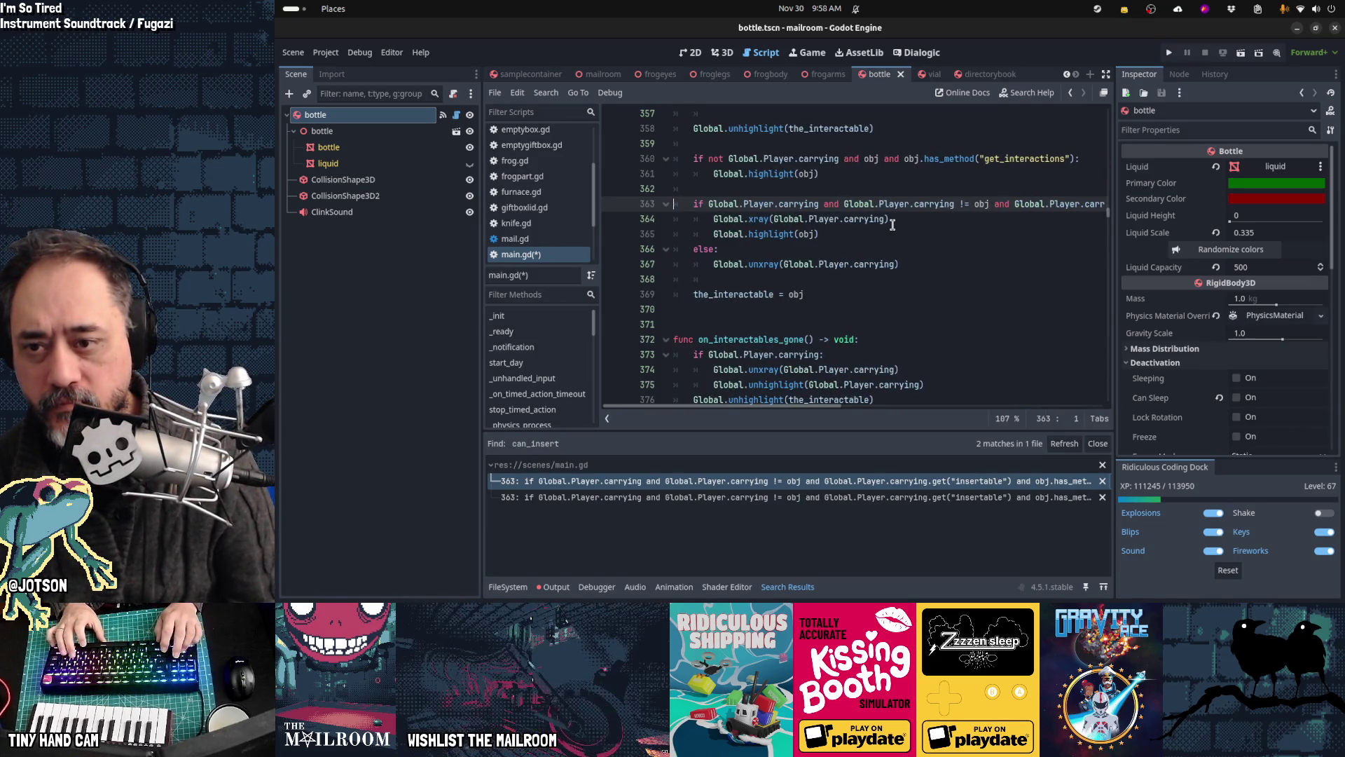
{"action": "key", "text": "Down"}
{"action": "key", "text": "Down"}
{"action": "key", "text": "ctrl+s"}
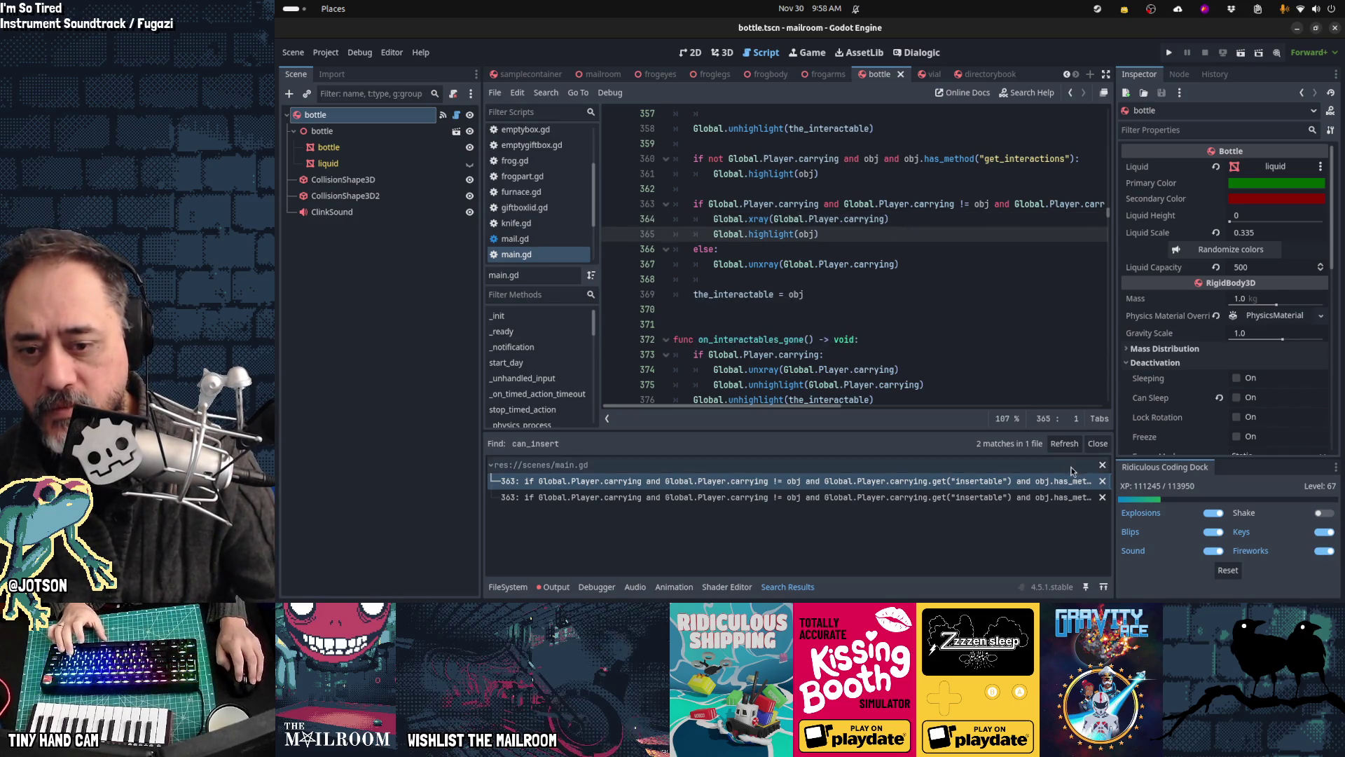
Step: Refresh the can_insert search to confirm 0 matches, then review on_interactables_found in main.gd
{"action": "left_click", "coordinate": [1062, 444]}
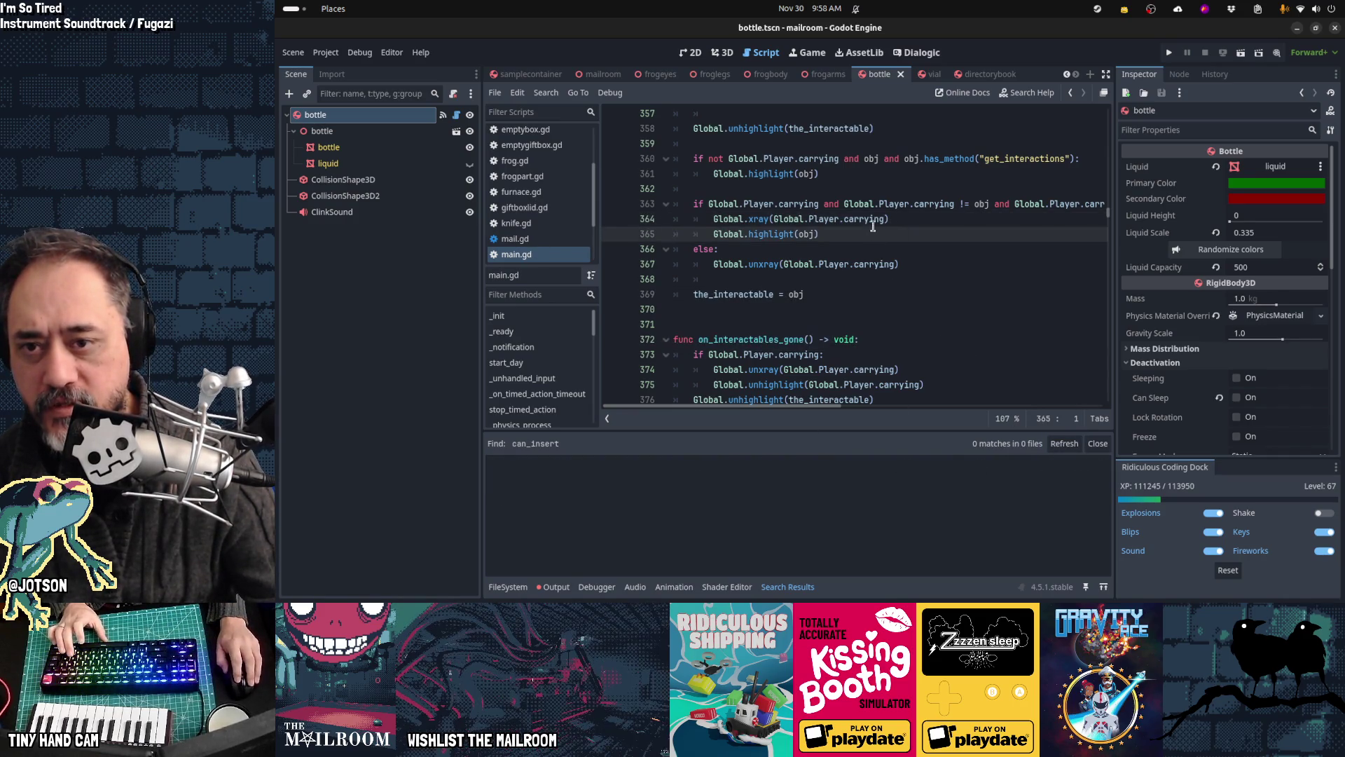
{"action": "left_click", "coordinate": [872, 203]}
{"action": "scroll", "coordinate": [950, 239], "scroll_direction": "up", "scroll_amount": 1}
{"action": "scroll", "coordinate": [951, 239], "scroll_direction": "up", "scroll_amount": 2}
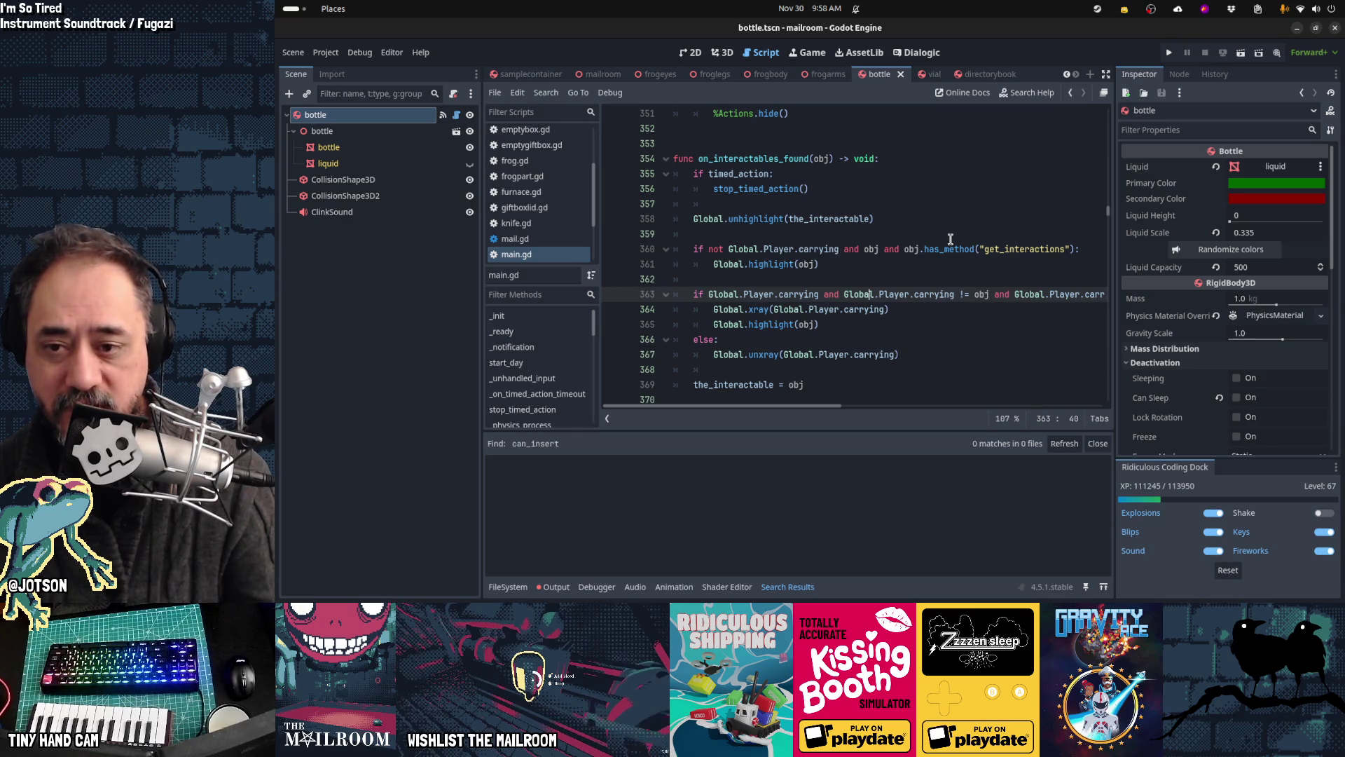
{"action": "key", "text": "Down"}
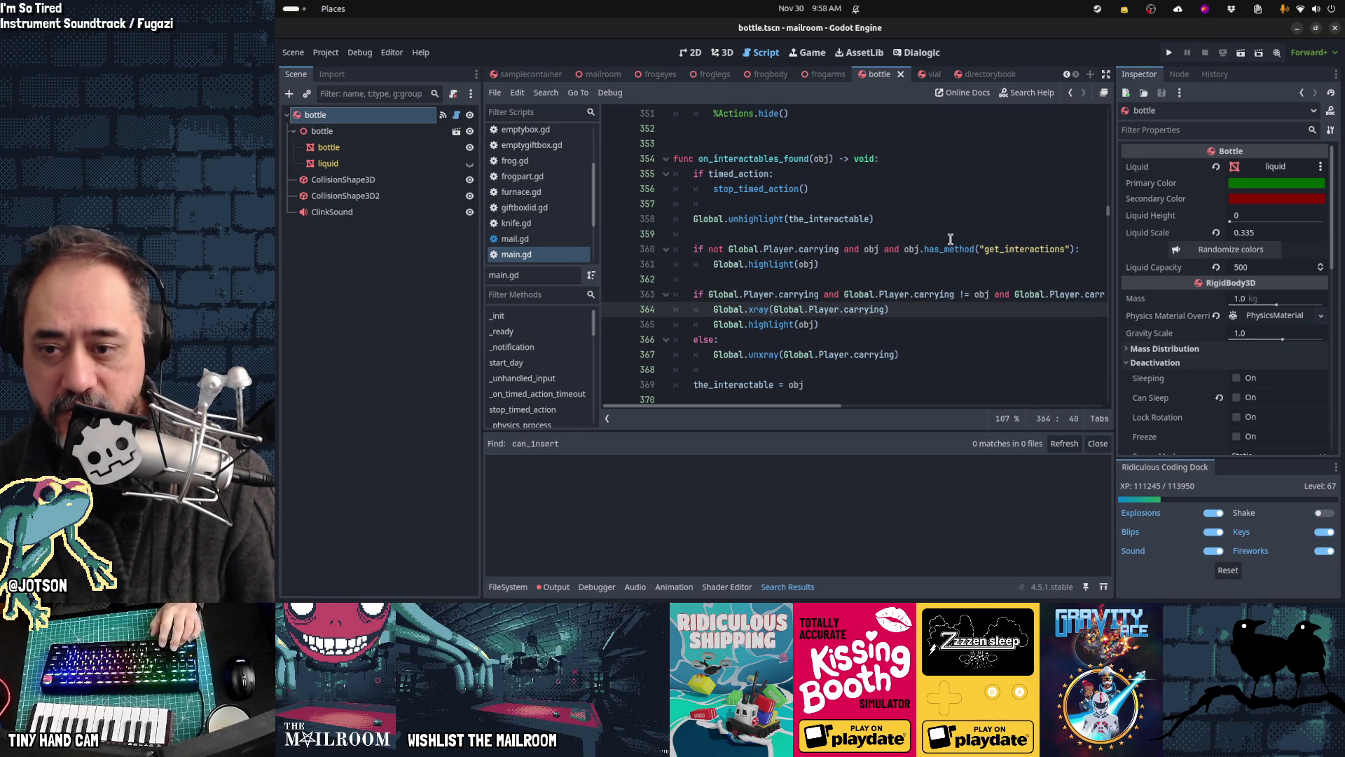
{"action": "key", "text": "Down"}
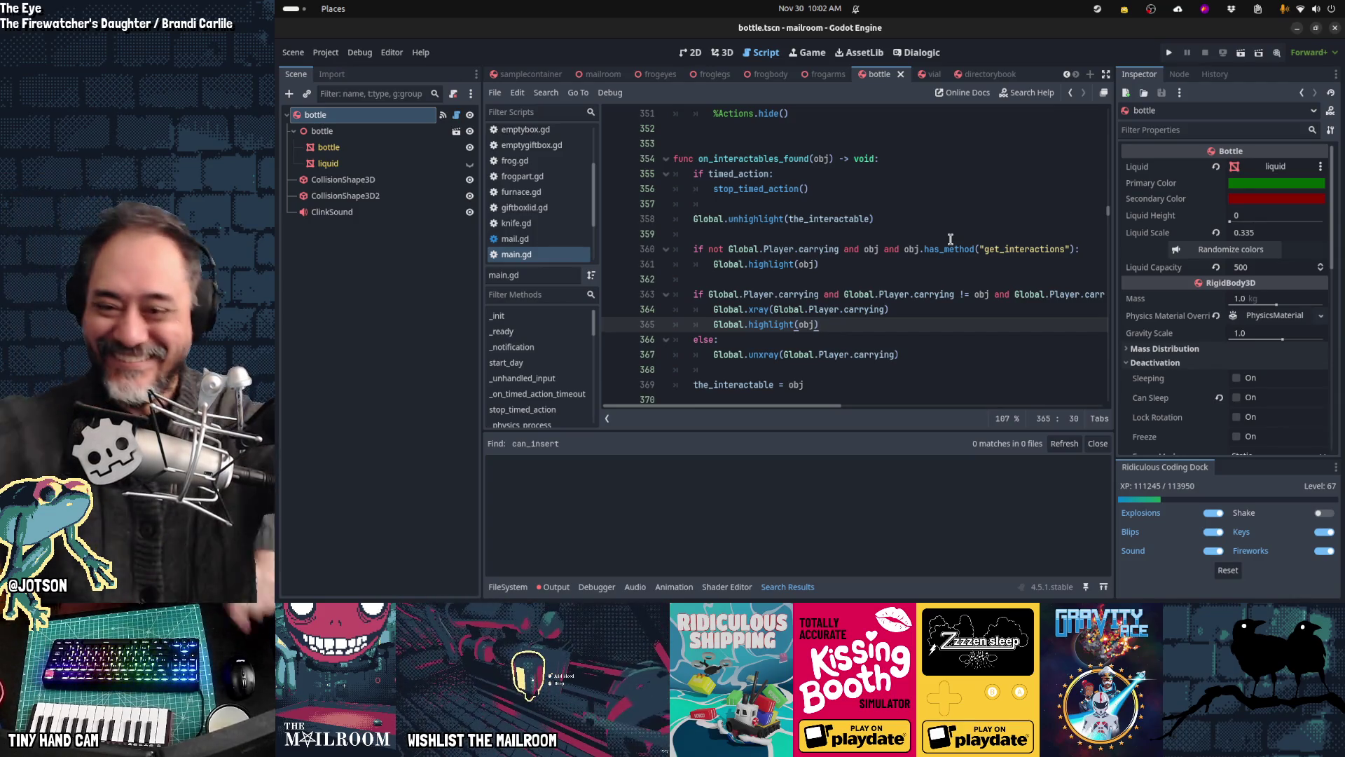
Step: Collapse the Search Results panel and run the Mailroom project with F5
{"action": "left_click", "coordinate": [787, 587]}
{"action": "left_click", "coordinate": [801, 386]}
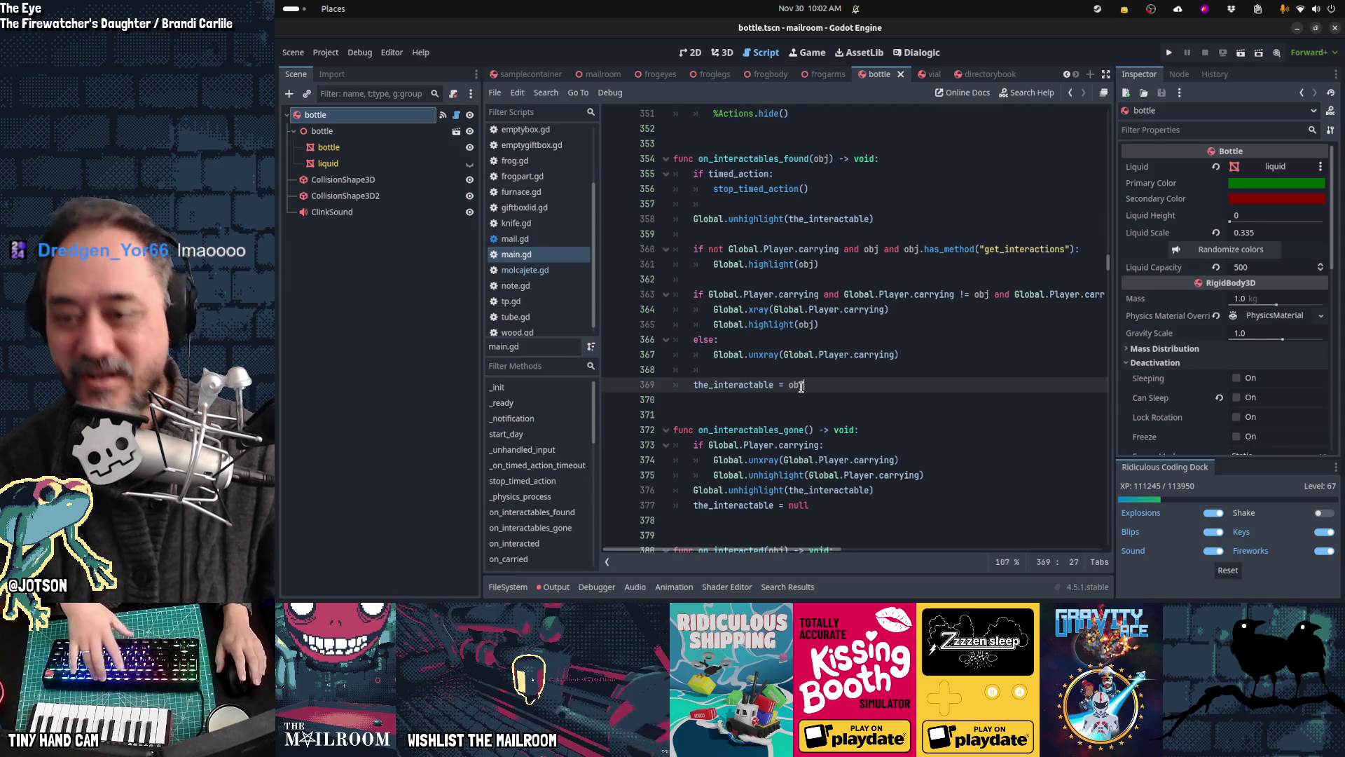
{"action": "key", "text": "F5"}
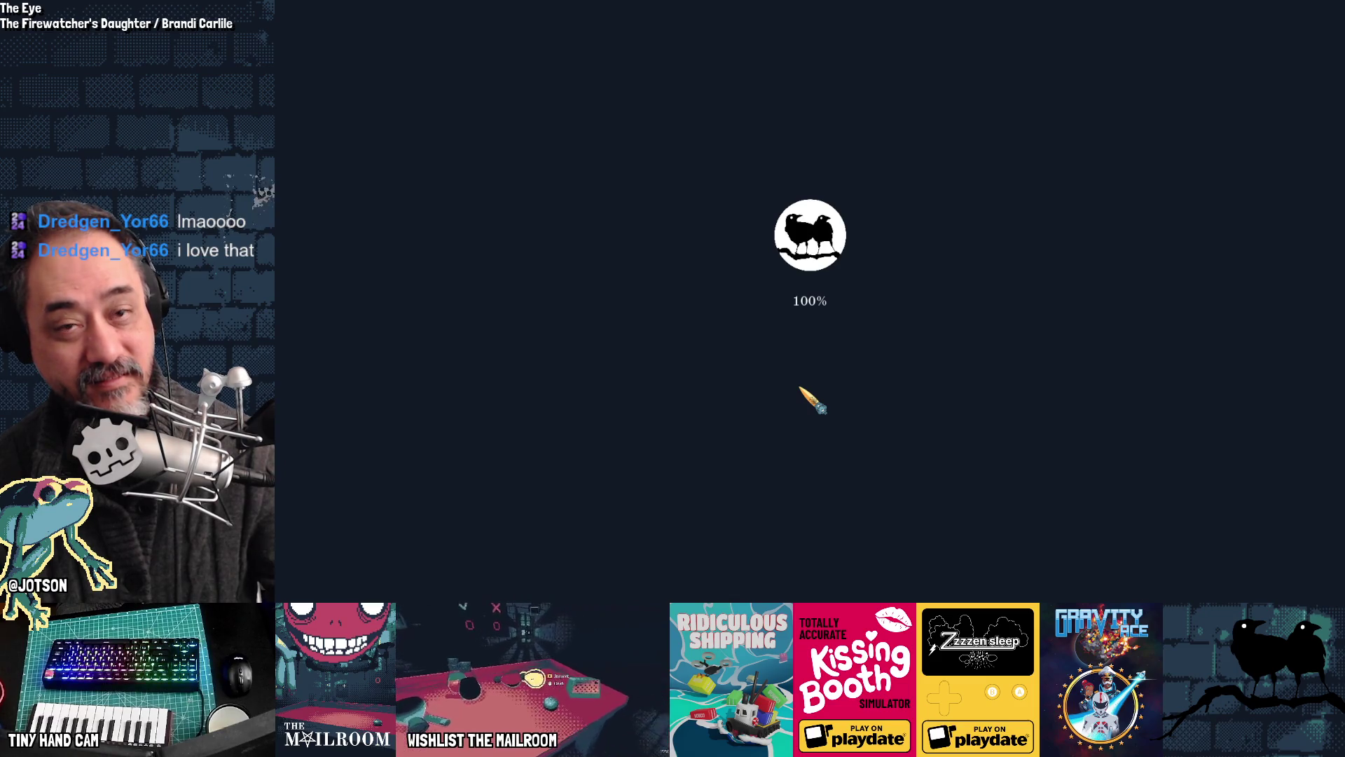
Step: Start a new game, hitting the missing get_insert_action error at wood.gd line 26
{"action": "key", "text": "Return"}
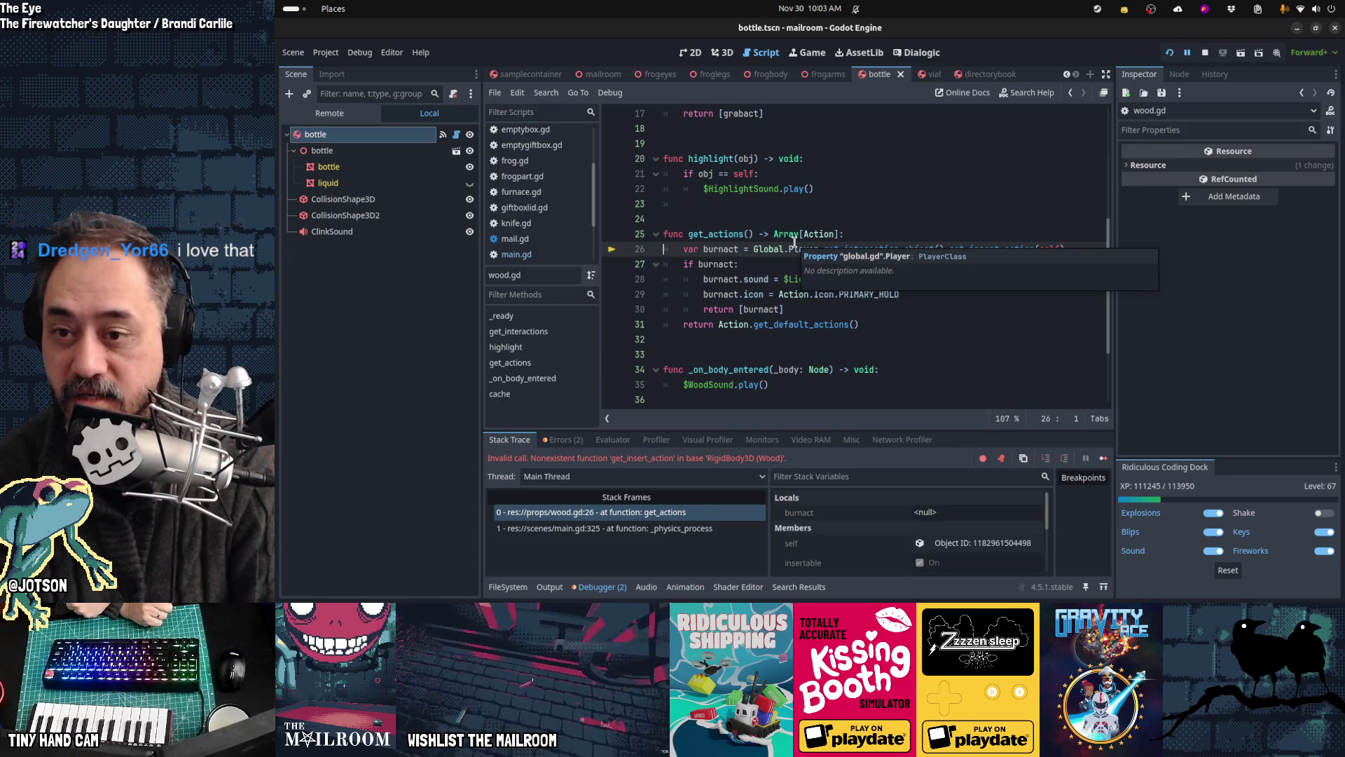
{"action": "left_click", "coordinate": [793, 249]}
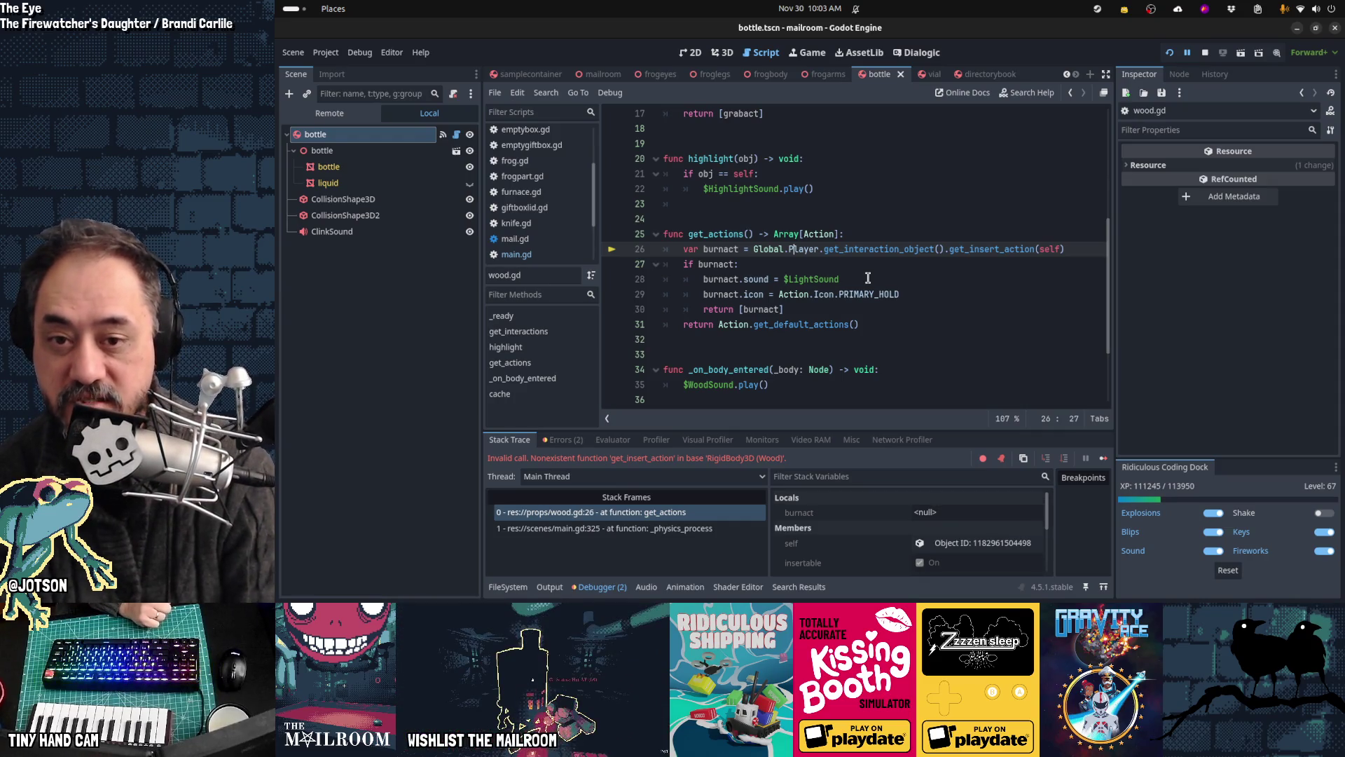
Step: Duplicate the get_insert_action call on line 26 of wood.gd's get_actions
{"action": "double_click", "coordinate": [980, 251]}
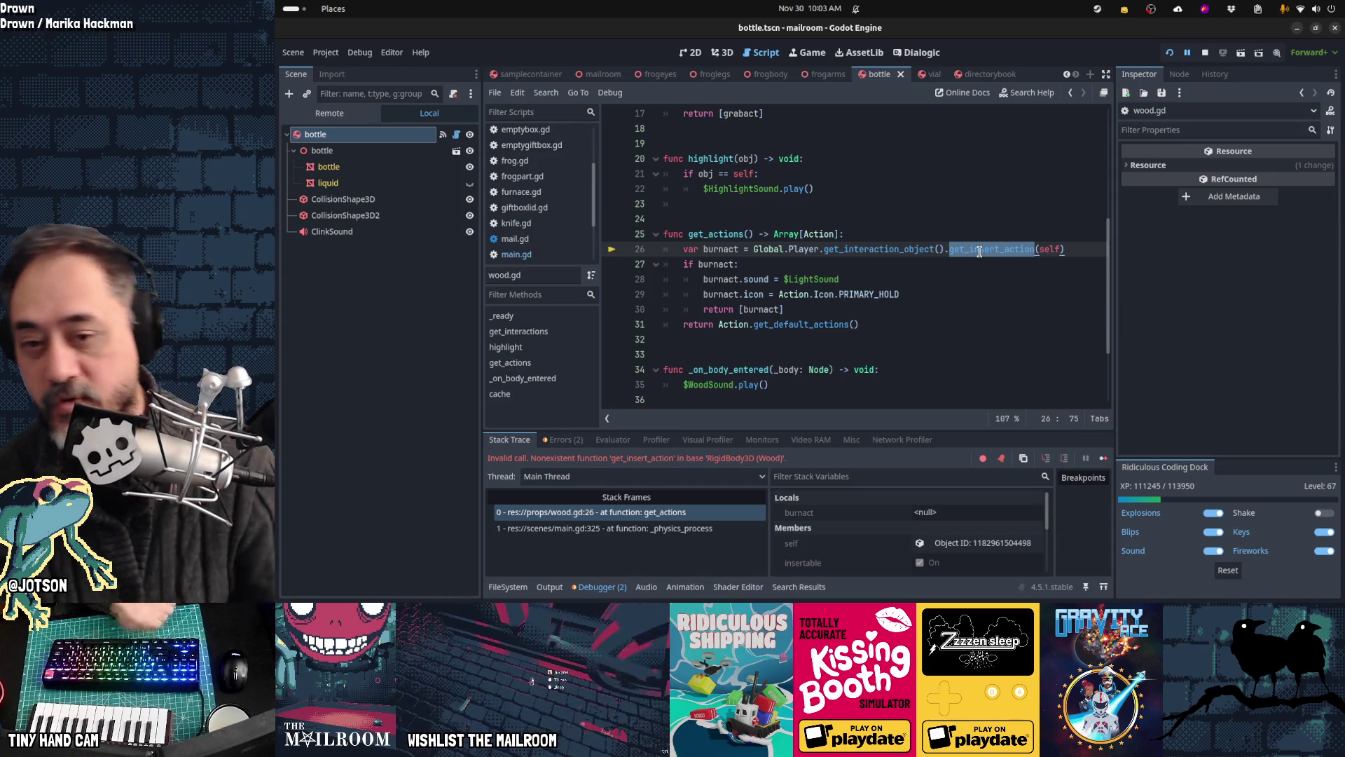
{"action": "key", "text": "shift+End"}
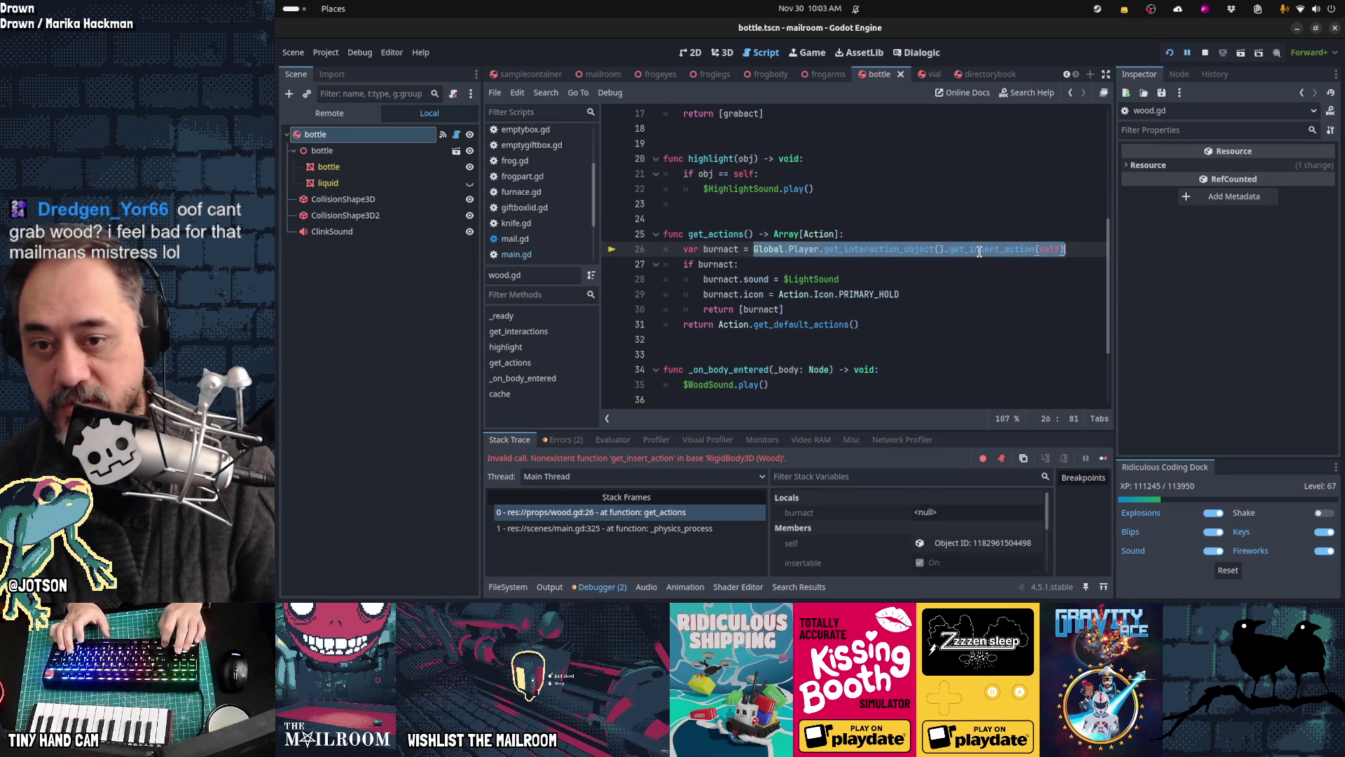
{"action": "key", "text": "ctrl+c"}
{"action": "key", "text": "Home"}
{"action": "key", "text": "ctrl+v"}
{"action": "key", "text": "Return"}
Step: Draft 'obj.has_method("get_insert_action") and' on line 26, then cut that line out
{"action": "key", "text": "Up"}
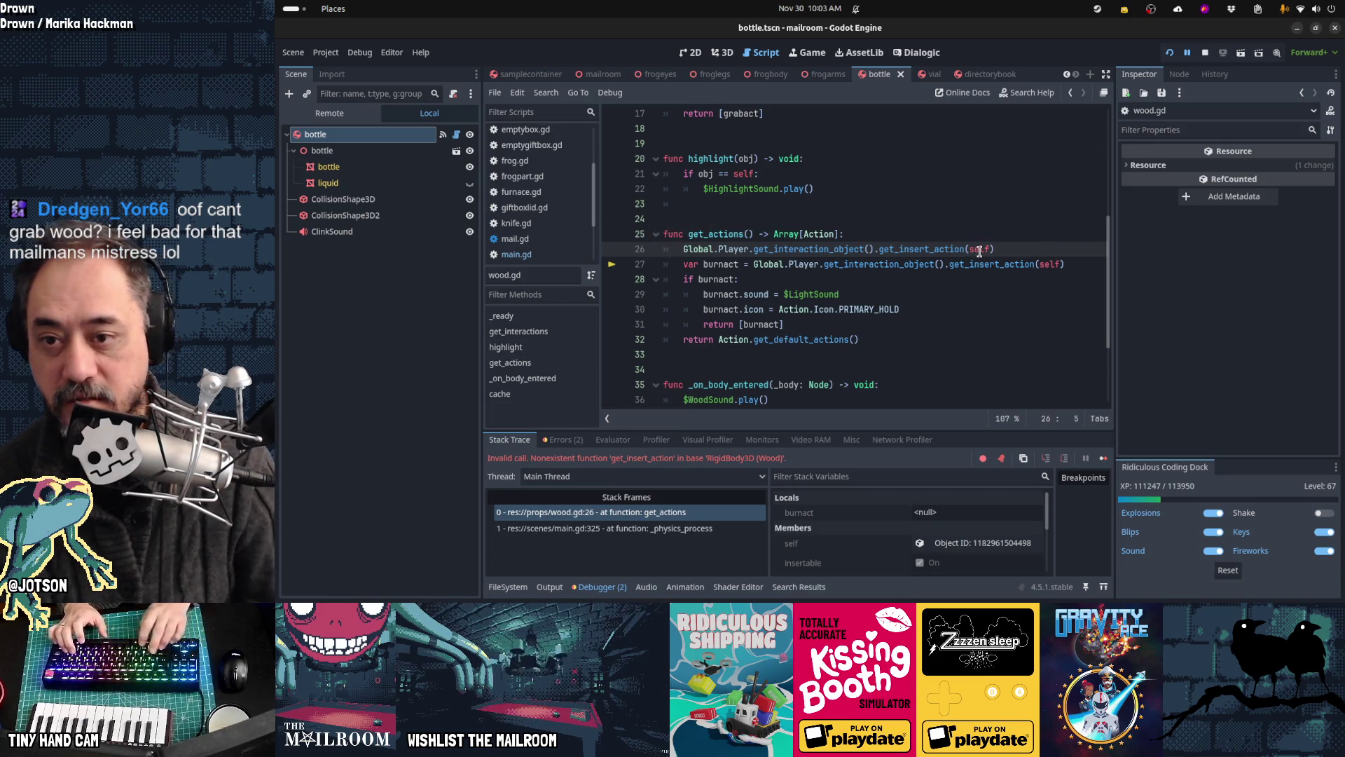
{"action": "key", "text": "ctrl+shift+Right"}
{"action": "key", "text": "ctrl+shift+Right"}
{"action": "key", "text": "ctrl+shift+Right"}
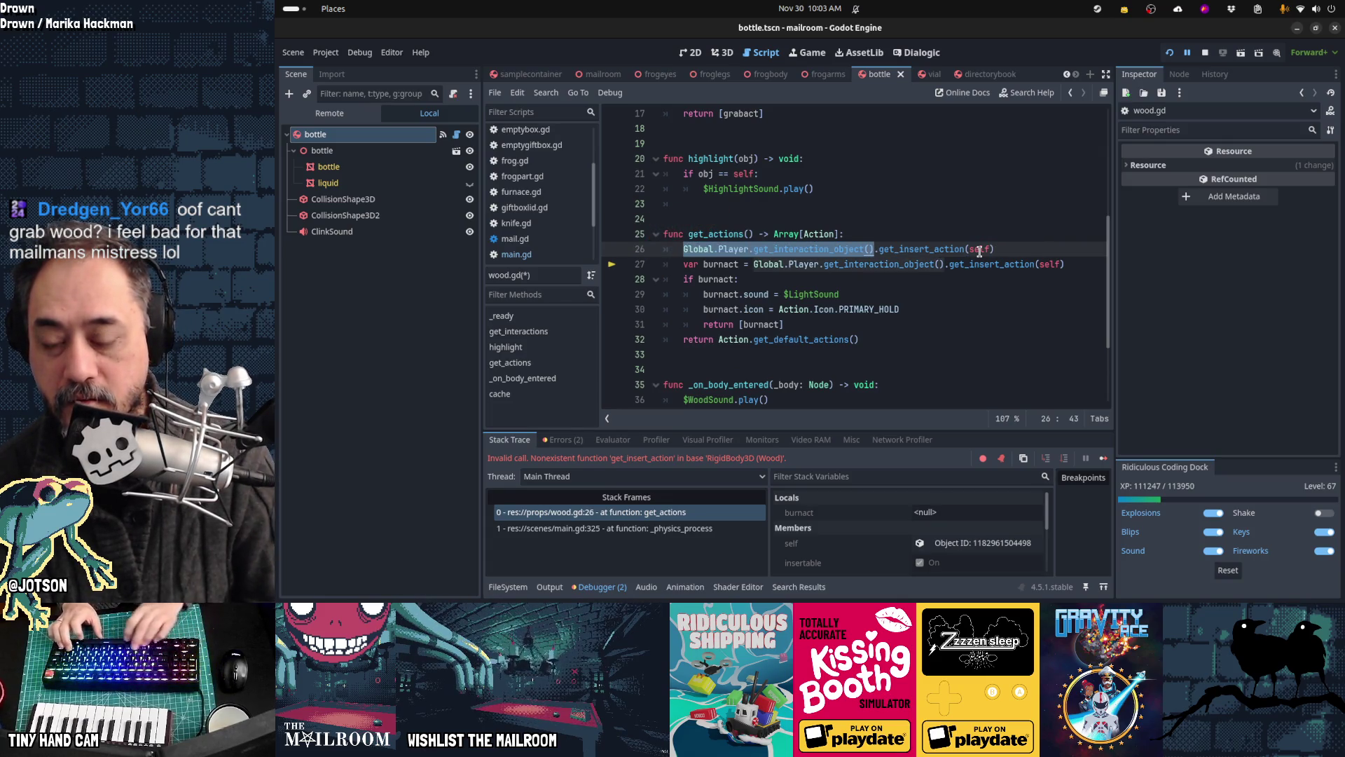
{"action": "type", "text": "obj"}
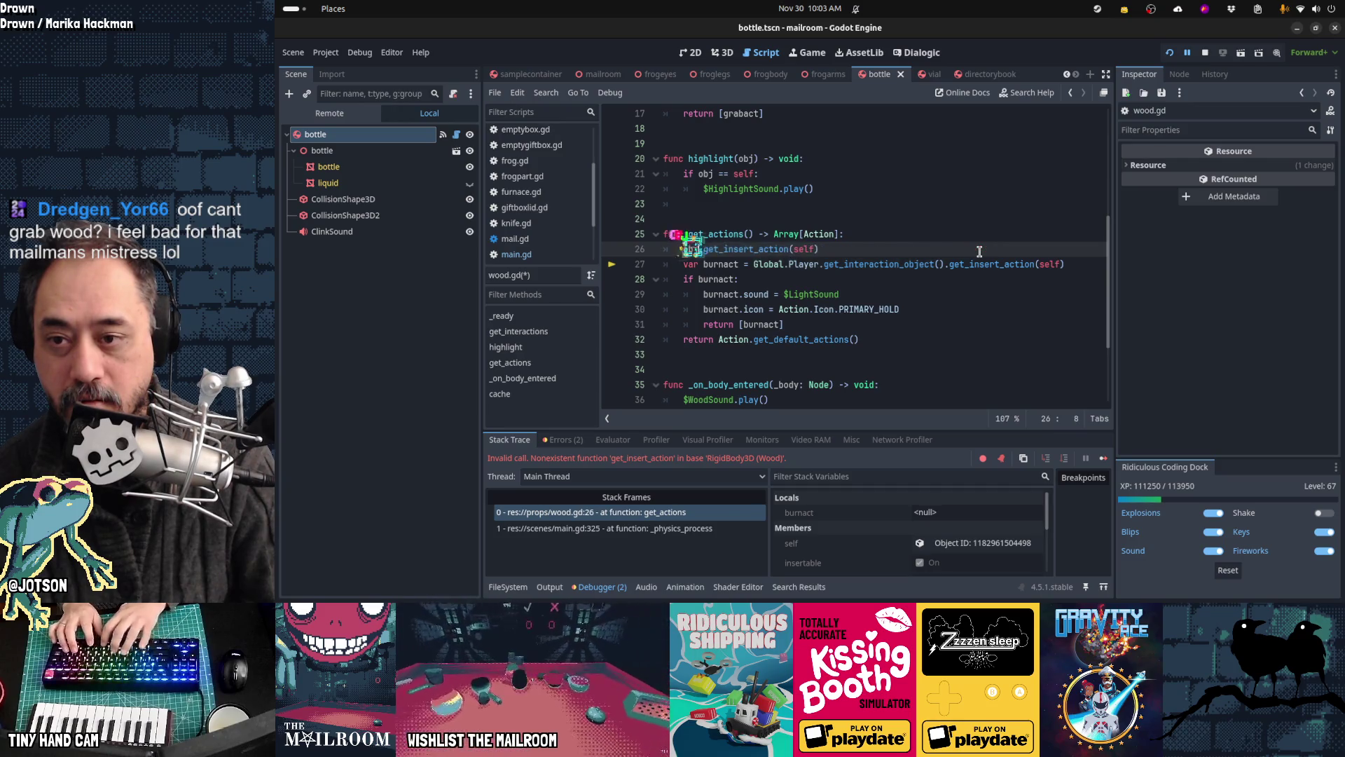
{"action": "type", "text": "obj.has_method("}
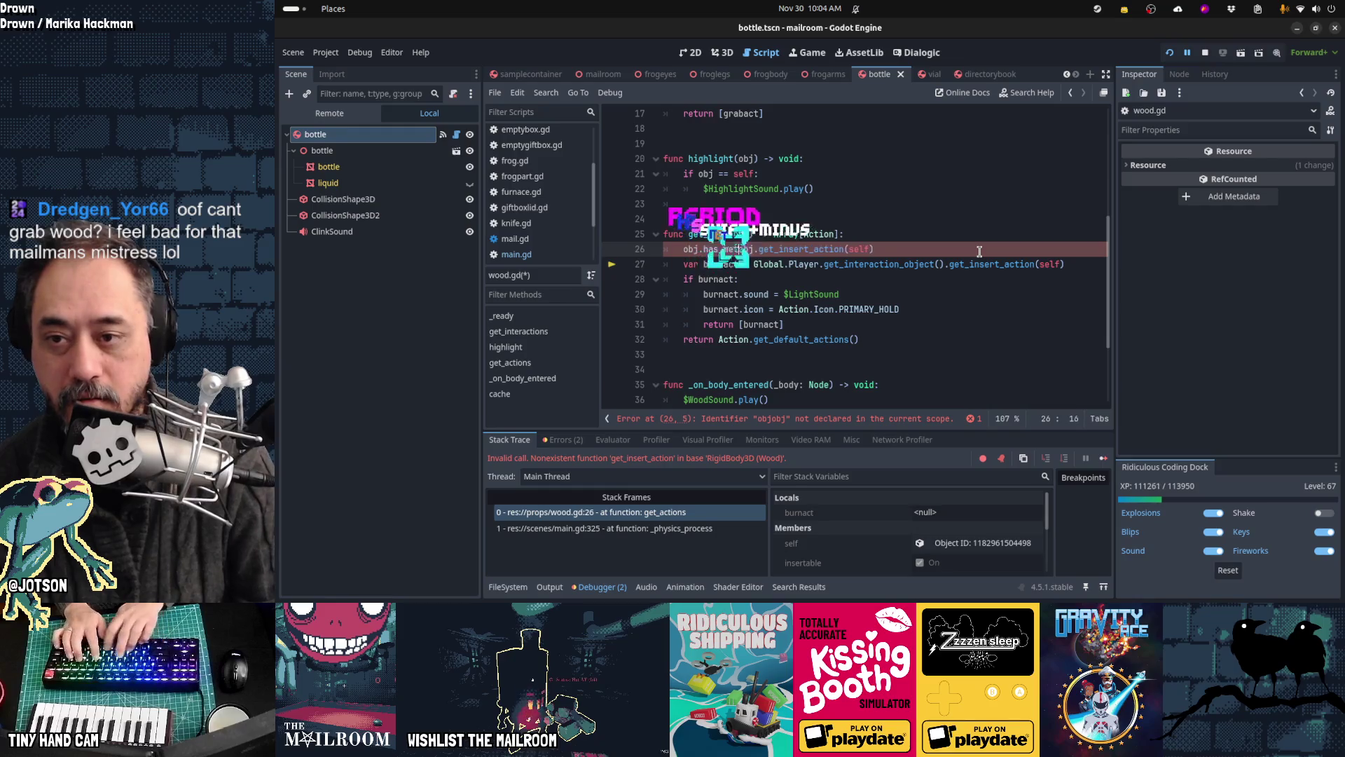
{"action": "type", "text": "\"get_insert_action"}
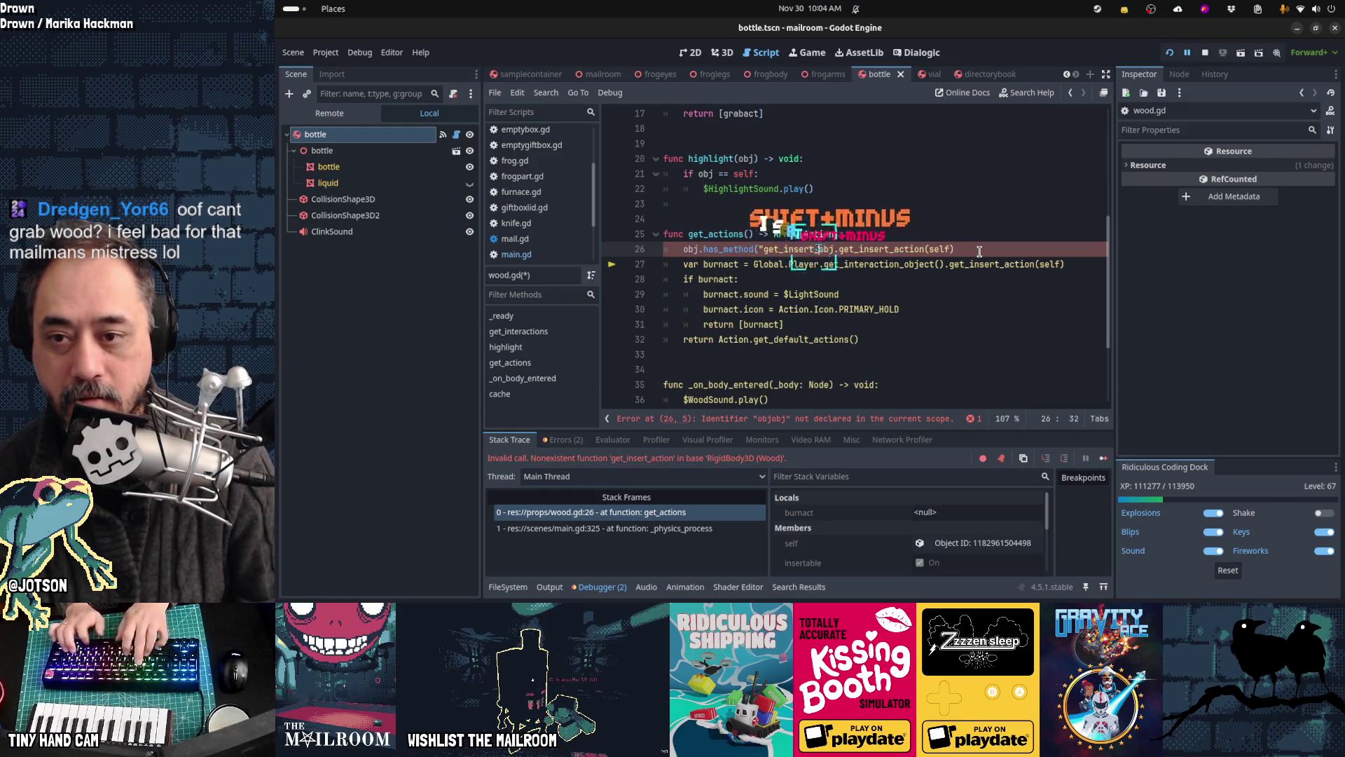
{"action": "type", "text": "\") and"}
{"action": "key", "text": "Home"}
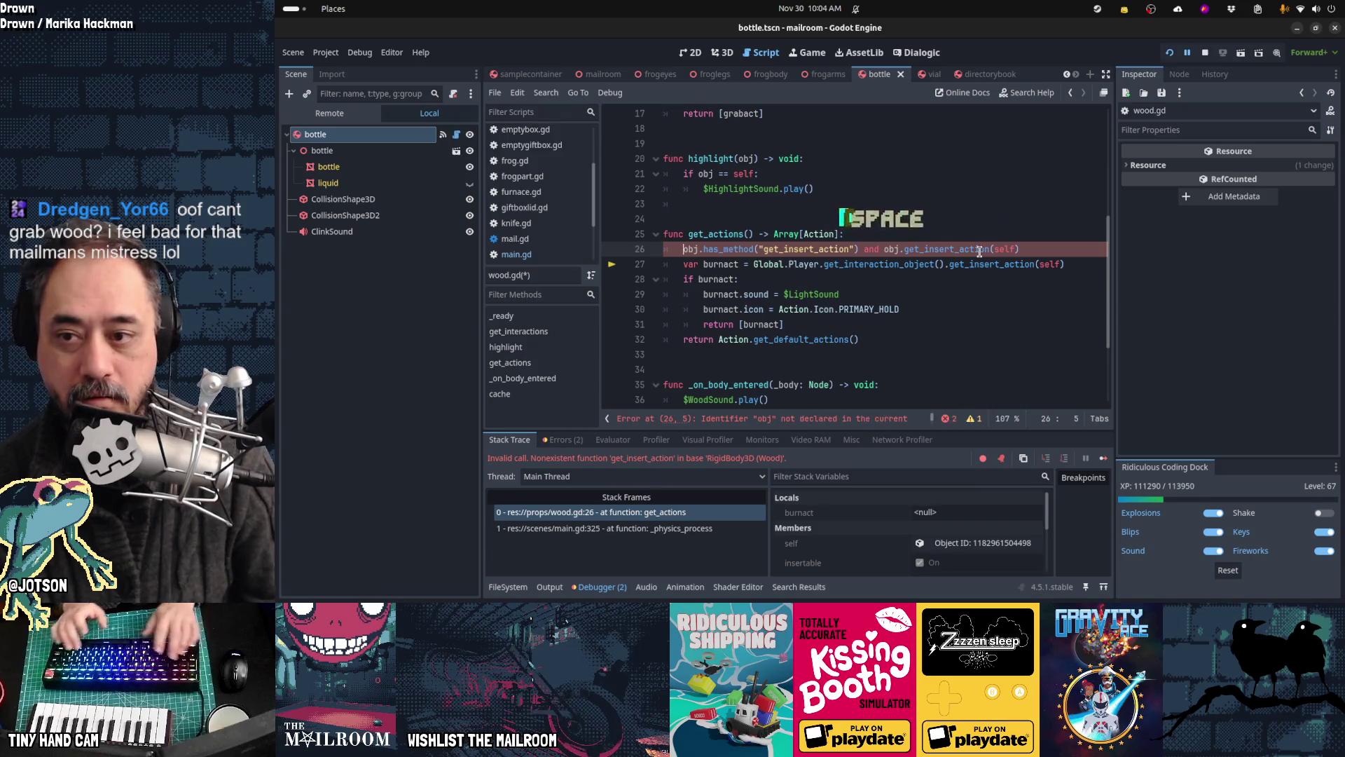
{"action": "key", "text": "shift+End"}
{"action": "key", "text": "ctrl+x"}
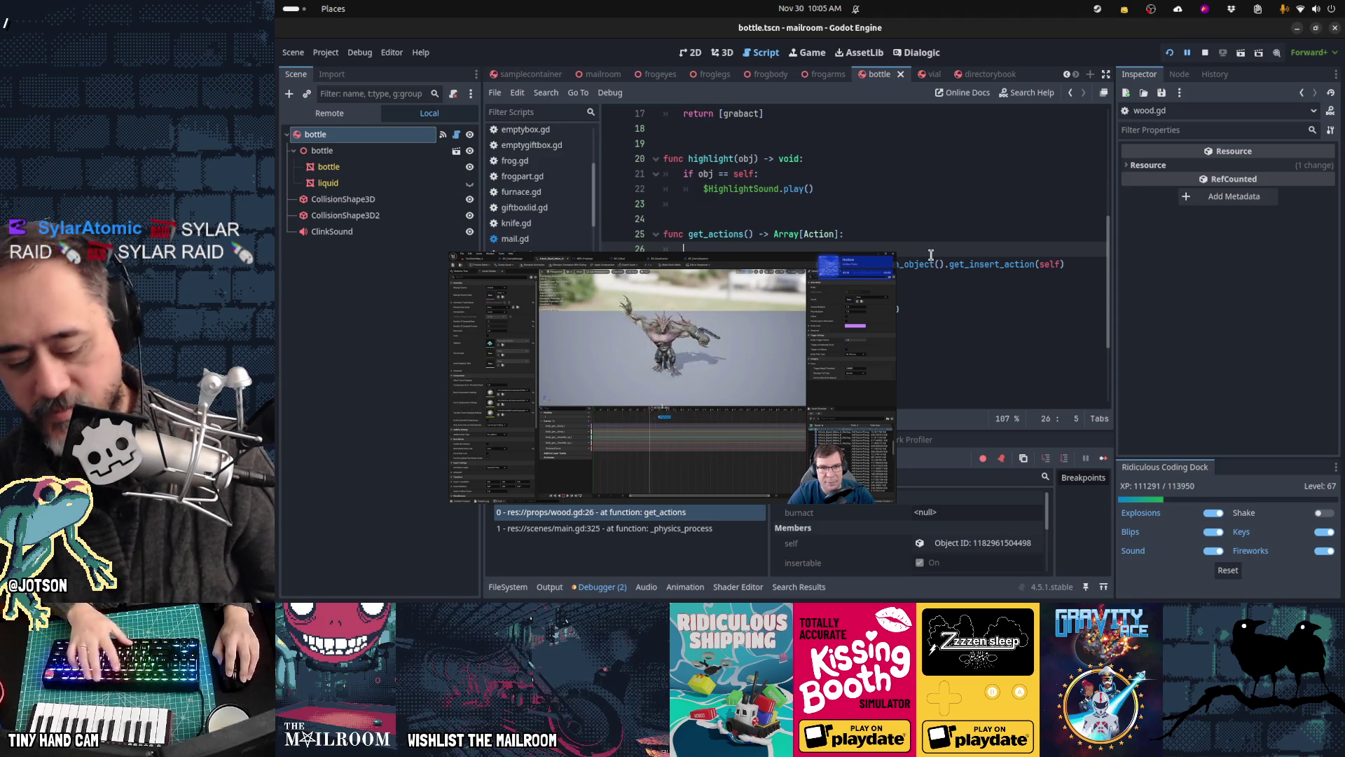
Step: Stop the running game with F8
{"action": "key", "text": "F8"}
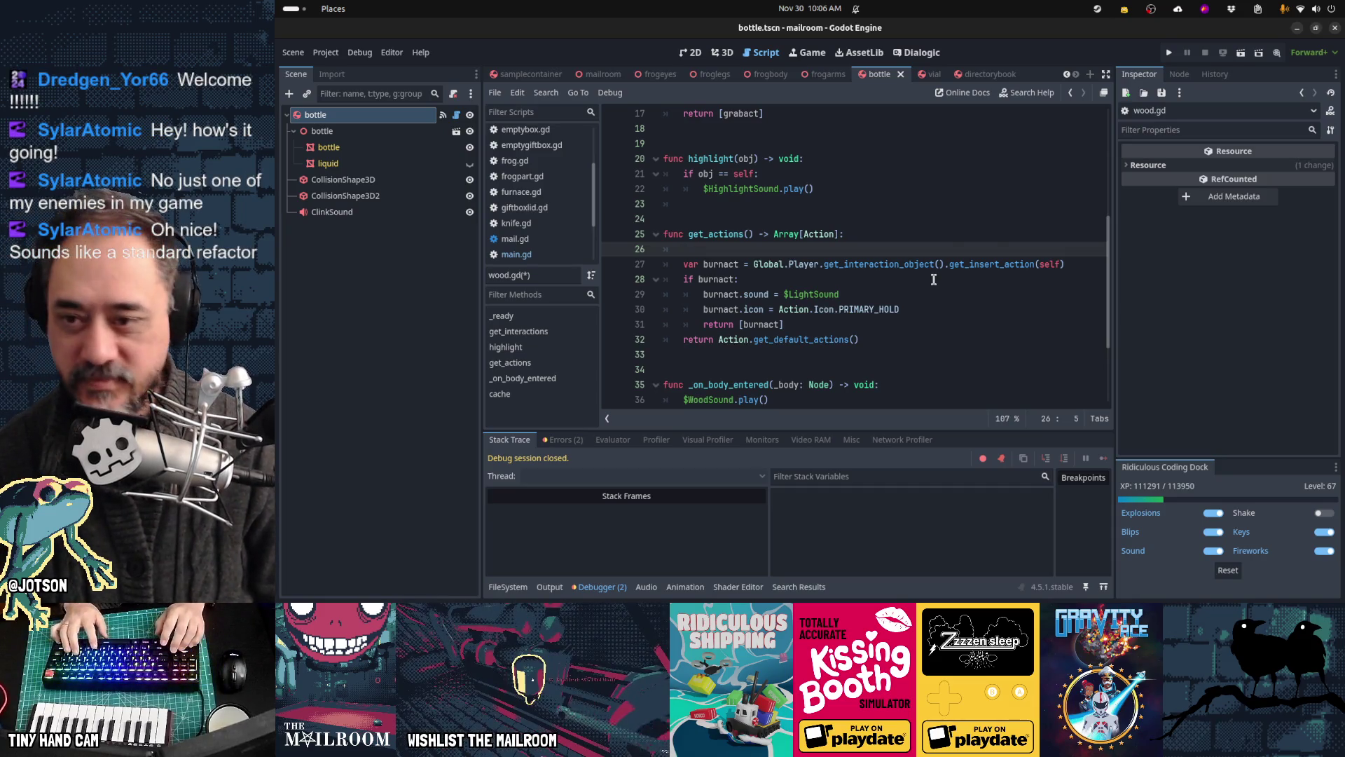
Step: Write 'var obj = Global.Player.get_interaction_object()' on line 26 and begin an if on line 27
{"action": "key", "text": "ctrl+c"}
{"action": "key", "text": "ctrl+v"}
{"action": "type", "text": "var "}
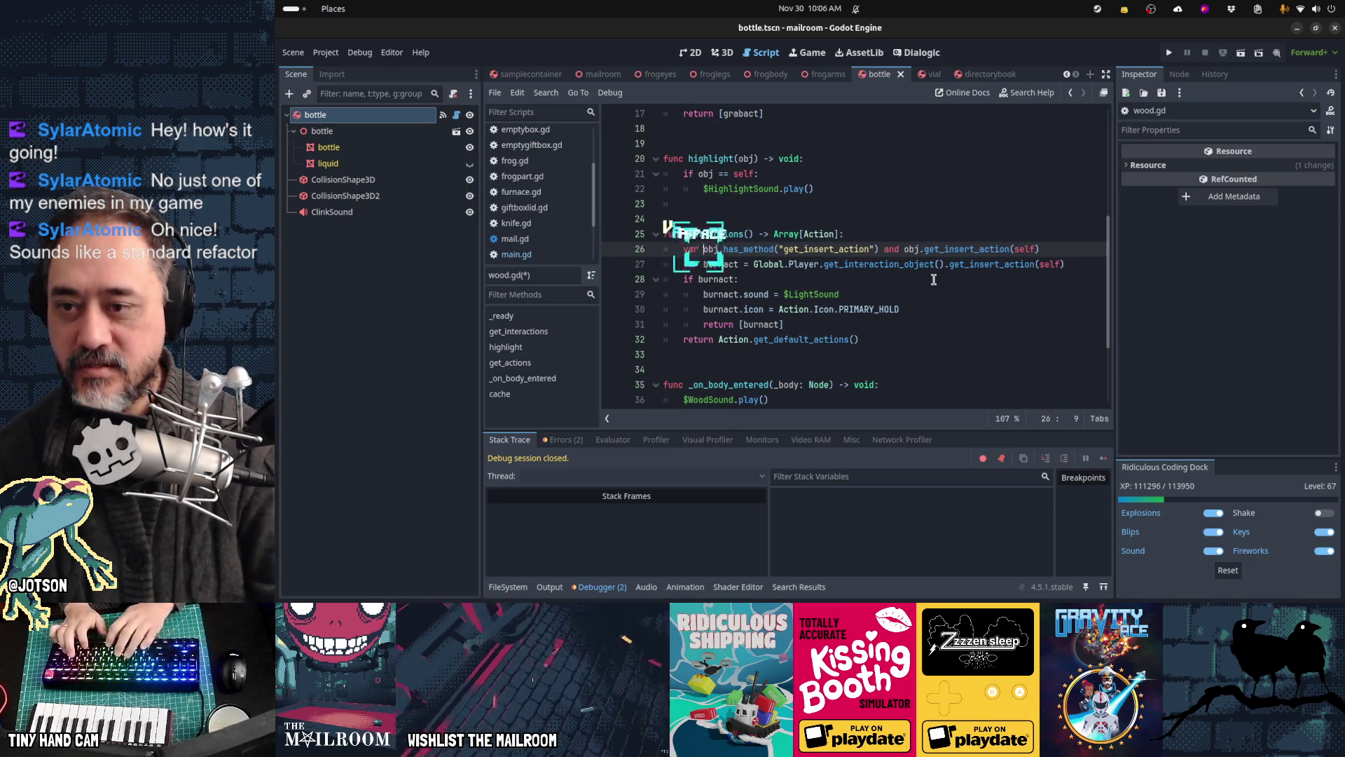
{"action": "type", "text": "obj = g"}
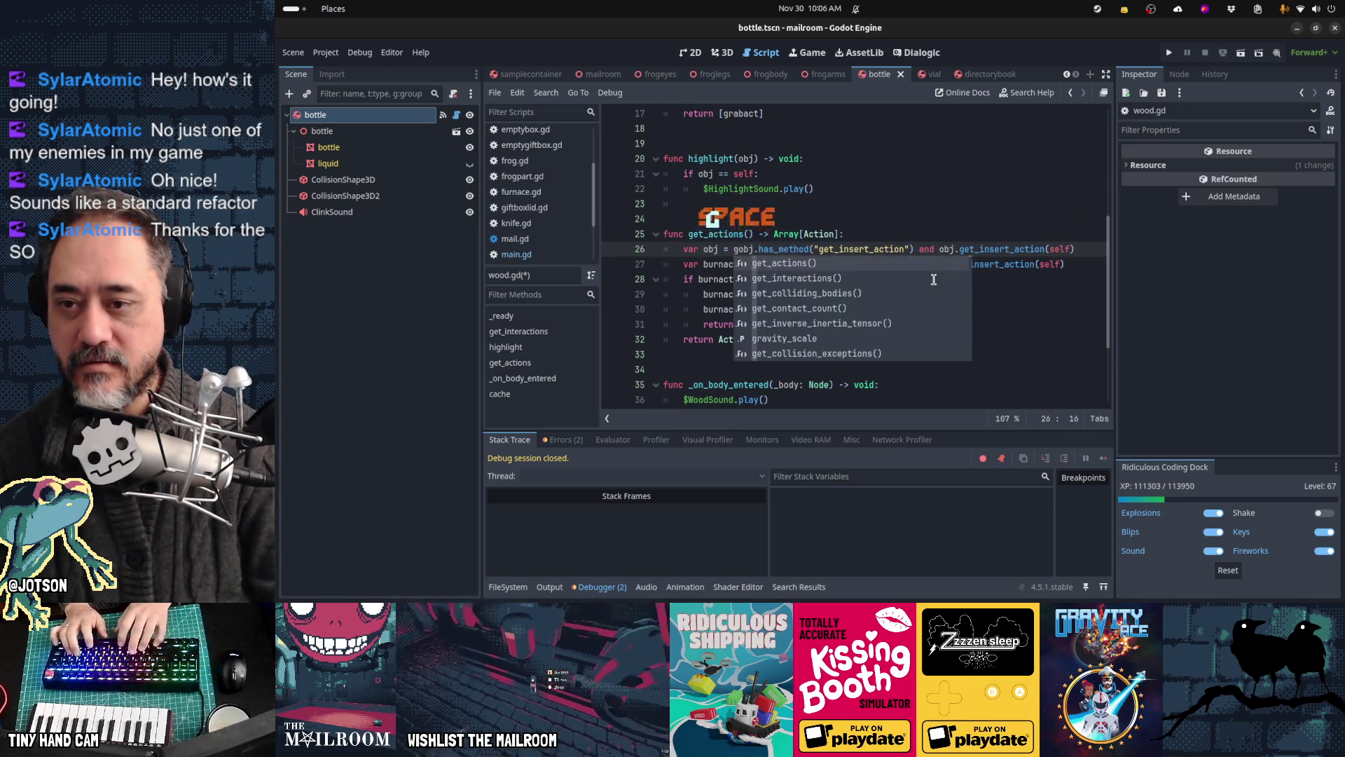
{"action": "key", "text": "BackSpace"}
{"action": "type", "text": "Global.Player.get_interaction_obj"}
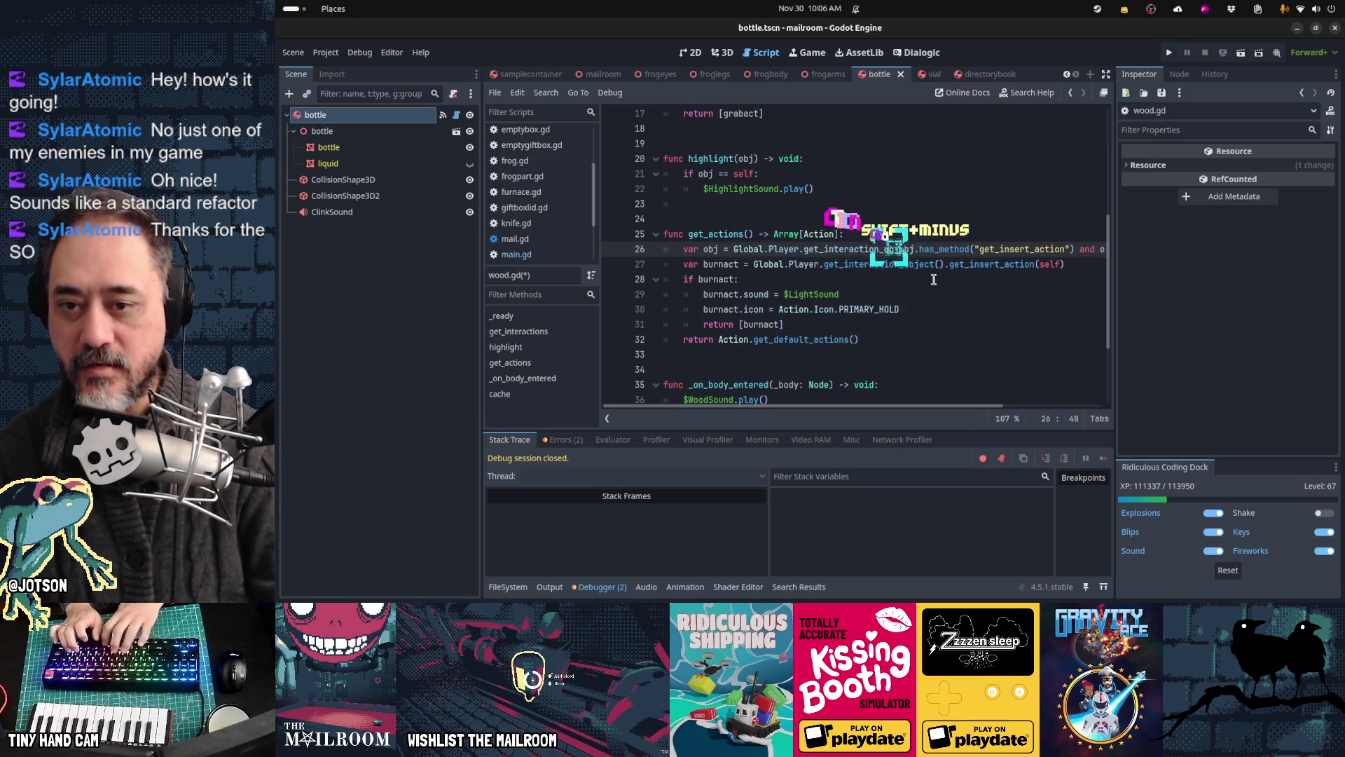
{"action": "type", "text": "ect()"}
{"action": "key", "text": "Return"}
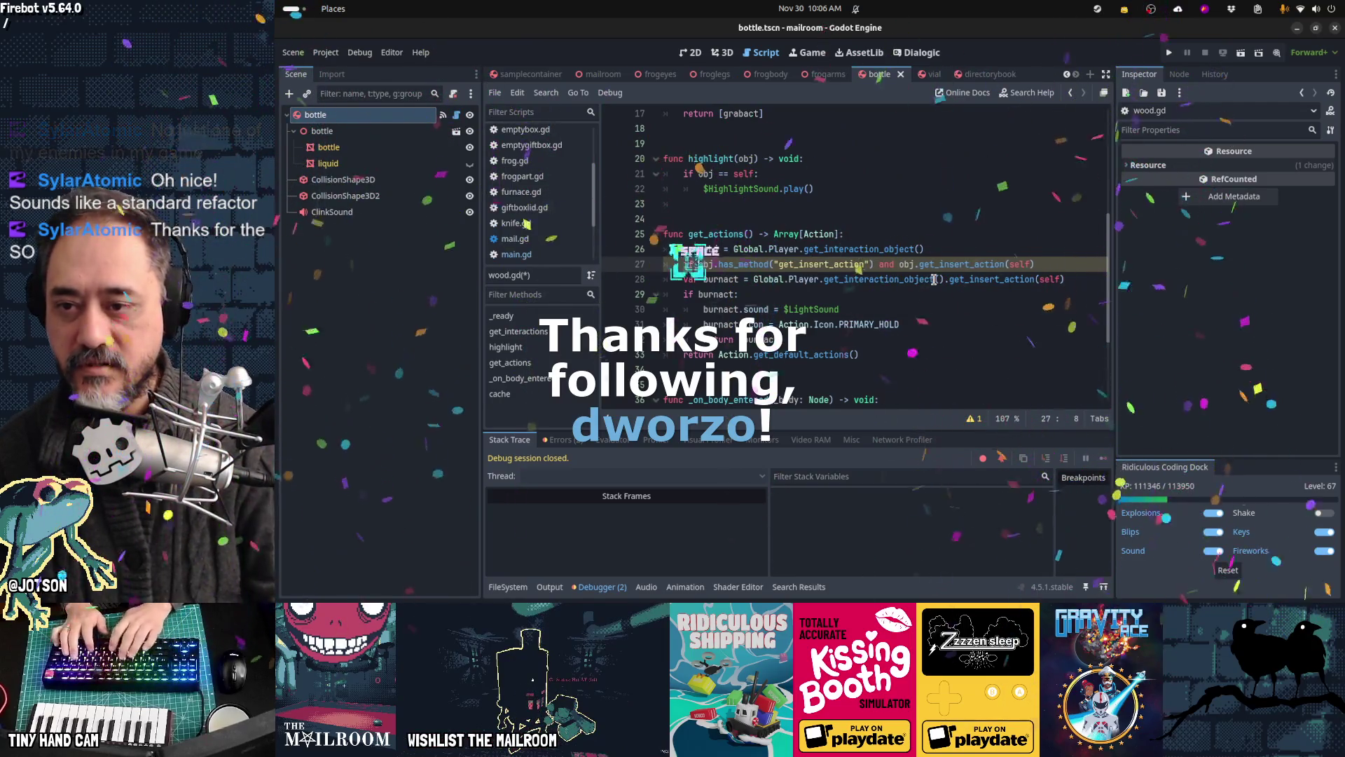
{"action": "type", "text": "if "}
{"action": "type", "text": "\")"}
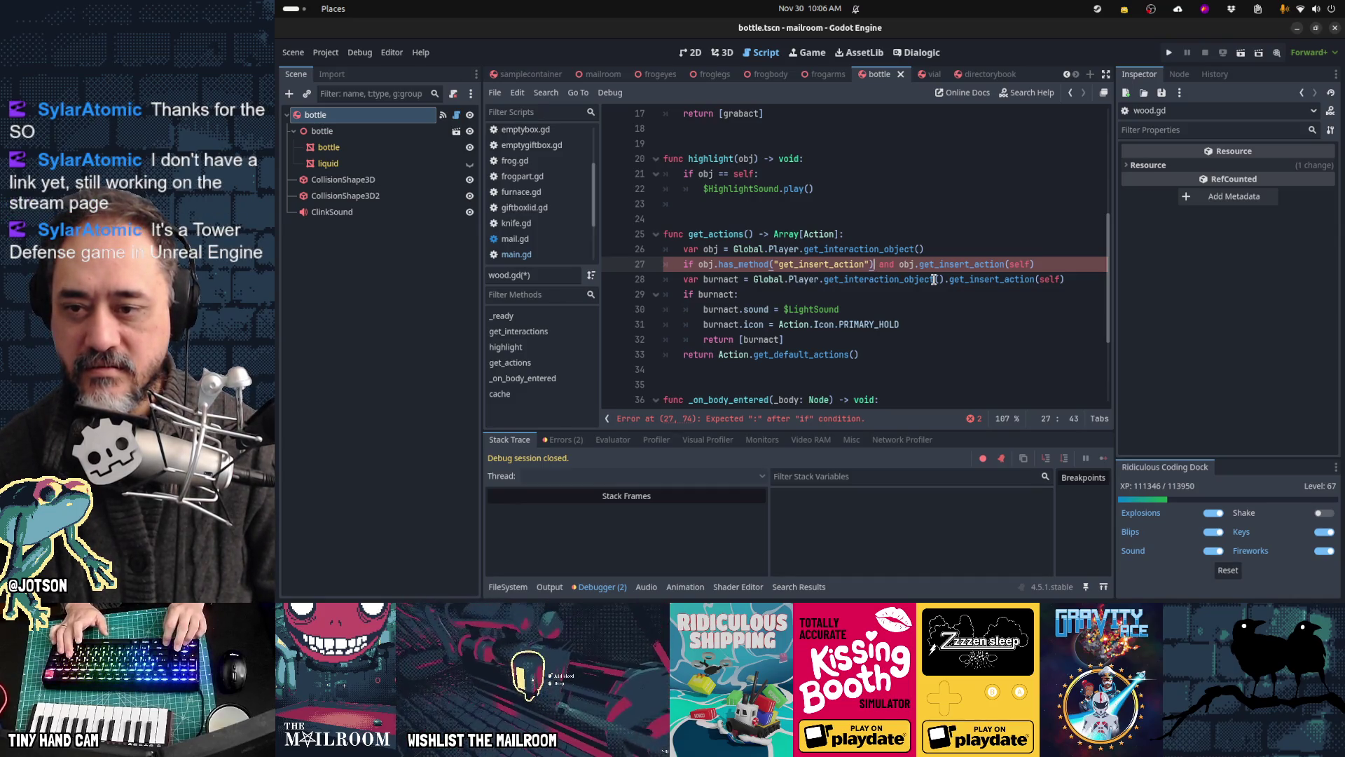
Step: Turn the has_method check into an if block with burnact = obj.get_insert_action(self) indented beneath it
{"action": "key", "text": "shift+Right"}
{"action": "key", "text": "shift+Right"}
{"action": "key", "text": "shift+Right"}
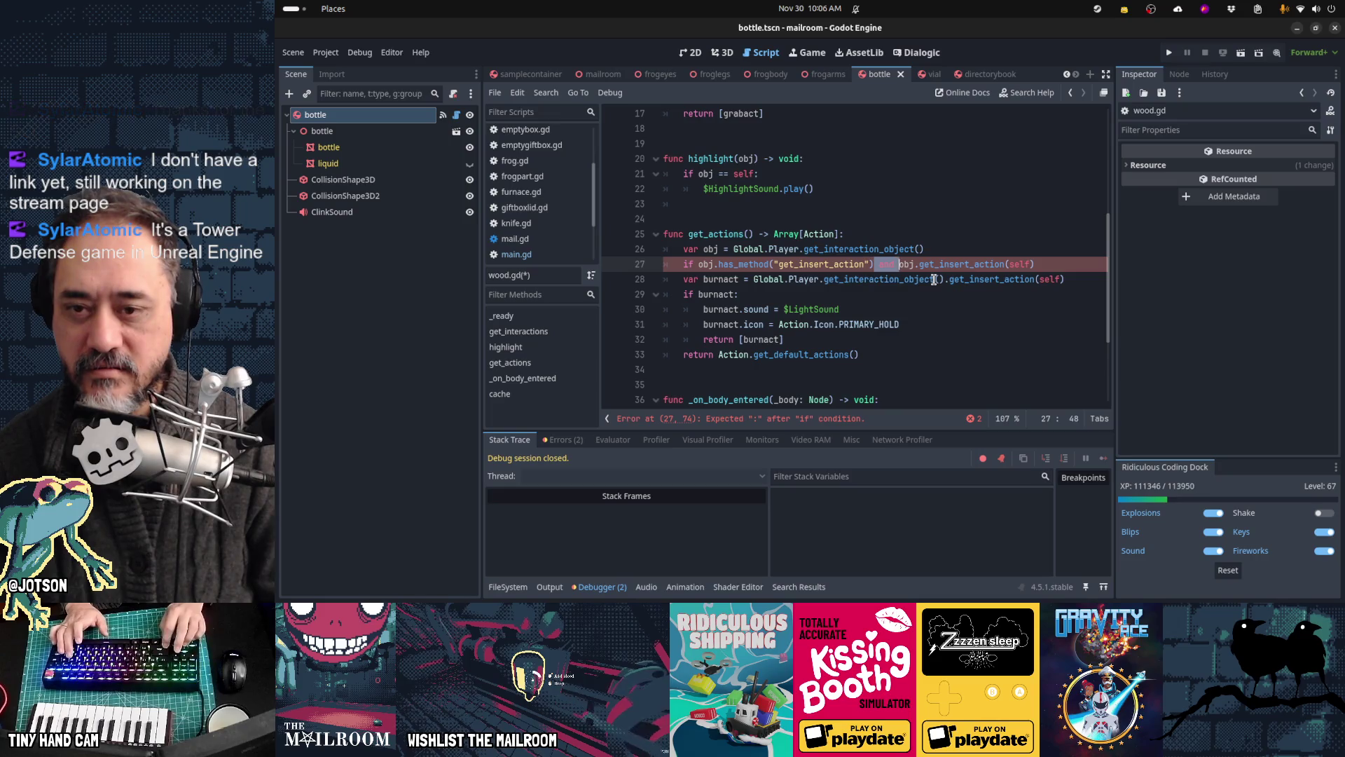
{"action": "type", "text": ":"}
{"action": "key", "text": "Return"}
{"action": "type", "text": "burnact ="}
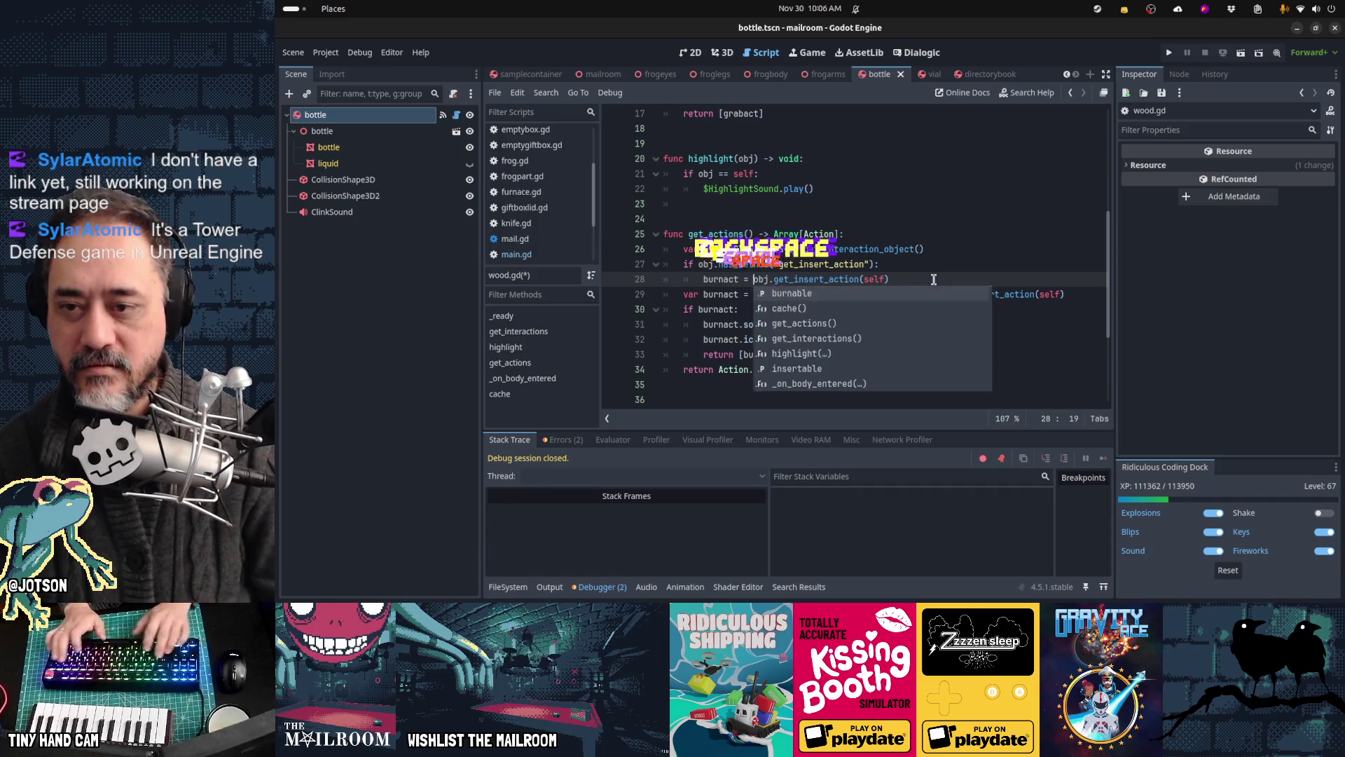
{"action": "key", "text": "Down"}
{"action": "key", "text": "Home"}
{"action": "key", "text": "Home"}
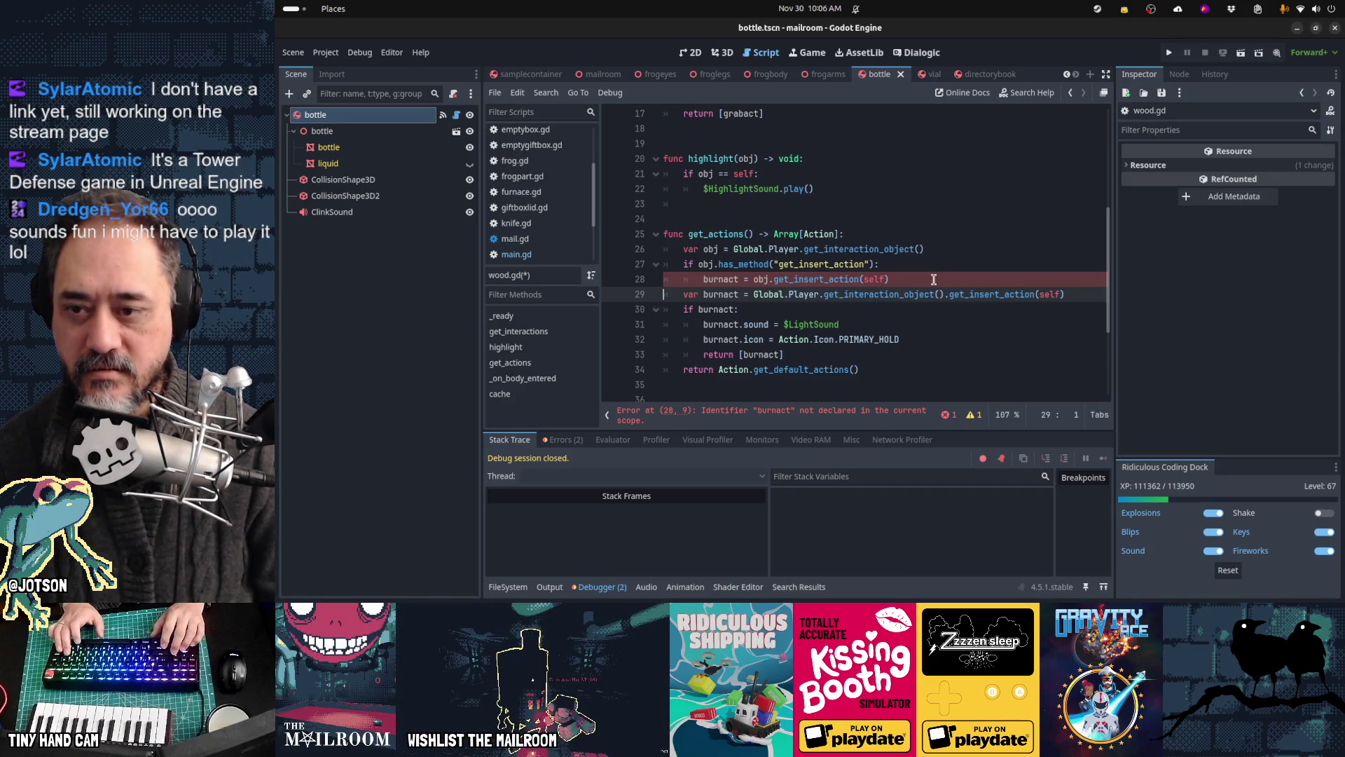
Step: Move the var burnact declaration above the if check and delete the old direct assignment line
{"action": "key", "text": "ctrl+x"}
{"action": "key", "text": "Return"}
{"action": "key", "text": "ctrl+v"}
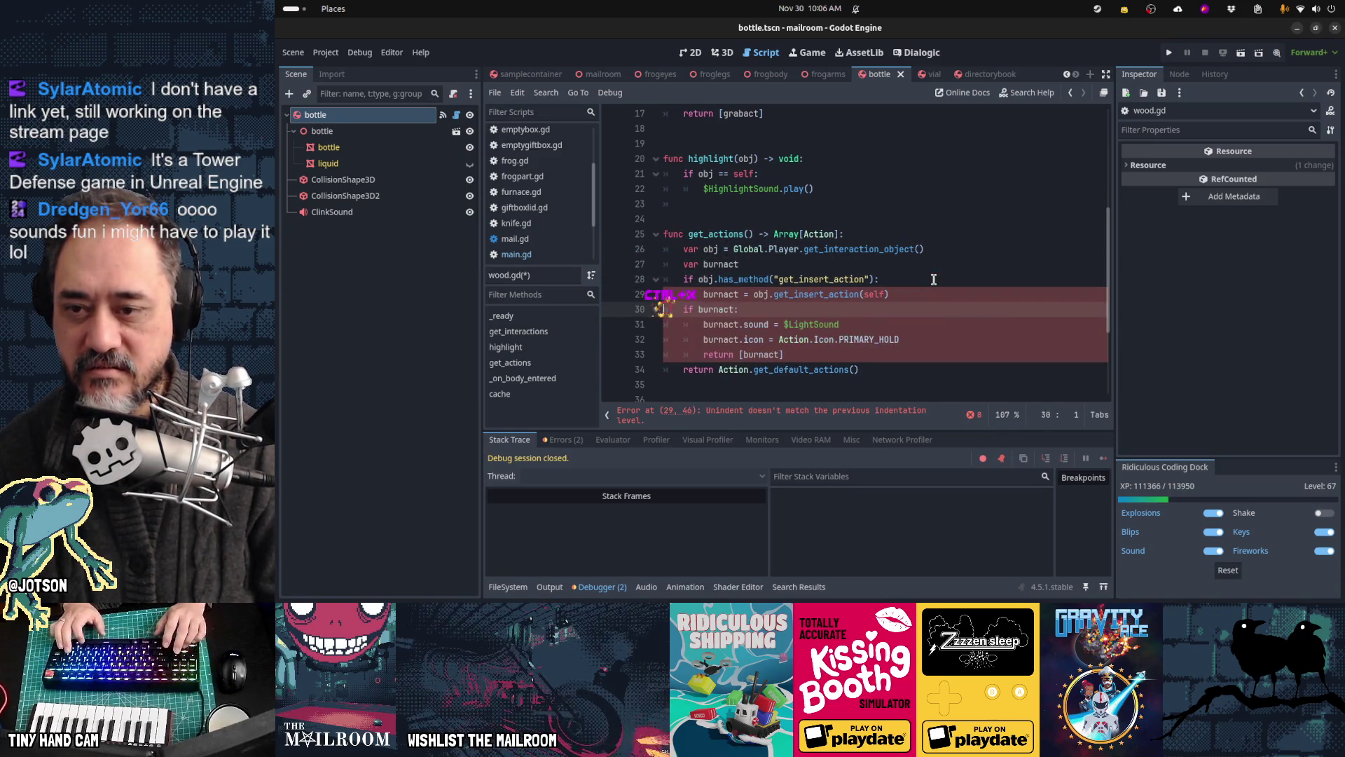
{"action": "key", "text": "ctrl+shift+k"}
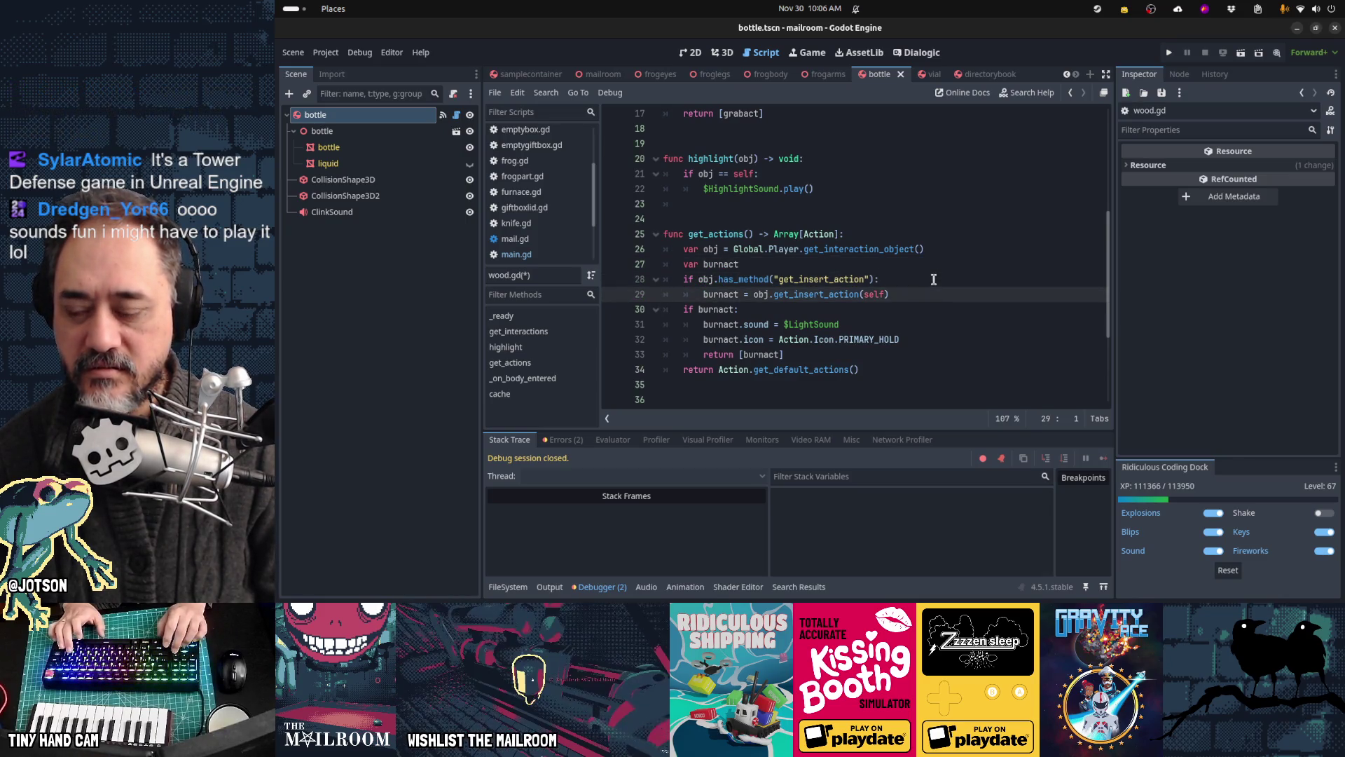
{"action": "key", "text": "Up"}
{"action": "key", "text": "Up"}
{"action": "key", "text": "Up"}
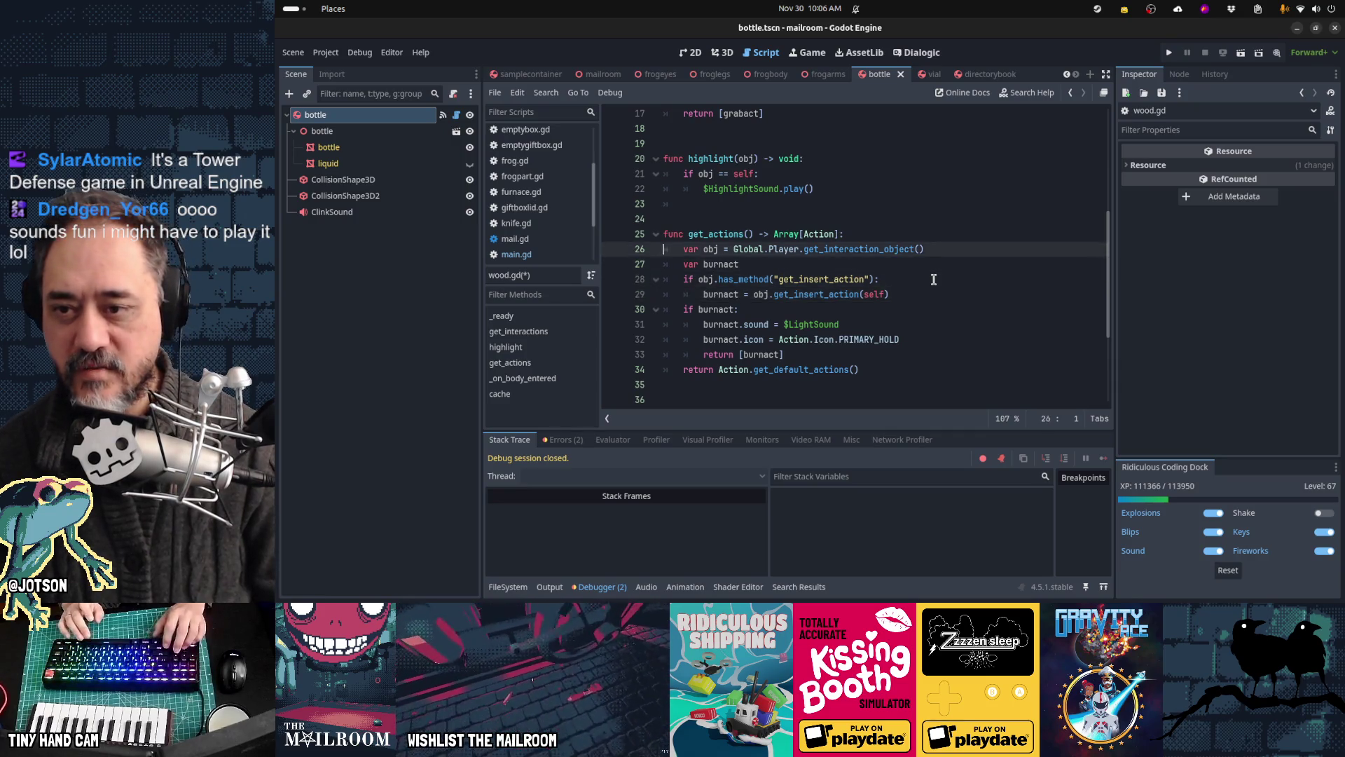
Step: Save wood.gd with burnact's assignment guarded by the has_method("get_insert_action") check
{"action": "key", "text": "shift+Down"}
{"action": "key", "text": "shift+Down"}
{"action": "key", "text": "shift+Down"}
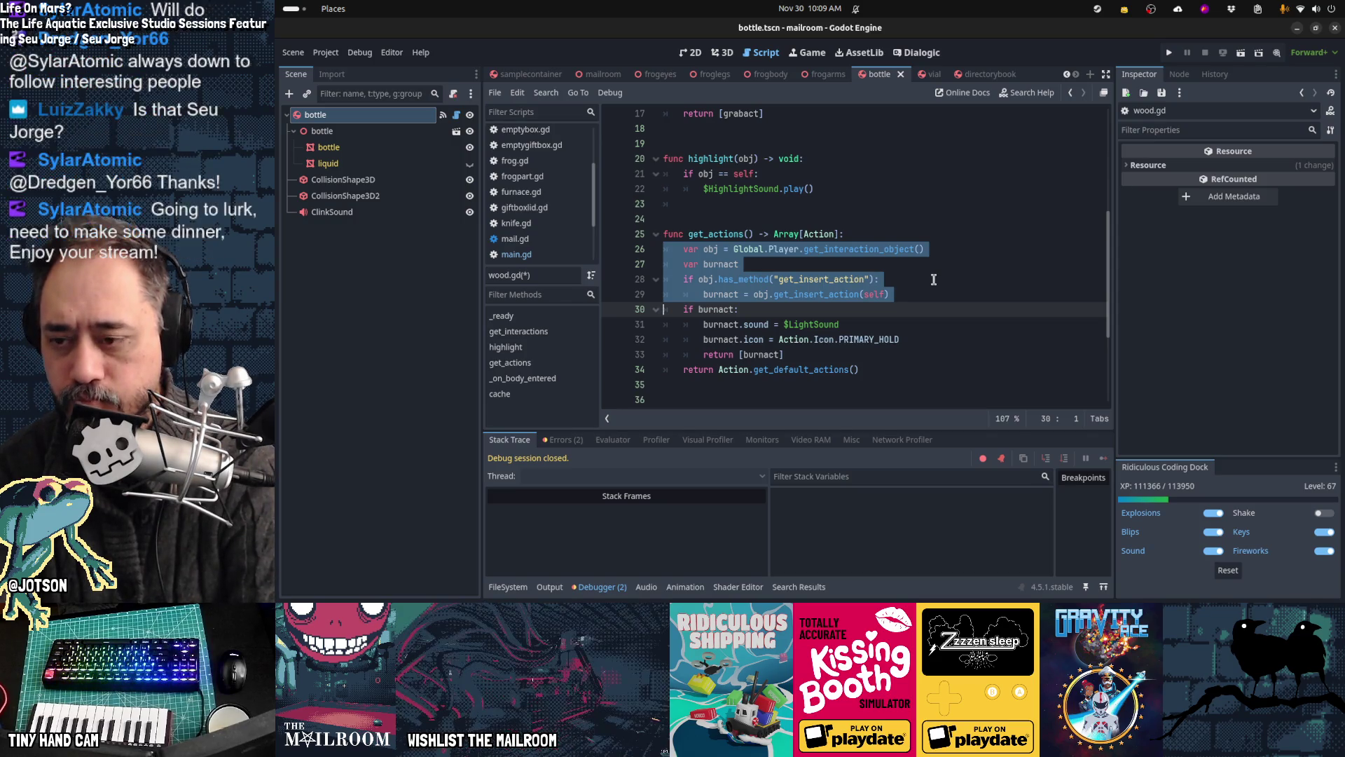
{"action": "key", "text": "ctrl+s"}
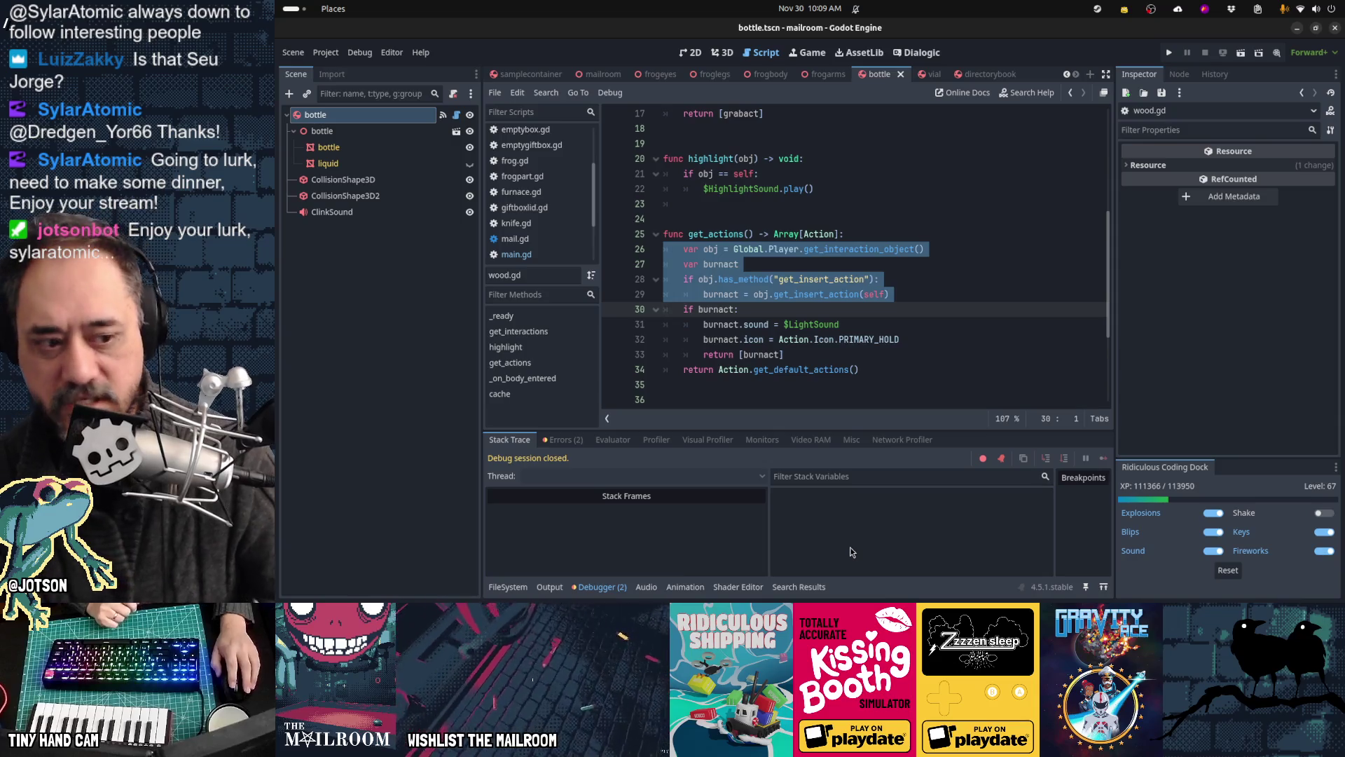
{"action": "mouse_move", "coordinate": [1009, 585]}
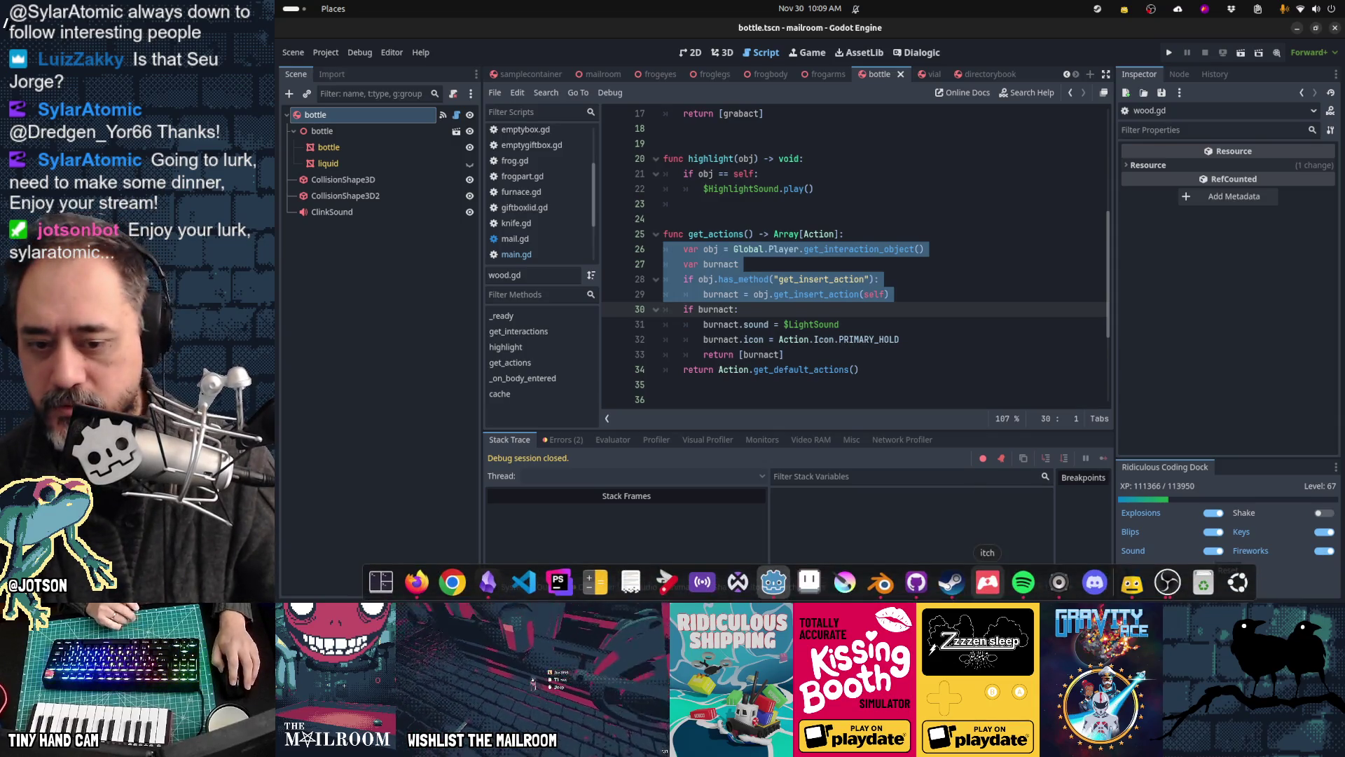
Step: In GitHub Desktop, review the bloodcontainer.gd, bottle.gd, boxlid.gd, canister.gd and emptybox.gd diffs, then return to Godot
{"action": "left_click", "coordinate": [917, 582]}
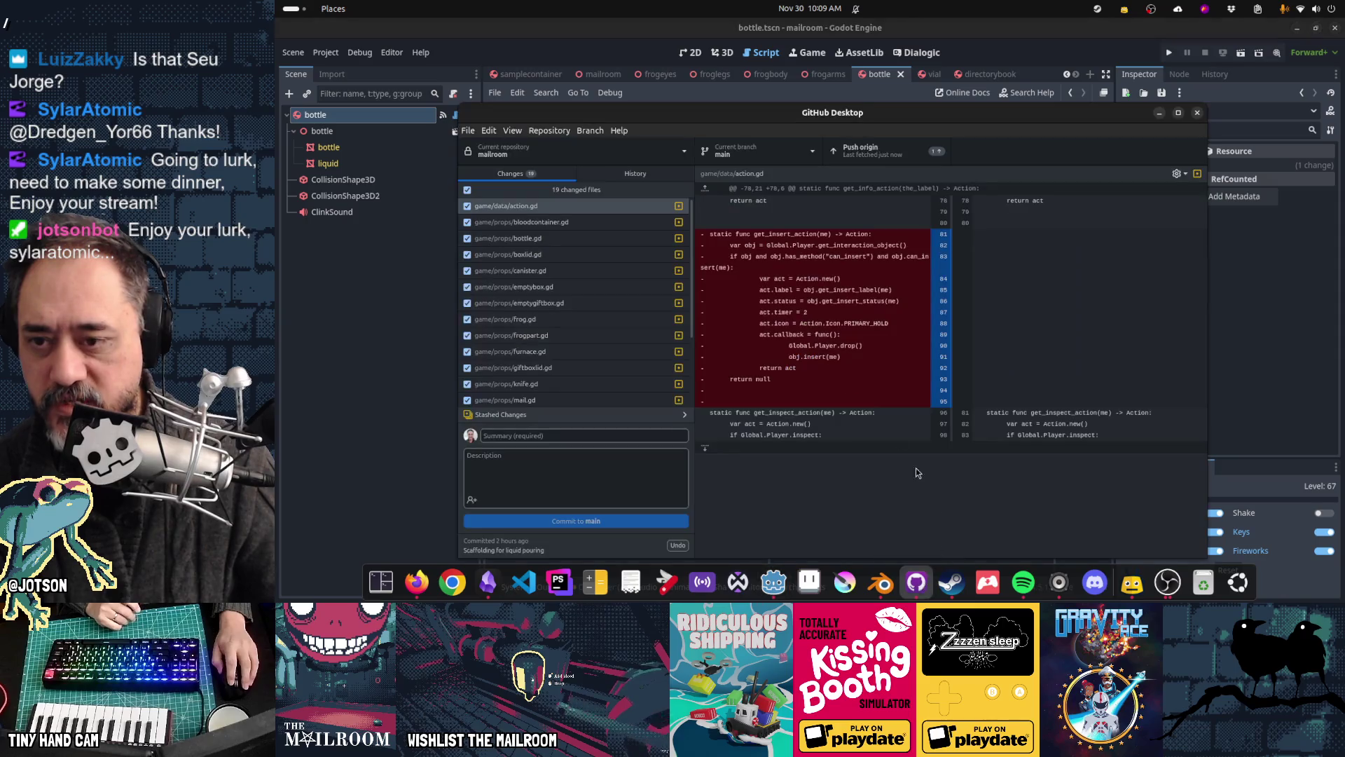
{"action": "left_click", "coordinate": [594, 221]}
{"action": "left_click", "coordinate": [592, 238]}
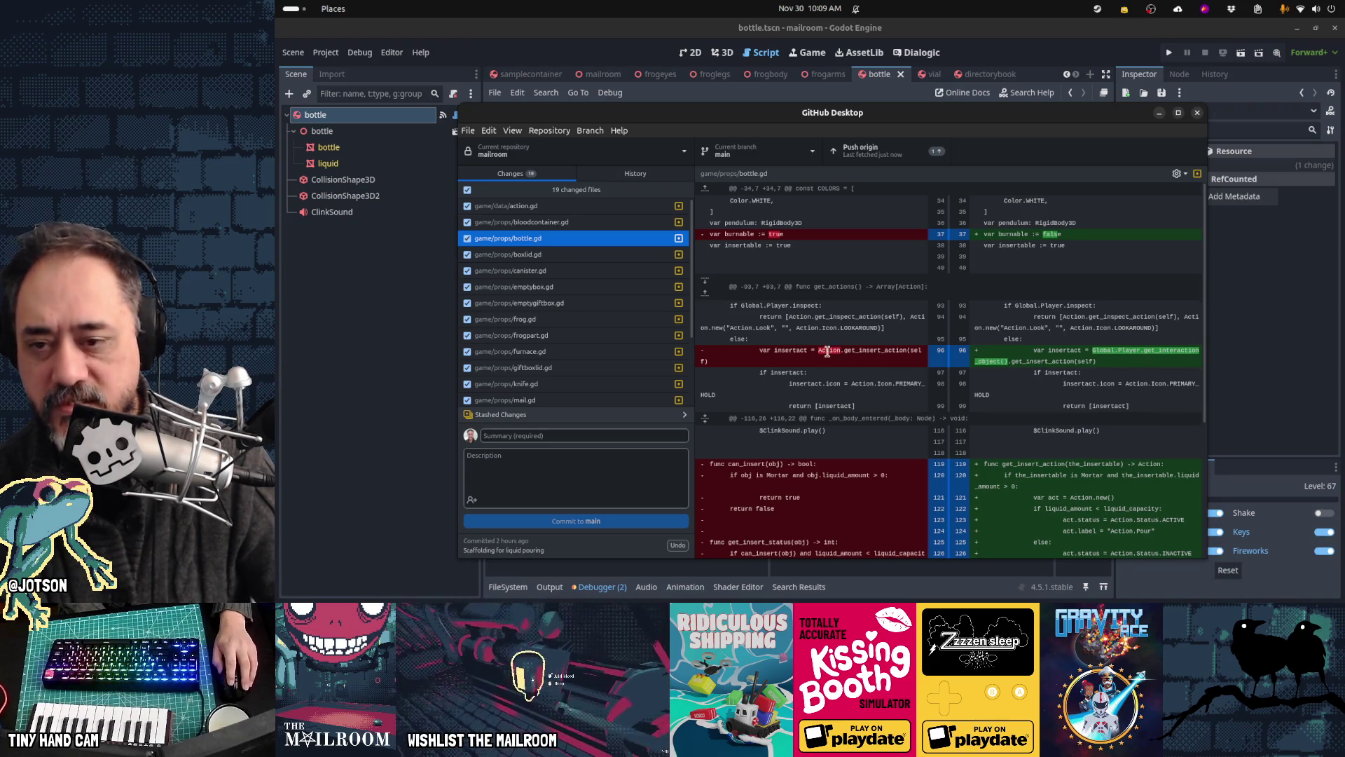
{"action": "left_click", "coordinate": [531, 253]}
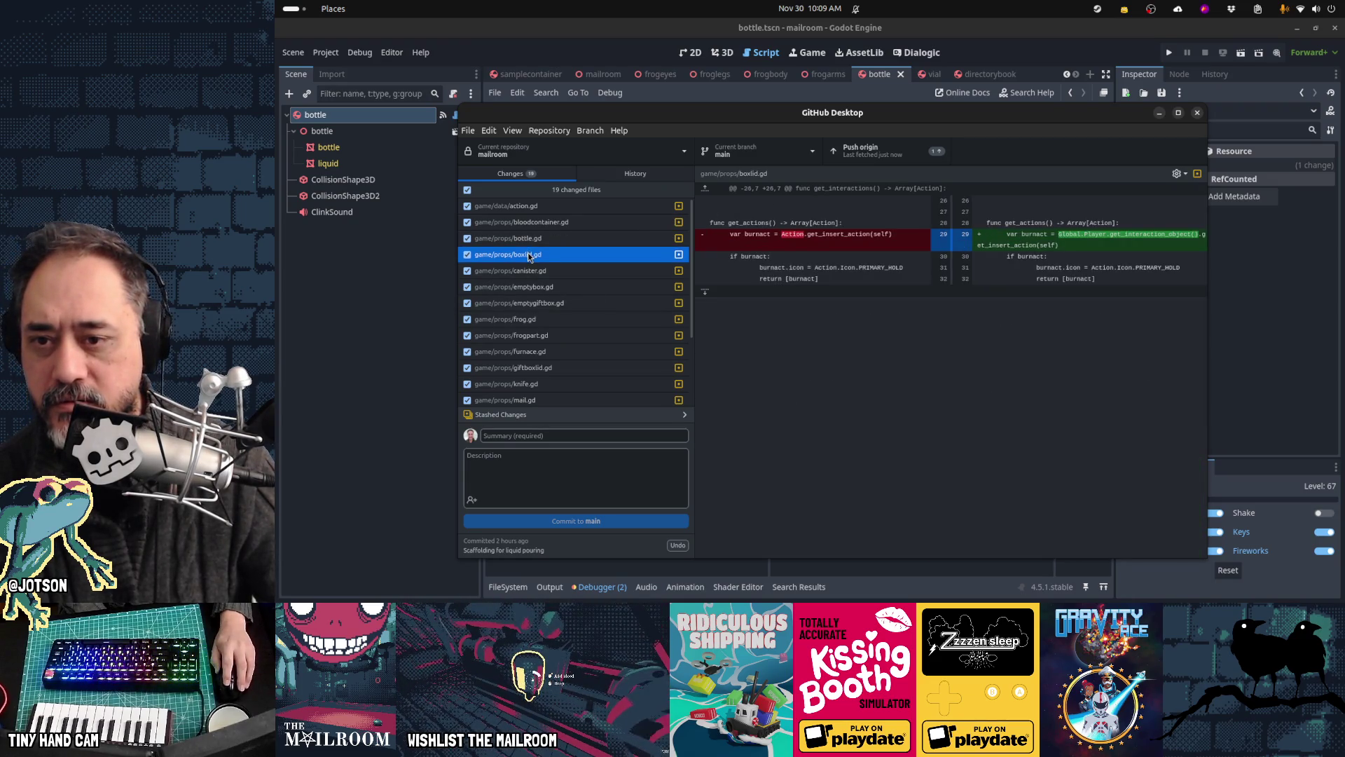
{"action": "key", "text": "Down"}
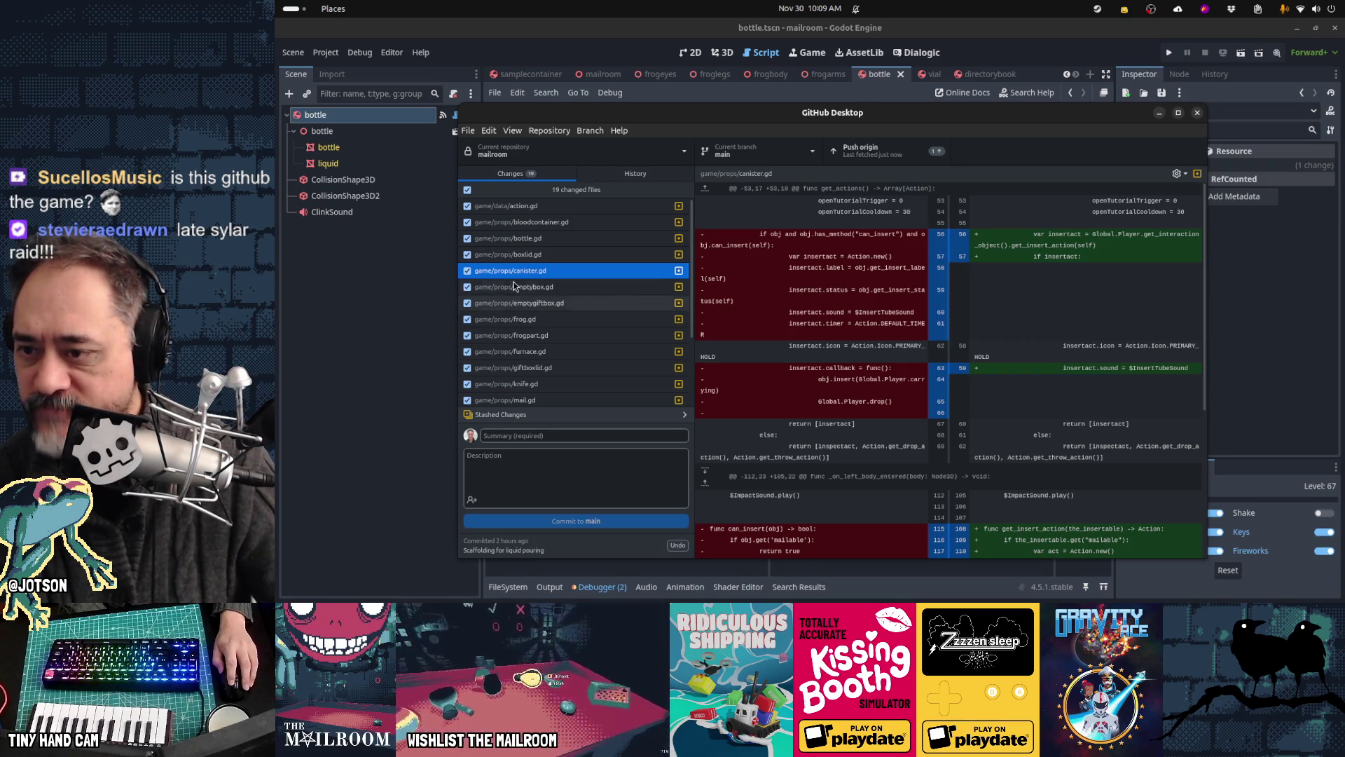
{"action": "key", "text": "Down"}
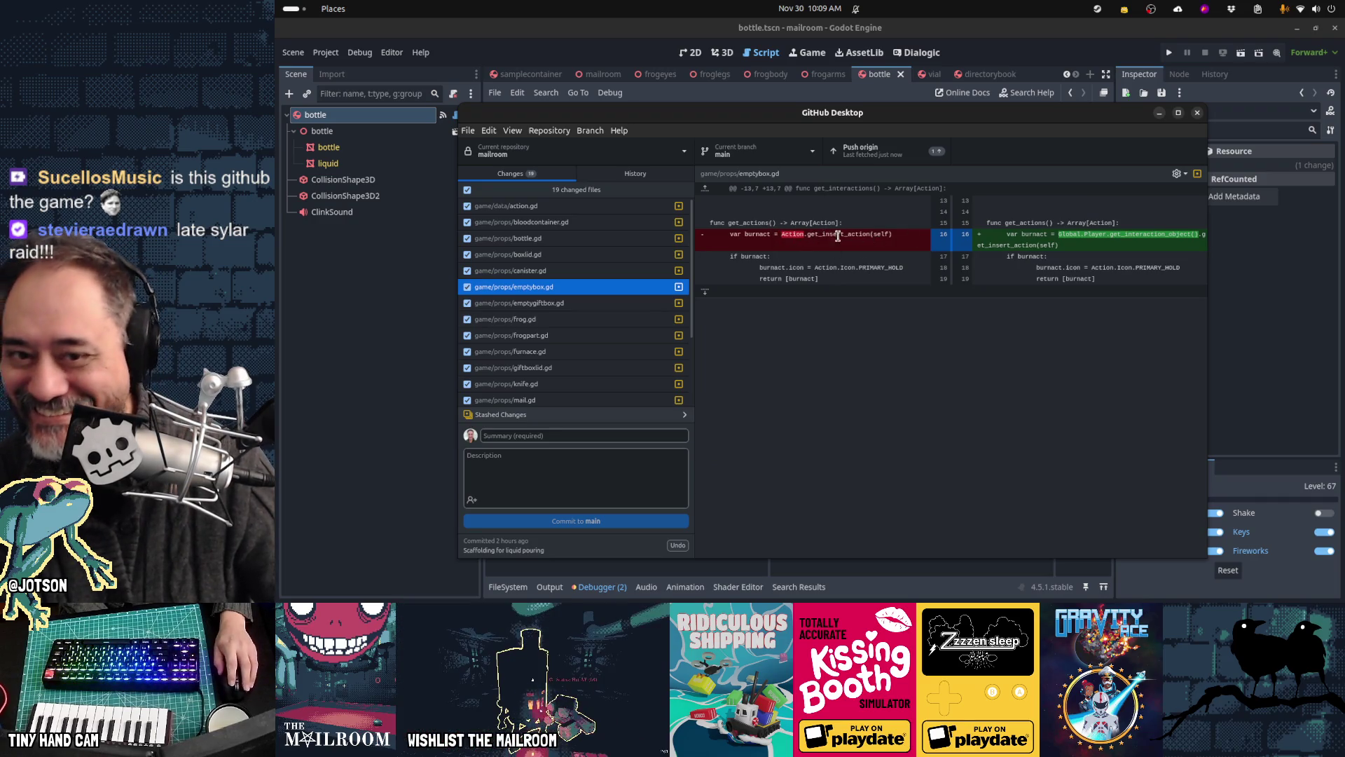
{"action": "left_click", "coordinate": [1008, 38]}
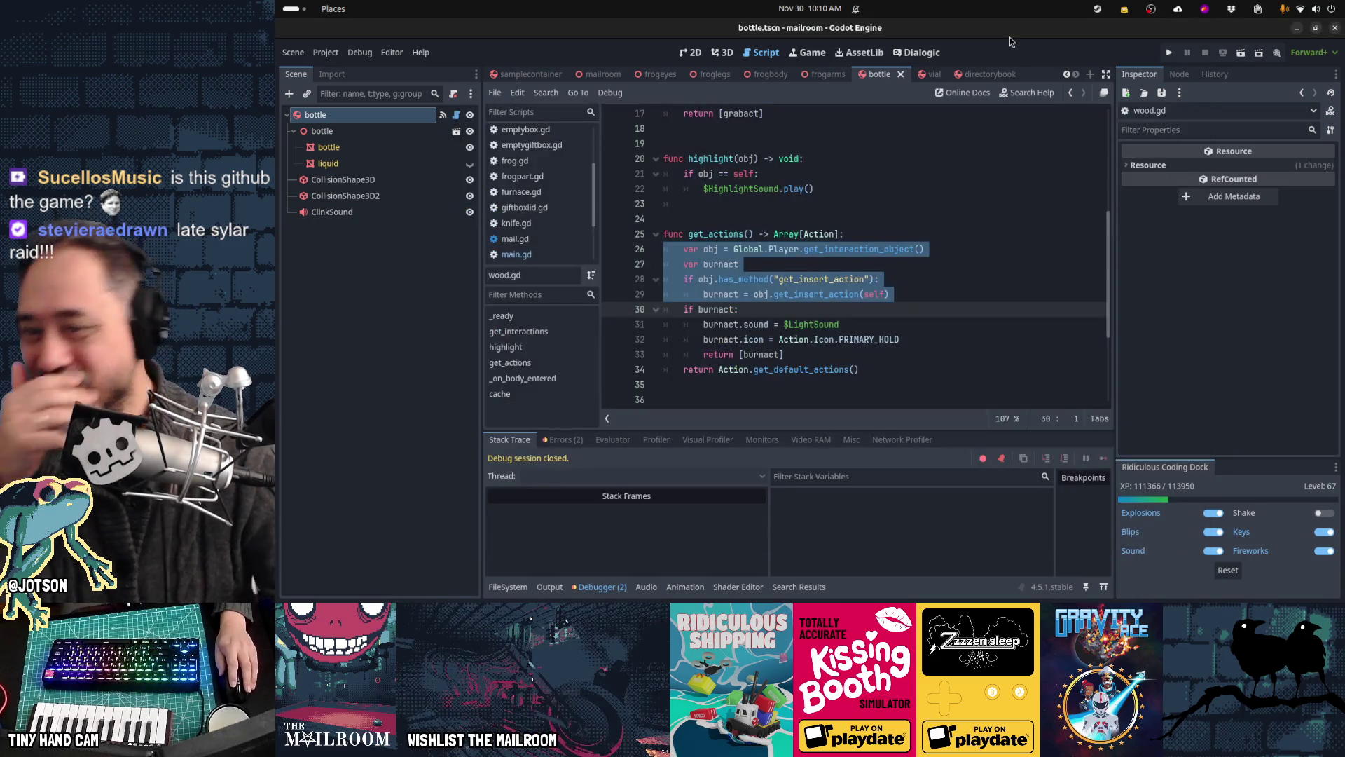
Step: Undo the has_method check edits in get_actions, restoring the original line 26
{"action": "left_click", "coordinate": [961, 279]}
{"action": "key", "text": "Up"}
{"action": "key", "text": "Up"}
{"action": "key", "text": "Down"}
{"action": "key", "text": "Down"}
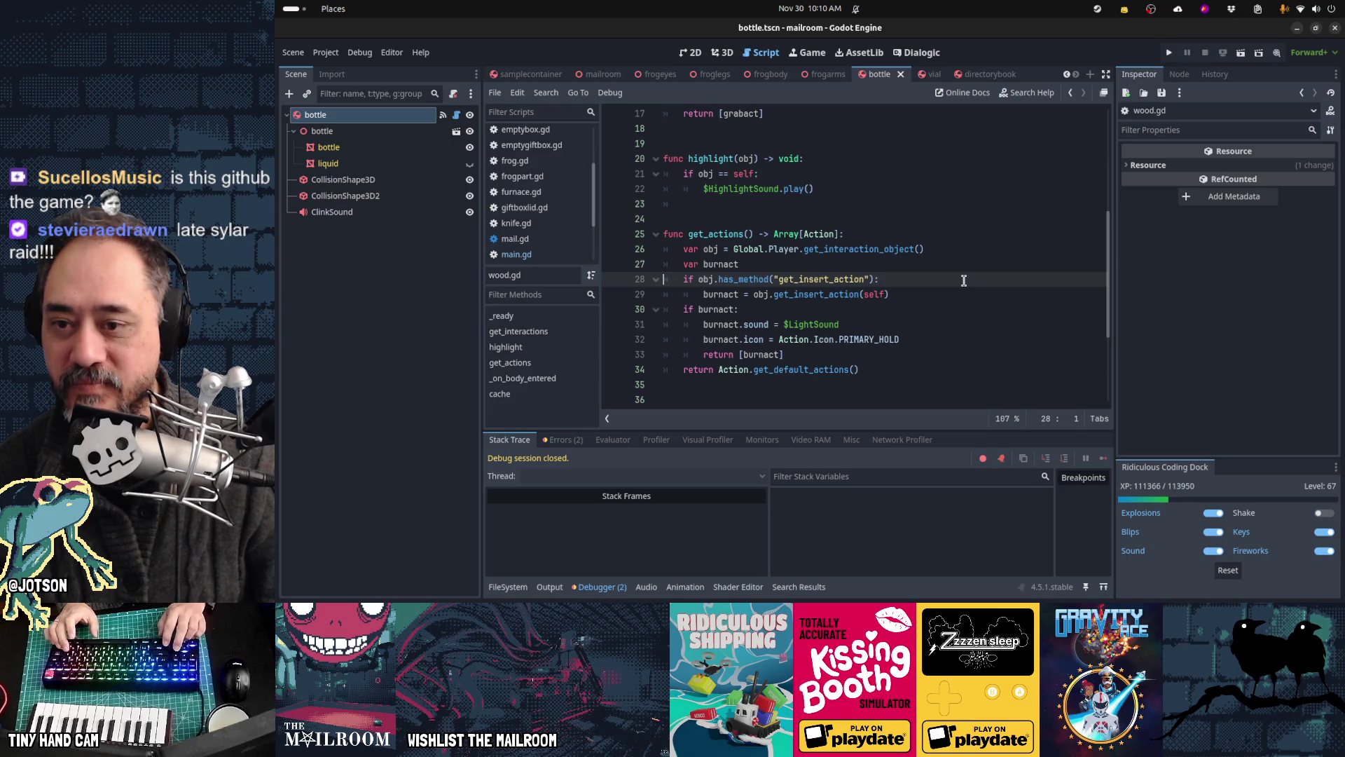
{"action": "key", "text": "ctrl+z"}
{"action": "key", "text": "ctrl+z"}
{"action": "key", "text": "ctrl+z"}
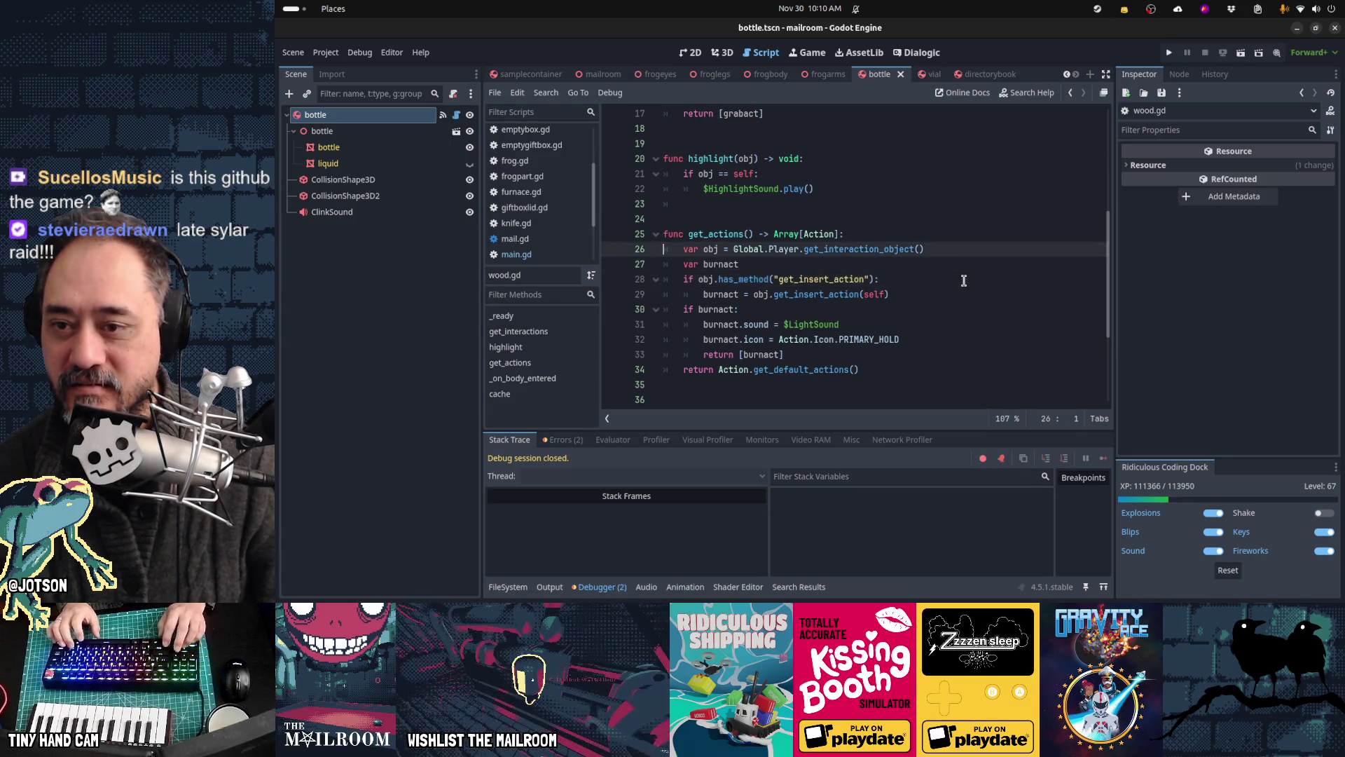
{"action": "key", "text": "ctrl+z"}
{"action": "key", "text": "ctrl+z"}
{"action": "key", "text": "ctrl+z"}
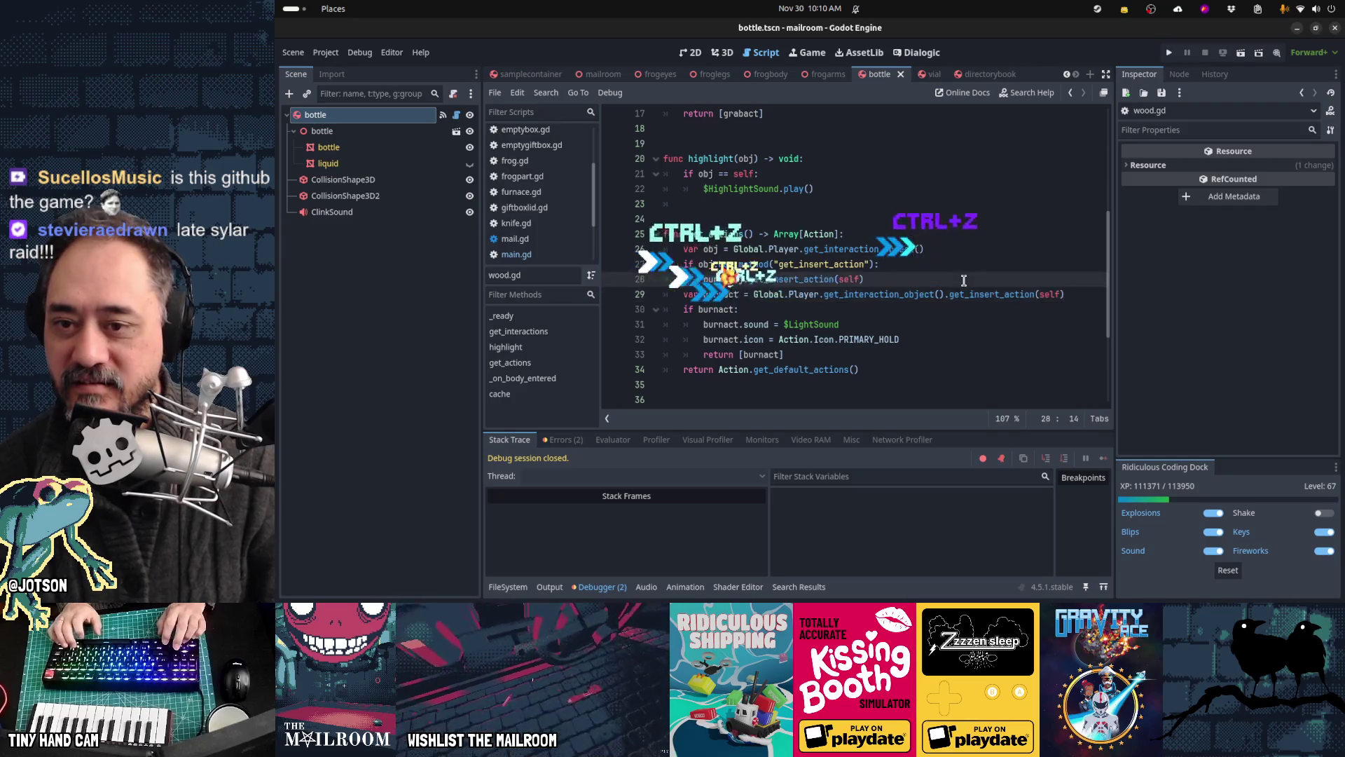
{"action": "key", "text": "ctrl+z"}
{"action": "key", "text": "ctrl+z"}
{"action": "key", "text": "ctrl+z"}
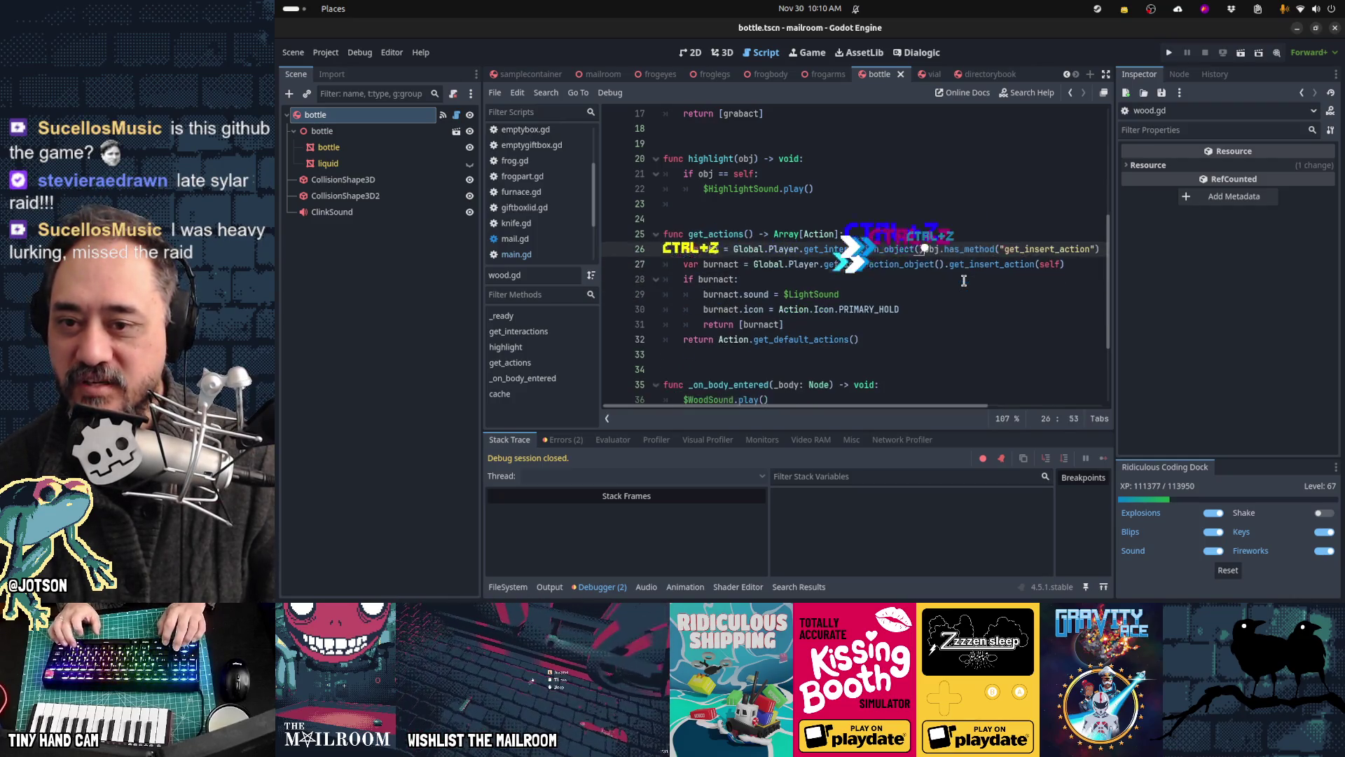
{"action": "key", "text": "ctrl+z"}
{"action": "key", "text": "ctrl+z"}
{"action": "key", "text": "ctrl+z"}
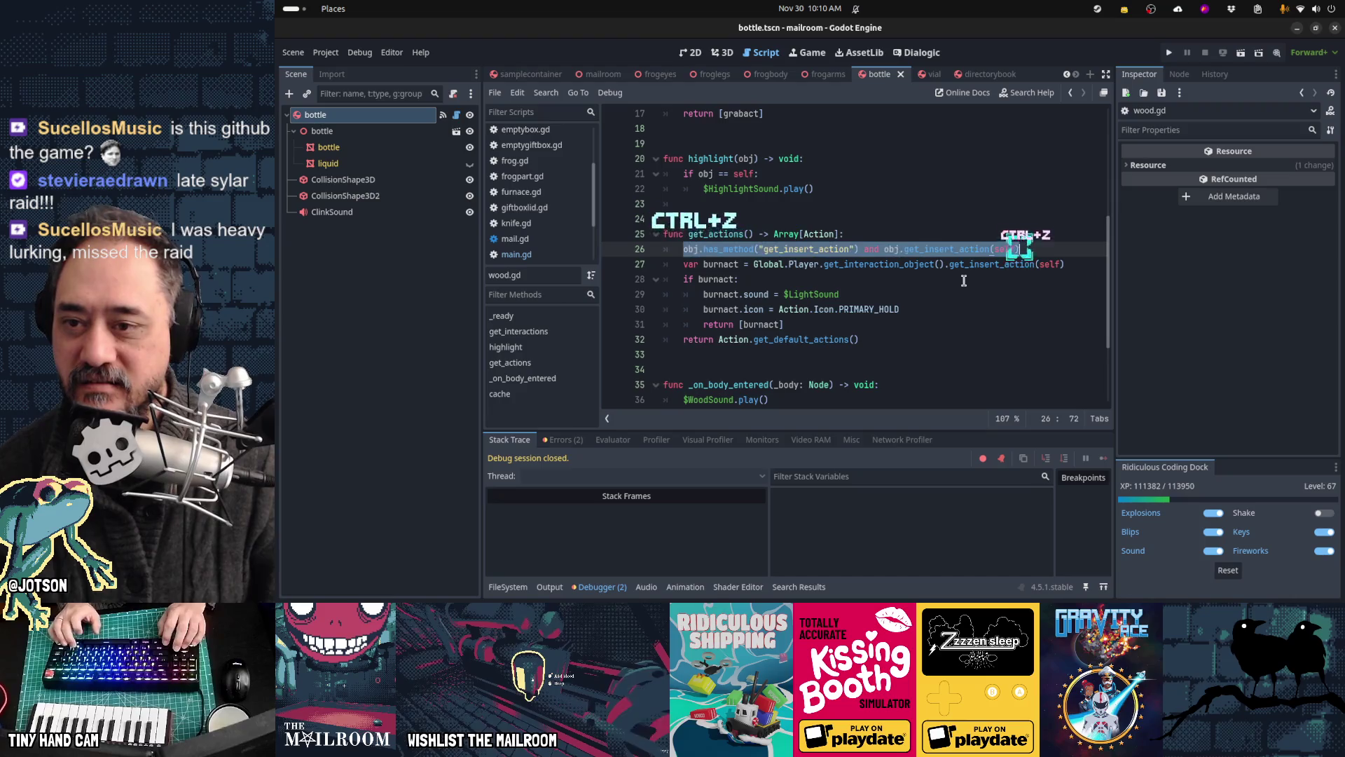
{"action": "key", "text": "ctrl+z"}
{"action": "key", "text": "ctrl+z"}
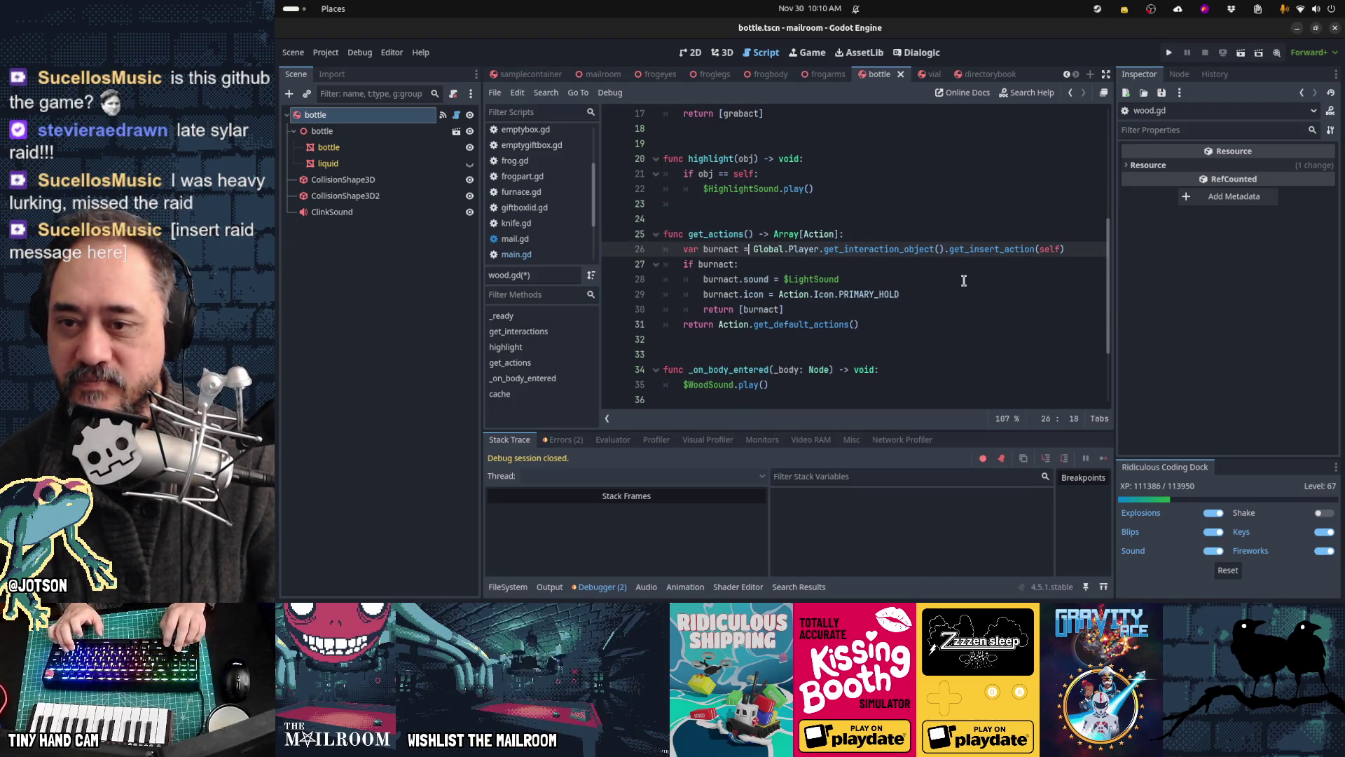
Step: Rewrite line 26 as Action.get_insert_action(Global.Player.get_interaction_object(), self)
{"action": "key", "text": "ctrl+shift+Right"}
{"action": "key", "text": "ctrl+shift+Right"}
{"action": "key", "text": "ctrl+shift+Right"}
{"action": "key", "text": "ctrl+shift+Left"}
{"action": "key", "text": "ctrl+shift+Left"}
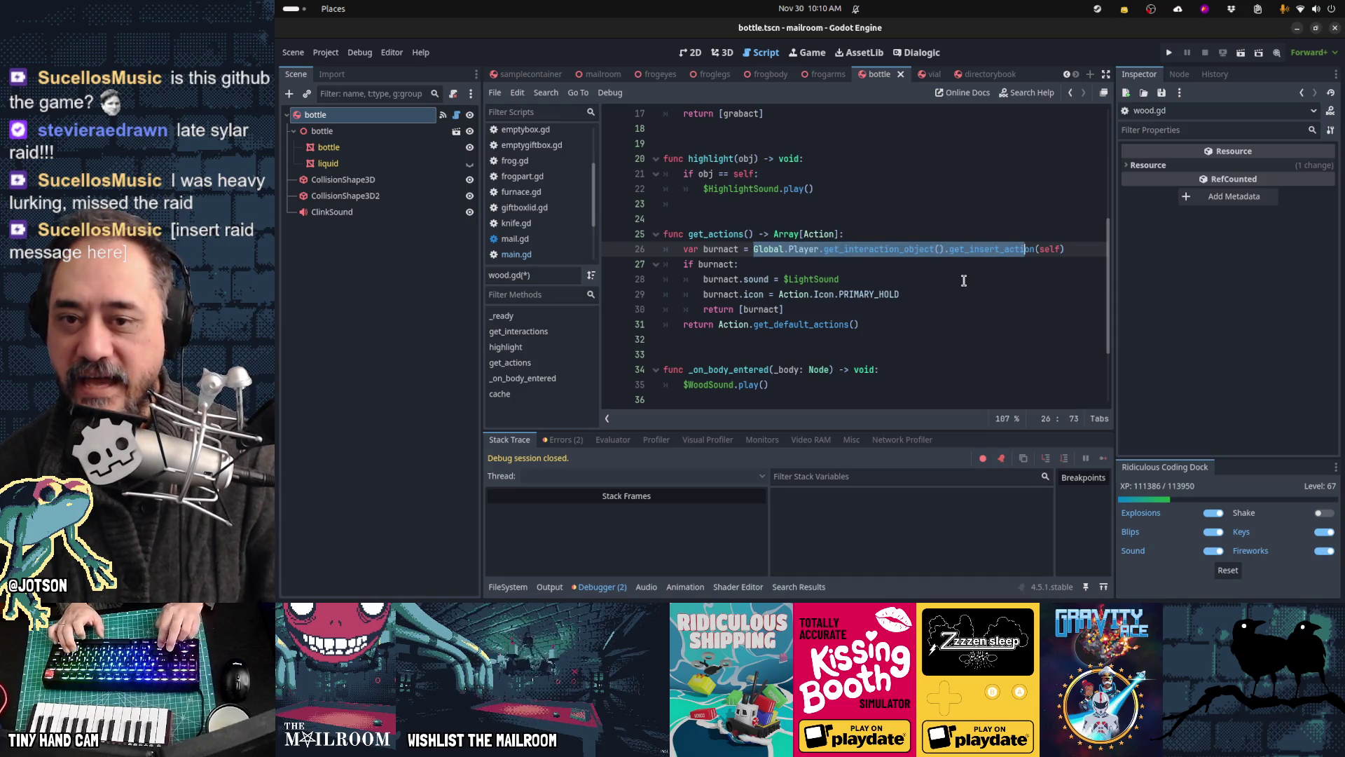
{"action": "type", "text": "Ac"}
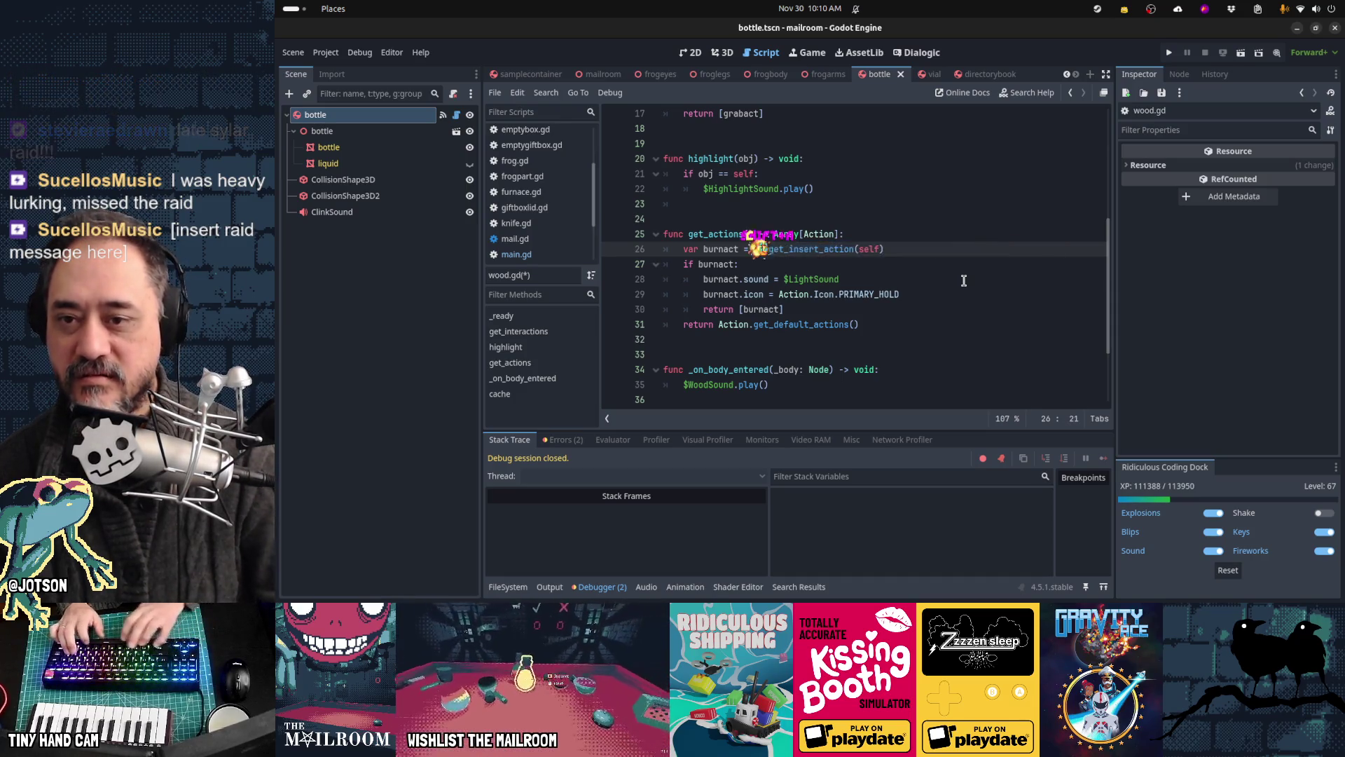
{"action": "key", "text": "Return"}
{"action": "type", "text": "."}
{"action": "key", "text": "ctrl+Right"}
{"action": "key", "text": "ctrl+Right"}
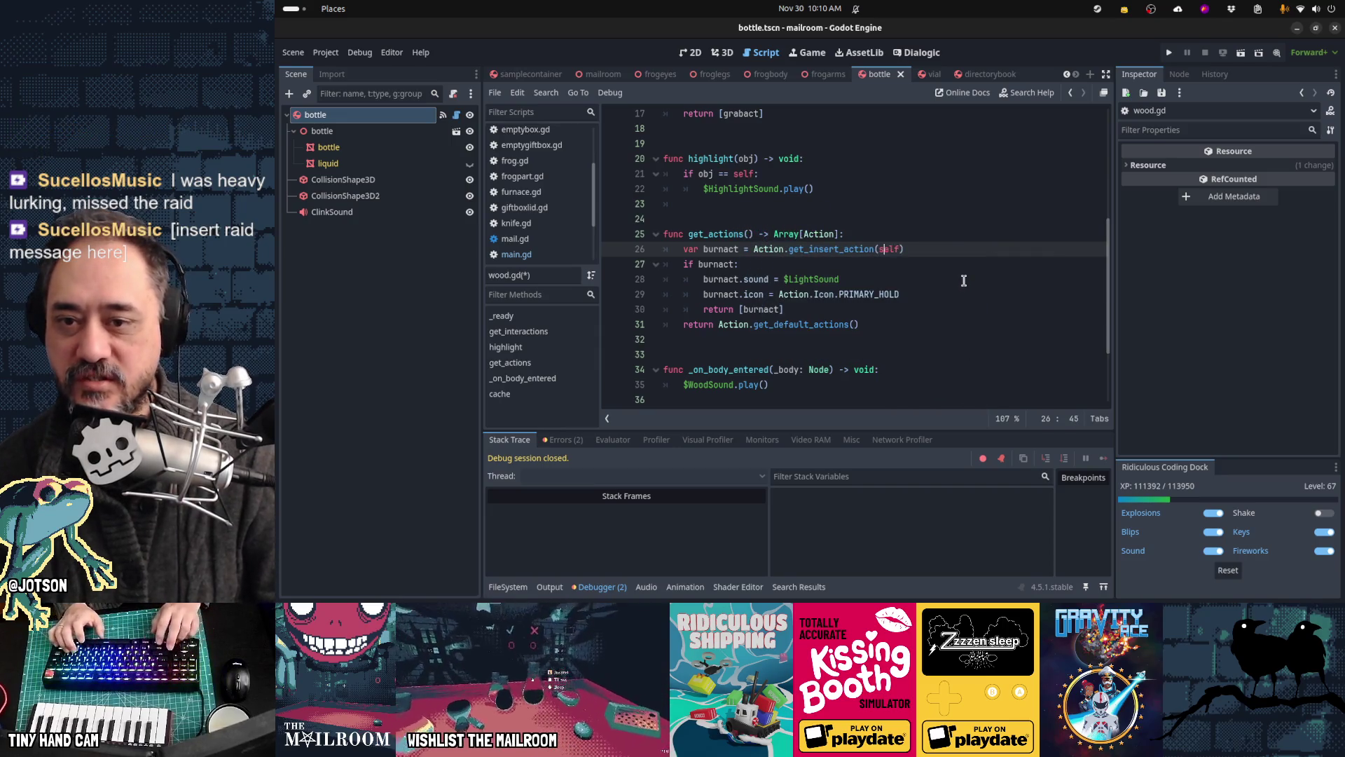
{"action": "type", "text": "Global"}
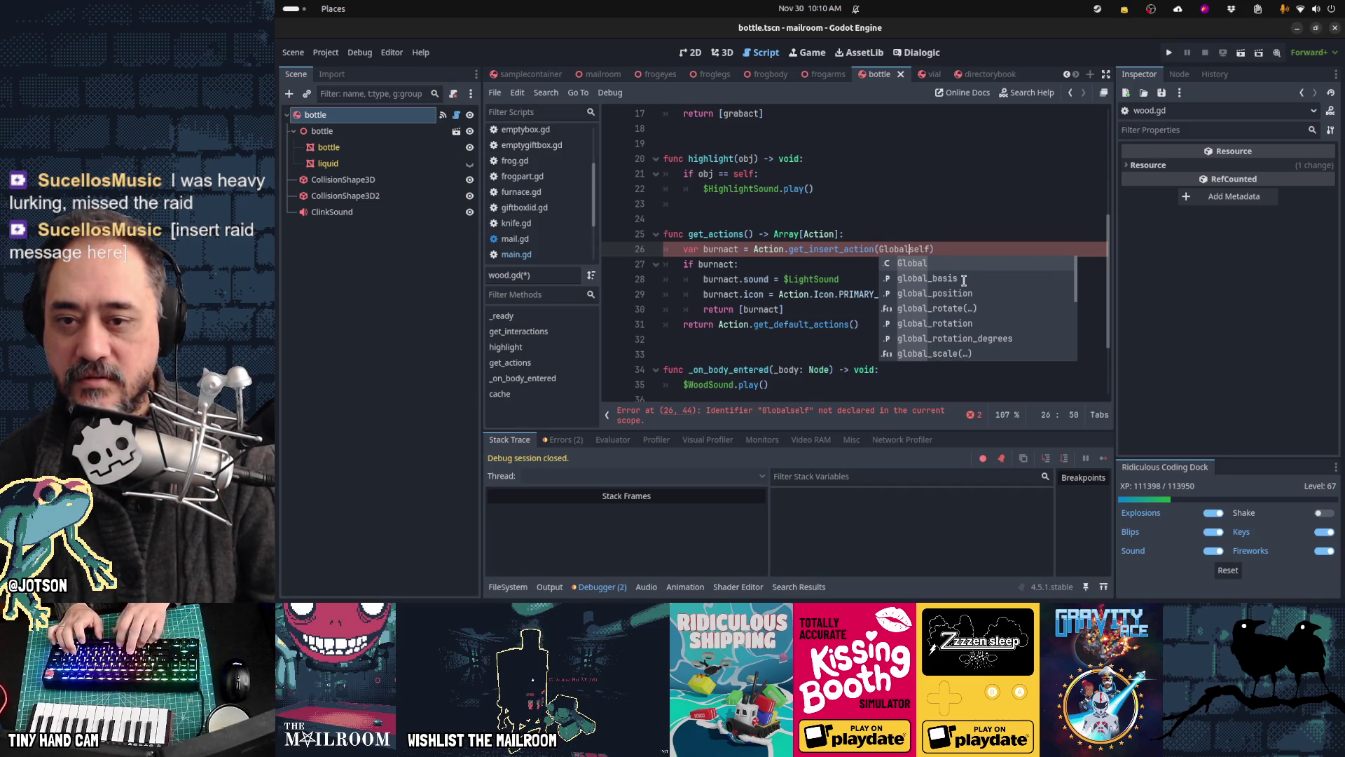
{"action": "type", "text": ".Player.get_inte"}
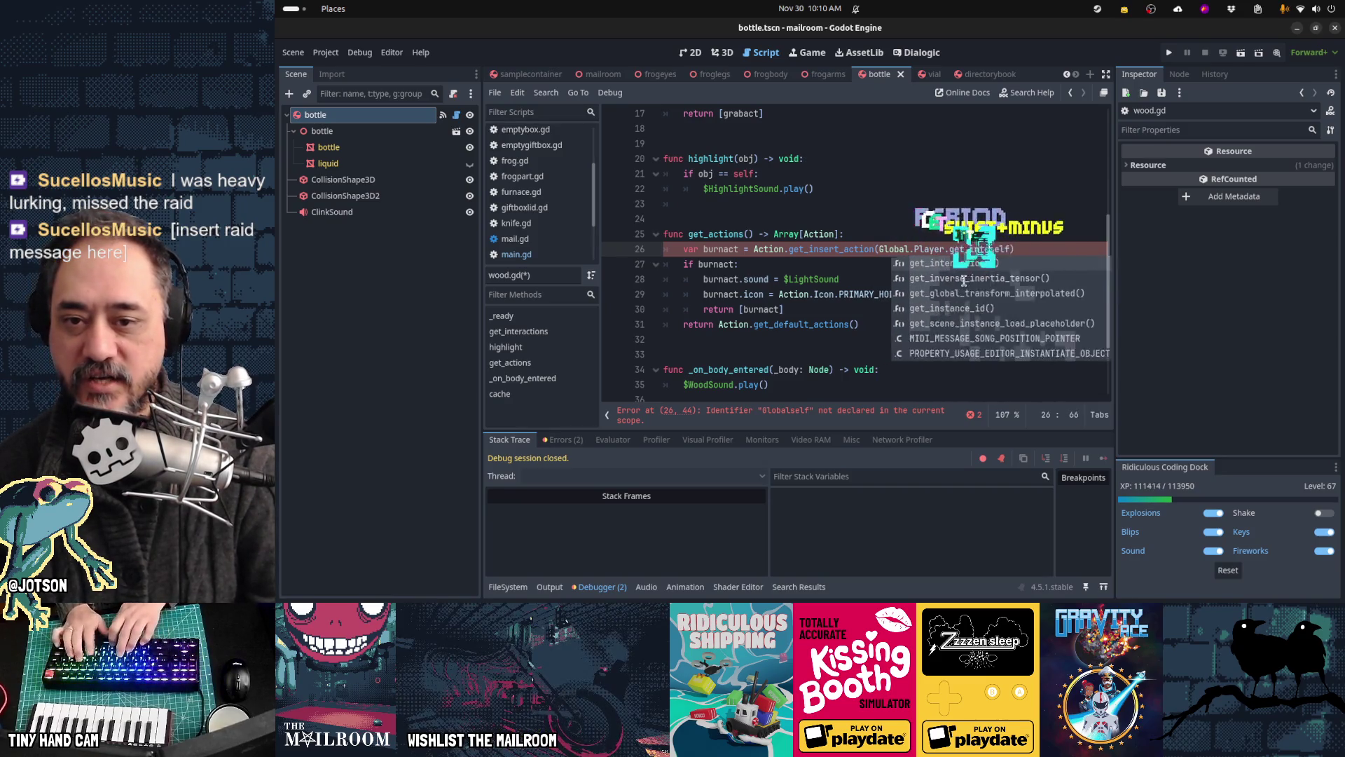
{"action": "type", "text": "ract"}
{"action": "key", "text": "Return"}
{"action": "type", "text": ", "}
{"action": "type", "text": "self"}
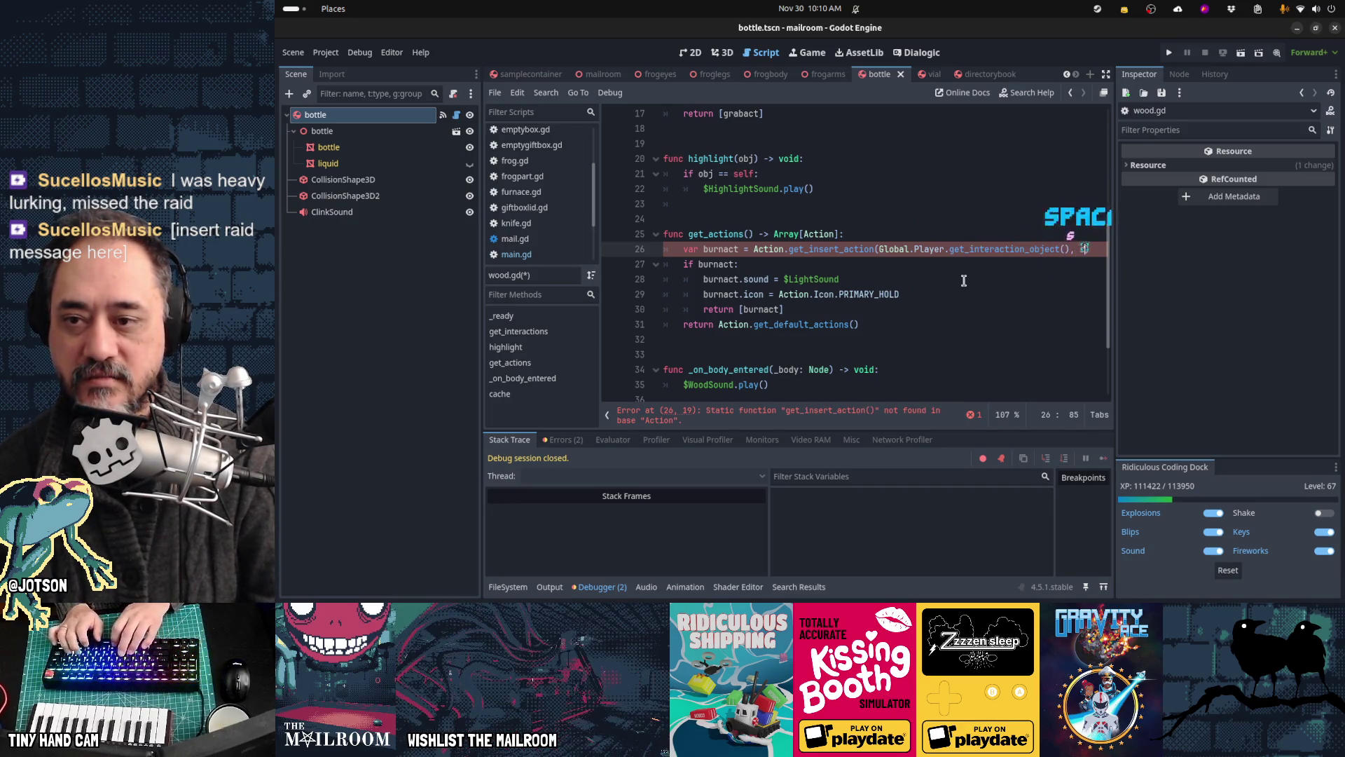
{"action": "key", "text": "Home"}
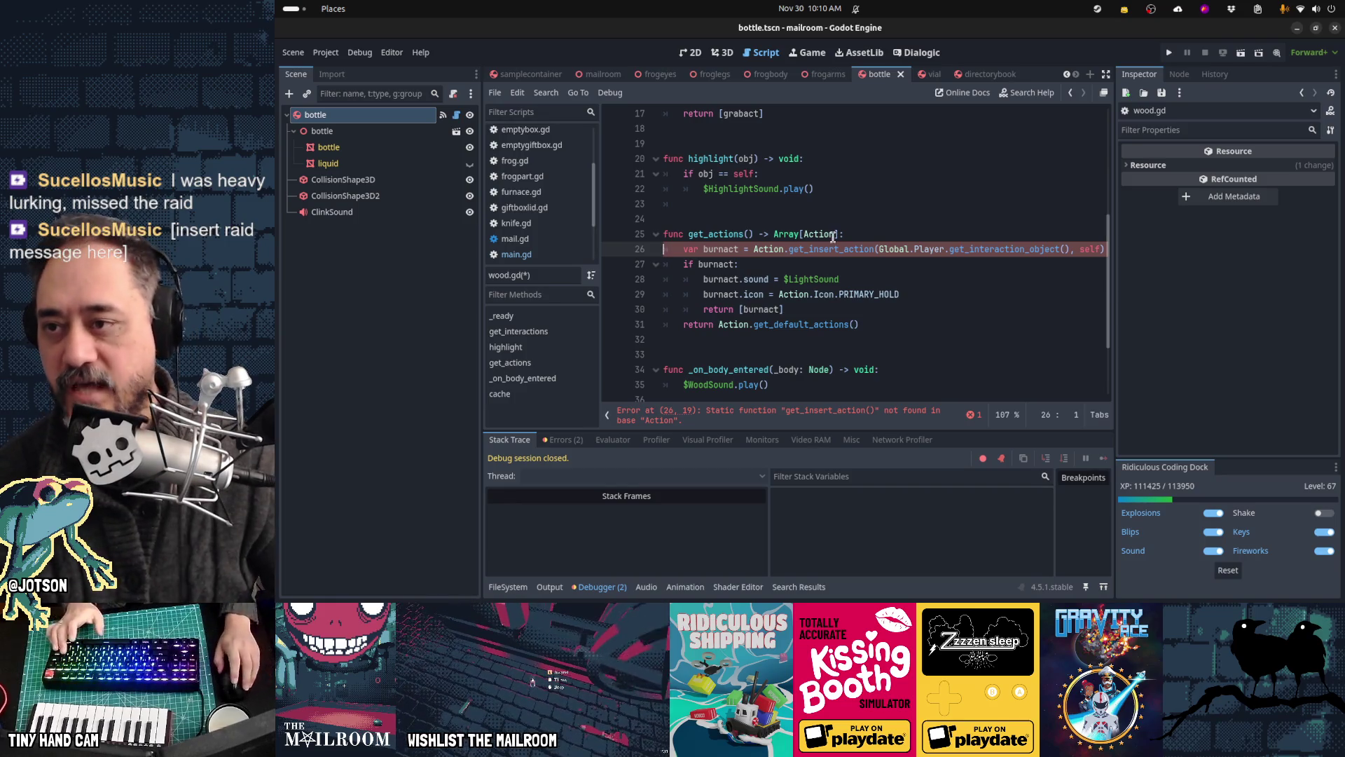
{"action": "scroll", "coordinate": [520, 194], "scroll_direction": "up", "scroll_amount": 3}
Step: Paste a static get_insert_action function above get_inspect_action in action.gd with parameters (receiver, the_insertable)
{"action": "left_click", "coordinate": [532, 133]}
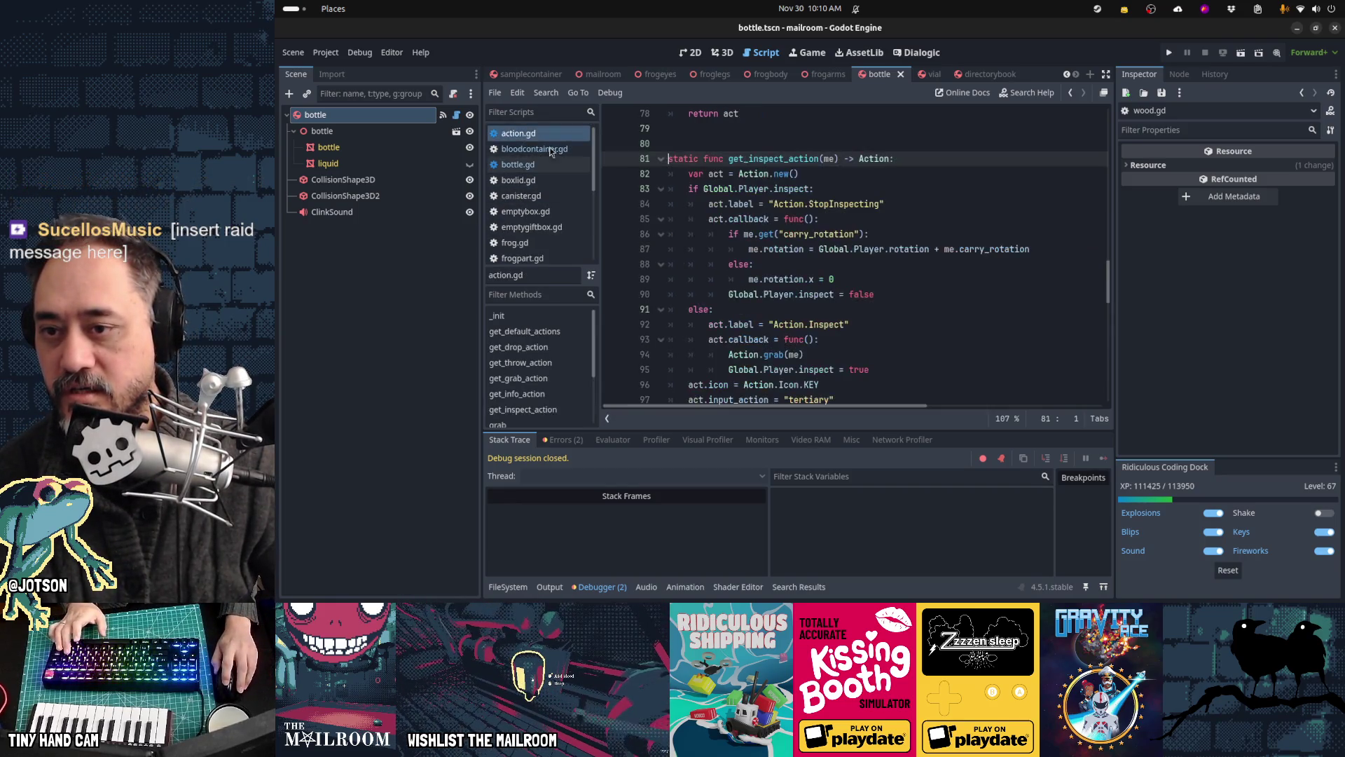
{"action": "type", "text": "static func get_insert_action(me) -> Action: \tvar obj = Global.Player.get_interaction_object() \tif obj and obj.has_method(\"can_insert\") and obj.can_insert(me): \t\tvar act = Action.new() \t\tact.label = obj.get_insert_label(me) \t\tact.status = obj.get_insert_status(me) \t\tact.timer = 2 \t\tact.icon = Action.Icon.PRIMARY_HOLD \t\tact.callback = func(): \t\t\tGlobal.Player.drop() \t\t\tobj.insert(me) \t\treturn act \treturn null"}
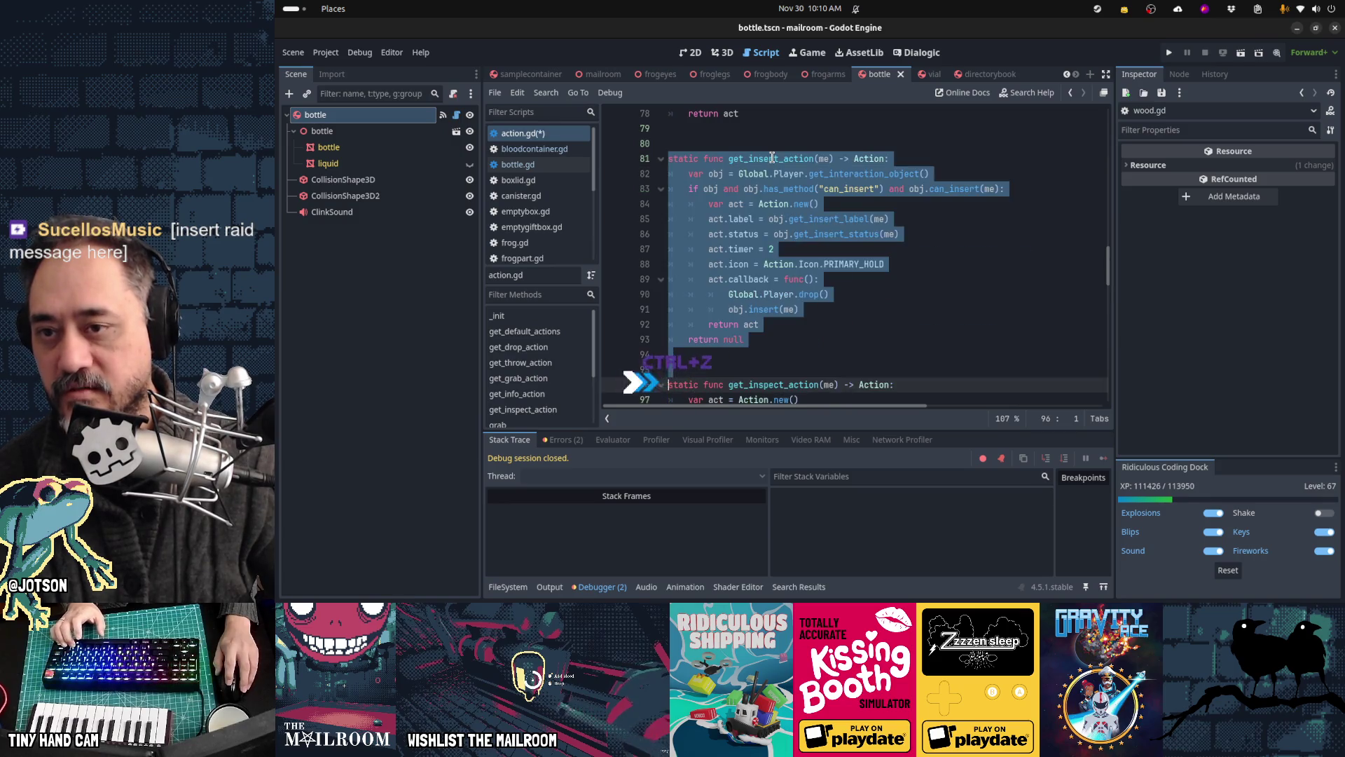
{"action": "left_click", "coordinate": [770, 159]}
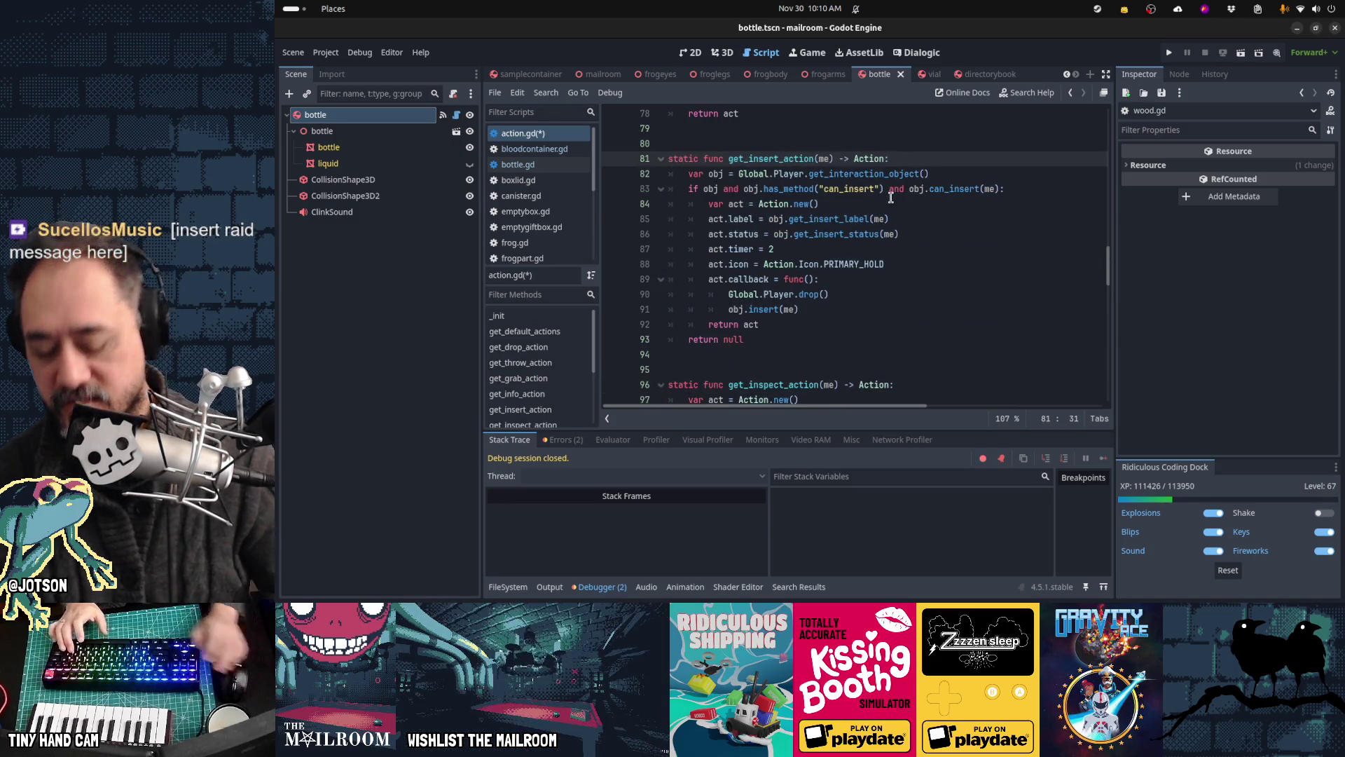
{"action": "type", "text": "receiver, "}
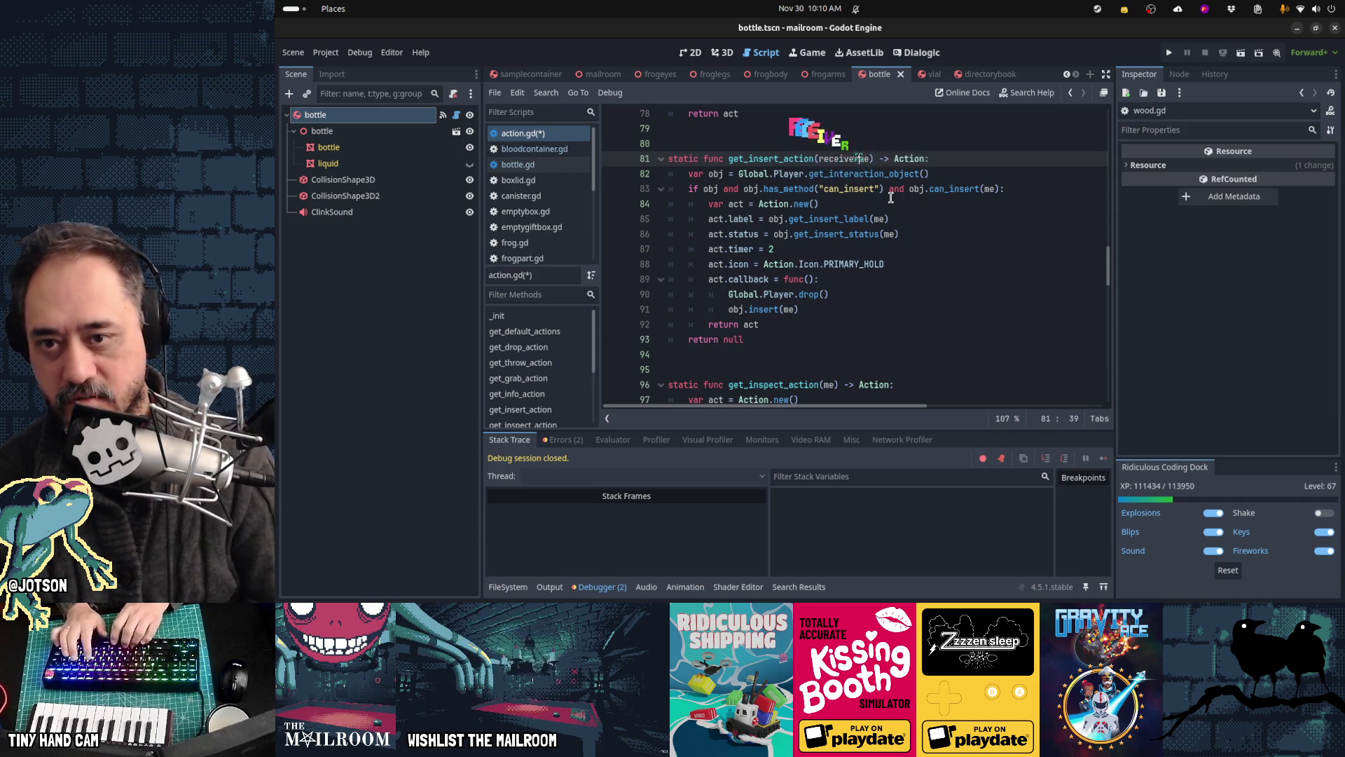
{"action": "type", "text": "the_insert"}
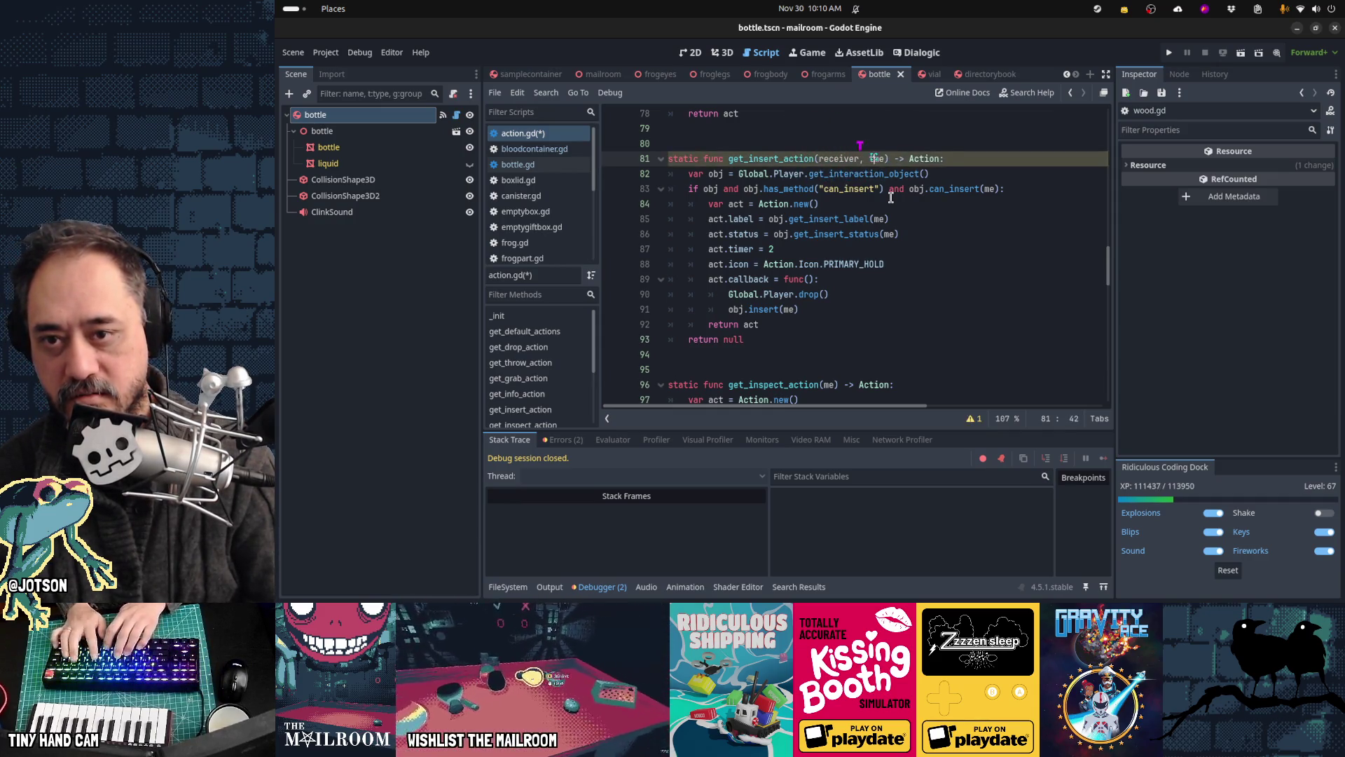
{"action": "type", "text": "able"}
{"action": "key", "text": "Delete"}
{"action": "key", "text": "Delete"}
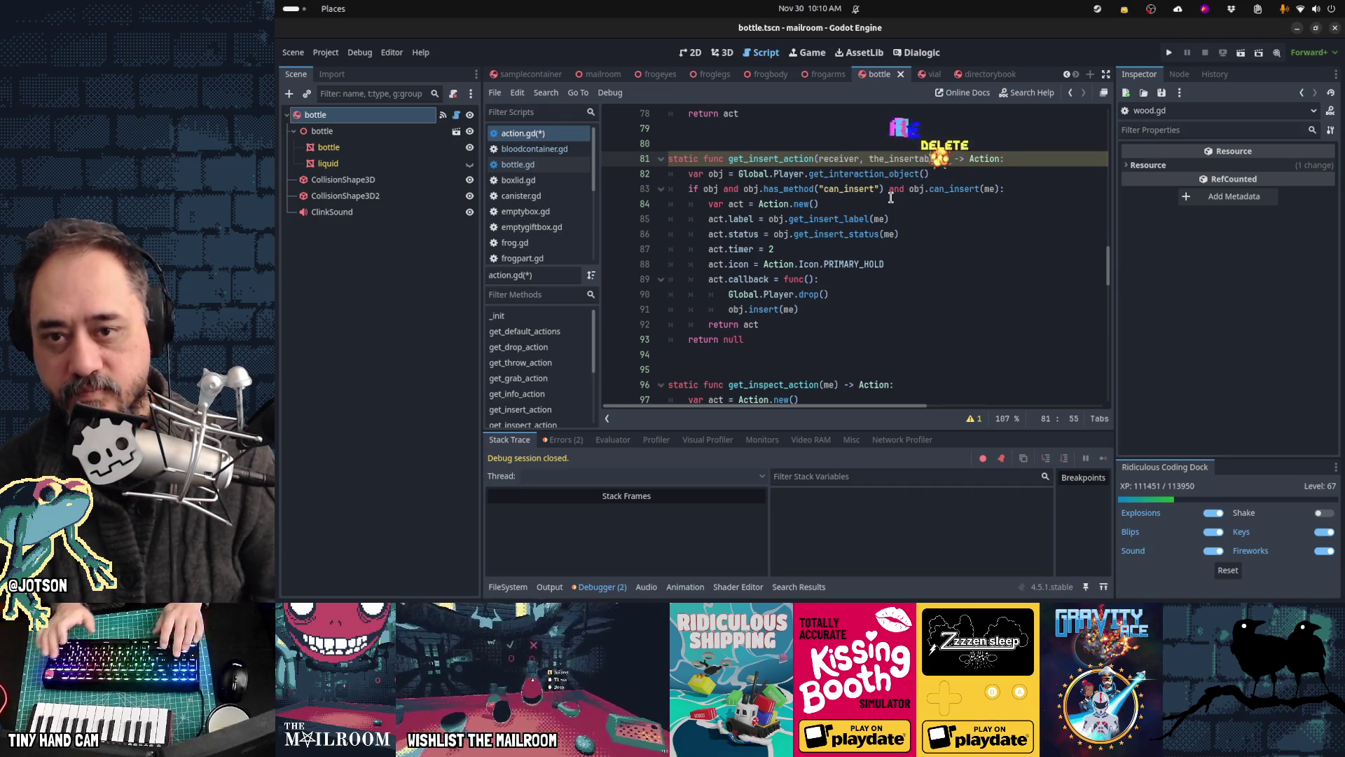
Step: Drop the receiver parameter so get_insert_action takes only the_insertable, then open bottle.gd for comparison
{"action": "key", "text": "Down"}
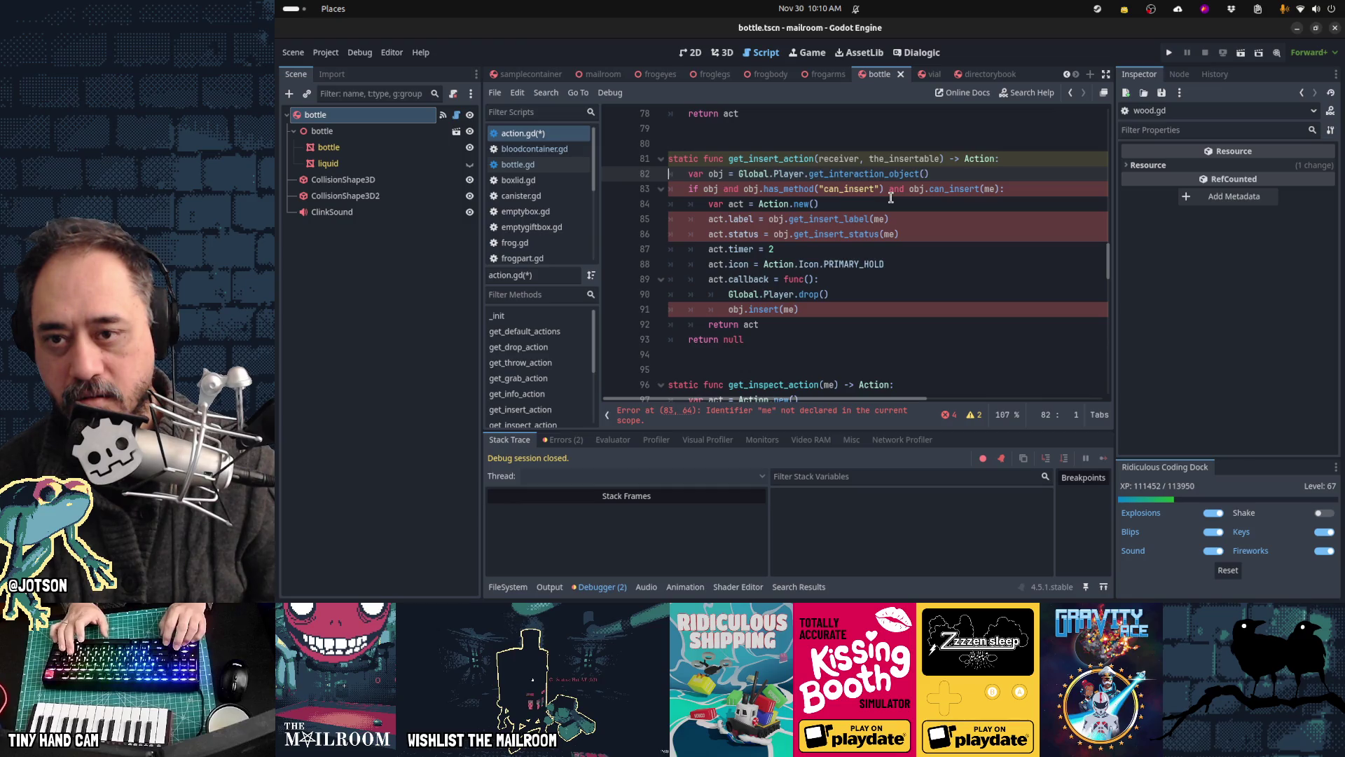
{"action": "key", "text": "Up"}
{"action": "key", "text": "ctrl+Right"}
{"action": "key", "text": "ctrl+Right"}
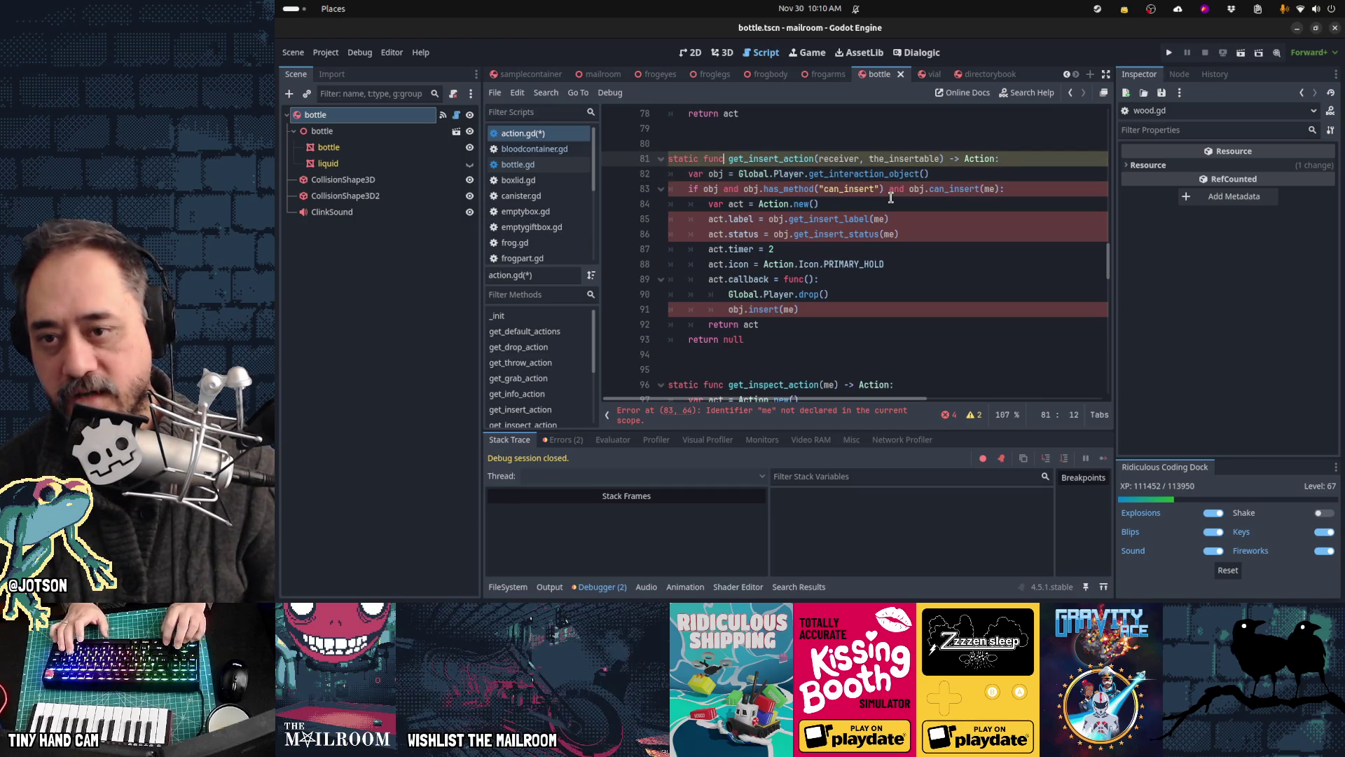
{"action": "key", "text": "ctrl+Left"}
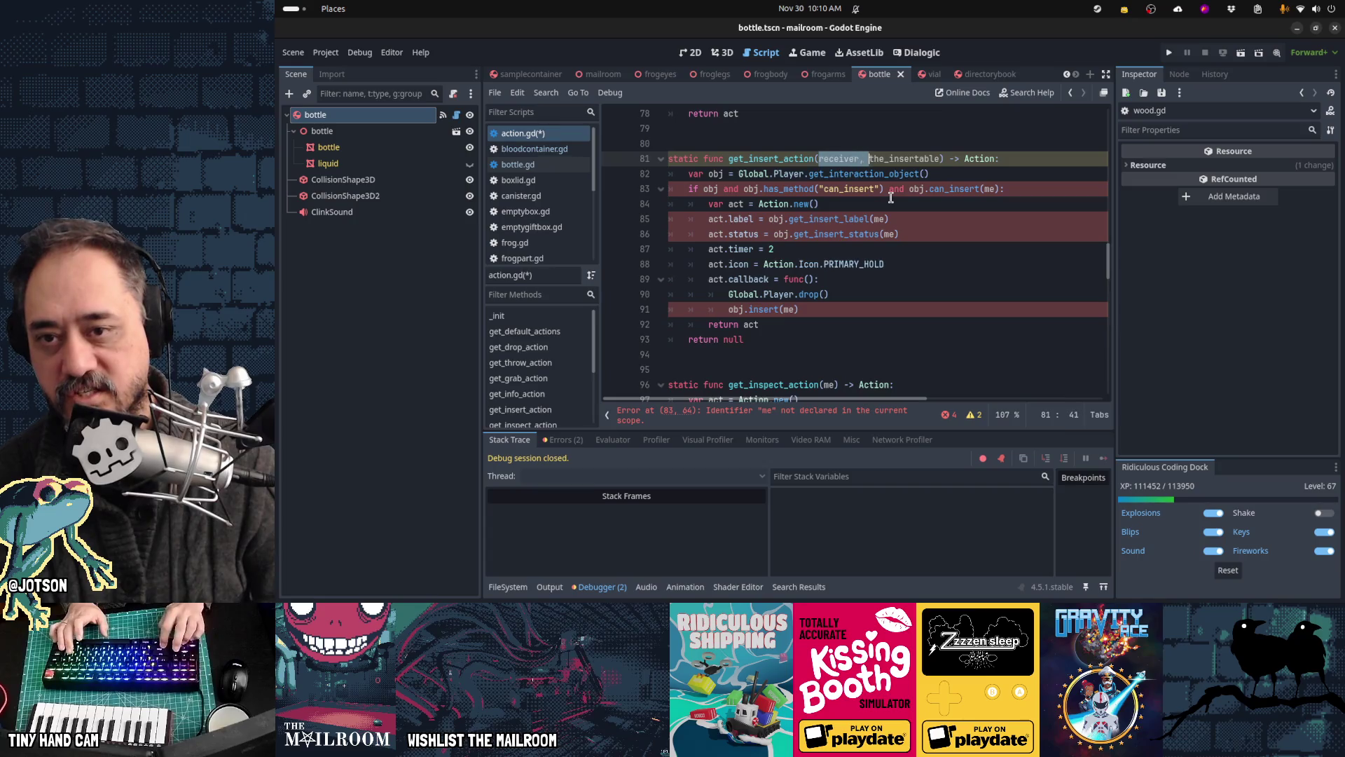
{"action": "key", "text": "Delete"}
{"action": "key", "text": "Down"}
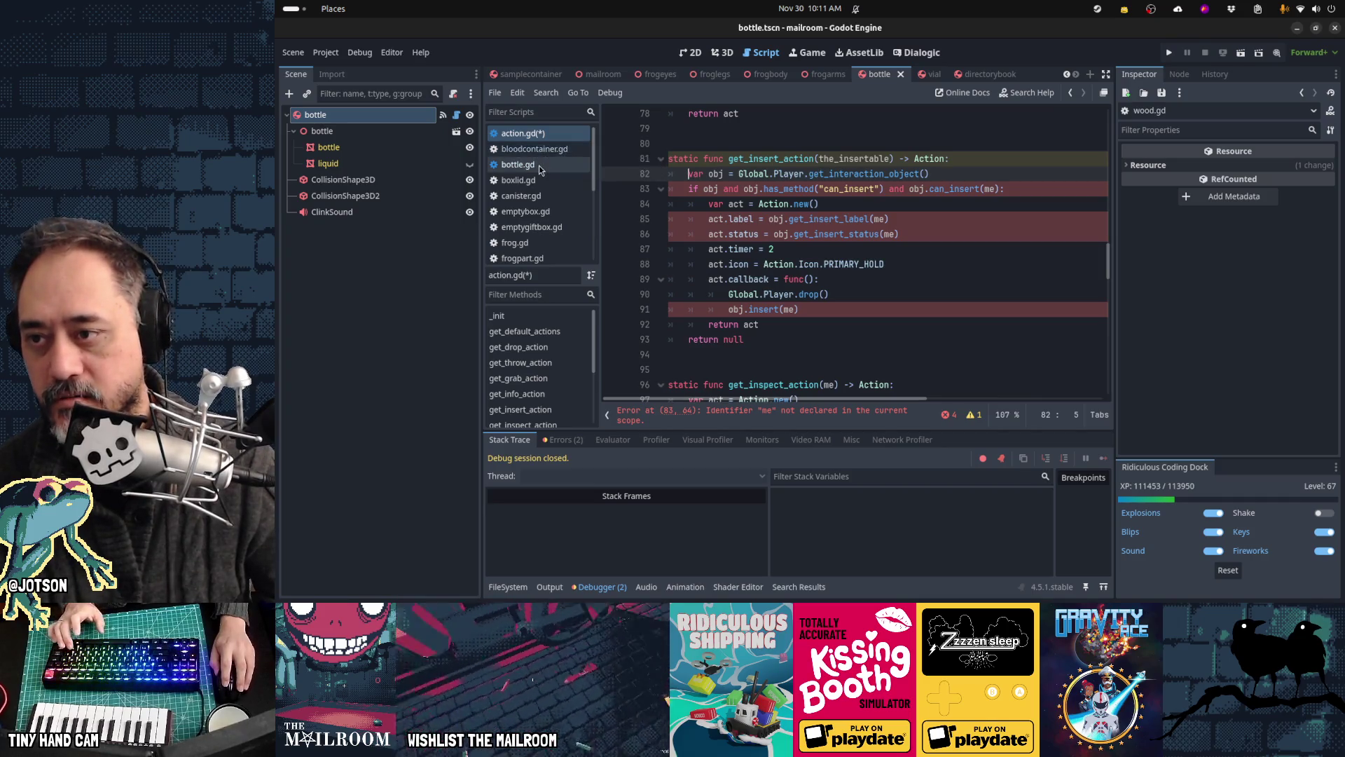
{"action": "left_click", "coordinate": [540, 166]}
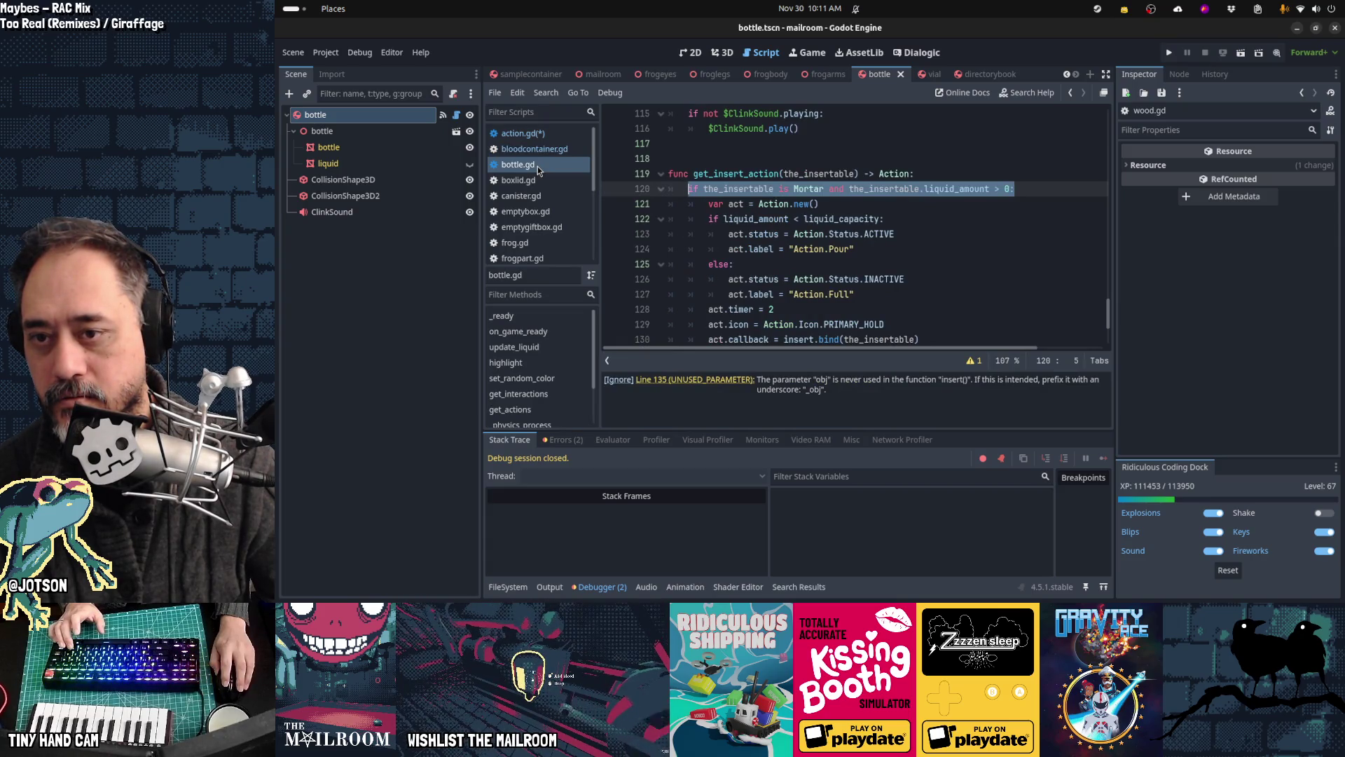
Step: Change wood.gd line 26 to Action.get_insert_action(self) and save it
{"action": "scroll", "coordinate": [536, 166], "scroll_direction": "down", "scroll_amount": 5}
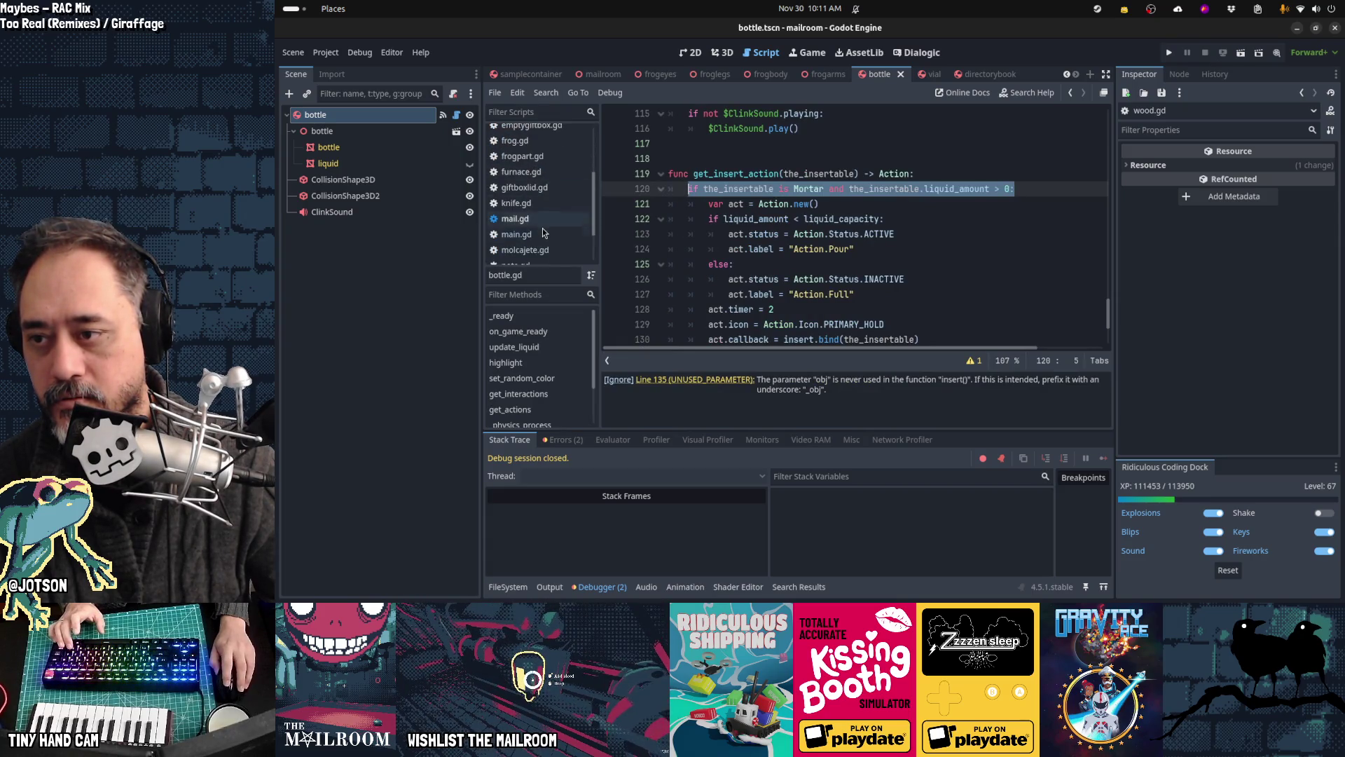
{"action": "left_click", "coordinate": [541, 255]}
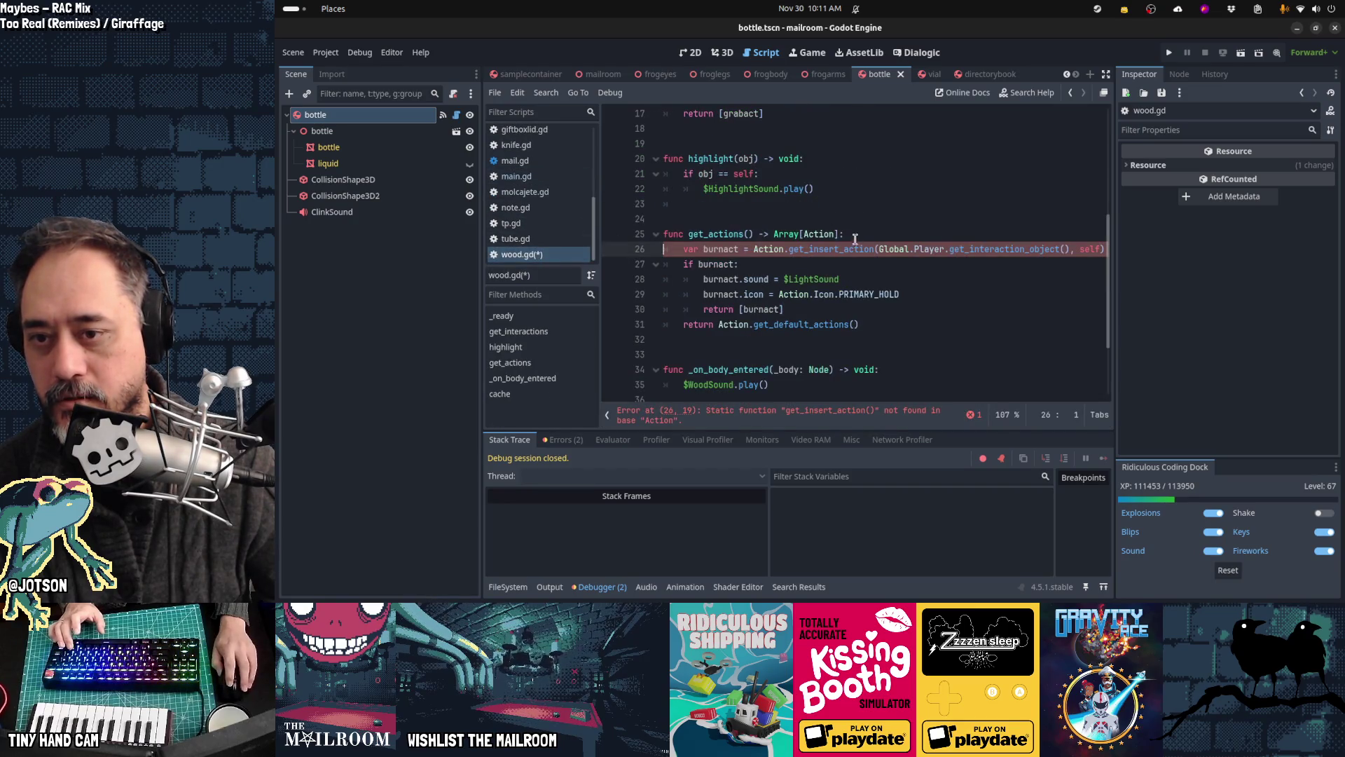
{"action": "left_click", "coordinate": [875, 251]}
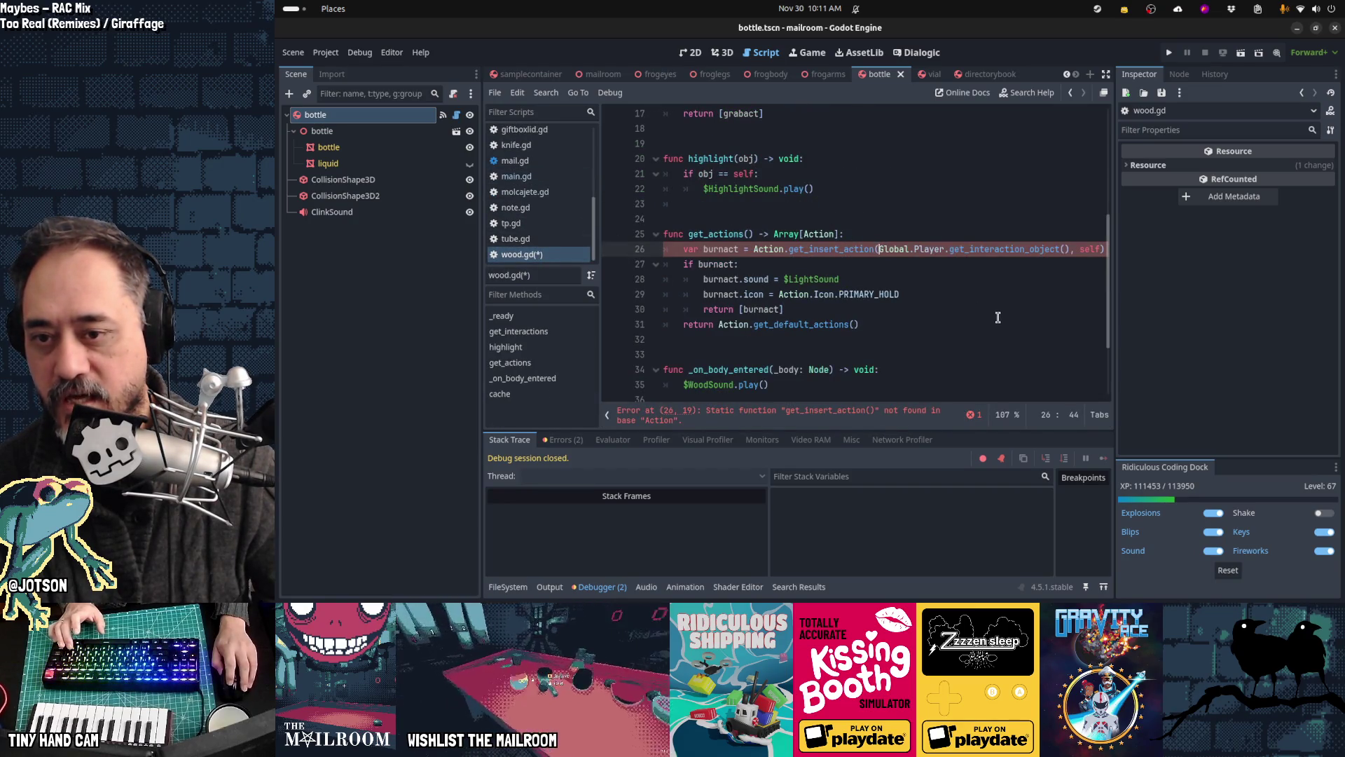
{"action": "key", "text": "shift+End"}
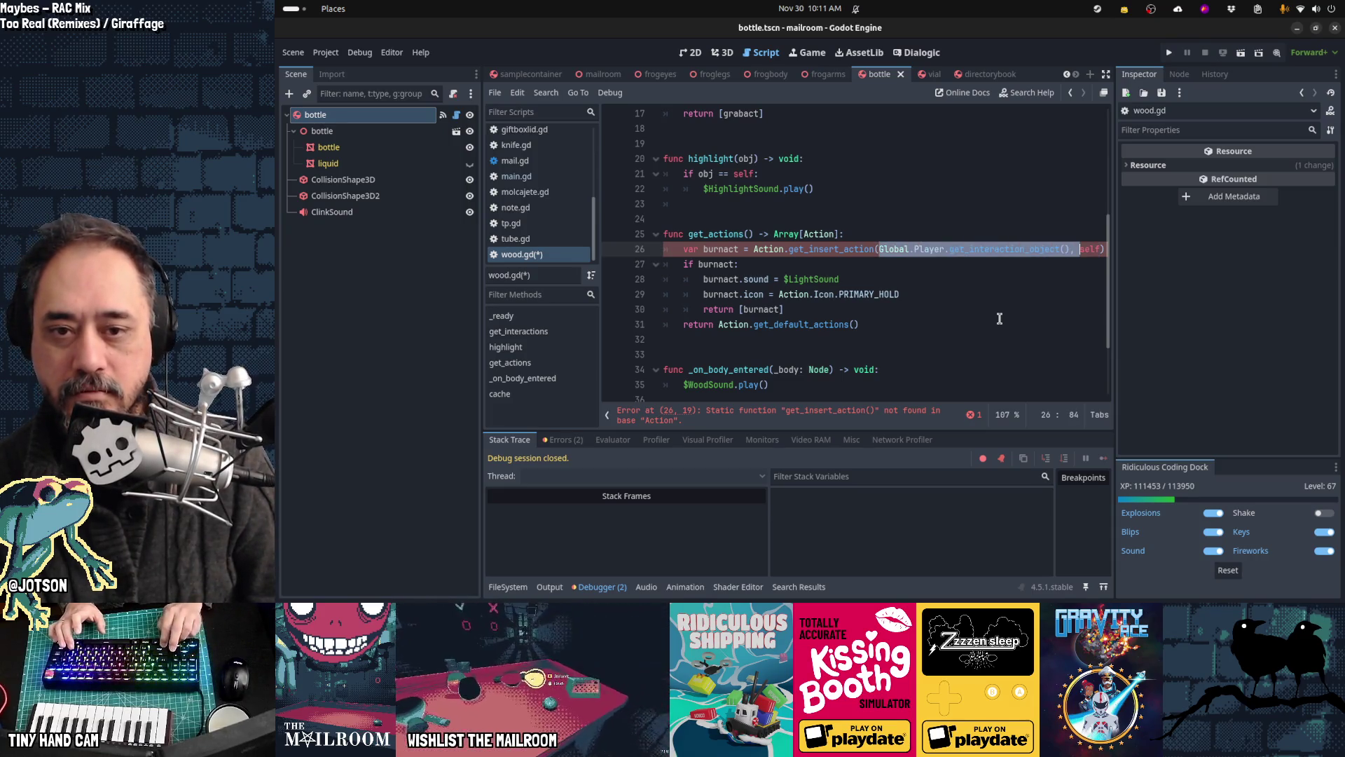
{"action": "key", "text": "Delete"}
{"action": "type", "text": "self)"}
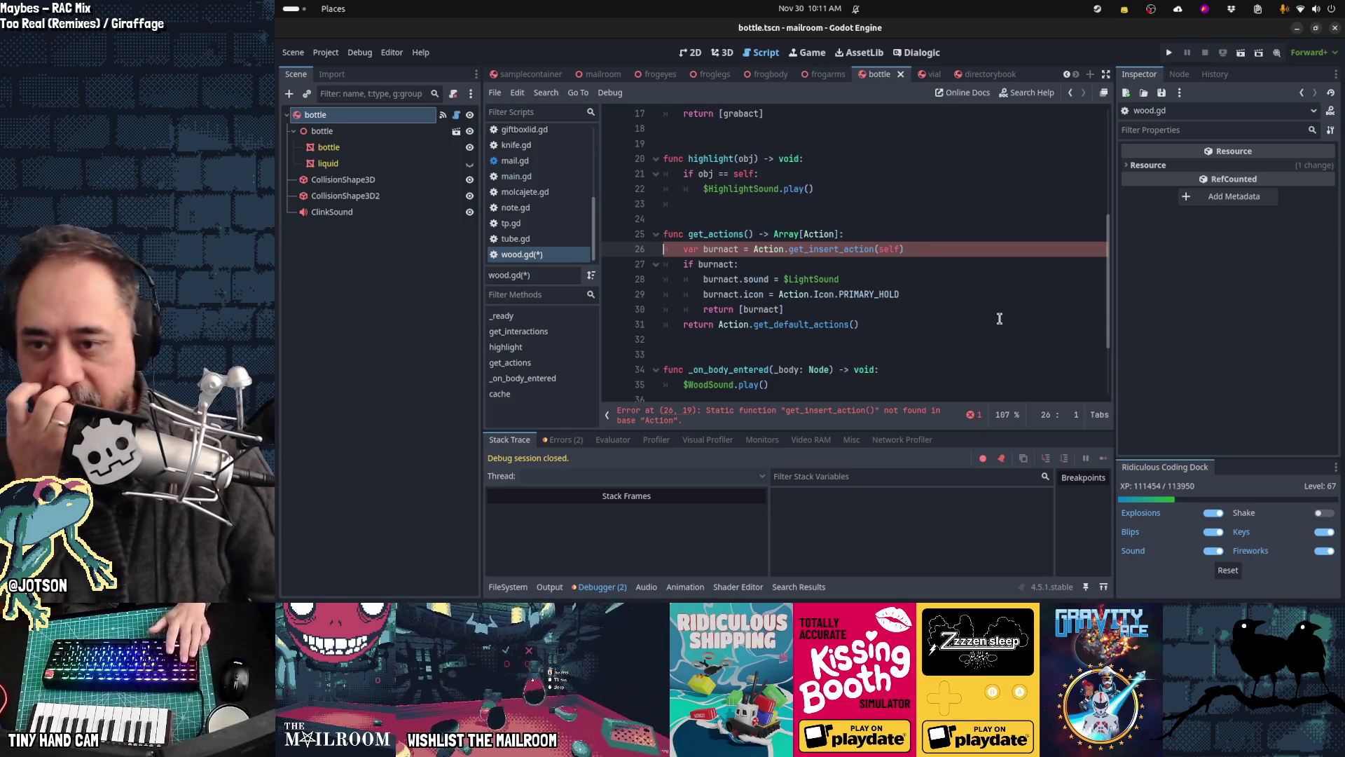
{"action": "key", "text": "Home"}
{"action": "key", "text": "Home"}
{"action": "key", "text": "ctrl+s"}
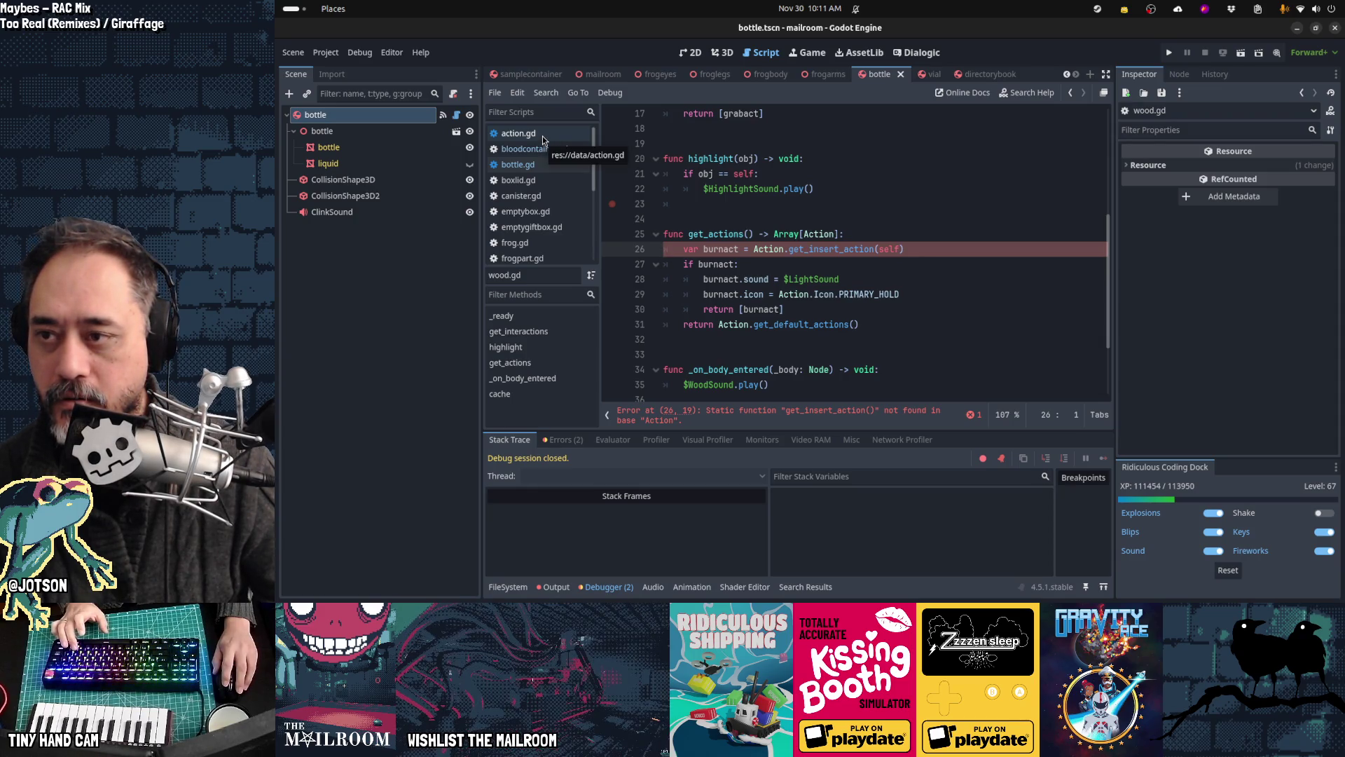
Step: Go back to action.gd's get_insert_action and move to its has_method line
{"action": "left_click", "coordinate": [542, 133]}
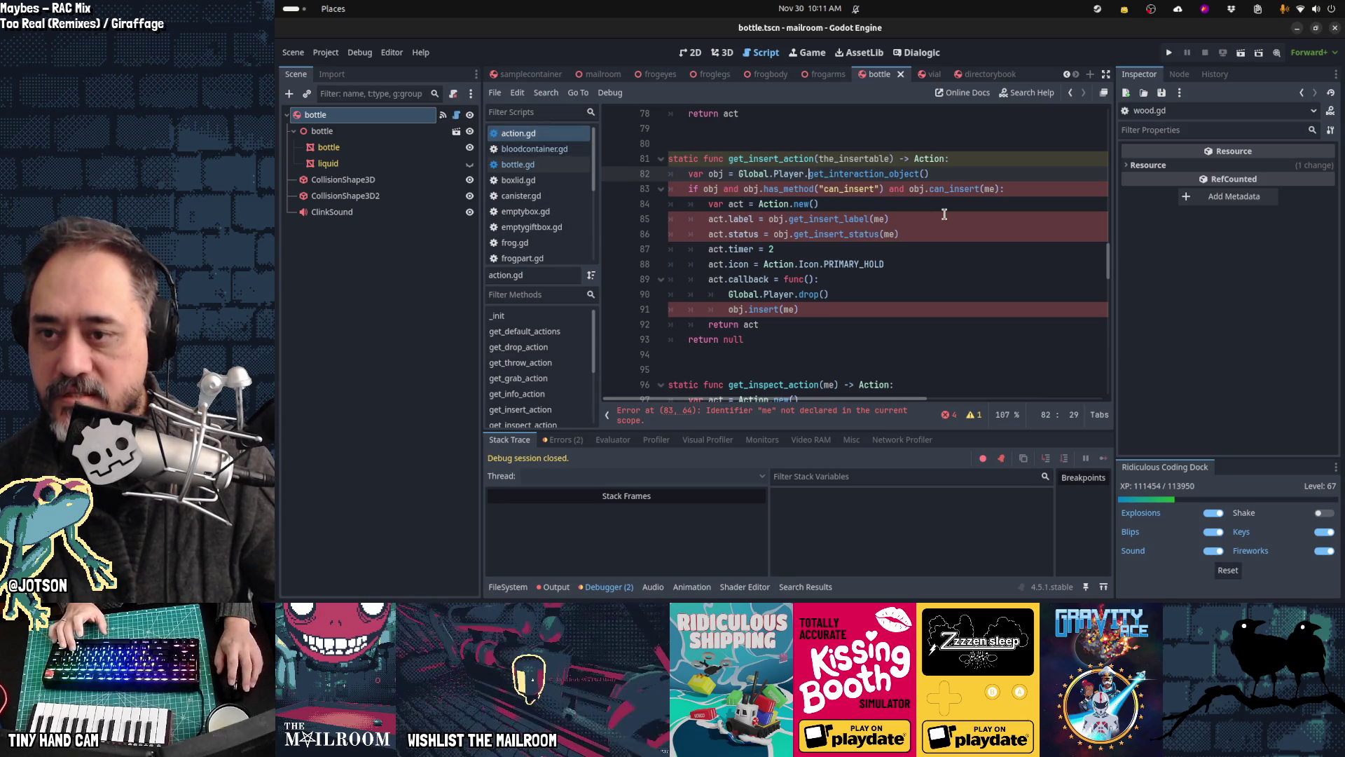
{"action": "key", "text": "Down"}
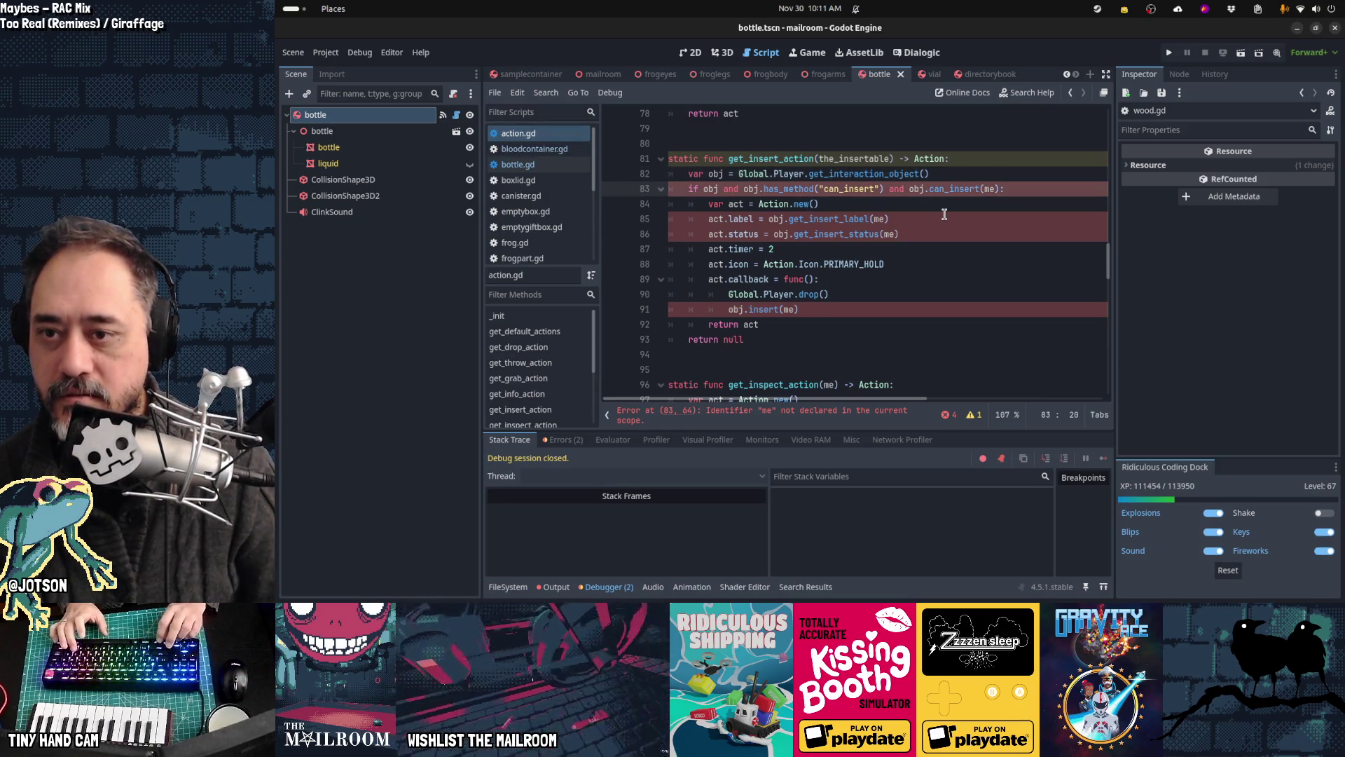
{"action": "key", "text": "Left"}
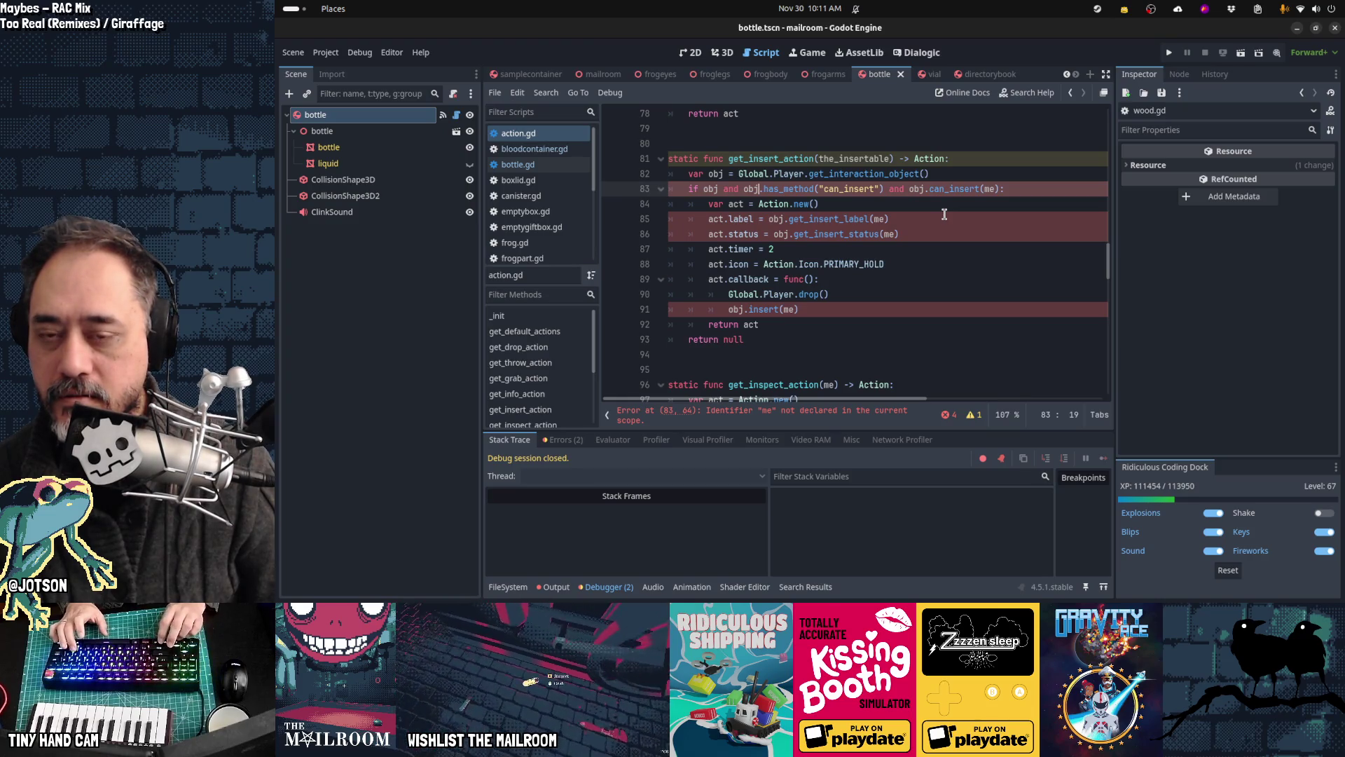
Step: Pass the_insertable to can_insert and delete the old insert-action block
{"action": "key", "text": "ctrl+Right"}
{"action": "key", "text": "ctrl+Right"}
{"action": "key", "text": "ctrl+Right"}
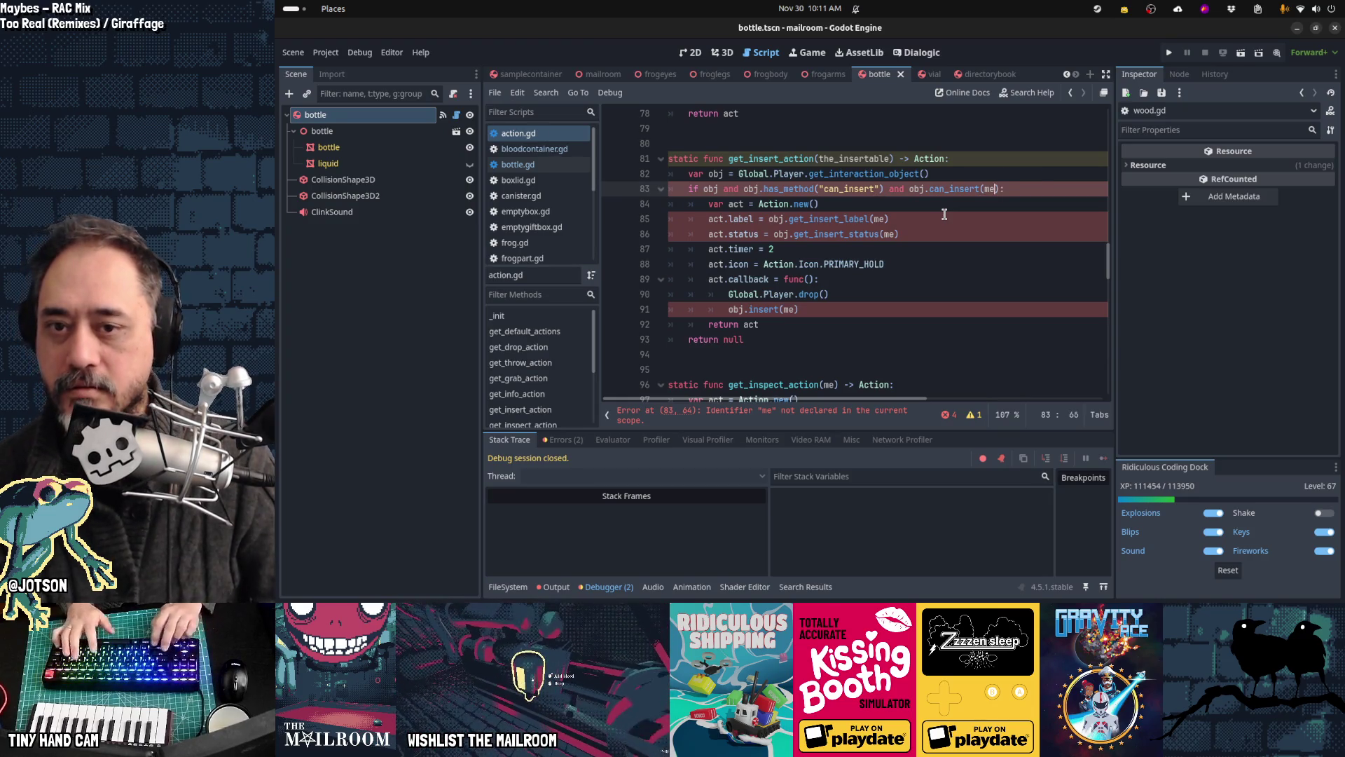
{"action": "type", "text": "he_inser"}
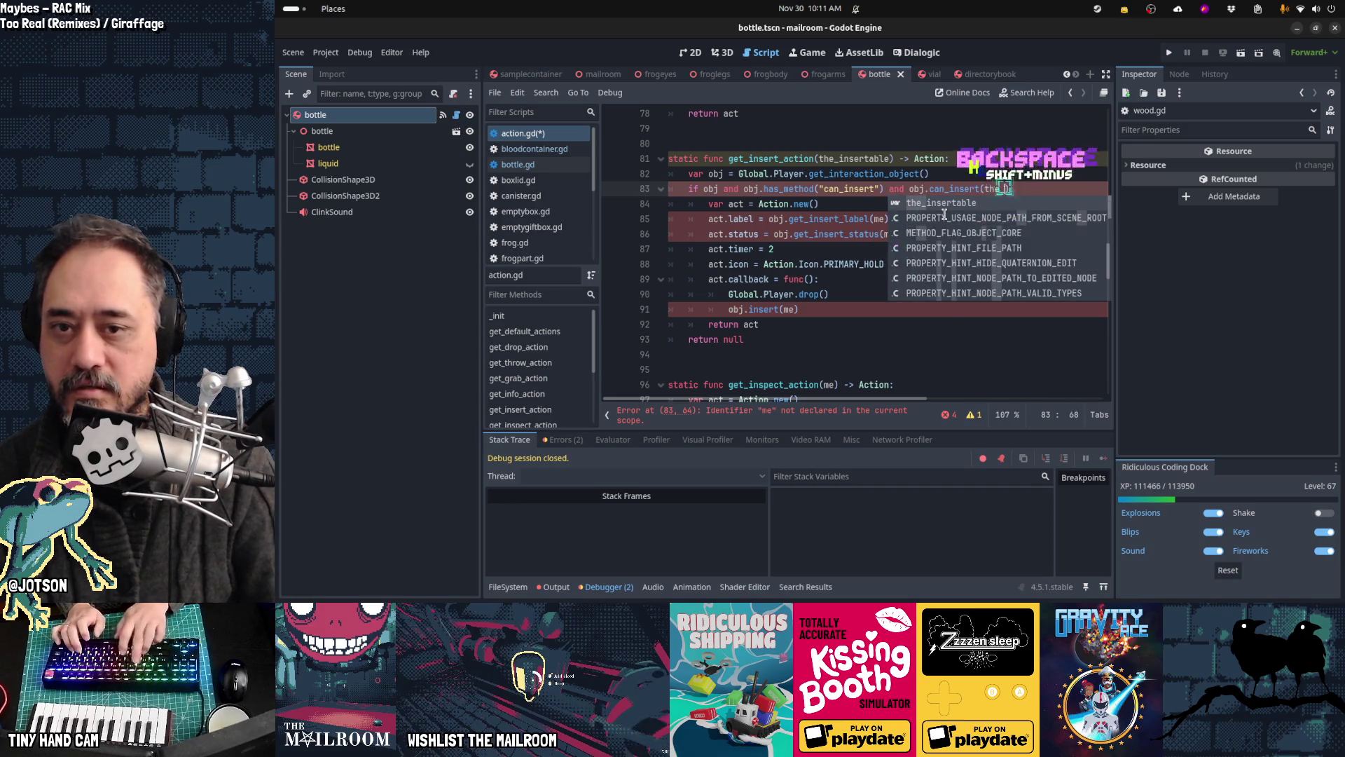
{"action": "key", "text": "Return"}
{"action": "key", "text": "Home"}
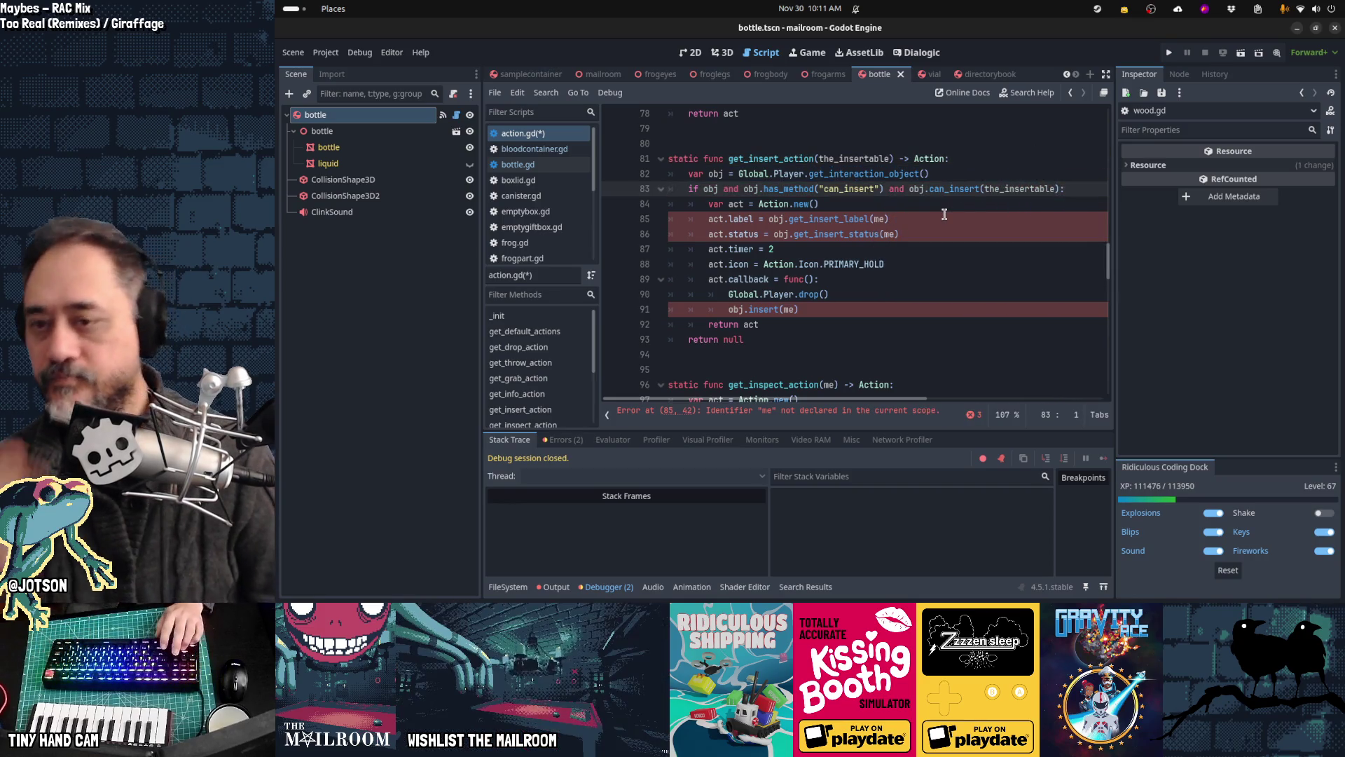
{"action": "key", "text": "shift+Down"}
{"action": "key", "text": "shift+Down"}
{"action": "key", "text": "shift+Down"}
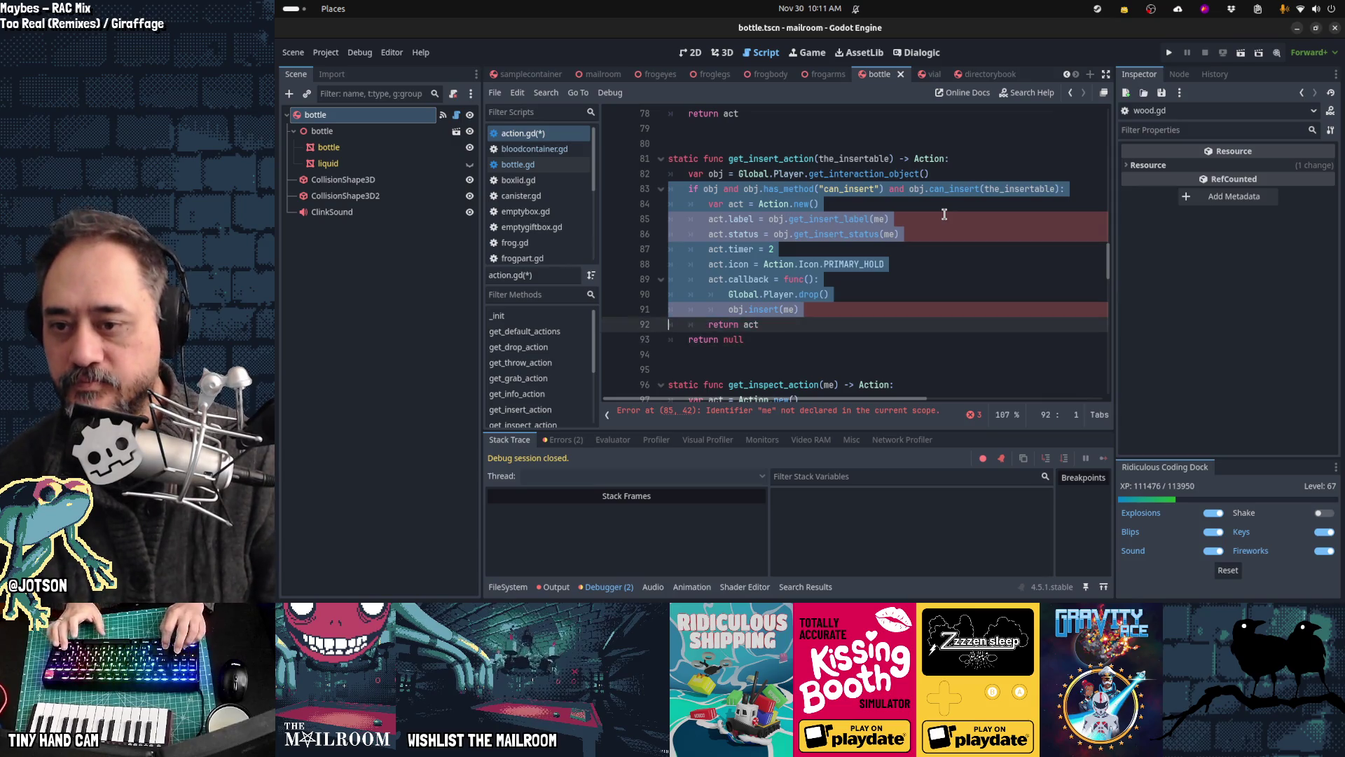
{"action": "key", "text": "shift+Down"}
{"action": "key", "text": "shift+Down"}
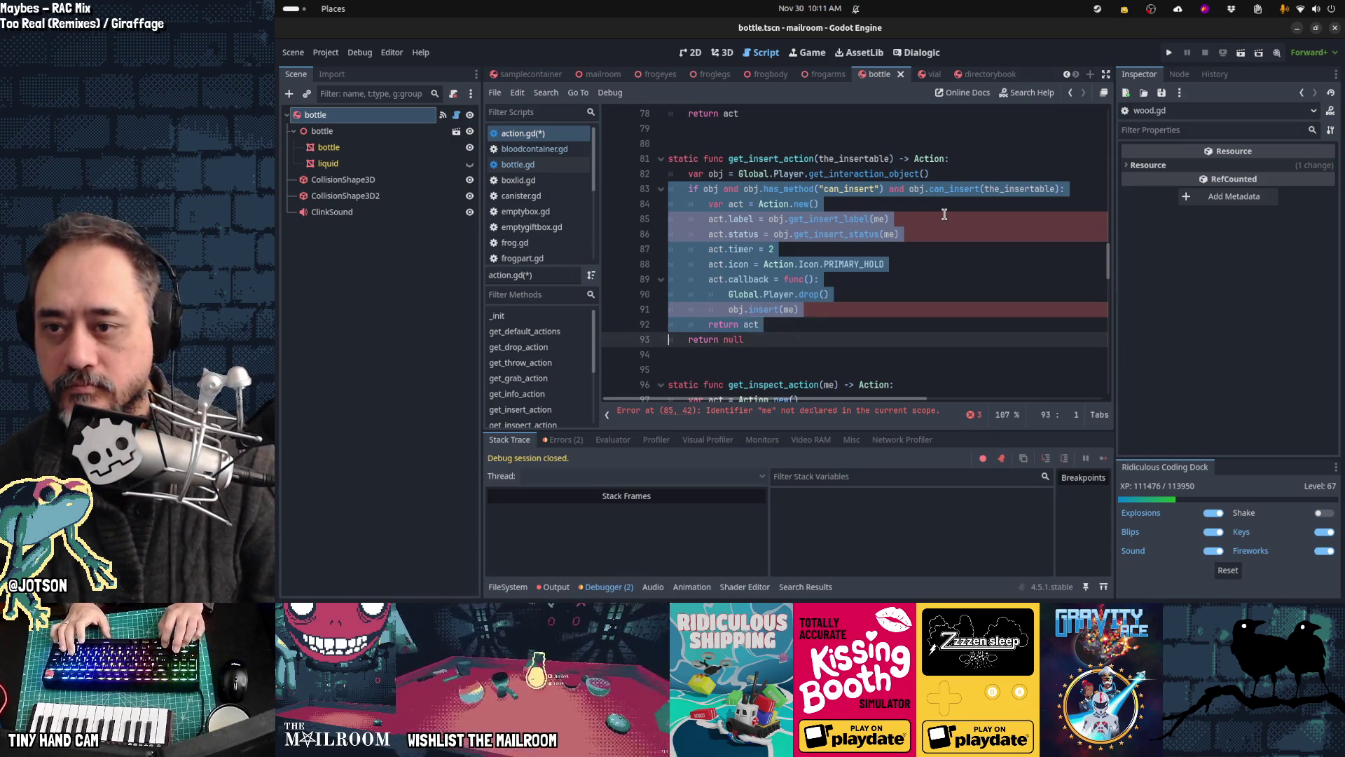
{"action": "key", "text": "Delete"}
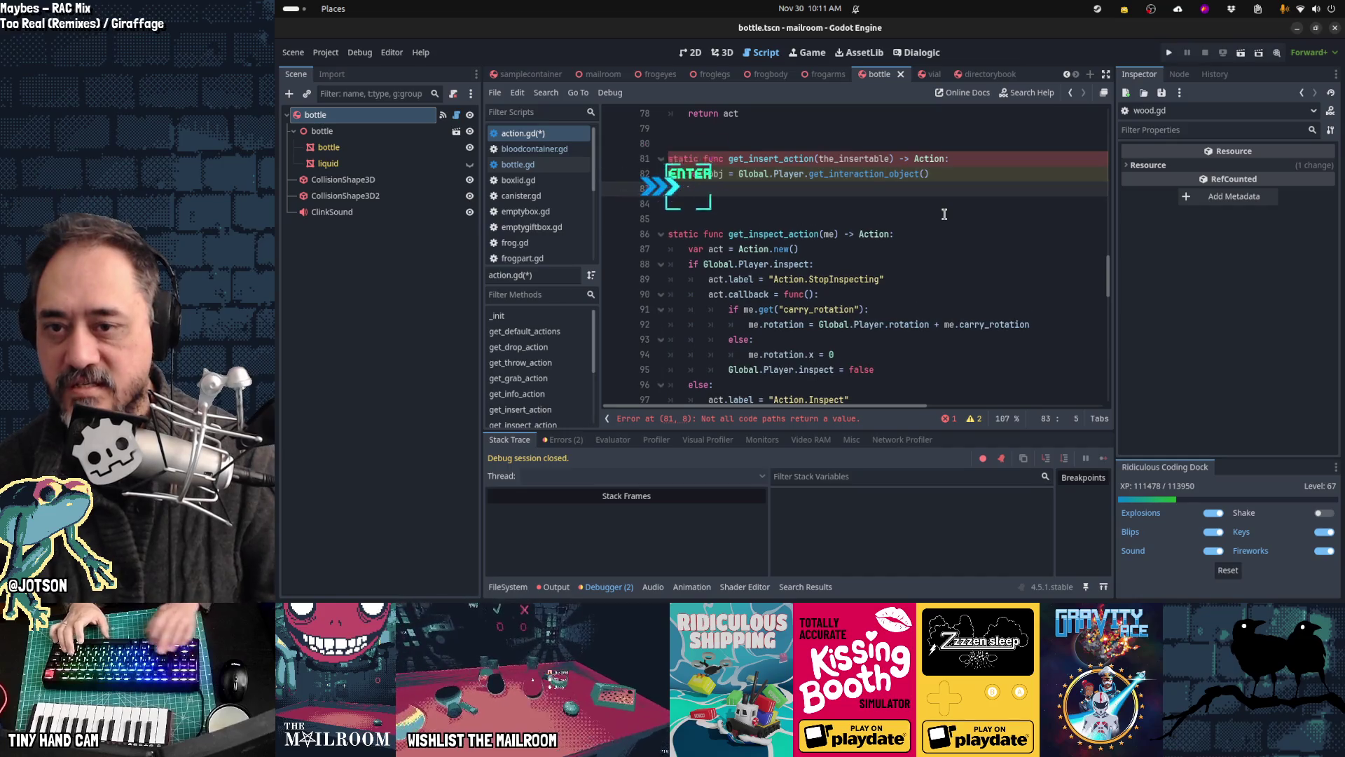
Step: Add an obj.has_method("get_insert_action") check returning obj.get_insert_action(the_insertable), fall back to return null, and save
{"action": "key", "text": "Return"}
{"action": "type", "text": "if obj"}
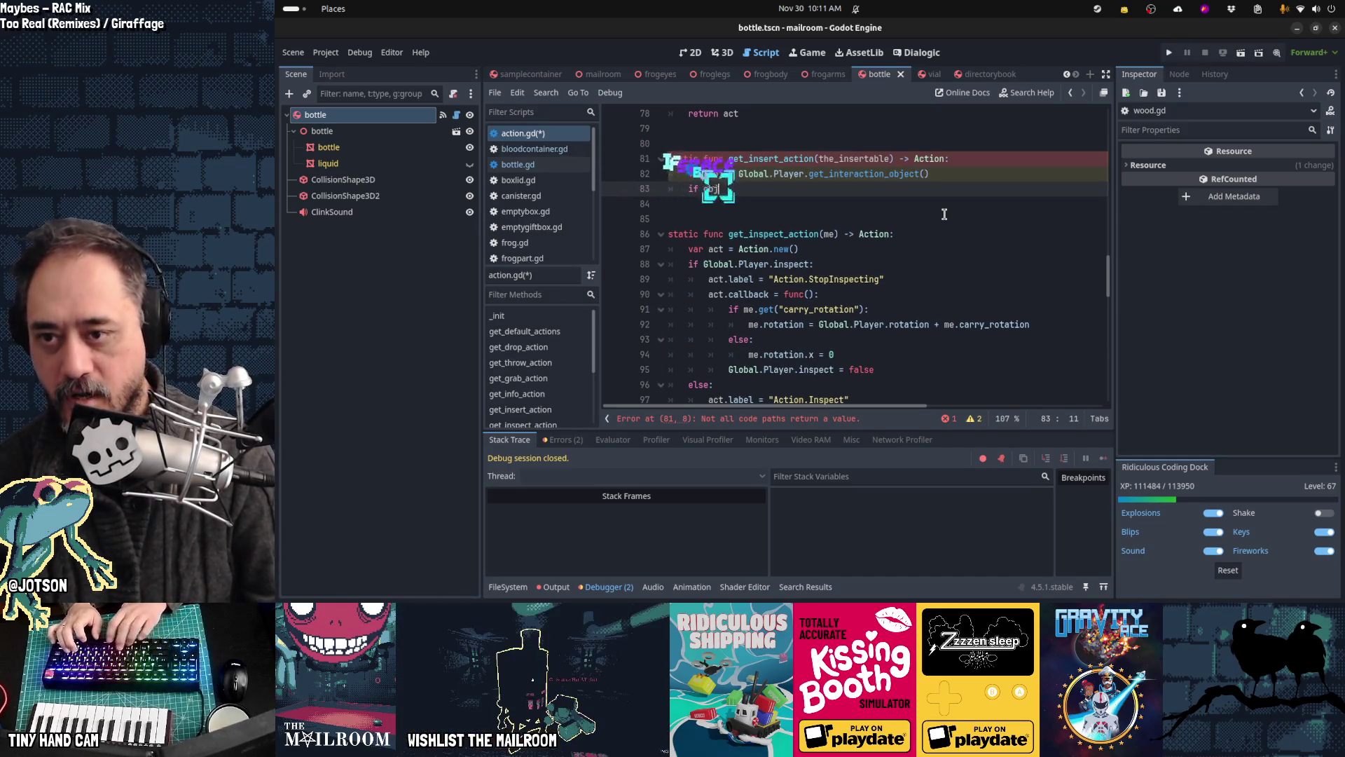
{"action": "type", "text": ".has_method(\""}
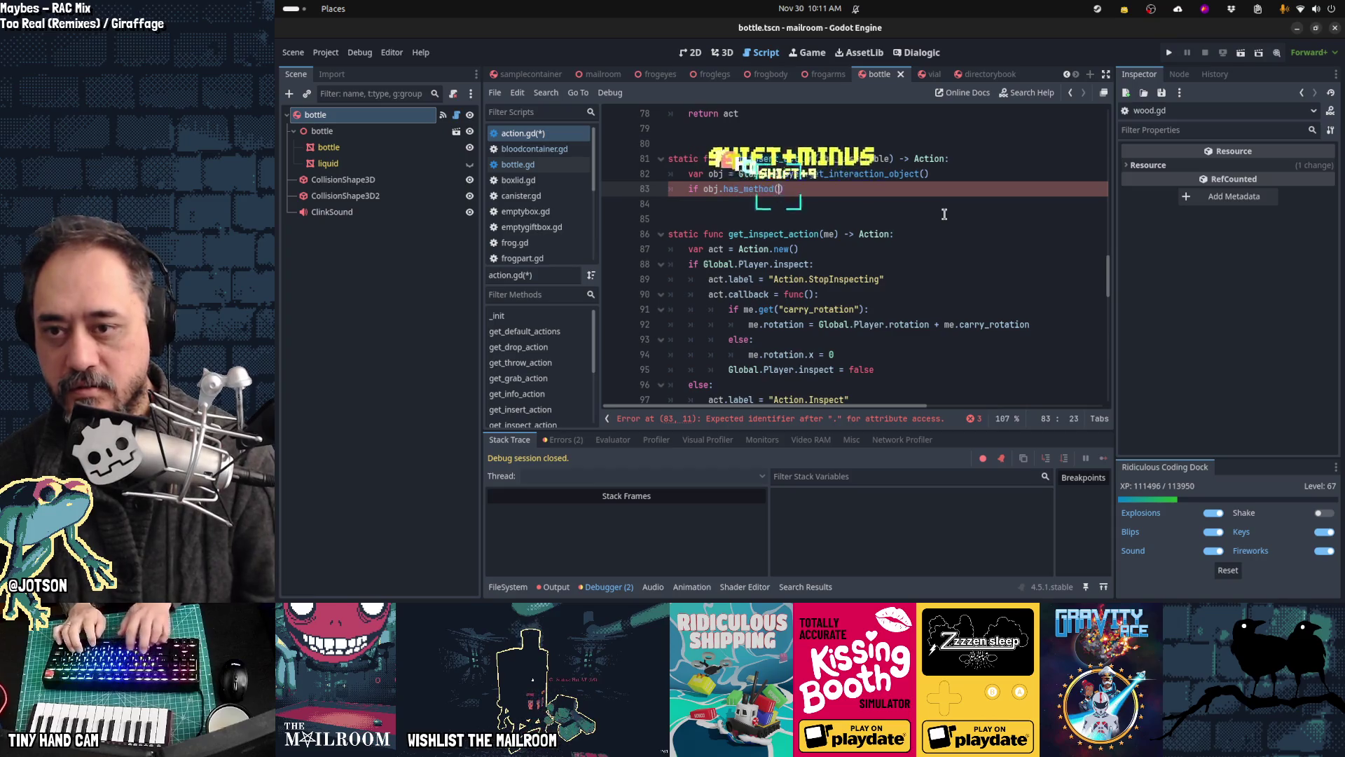
{"action": "type", "text": "get_insert"}
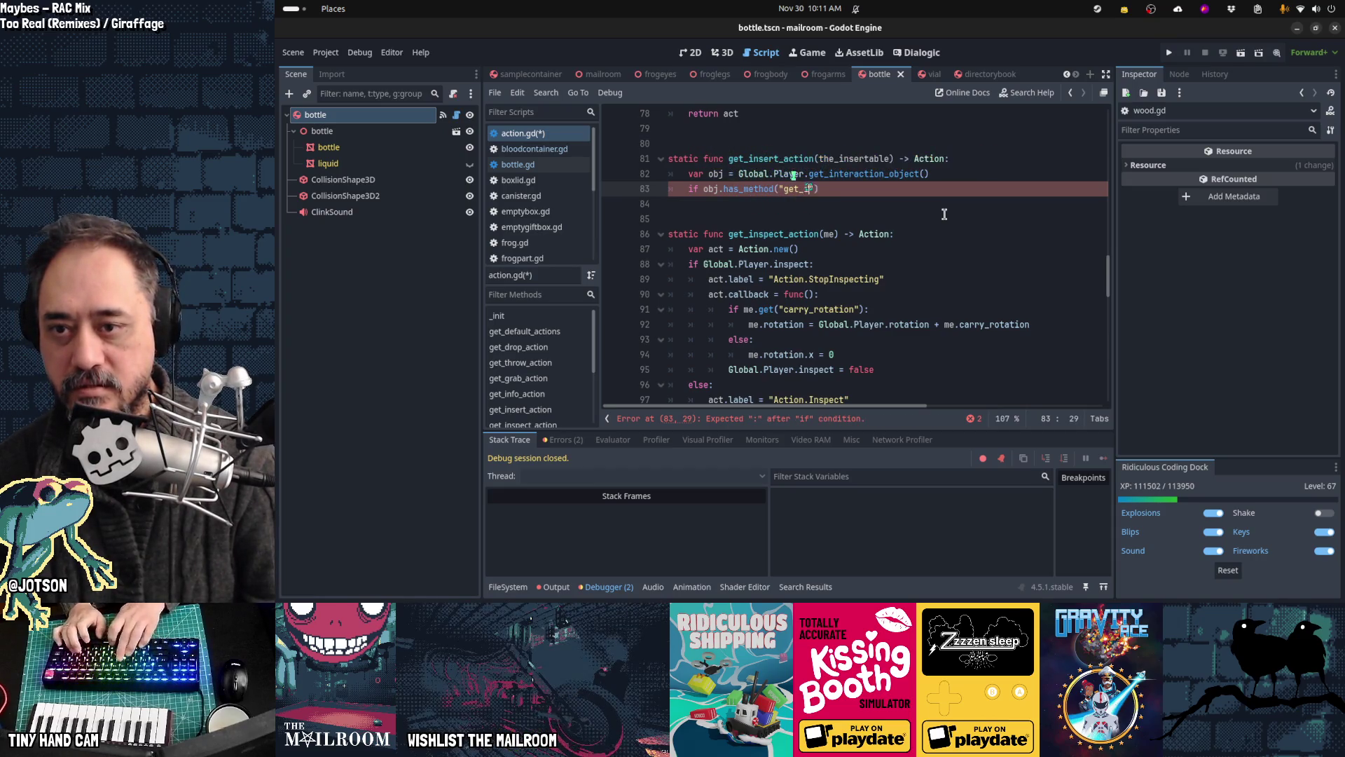
{"action": "type", "text": "_action\"):"}
{"action": "key", "text": "Return"}
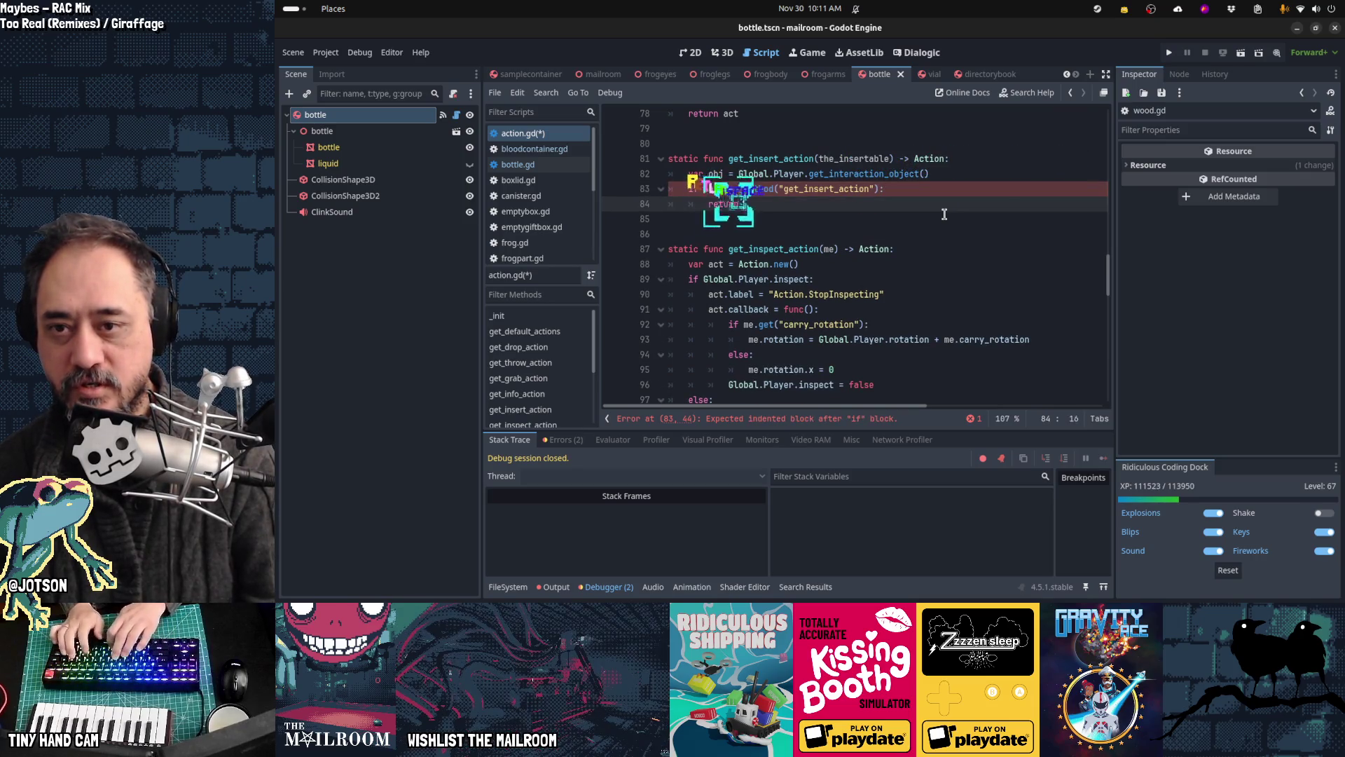
{"action": "type", "text": "obj.get_insert_action"}
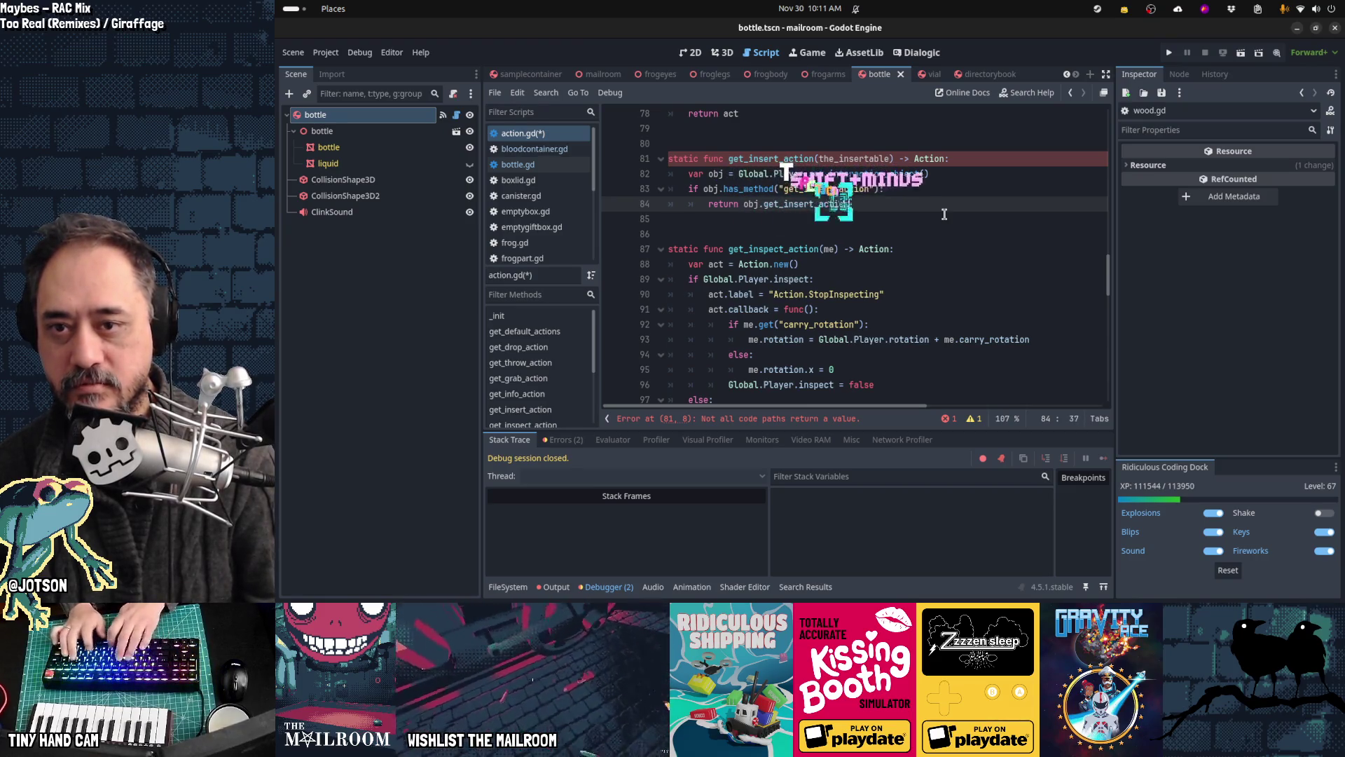
{"action": "type", "text": "(the_insertable"}
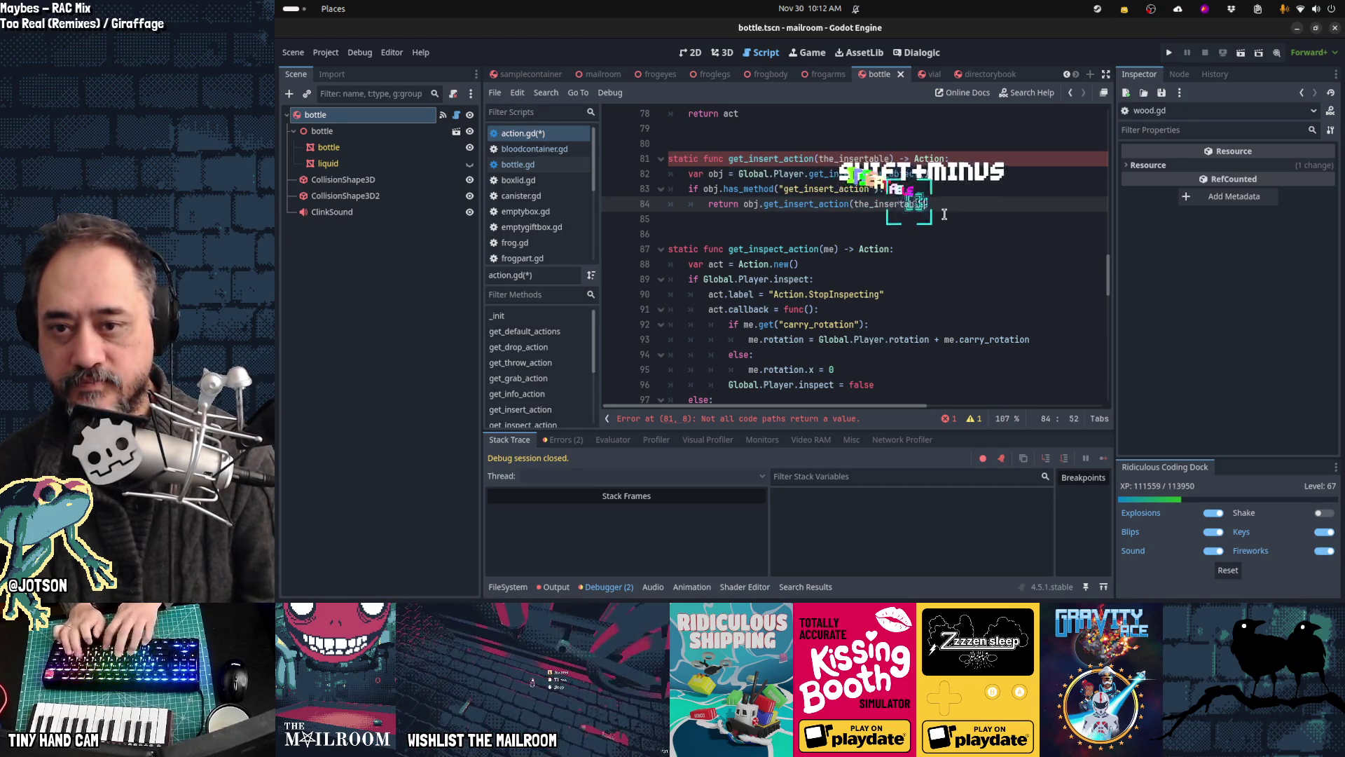
{"action": "type", "text": ")"}
{"action": "key", "text": "Return"}
{"action": "key", "text": "BackSpace"}
{"action": "type", "text": "else:"}
{"action": "key", "text": "Return"}
{"action": "type", "text": "return null"}
{"action": "key", "text": "Up"}
{"action": "key", "text": "ctrl+shift+k"}
{"action": "key", "text": "shift+Tab"}
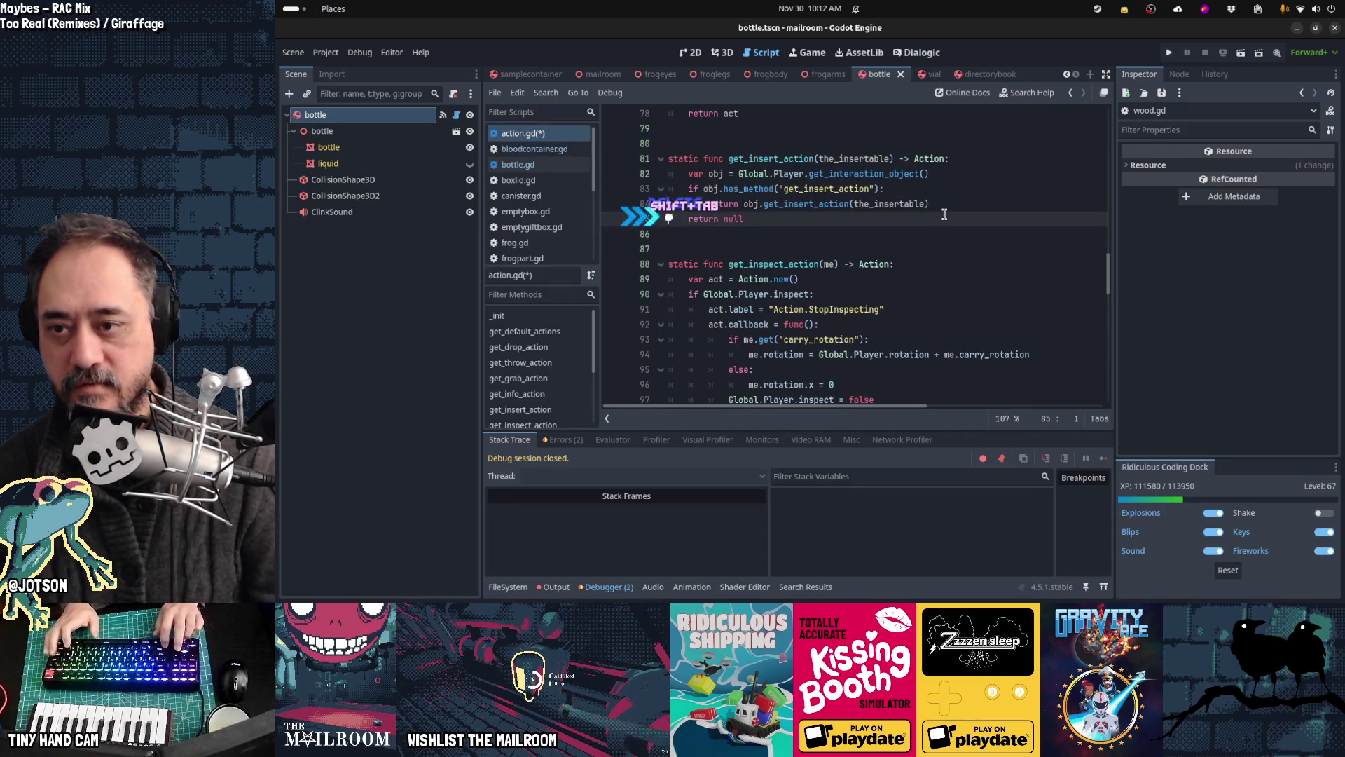
{"action": "key", "text": "Up"}
{"action": "key", "text": "Up"}
{"action": "key", "text": "Up"}
{"action": "key", "text": "ctrl+s"}
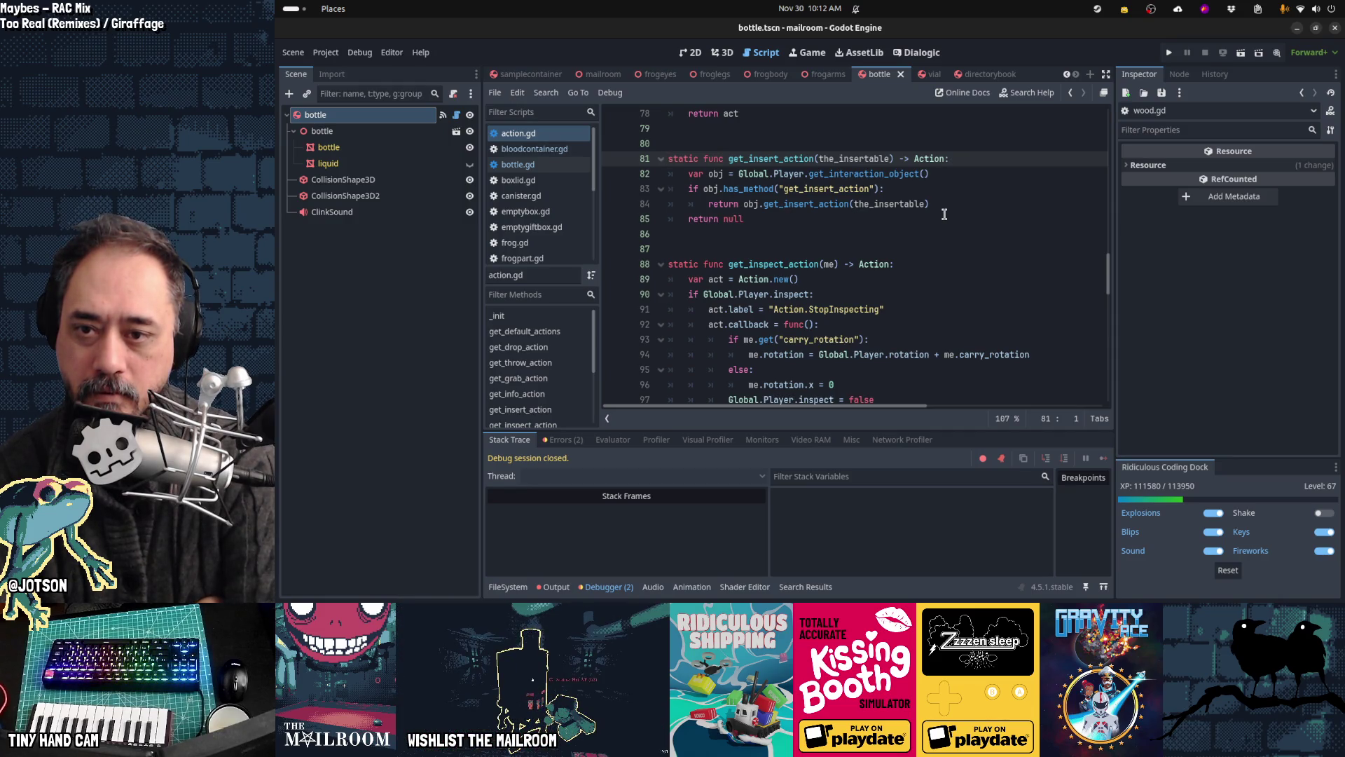
Step: Select the delegating return statement on line 84 to review it
{"action": "key", "text": "Down"}
{"action": "key", "text": "Down"}
{"action": "key", "text": "Down"}
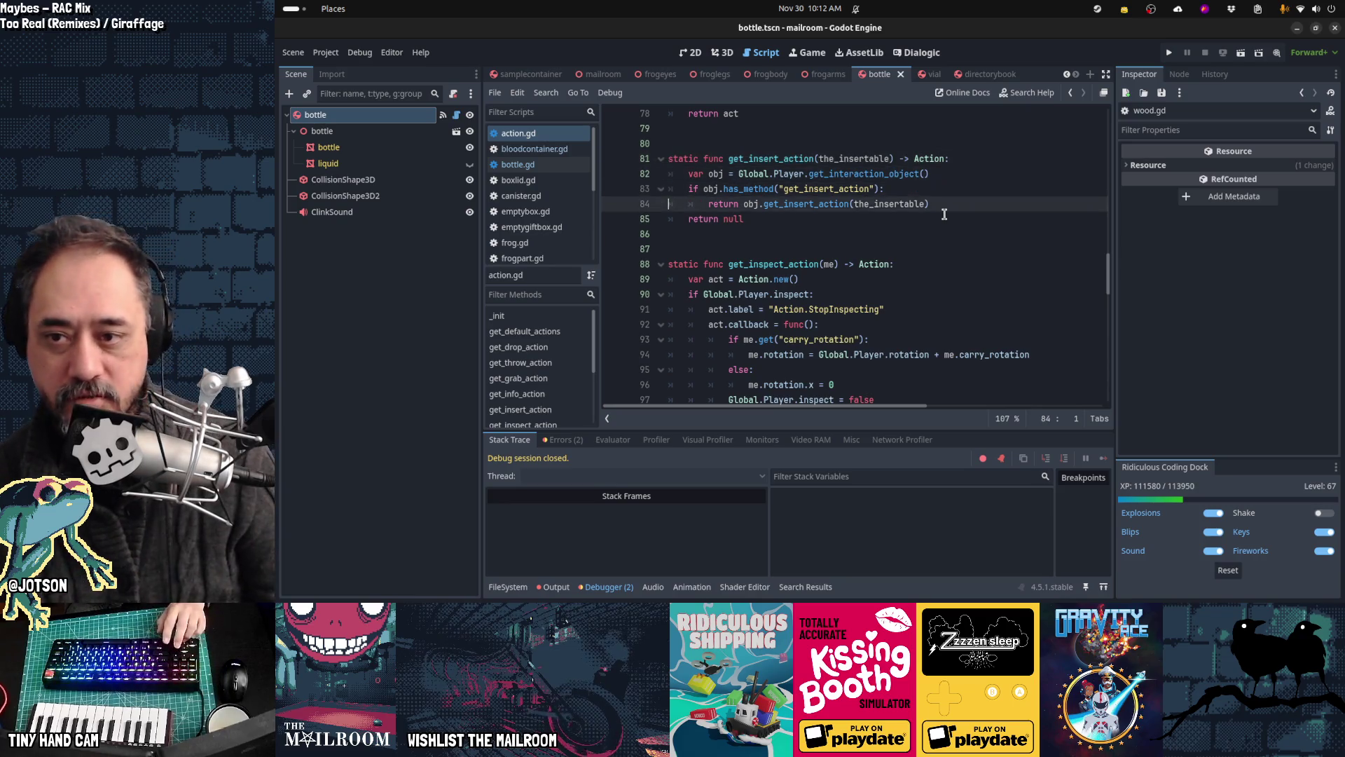
{"action": "key", "text": "End"}
{"action": "key", "text": "shift+Home"}
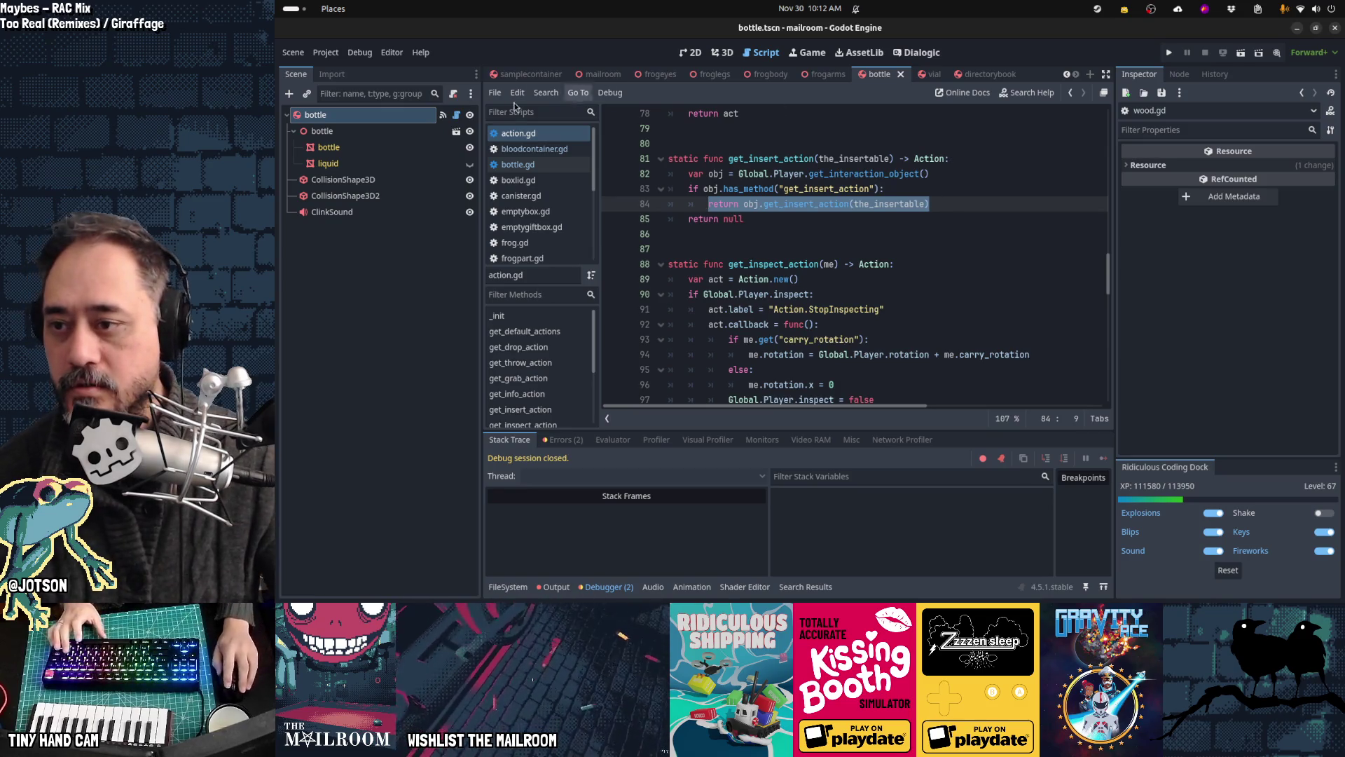
{"action": "scroll", "coordinate": [536, 211], "scroll_direction": "down", "scroll_amount": 5}
Step: From wood.gd, search the whole project for get_insert_action and open the knife.gd line 20 match
{"action": "left_click", "coordinate": [517, 254]}
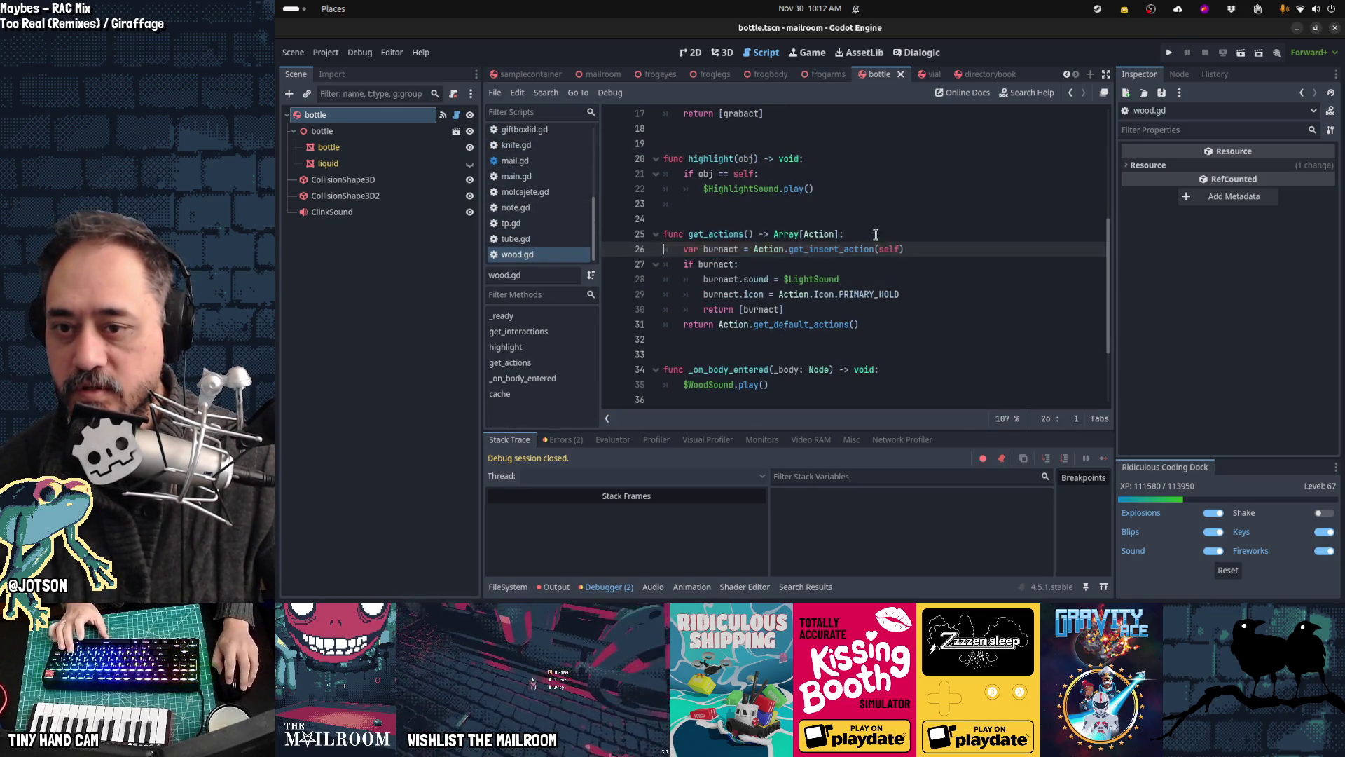
{"action": "key", "text": "ctrl+shift+Right"}
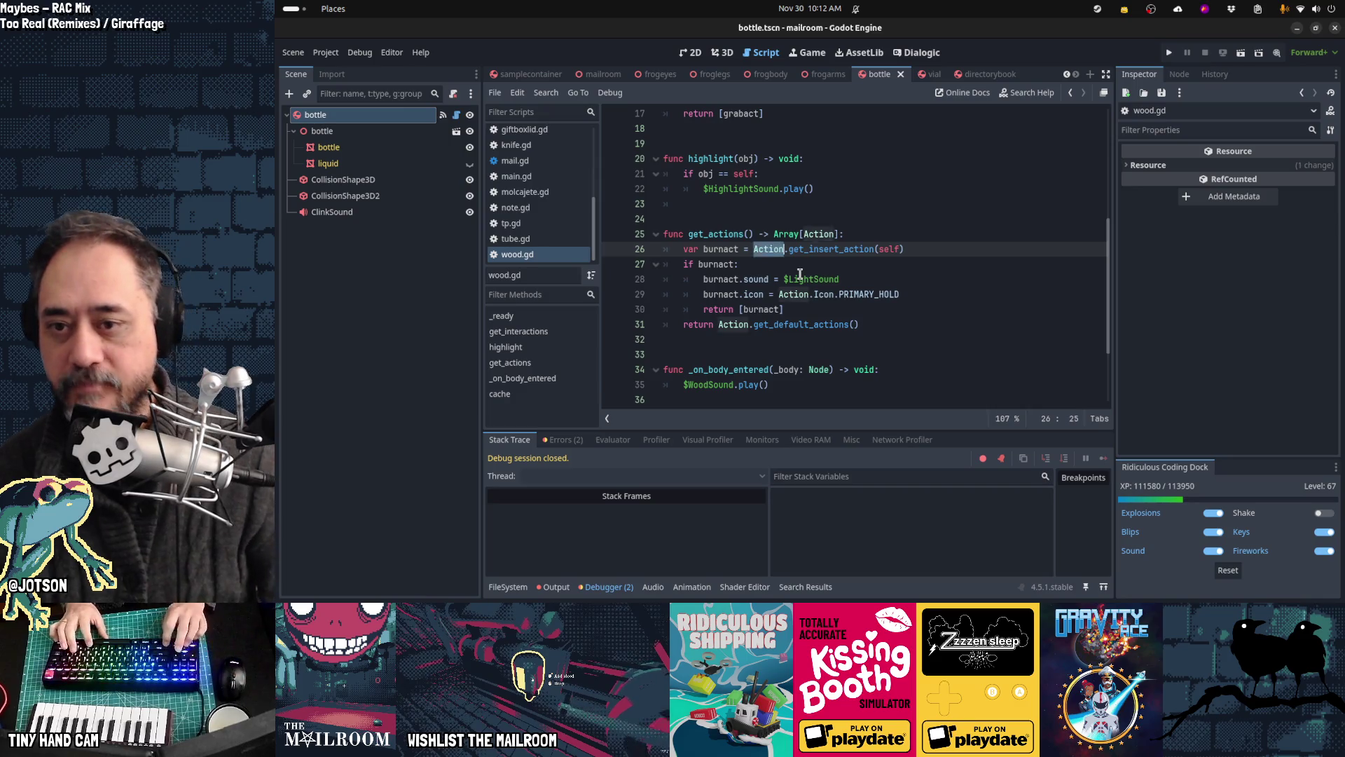
{"action": "key", "text": "ctrl+shift+f"}
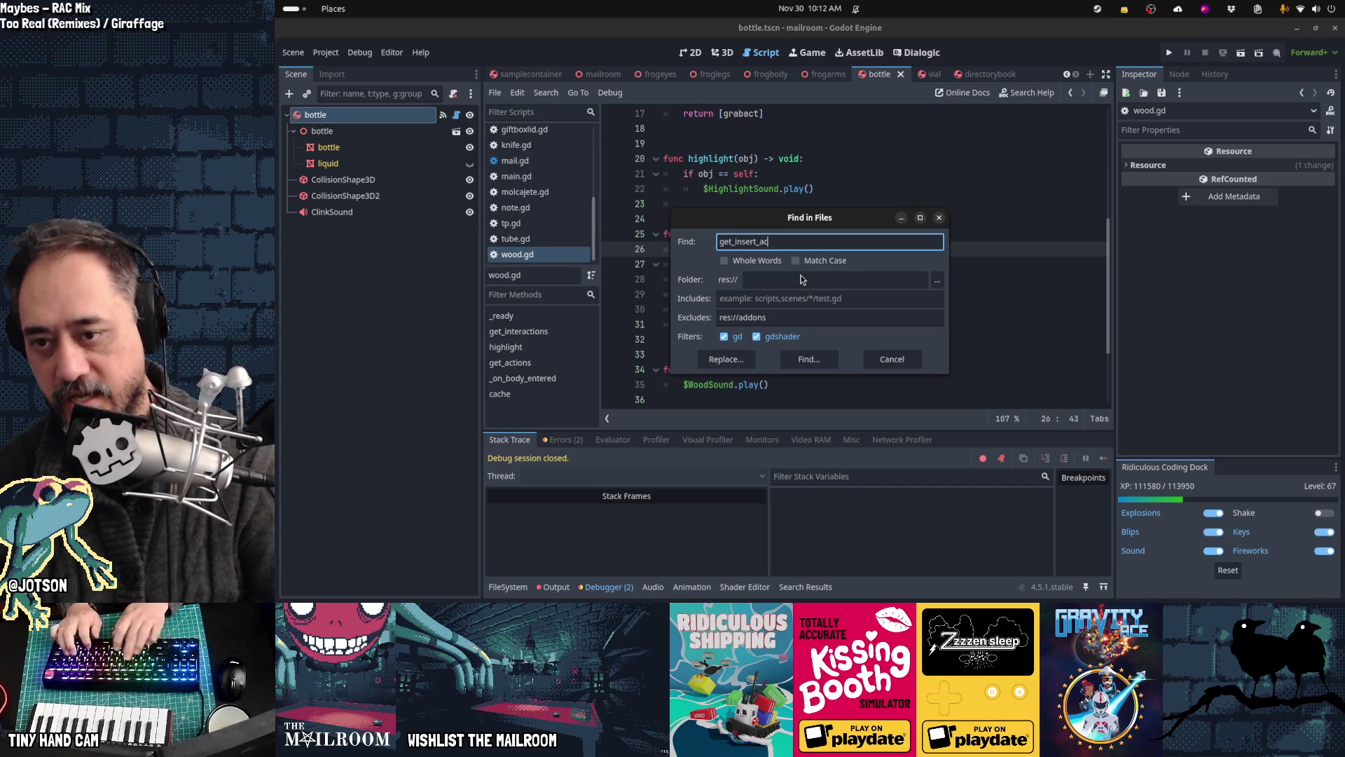
{"action": "type", "text": "tion"}
{"action": "key", "text": "Return"}
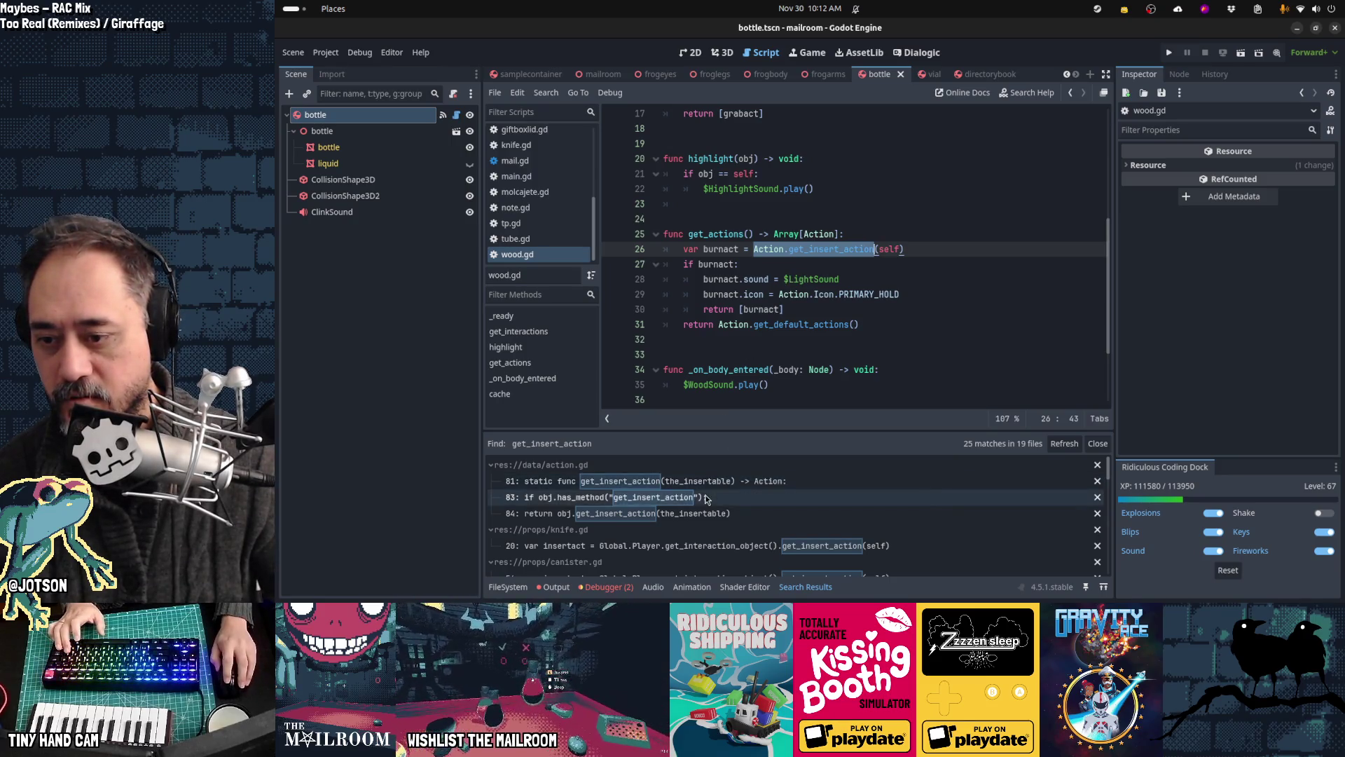
{"action": "left_click", "coordinate": [701, 545]}
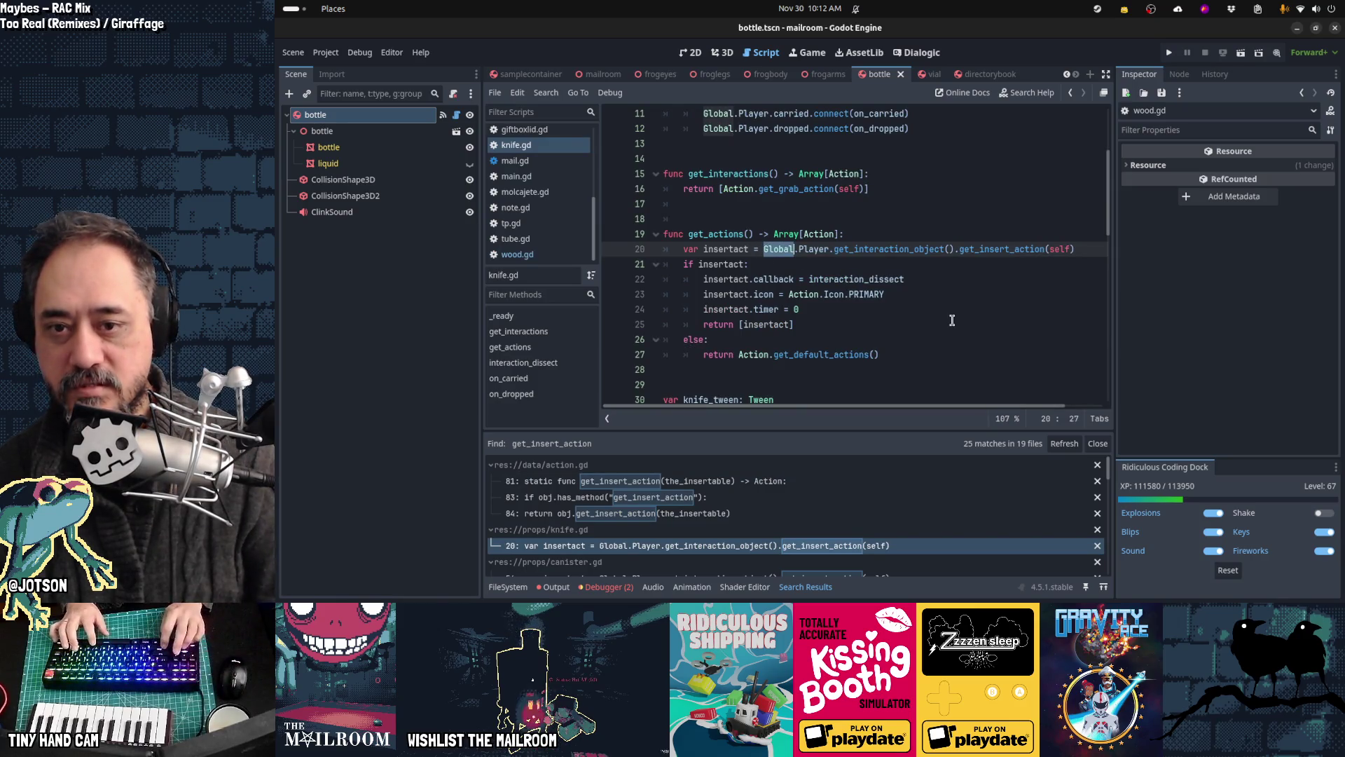
Step: Paste Action.get_insert_action into knife.gd and save it, then update canister.gd line 56
{"action": "key", "text": "ctrl+shift+Right"}
{"action": "key", "text": "ctrl+shift+Right"}
{"action": "type", "text": "Action.get_insert_action"}
{"action": "key", "text": "ctrl+s"}
{"action": "scroll", "coordinate": [851, 518], "scroll_direction": "down", "scroll_amount": 2}
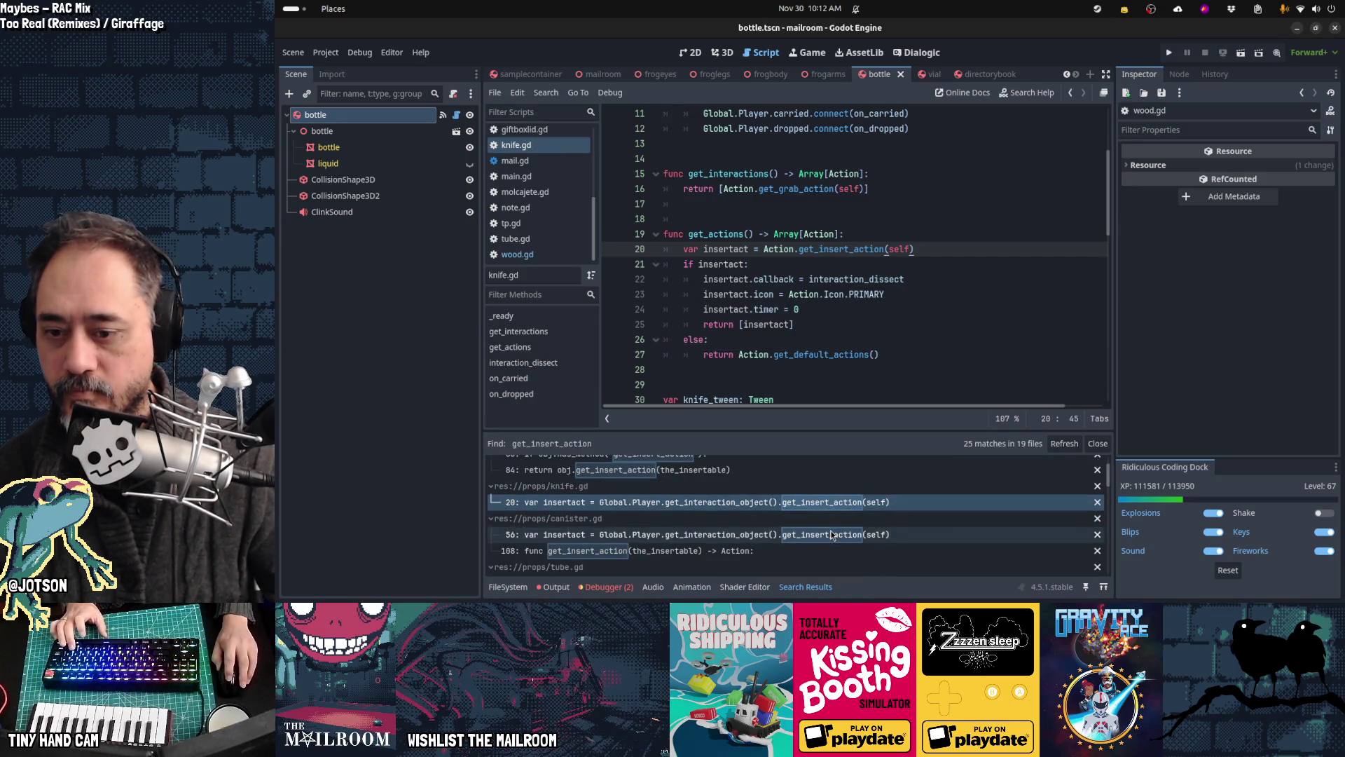
{"action": "left_click", "coordinate": [831, 534]}
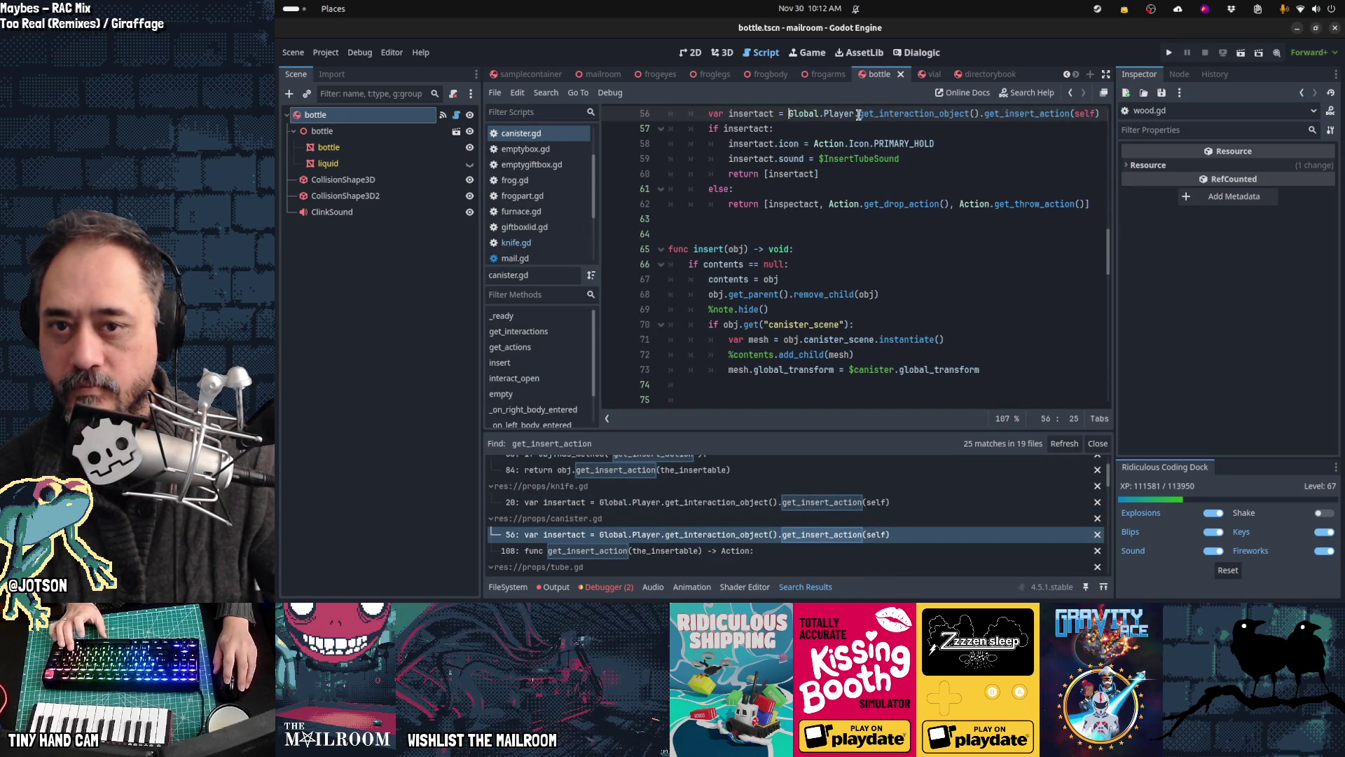
{"action": "left_click", "coordinate": [1065, 114], "text": "shift"}
{"action": "type", "text": "Action.get_insert_action"}
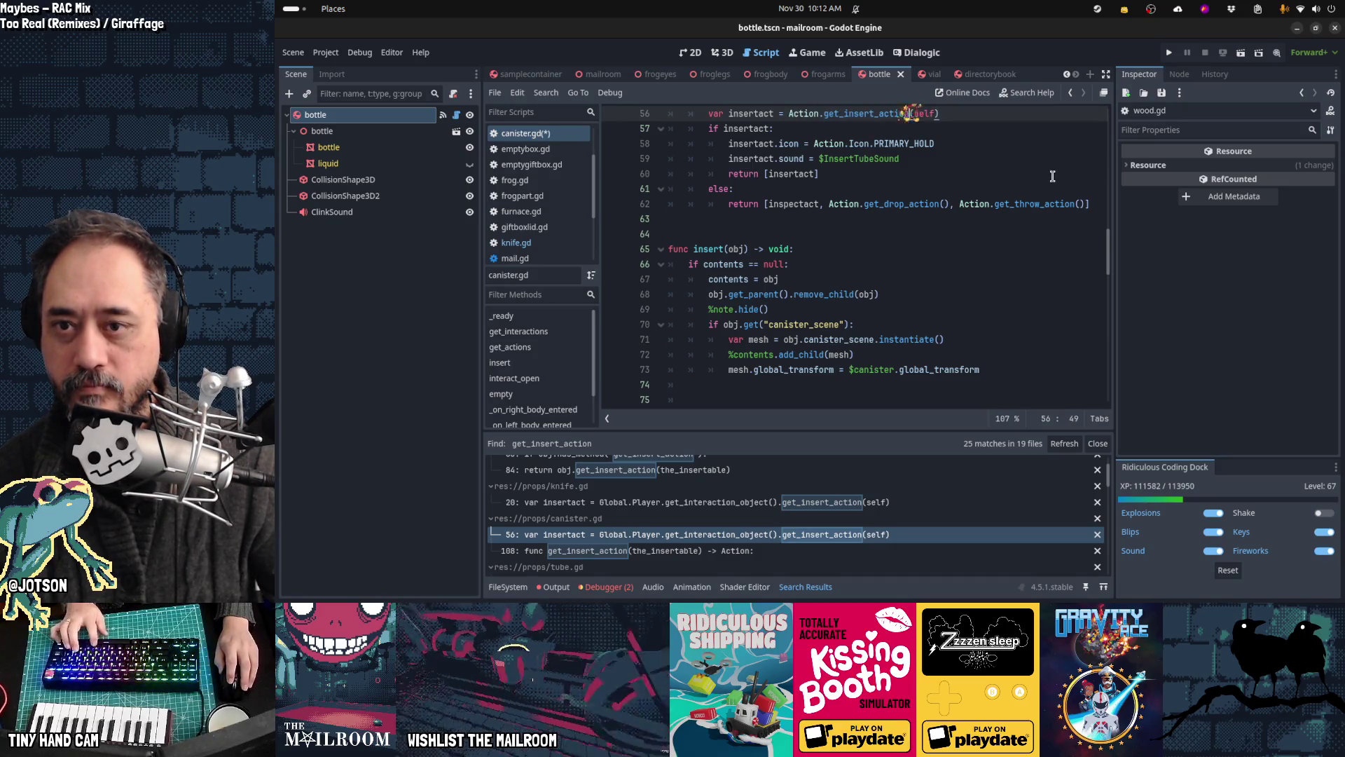
{"action": "scroll", "coordinate": [834, 508], "scroll_direction": "down", "scroll_amount": 2}
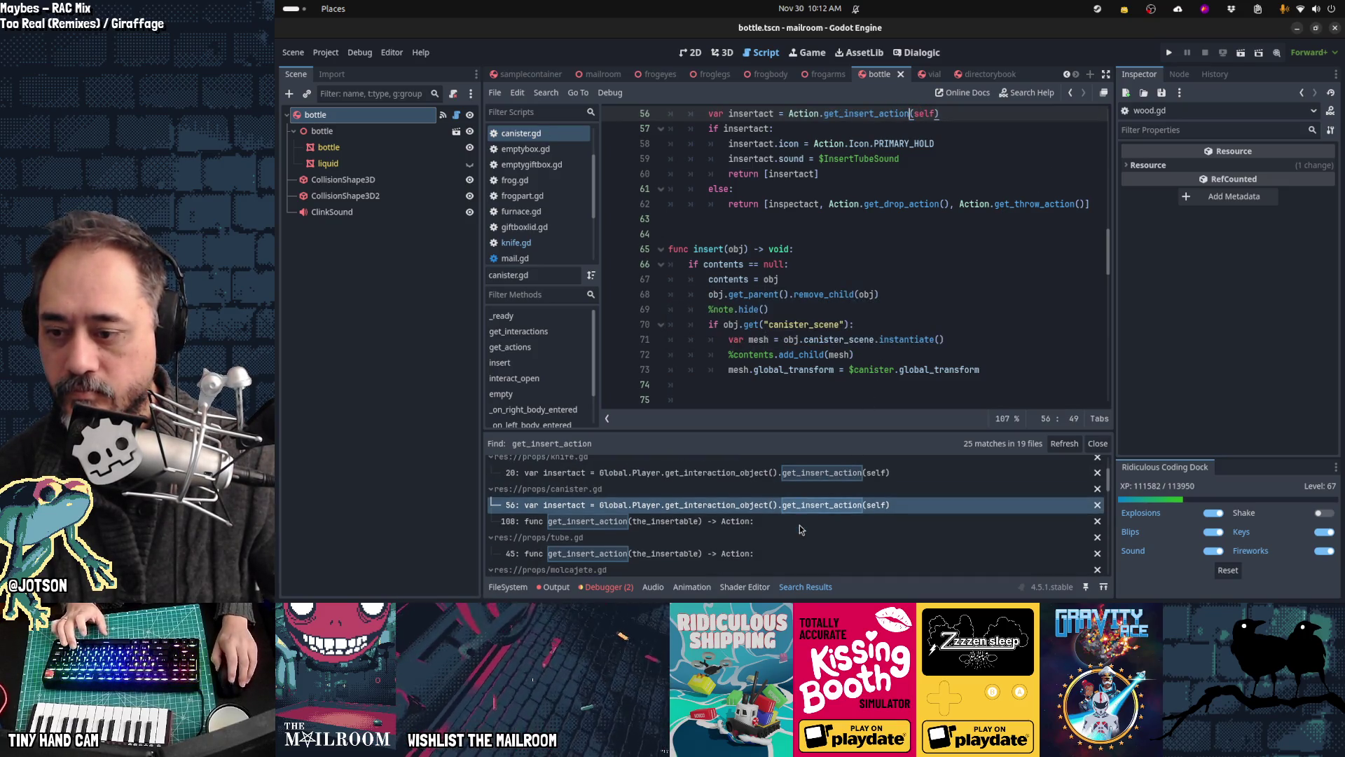
{"action": "left_click", "coordinate": [755, 524]}
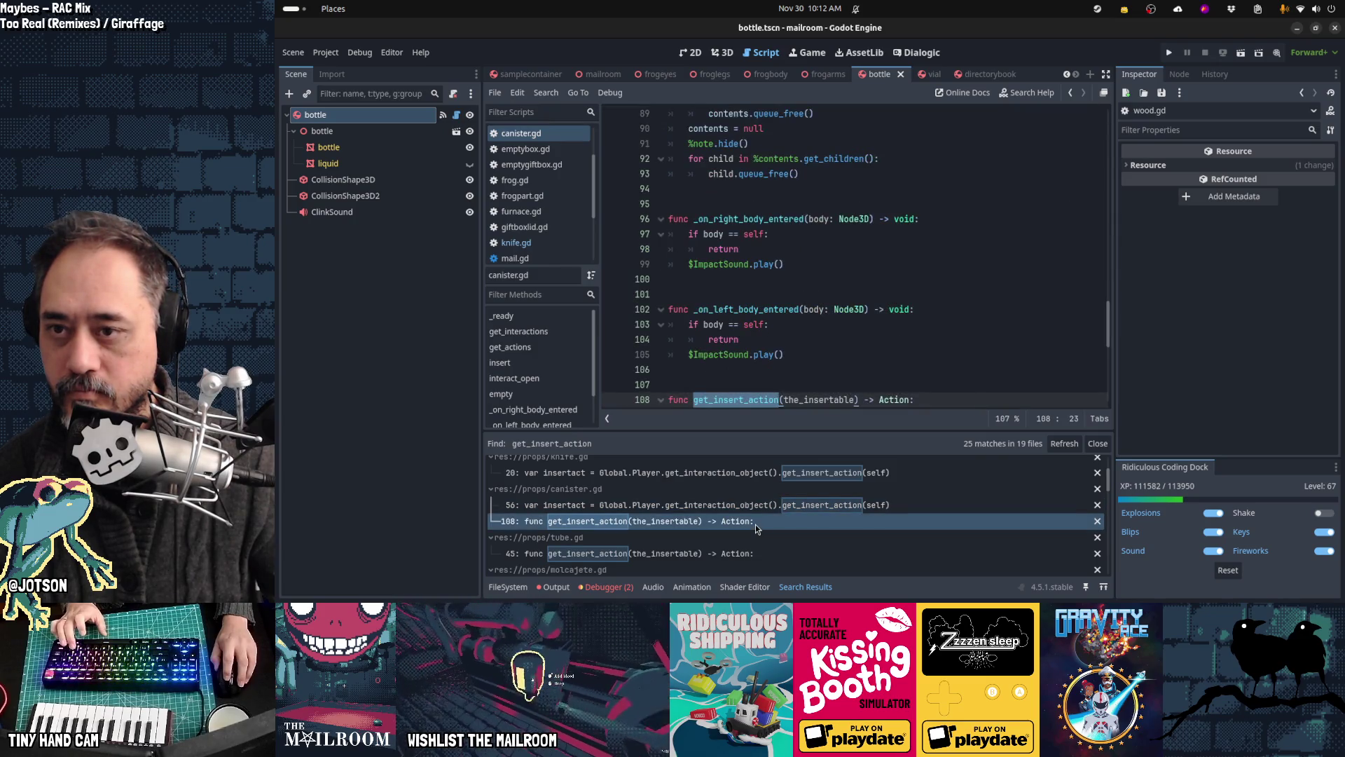
Step: Replace the old lookup chain in frogpart.gd line 27 and note.gd line 36, checking wood.gd
{"action": "scroll", "coordinate": [747, 556], "scroll_direction": "down", "scroll_amount": 3}
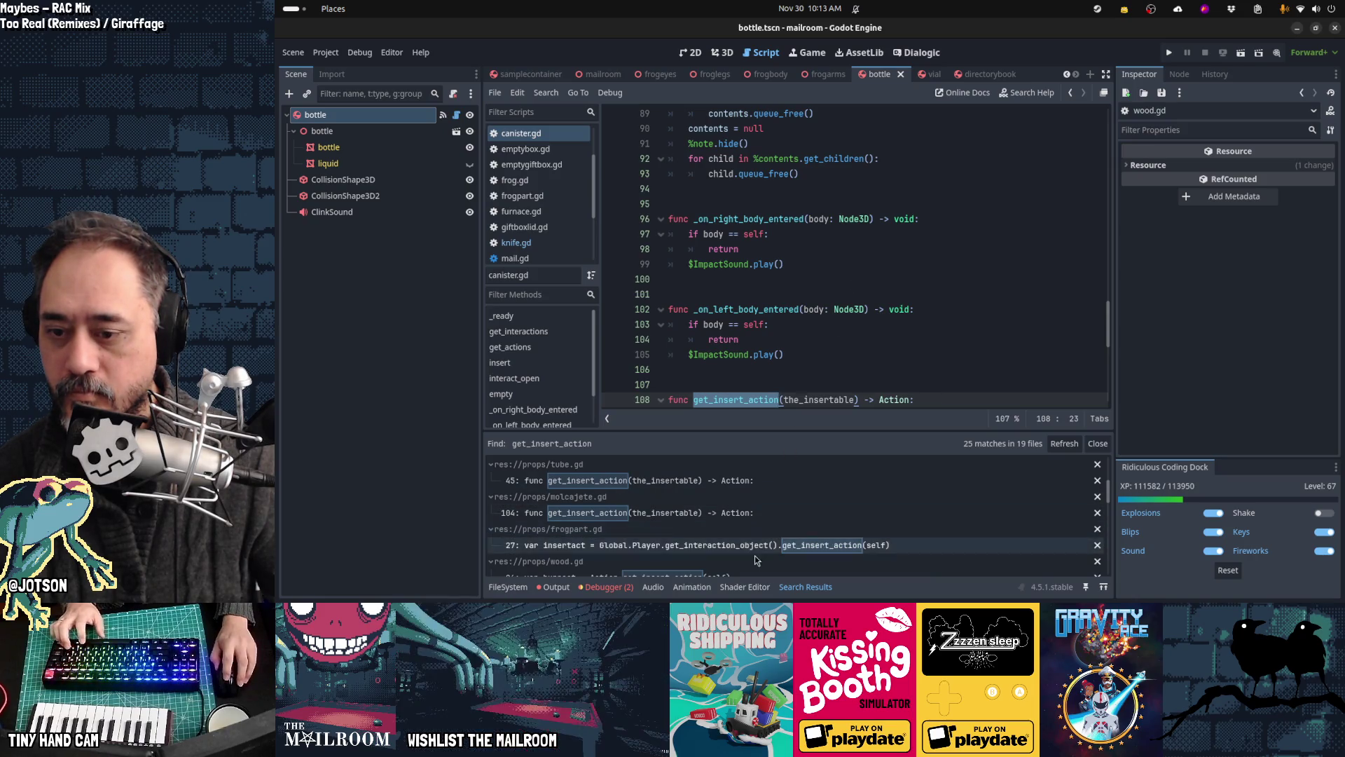
{"action": "left_click", "coordinate": [749, 545]}
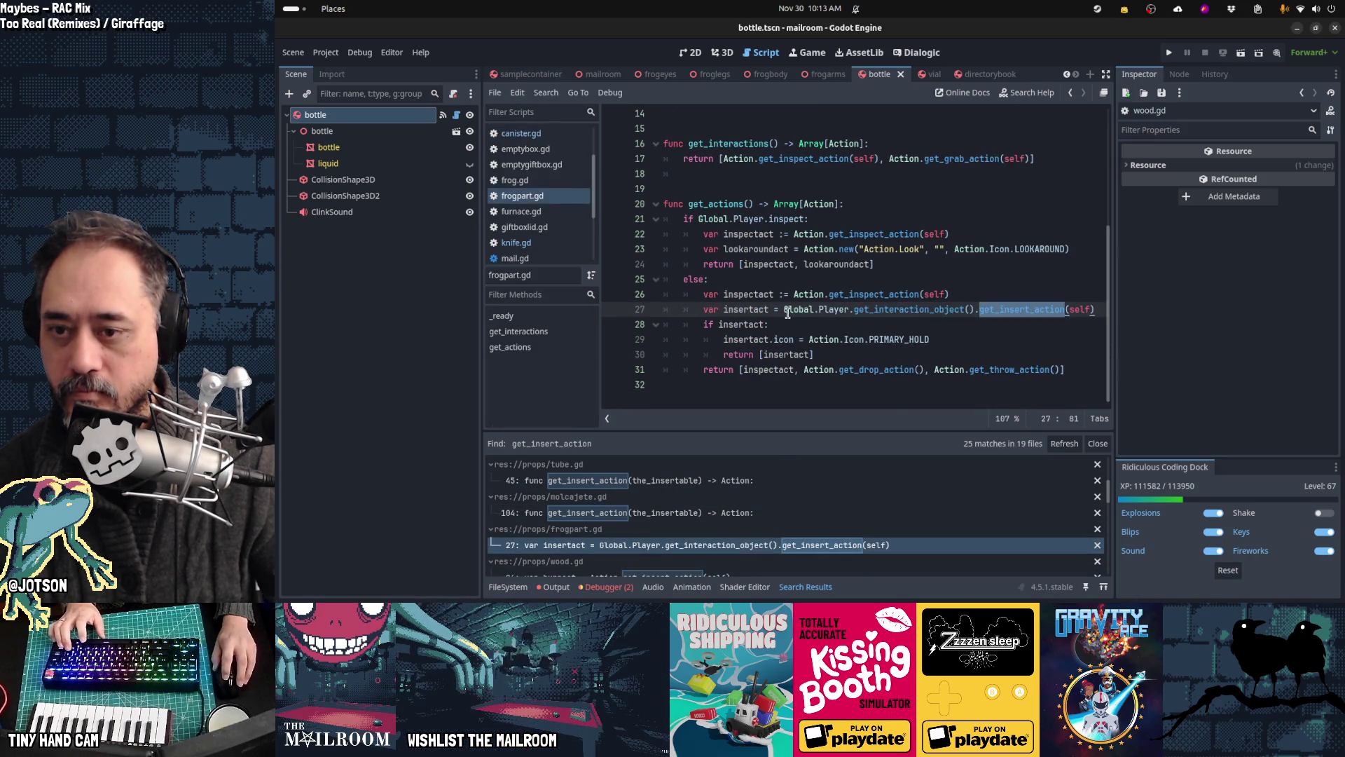
{"action": "key", "text": "ctrl+shift+Right"}
{"action": "key", "text": "ctrl+shift+Right"}
{"action": "key", "text": "ctrl+shift+Right"}
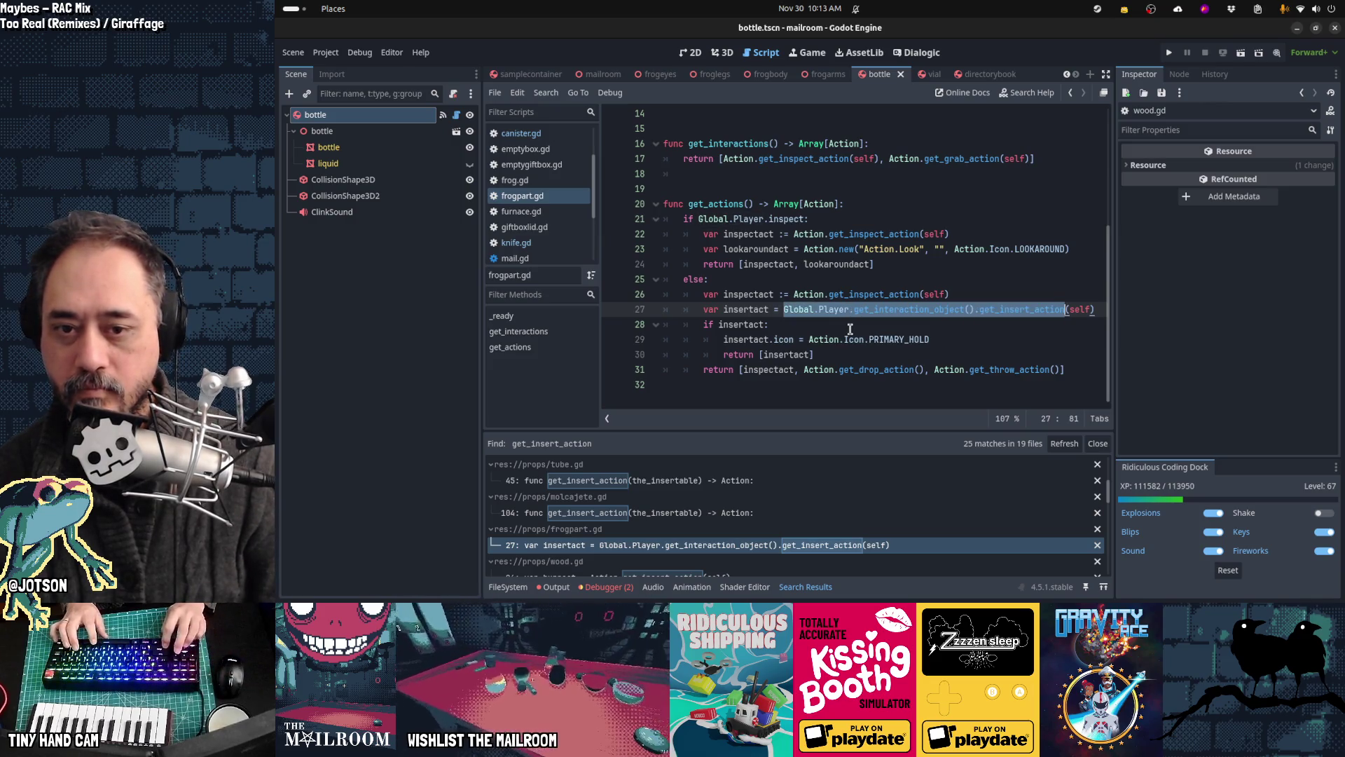
{"action": "type", "text": "Action.get_insert_action"}
{"action": "scroll", "coordinate": [806, 490], "scroll_direction": "down", "scroll_amount": 2}
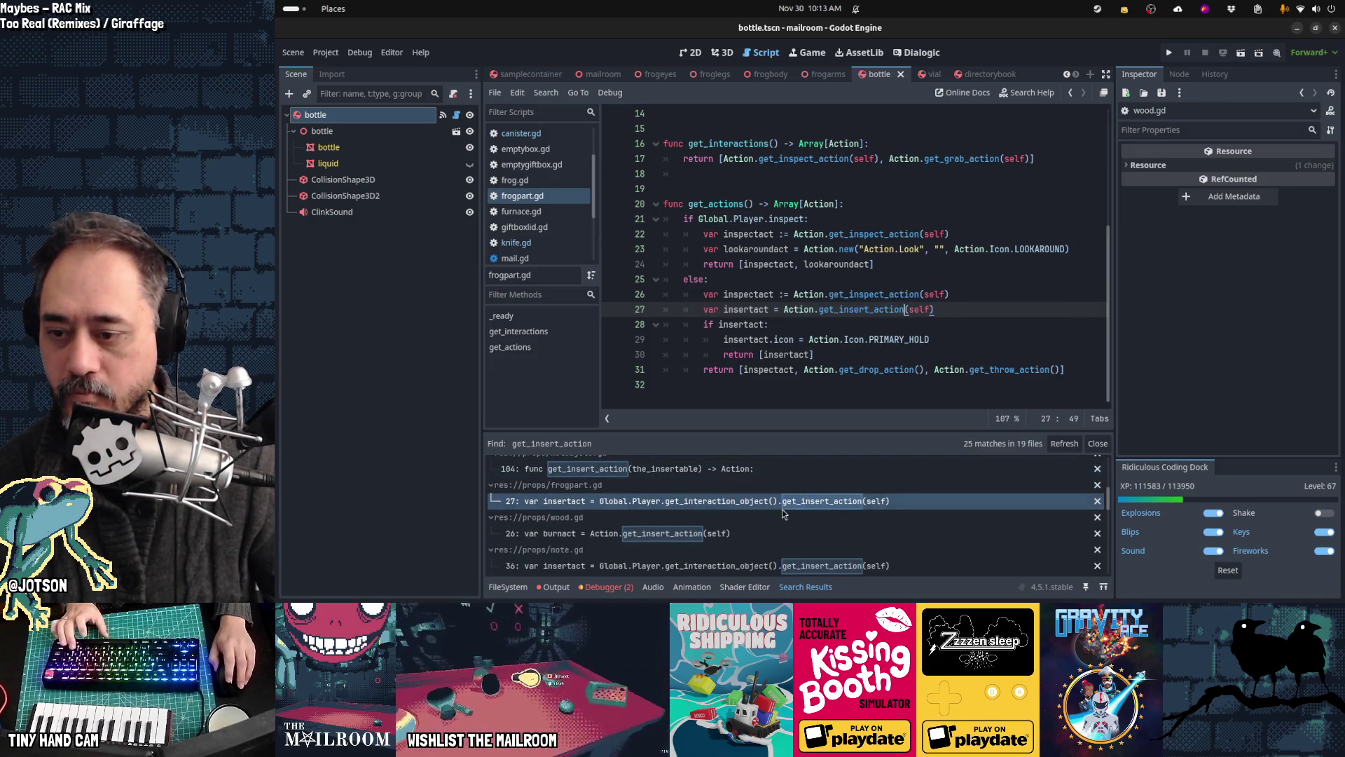
{"action": "left_click", "coordinate": [744, 531]}
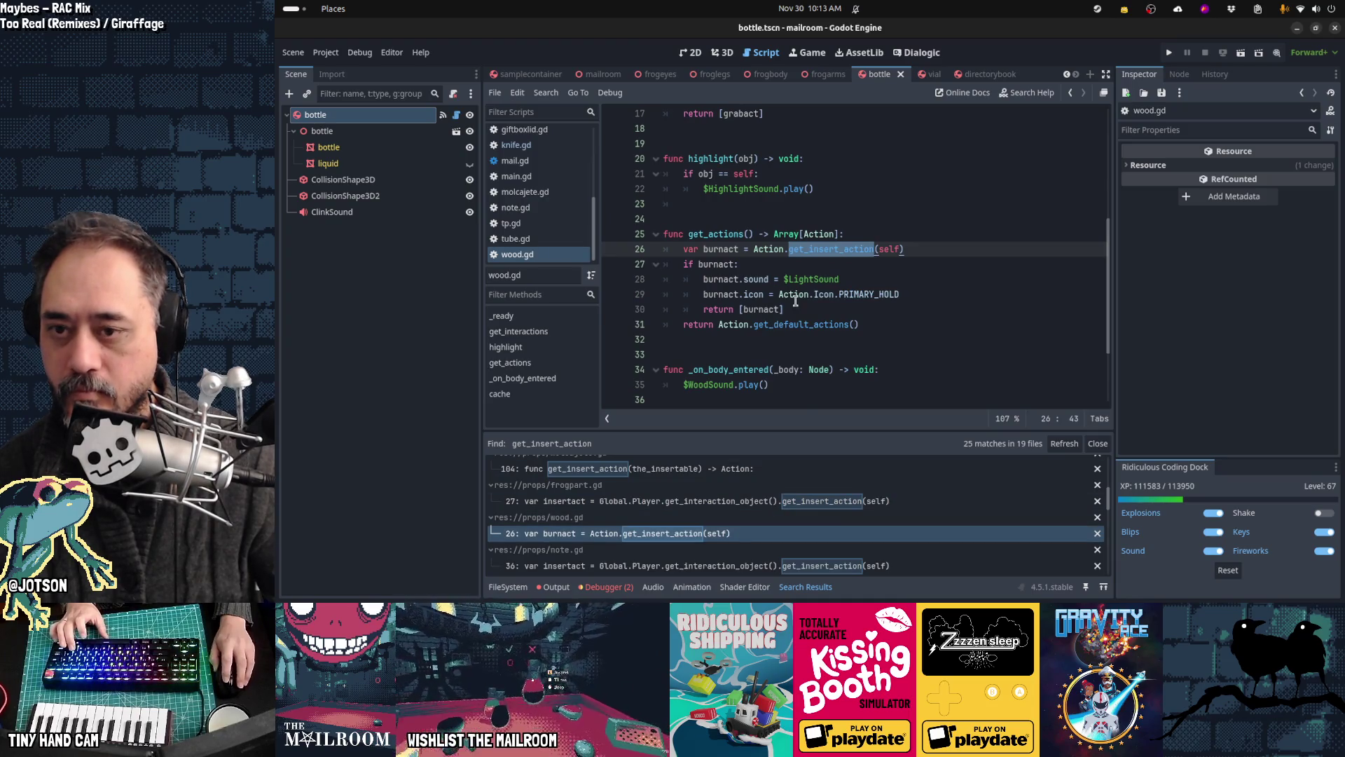
{"action": "mouse_move", "coordinate": [756, 251]}
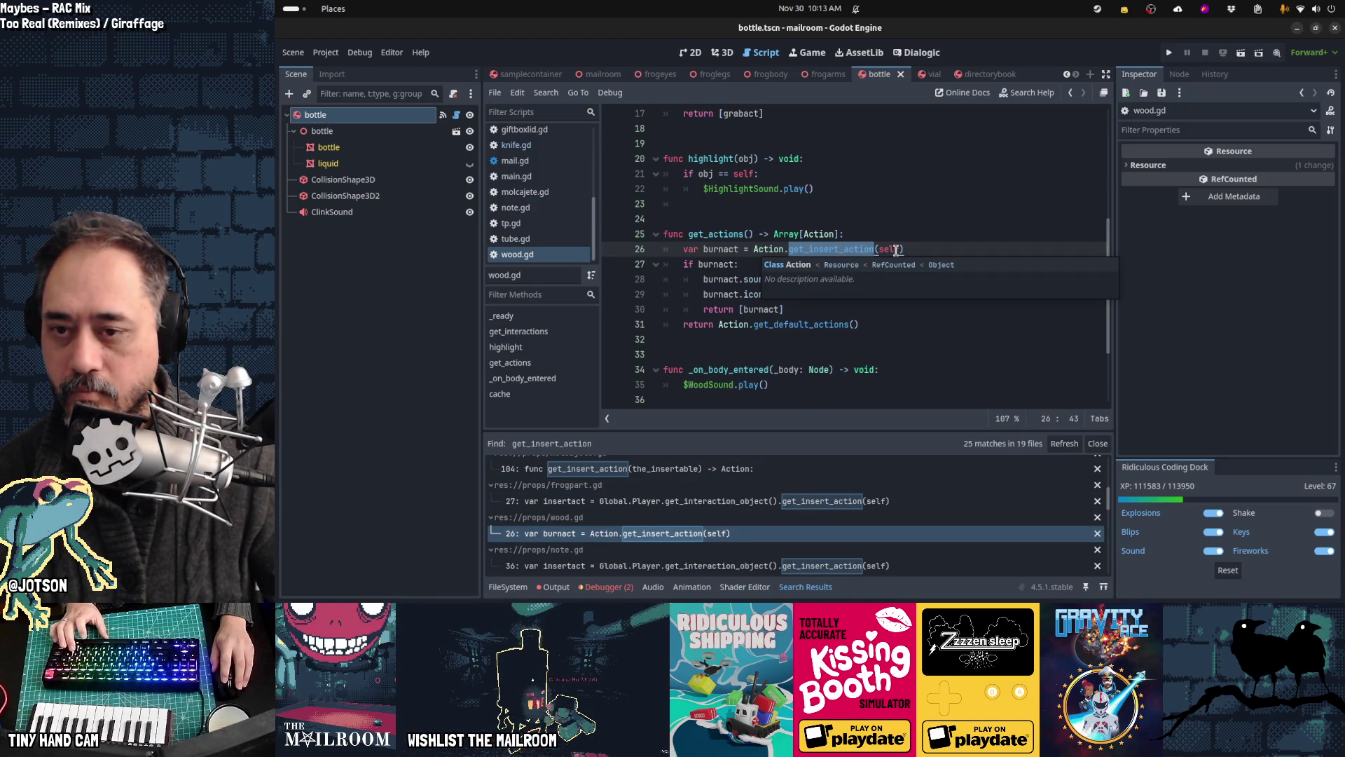
{"action": "scroll", "coordinate": [789, 539], "scroll_direction": "down", "scroll_amount": 1}
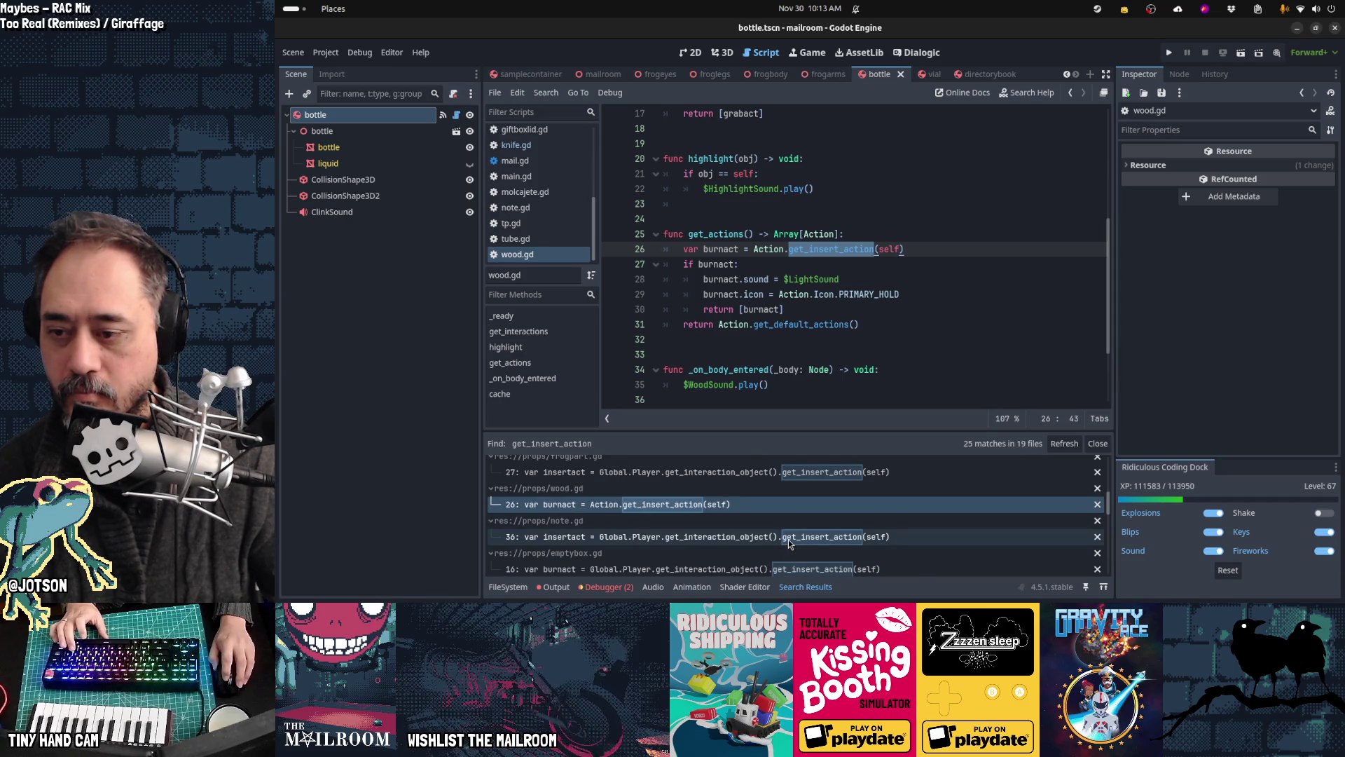
{"action": "left_click", "coordinate": [788, 539]}
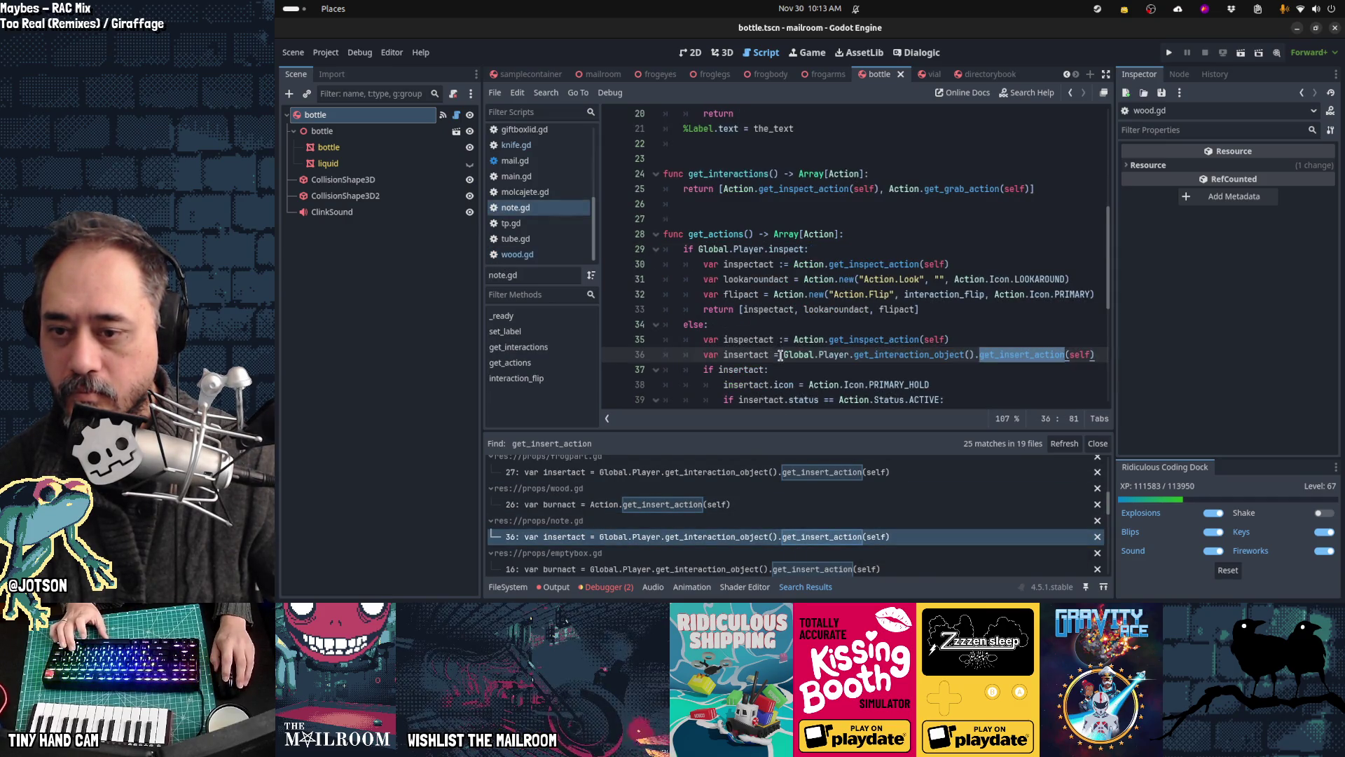
{"action": "left_click", "coordinate": [1064, 354], "text": "shift"}
{"action": "type", "text": "Action.get_insert_action"}
Step: Switch emptybox.gd line 16 and mail.gd line 106 to Action.get_insert_action
{"action": "scroll", "coordinate": [790, 560], "scroll_direction": "down", "scroll_amount": 1}
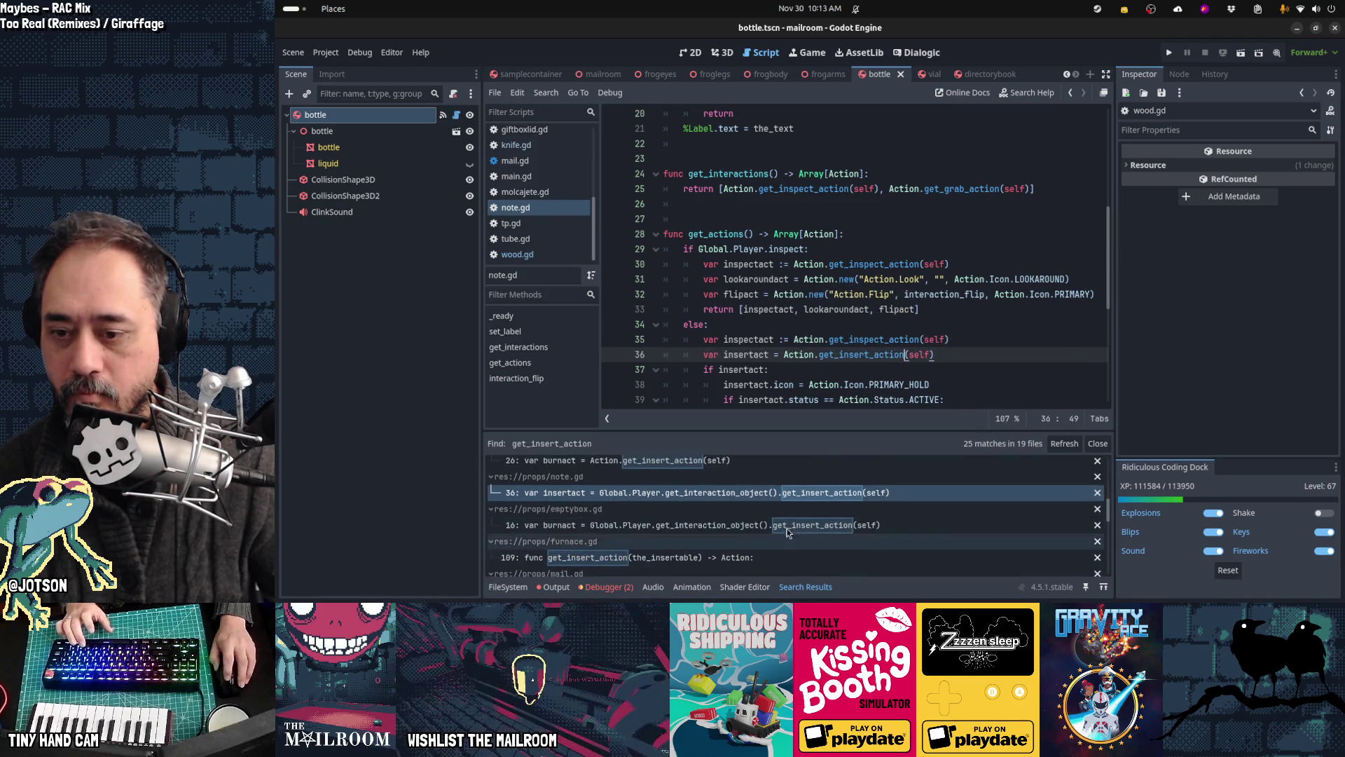
{"action": "left_click", "coordinate": [787, 528]}
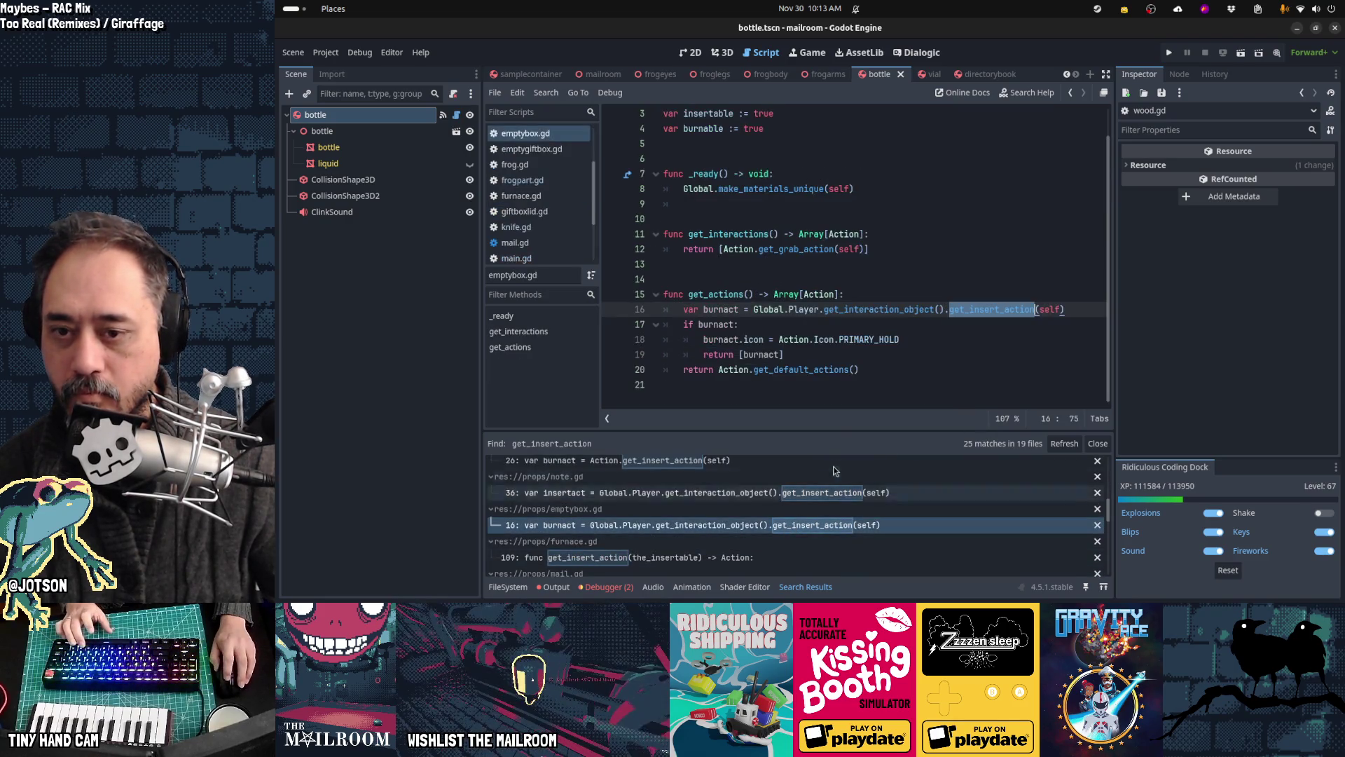
{"action": "left_click", "coordinate": [1035, 309], "text": "shift"}
{"action": "type", "text": "Action.get_insert_action"}
{"action": "scroll", "coordinate": [797, 519], "scroll_direction": "down", "scroll_amount": 1}
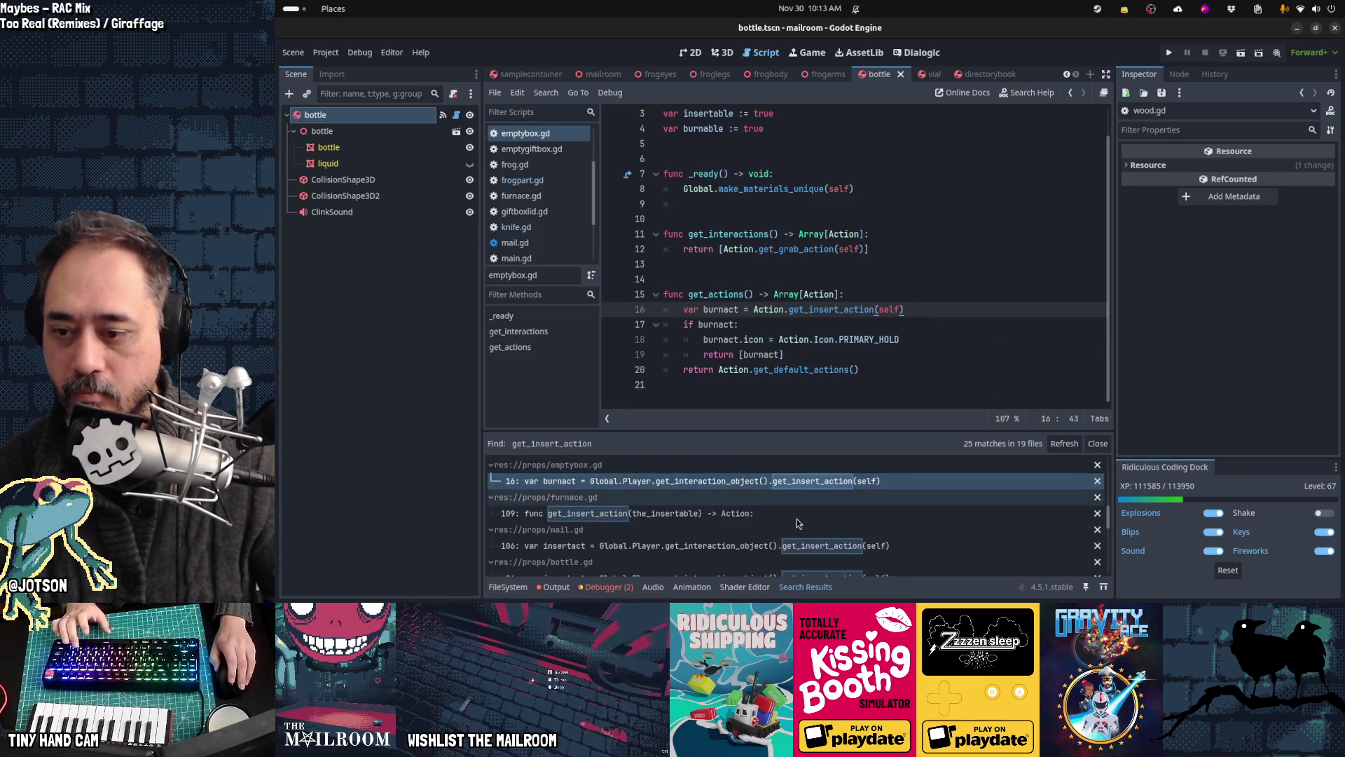
{"action": "left_click", "coordinate": [669, 544]}
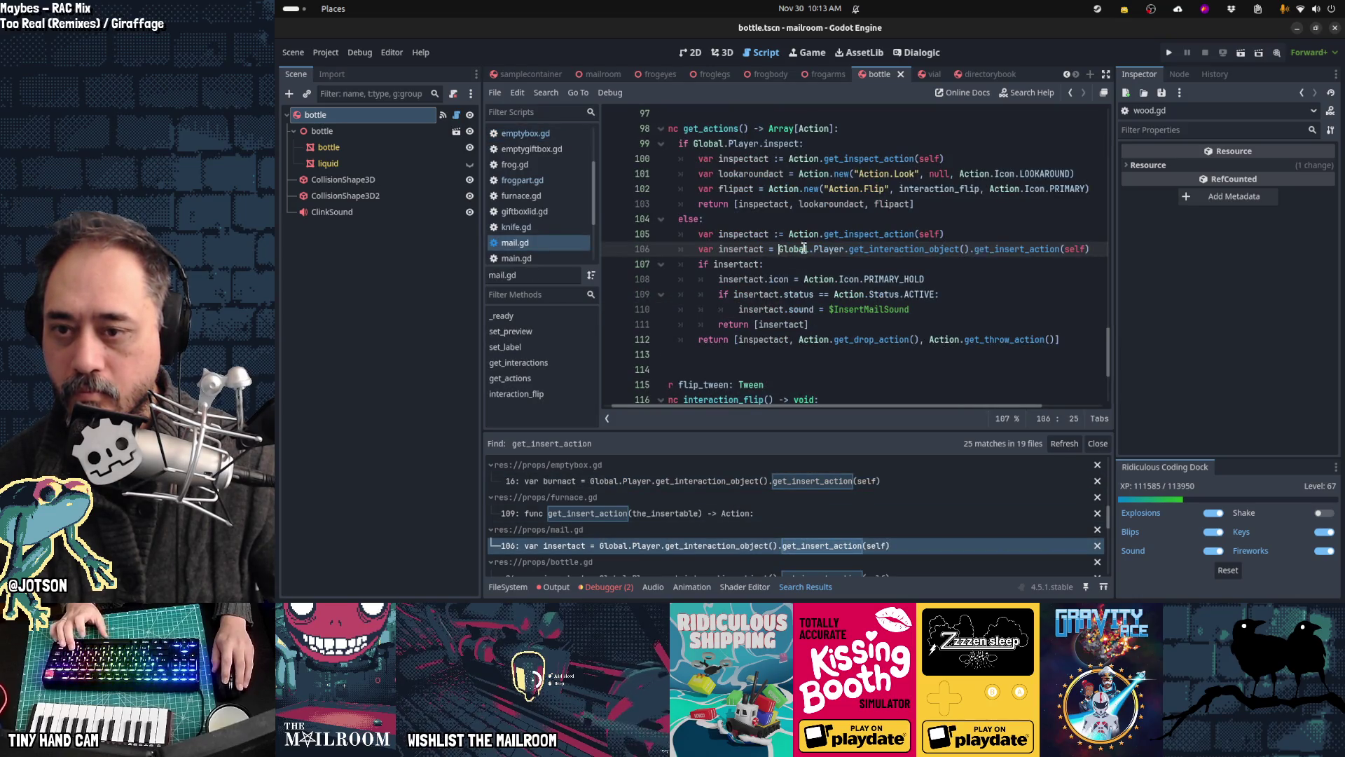
{"action": "left_click", "coordinate": [1057, 249], "text": "shift"}
{"action": "type", "text": "Action.get_insert_action"}
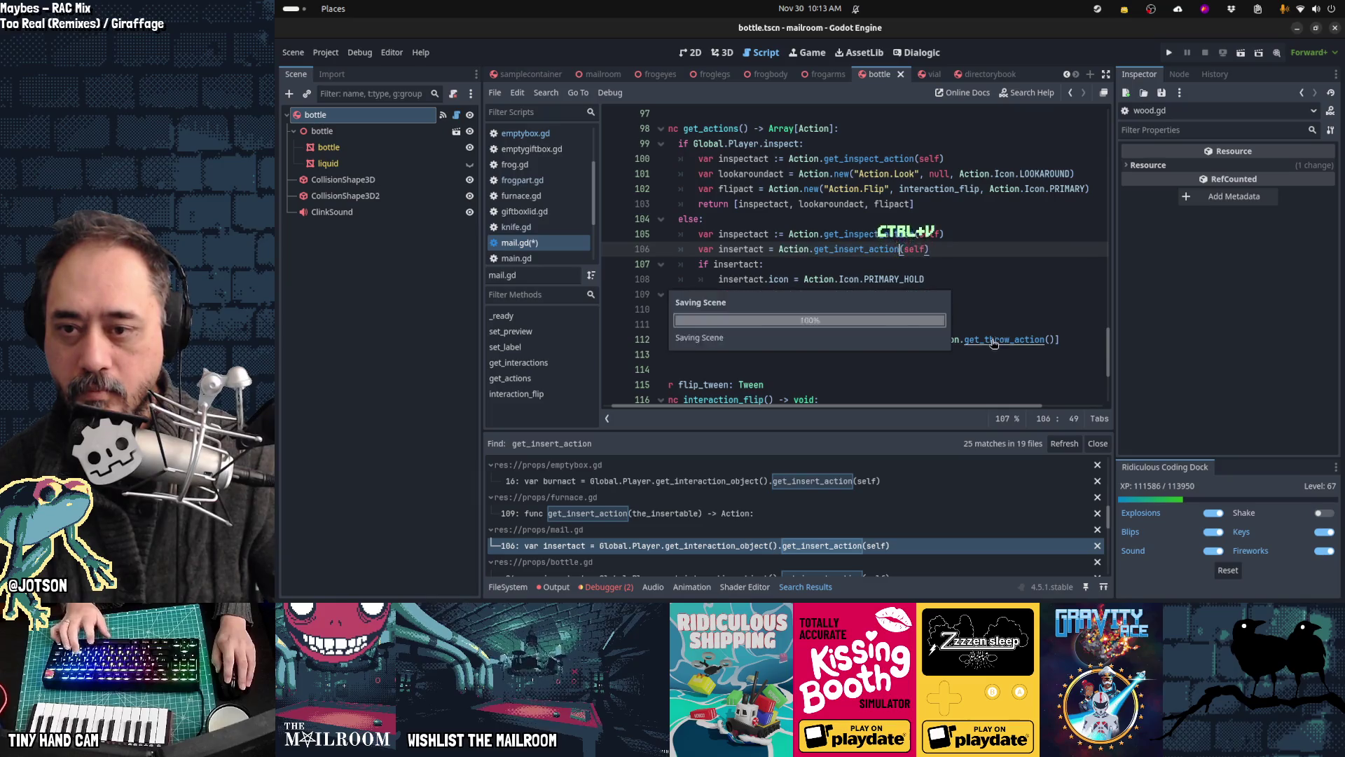
Step: Replace the old lookup chain on bottle.gd line 96 with Action.get_insert_action
{"action": "scroll", "coordinate": [792, 505], "scroll_direction": "down", "scroll_amount": 1}
{"action": "left_click", "coordinate": [791, 534]}
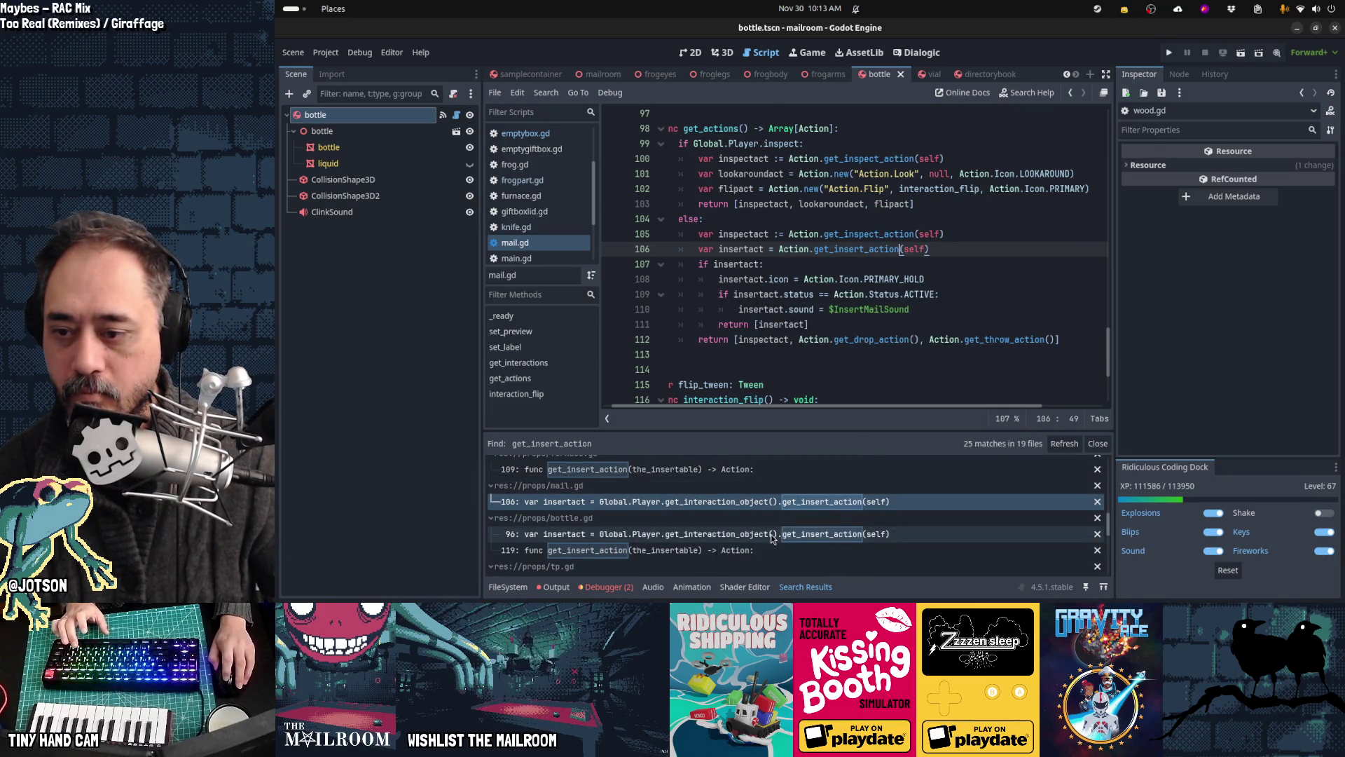
{"action": "scroll", "coordinate": [903, 201], "scroll_direction": "up", "scroll_amount": 1}
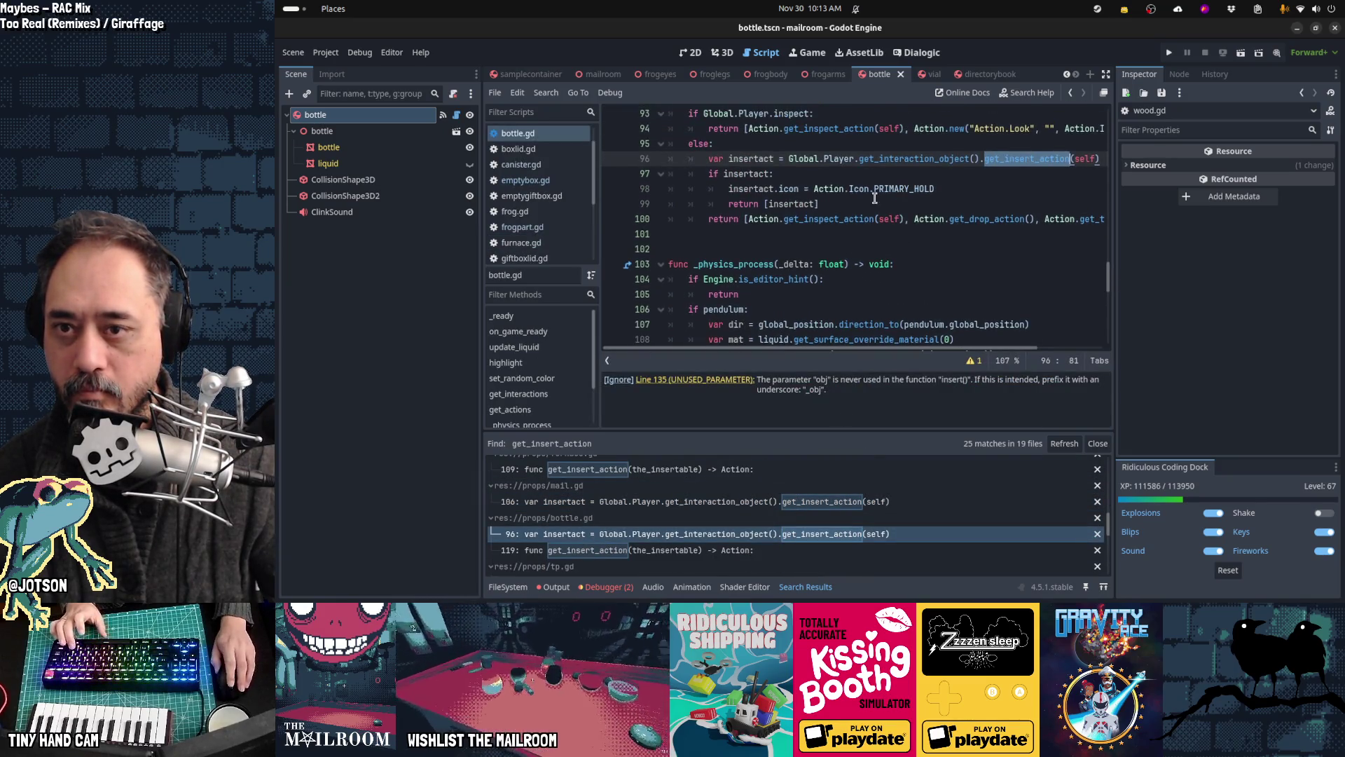
{"action": "left_click", "coordinate": [789, 159]}
{"action": "left_click", "coordinate": [1079, 159], "text": "shift"}
{"action": "type", "text": "Action.get_insert_action"}
Step: Switch tp.gd line 26 and boxlid.gd line 29 to Action.get_insert_action
{"action": "scroll", "coordinate": [834, 491], "scroll_direction": "down", "scroll_amount": 3}
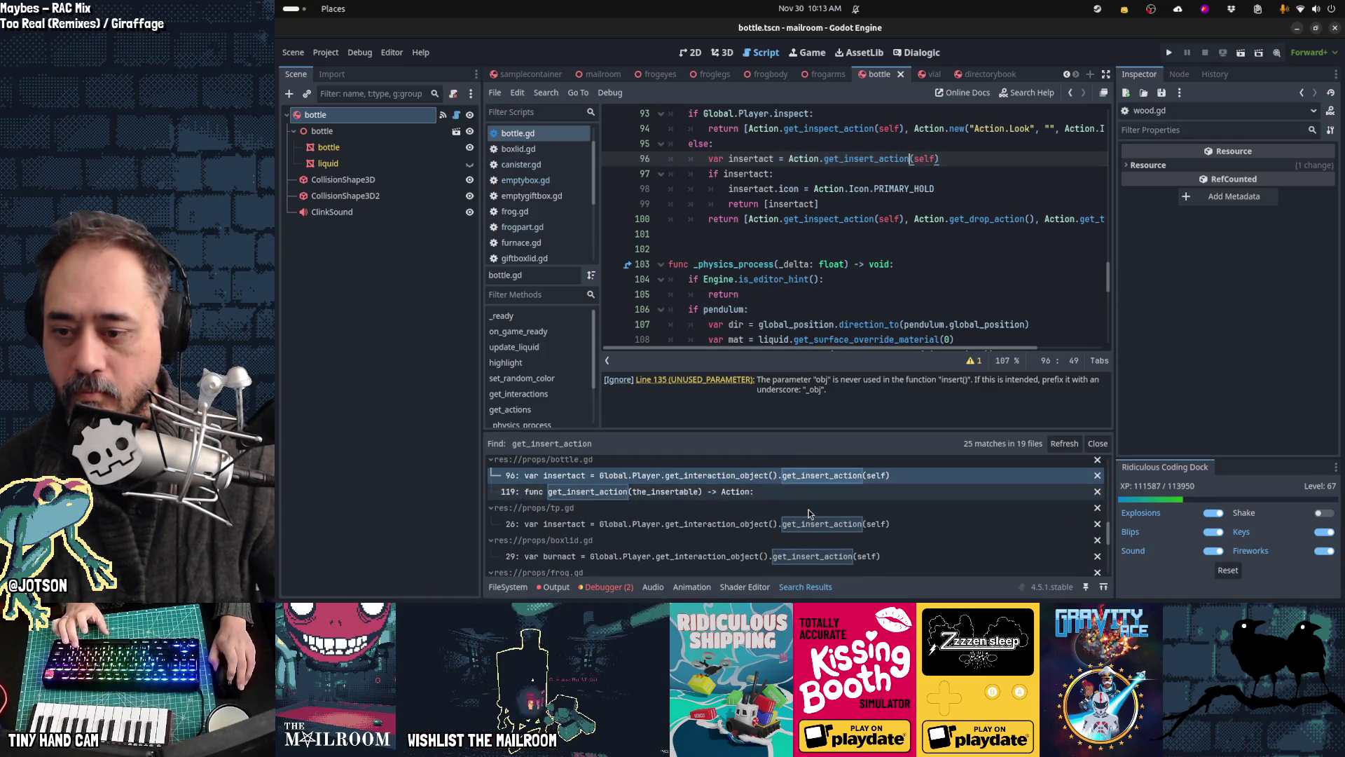
{"action": "left_click", "coordinate": [803, 526]}
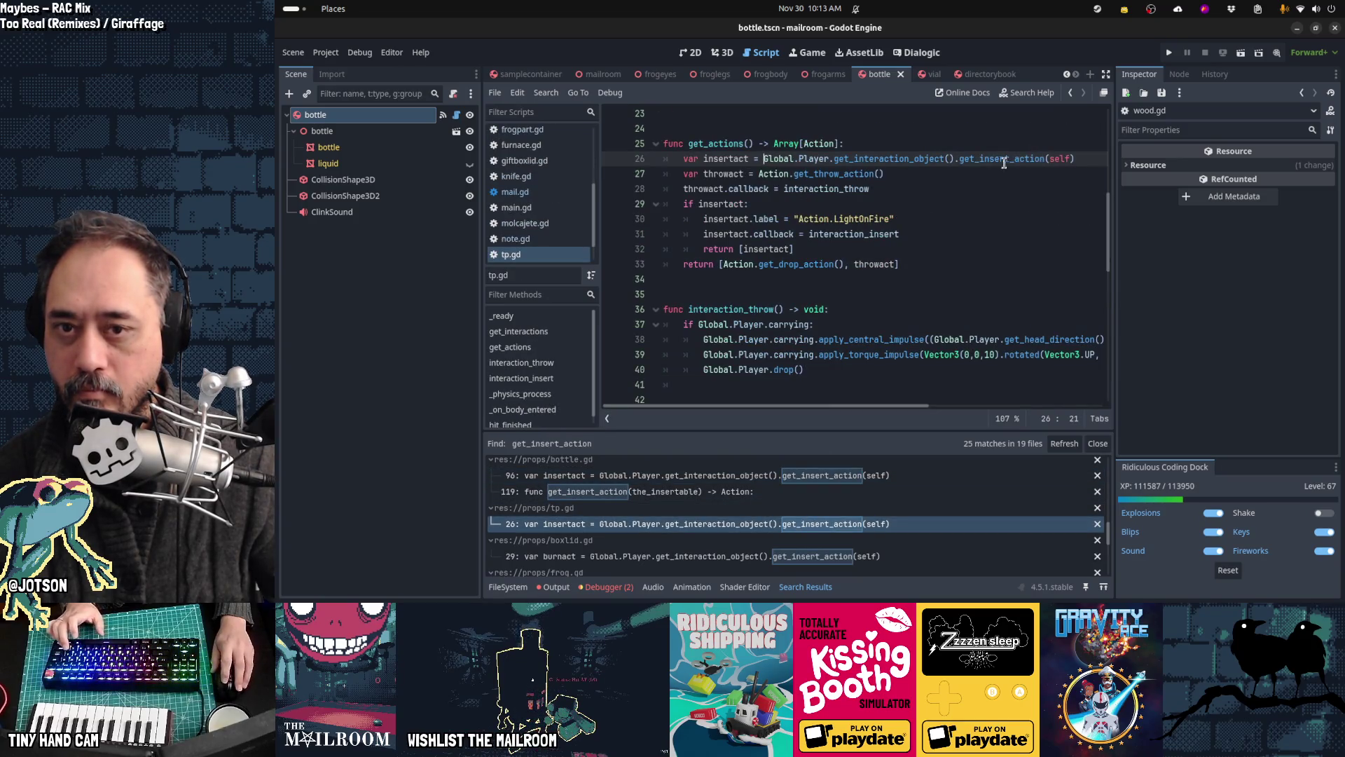
{"action": "left_click", "coordinate": [1045, 158], "text": "shift"}
{"action": "type", "text": "Action.get_insert_action"}
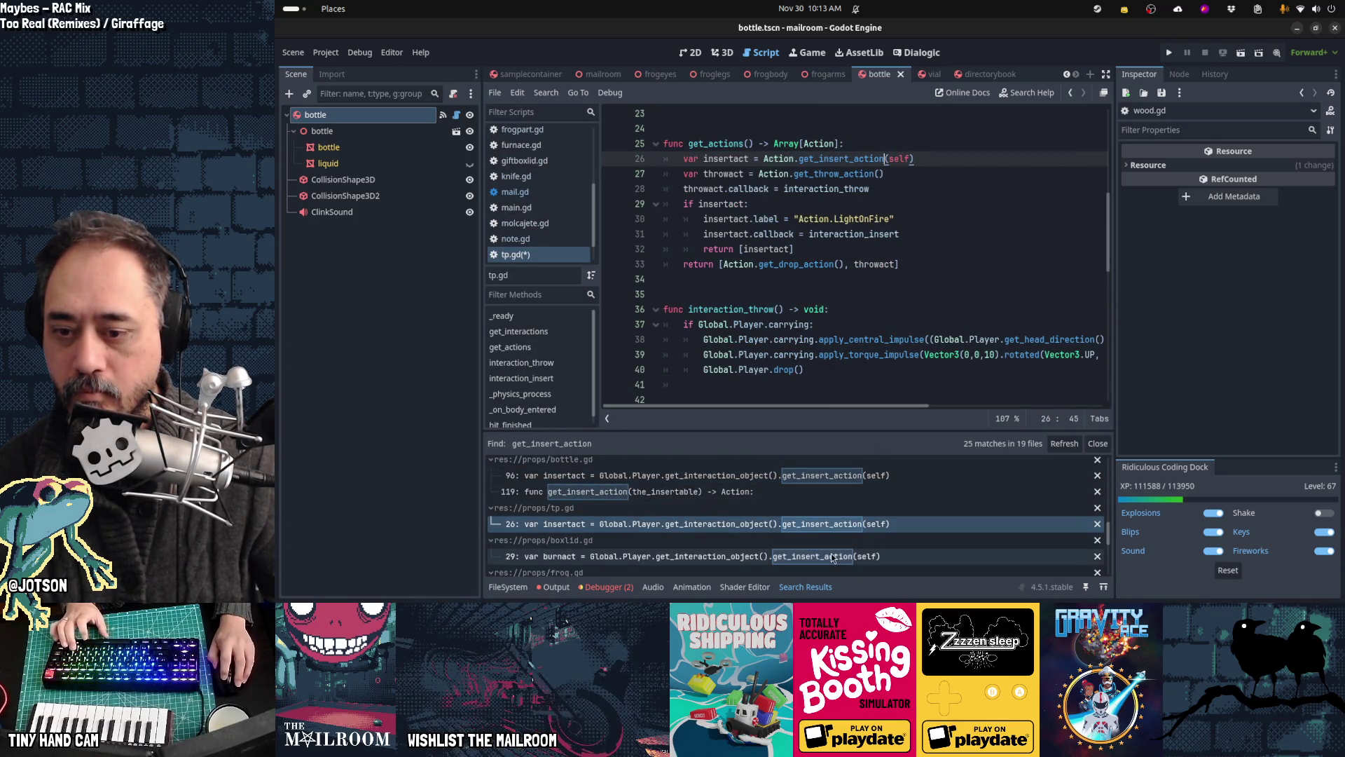
{"action": "left_click", "coordinate": [834, 557]}
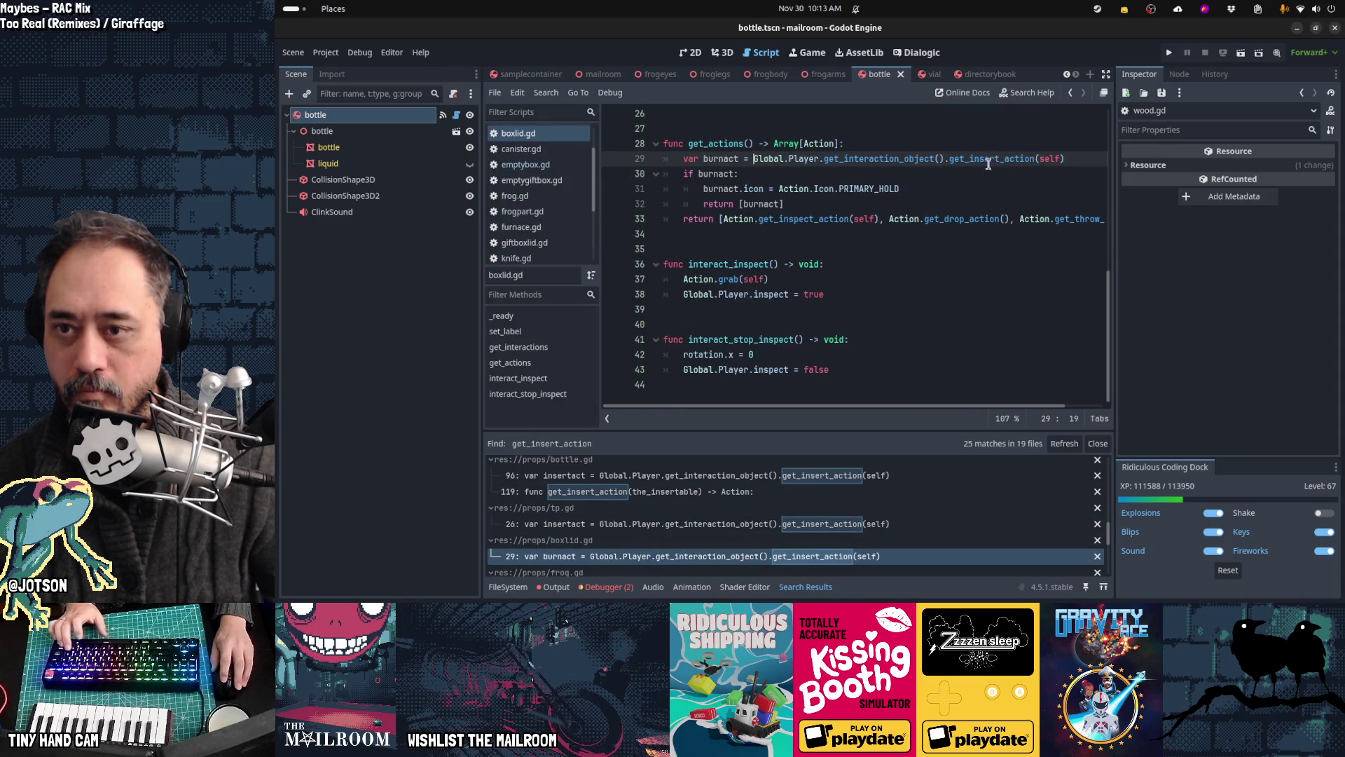
{"action": "left_click", "coordinate": [1036, 158], "text": "shift"}
{"action": "type", "text": "Action.get_insert_action"}
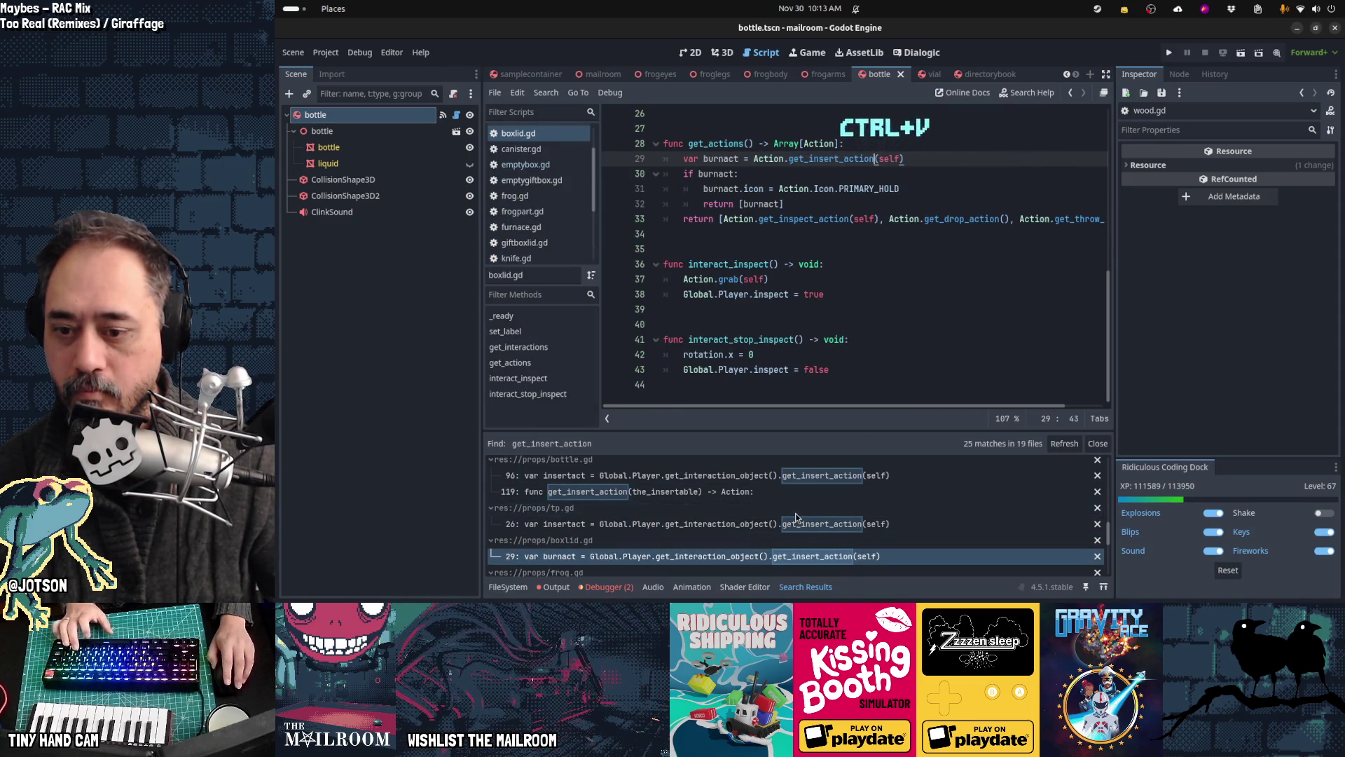
Step: Replace the lookup chain in frog.gd line 51 and emptygiftbox.gd line 16
{"action": "scroll", "coordinate": [795, 517], "scroll_direction": "down", "scroll_amount": 2}
{"action": "left_click", "coordinate": [796, 516]}
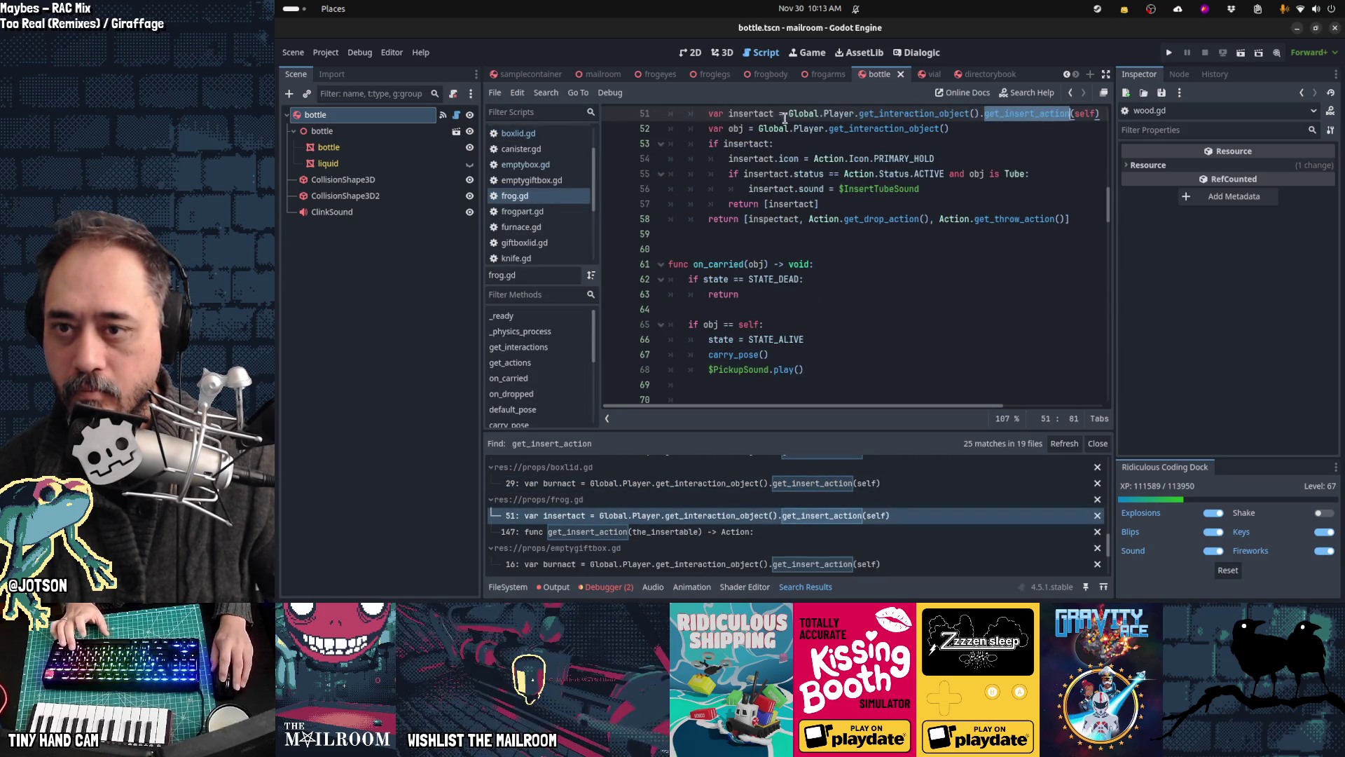
{"action": "left_click", "coordinate": [1071, 113], "text": "shift"}
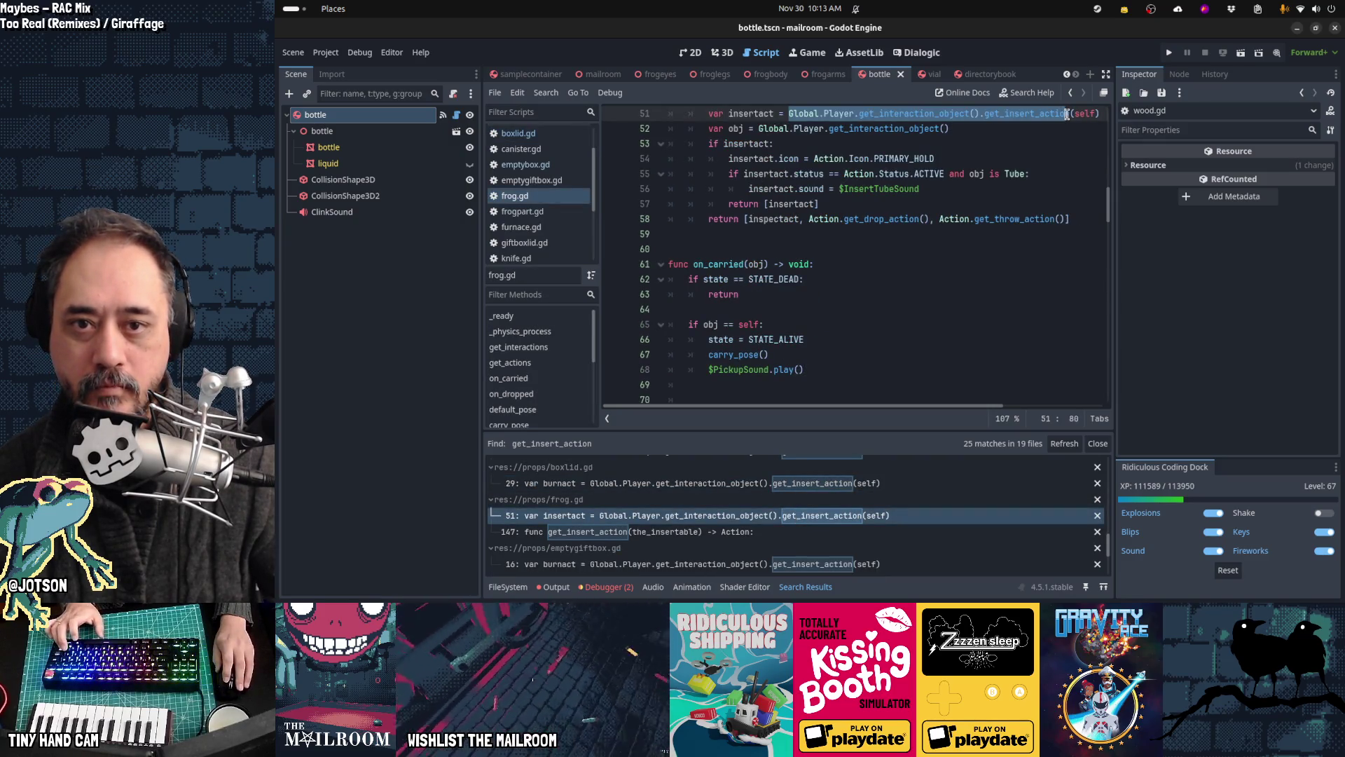
{"action": "type", "text": "Action.get_insert_action"}
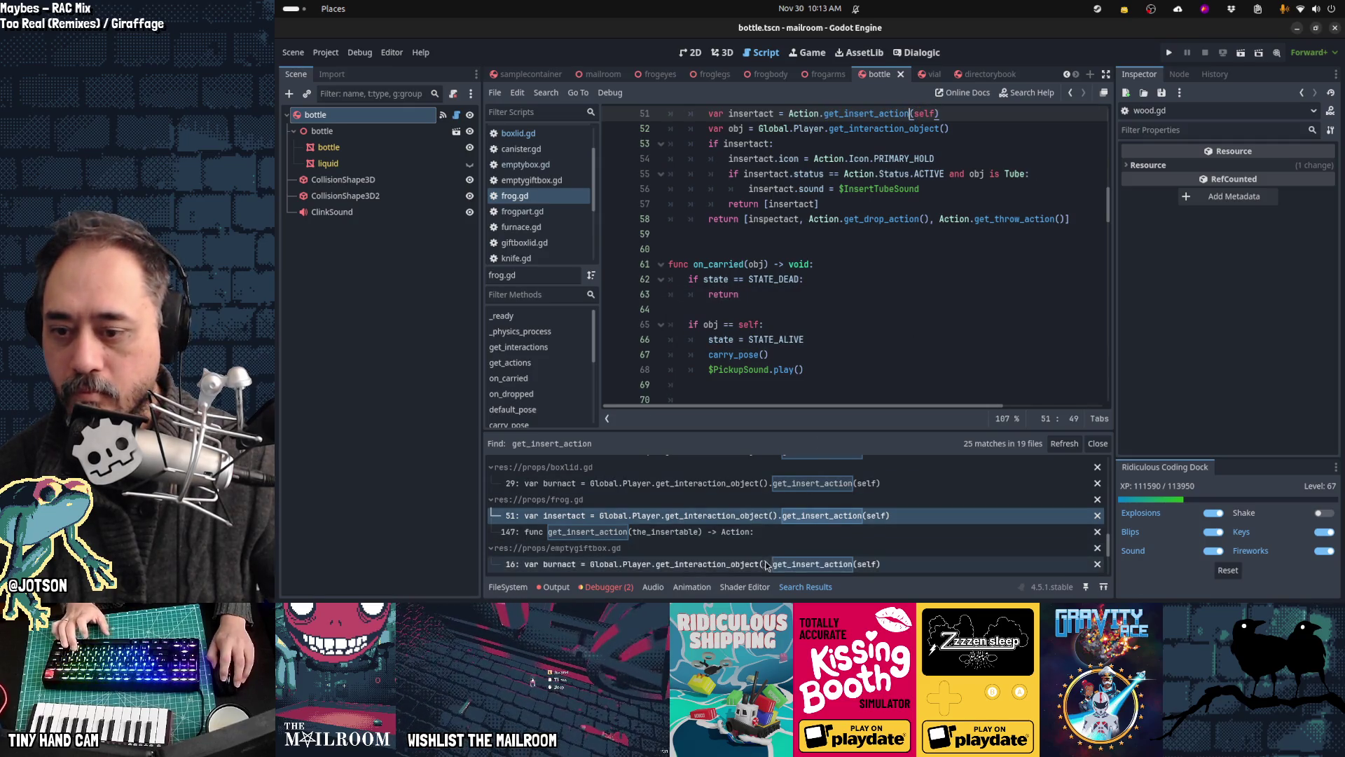
{"action": "left_click", "coordinate": [701, 564]}
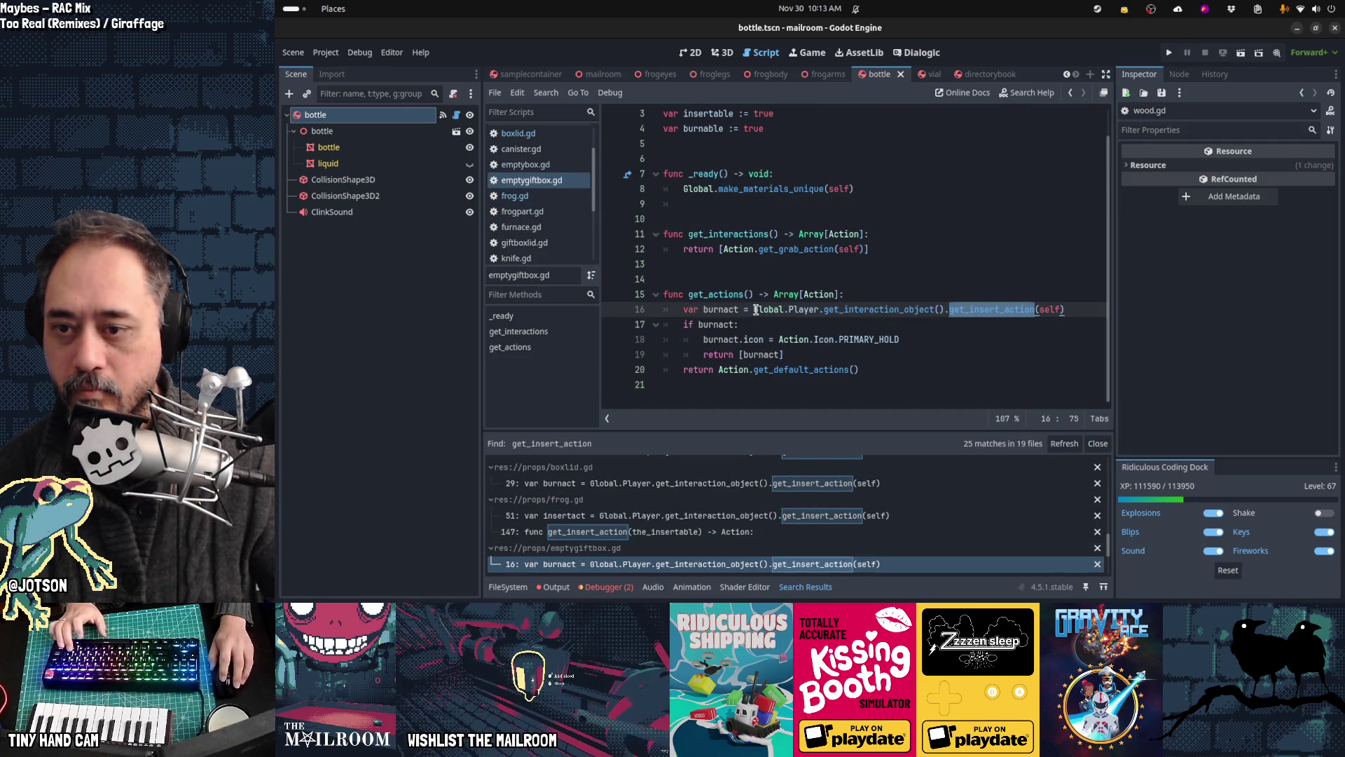
{"action": "key", "text": "Left"}
{"action": "key", "text": "ctrl+shift+Right"}
{"action": "key", "text": "ctrl+shift+Right"}
{"action": "key", "text": "ctrl+shift+Right"}
{"action": "type", "text": "Action.get_insert_action"}
Step: Switch giftboxlid.gd line 18 to Action.get_insert_action
{"action": "scroll", "coordinate": [944, 465], "scroll_direction": "down", "scroll_amount": 3}
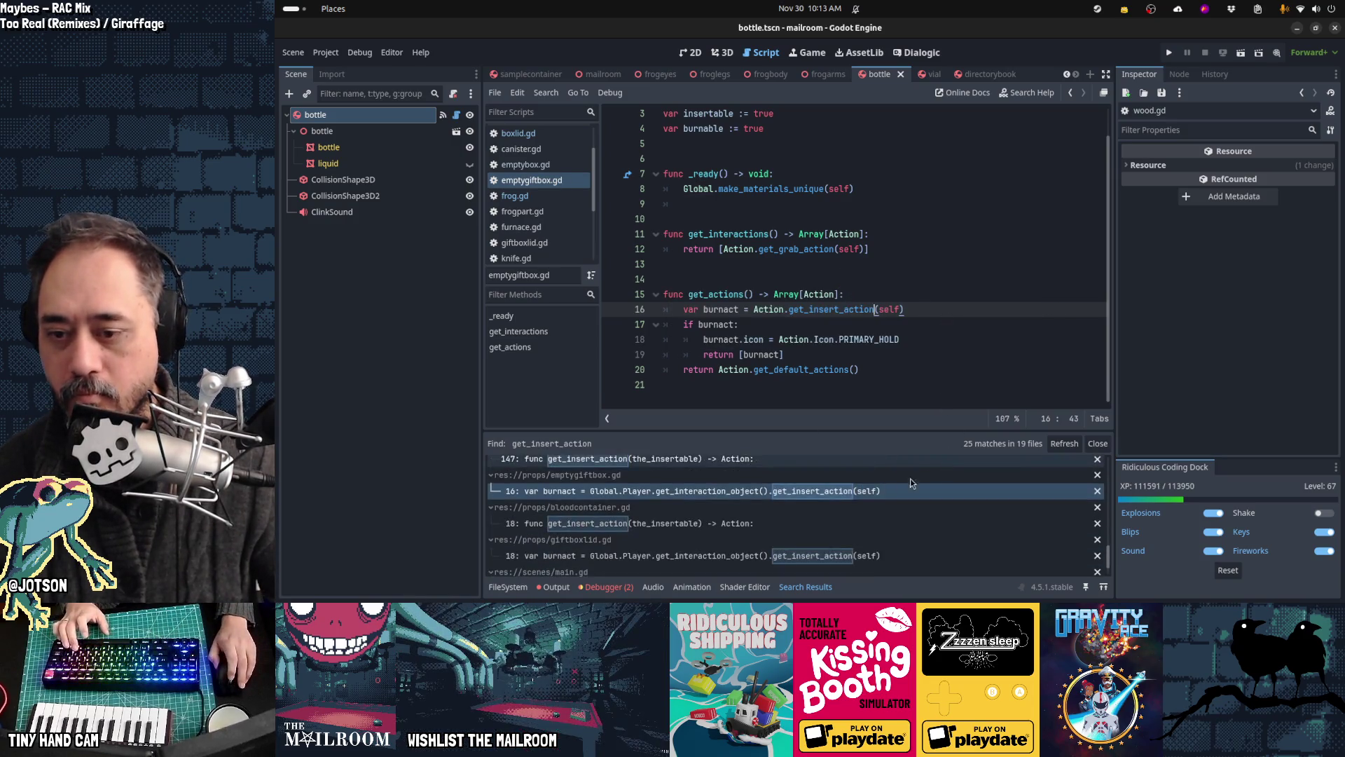
{"action": "left_click", "coordinate": [759, 557]}
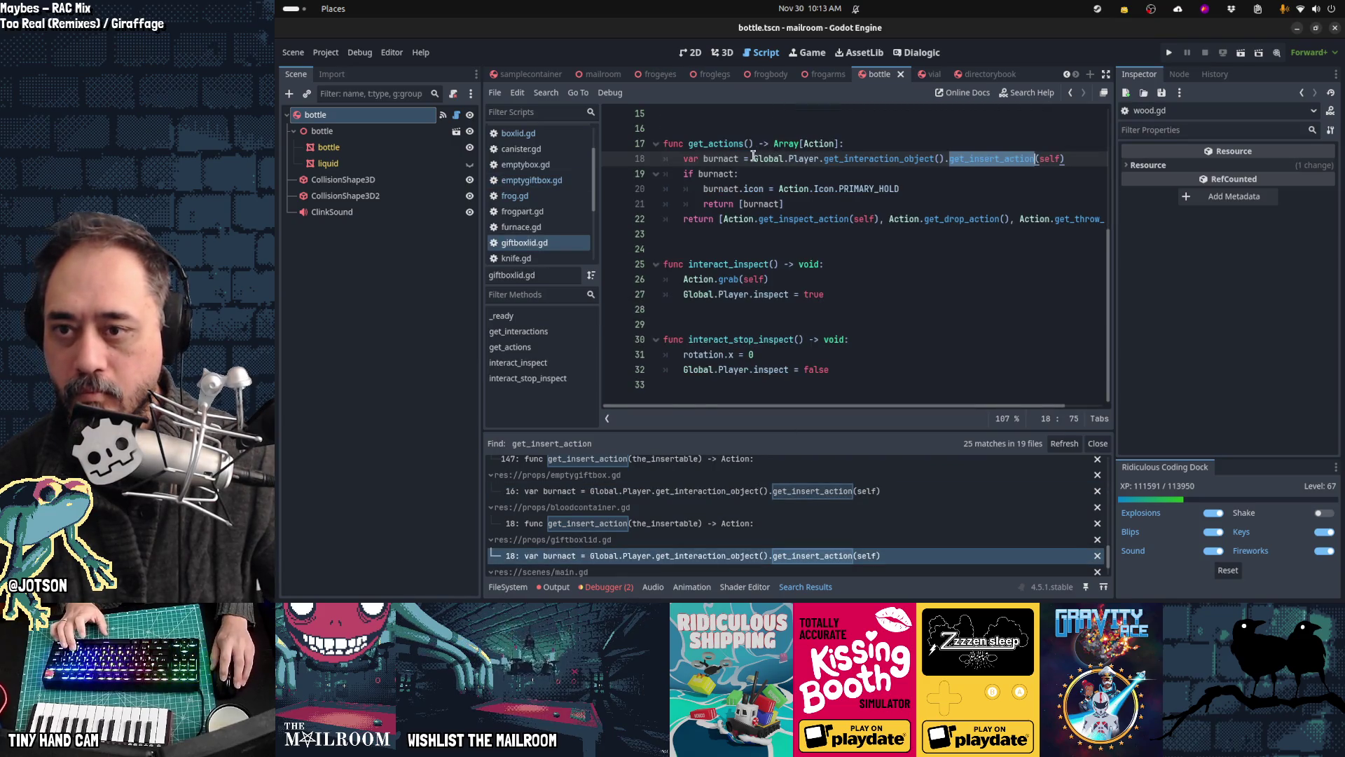
{"action": "left_click", "coordinate": [1035, 159]}
{"action": "key", "text": "ctrl+shift+Left"}
{"action": "key", "text": "ctrl+shift+Left"}
{"action": "key", "text": "ctrl+shift+Left"}
{"action": "type", "text": "Action.get_insert_action"}
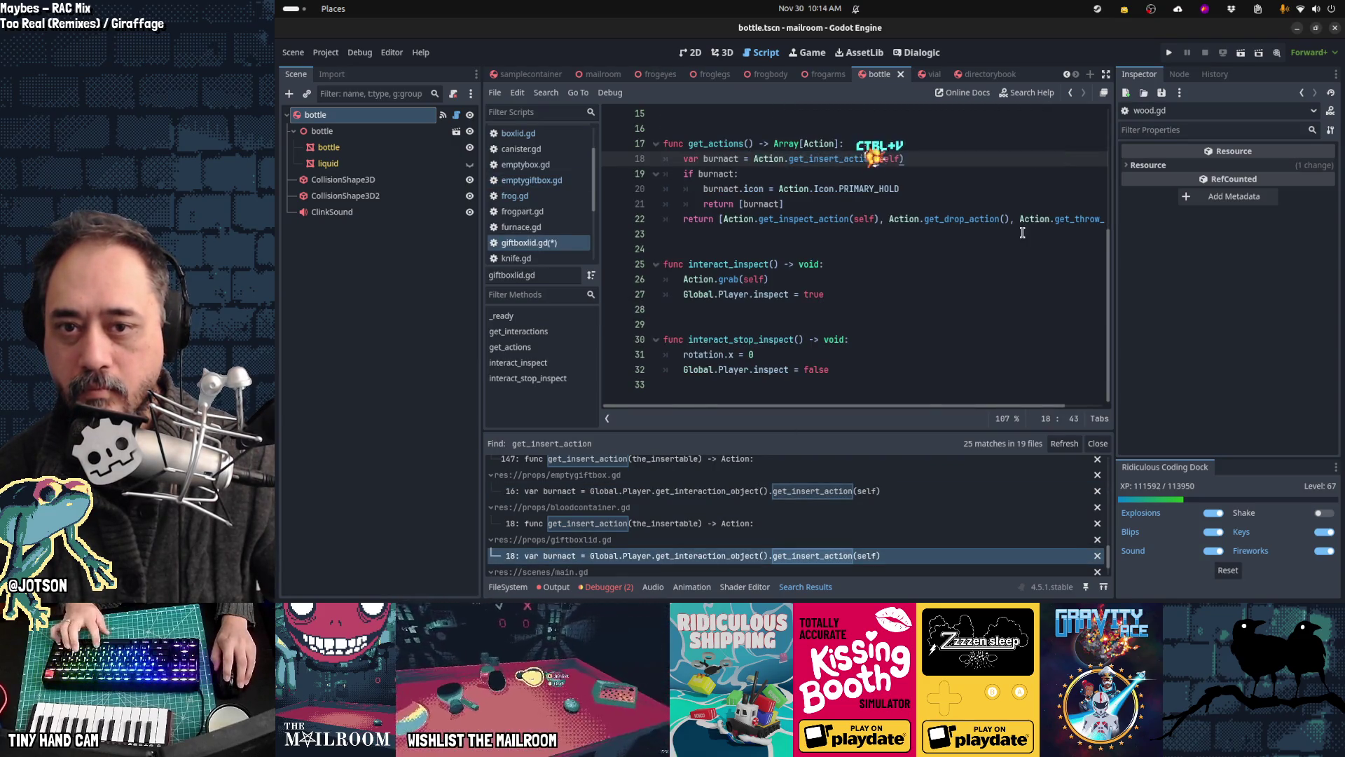
{"action": "scroll", "coordinate": [905, 463], "scroll_direction": "down", "scroll_amount": 2}
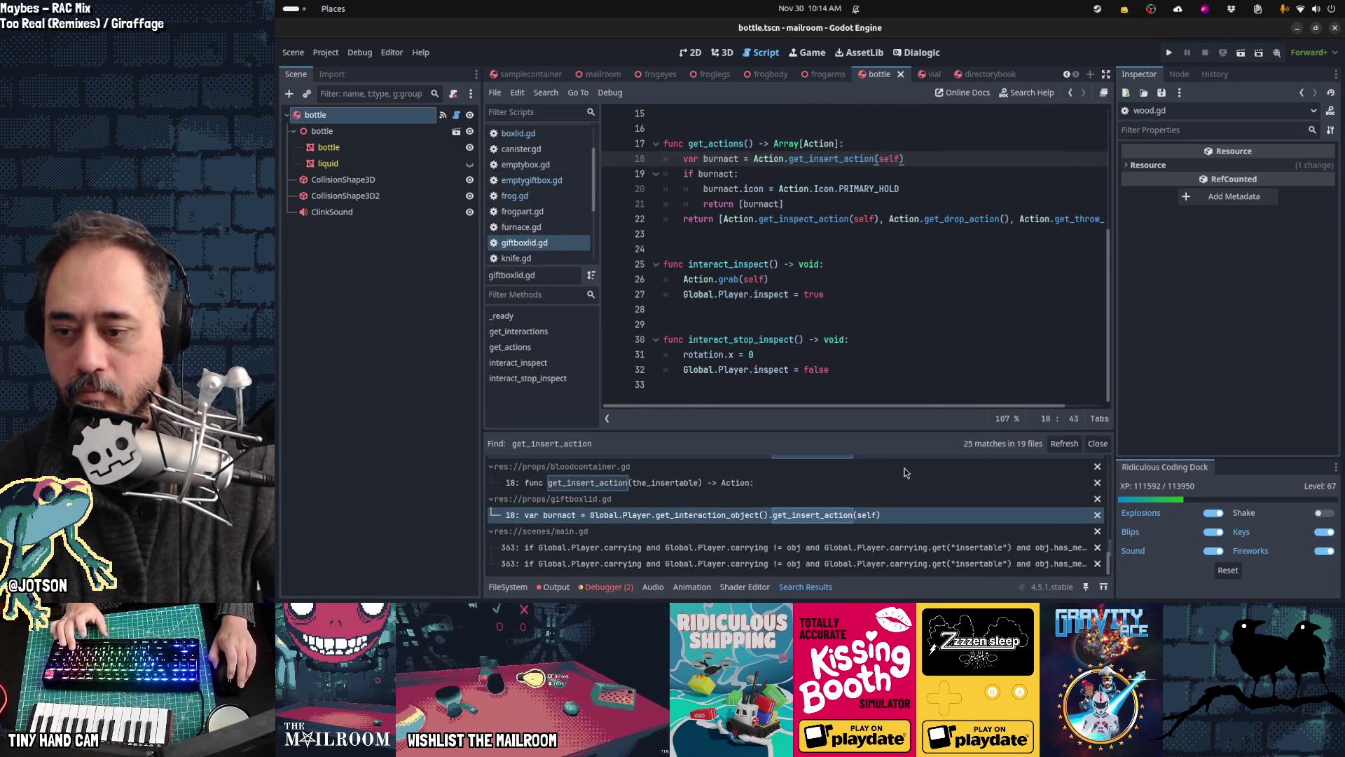
{"action": "left_click", "coordinate": [817, 552]}
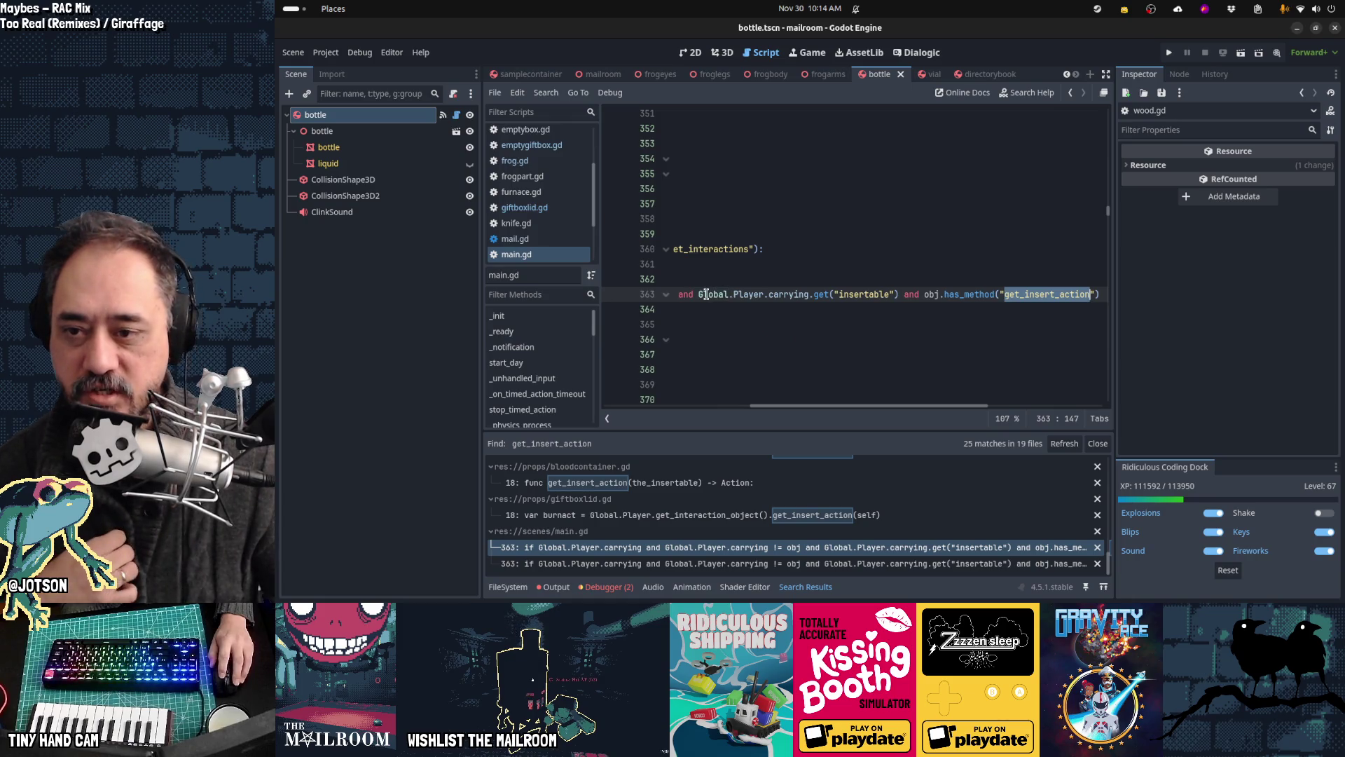
Step: Replace the obj check on main.gd line 363 with Action.get_insert_action and save the scripts
{"action": "mouse_move", "coordinate": [701, 295]}
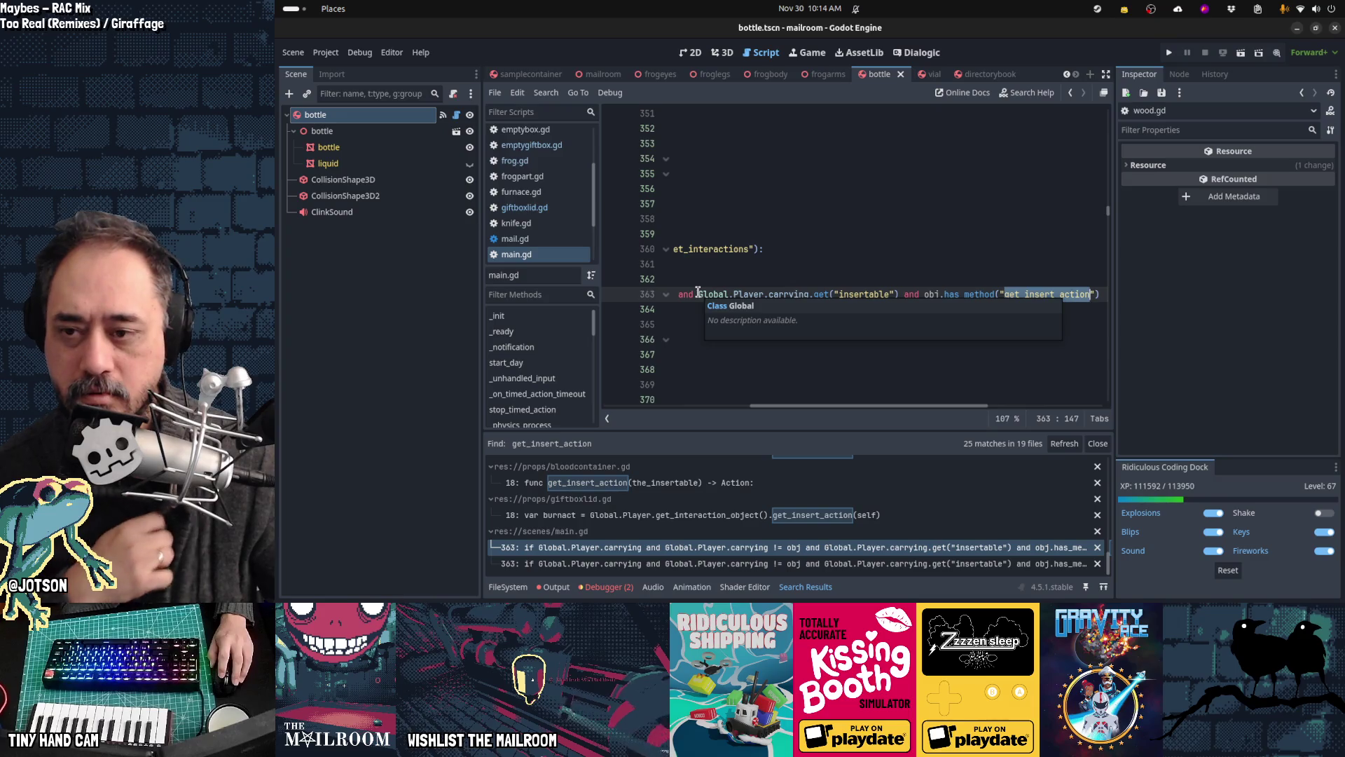
{"action": "left_click", "coordinate": [923, 294]}
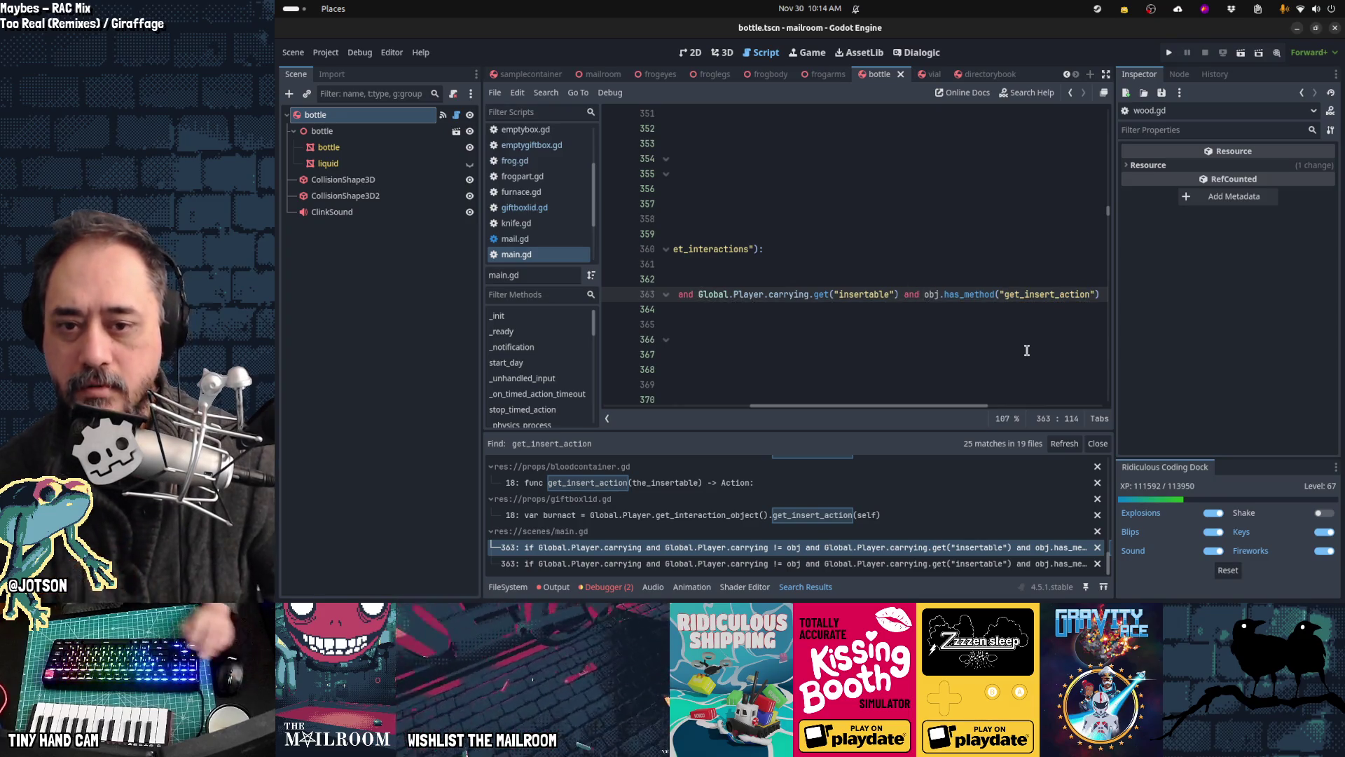
{"action": "key", "text": "shift+End"}
{"action": "key", "text": "ctrl+shift+Left"}
{"action": "key", "text": "ctrl+shift+Left"}
{"action": "key", "text": "ctrl+shift+Left"}
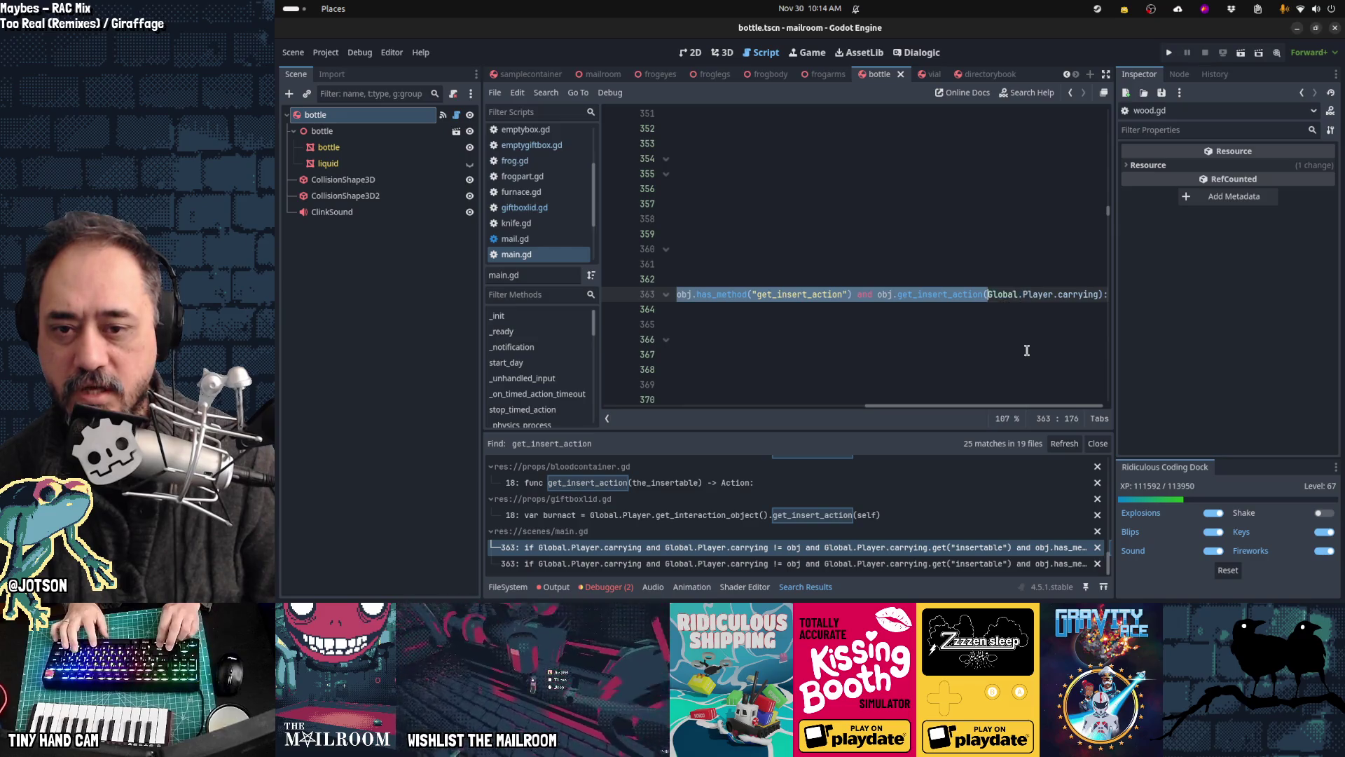
{"action": "key", "text": "shift+Left"}
{"action": "type", "text": "Action.get_insert_action"}
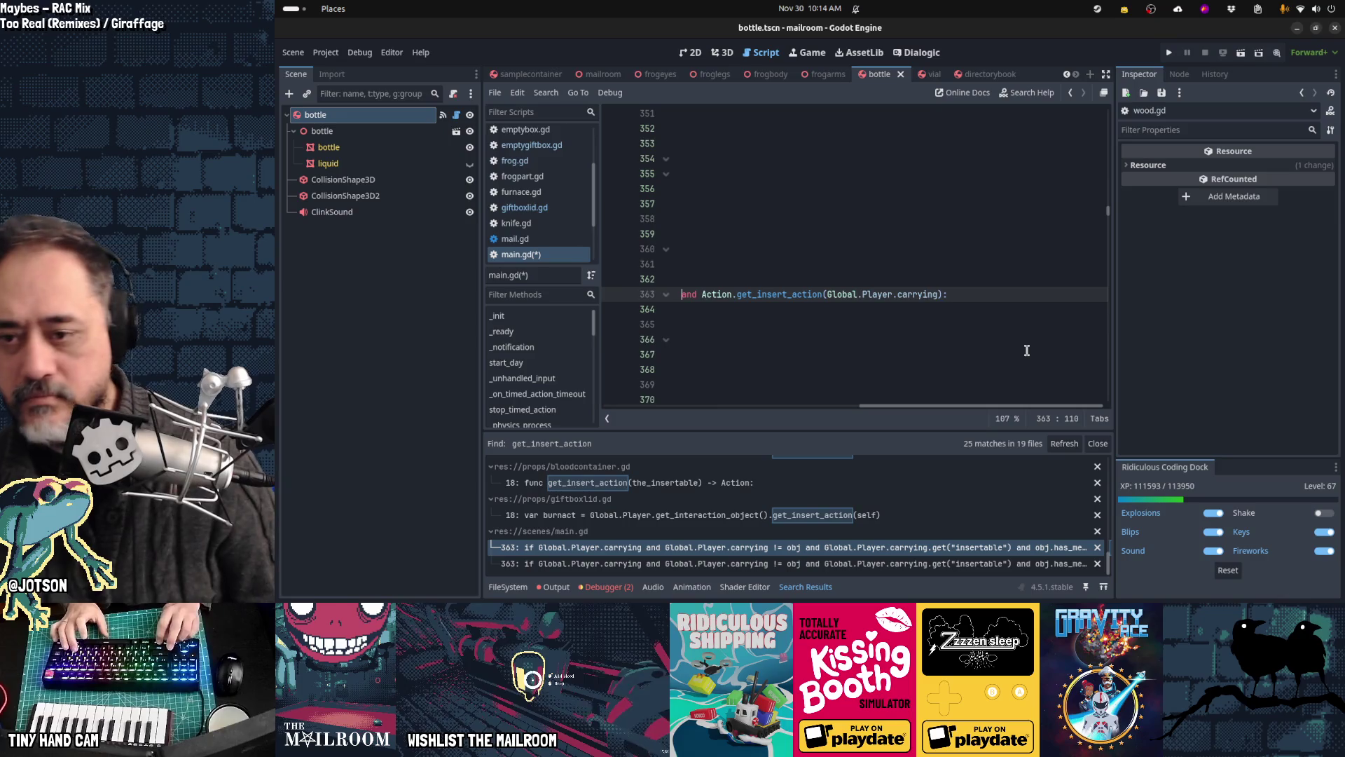
{"action": "key", "text": "ctrl+s"}
Step: Rerun the project-wide search for '.get_insert_action' calls, then launch the game with F5
{"action": "left_click", "coordinate": [1070, 446]}
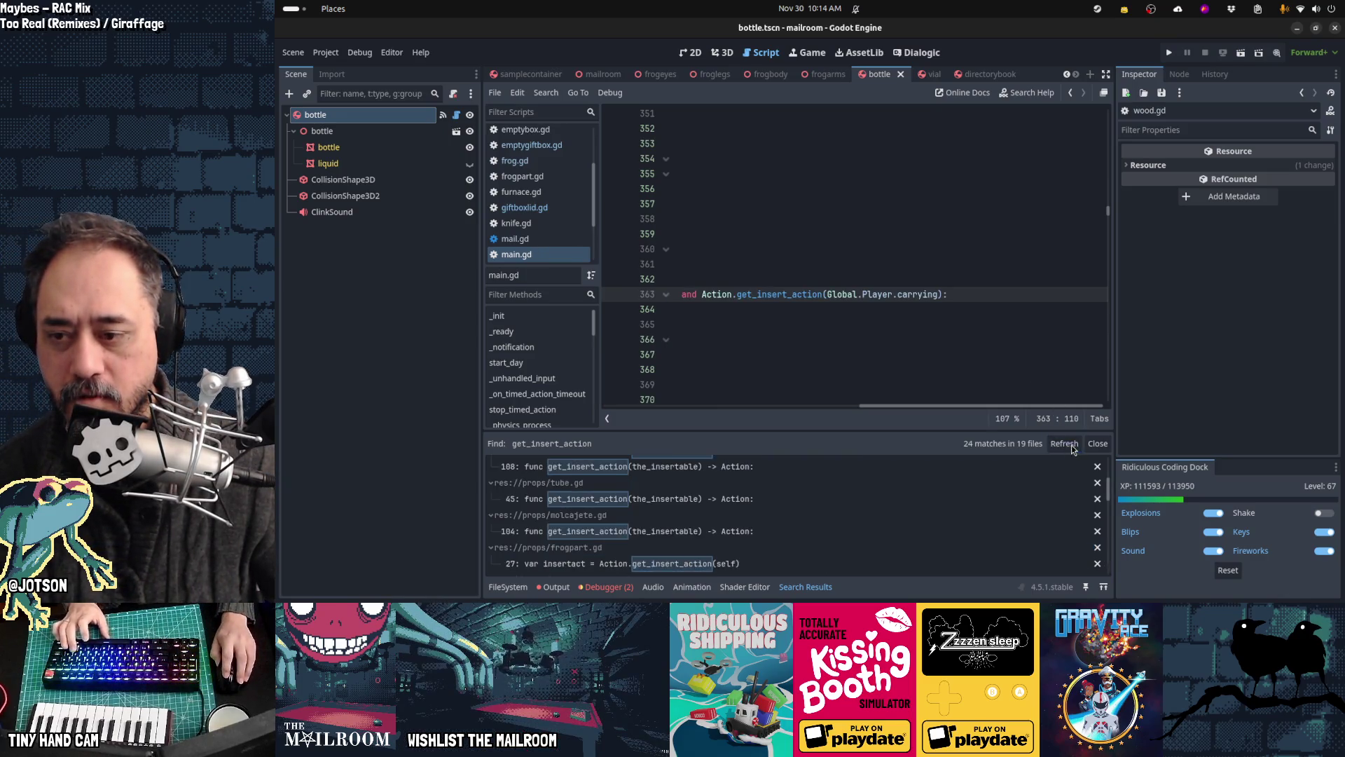
{"action": "key", "text": "ctrl+shift+f"}
{"action": "type", "text": "."}
{"action": "key", "text": "Return"}
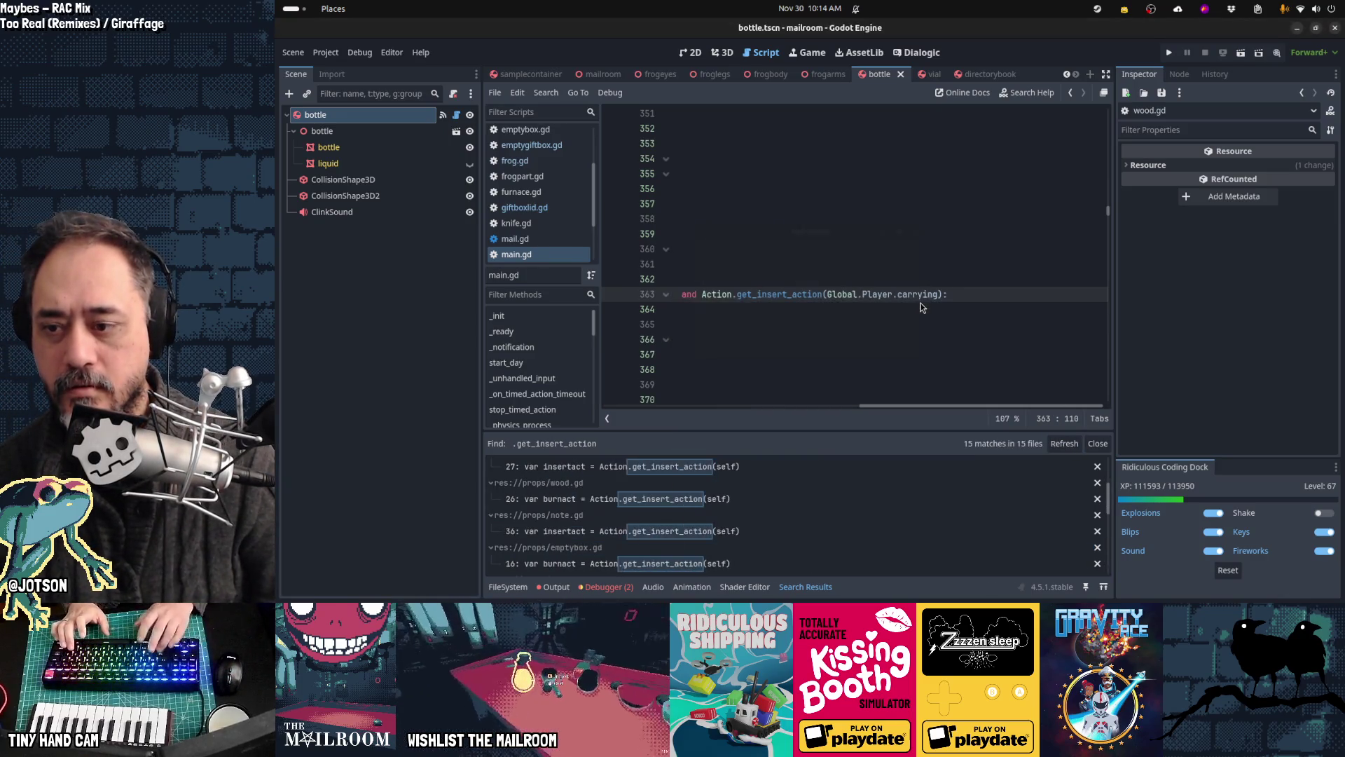
{"action": "scroll", "coordinate": [754, 486], "scroll_direction": "down", "scroll_amount": 5}
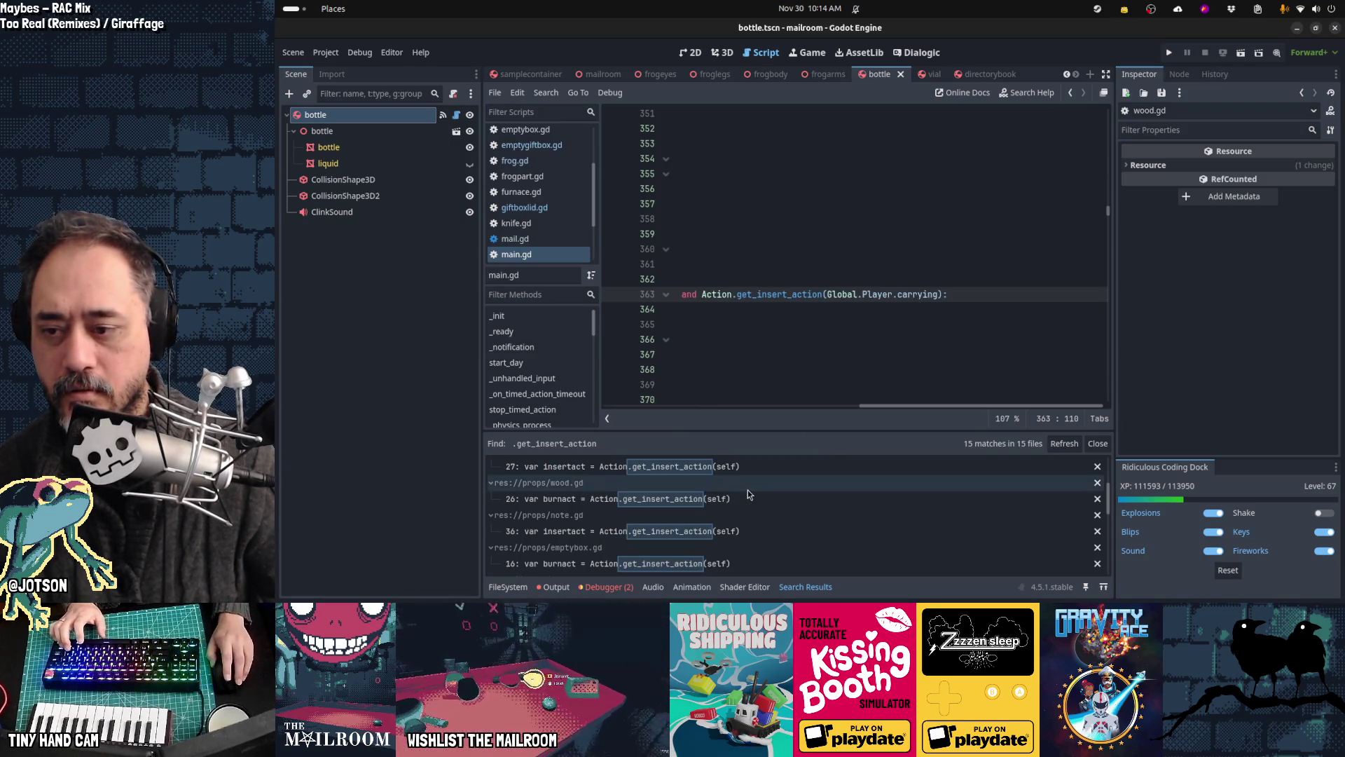
{"action": "scroll", "coordinate": [748, 494], "scroll_direction": "down", "scroll_amount": 3}
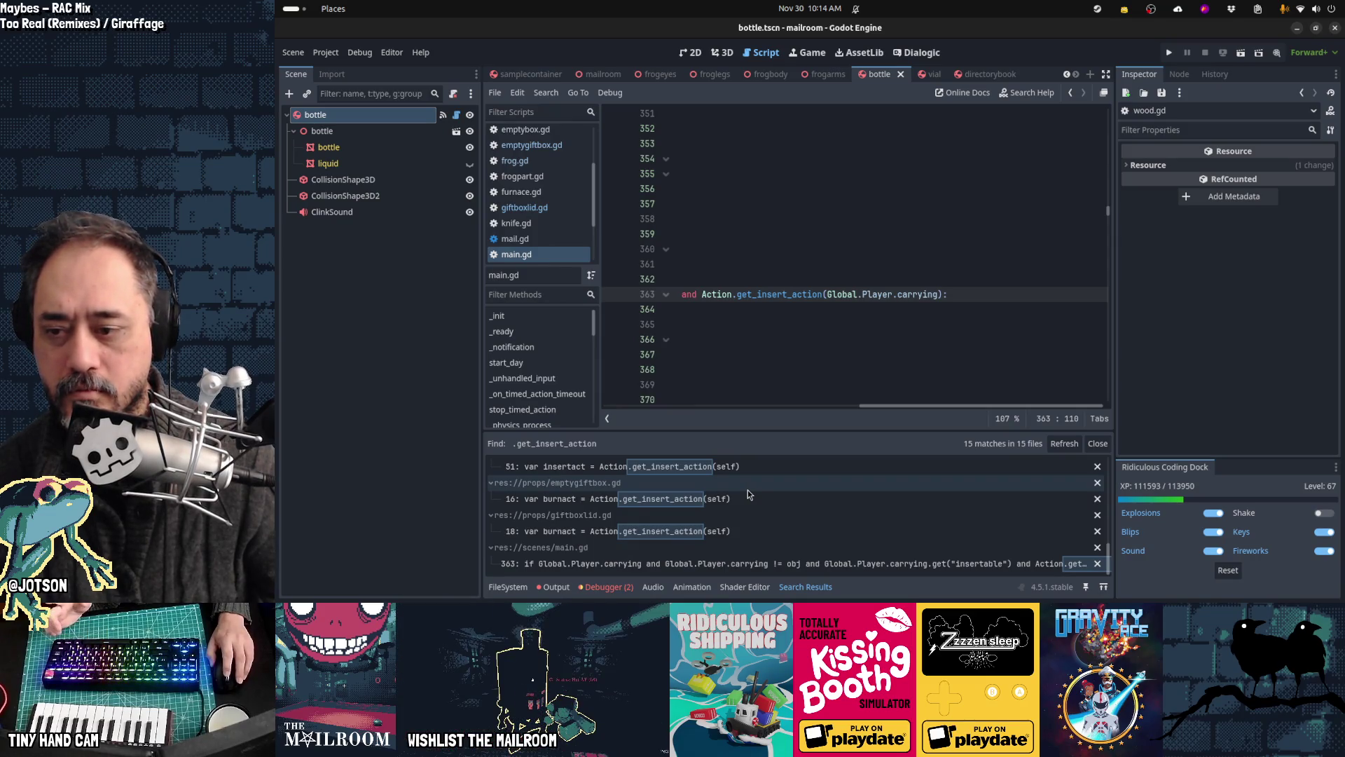
{"action": "key", "text": "Home"}
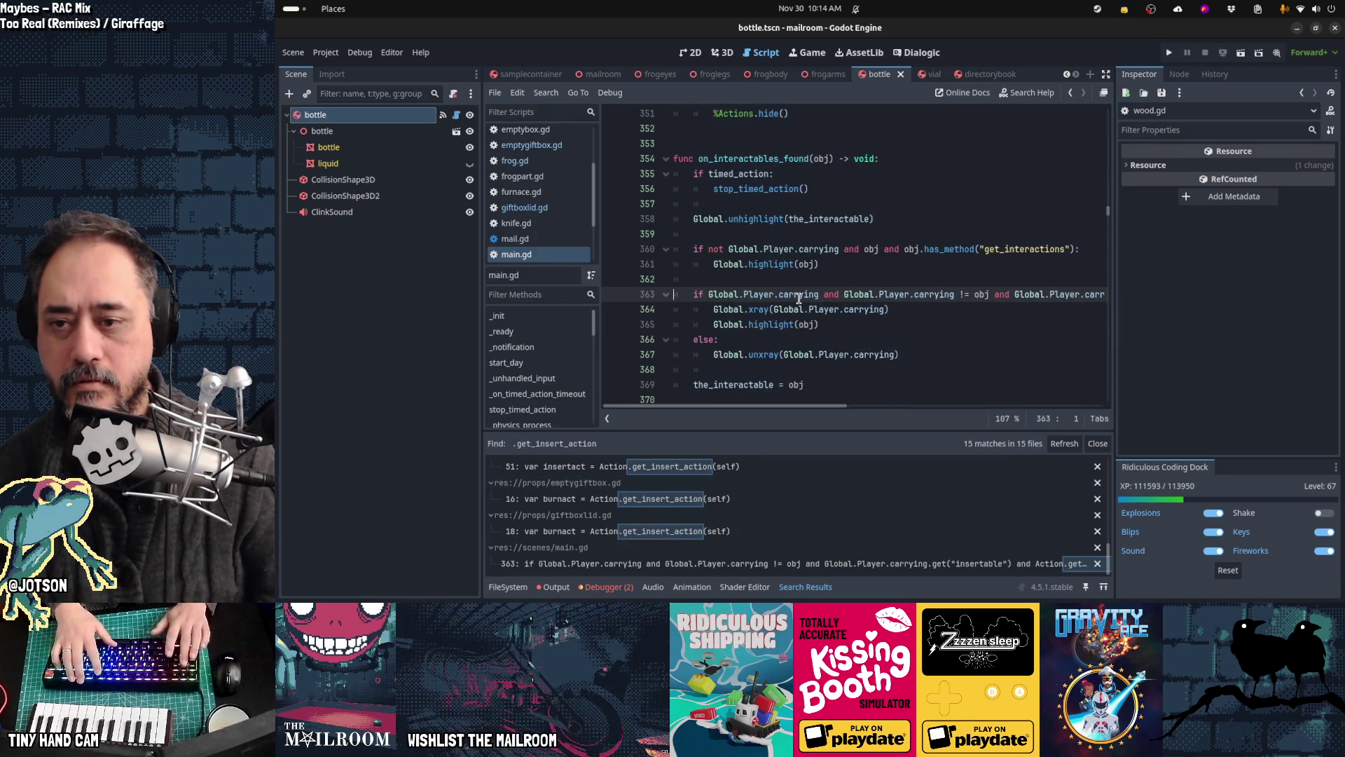
{"action": "key", "text": "F5"}
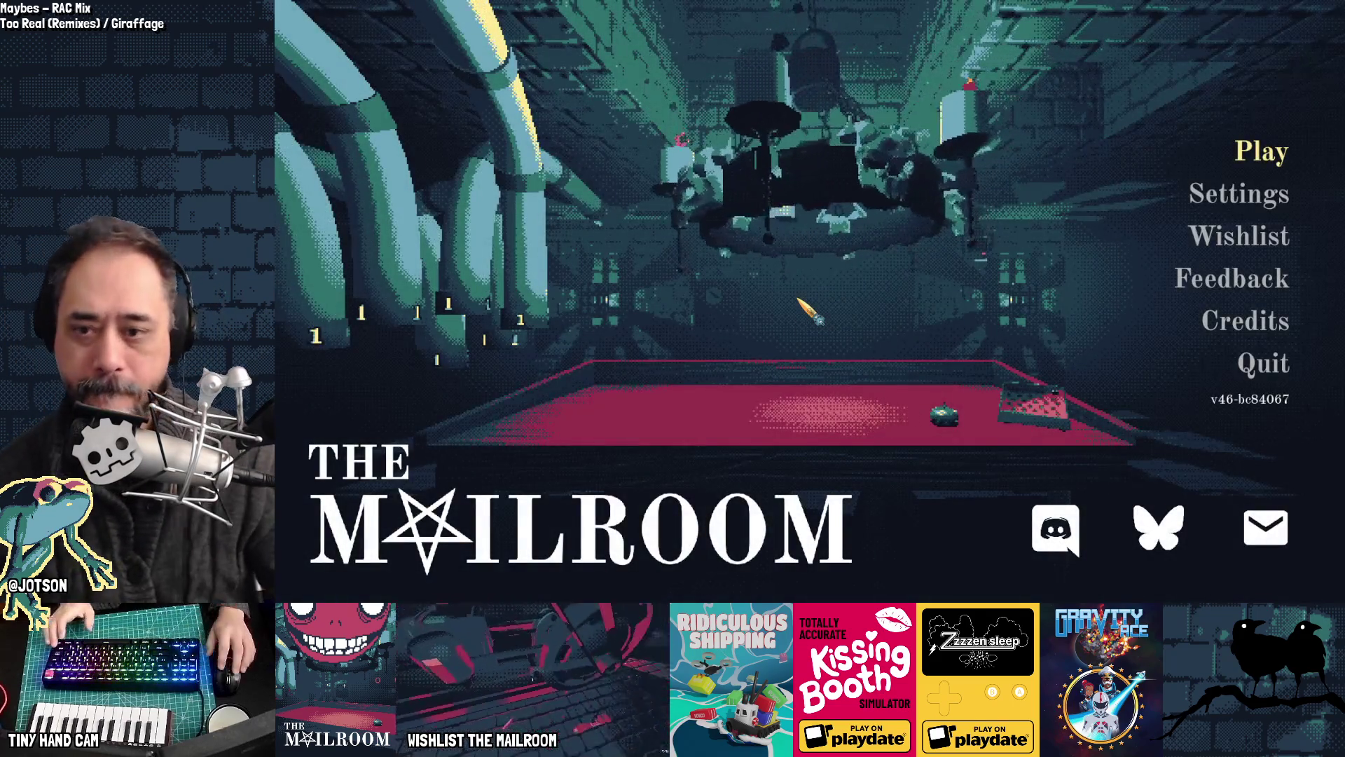
Step: Start a new game, pick up the wood, and add 'obj and' to action.gd line 83's check
{"action": "key", "text": "Return"}
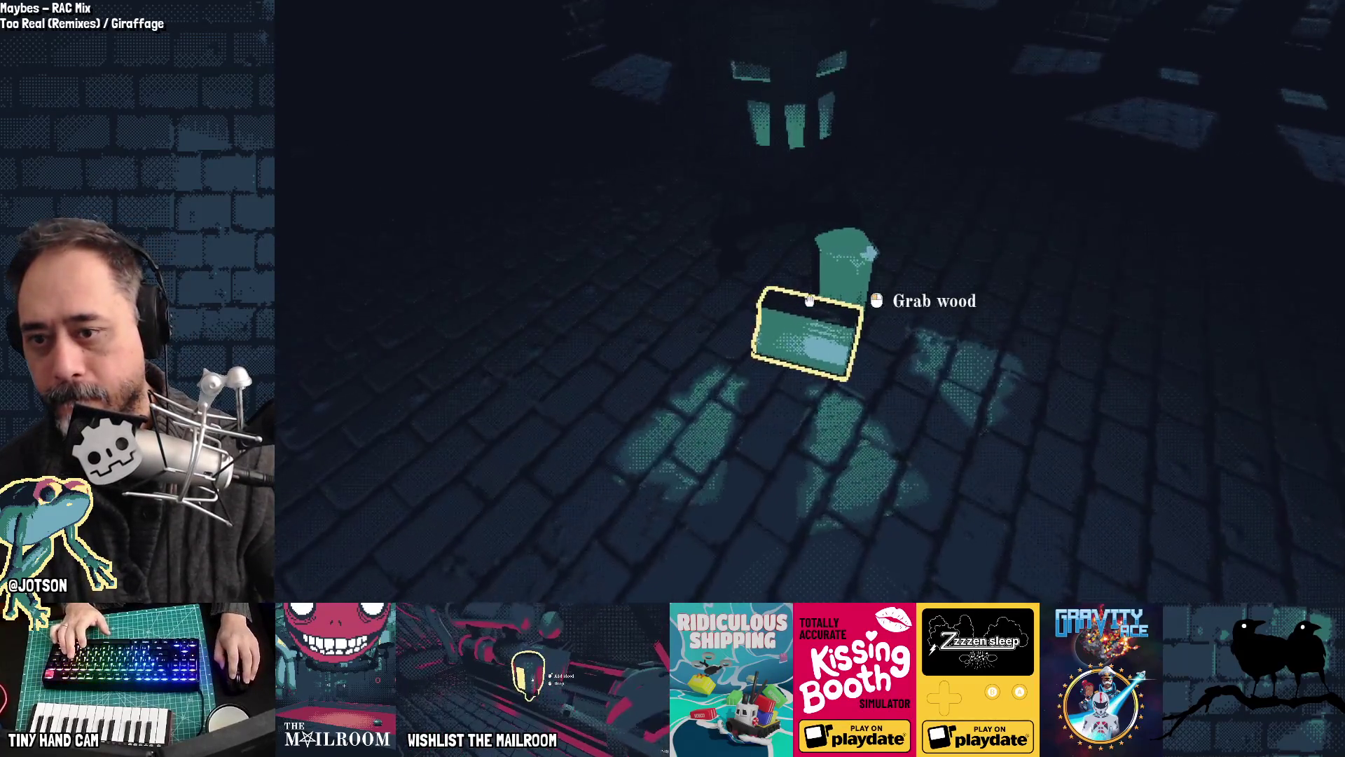
{"action": "left_click", "coordinate": [810, 301]}
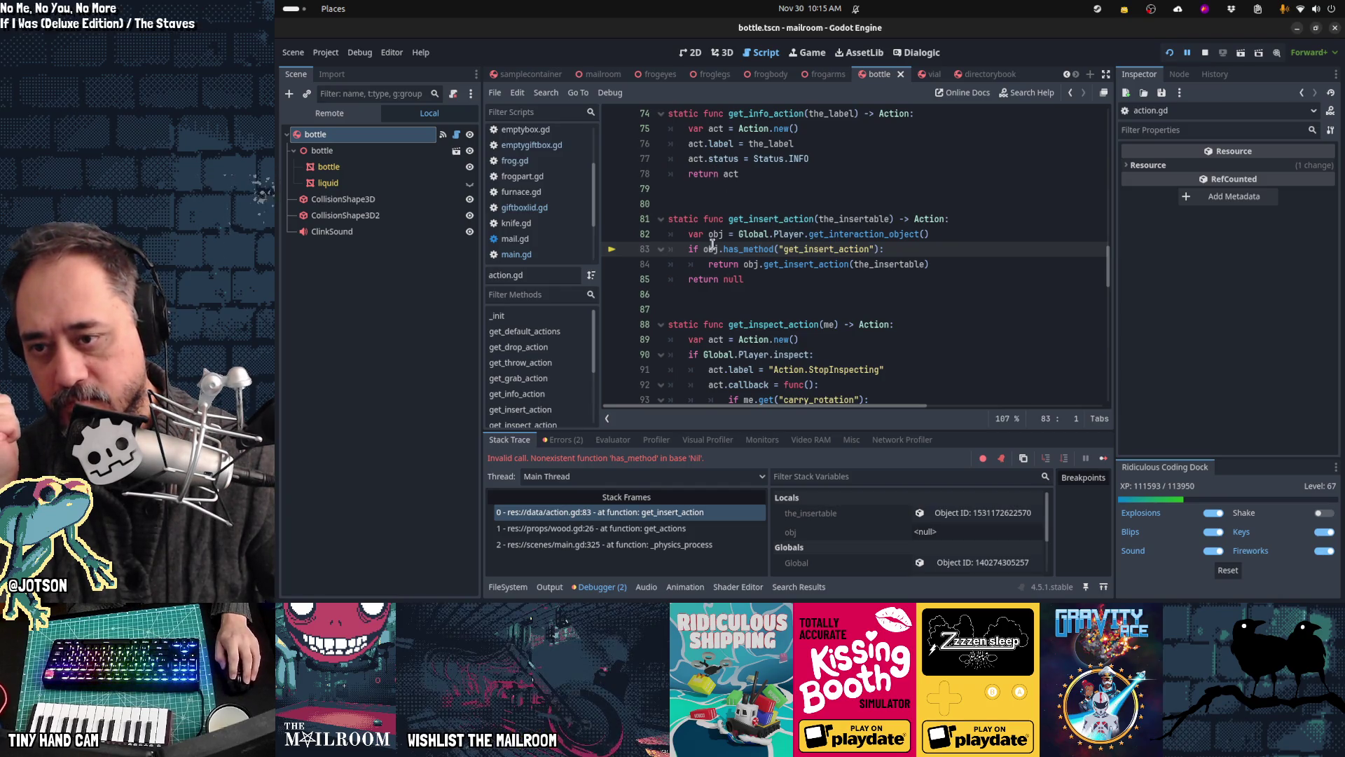
{"action": "type", "text": "obj "}
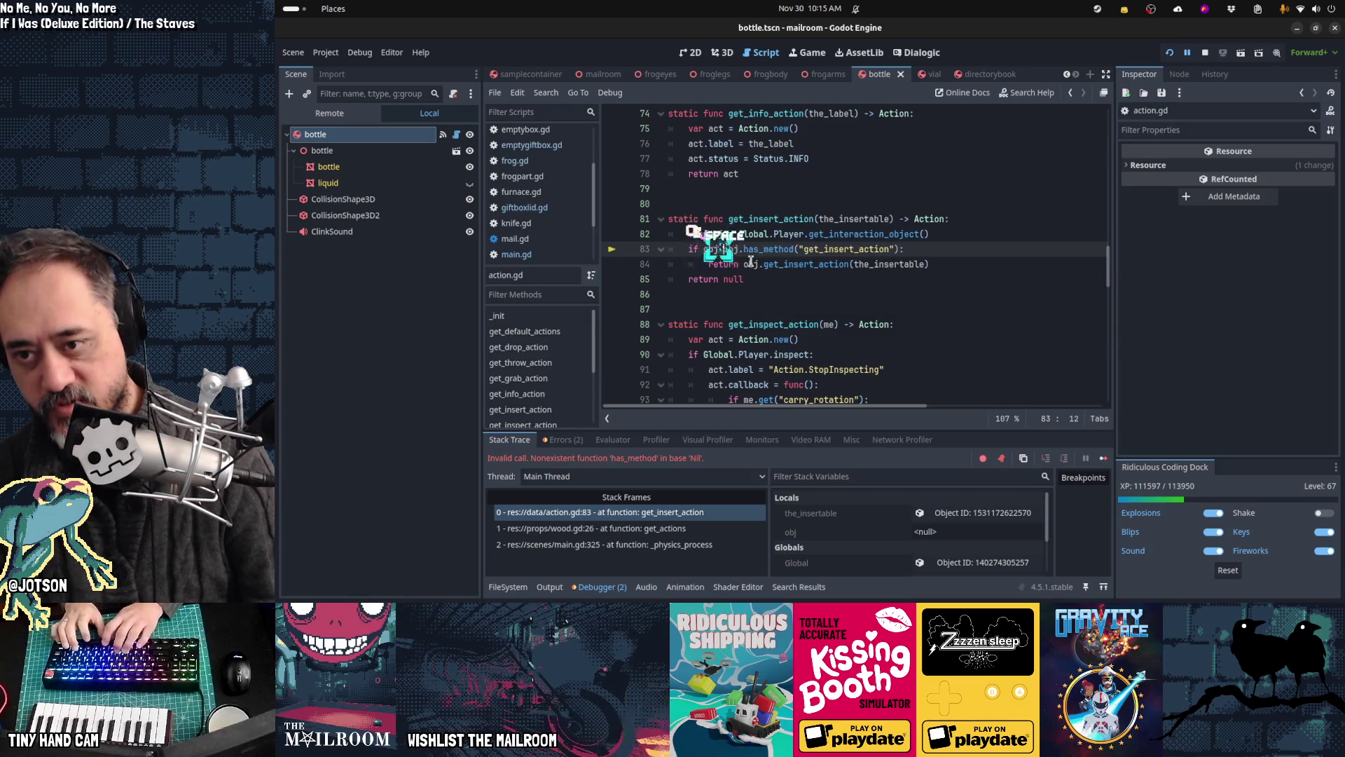
{"action": "type", "text": "and"}
Step: Resume the game, drop the log into the fire pit and light the fire
{"action": "key", "text": "F12"}
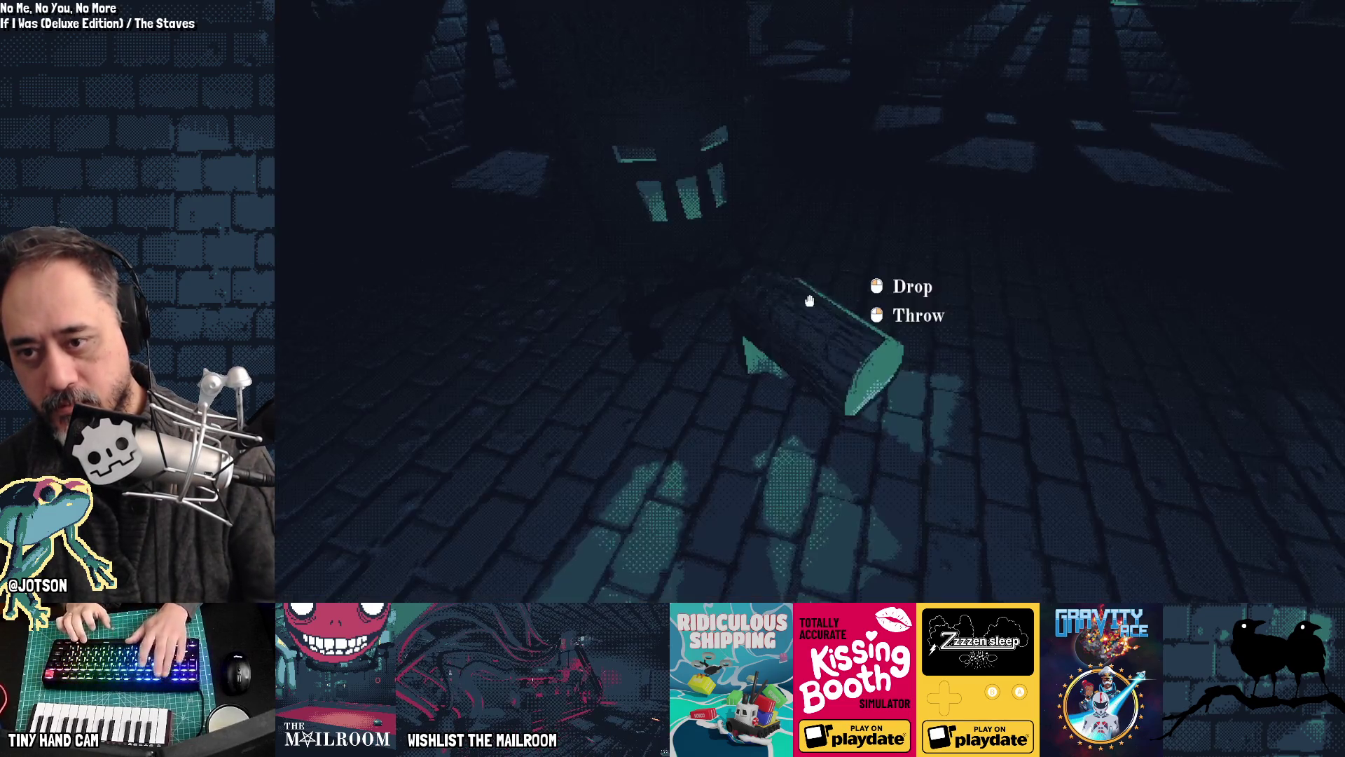
{"action": "left_click", "coordinate": [809, 300]}
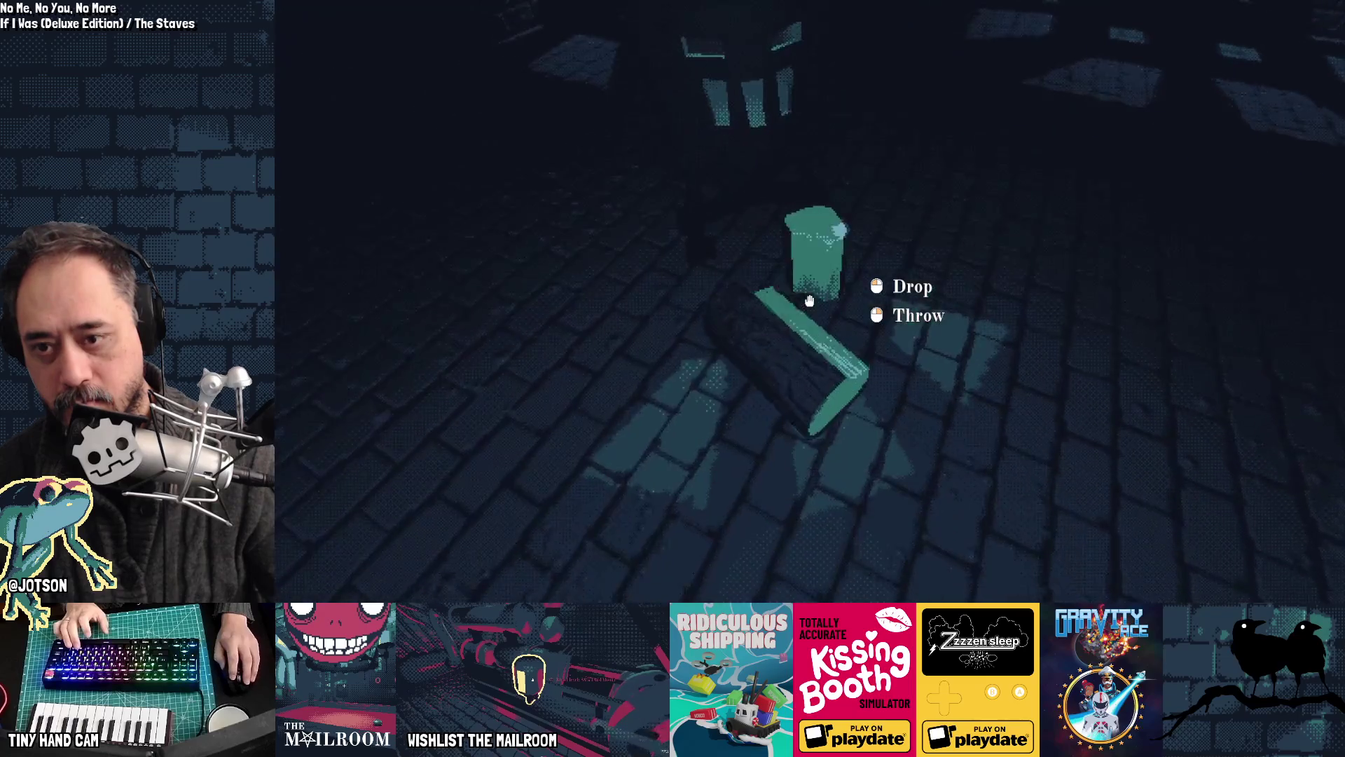
{"action": "left_click", "coordinate": [809, 299]}
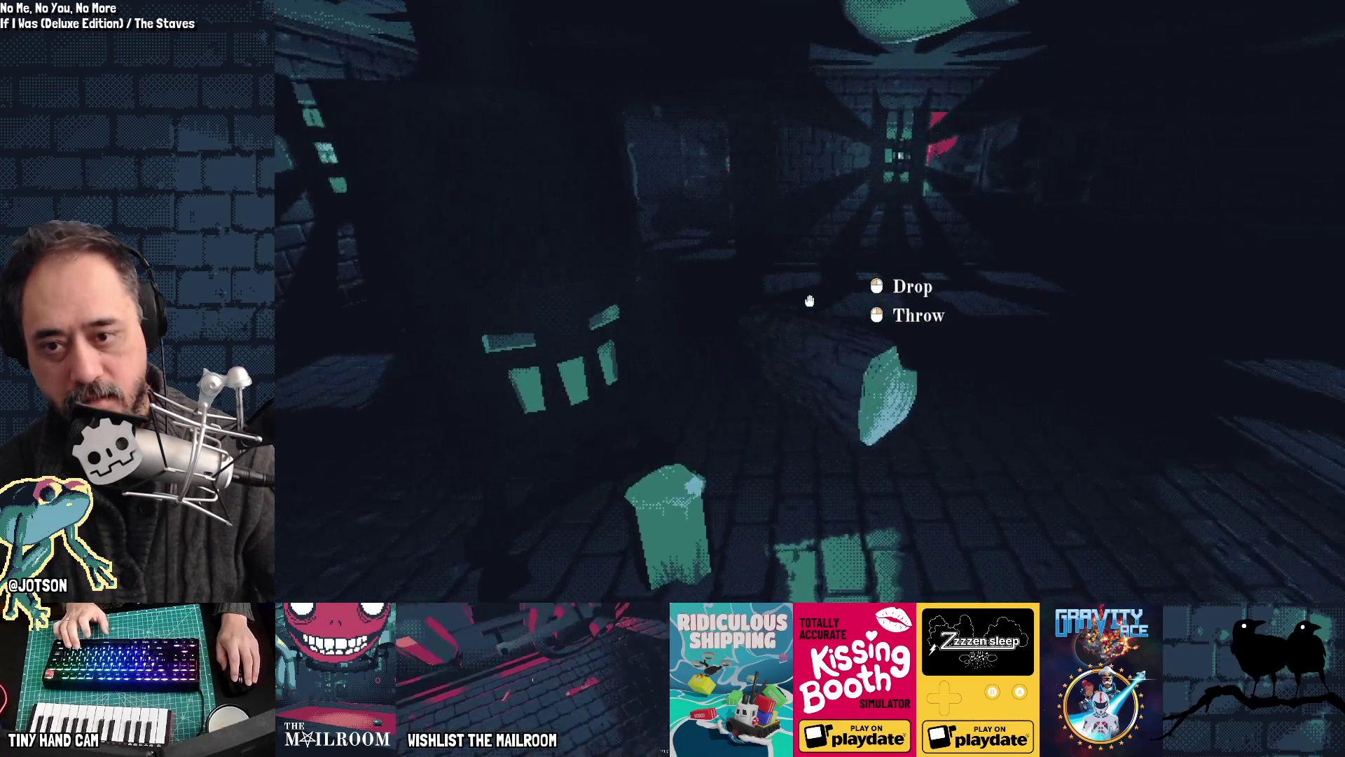
{"action": "left_click", "coordinate": [809, 300]}
{"action": "left_click", "coordinate": [809, 300]}
{"action": "left_click", "coordinate": [809, 300]}
{"action": "left_click_drag", "start_coordinate": [809, 300], "coordinate": [809, 300]}
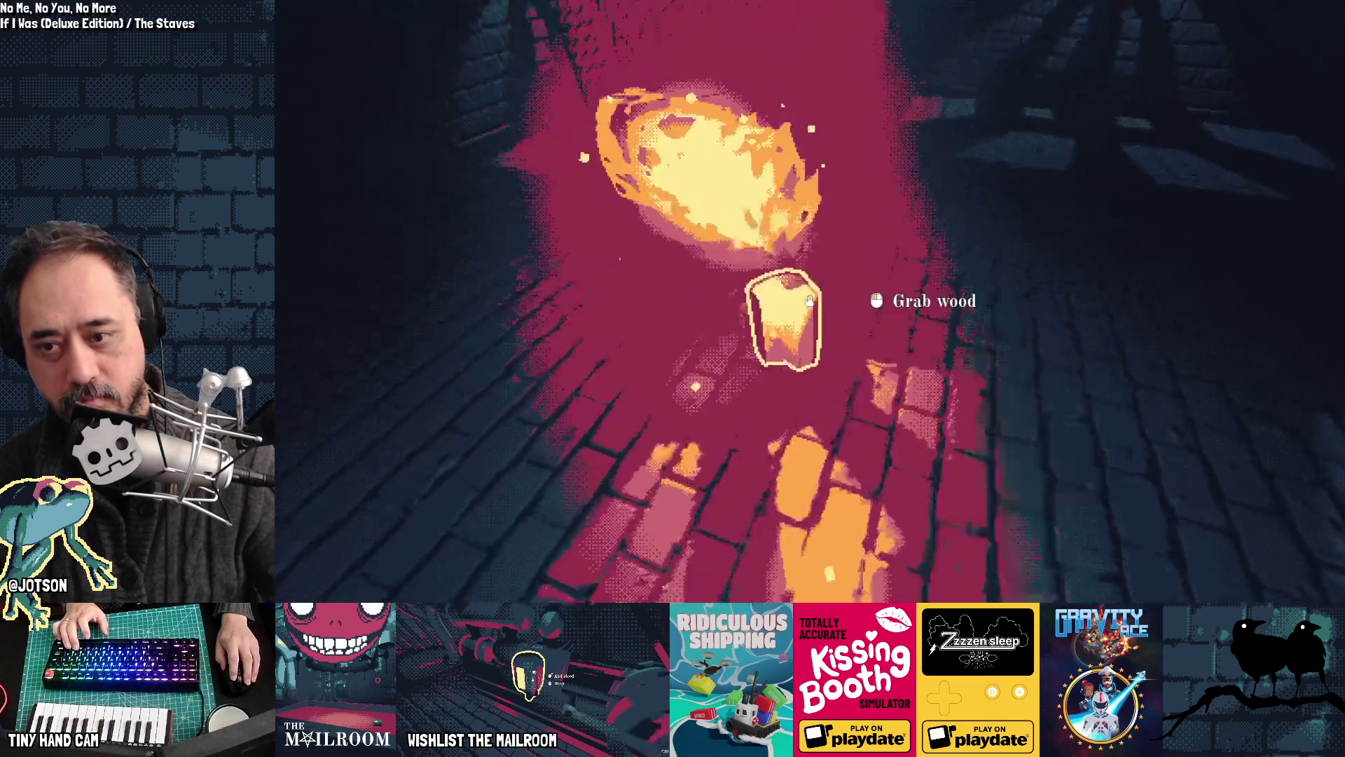
{"action": "left_click", "coordinate": [809, 299]}
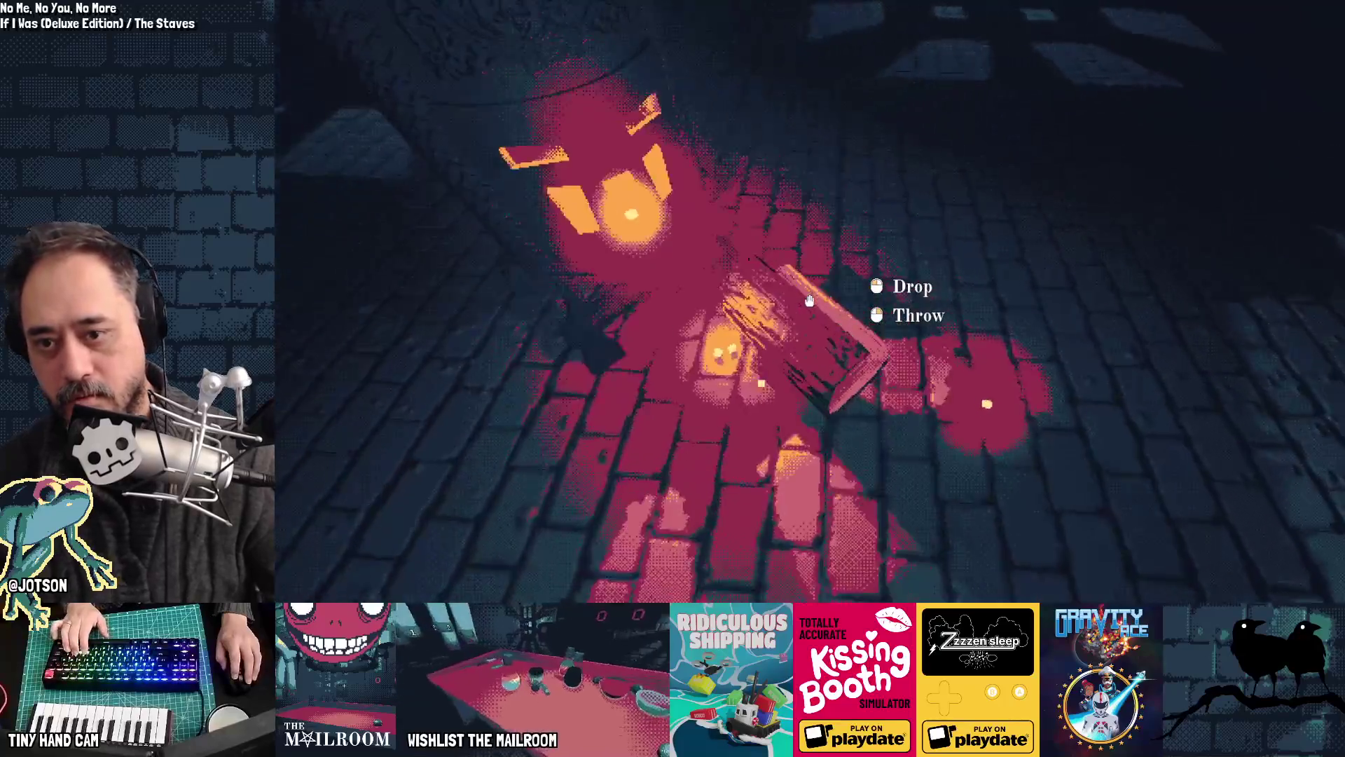
{"action": "left_click", "coordinate": [809, 300]}
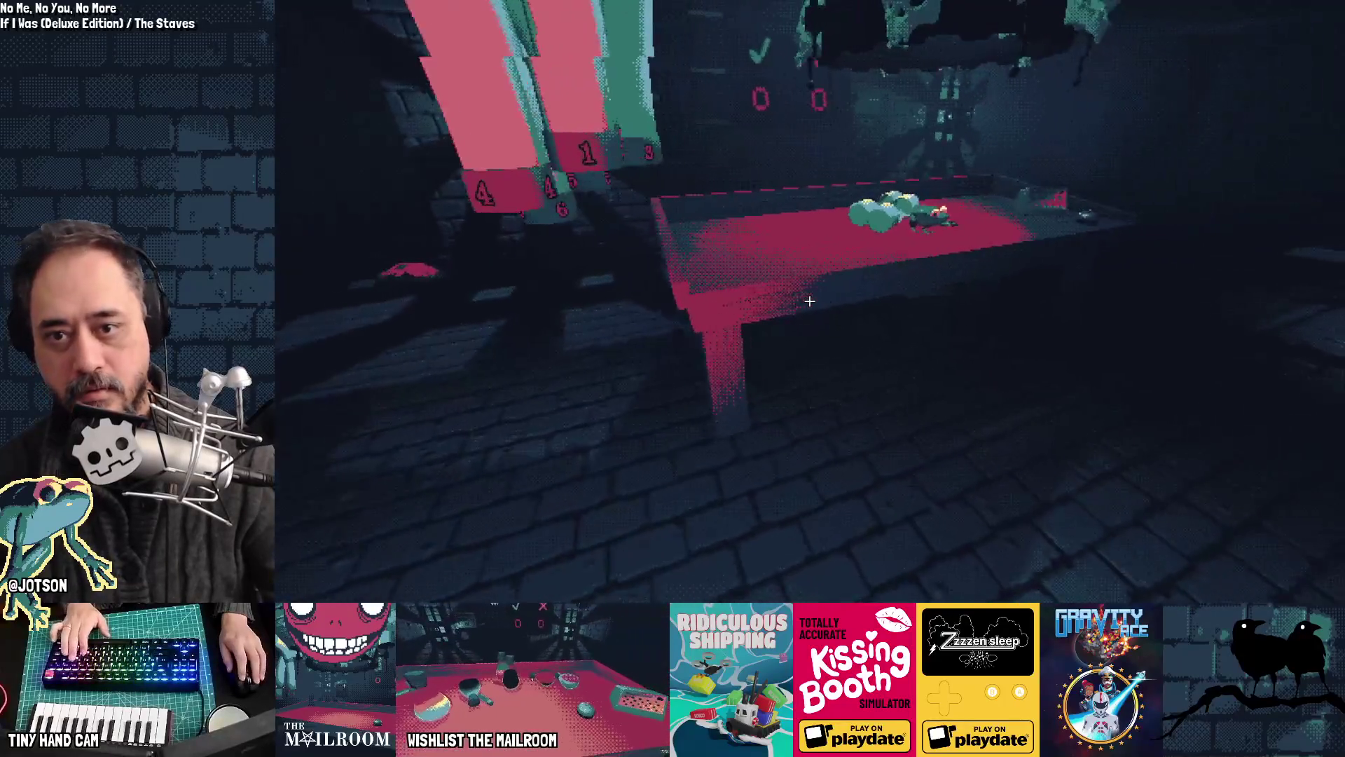
Step: Spawn a new mail from the debug console and insert the held item
{"action": "key", "text": "F1"}
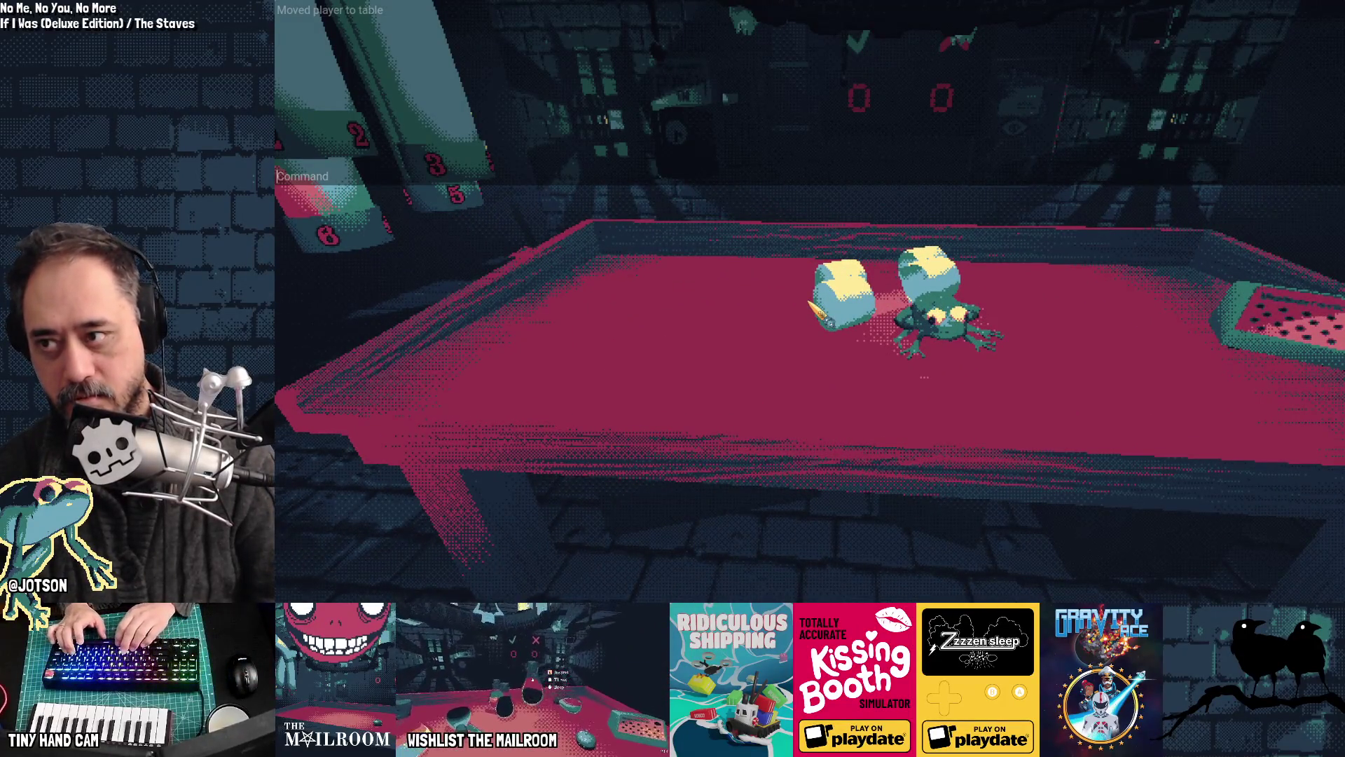
{"action": "type", "text": "a mail"}
{"action": "key", "text": "Return"}
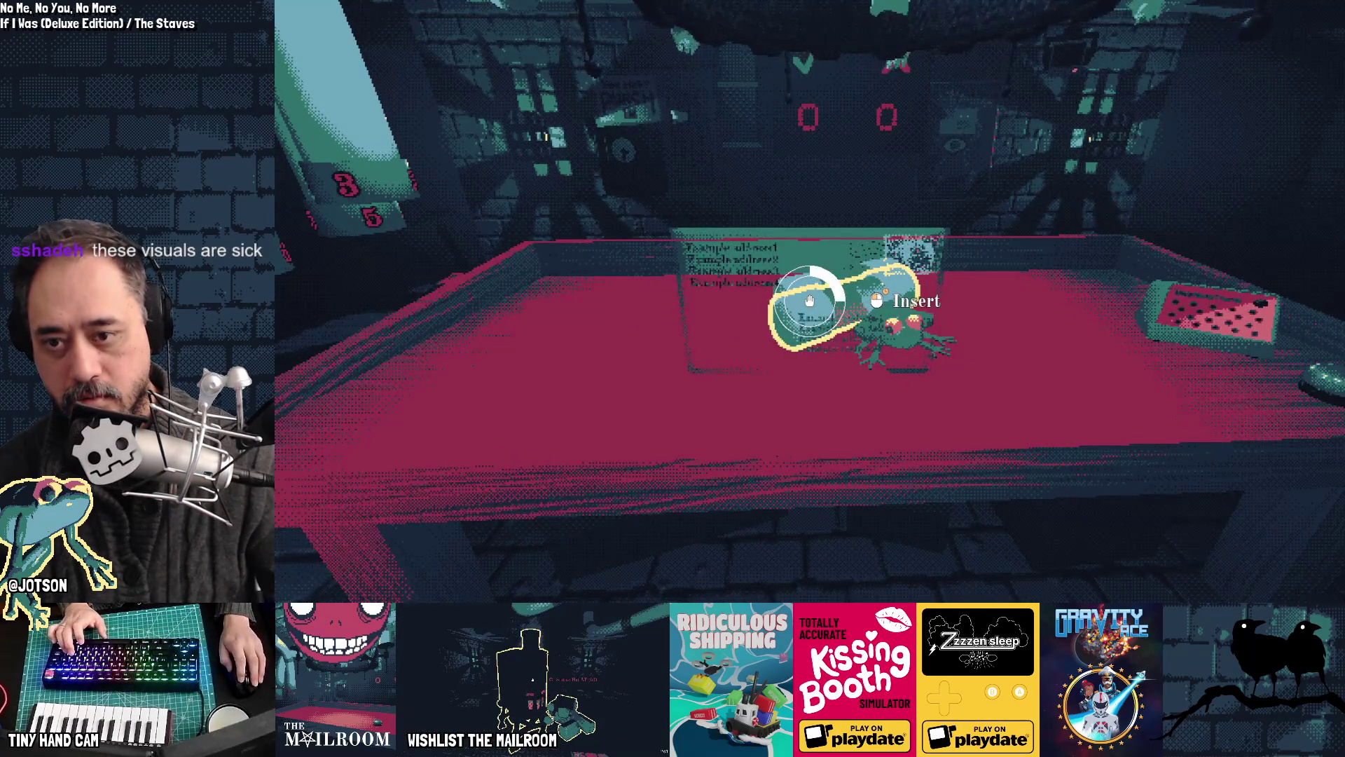
{"action": "left_click_drag", "start_coordinate": [809, 300], "coordinate": [809, 300]}
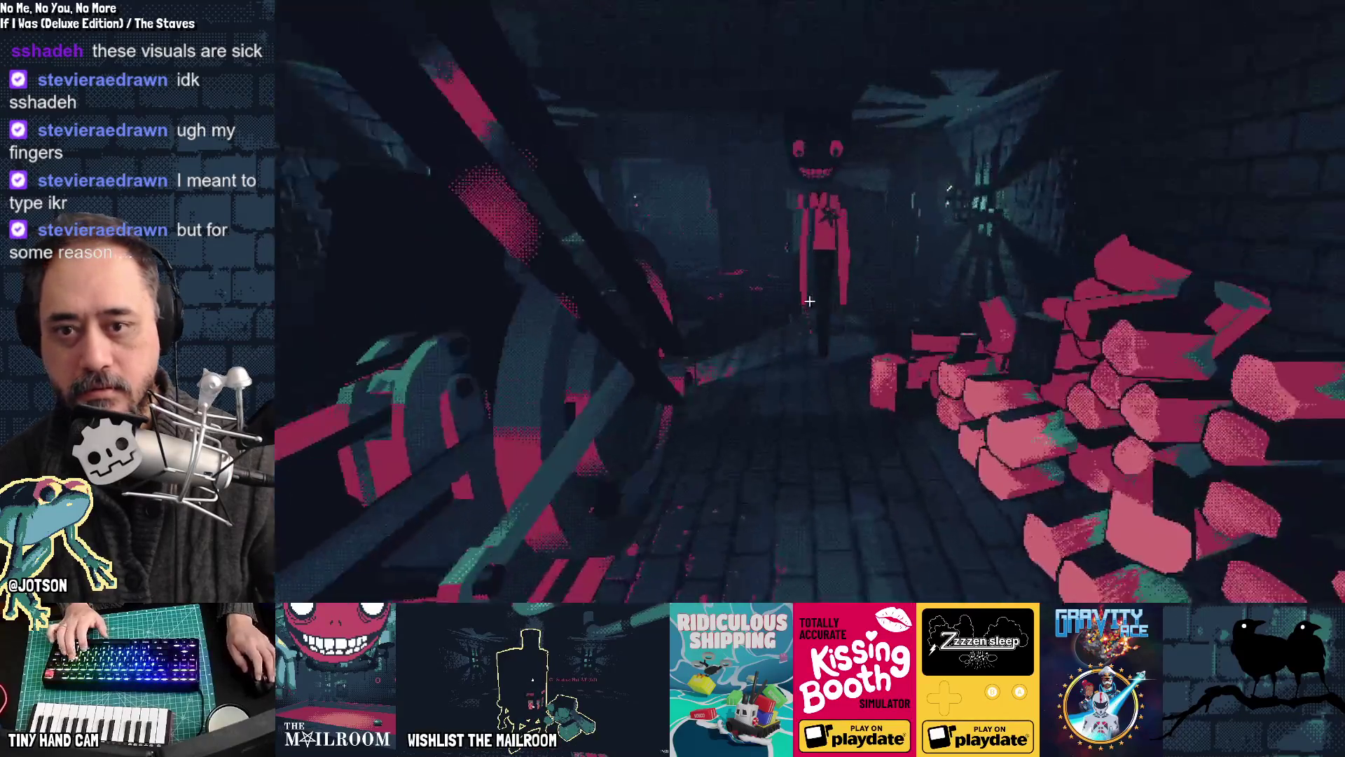
Step: Take the canister from the floor-2 tube, then pick up a mail package and burn it in the incinerator
{"action": "key", "text": "w"}
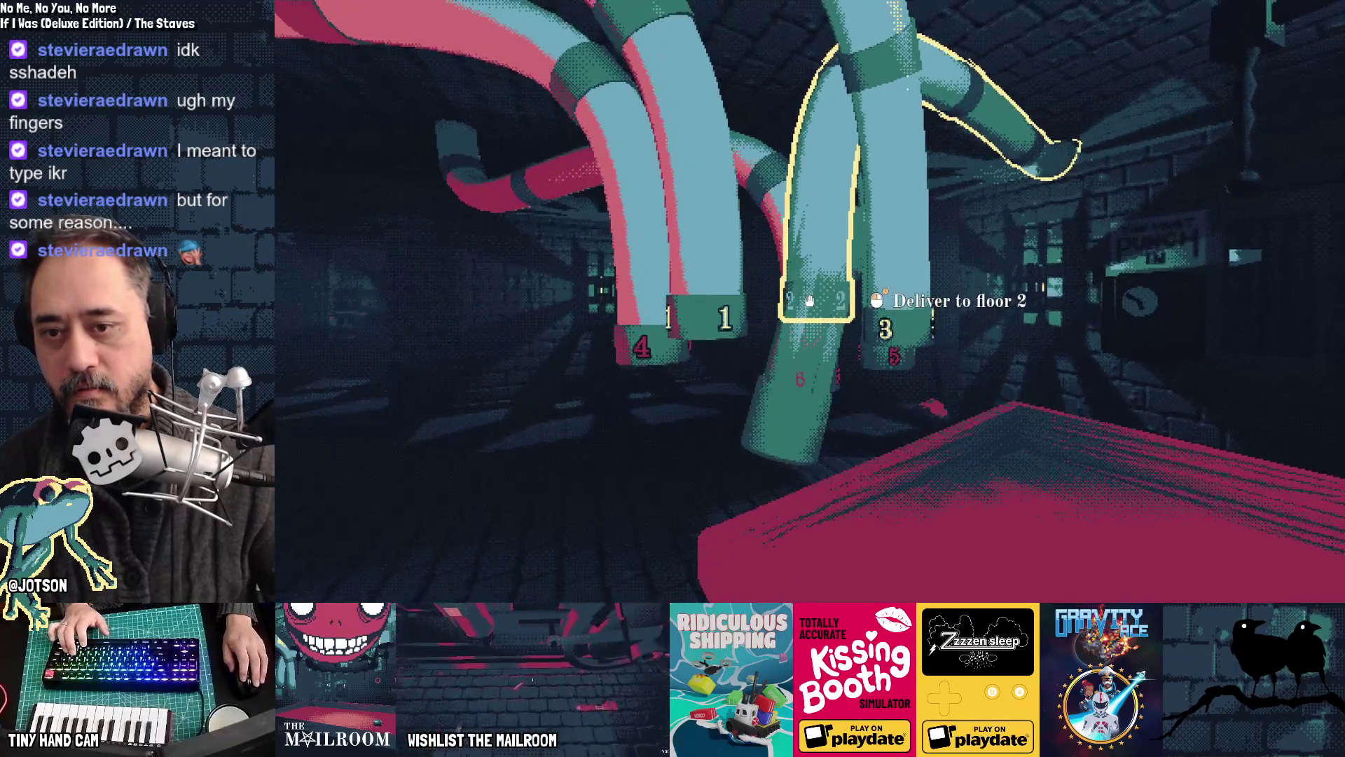
{"action": "left_click", "coordinate": [809, 300]}
{"action": "key", "text": "grave"}
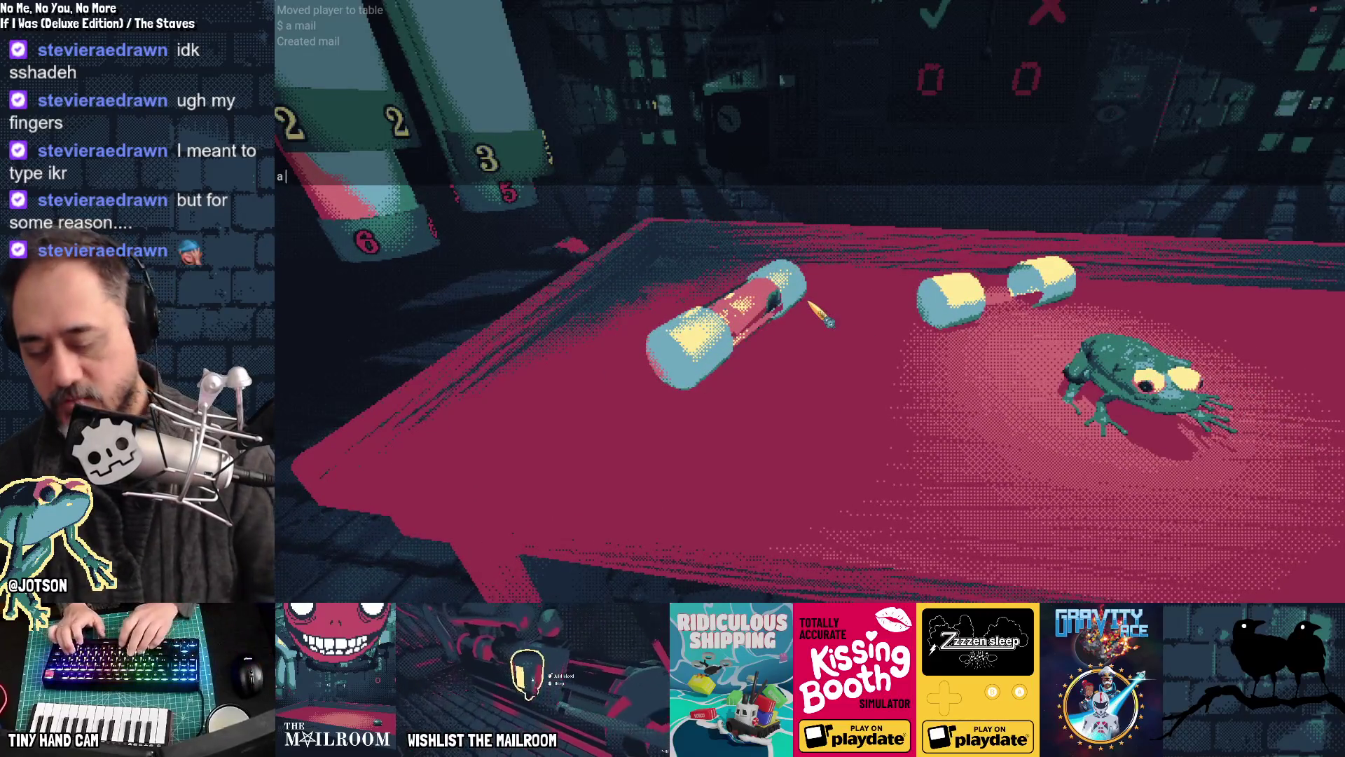
{"action": "type", "text": "a"}
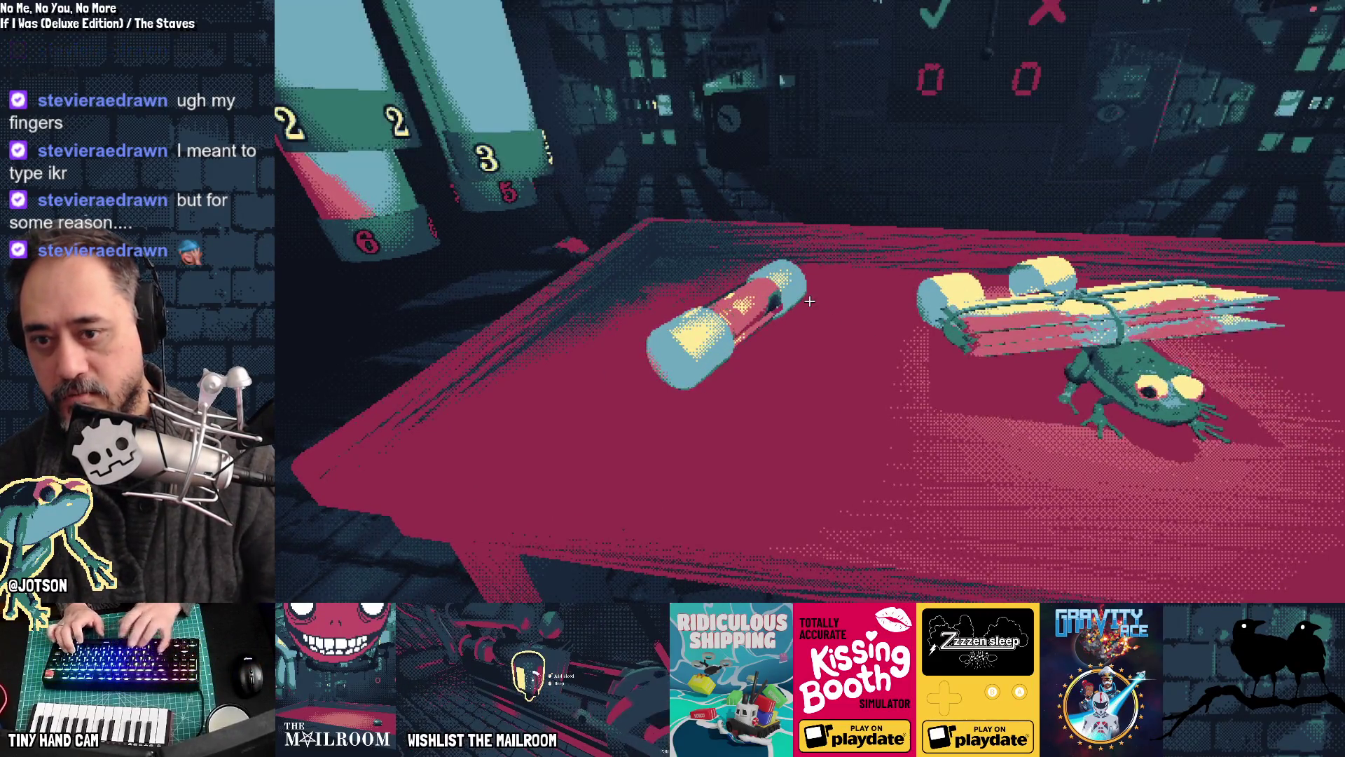
{"action": "mouse_move", "coordinate": [810, 300]}
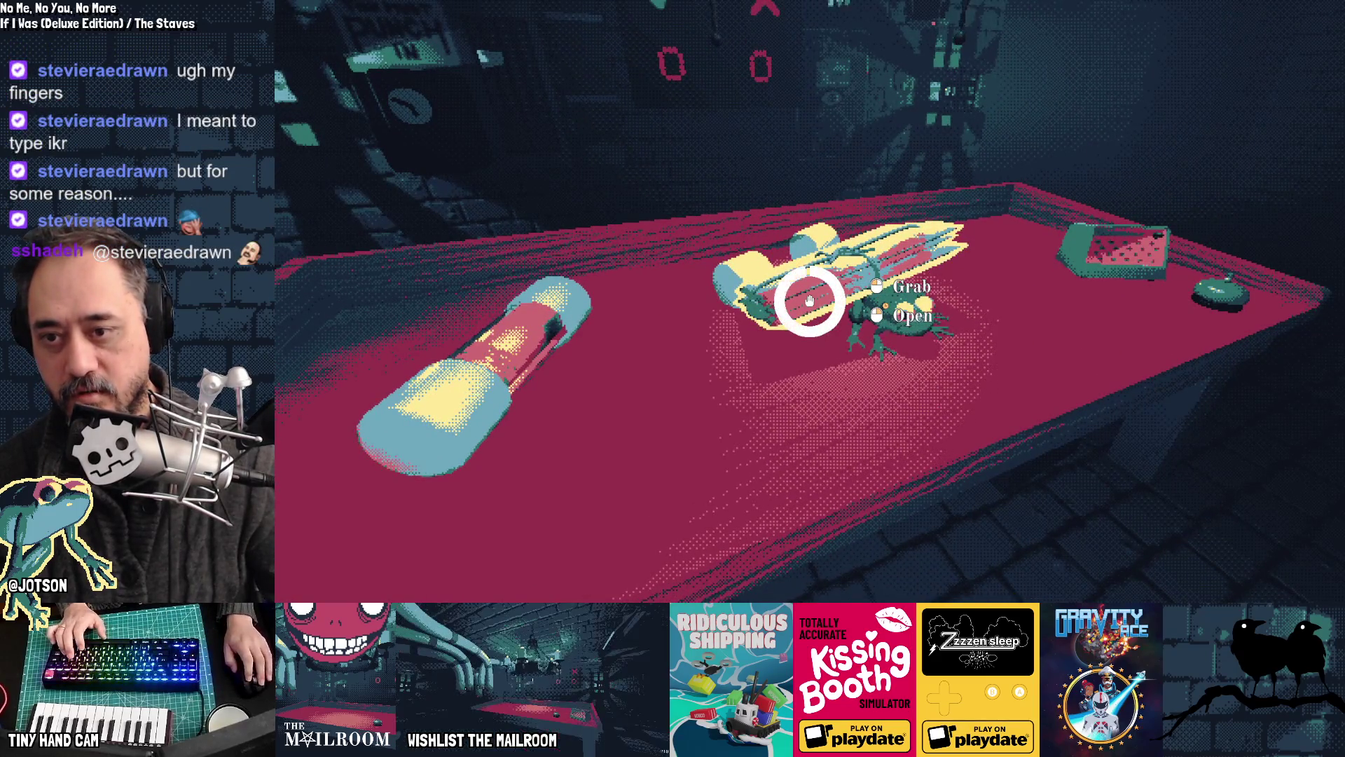
{"action": "left_click", "coordinate": [809, 300]}
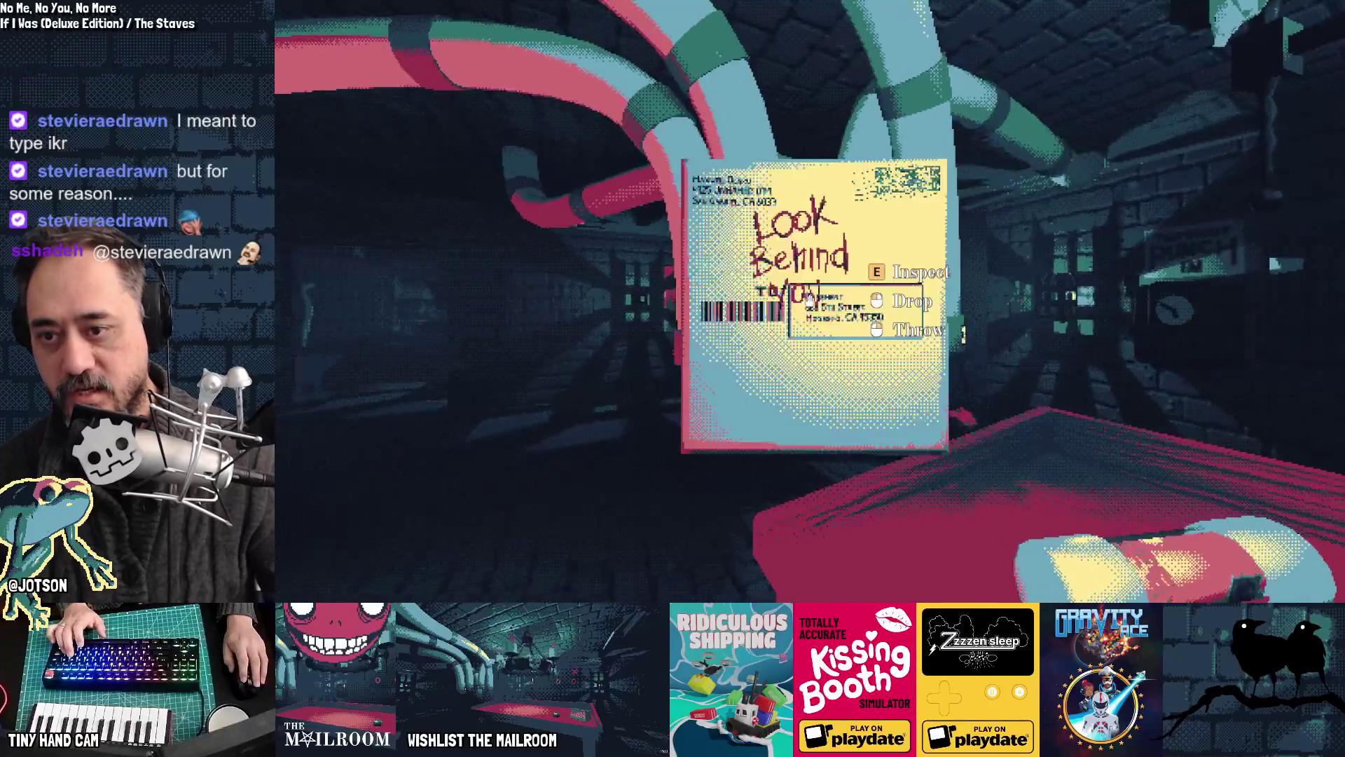
{"action": "mouse_move", "coordinate": [809, 301]}
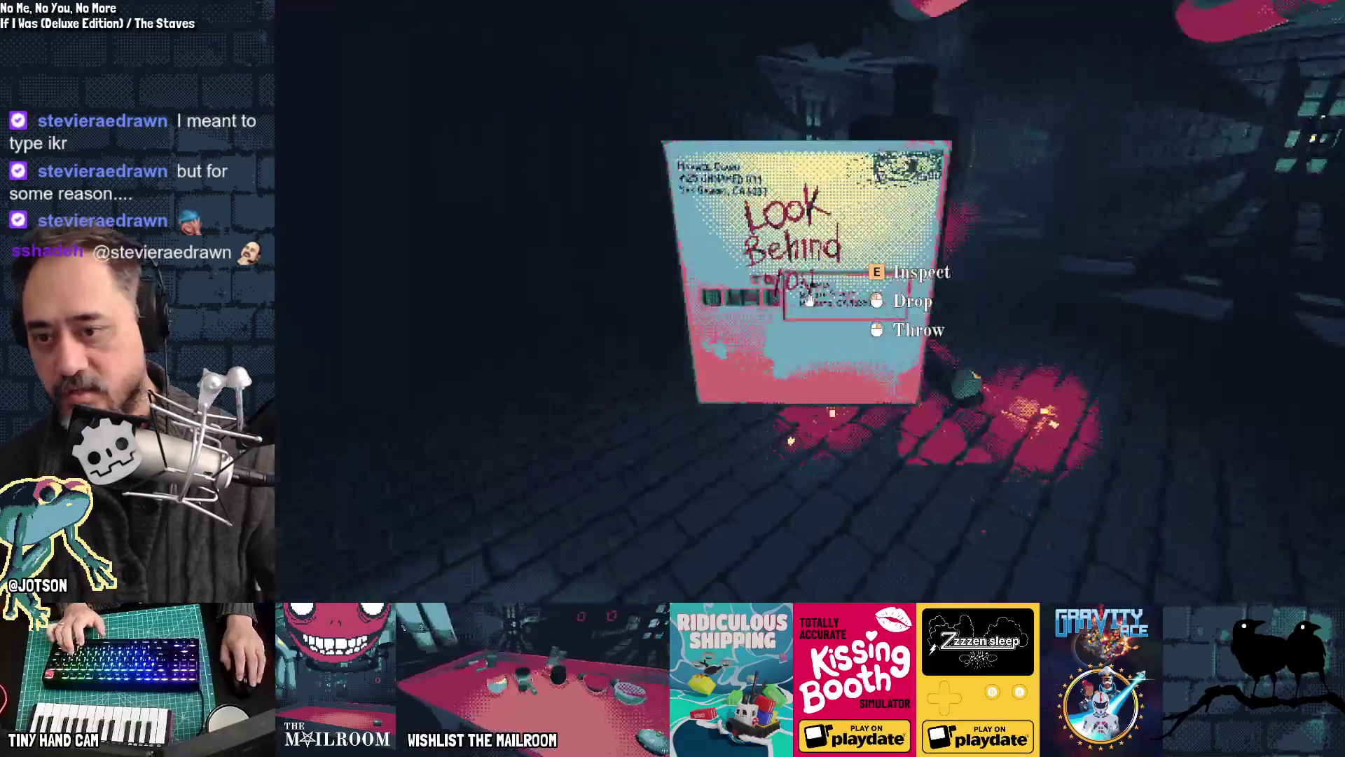
{"action": "left_click_drag", "start_coordinate": [809, 301], "coordinate": [809, 301]}
Step: Pick up the canister from the table and deliver it to floor 2
{"action": "left_click", "coordinate": [809, 300]}
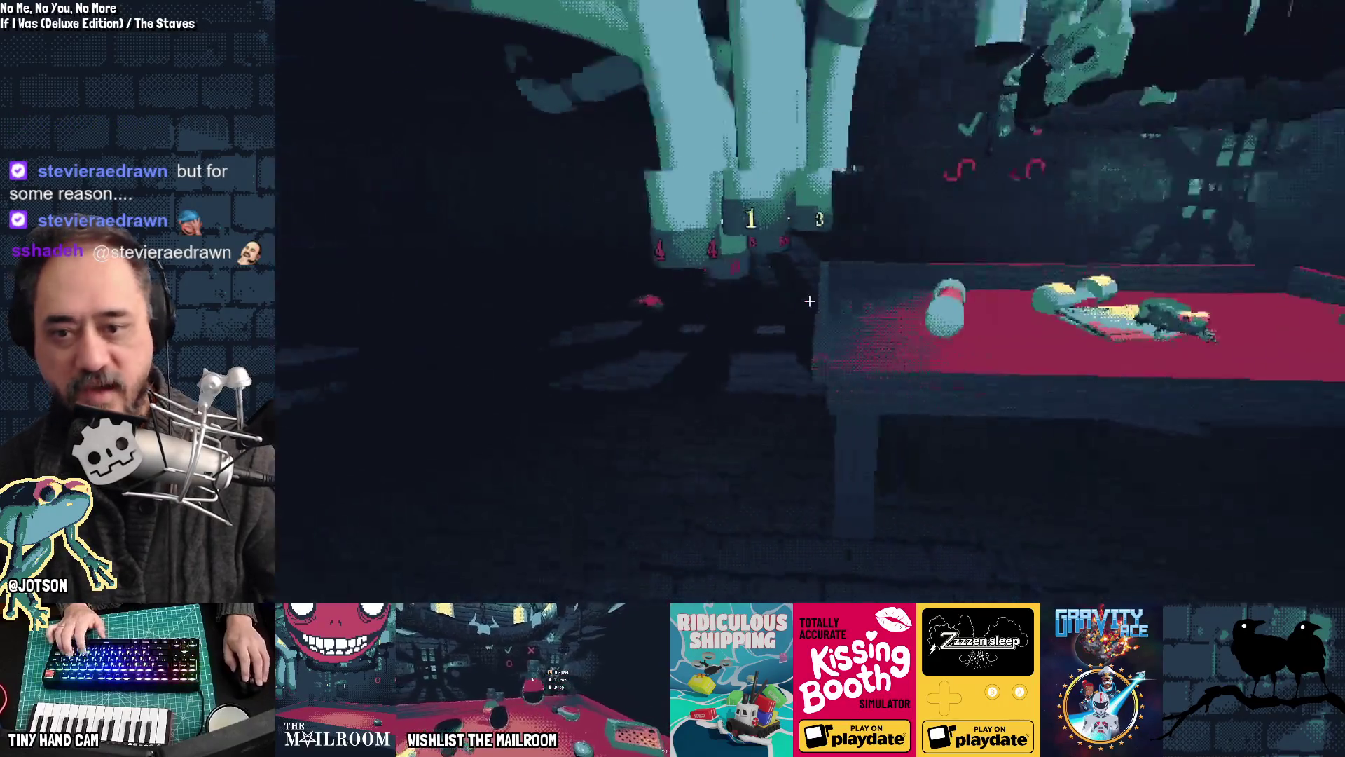
{"action": "left_click", "coordinate": [809, 301]}
{"action": "mouse_move", "coordinate": [809, 301]}
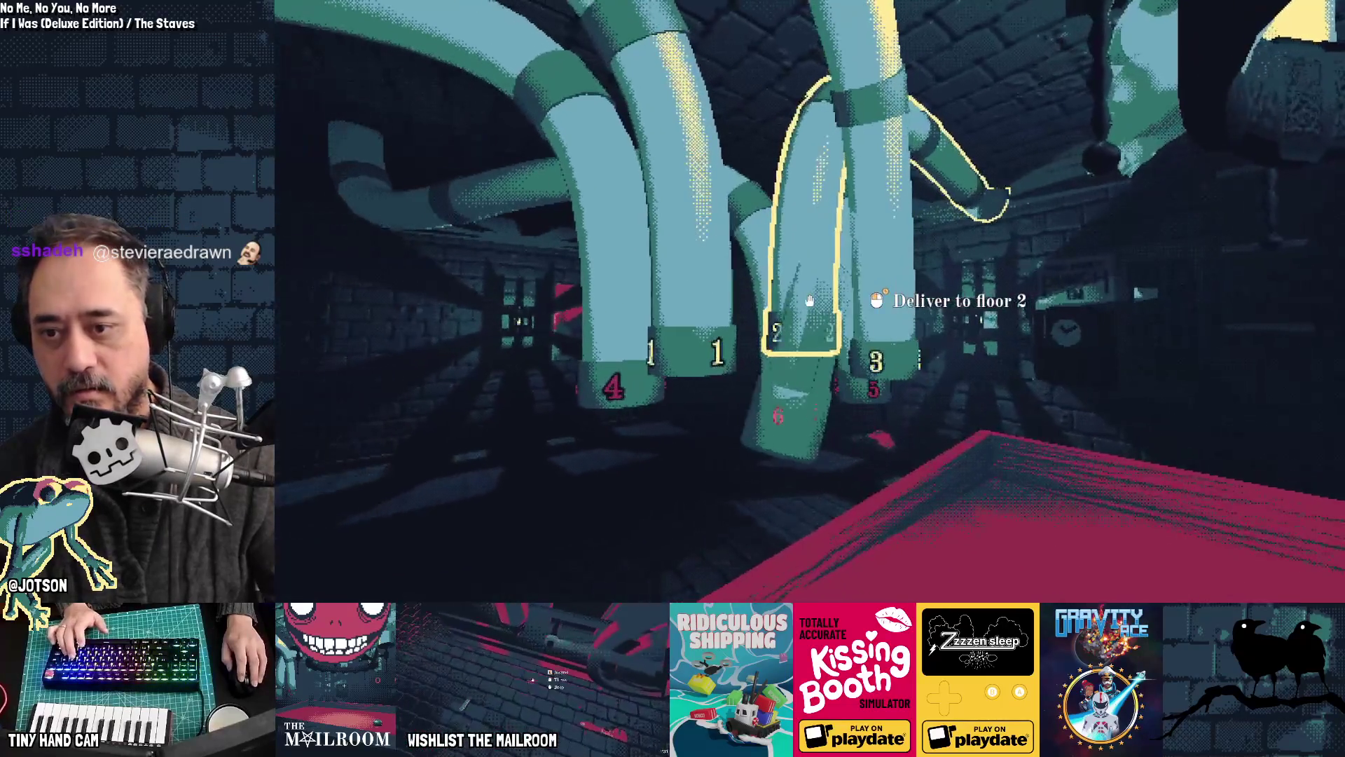
{"action": "left_click", "coordinate": [809, 301]}
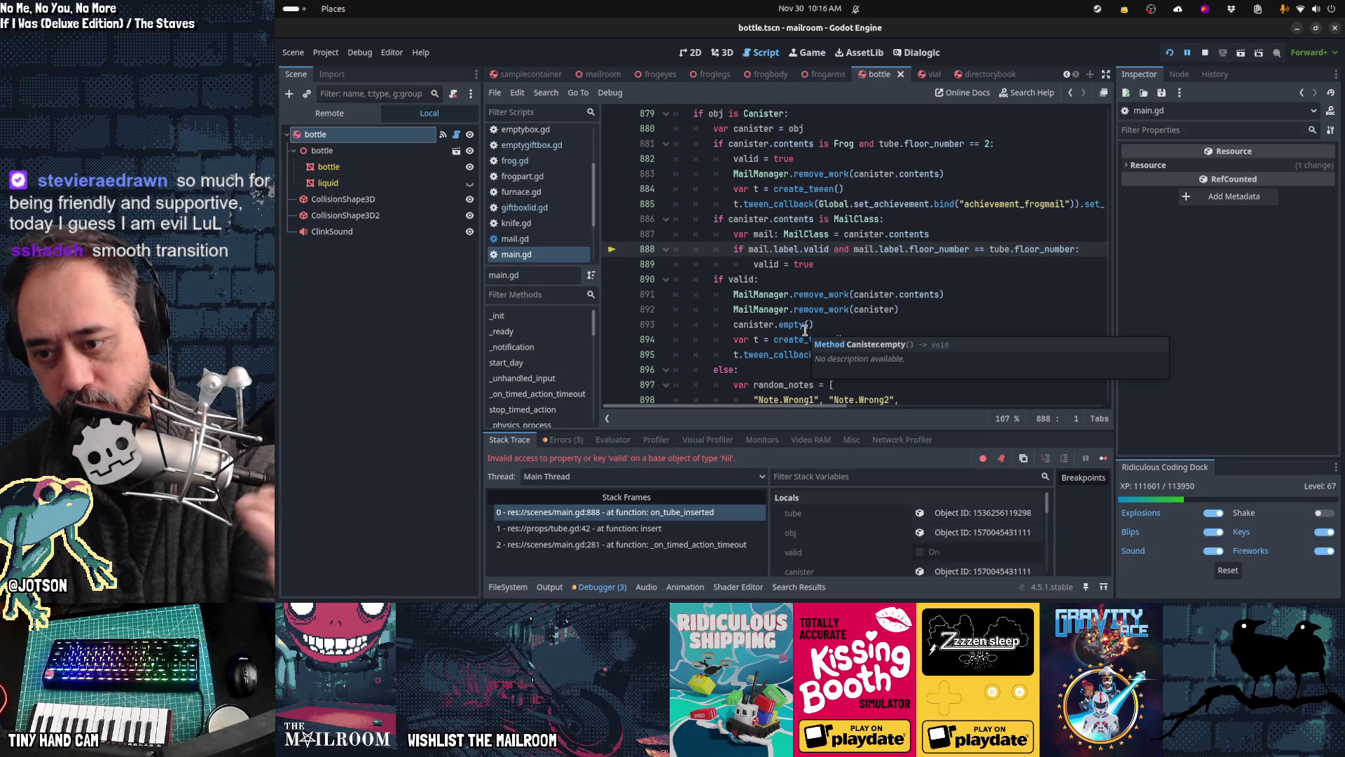
Step: Insert 'mail.label and' before mail.label.valid on main.gd line 888, then resume with F12
{"action": "key", "text": "Right"}
{"action": "key", "text": "Right"}
{"action": "key", "text": "Right"}
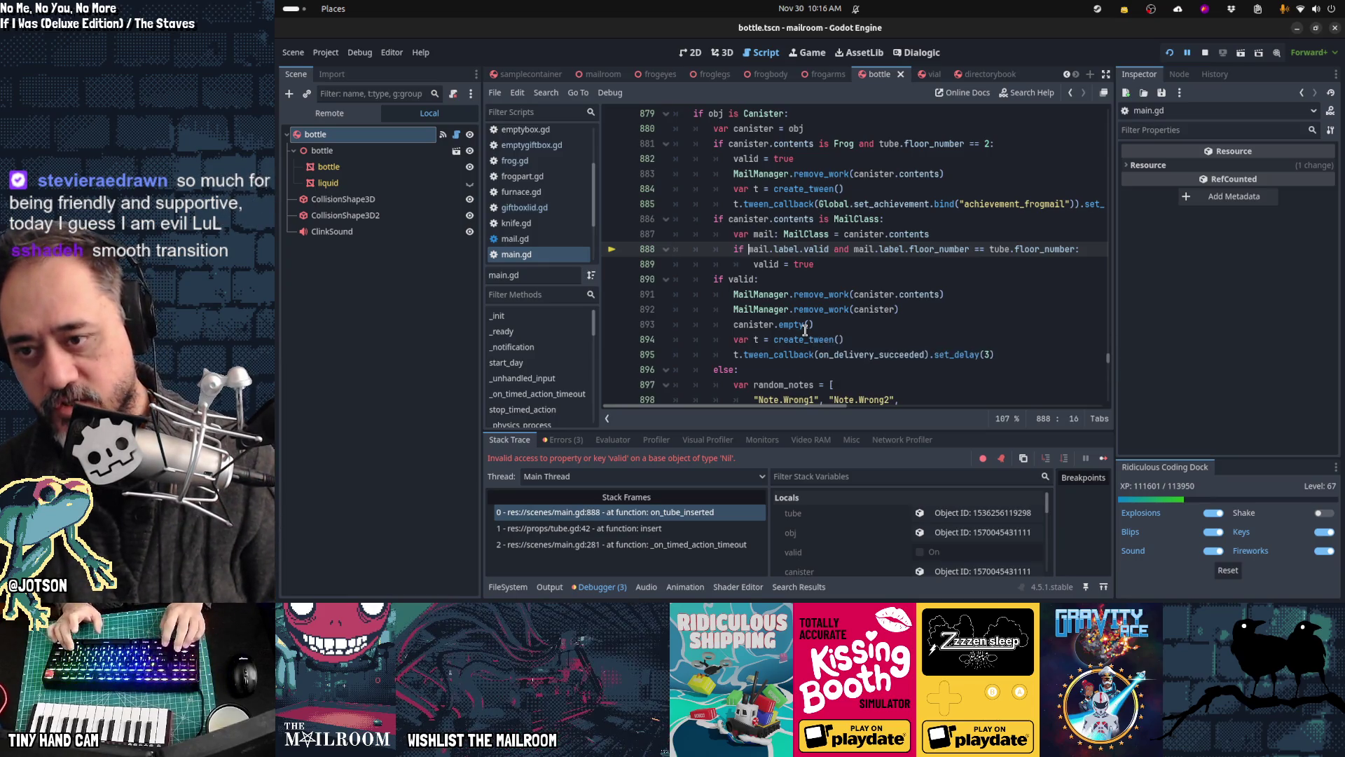
{"action": "type", "text": "mail.label and"}
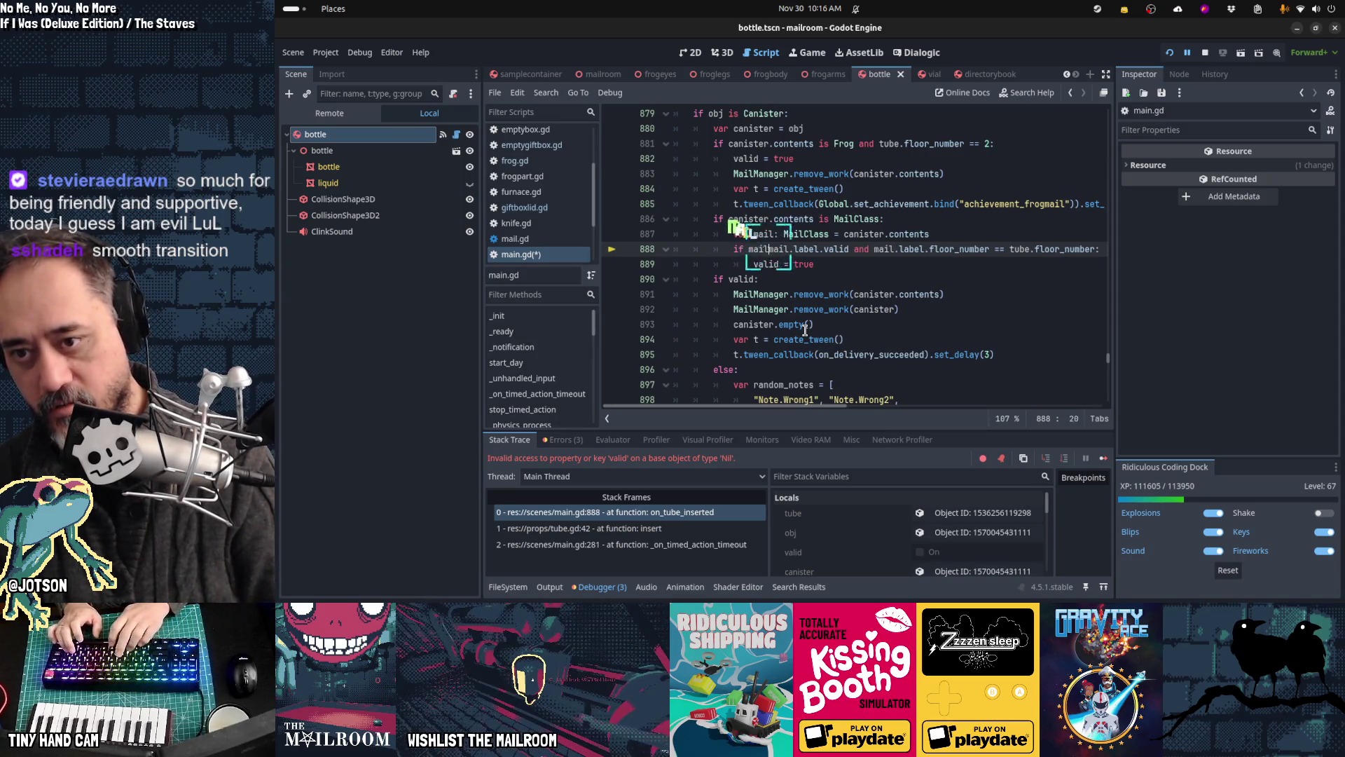
{"action": "key", "text": "F12"}
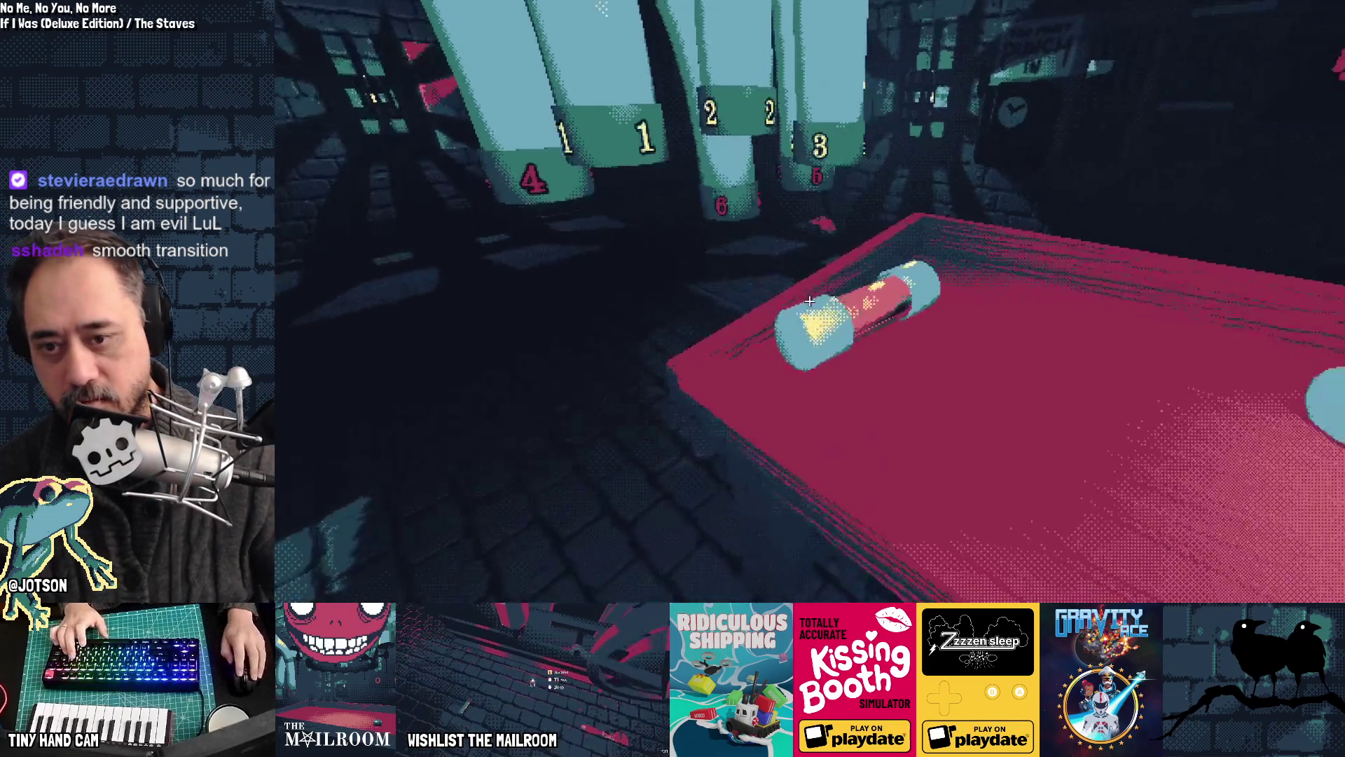
Step: Deliver the canister to floor 2, then walk to the fire pit and light the fire
{"action": "left_click", "coordinate": [810, 300]}
{"action": "left_click_drag", "start_coordinate": [810, 301], "coordinate": [810, 300]}
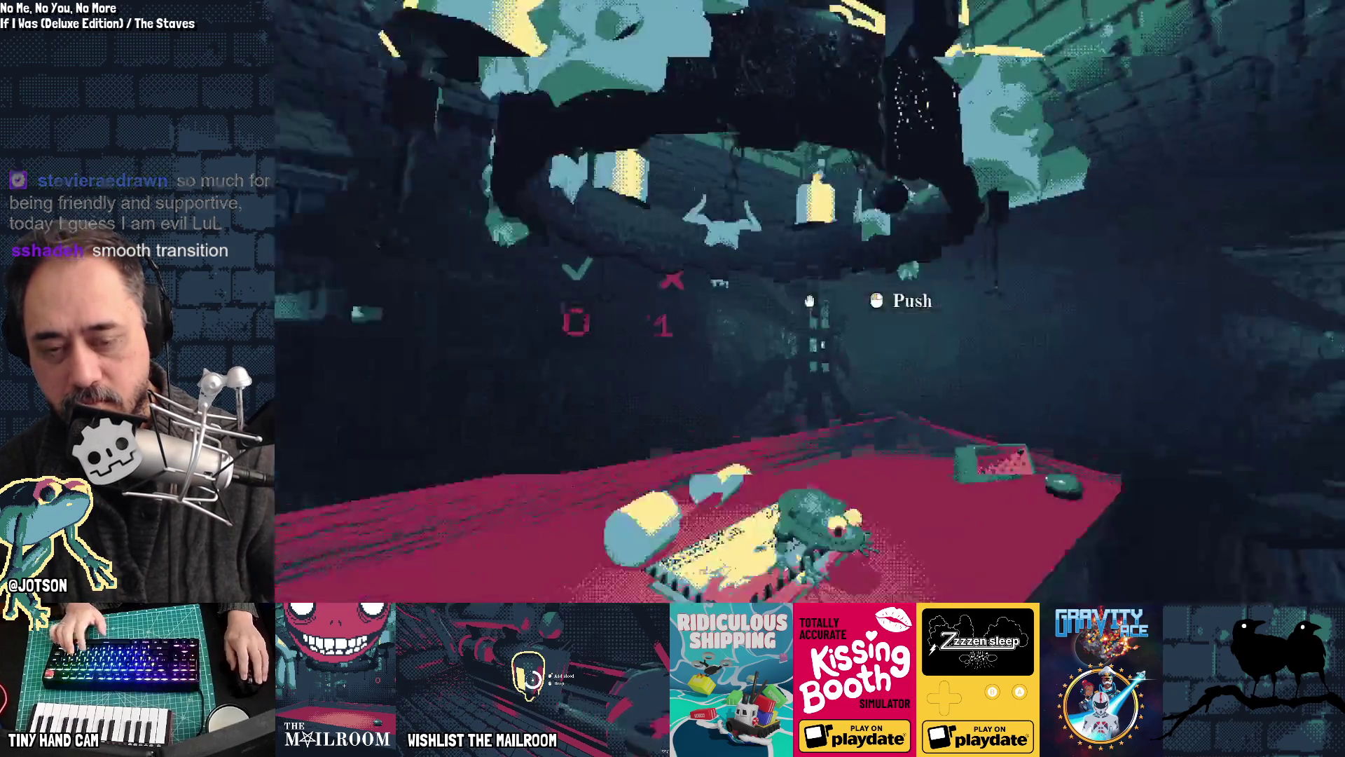
{"action": "key", "text": "a"}
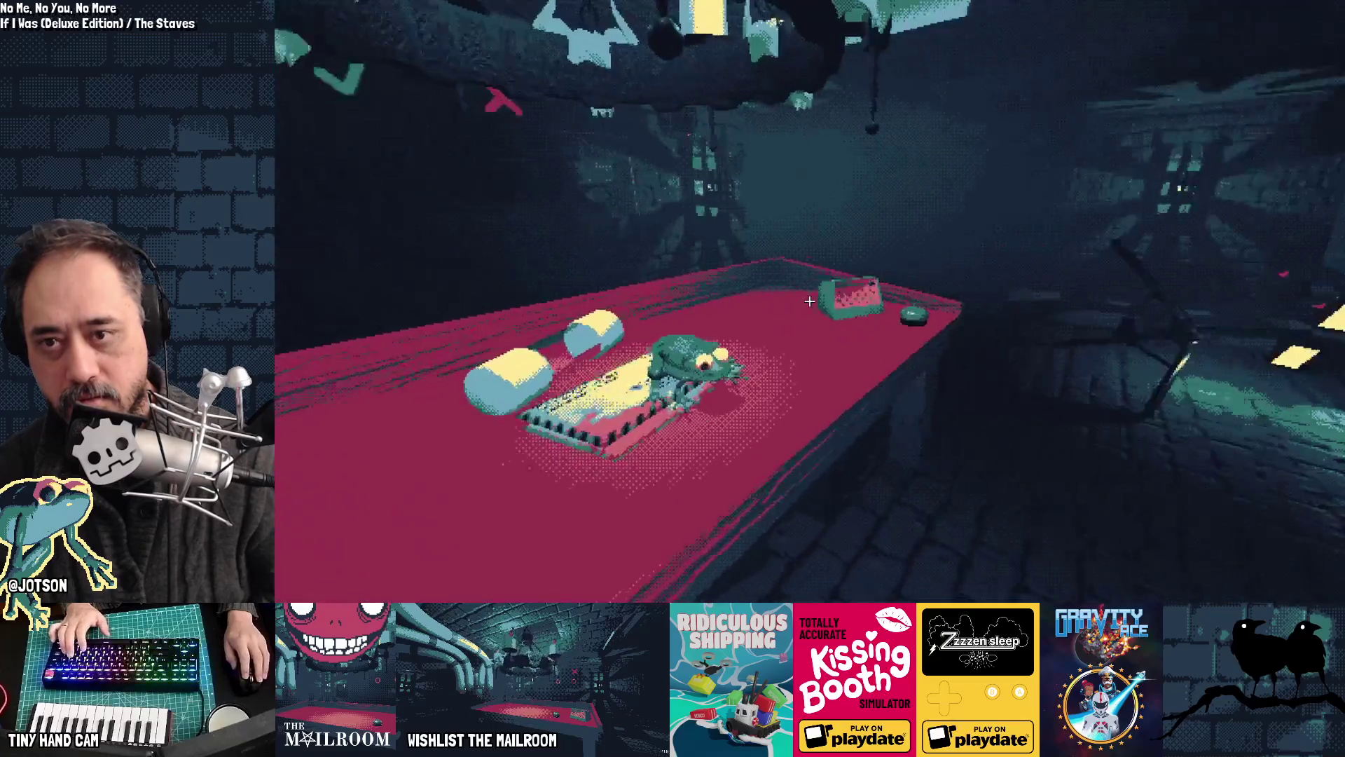
{"action": "mouse_move", "coordinate": [810, 301]}
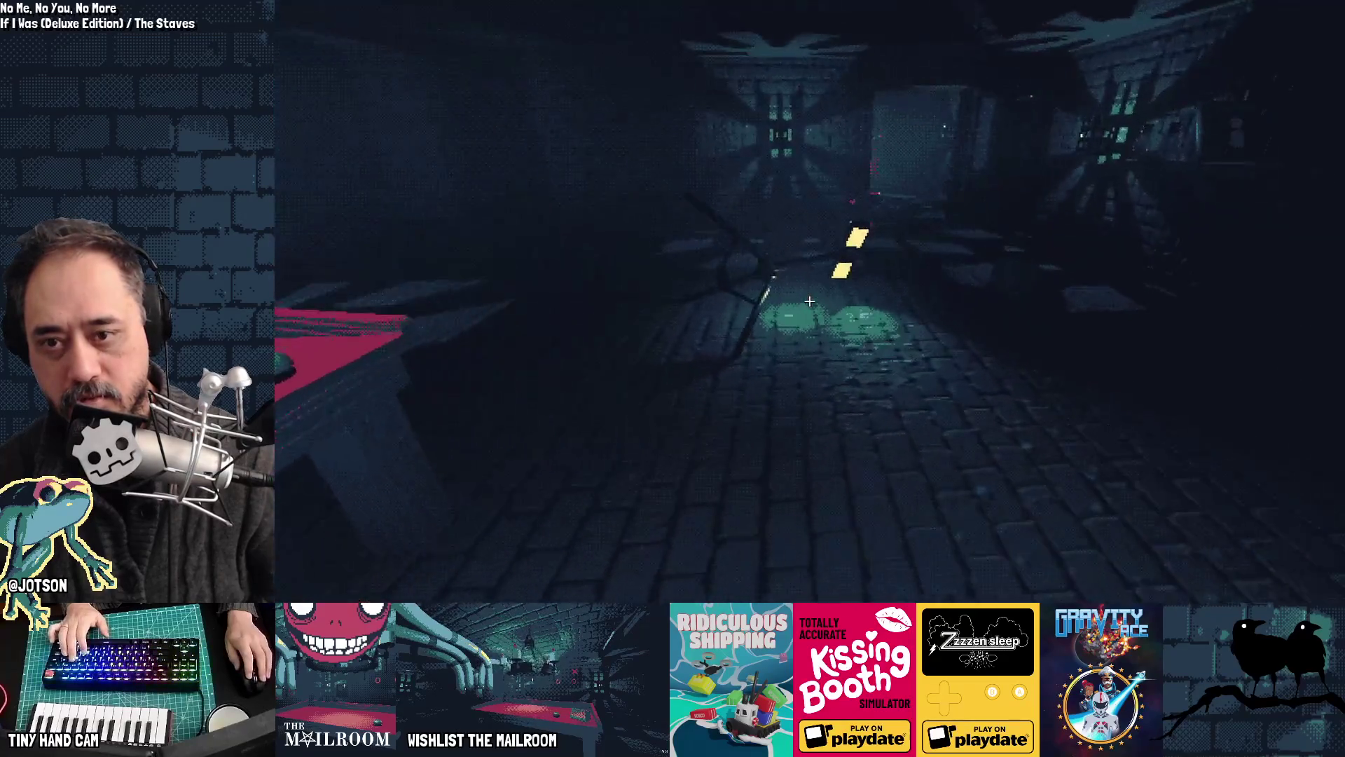
{"action": "key", "text": "w"}
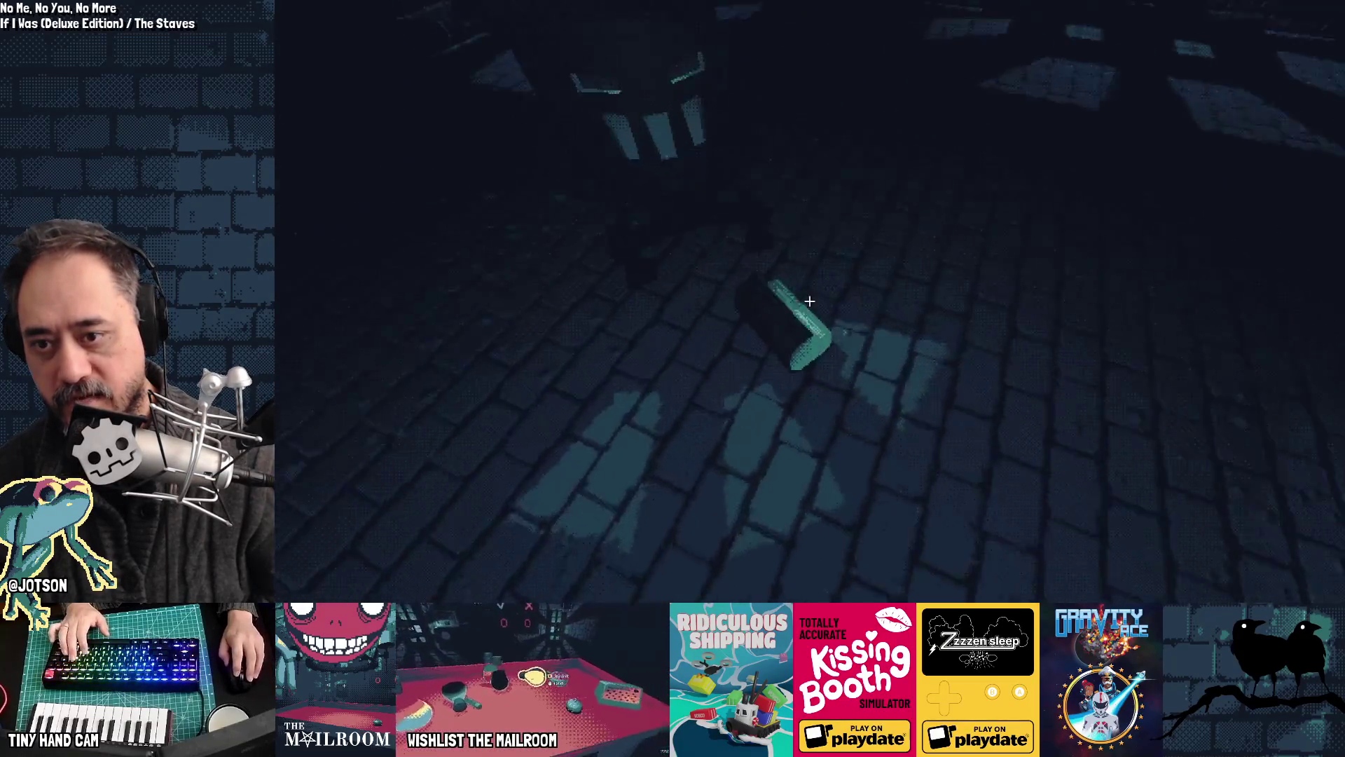
{"action": "left_click_drag", "start_coordinate": [809, 301], "coordinate": [809, 301]}
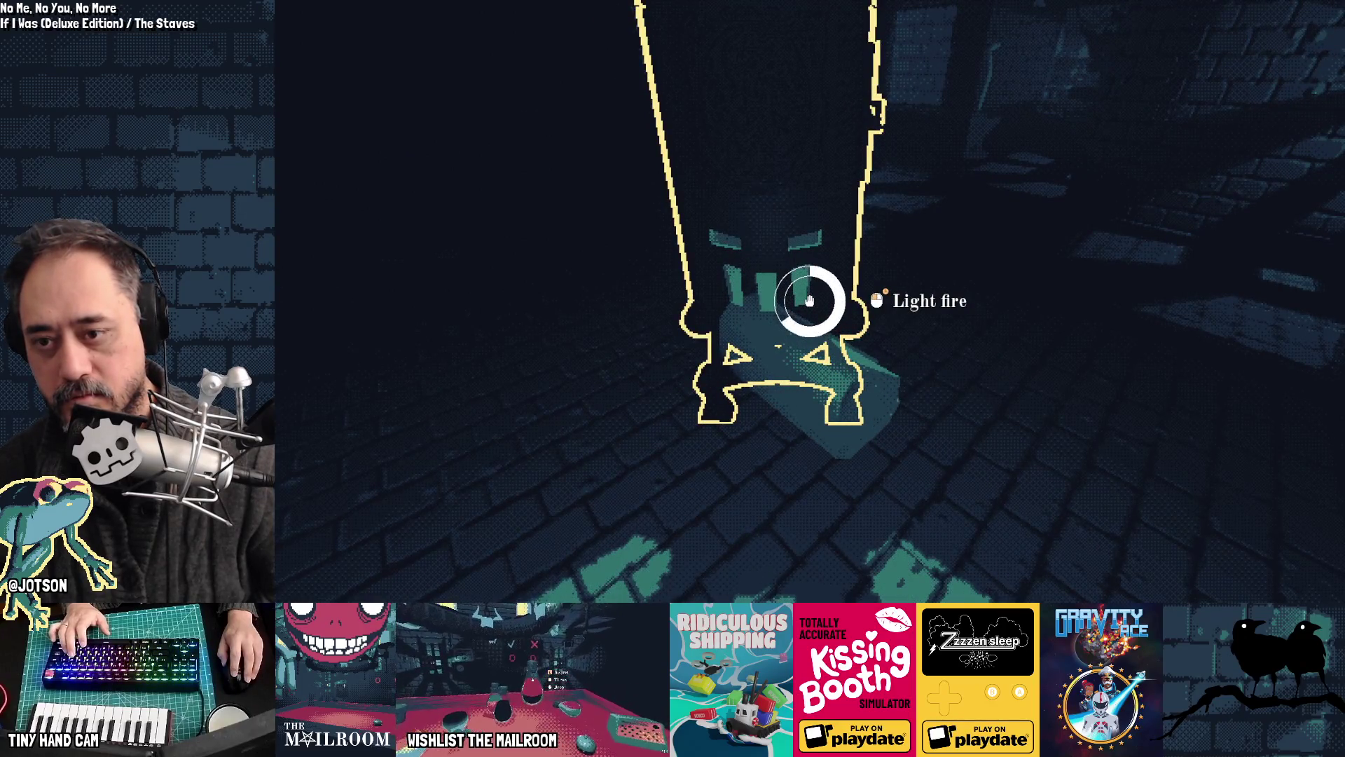
{"action": "mouse_move", "coordinate": [810, 301]}
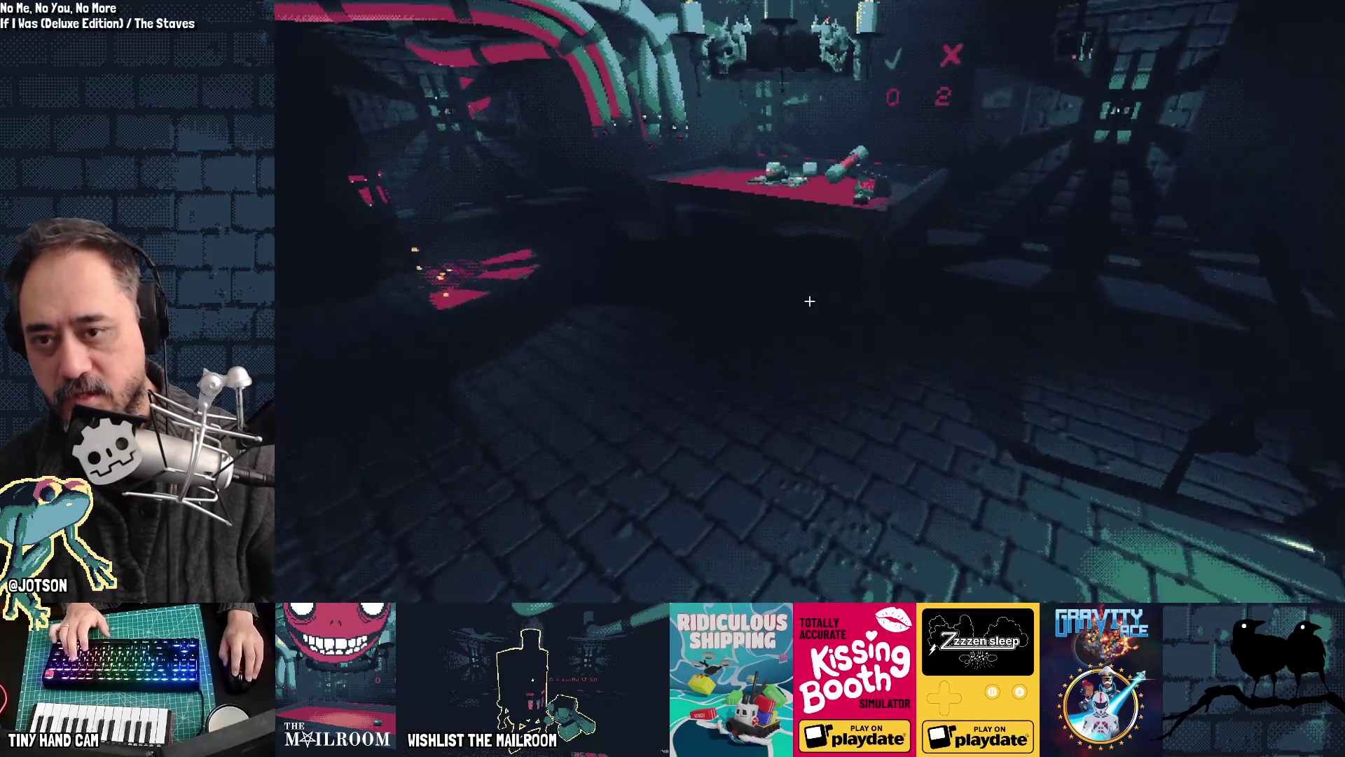
Step: Spawn a knife with the console command 'a k' and drop it onto the table
{"action": "key", "text": "w"}
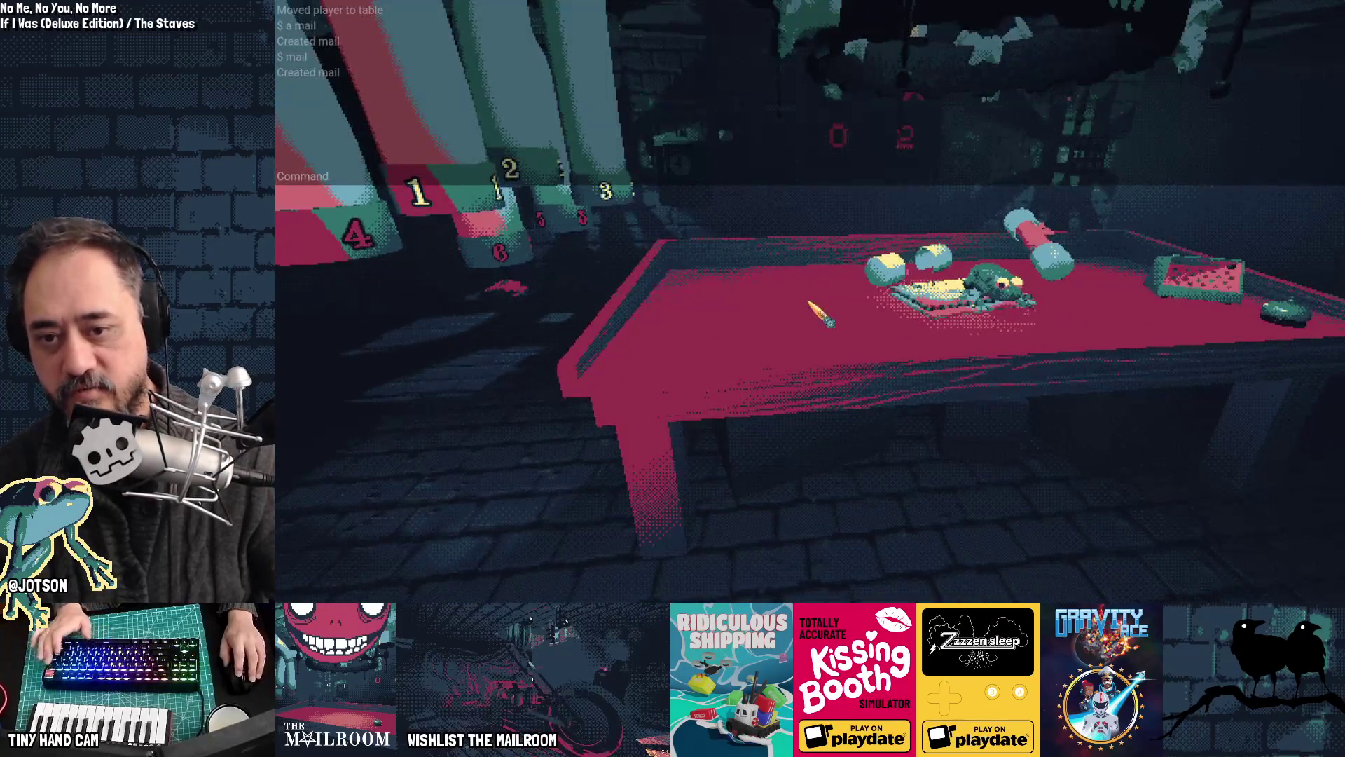
{"action": "type", "text": "a"}
{"action": "key", "text": "grave"}
{"action": "type", "text": "a k"}
{"action": "key", "text": "Return"}
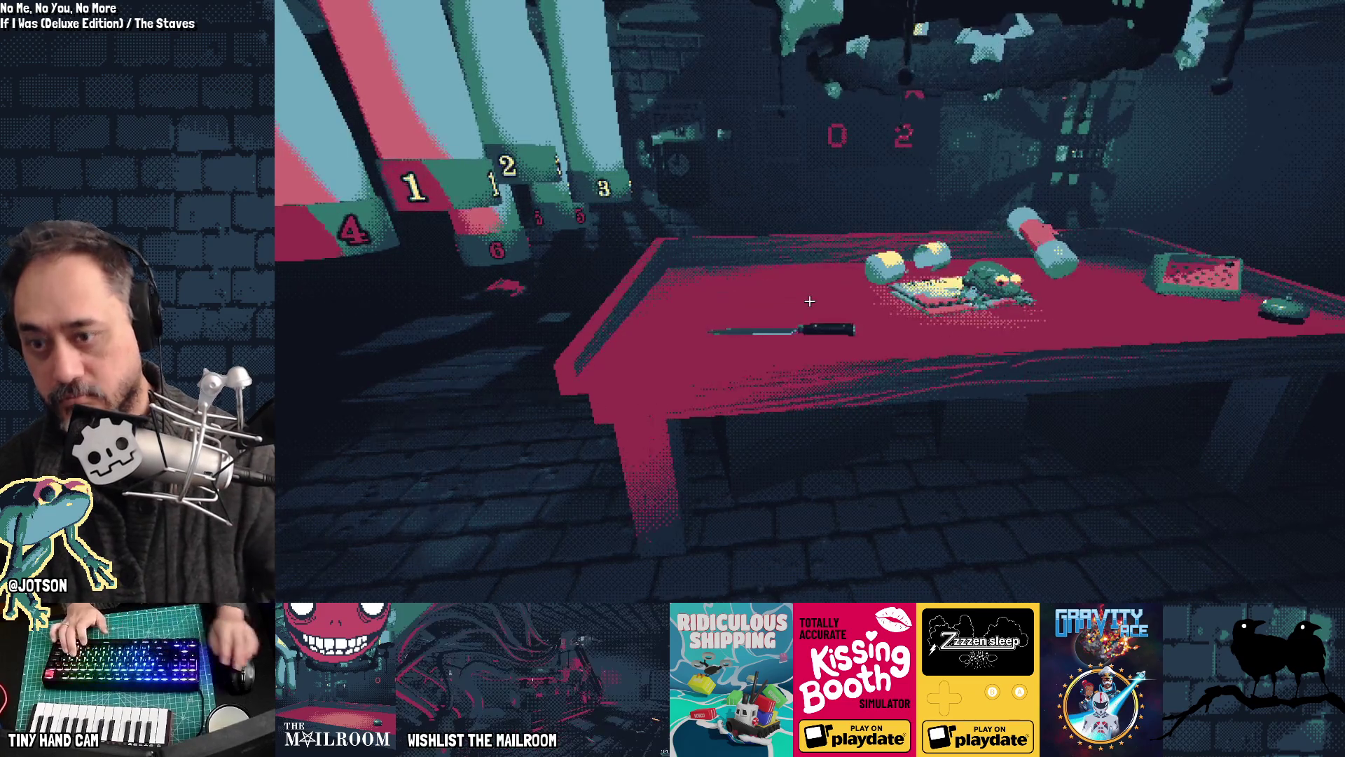
{"action": "key", "text": "w"}
{"action": "left_click", "coordinate": [809, 301]}
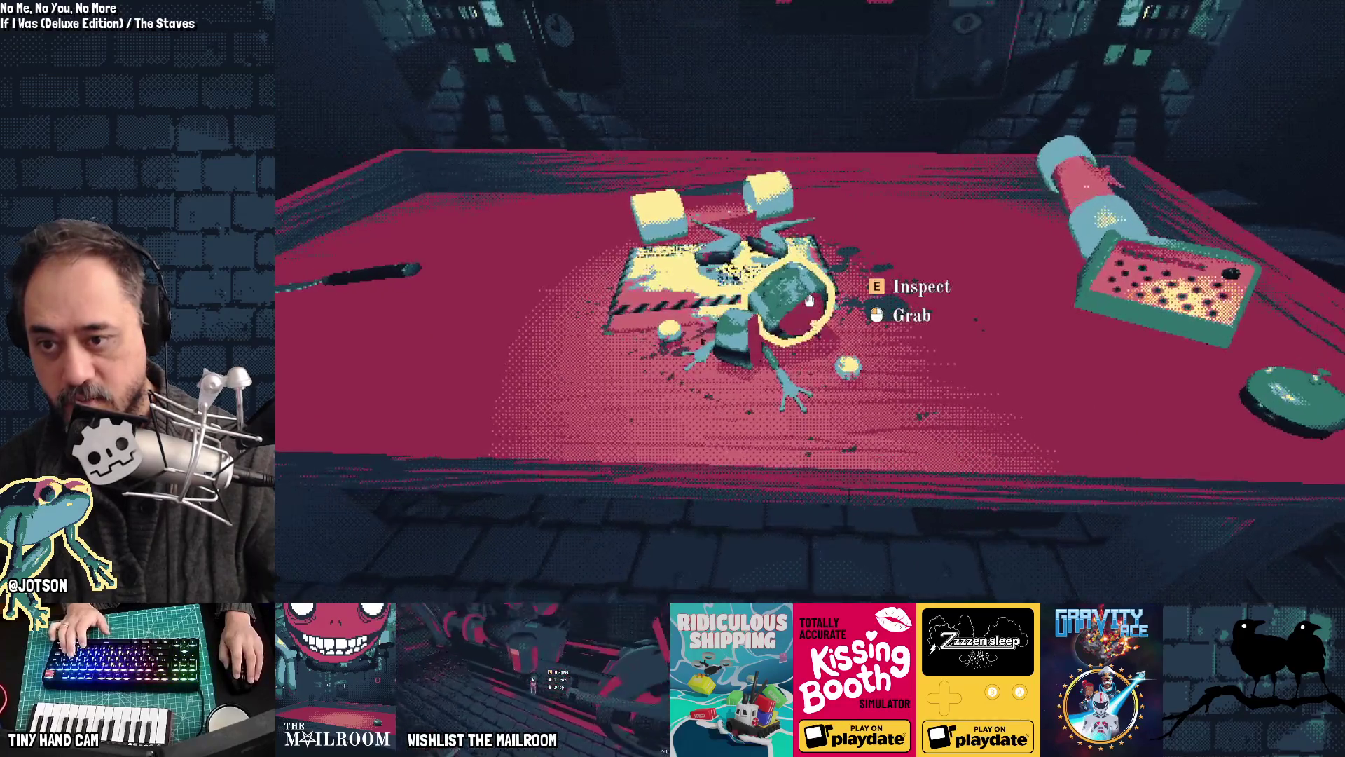
Step: Spawn a molcajete with 'a mjete' and drop the held ingredient into it
{"action": "type", "text": "a m"}
{"action": "type", "text": "jete"}
{"action": "key", "text": "Return"}
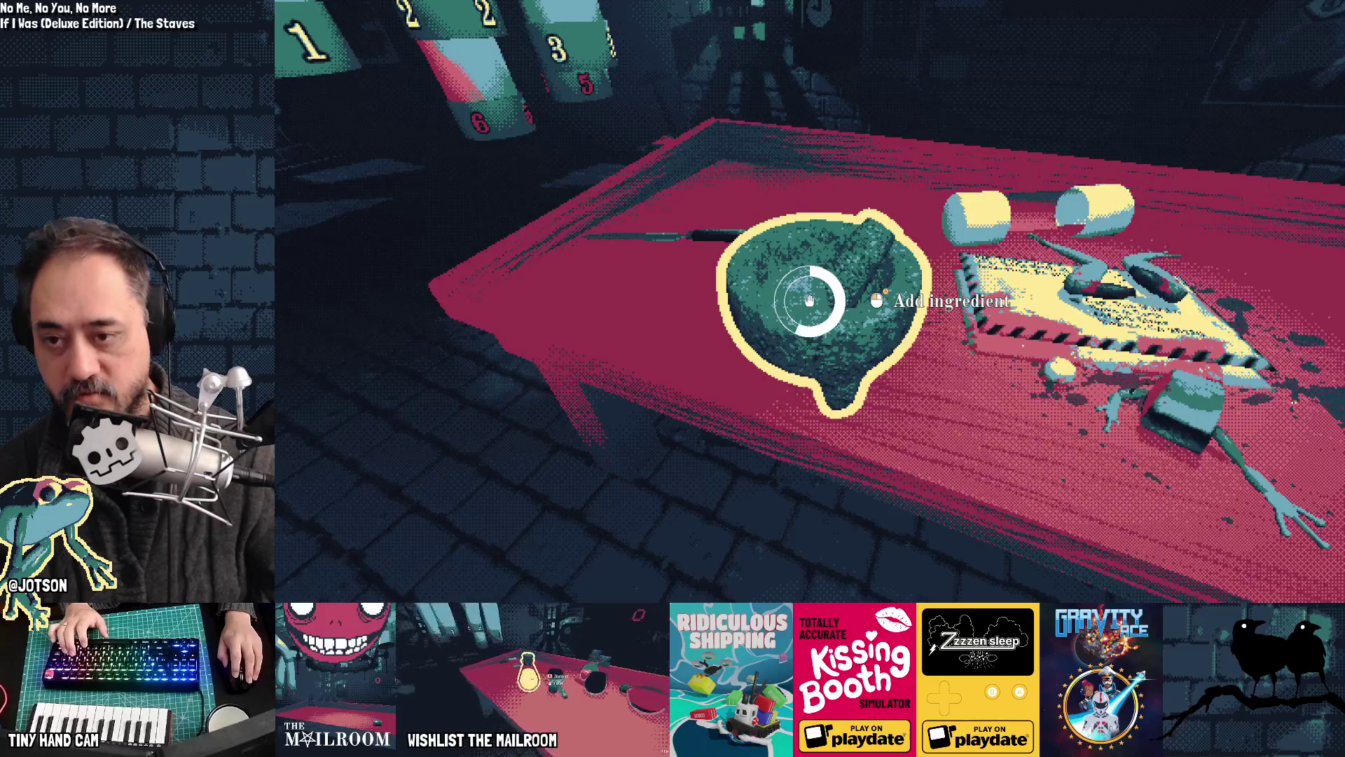
{"action": "key", "text": "s"}
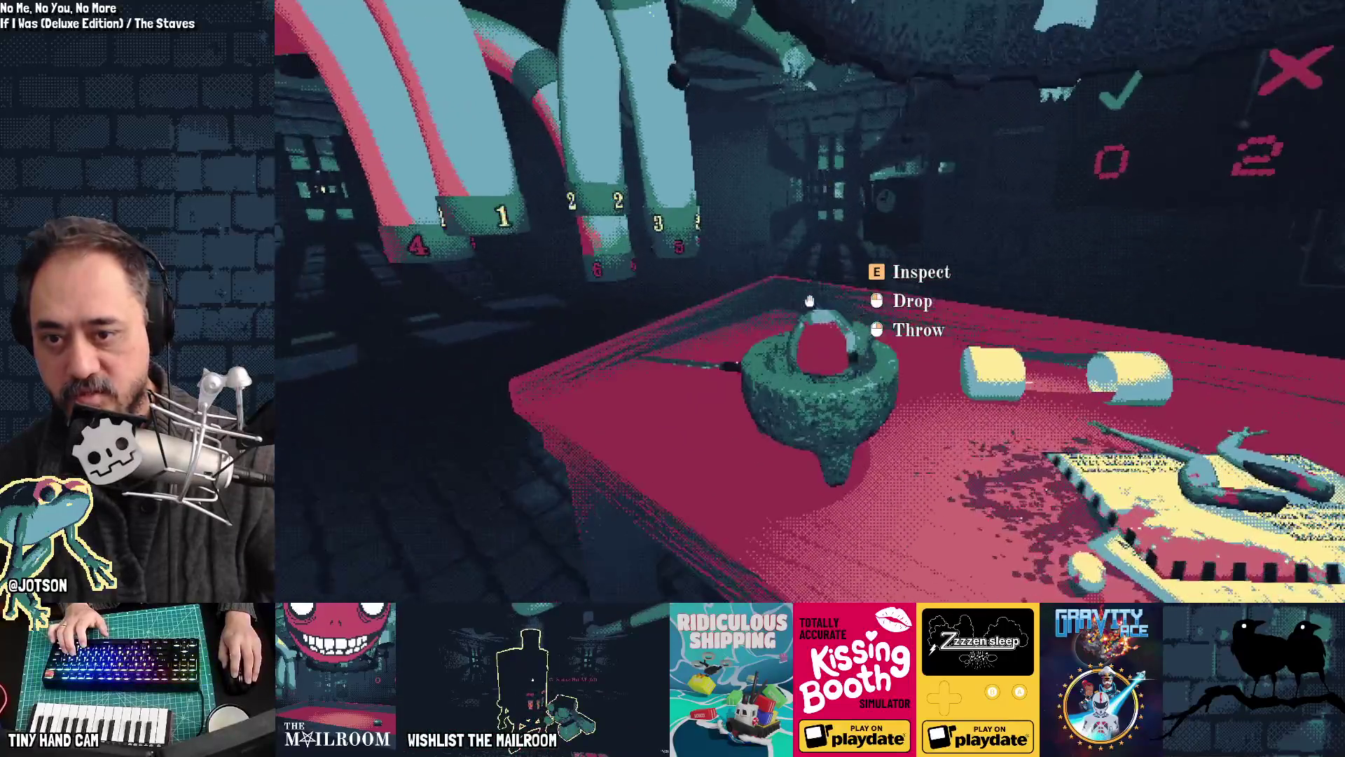
{"action": "left_click", "coordinate": [809, 302]}
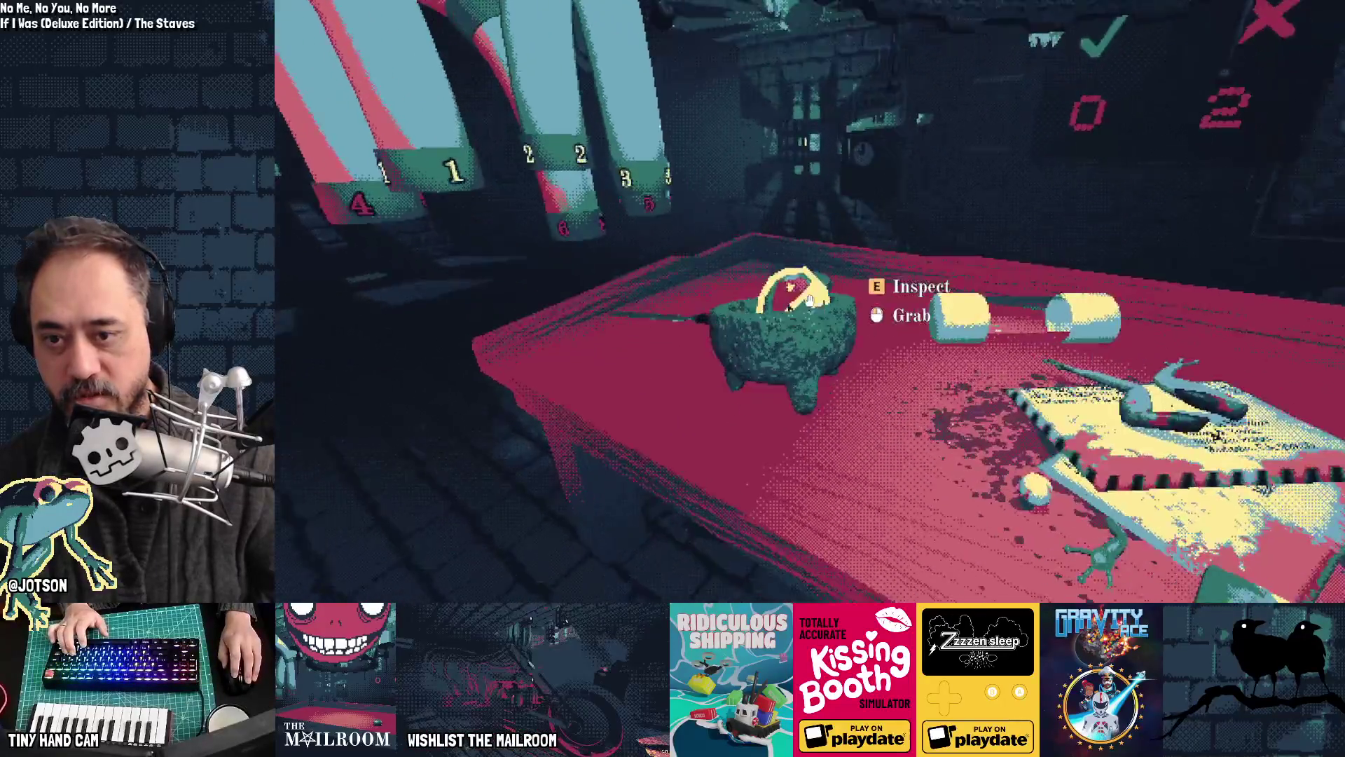
{"action": "key", "text": "alt+Tab"}
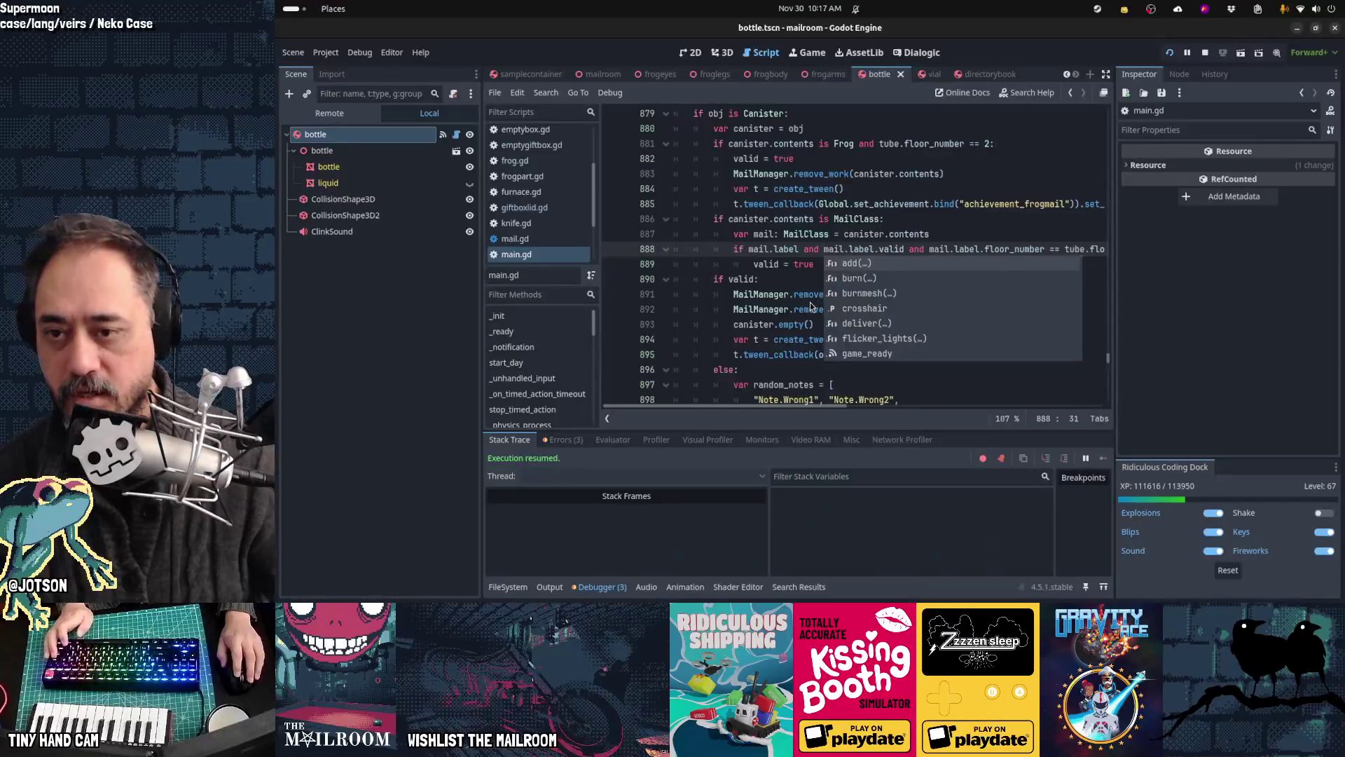
Step: Open molcajete.gd and place the caret at contents.append(obj) in the insert function
{"action": "left_click", "coordinate": [756, 275]}
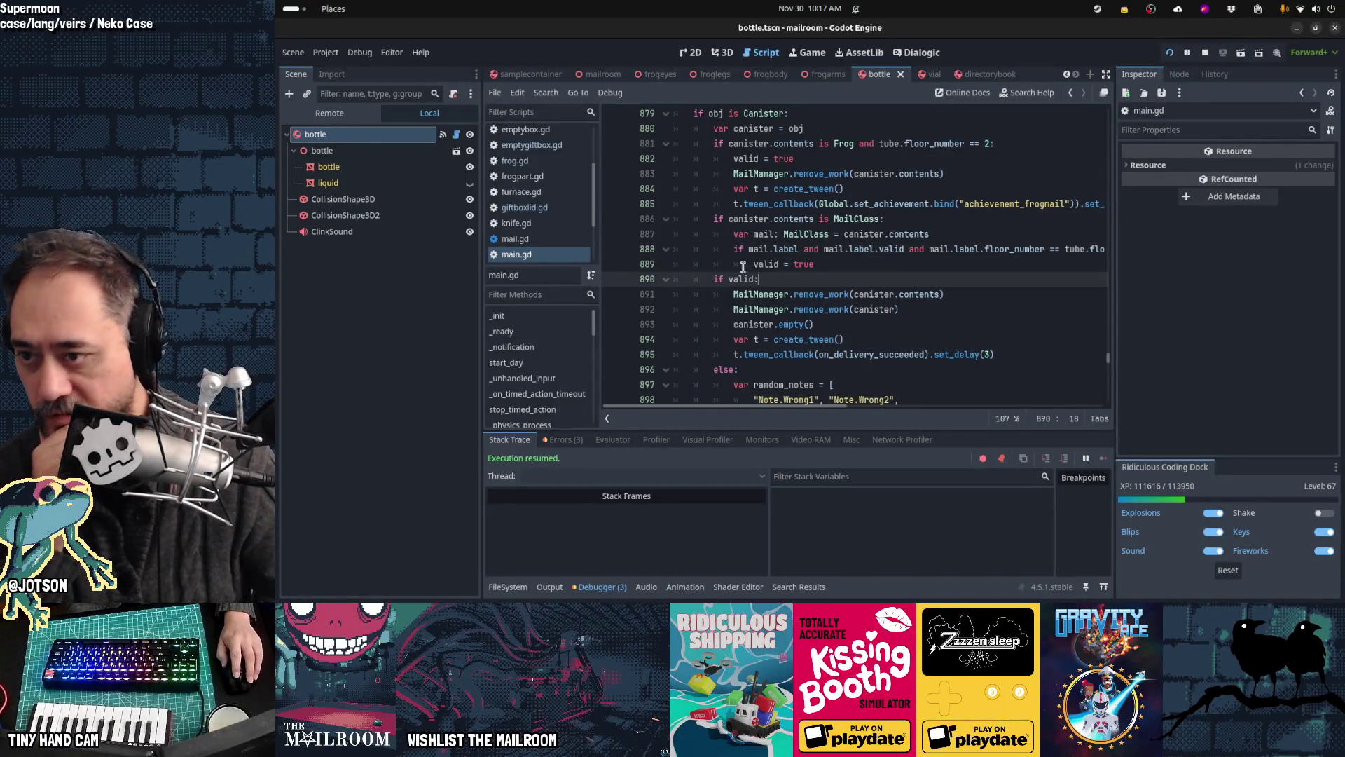
{"action": "scroll", "coordinate": [533, 203], "scroll_direction": "down", "scroll_amount": 2}
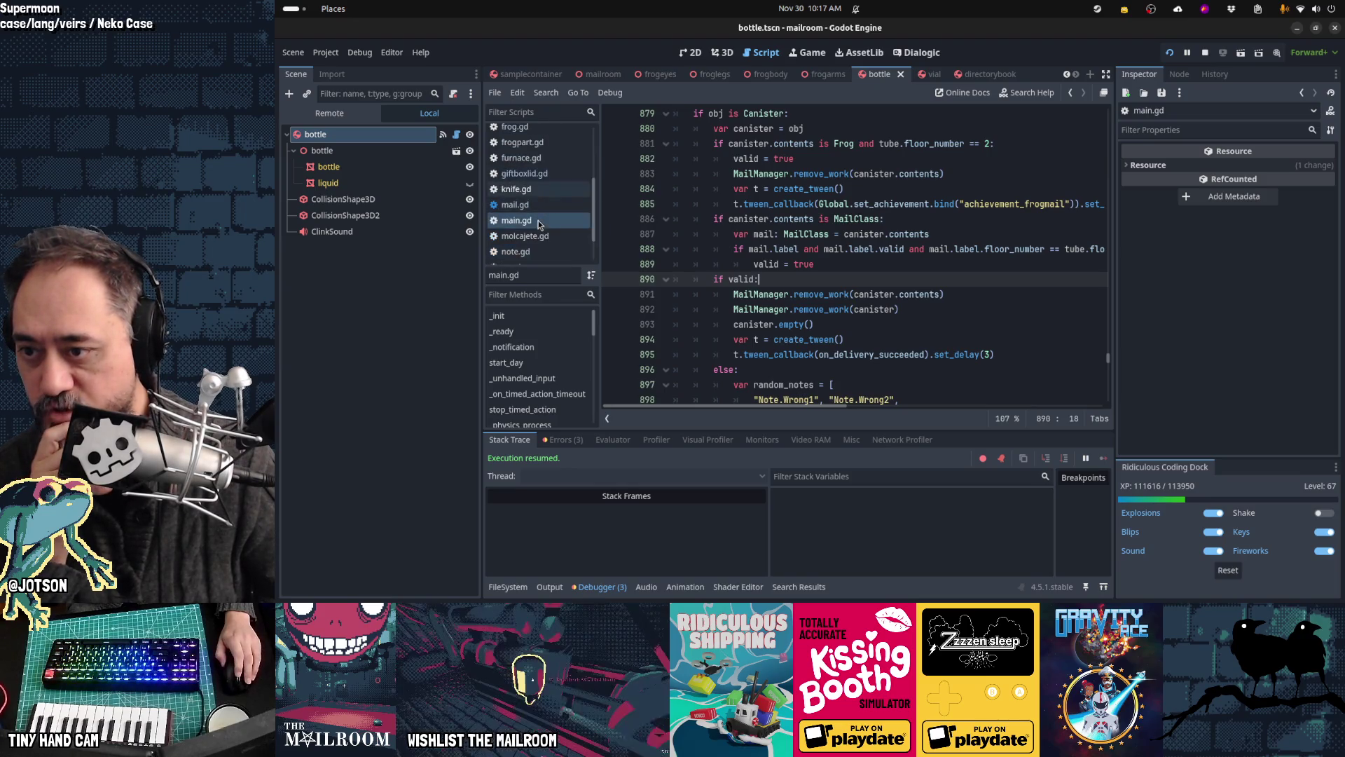
{"action": "left_click", "coordinate": [524, 236]}
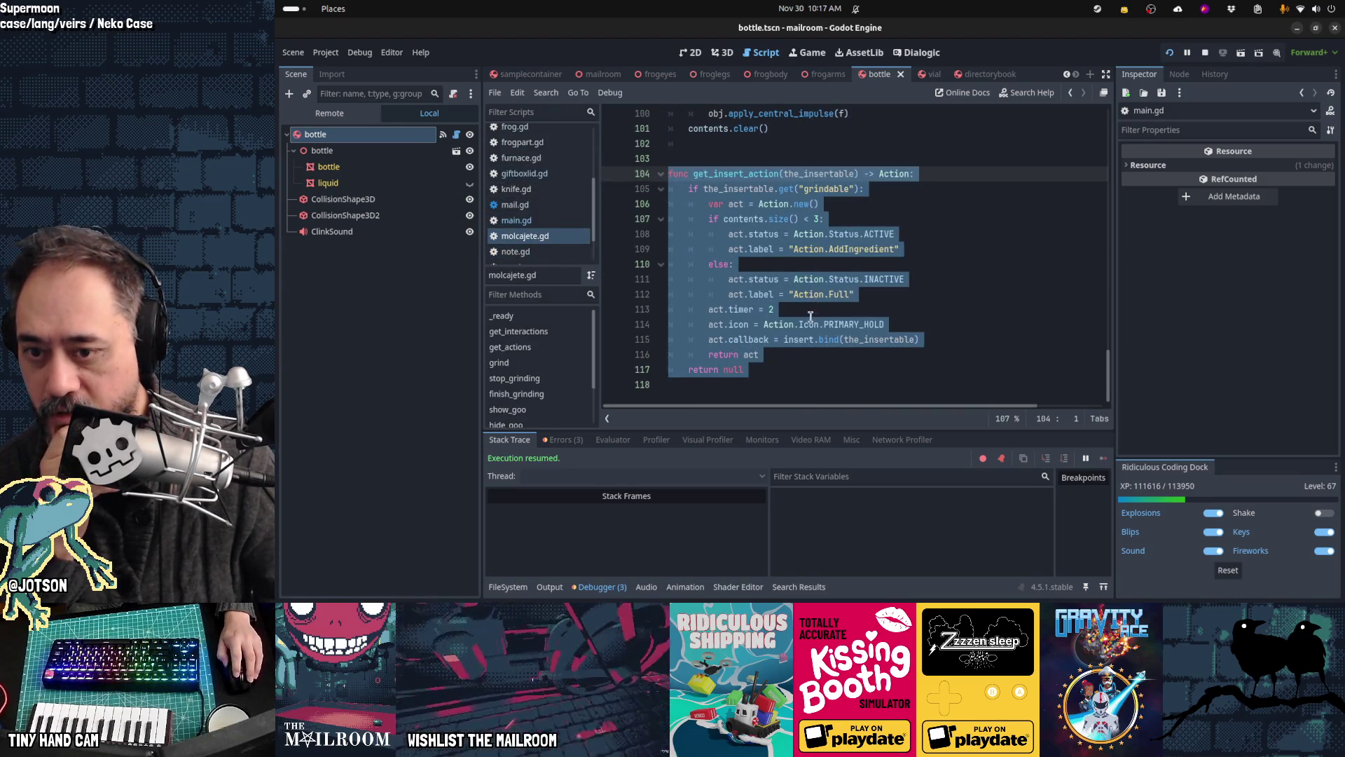
{"action": "left_click", "coordinate": [847, 339]}
{"action": "scroll", "coordinate": [879, 309], "scroll_direction": "up", "scroll_amount": 4}
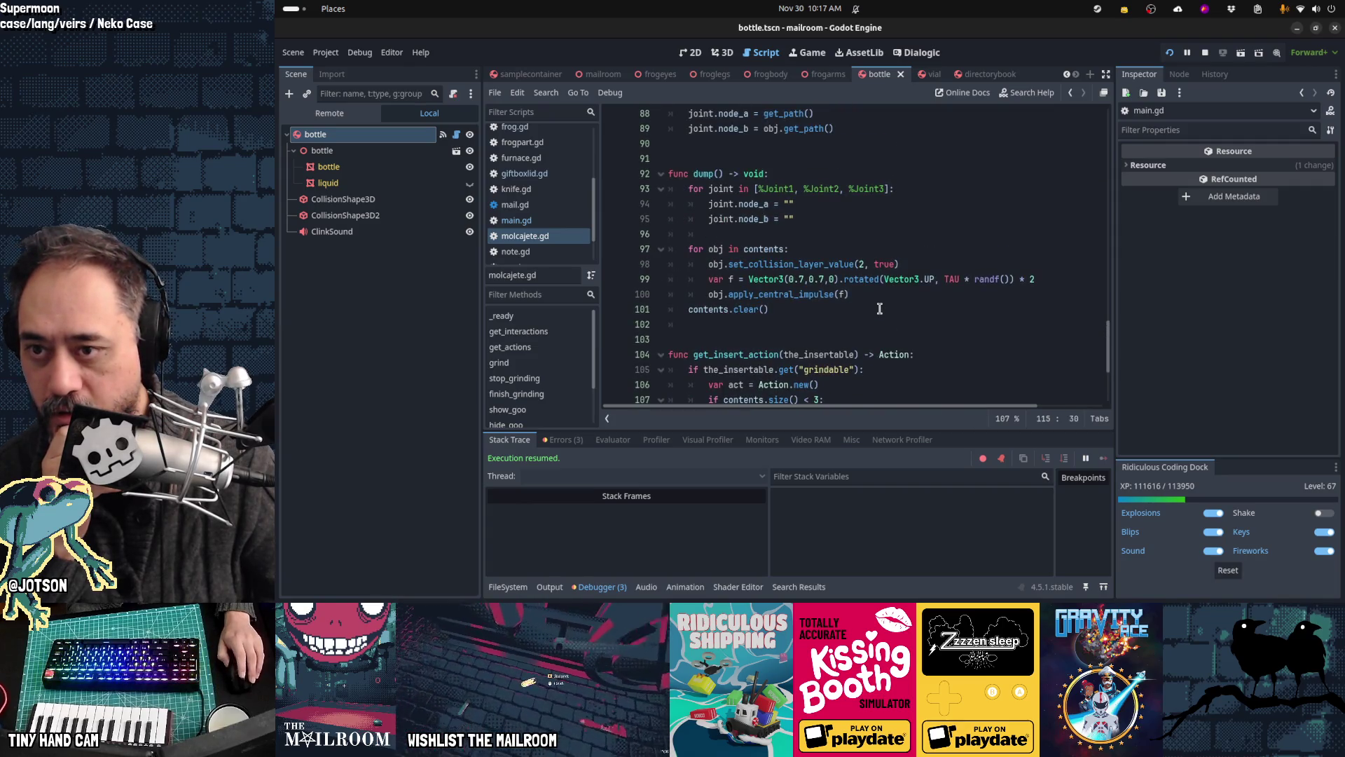
{"action": "scroll", "coordinate": [880, 309], "scroll_direction": "up", "scroll_amount": 4}
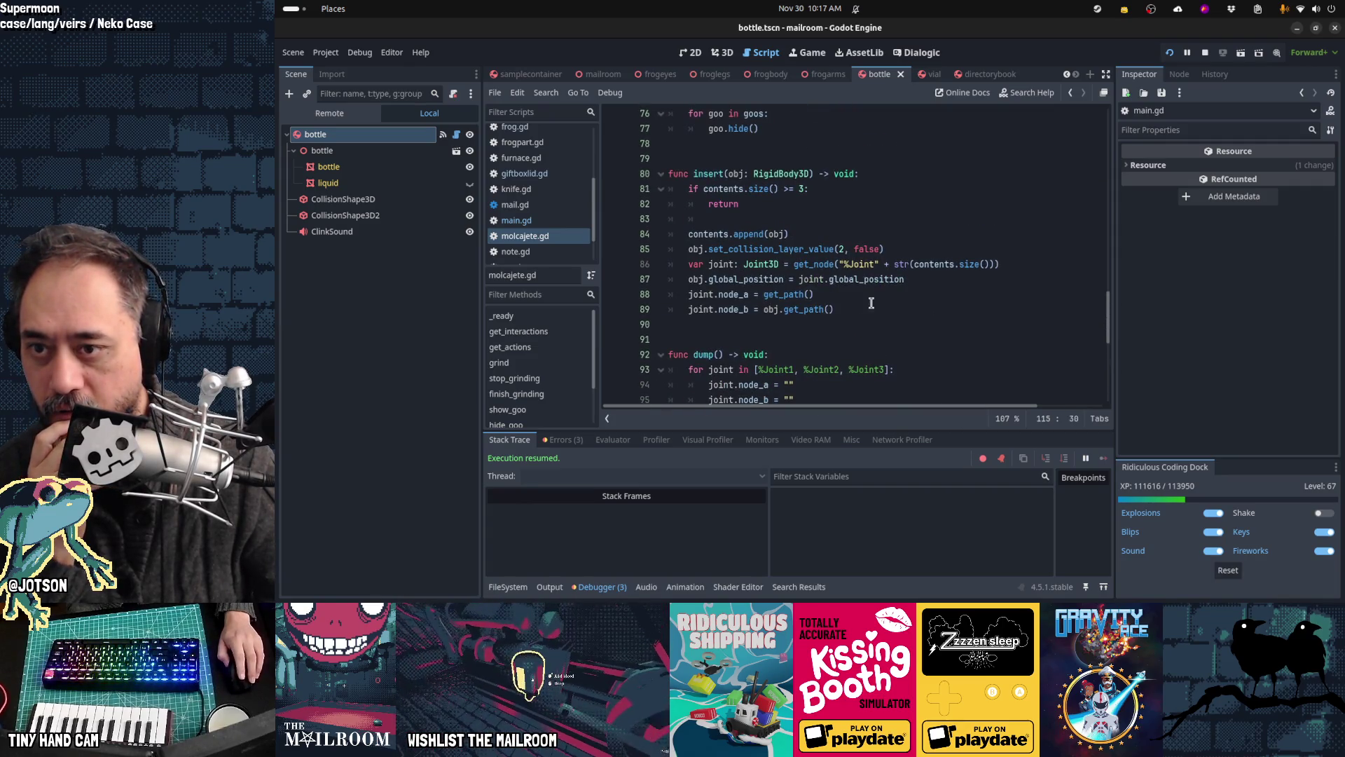
{"action": "left_click", "coordinate": [832, 224]}
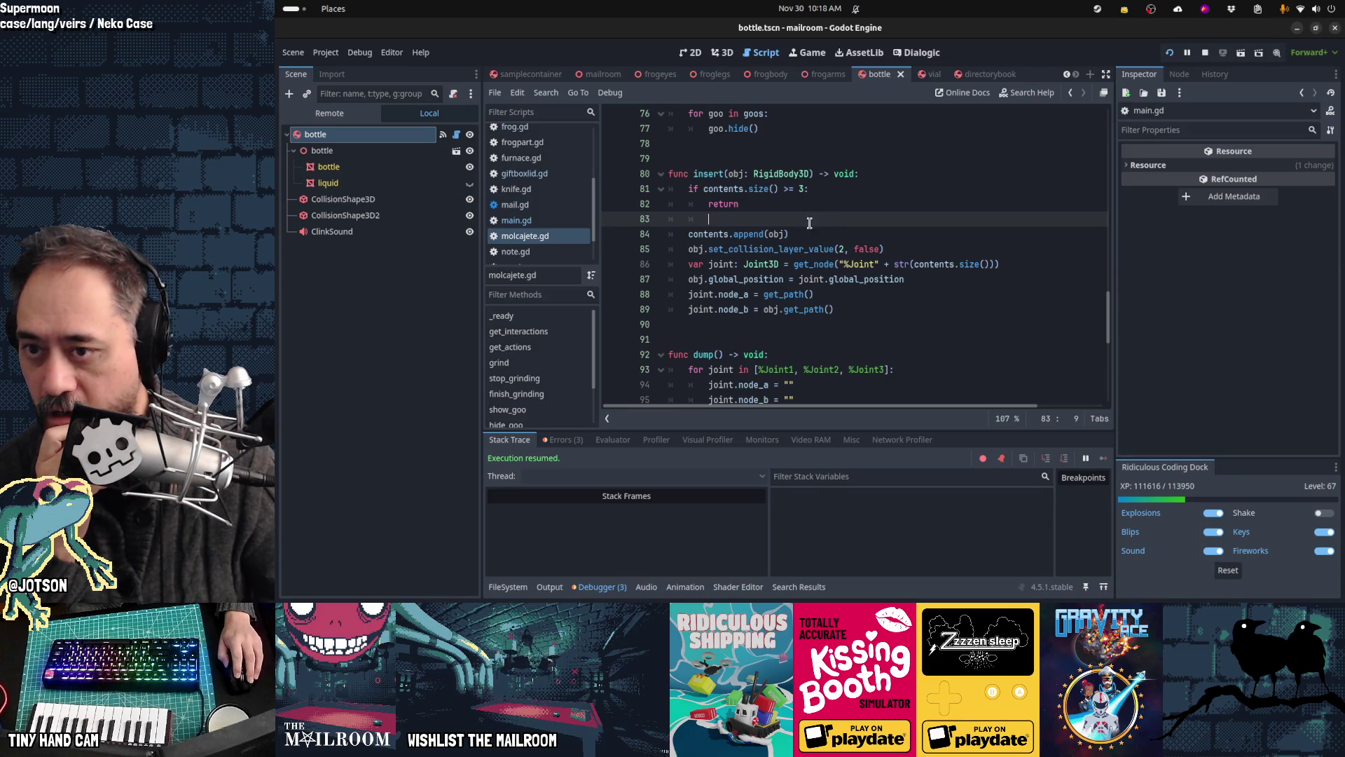
{"action": "left_click", "coordinate": [737, 175]}
{"action": "left_click", "coordinate": [795, 234]}
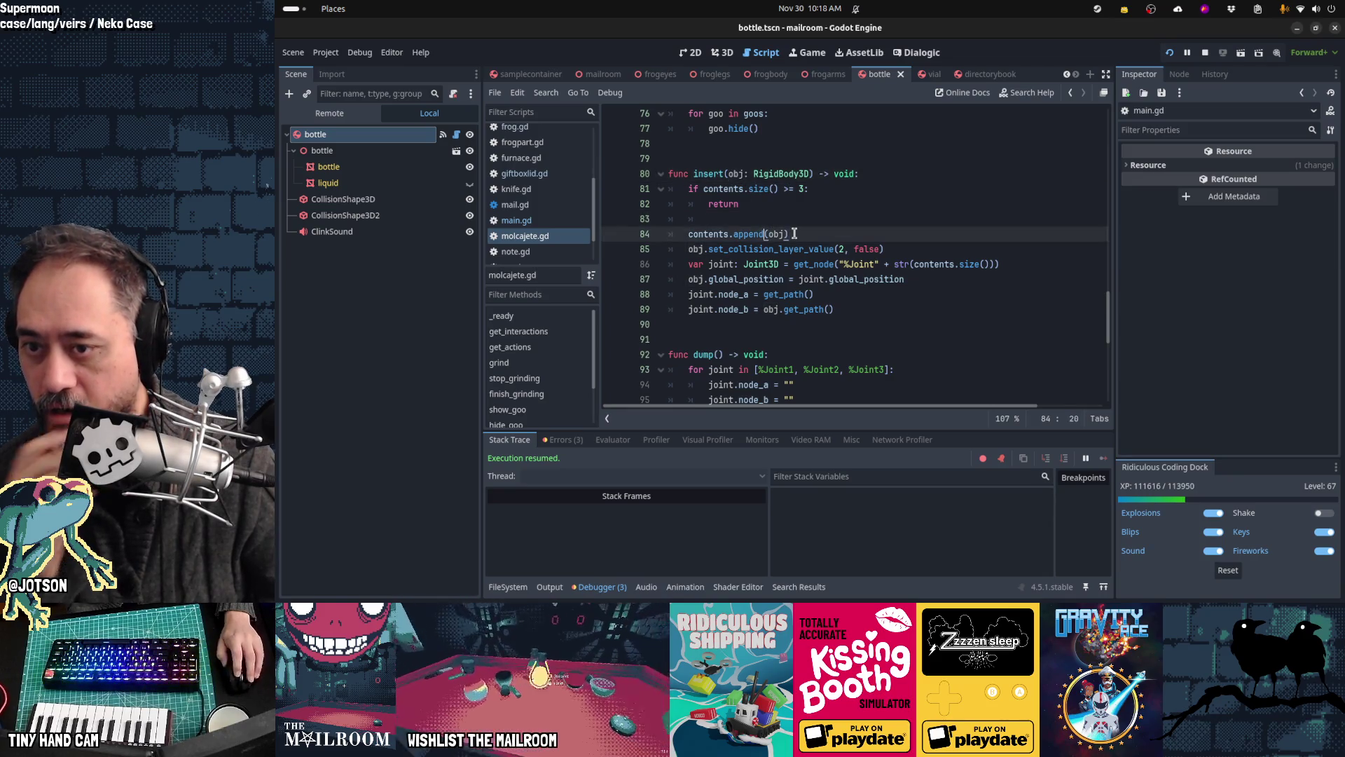
Step: Add Global.Player.drop() above contents.append(obj), then resume the paused game
{"action": "key", "text": "ctrl+shift+Return"}
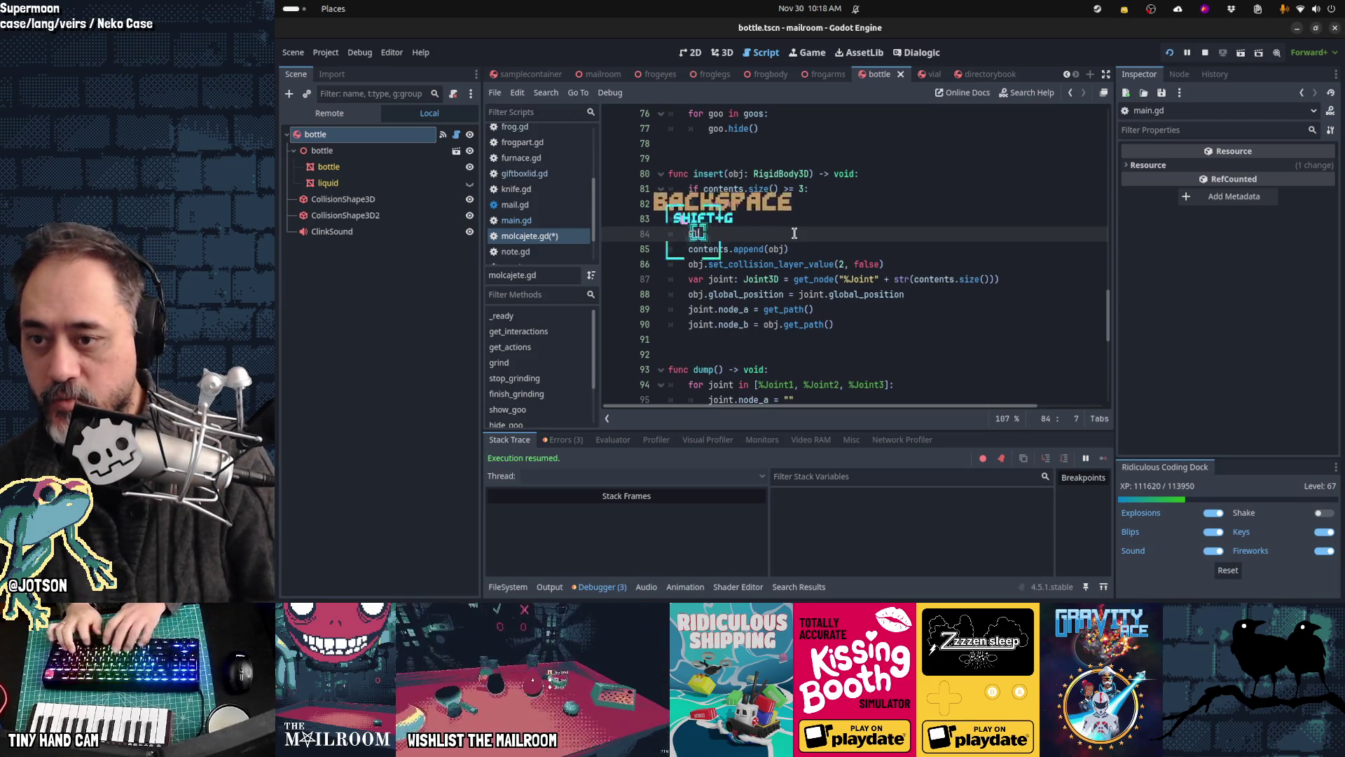
{"action": "type", "text": "Globl"}
{"action": "key", "text": "BackSpace"}
{"action": "type", "text": "al.Player.drop"}
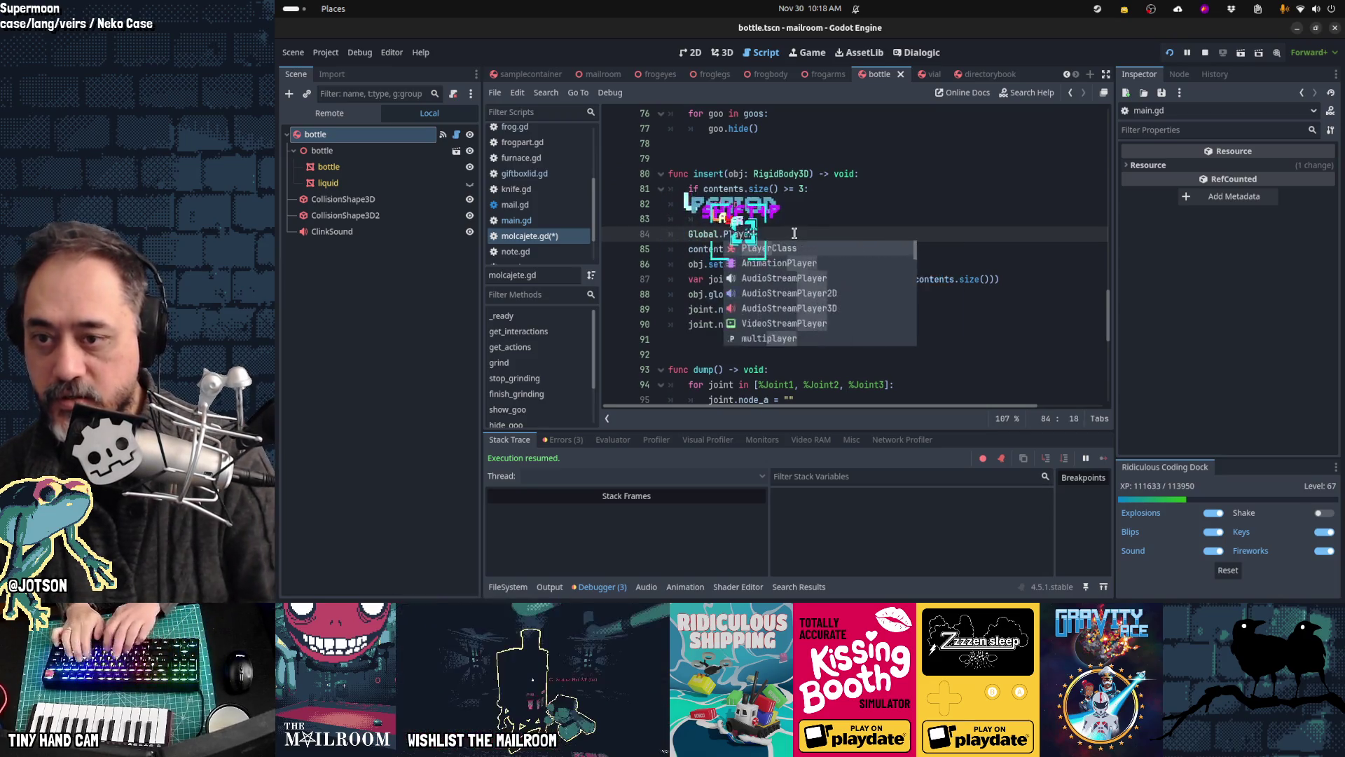
{"action": "key", "text": "Return"}
{"action": "type", "text": "("}
{"action": "key", "text": "Return"}
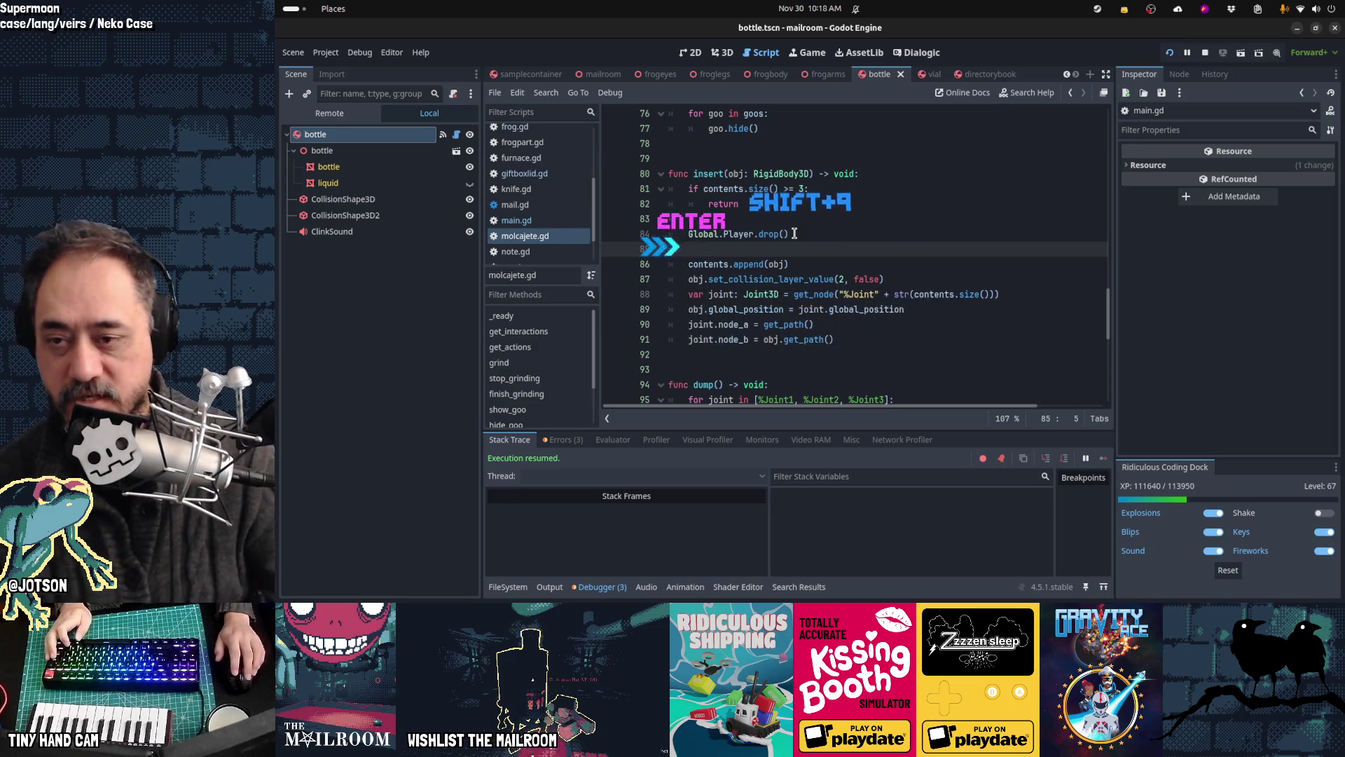
{"action": "key", "text": "alt+Tab"}
{"action": "left_click", "coordinate": [796, 236]}
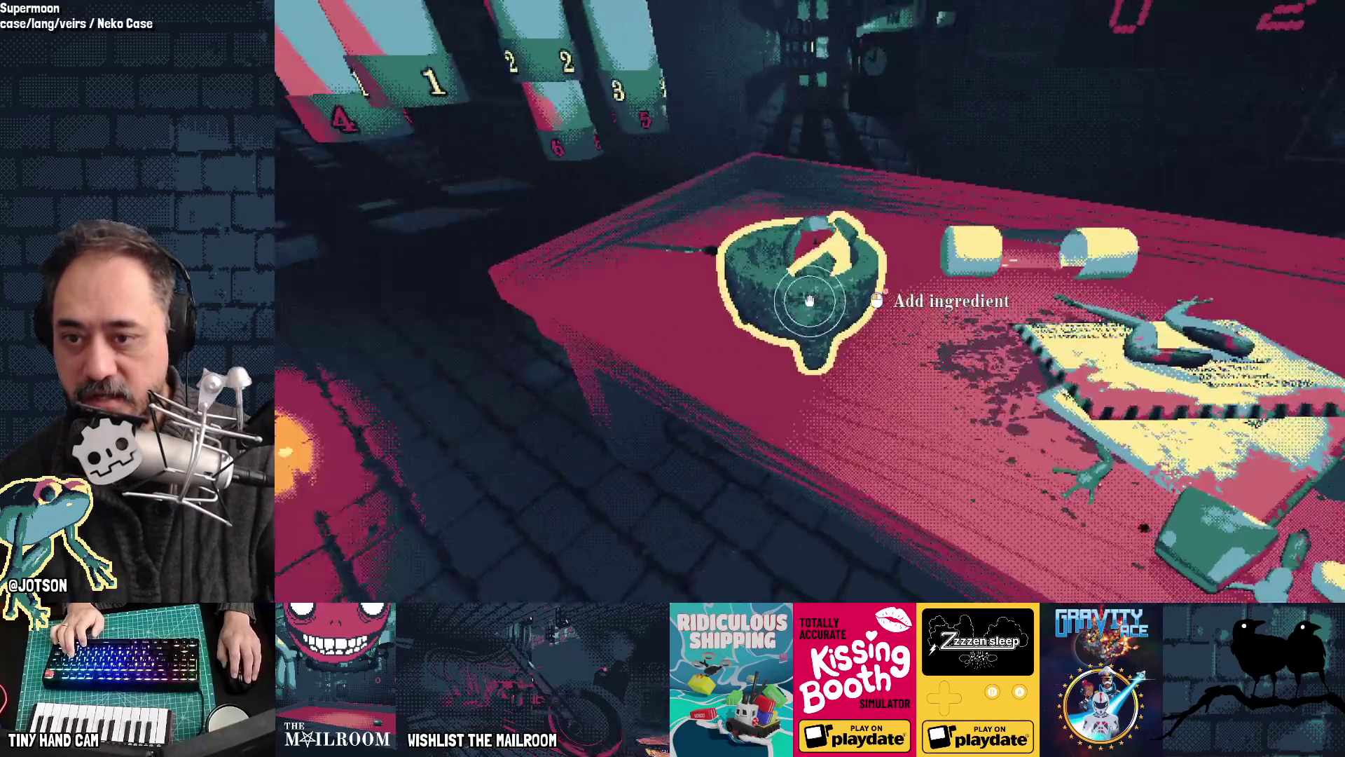
Step: Add a table item to the floor molcajete, grab it, then spawn a mortar via 'a mortar'
{"action": "left_click_drag", "start_coordinate": [809, 301], "coordinate": [809, 302]}
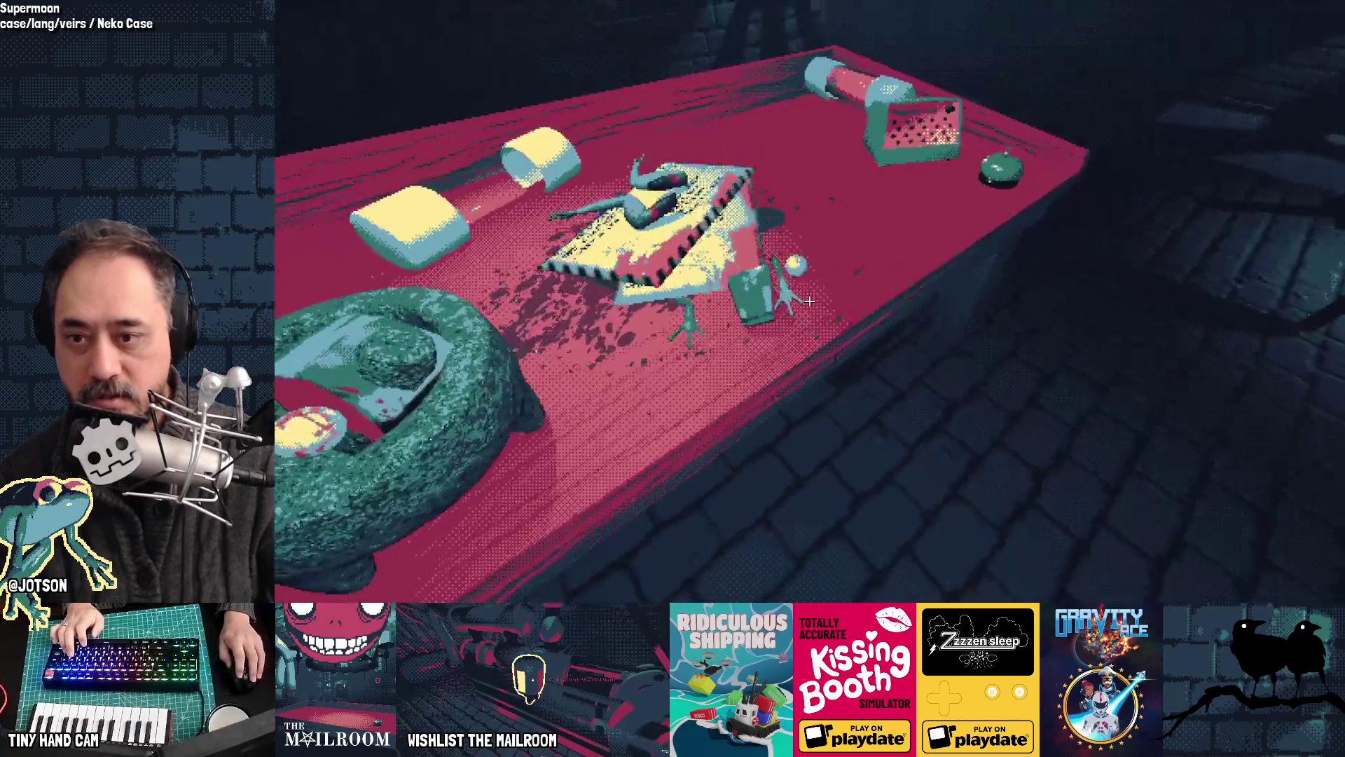
{"action": "left_click", "coordinate": [809, 301]}
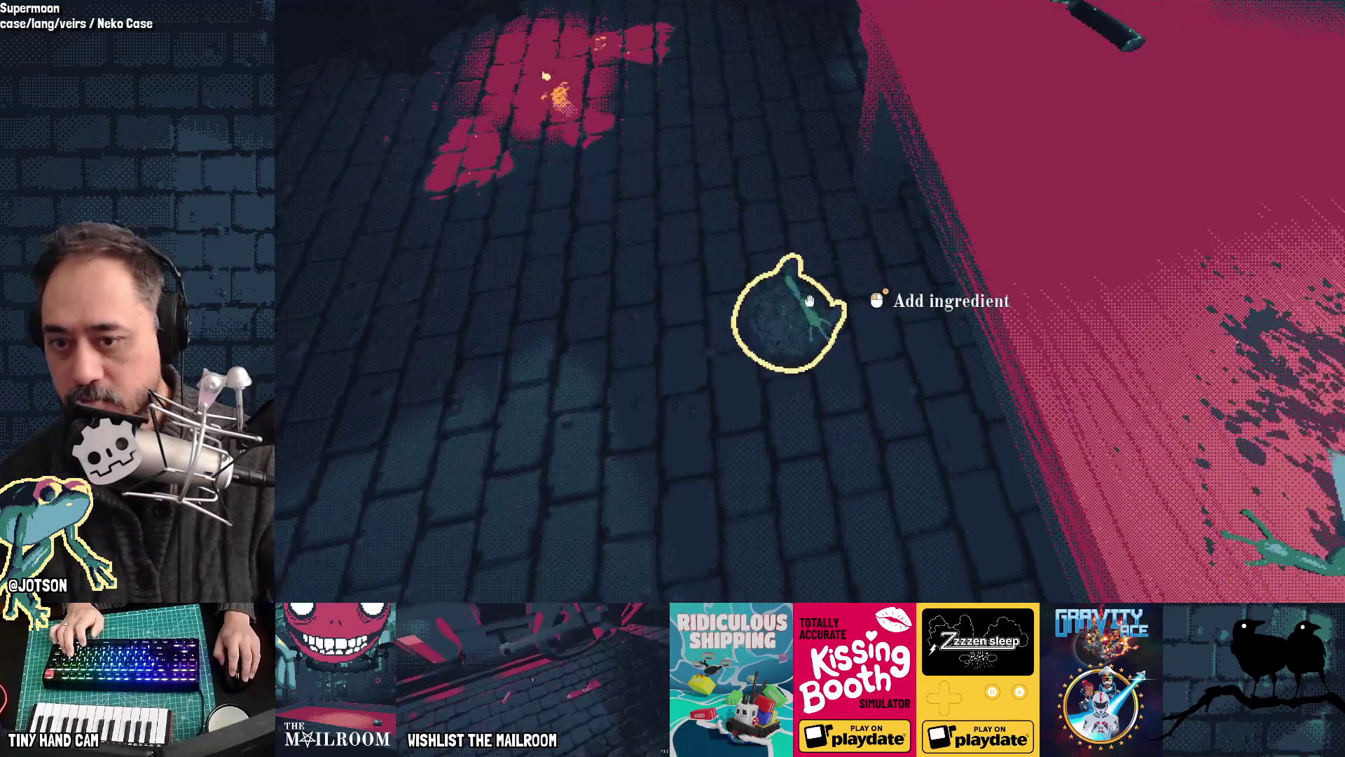
{"action": "left_click_drag", "start_coordinate": [809, 301], "coordinate": [809, 301]}
{"action": "left_click", "coordinate": [810, 301]}
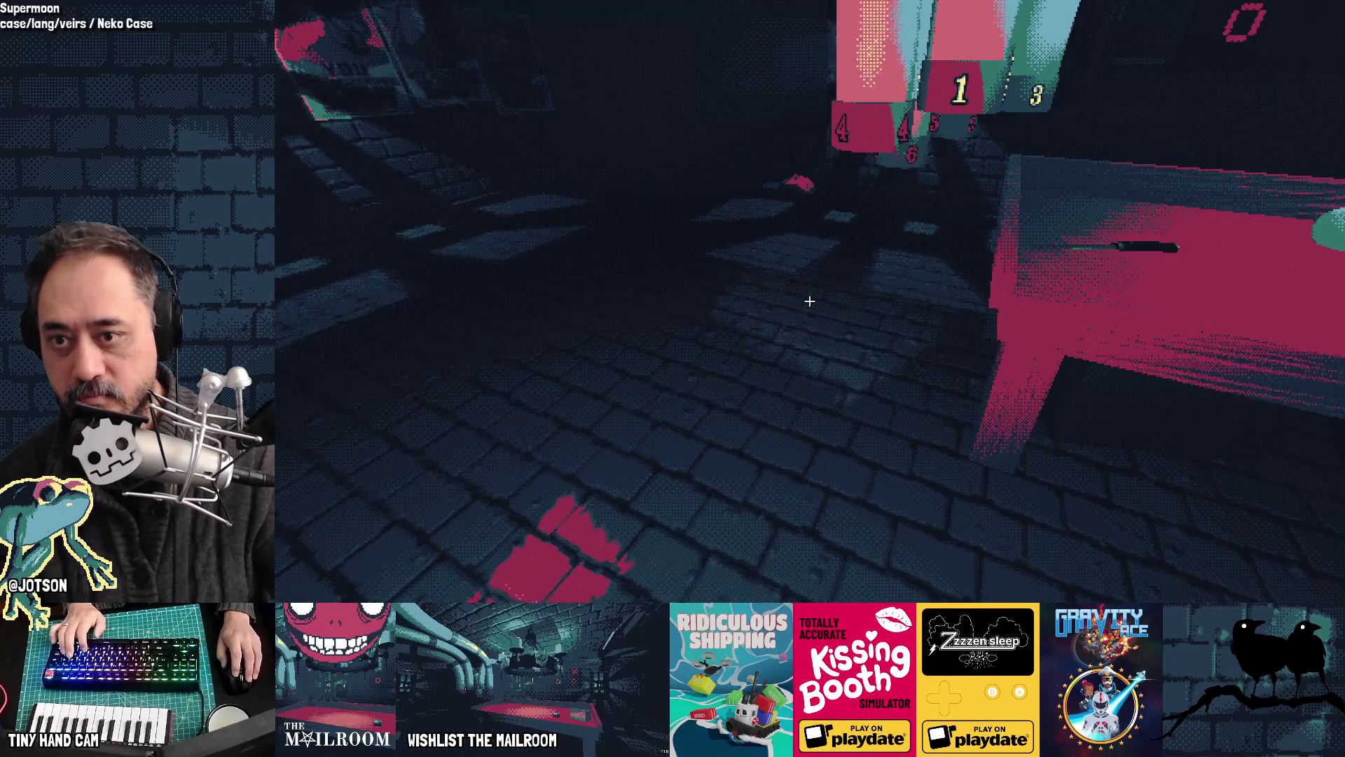
{"action": "type", "text": "a m"}
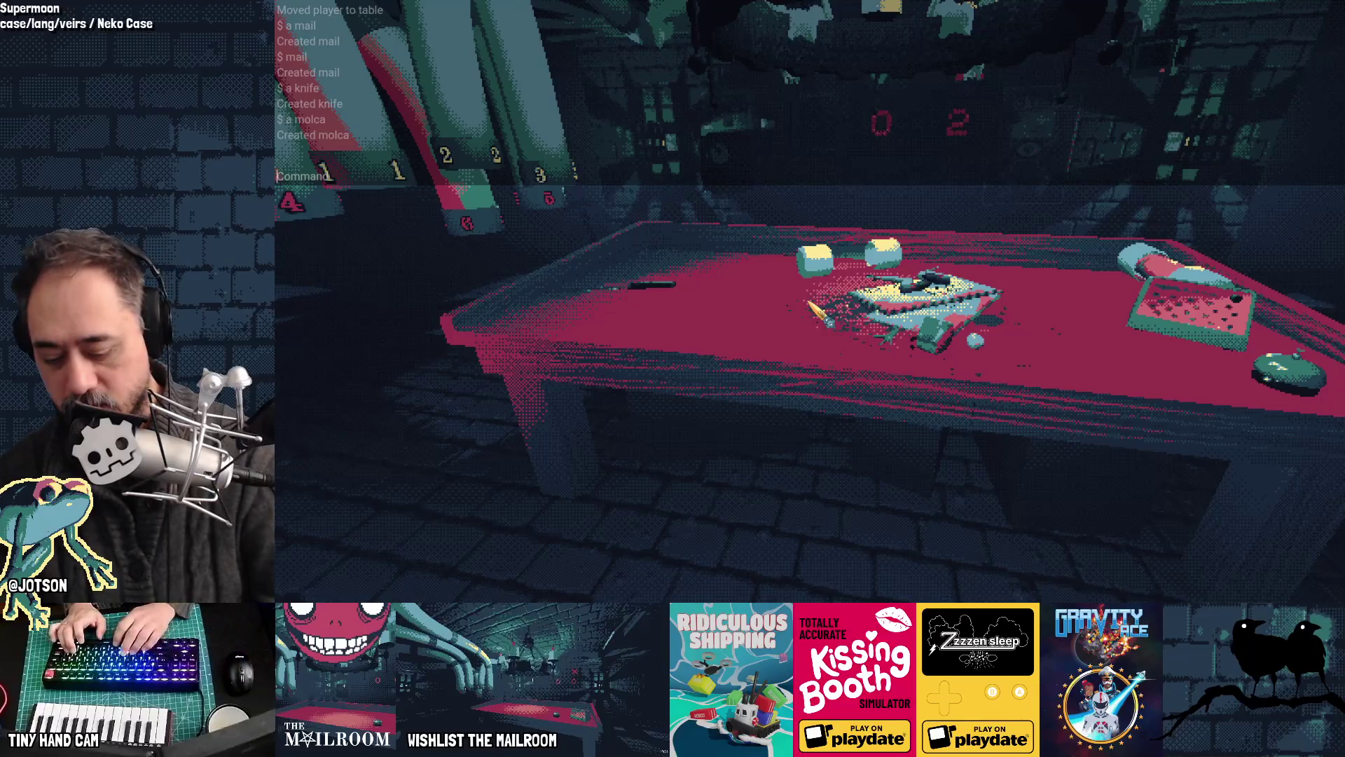
{"action": "type", "text": "ortar"}
{"action": "key", "text": "Return"}
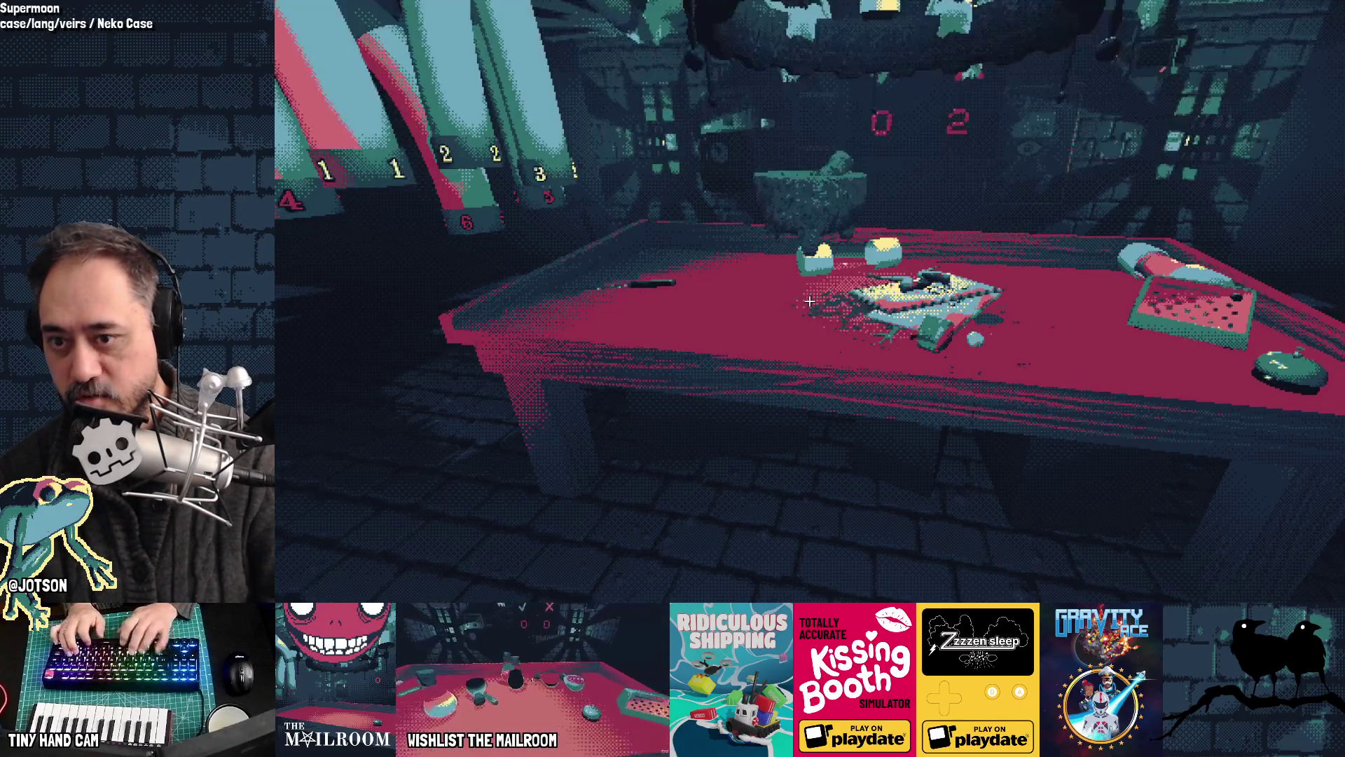
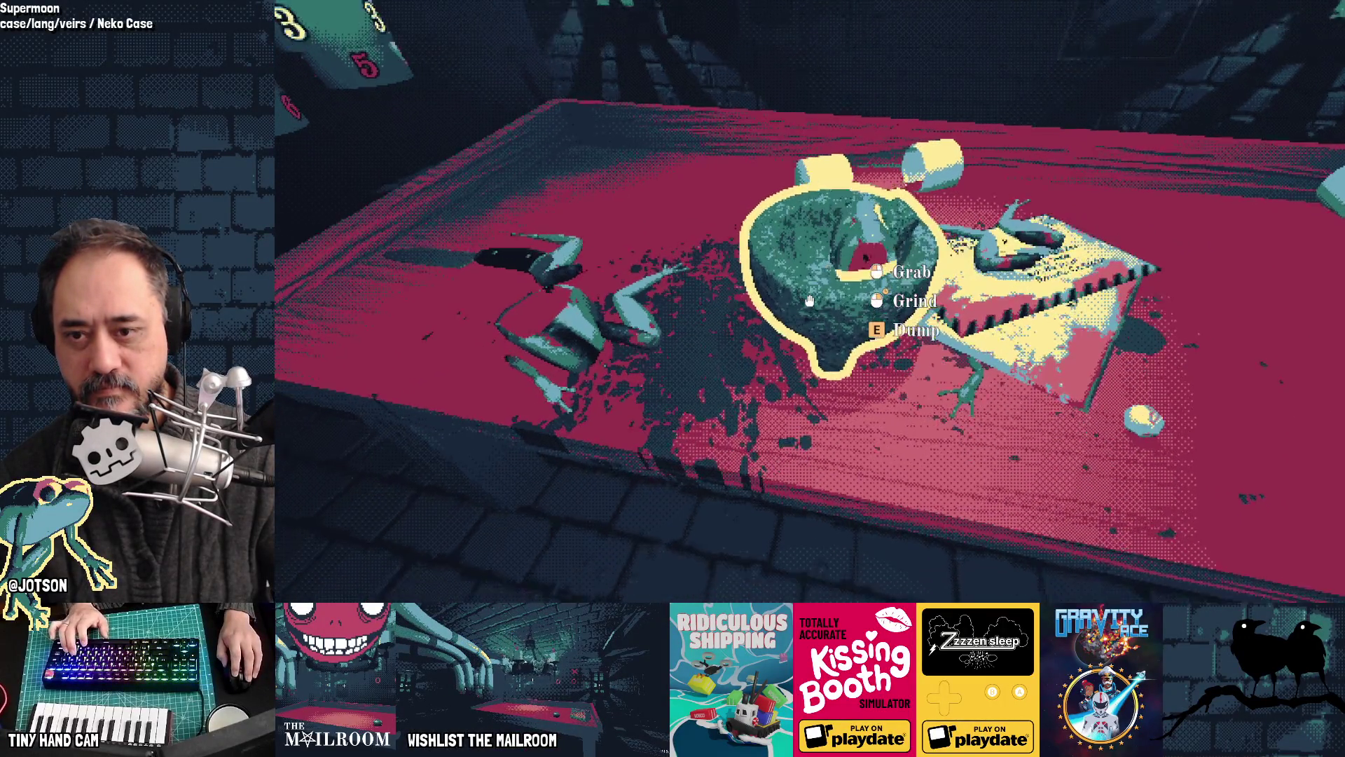
Step: Pick up the pestle and put it into the mortar
{"action": "left_click", "coordinate": [809, 301]}
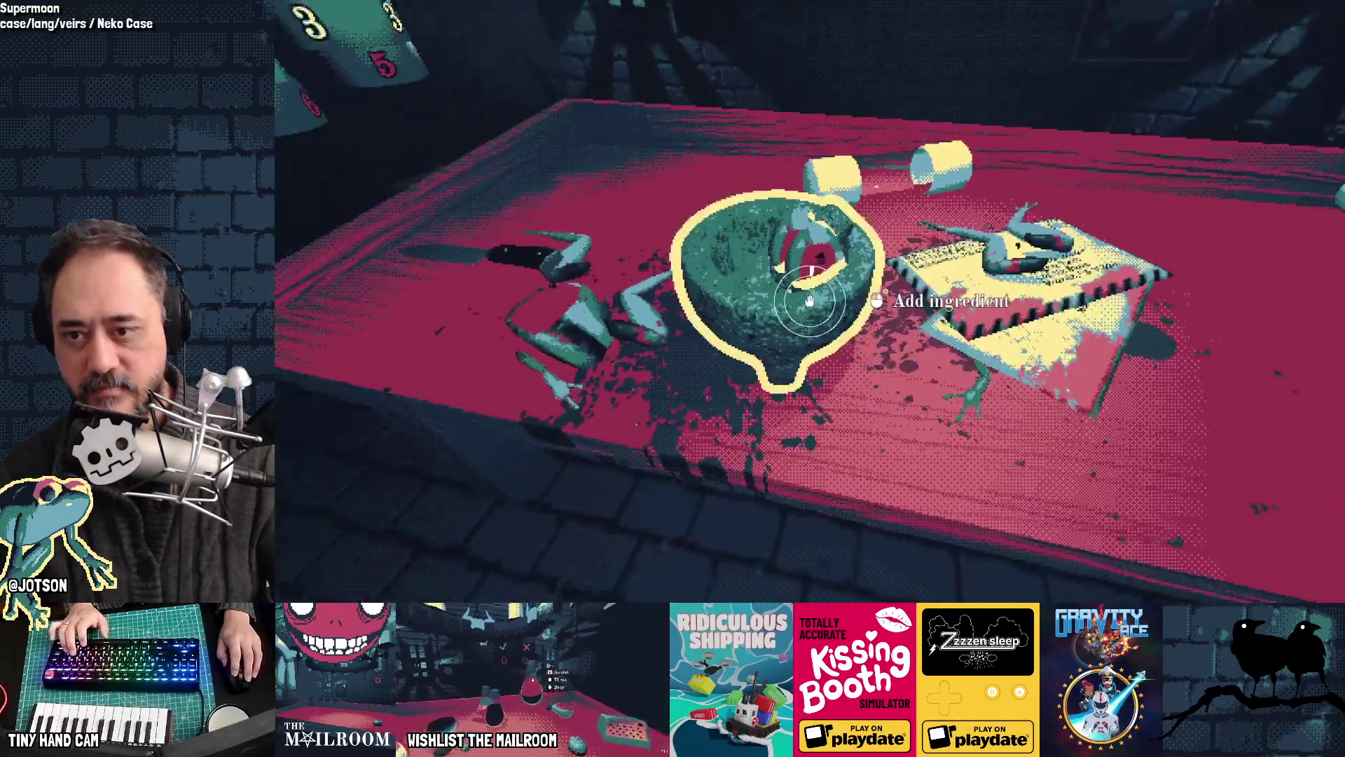
{"action": "left_click_drag", "start_coordinate": [809, 301], "coordinate": [809, 301]}
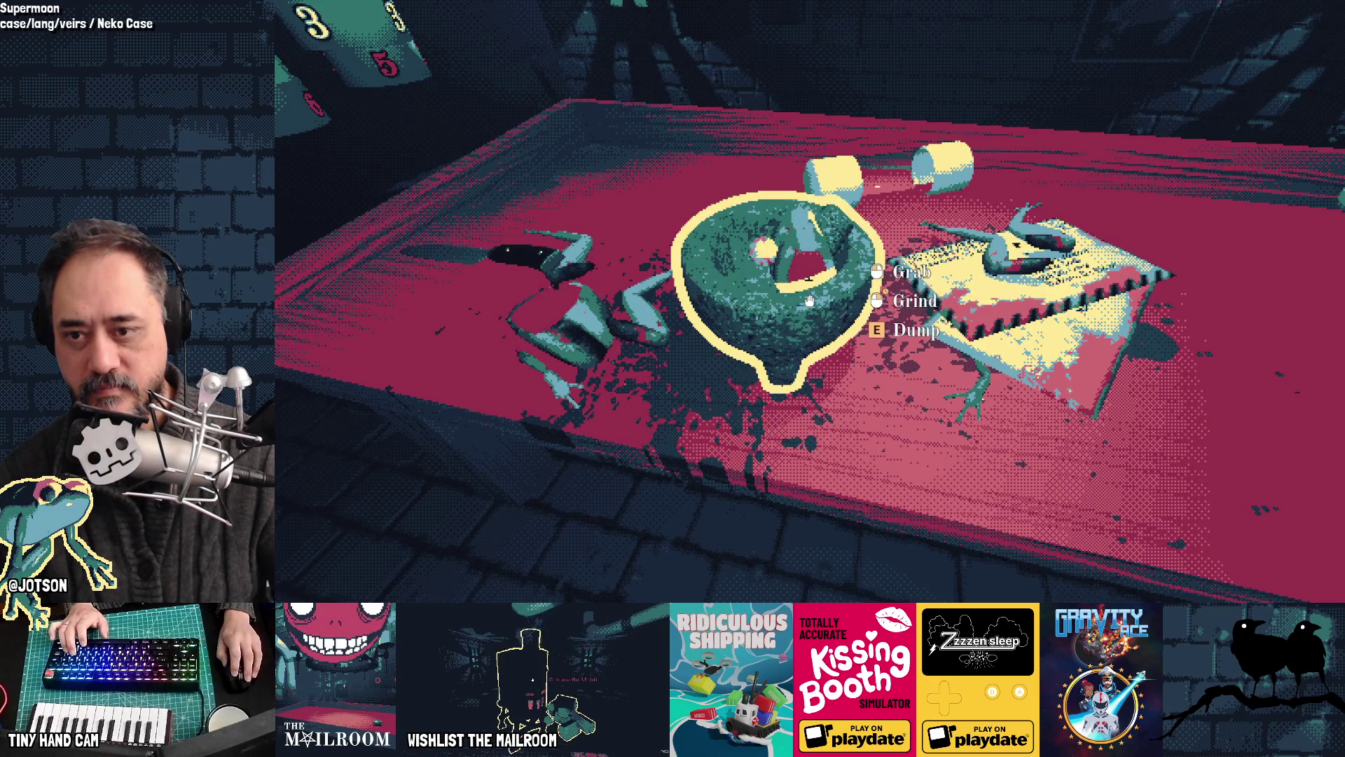
{"action": "left_click", "coordinate": [809, 301]}
{"action": "left_click", "coordinate": [809, 300]}
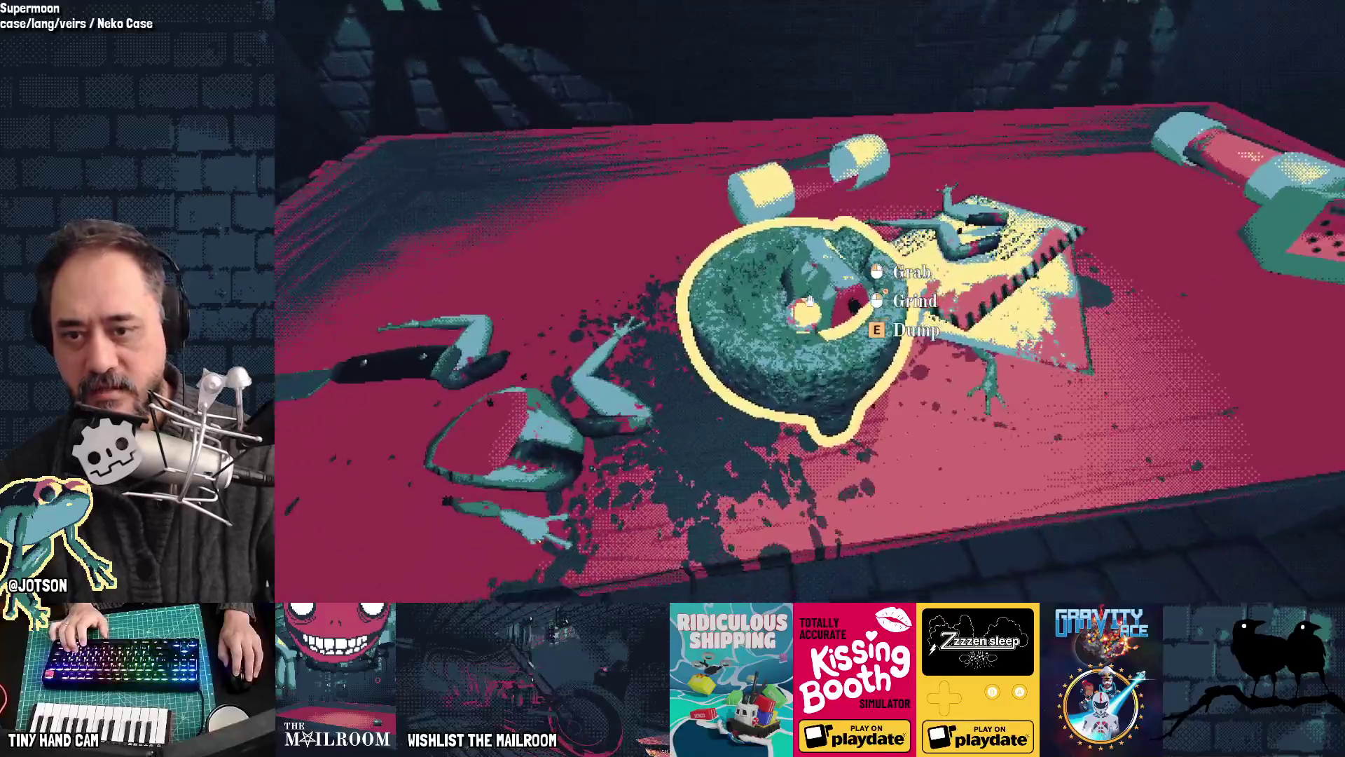
{"action": "right_click", "coordinate": [809, 301]}
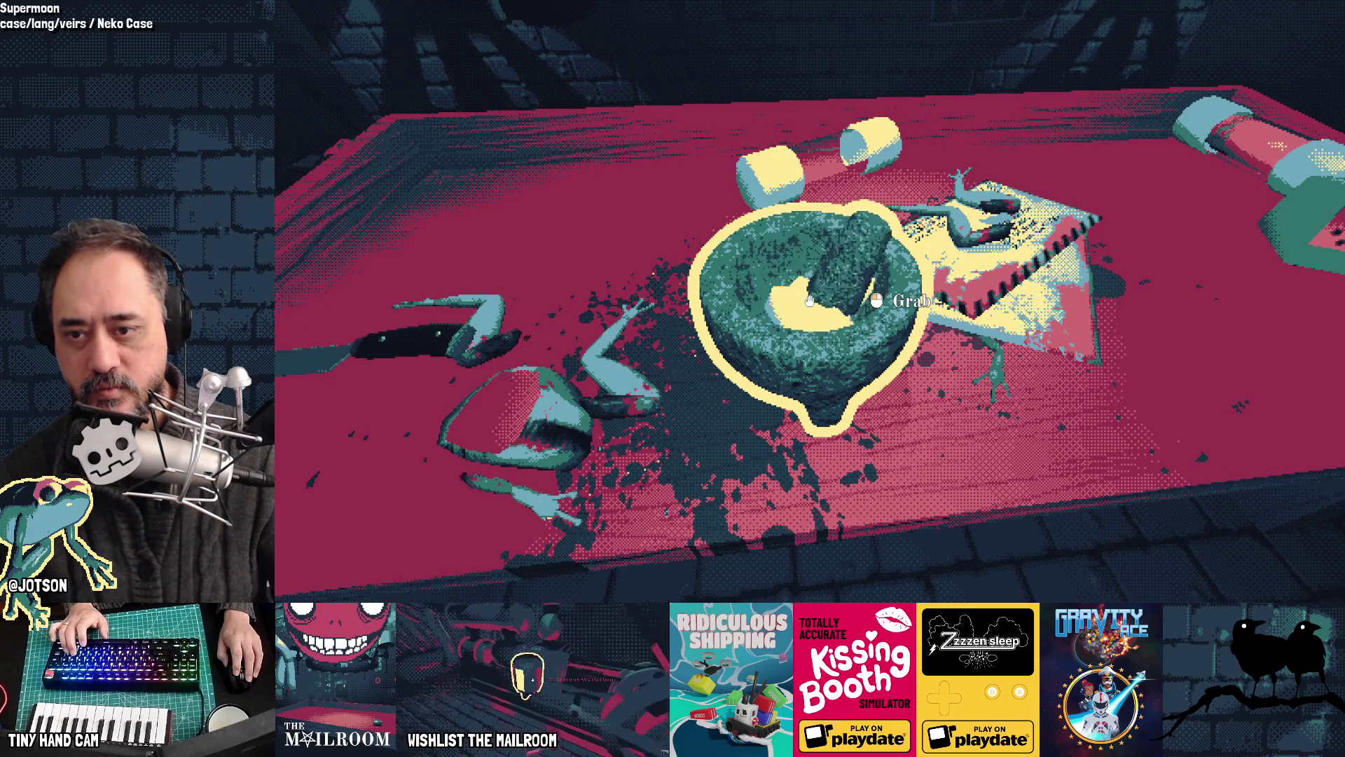
Step: Move the mortar to the table's left side and drop the frog on the floor
{"action": "left_click", "coordinate": [809, 300]}
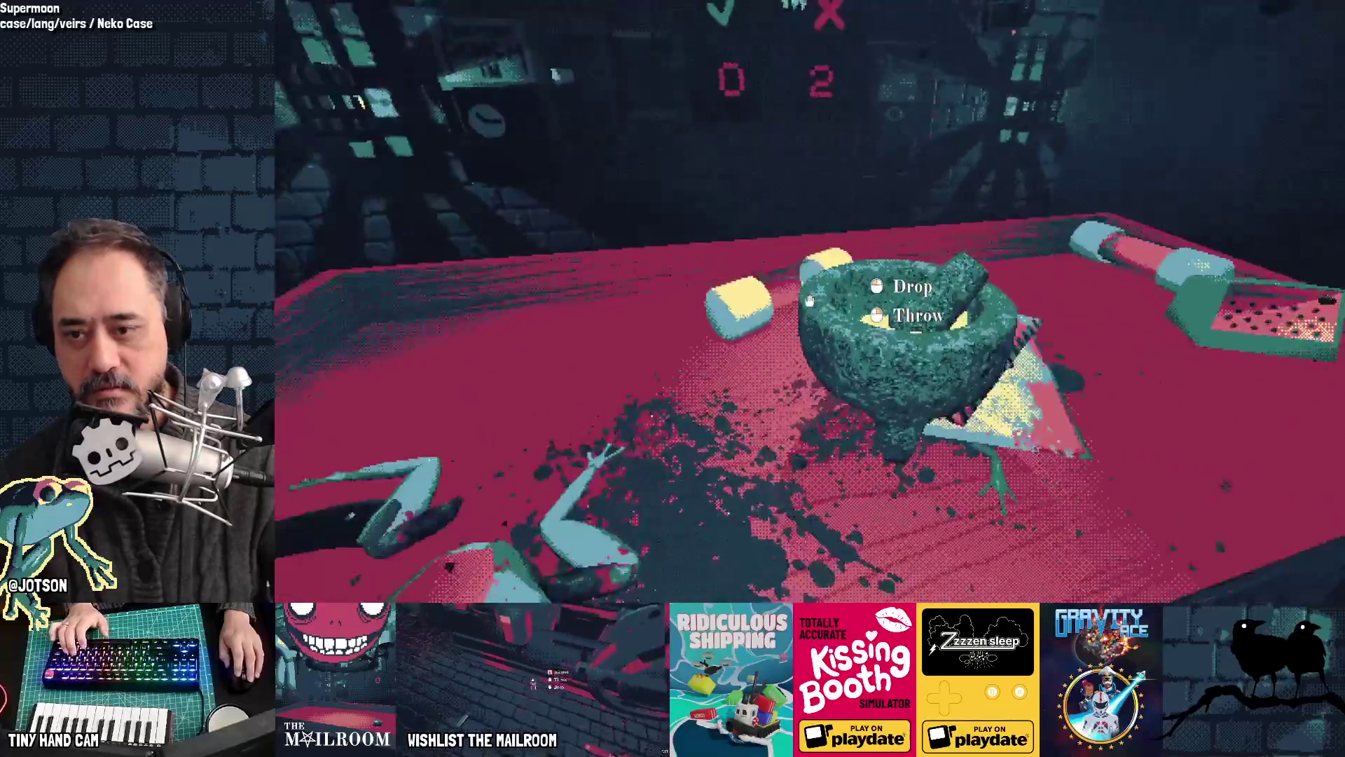
{"action": "left_click", "coordinate": [809, 301]}
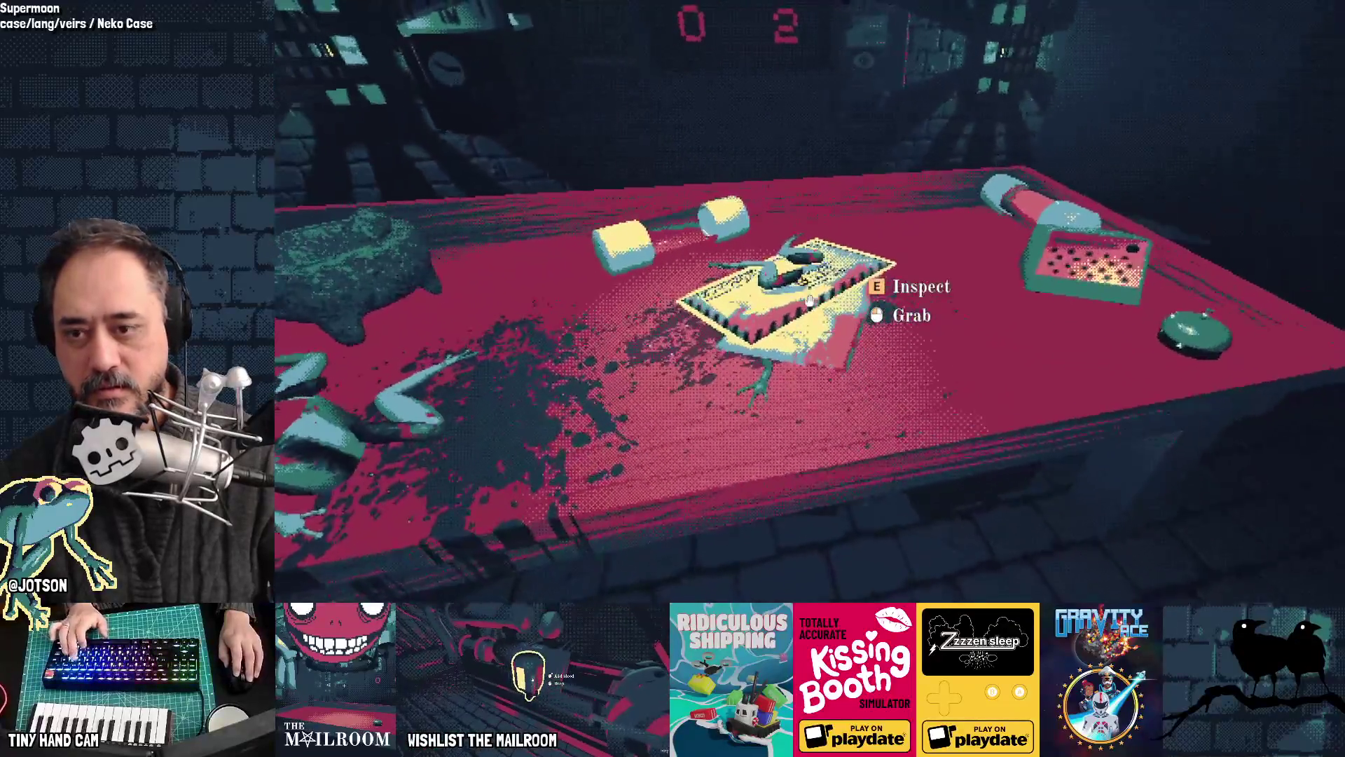
{"action": "left_click", "coordinate": [809, 300]}
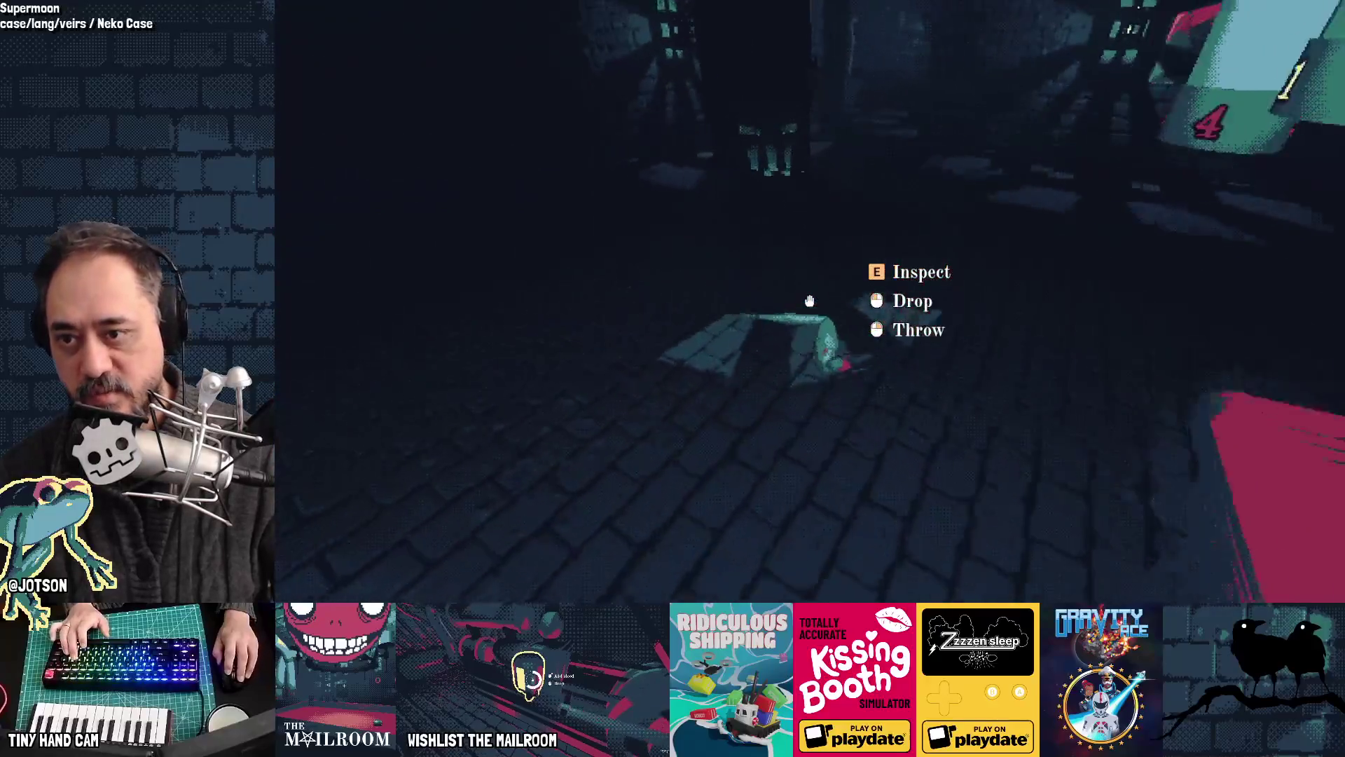
{"action": "left_click", "coordinate": [809, 300]}
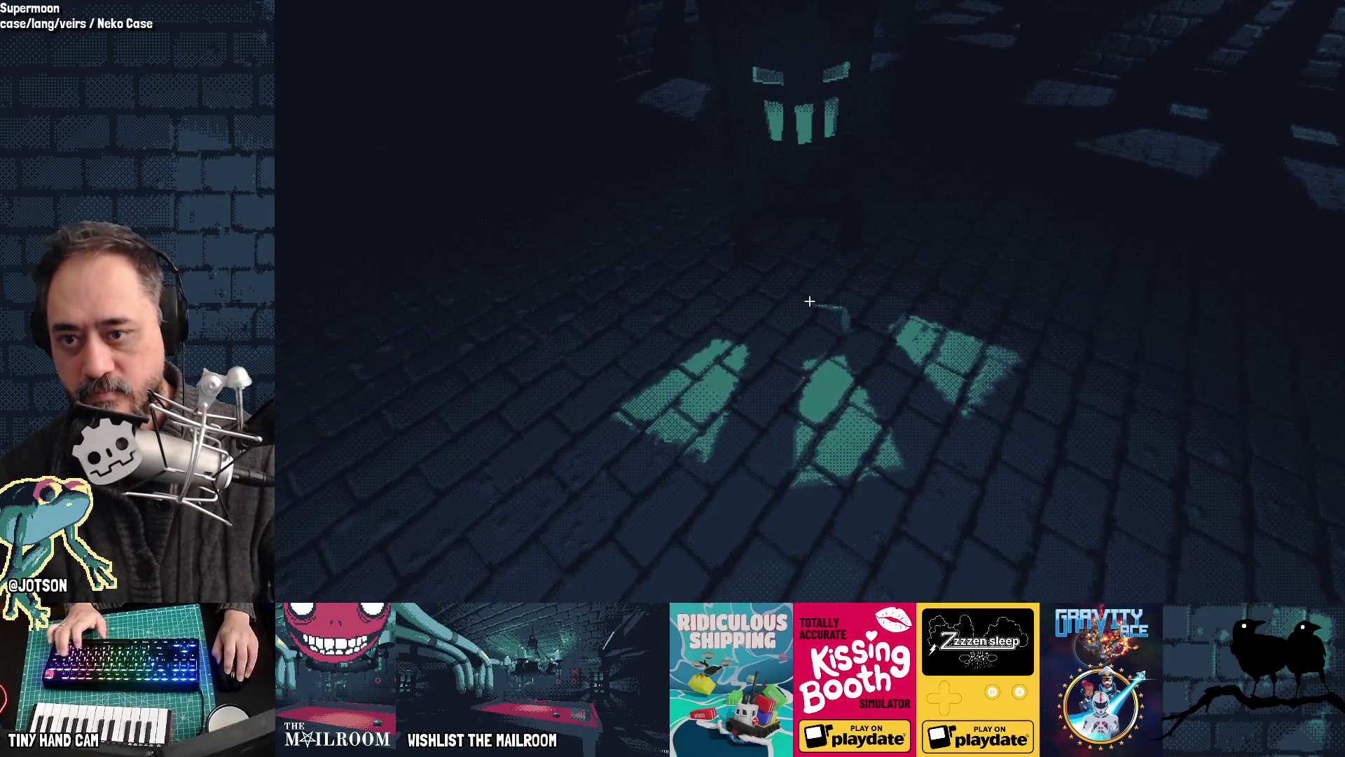
Step: Walk down the corridor, picking up and dropping the red box on the way
{"action": "key", "text": "w"}
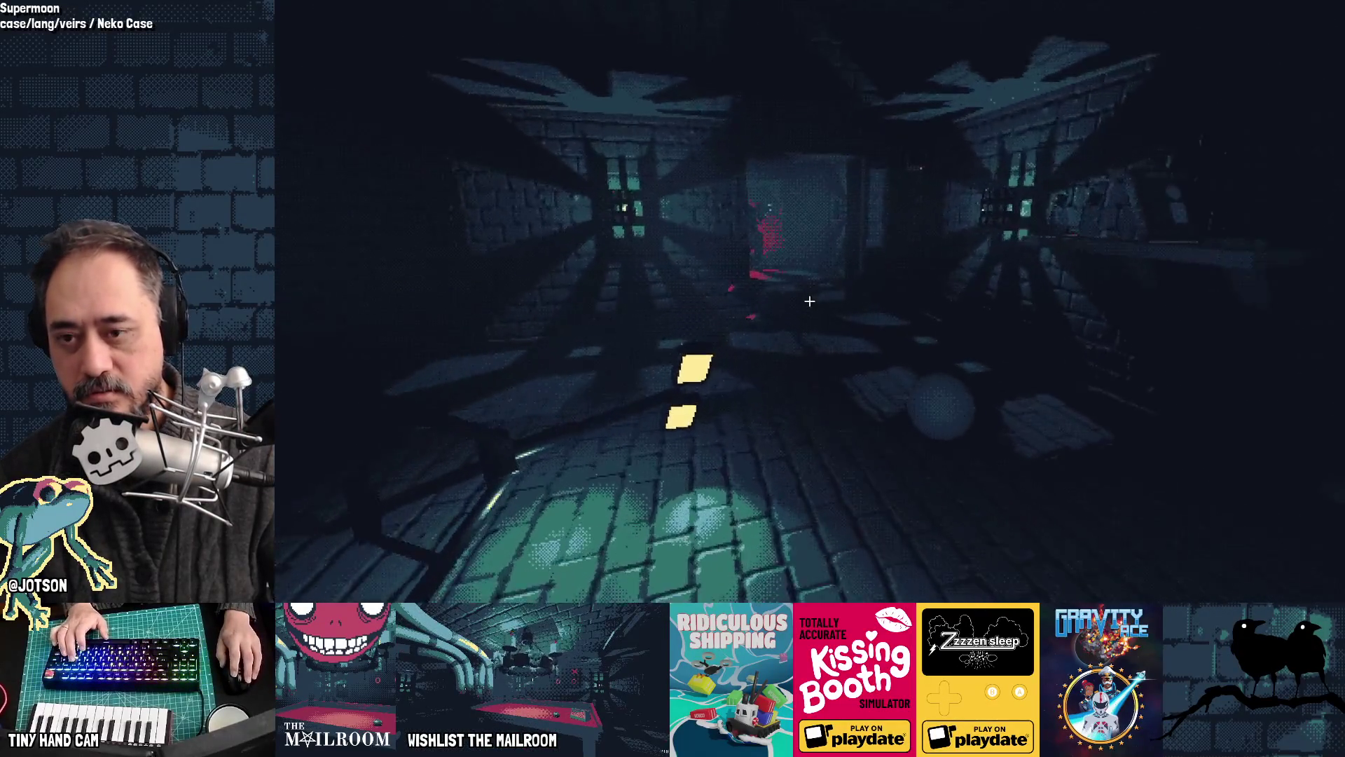
{"action": "key", "text": "w"}
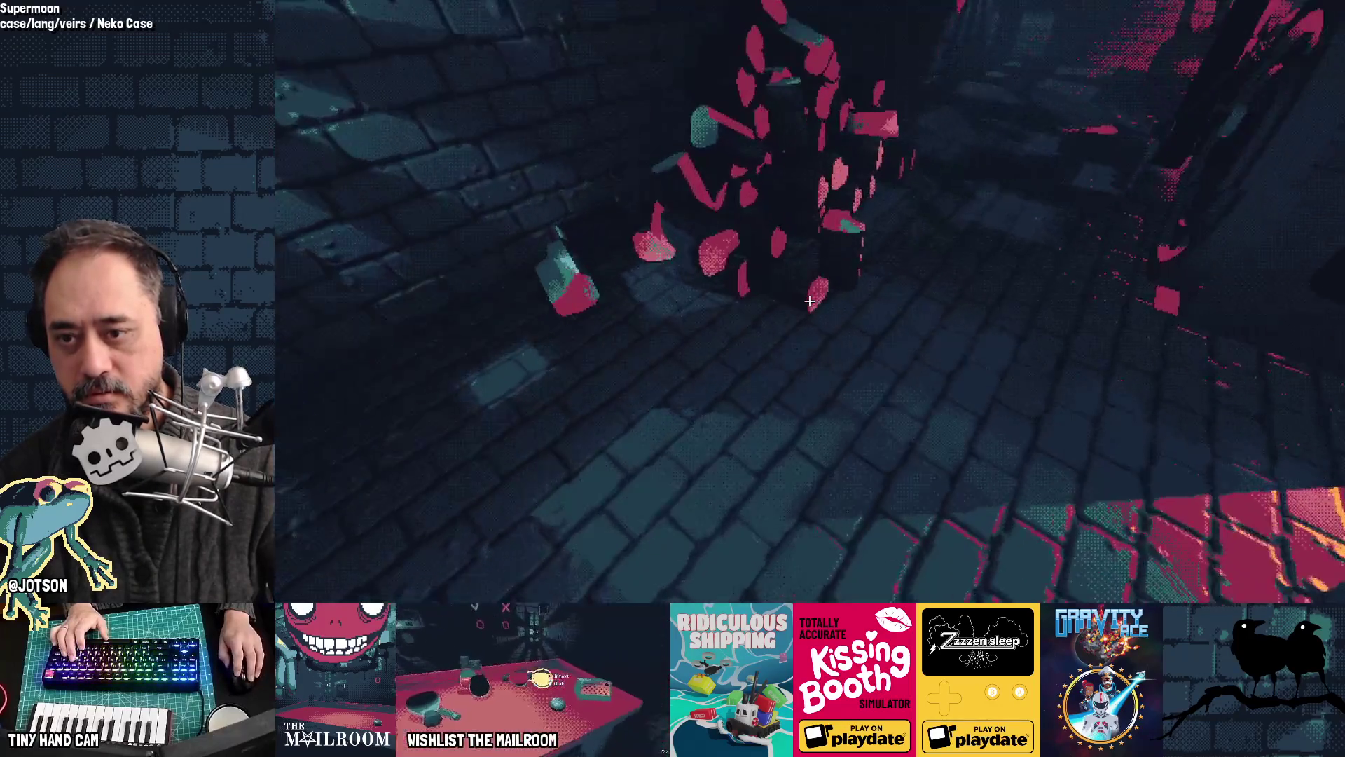
{"action": "left_click", "coordinate": [809, 301]}
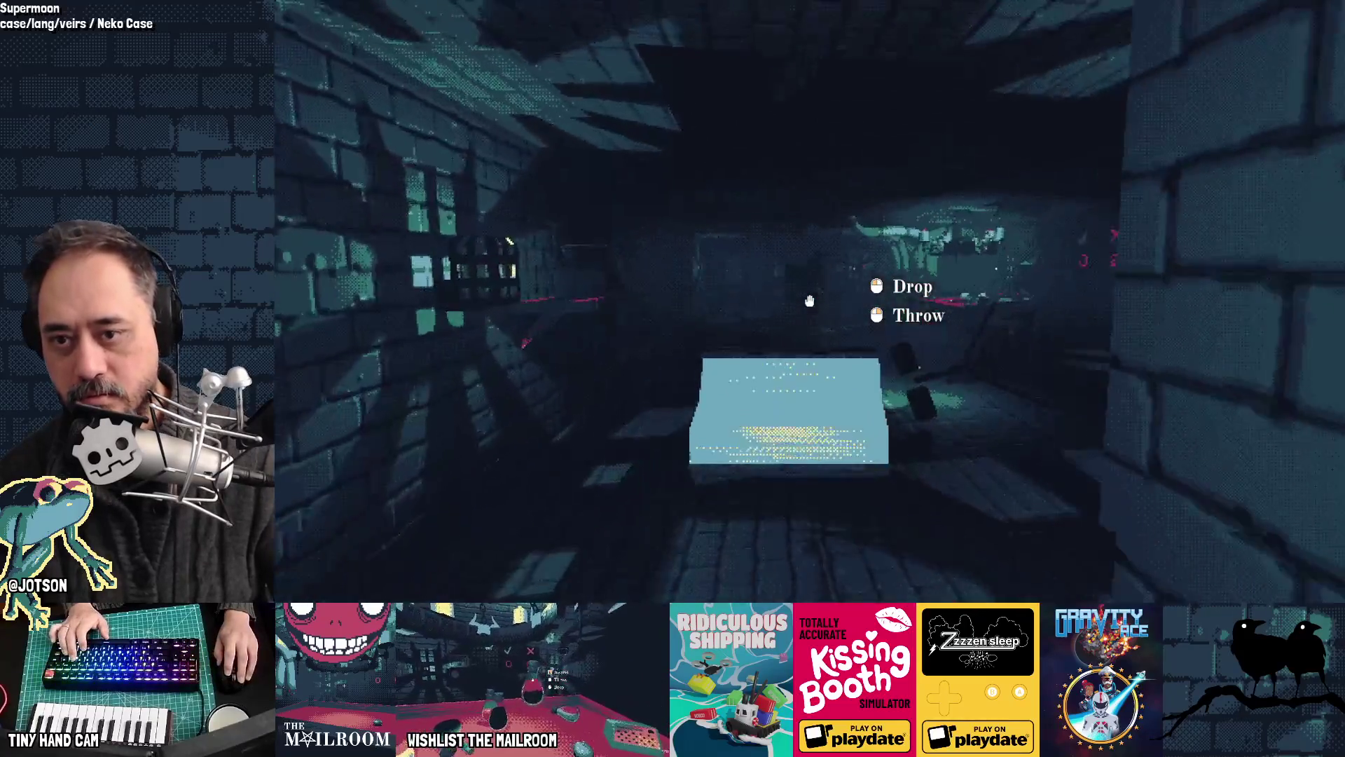
{"action": "left_click", "coordinate": [809, 300]}
{"action": "key", "text": "w"}
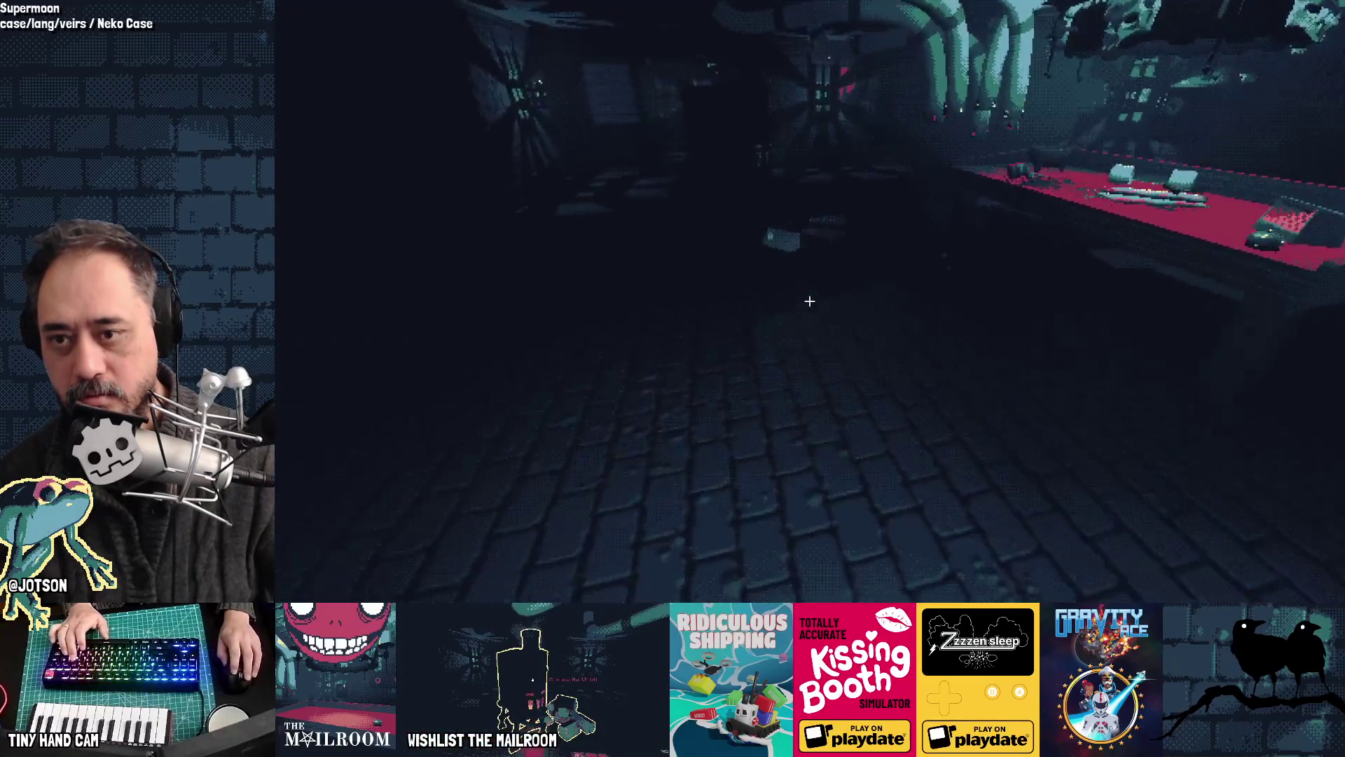
Step: Burn the box from the floor to ash in the stove
{"action": "left_click", "coordinate": [809, 301]}
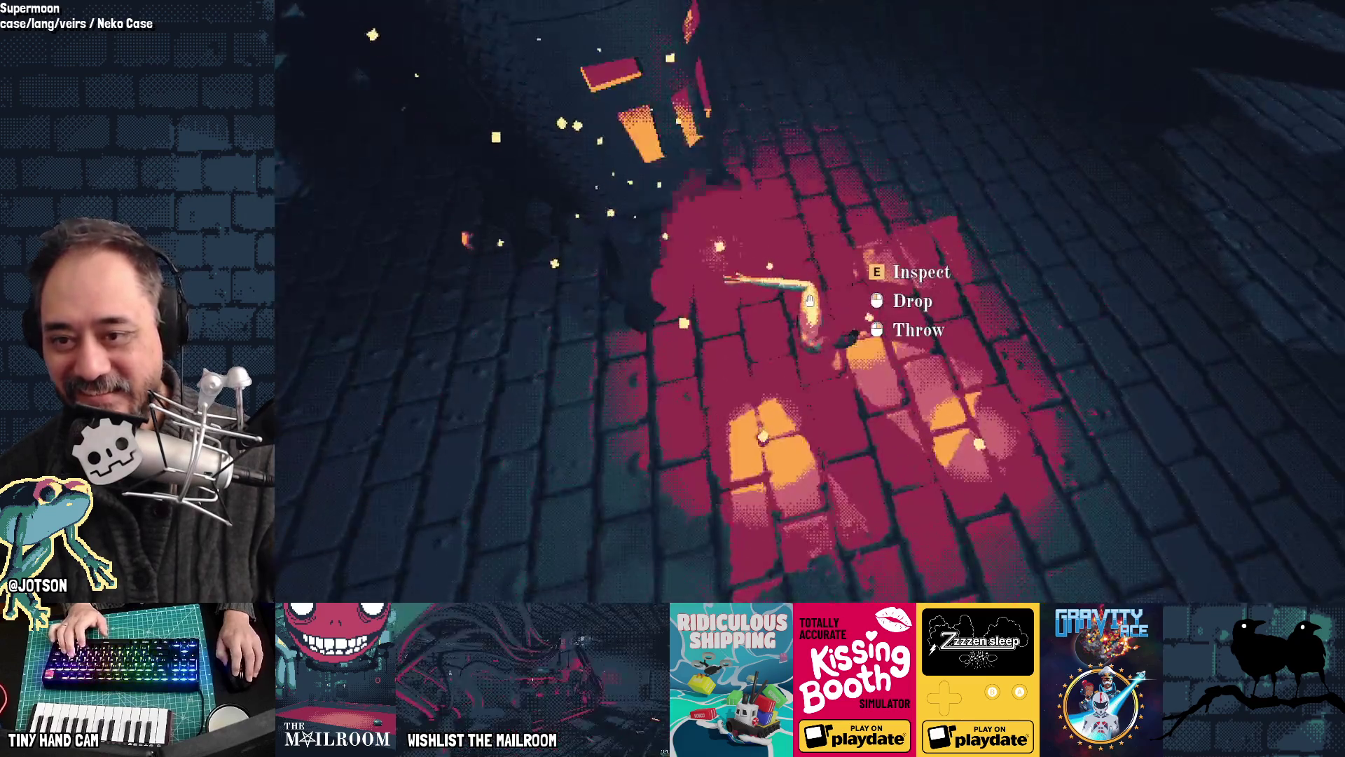
{"action": "left_click", "coordinate": [809, 301]}
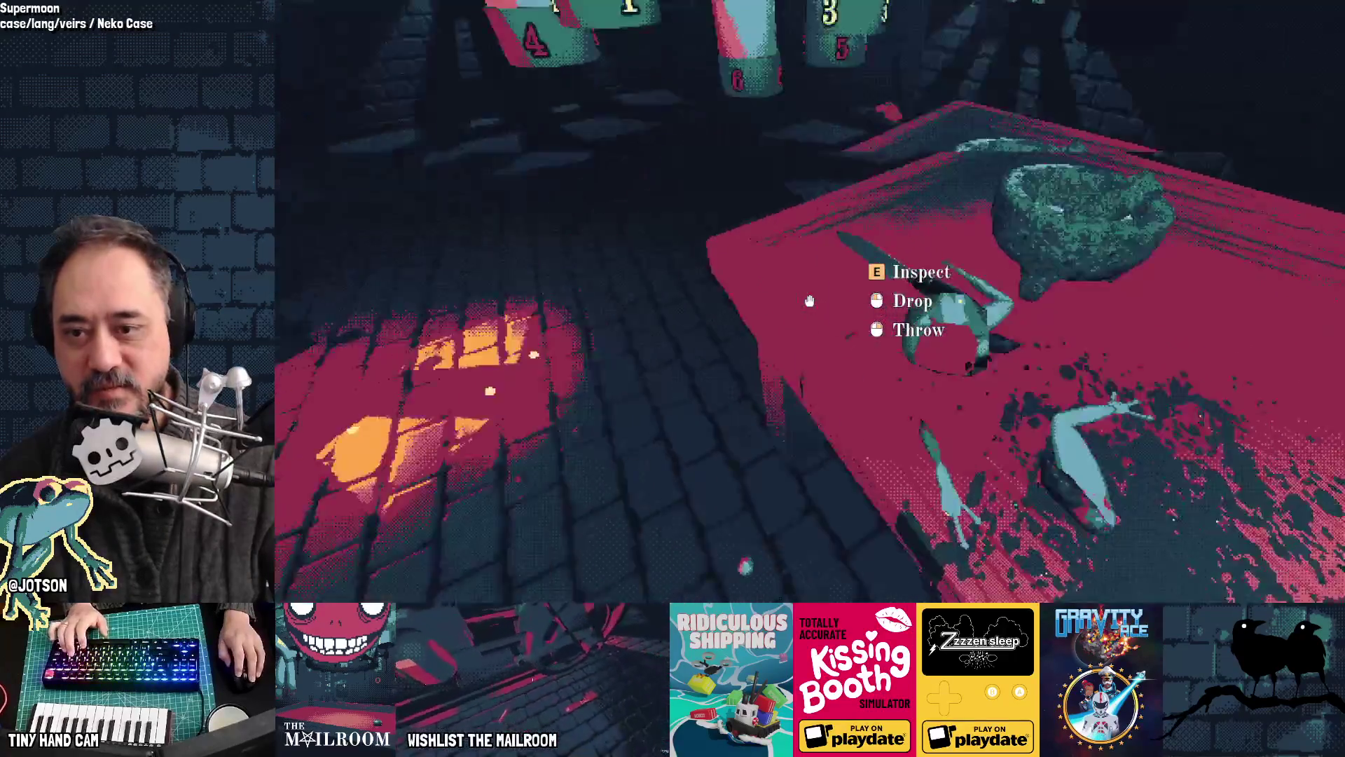
{"action": "left_click", "coordinate": [809, 301]}
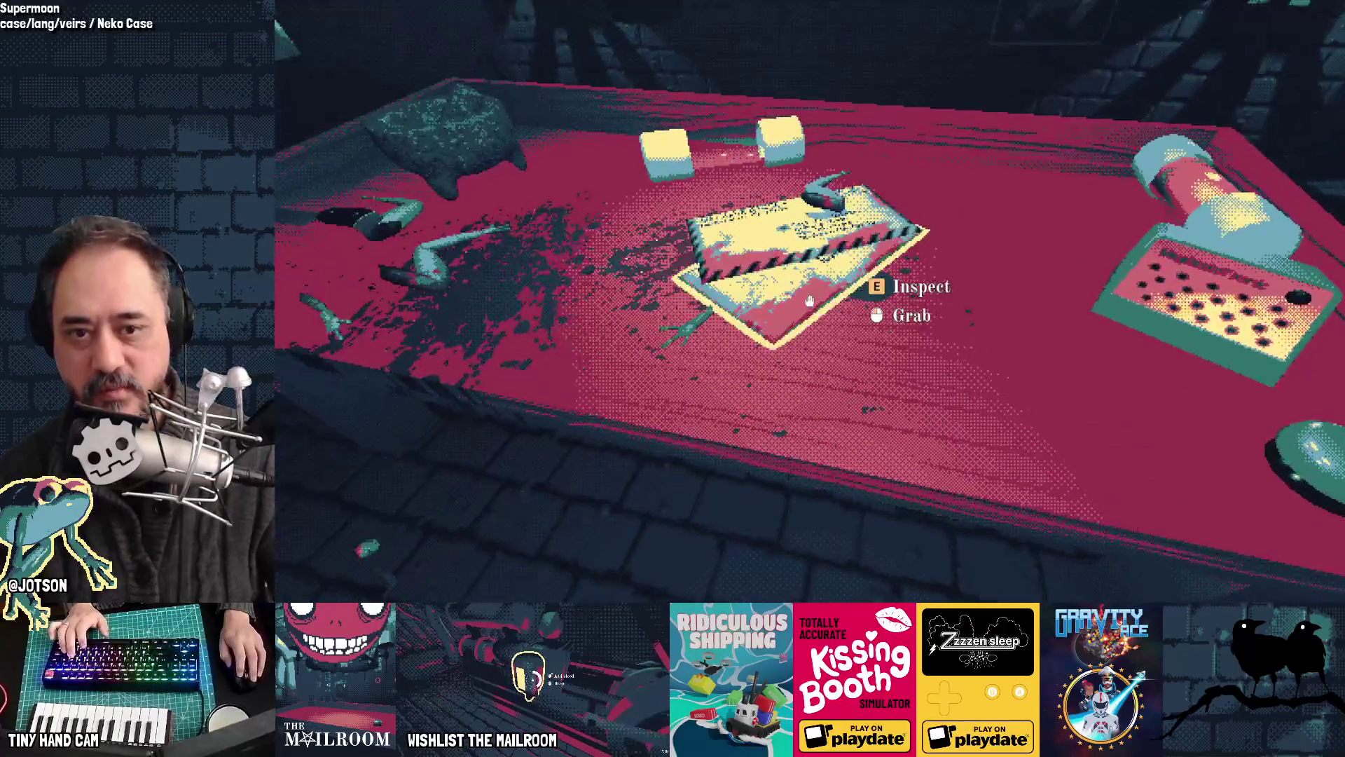
Step: Carry the package from the table to the stove and set the stove on fire
{"action": "left_click", "coordinate": [809, 300]}
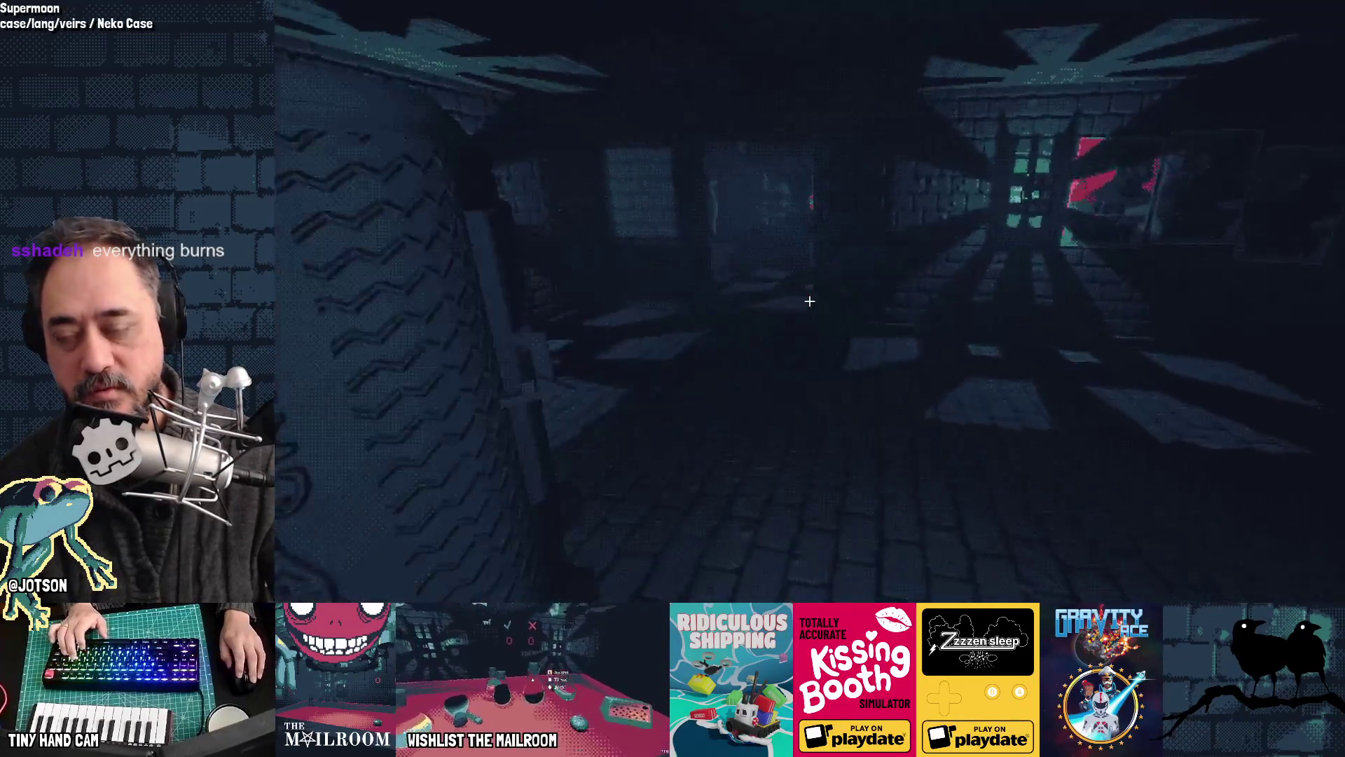
{"action": "key", "text": "w"}
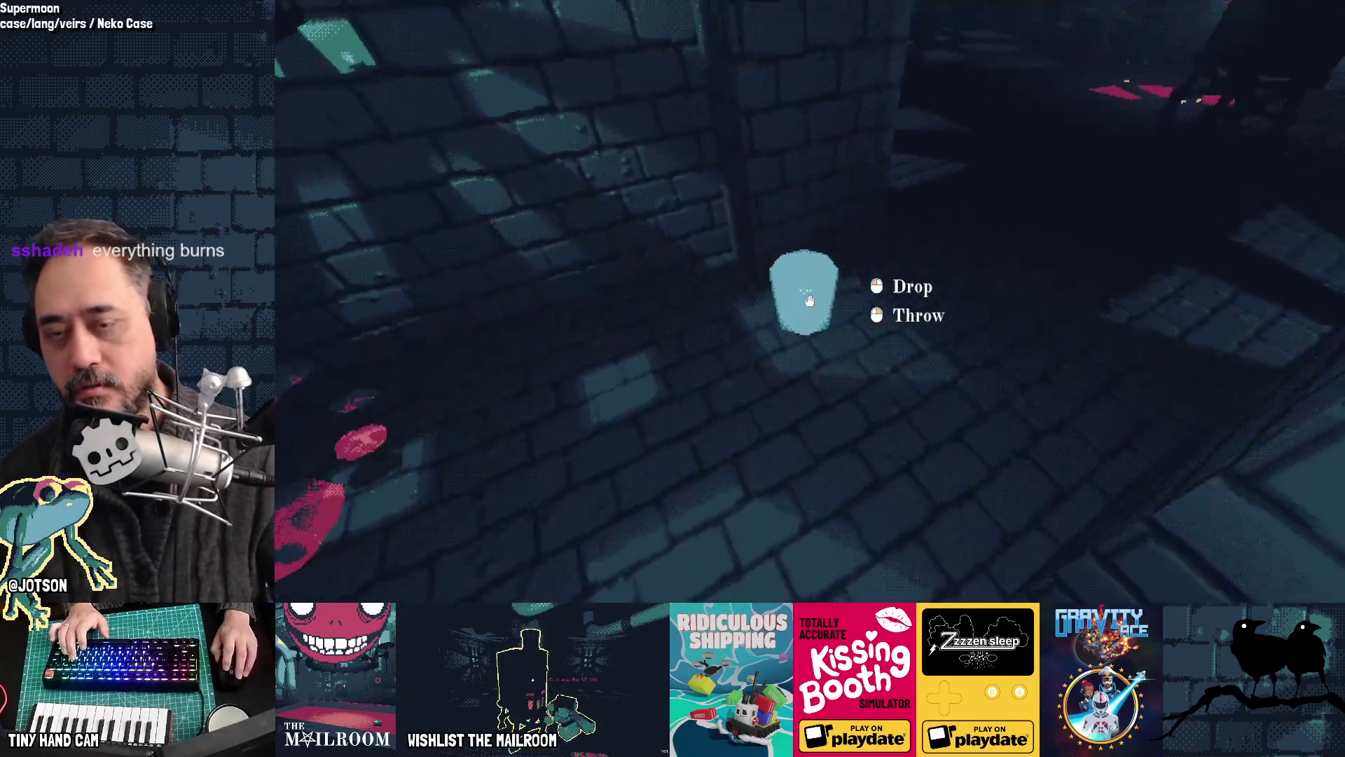
{"action": "key", "text": "w"}
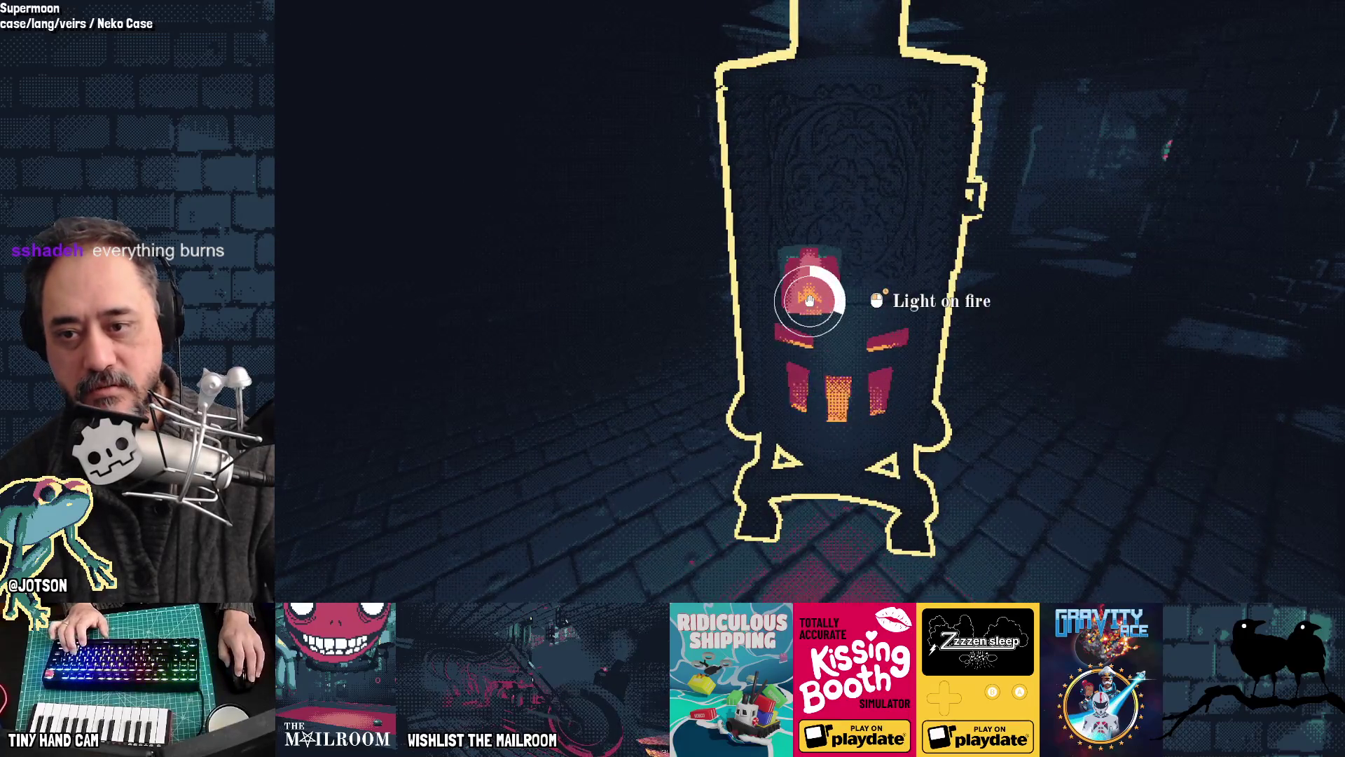
{"action": "left_click_drag", "start_coordinate": [810, 301], "coordinate": [809, 301]}
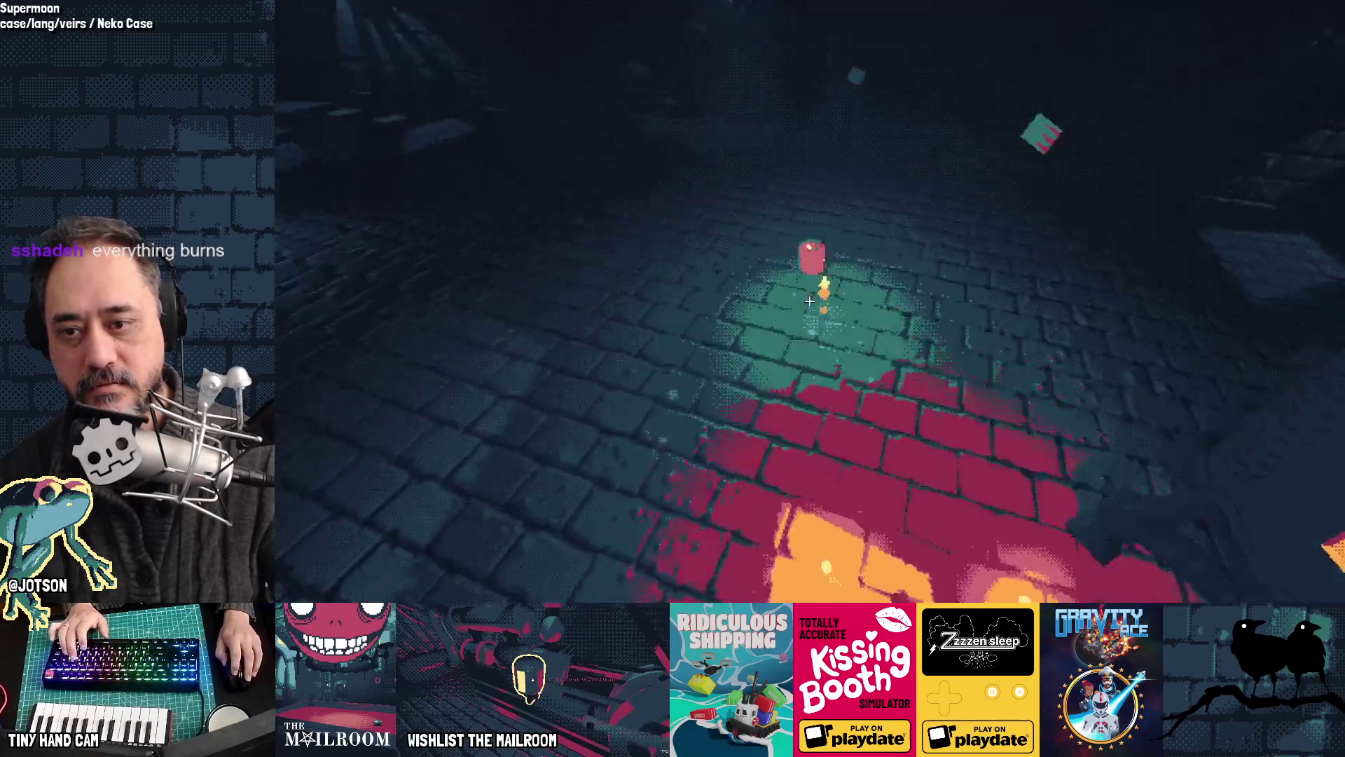
Step: Drop the paper, walk back to the sorting table, and quit the game with F8
{"action": "left_click", "coordinate": [810, 301]}
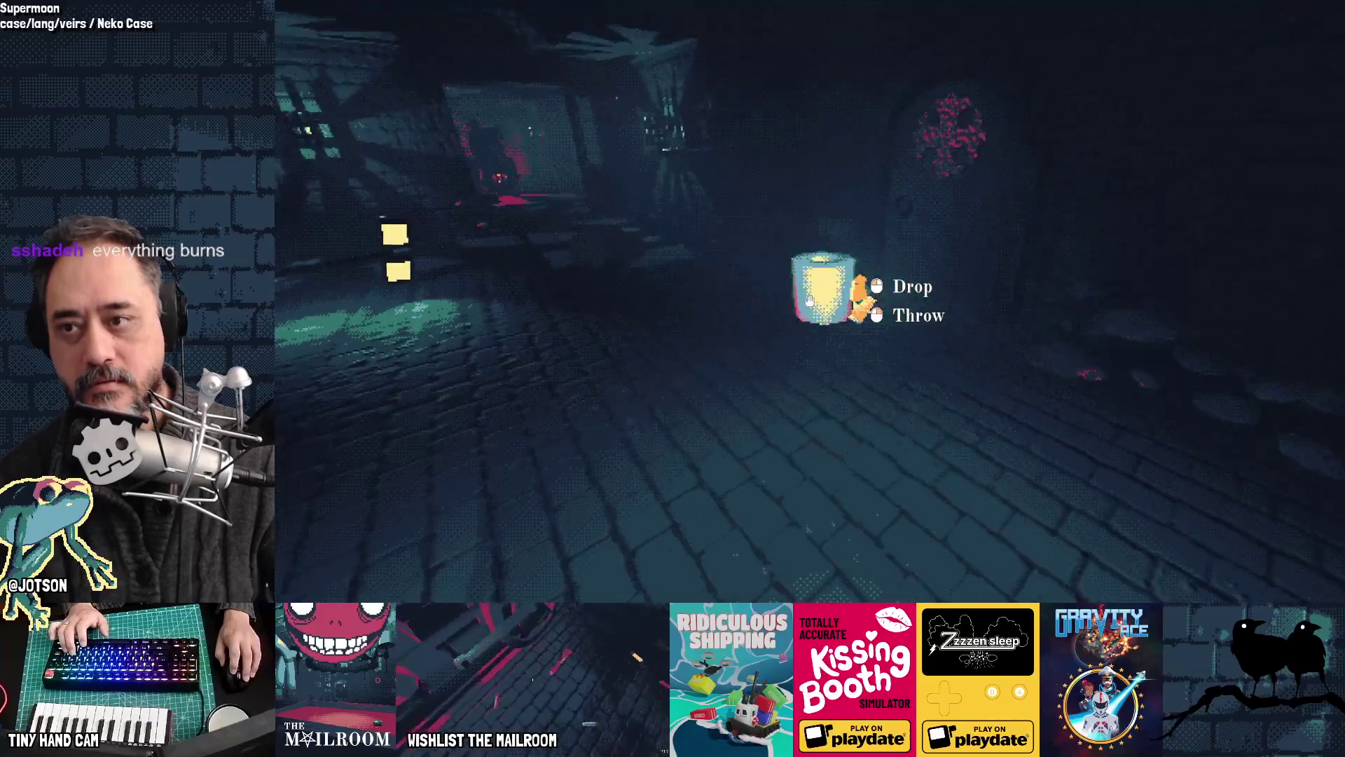
{"action": "left_click", "coordinate": [810, 301]}
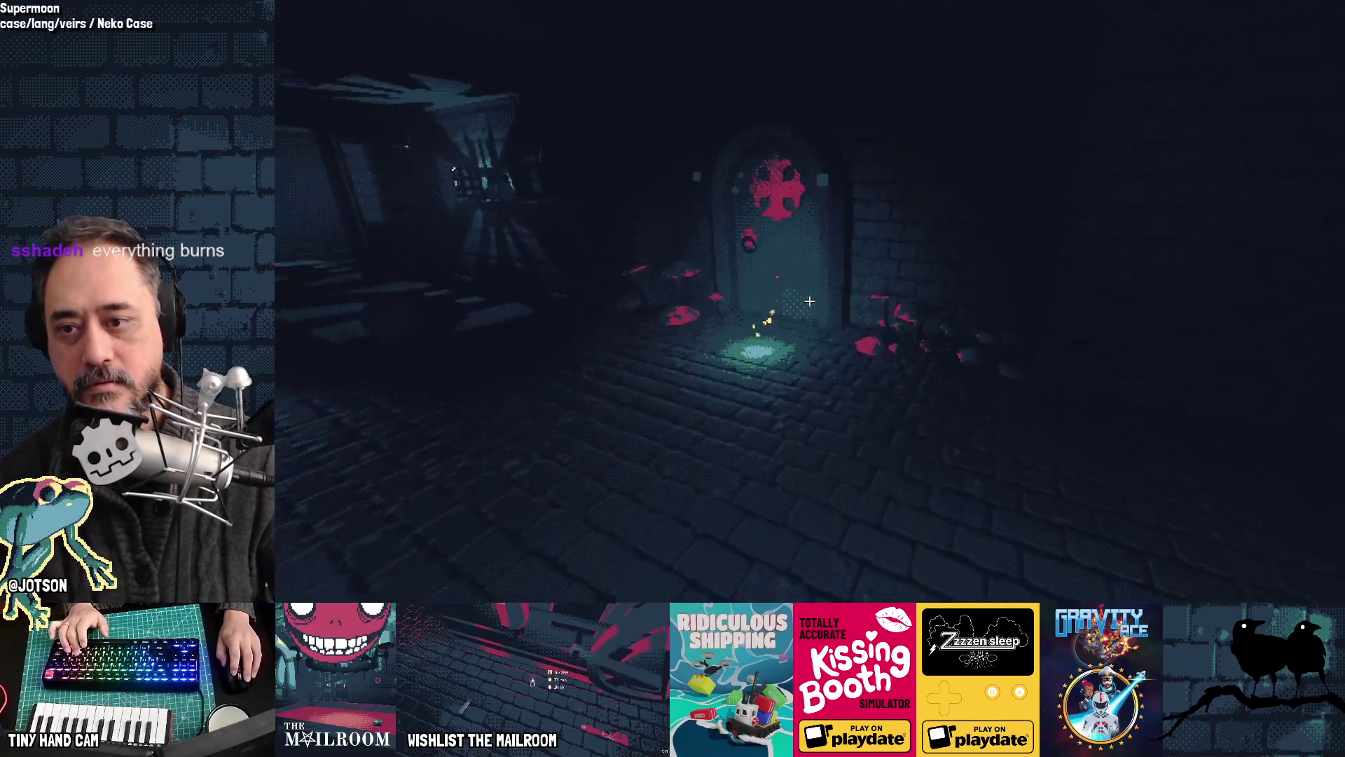
{"action": "key", "text": "w"}
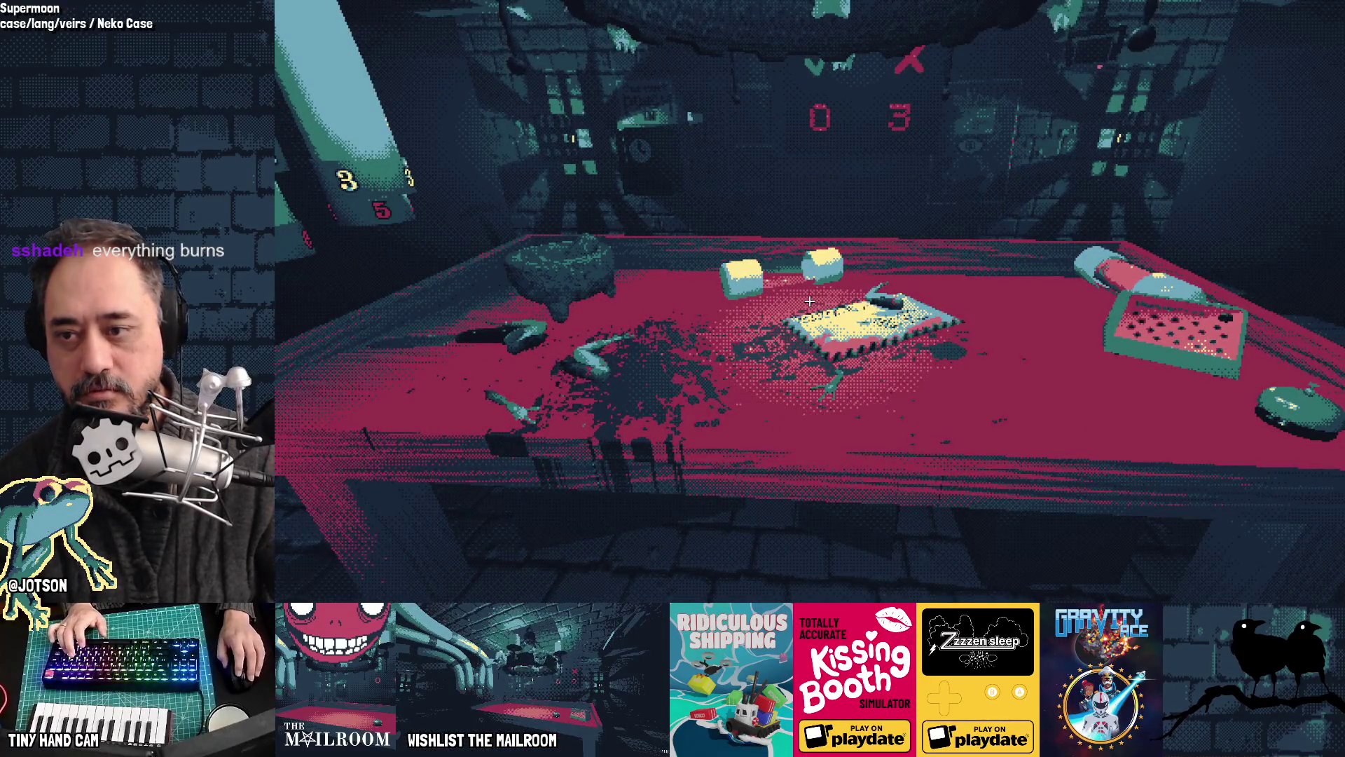
{"action": "key", "text": "F8"}
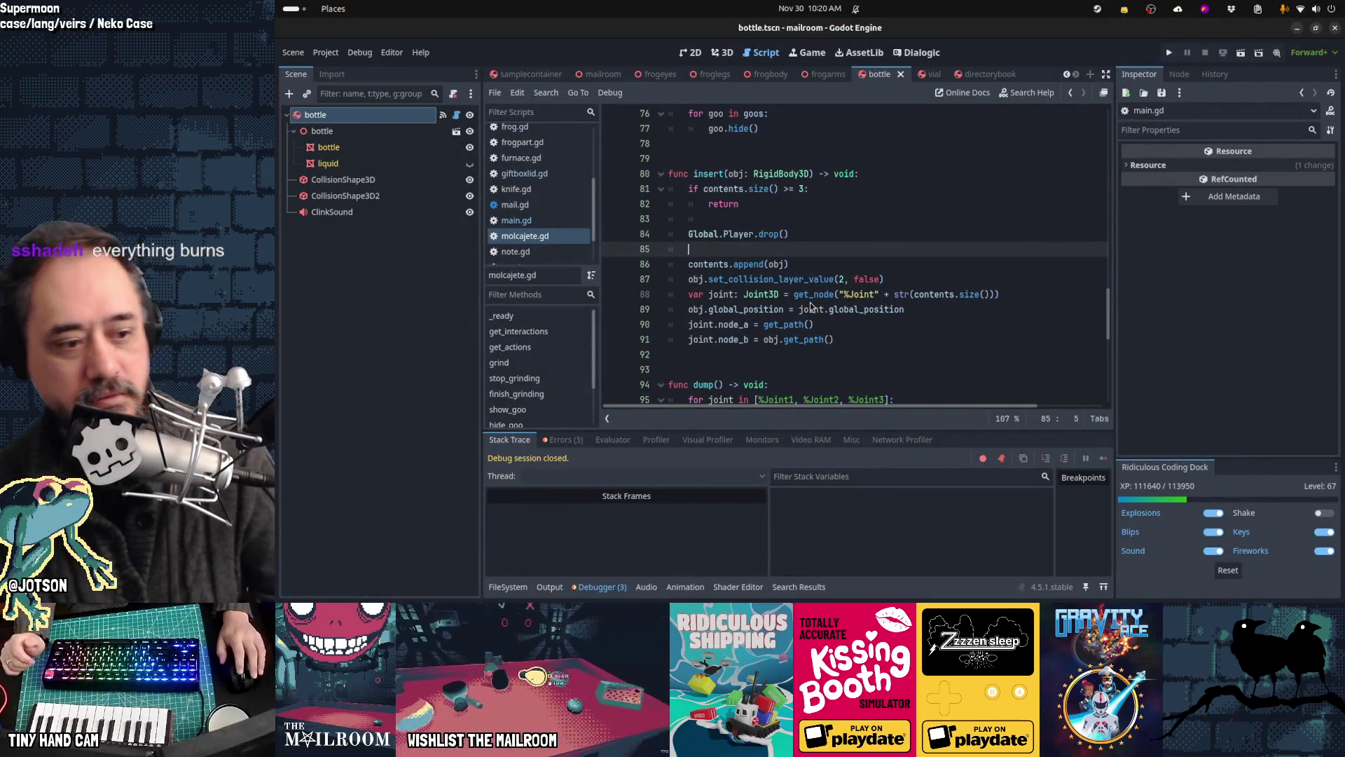
Step: Clear the three logged Debugger errors, collapse the bottom panel, and launch GitHub Desktop
{"action": "left_click", "coordinate": [560, 439]}
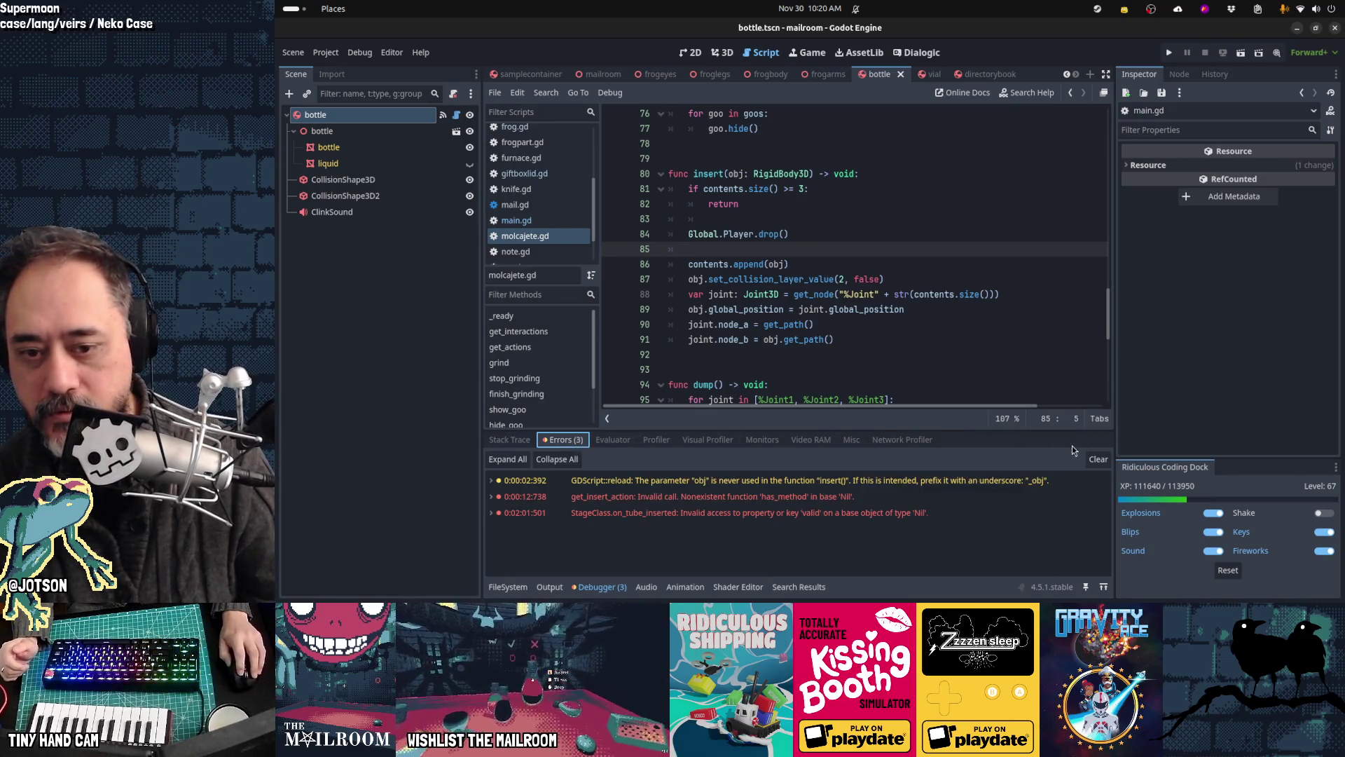
{"action": "left_click", "coordinate": [1098, 460]}
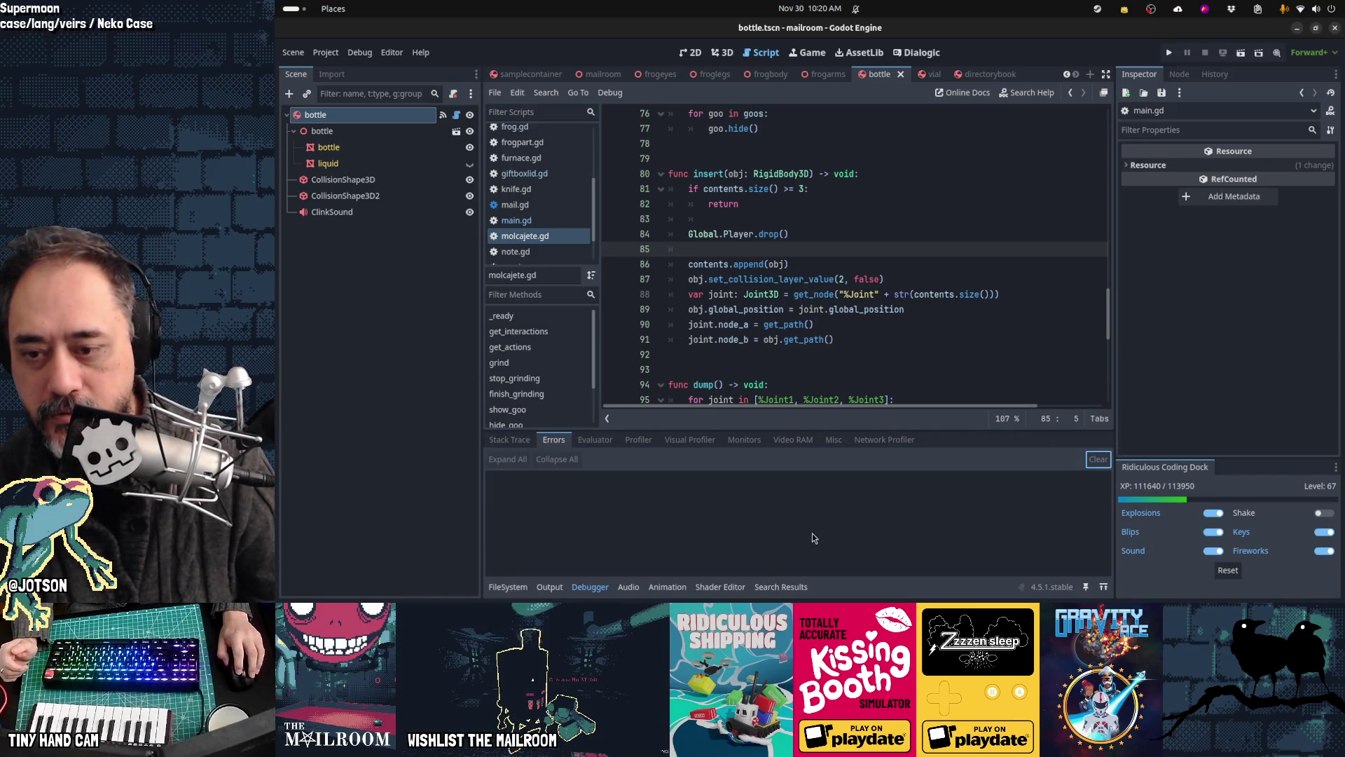
{"action": "left_click", "coordinate": [592, 594]}
{"action": "mouse_move", "coordinate": [592, 597]}
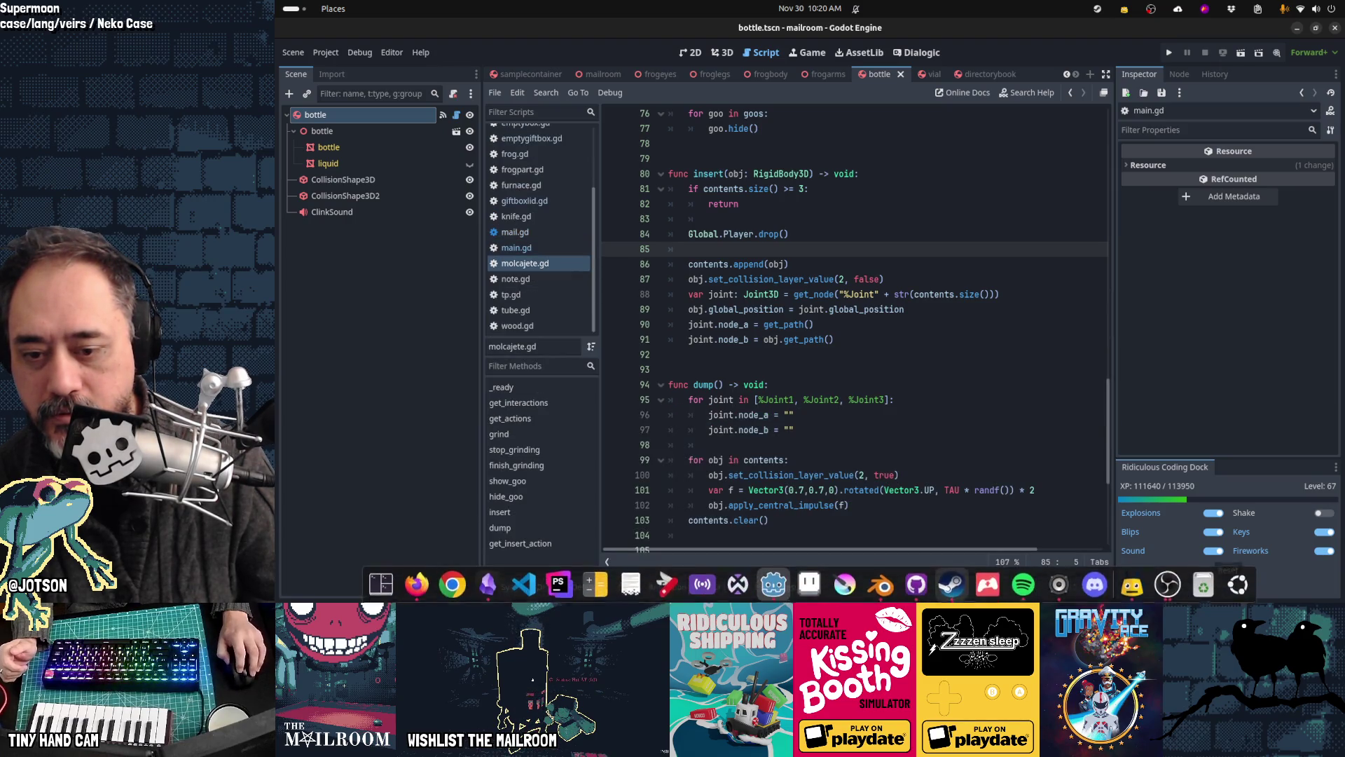
{"action": "left_click", "coordinate": [927, 593]}
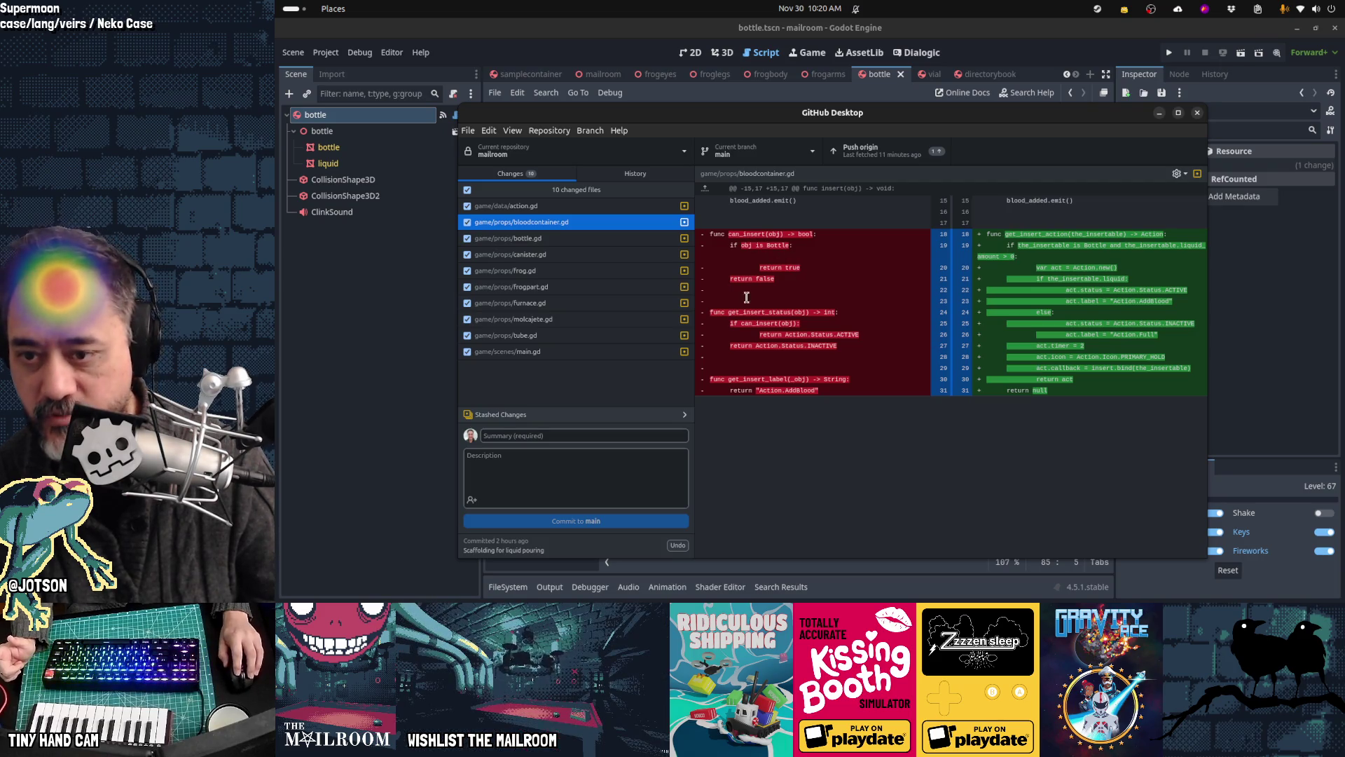
Step: Scroll through the bottle.gd and canister.gd diffs
{"action": "left_click", "coordinate": [508, 238]}
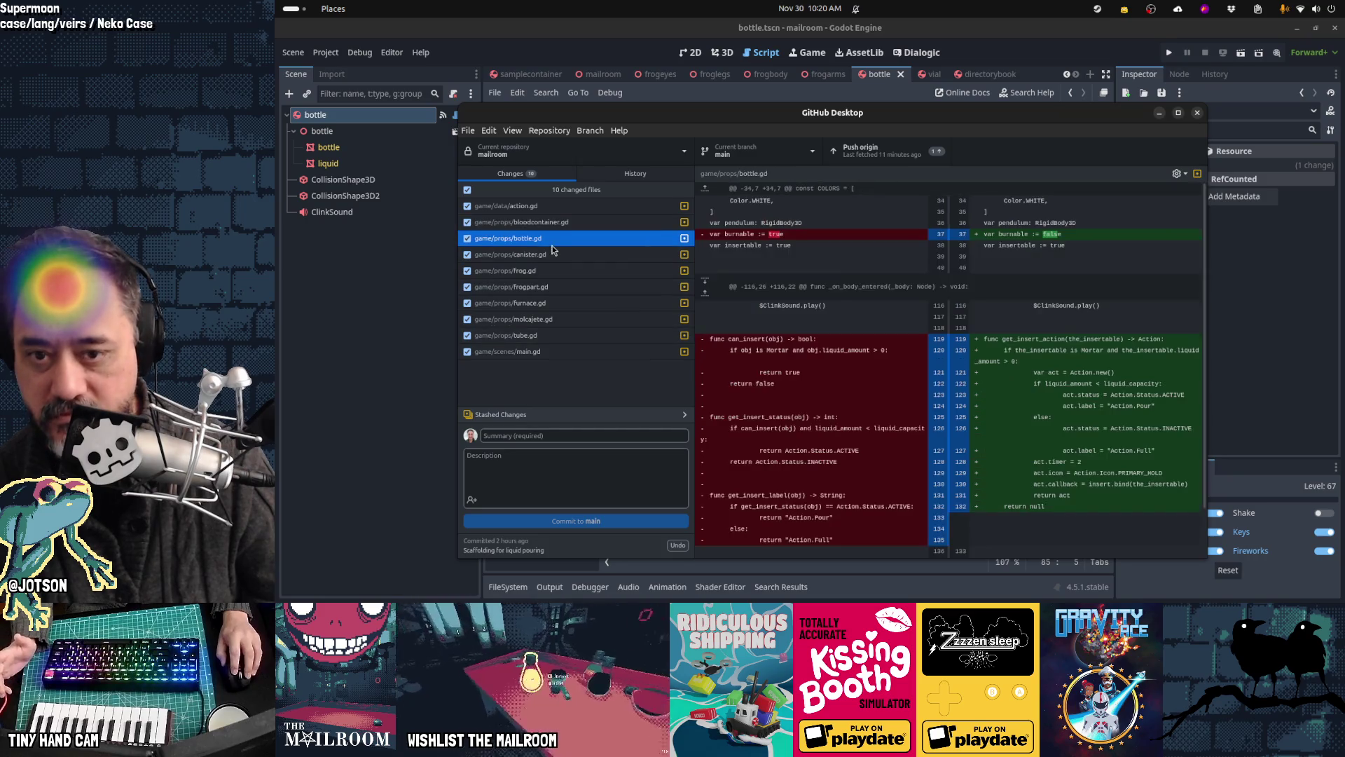
{"action": "scroll", "coordinate": [783, 423], "scroll_direction": "down", "scroll_amount": 2}
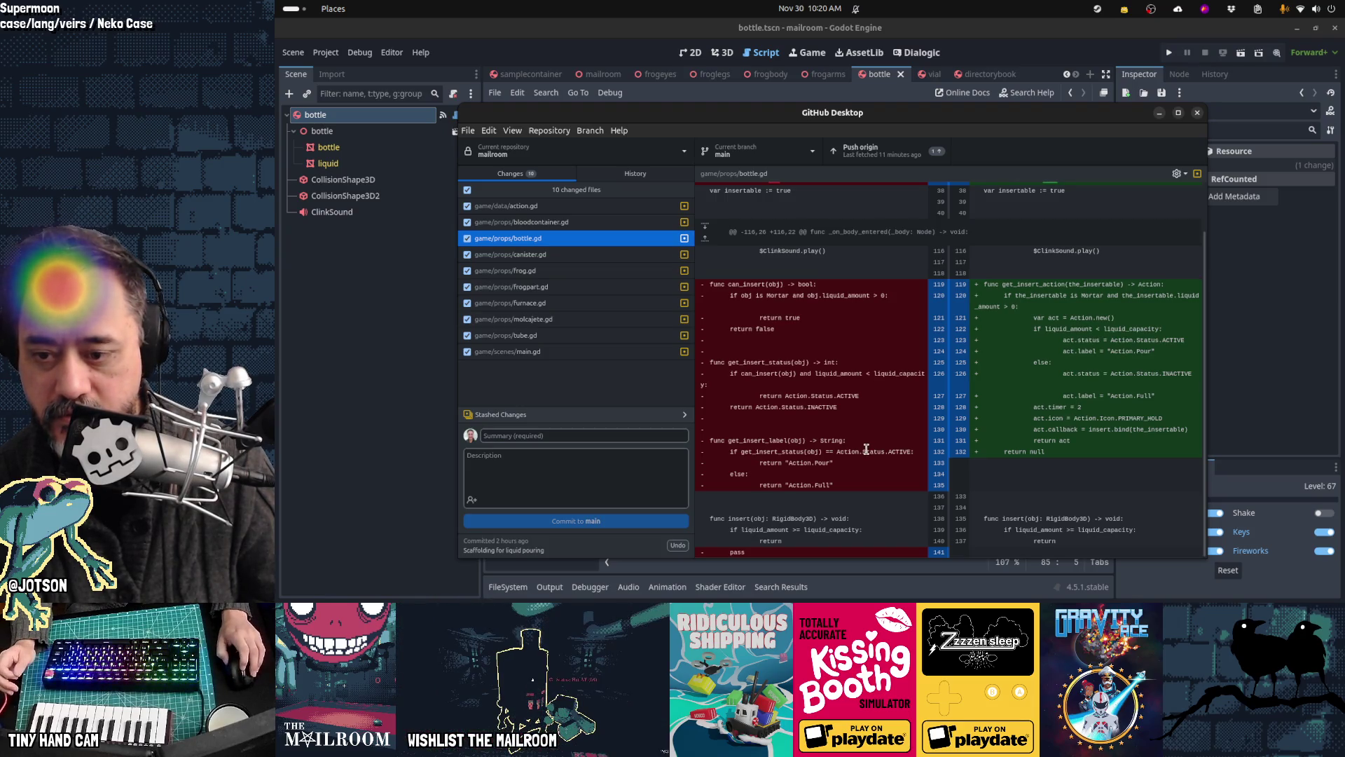
{"action": "scroll", "coordinate": [867, 449], "scroll_direction": "up", "scroll_amount": 2}
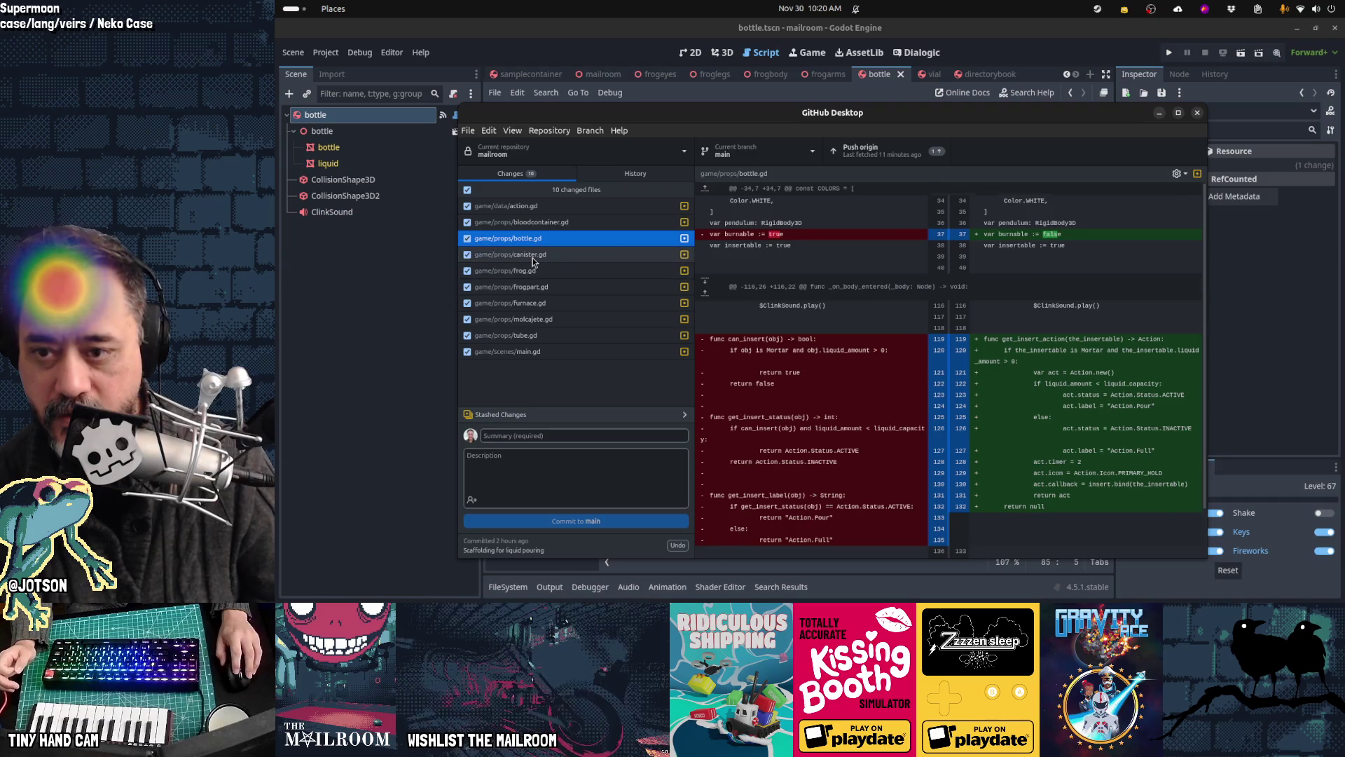
{"action": "left_click", "coordinate": [533, 259]}
{"action": "scroll", "coordinate": [825, 308], "scroll_direction": "down", "scroll_amount": 6}
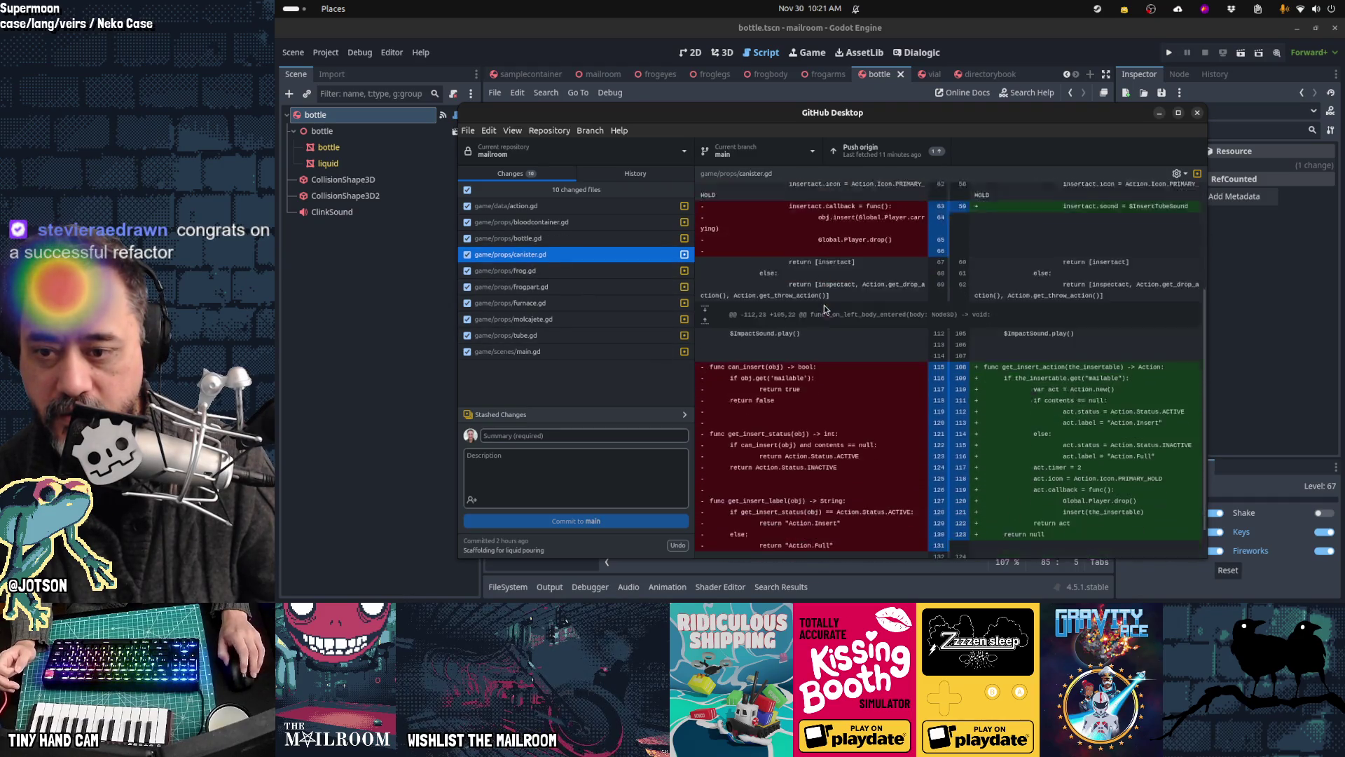
{"action": "scroll", "coordinate": [825, 308], "scroll_direction": "down", "scroll_amount": 2}
{"action": "scroll", "coordinate": [1058, 448], "scroll_direction": "up", "scroll_amount": 8}
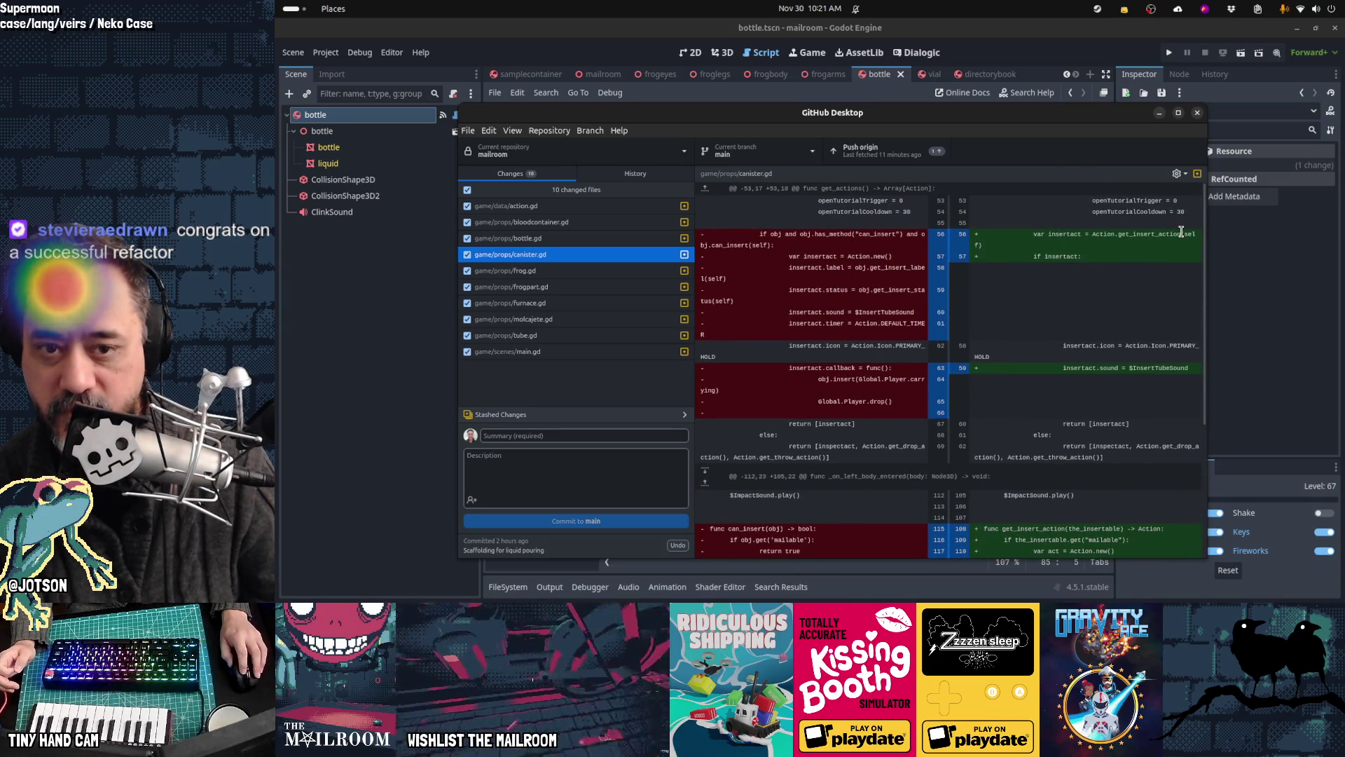
Step: Step through the frogpart.gd, furnace.gd, molcajete.gd, tube.gd and main.gd diffs
{"action": "left_click", "coordinate": [546, 288]}
{"action": "left_click", "coordinate": [554, 303]}
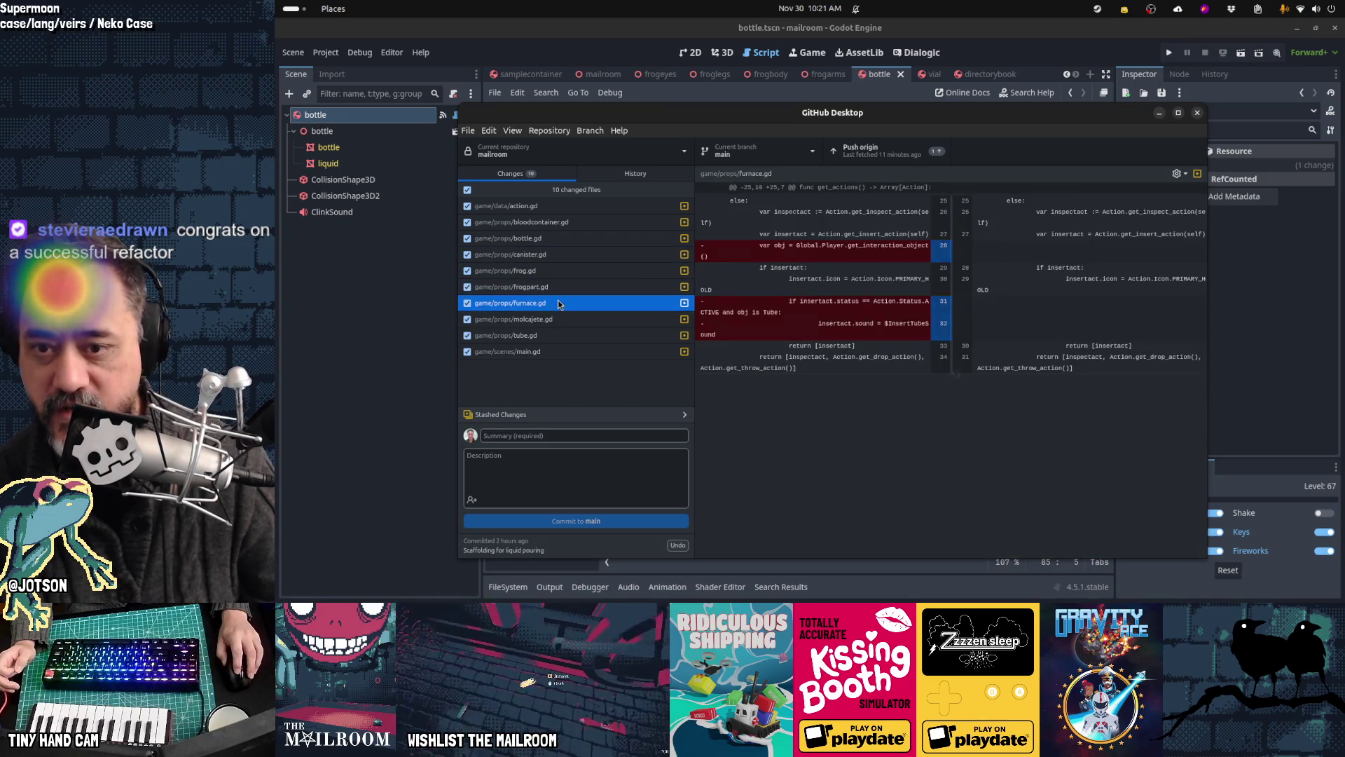
{"action": "left_click", "coordinate": [562, 321]}
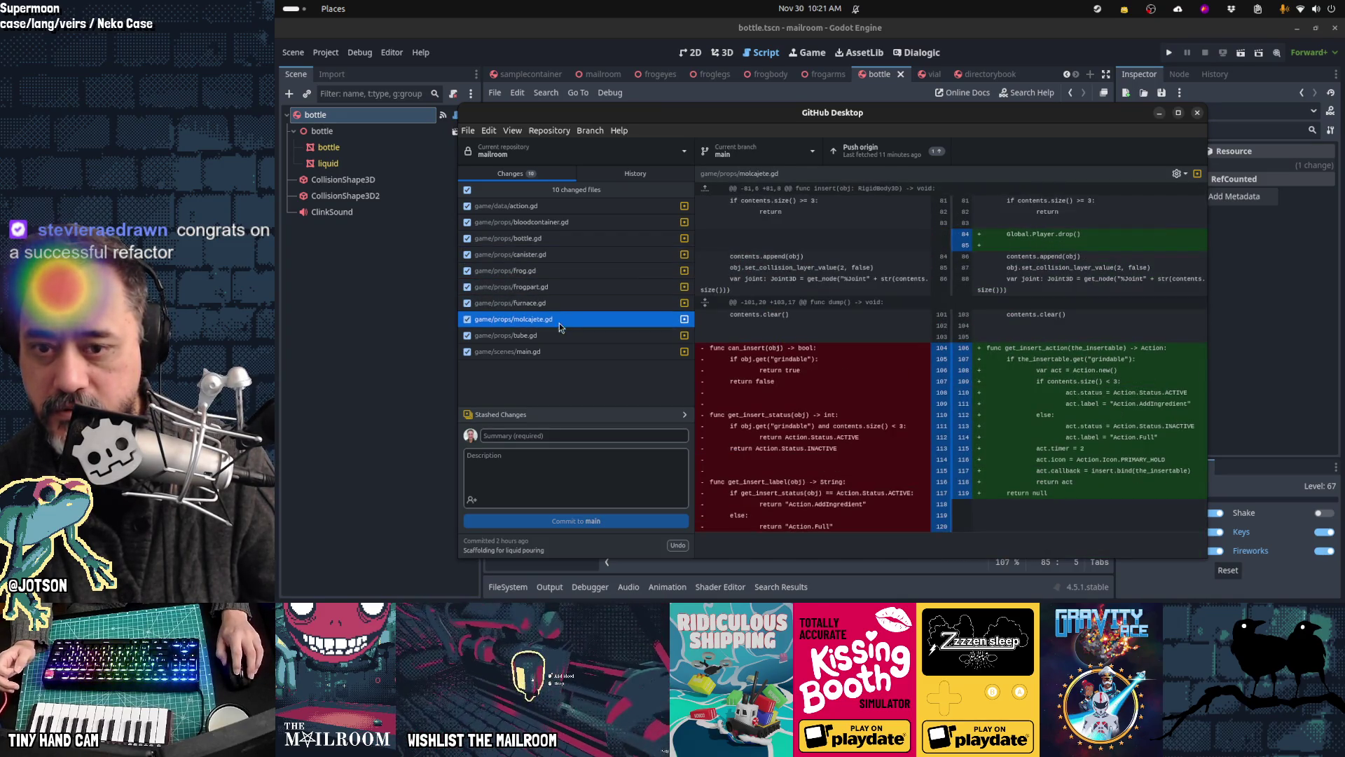
{"action": "left_click", "coordinate": [558, 335]}
{"action": "left_click", "coordinate": [552, 352]}
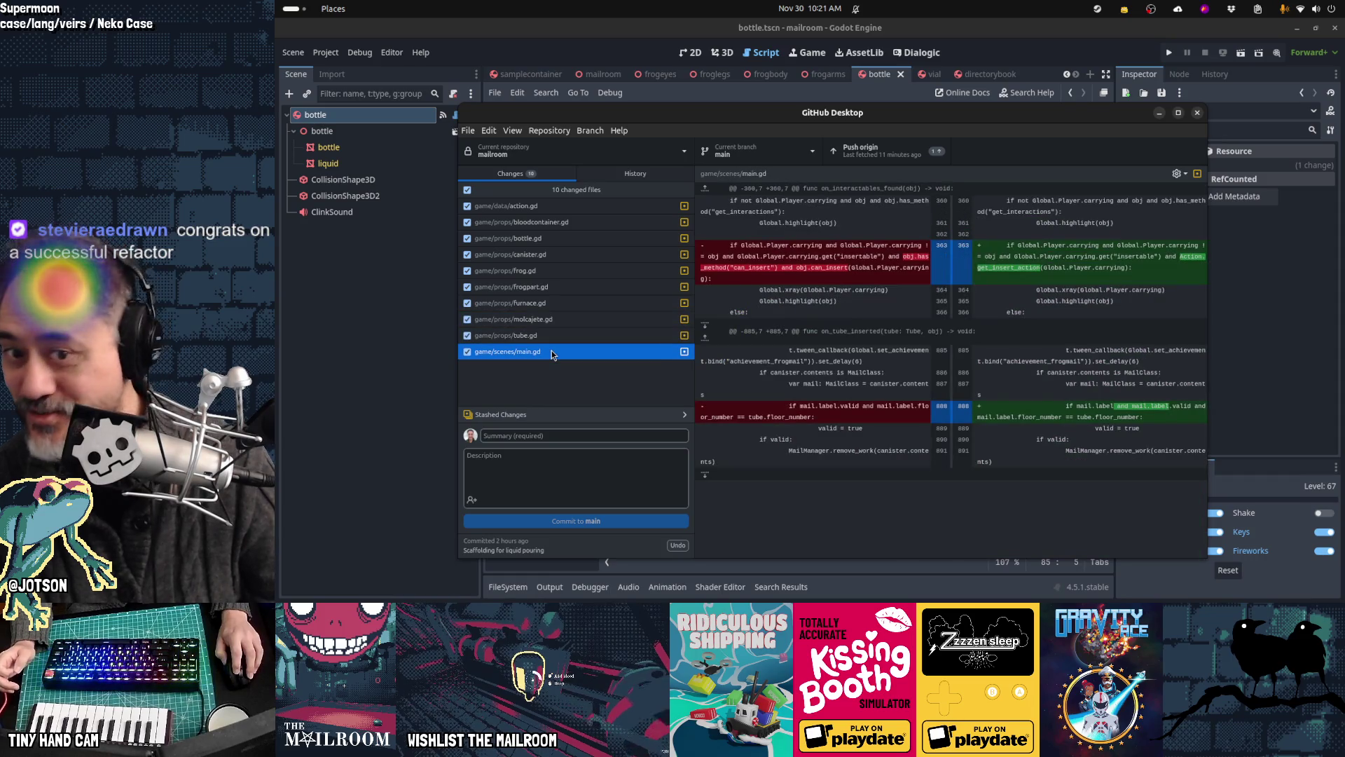
Step: Commit to main with the summary 'Refactored insert actions'
{"action": "left_click", "coordinate": [556, 430]}
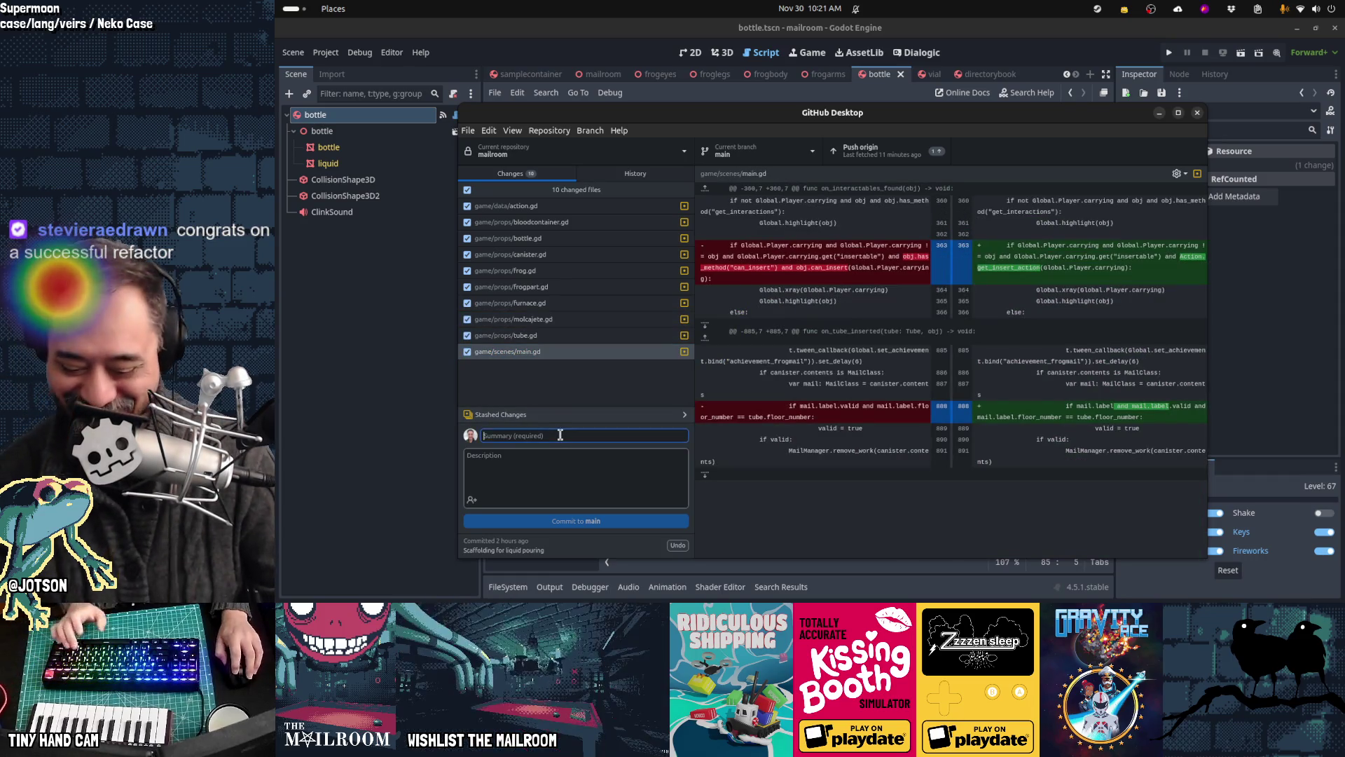
{"action": "type", "text": "Refactored ins"}
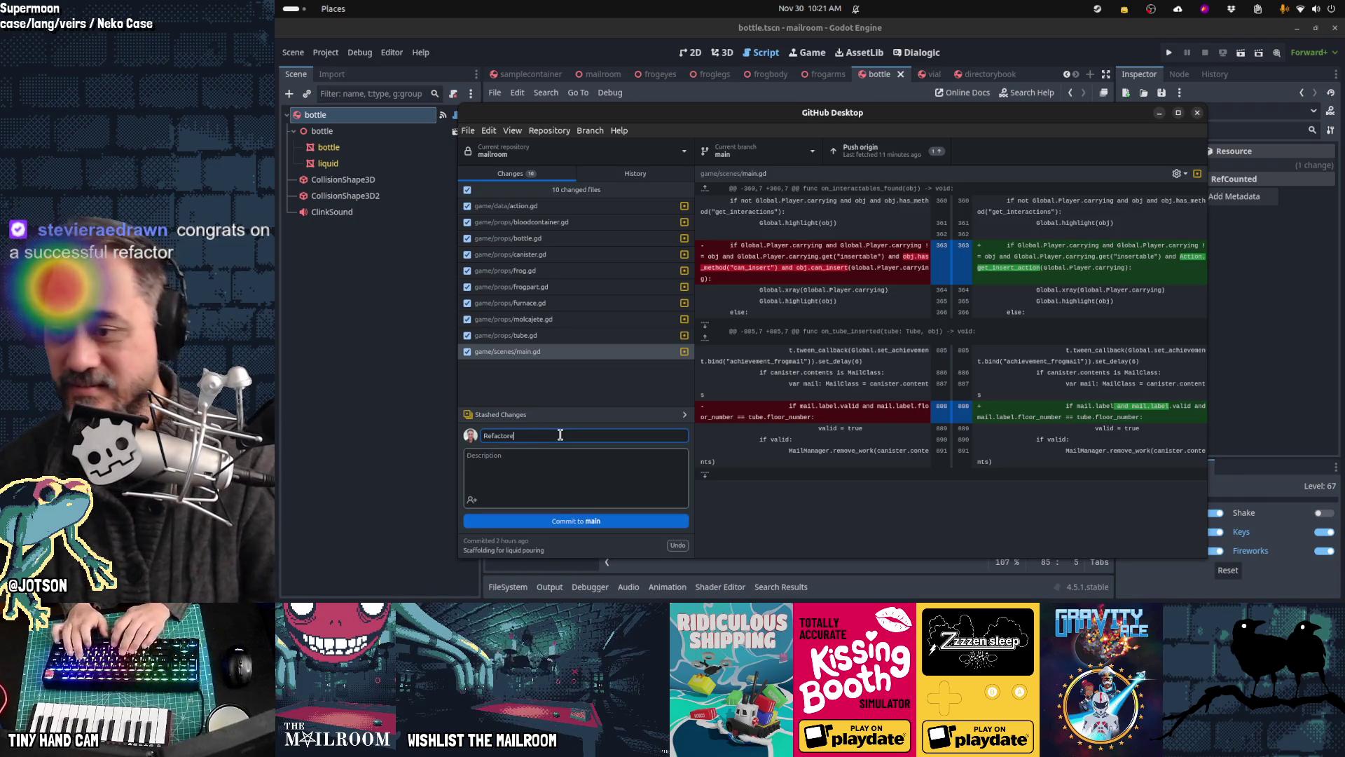
{"action": "type", "text": "ert"}
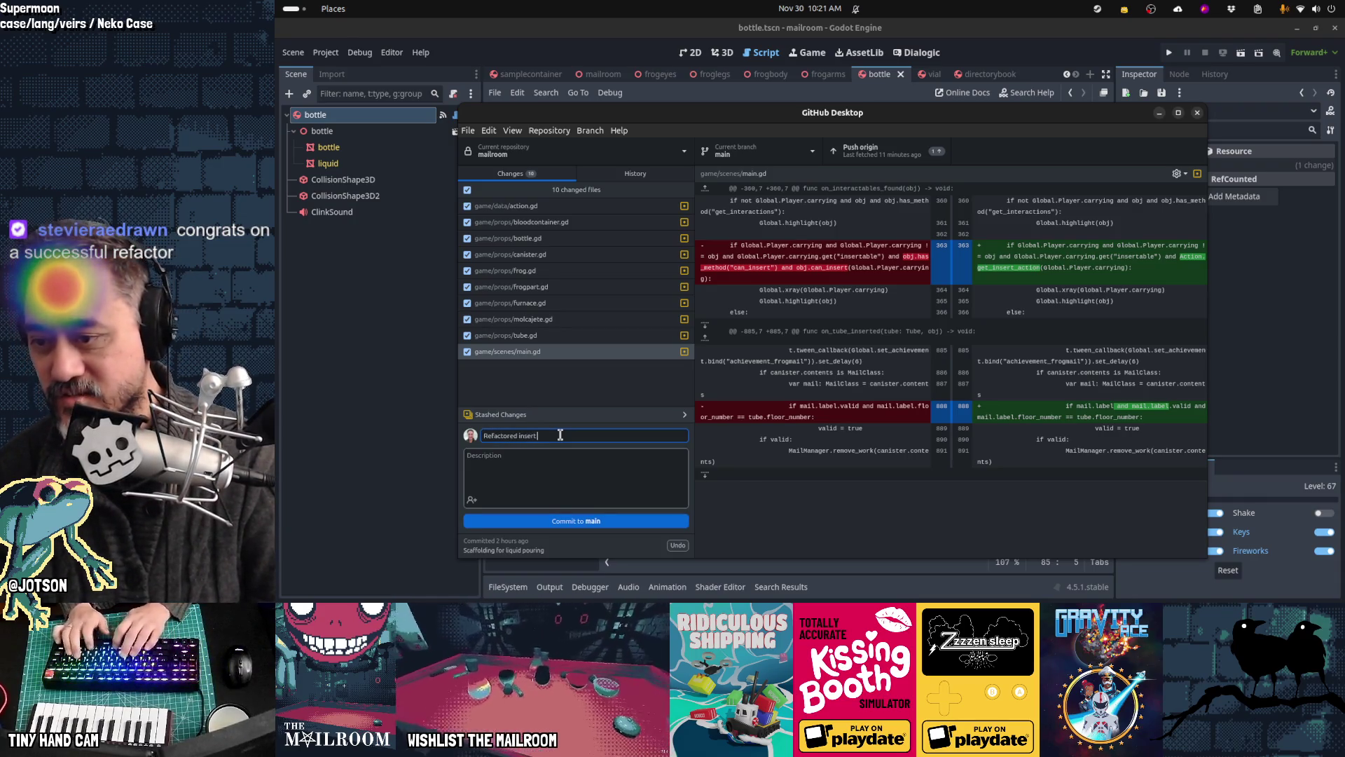
{"action": "type", "text": " actions"}
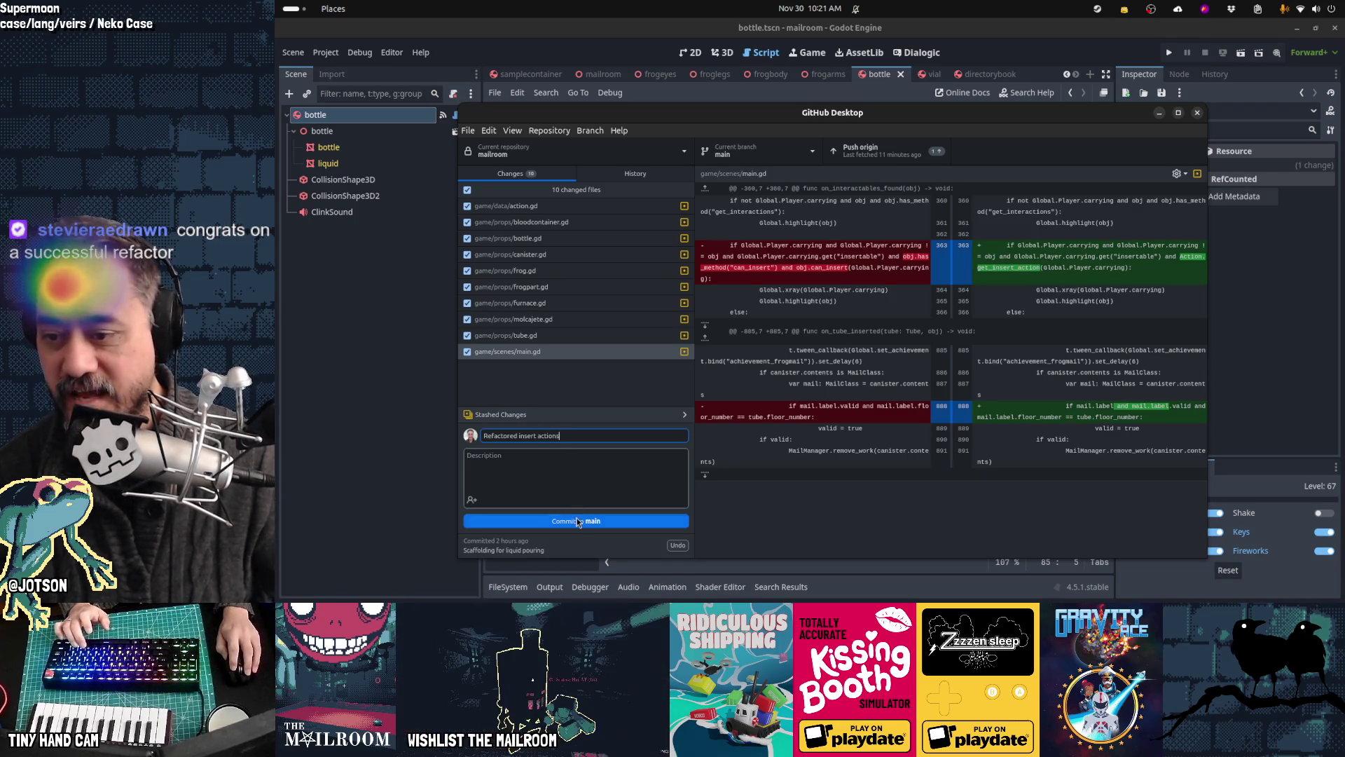
{"action": "key", "text": "ctrl+Return"}
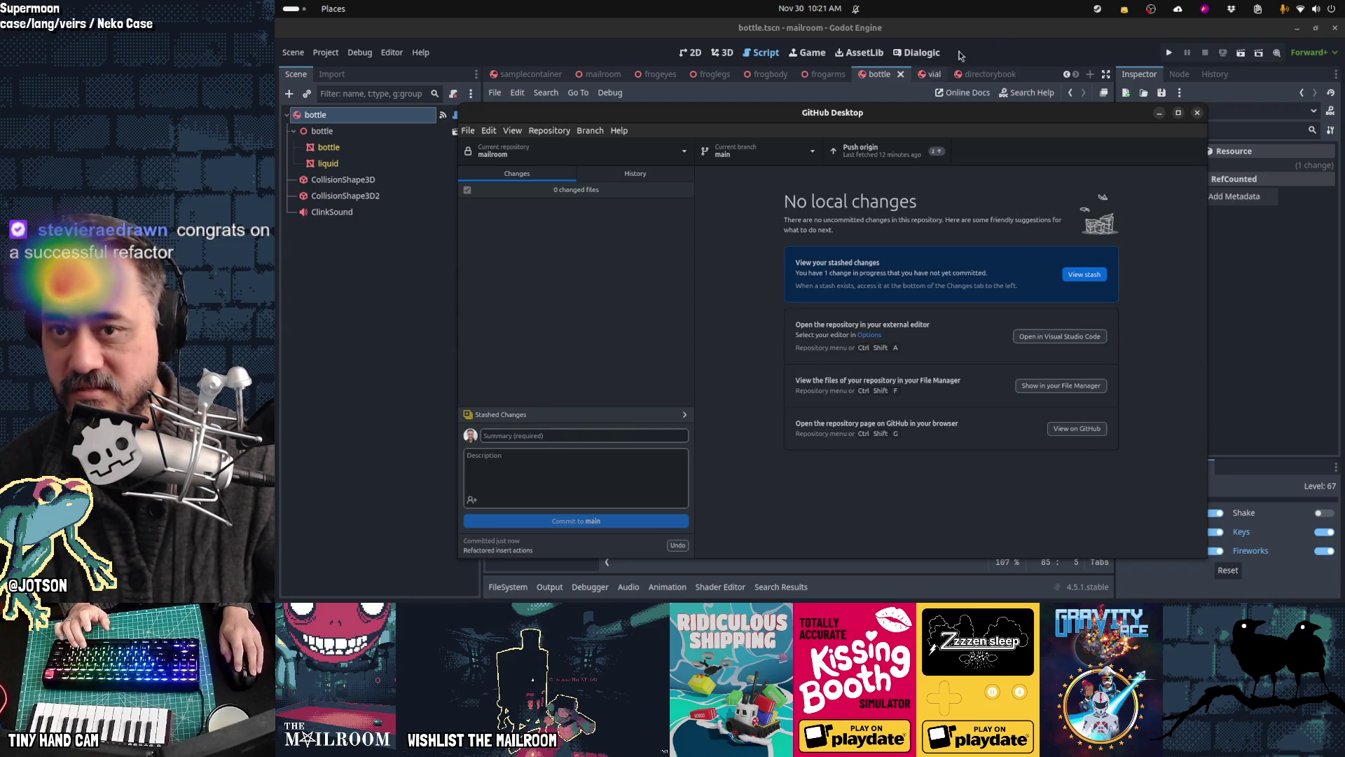
{"action": "left_click", "coordinate": [1006, 36]}
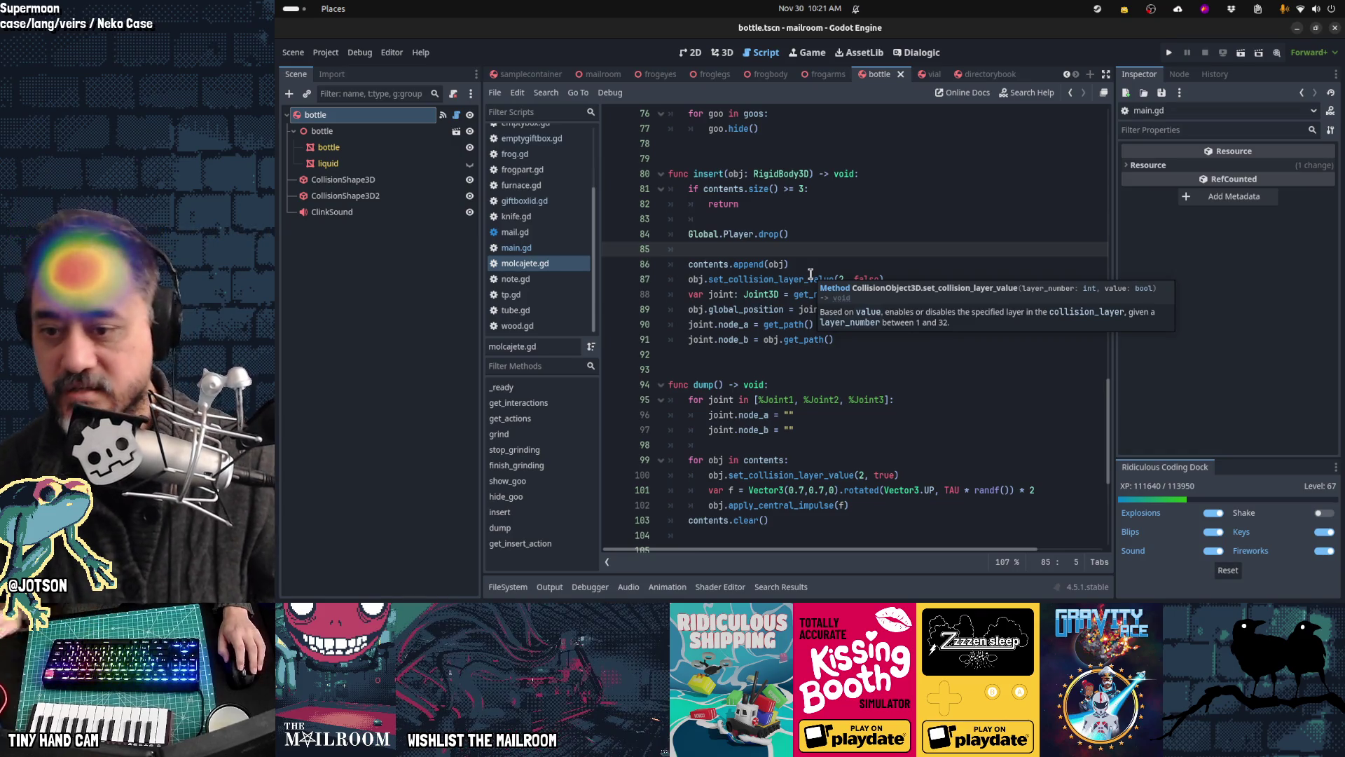
Step: Read frogpart.gd and furnace.gd's insert code, including the act.timer line and insert(the_insertable) on line 128
{"action": "left_click", "coordinate": [535, 172]}
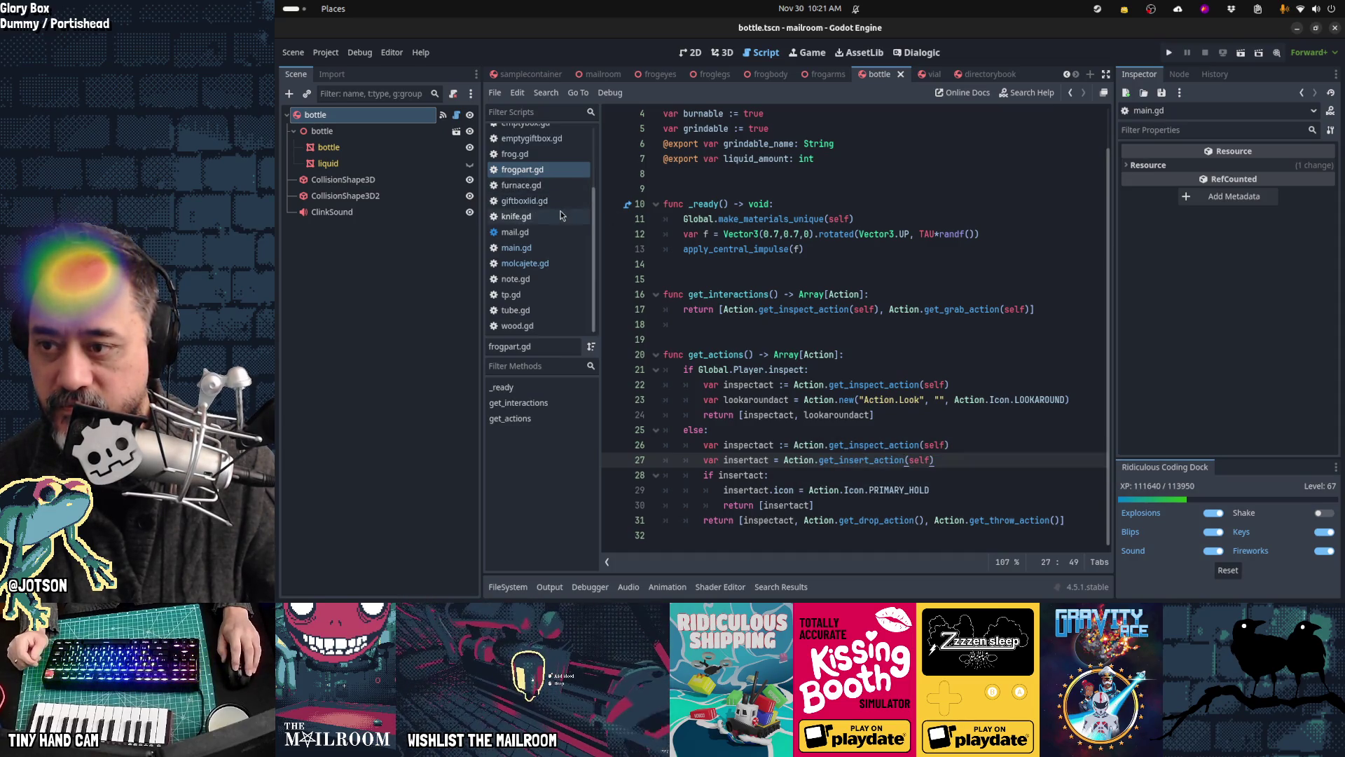
{"action": "left_click", "coordinate": [552, 187]}
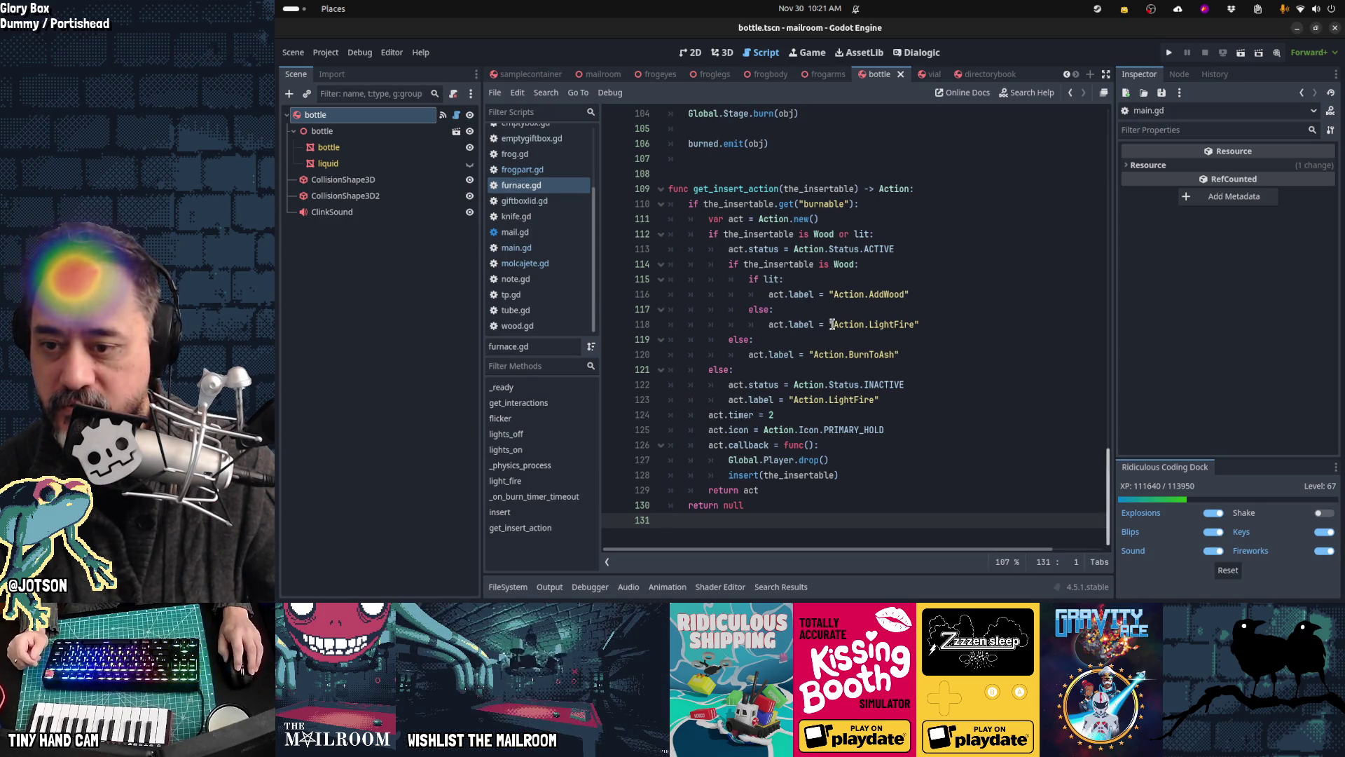
{"action": "left_click", "coordinate": [790, 413]}
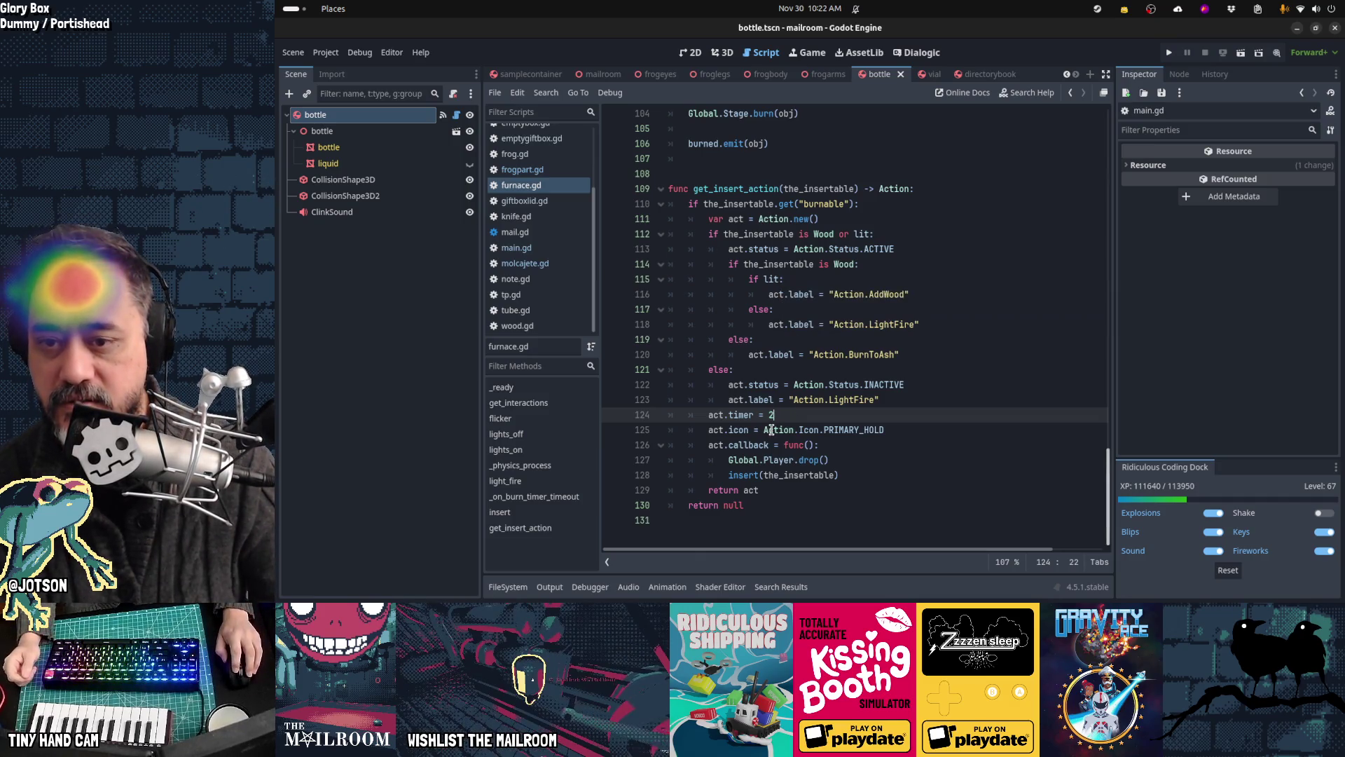
{"action": "left_click", "coordinate": [772, 468]}
{"action": "key", "text": "Home"}
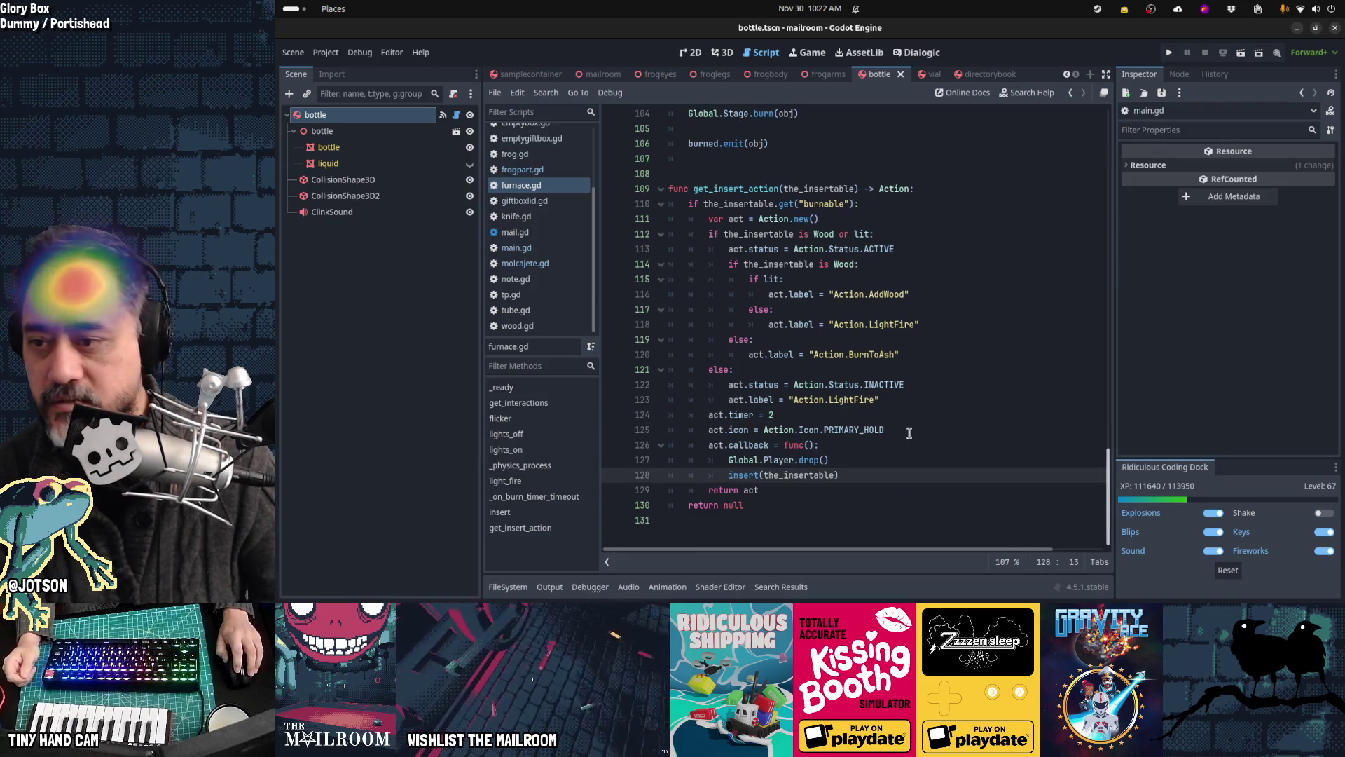
{"action": "left_click", "coordinate": [916, 582]}
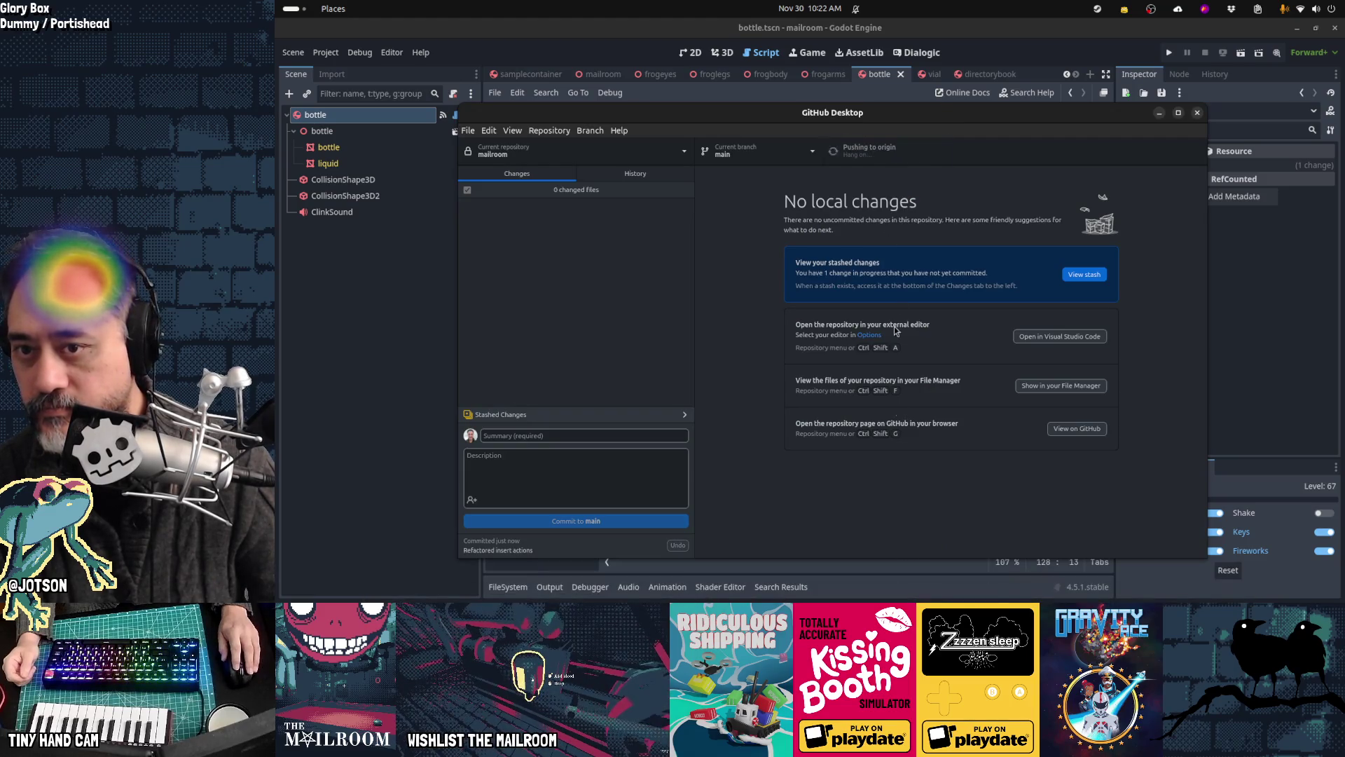
Step: Check the Gamedev TODO board while the push runs, then return to furnace.gd in Godot
{"action": "left_click", "coordinate": [483, 589]}
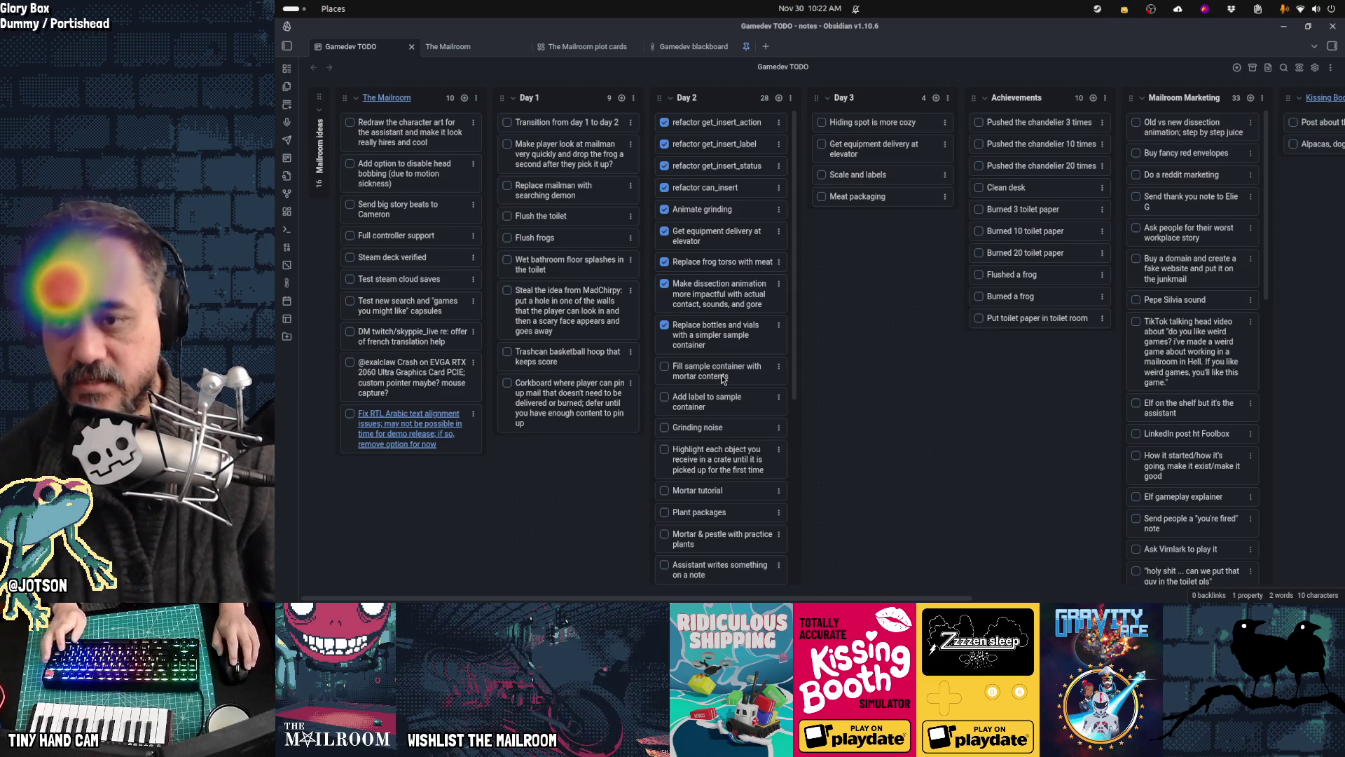
{"action": "key", "text": "alt+Tab"}
{"action": "key", "text": "alt+Tab"}
{"action": "key", "text": "alt+Tab"}
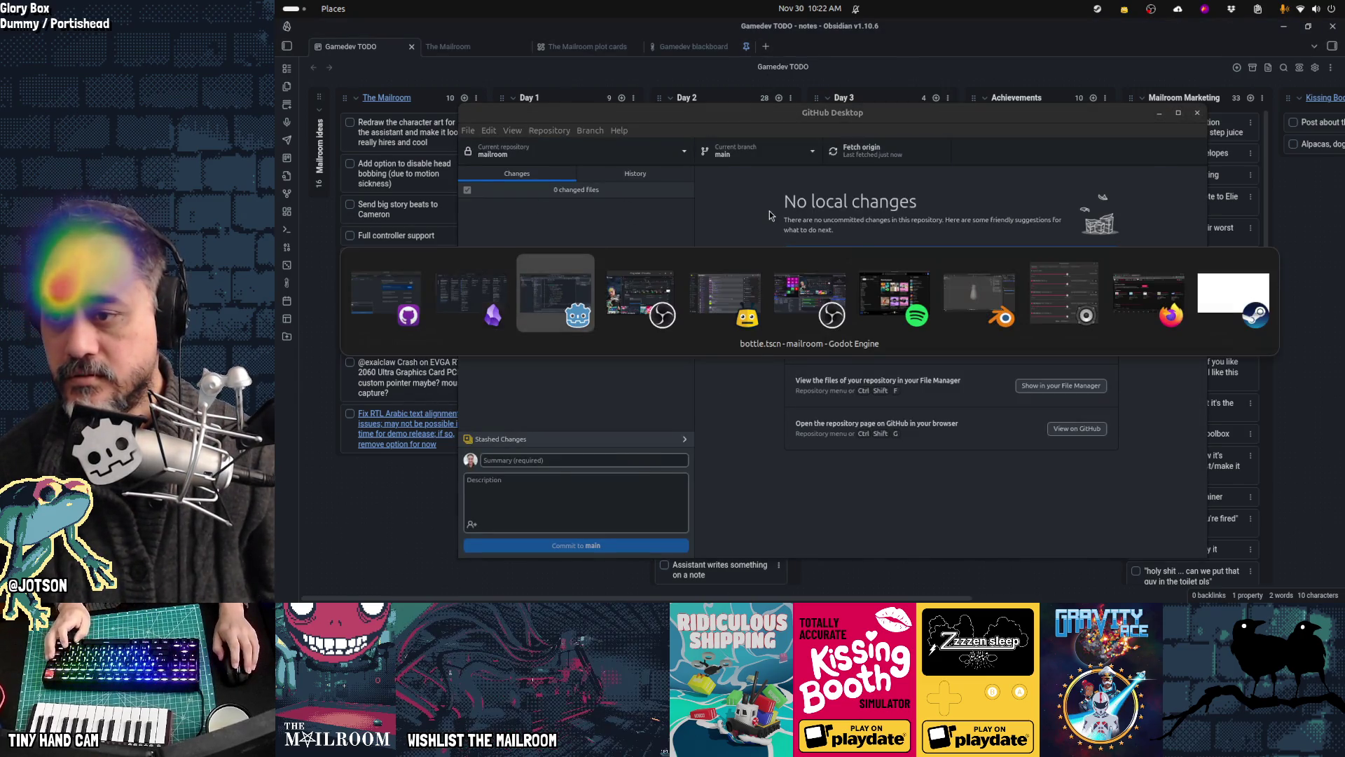
{"action": "scroll", "coordinate": [543, 189], "scroll_direction": "up", "scroll_amount": 2}
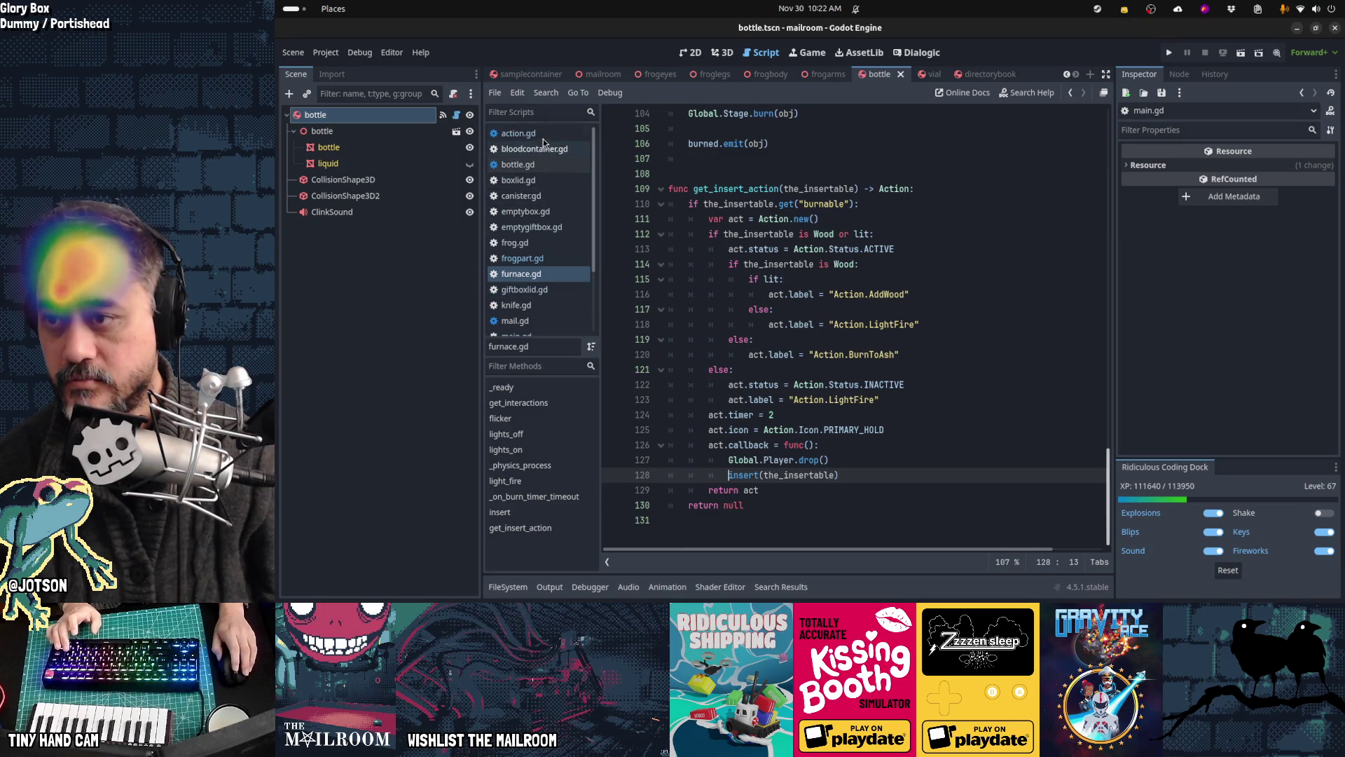
Step: Revisit molcajete.gd and main.gd, close eight unneeded scripts, and go to bottle.gd's get_insert_action
{"action": "key", "text": "alt+Left"}
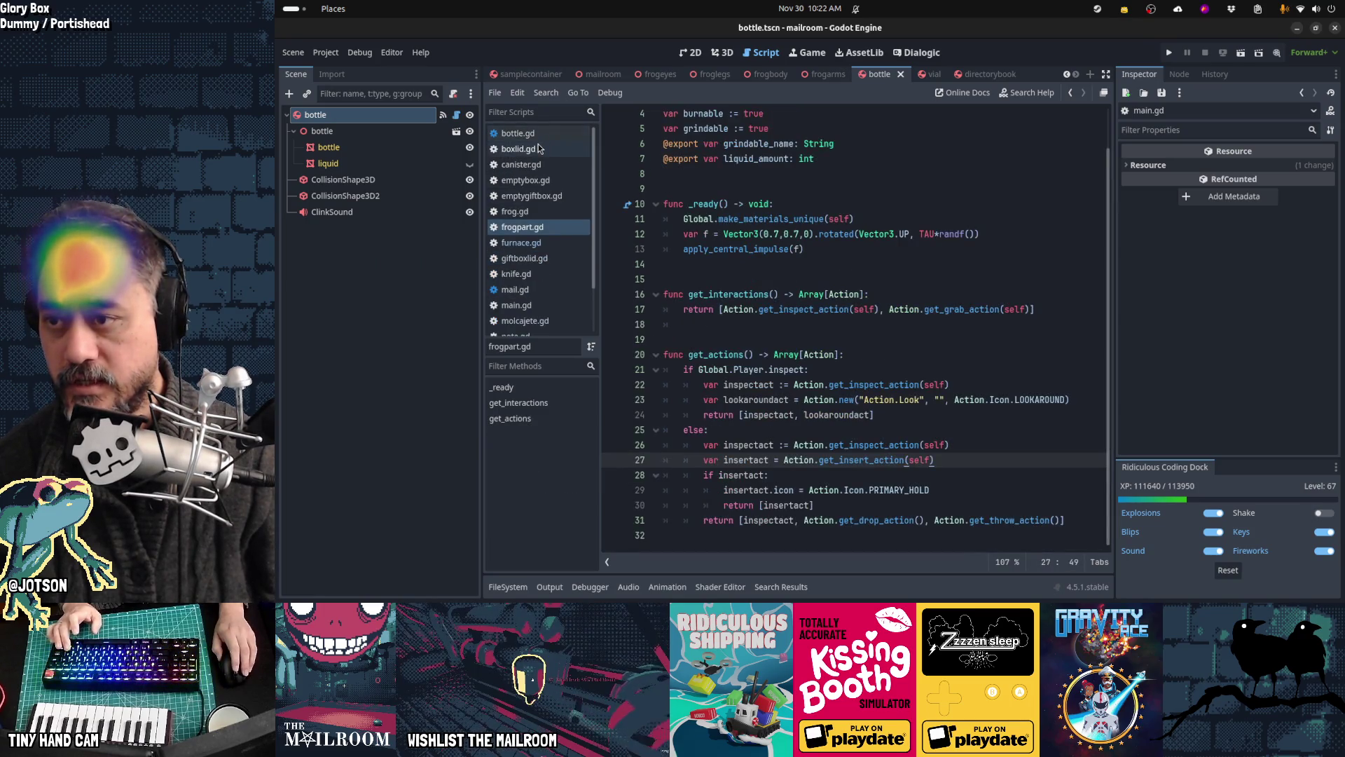
{"action": "key", "text": "alt+Left"}
{"action": "key", "text": "alt+Left"}
{"action": "key", "text": "alt+Left"}
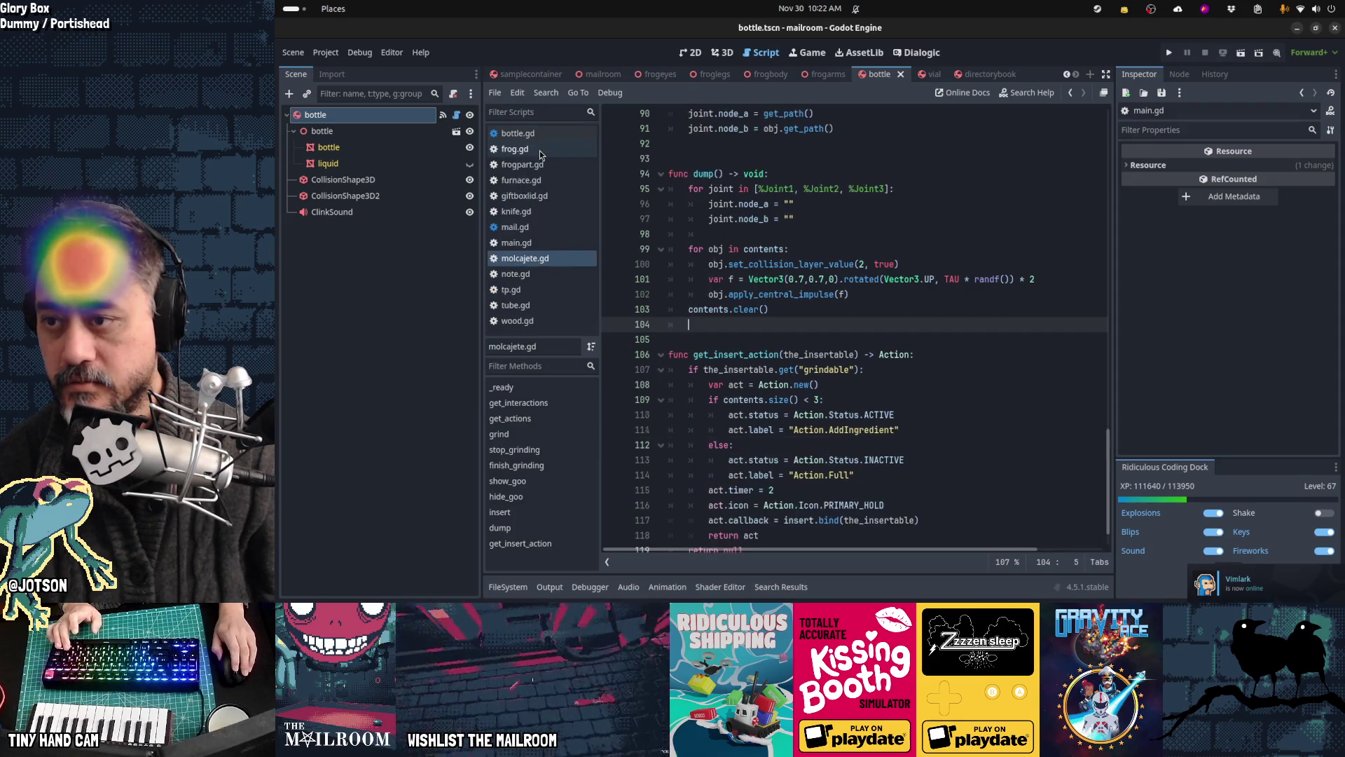
{"action": "middle_click", "coordinate": [540, 150]}
{"action": "middle_click", "coordinate": [539, 150]}
{"action": "middle_click", "coordinate": [539, 150]}
{"action": "middle_click", "coordinate": [540, 150]}
{"action": "middle_click", "coordinate": [539, 150]}
{"action": "middle_click", "coordinate": [542, 165]}
{"action": "middle_click", "coordinate": [543, 167]}
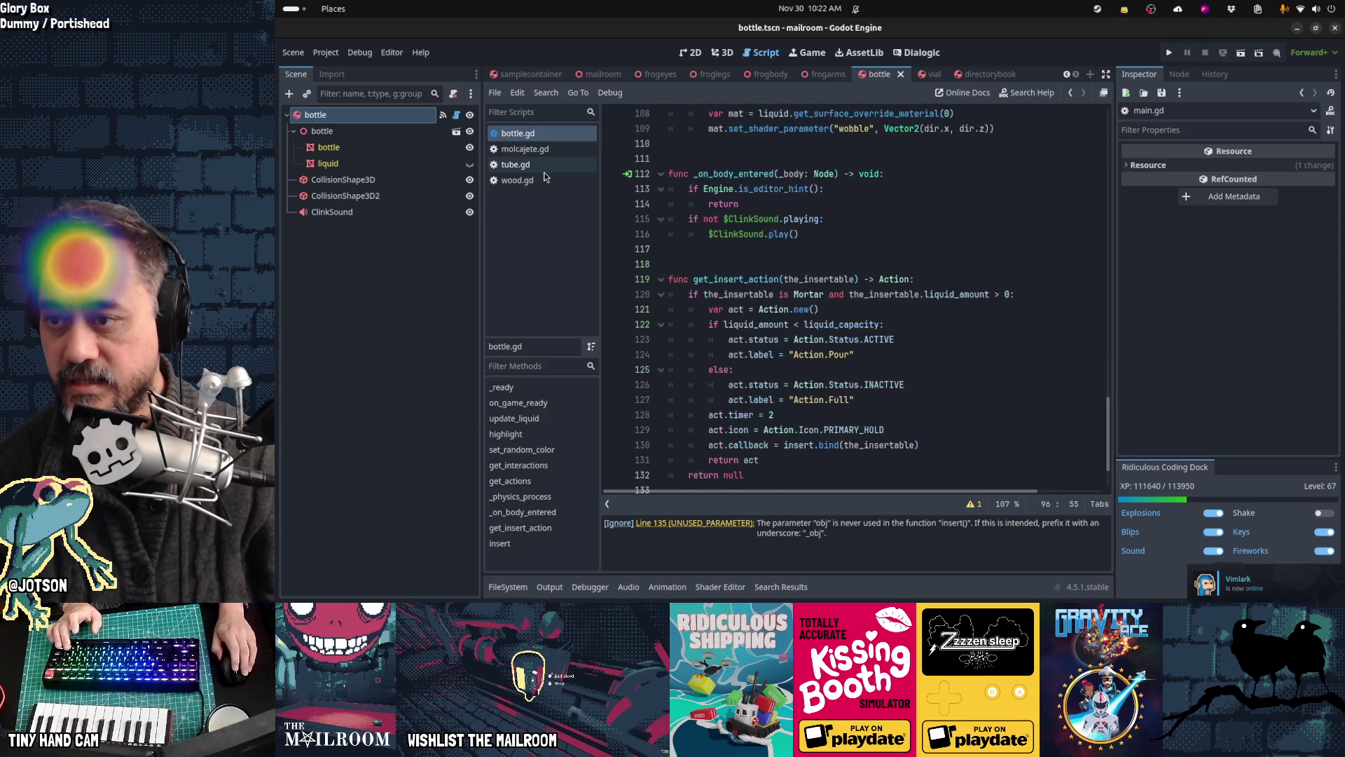
{"action": "middle_click", "coordinate": [543, 168]}
{"action": "middle_click", "coordinate": [544, 168]}
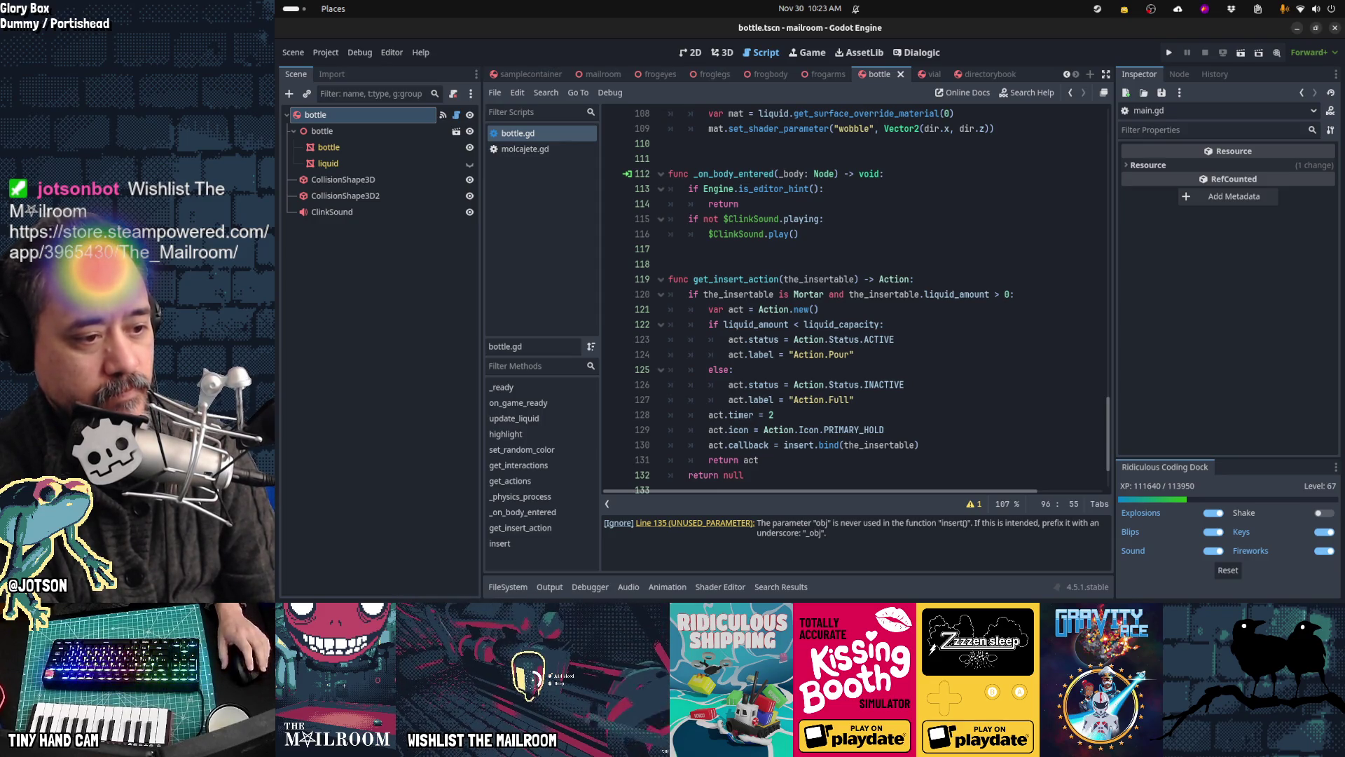
{"action": "left_click", "coordinate": [870, 278]}
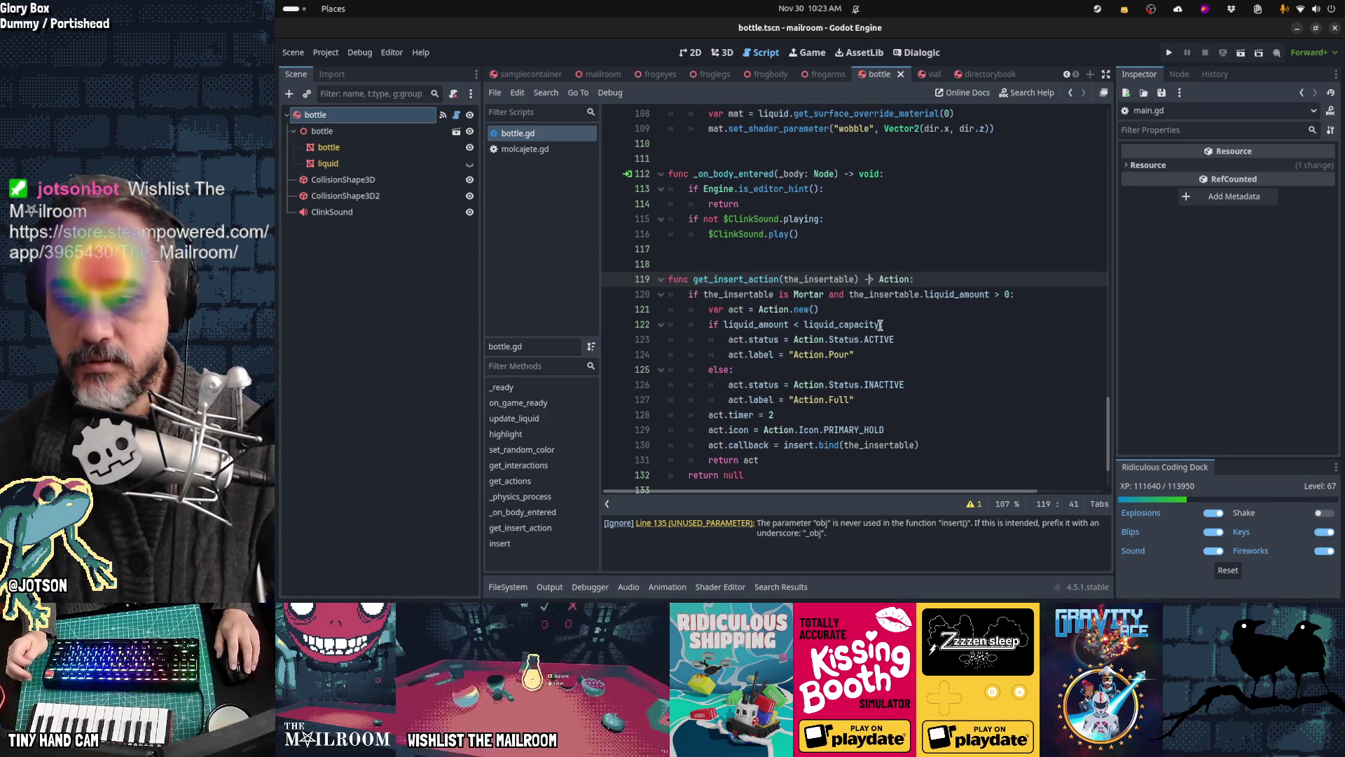
{"action": "left_click", "coordinate": [973, 504]}
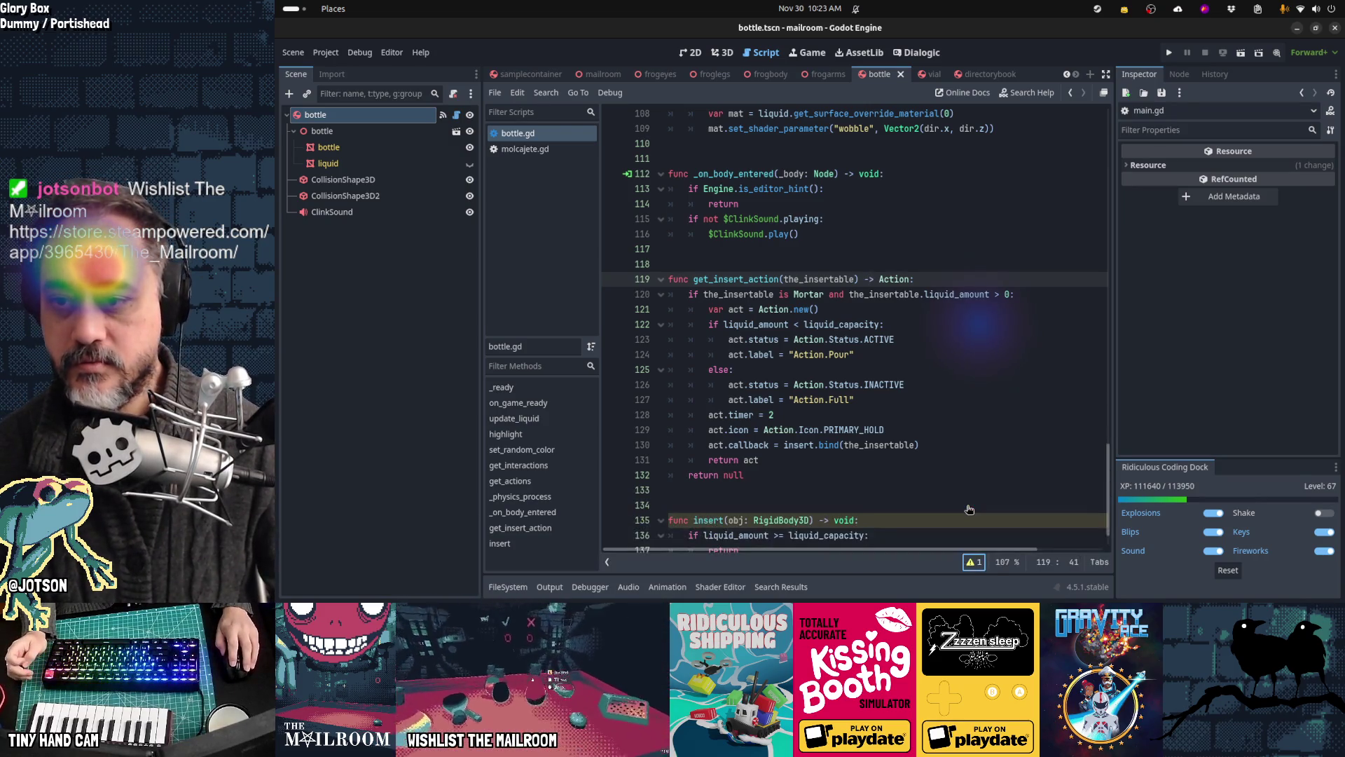
{"action": "scroll", "coordinate": [874, 476], "scroll_direction": "down", "scroll_amount": 1}
{"action": "left_click", "coordinate": [807, 475]}
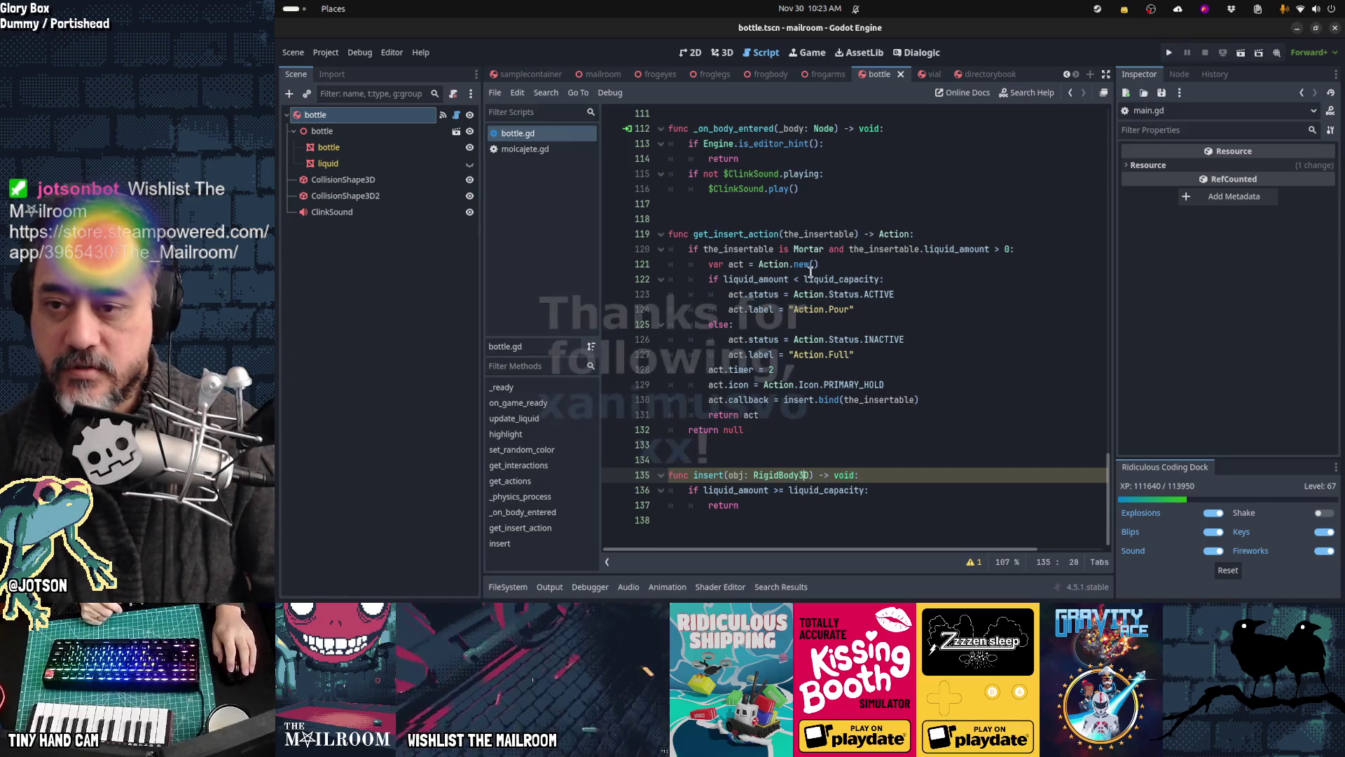
{"action": "left_click", "coordinate": [806, 249]}
{"action": "key", "text": "alt+Tab"}
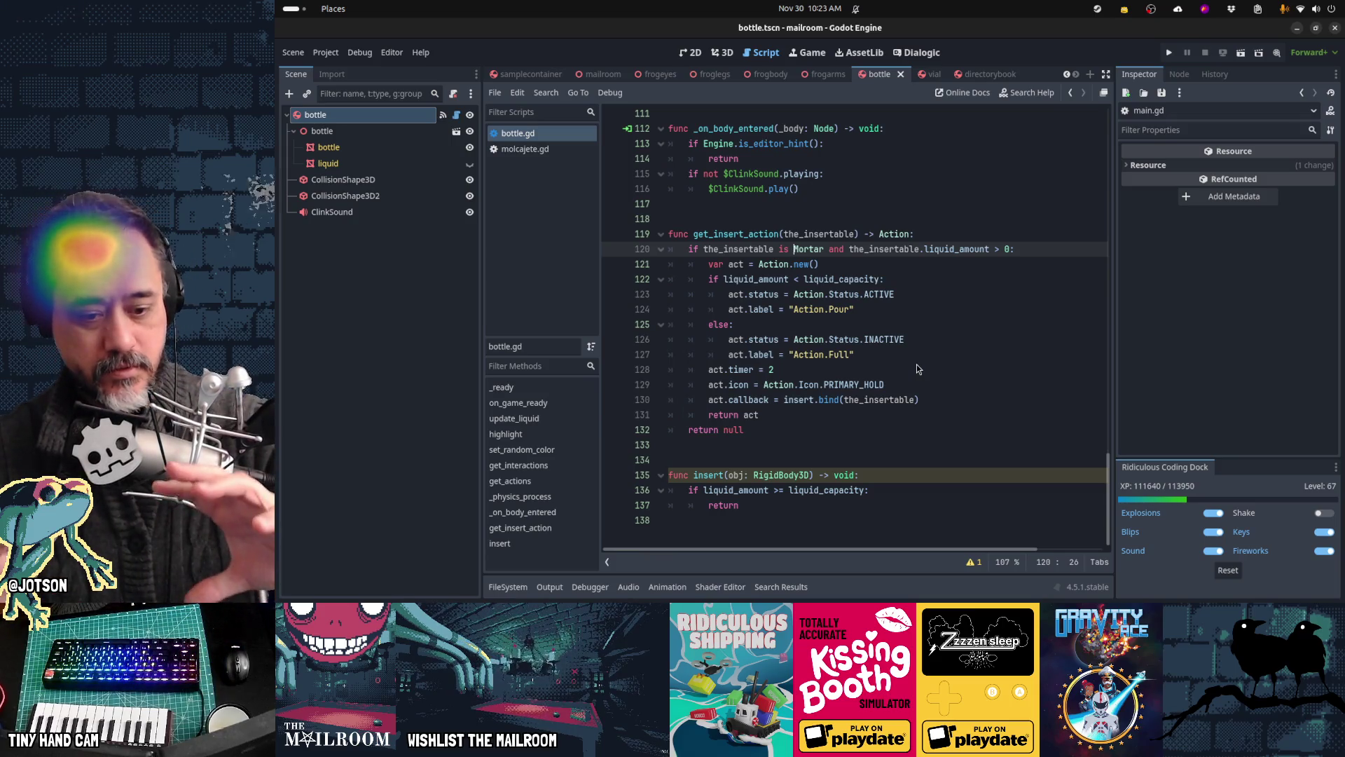
{"action": "key", "text": "Down"}
{"action": "key", "text": "Down"}
{"action": "key", "text": "Down"}
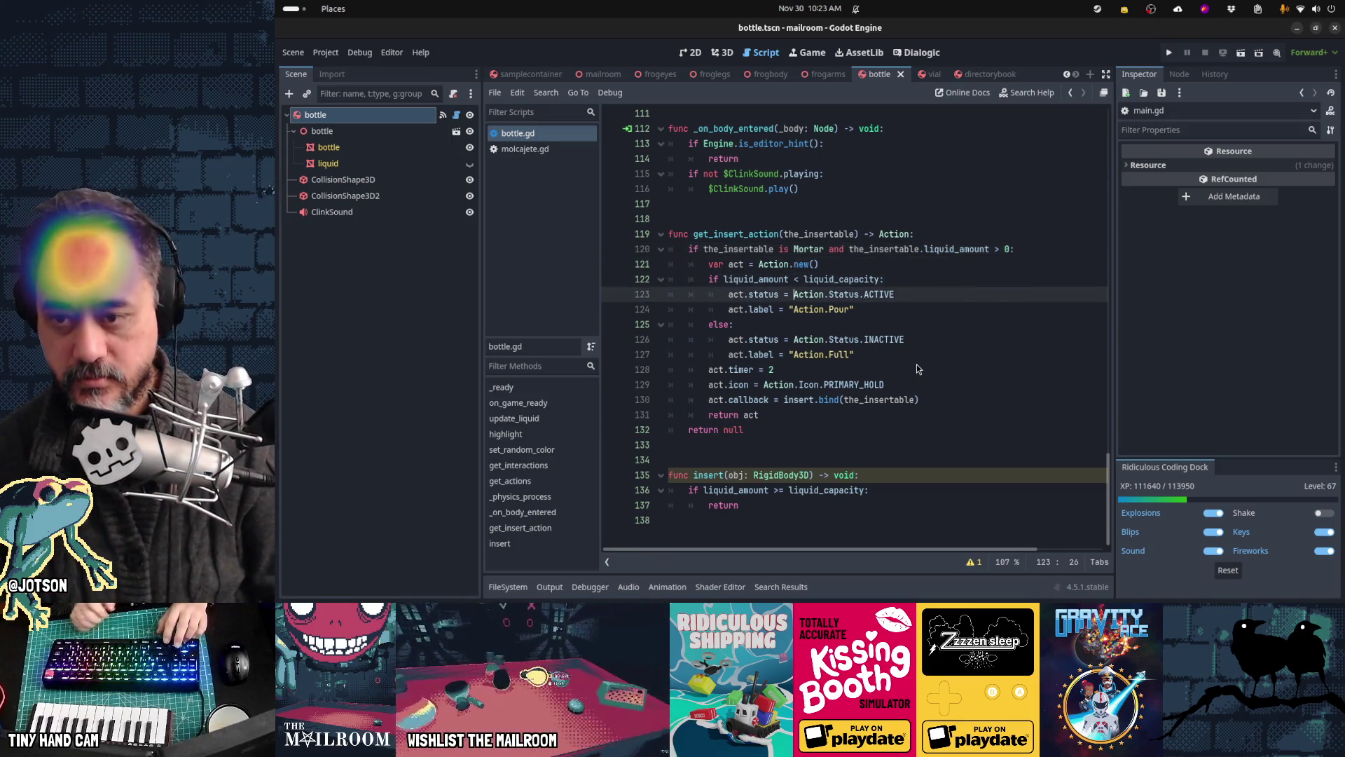
{"action": "key", "text": "Down"}
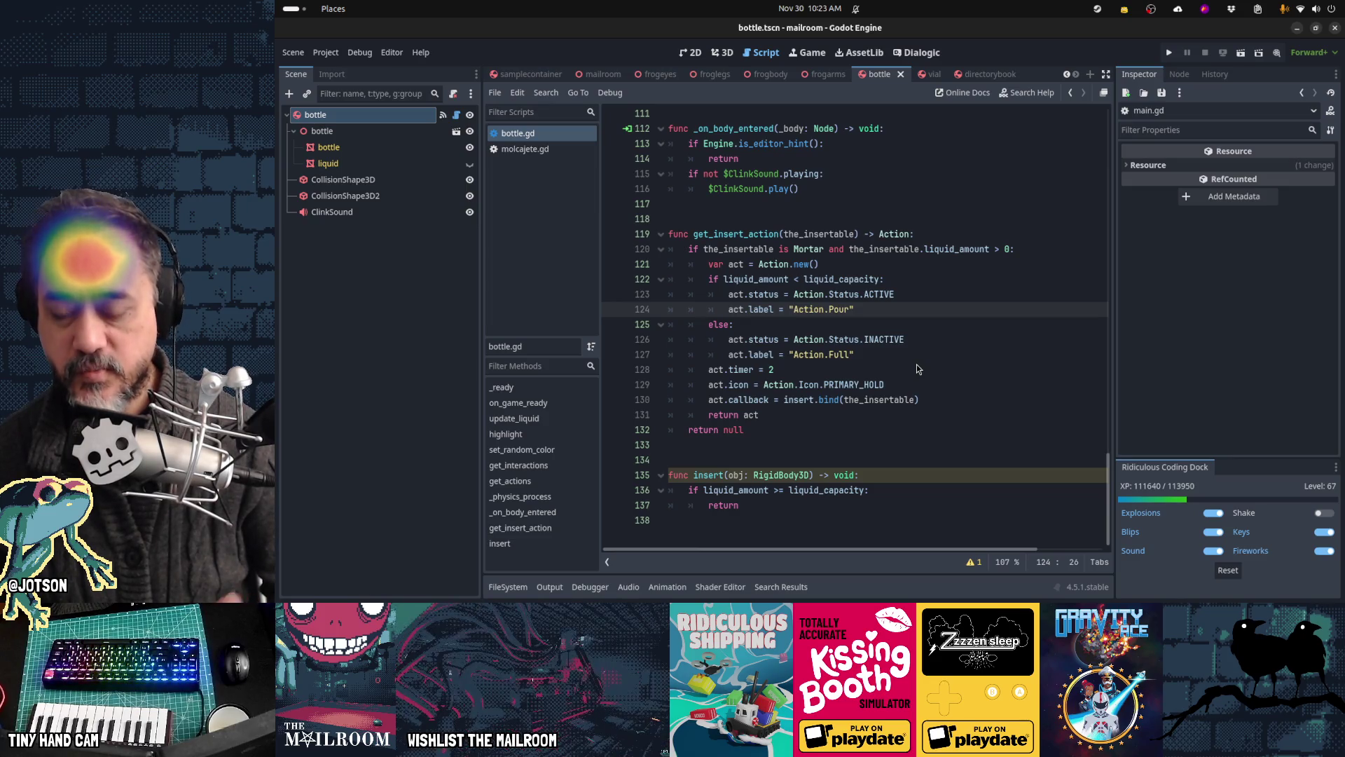
{"action": "key", "text": "Down"}
{"action": "key", "text": "Down"}
{"action": "key", "text": "Down"}
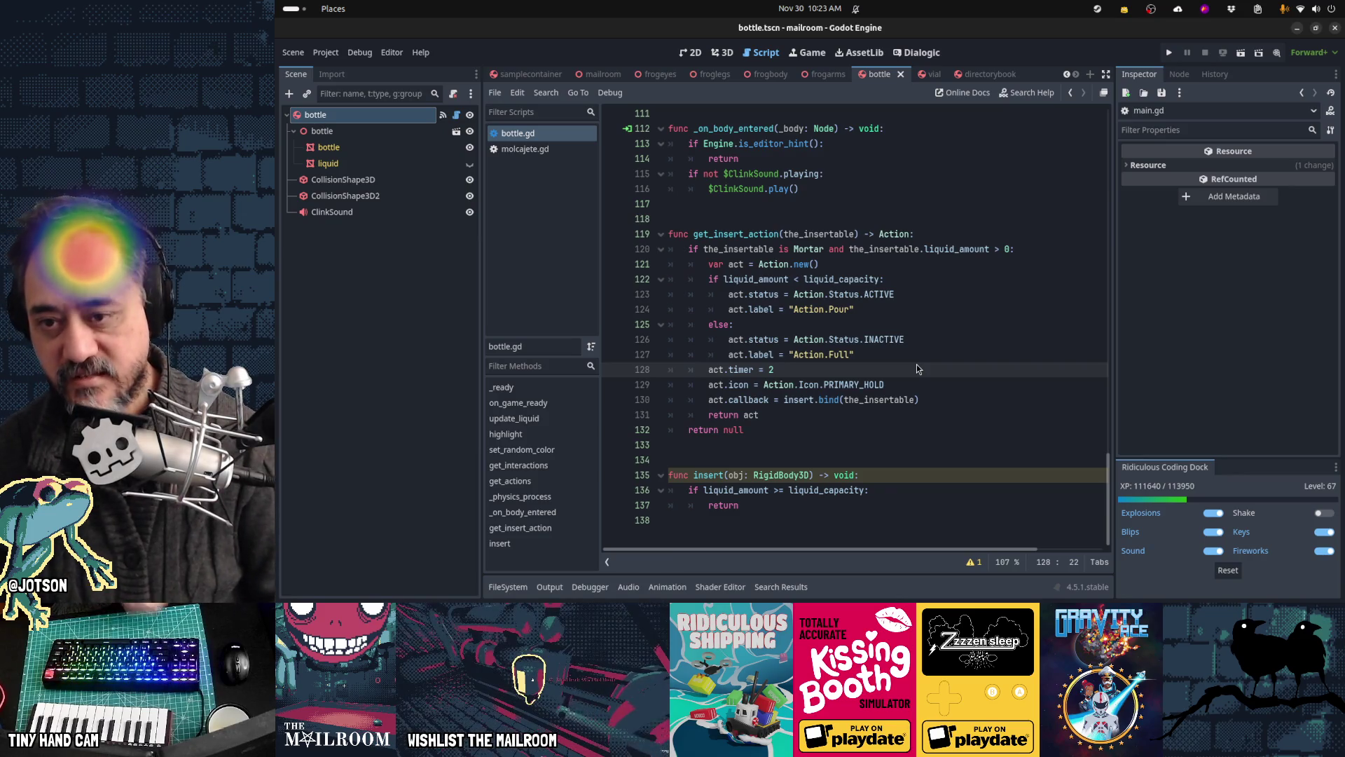
{"action": "key", "text": "Up"}
{"action": "key", "text": "Up"}
{"action": "key", "text": "Up"}
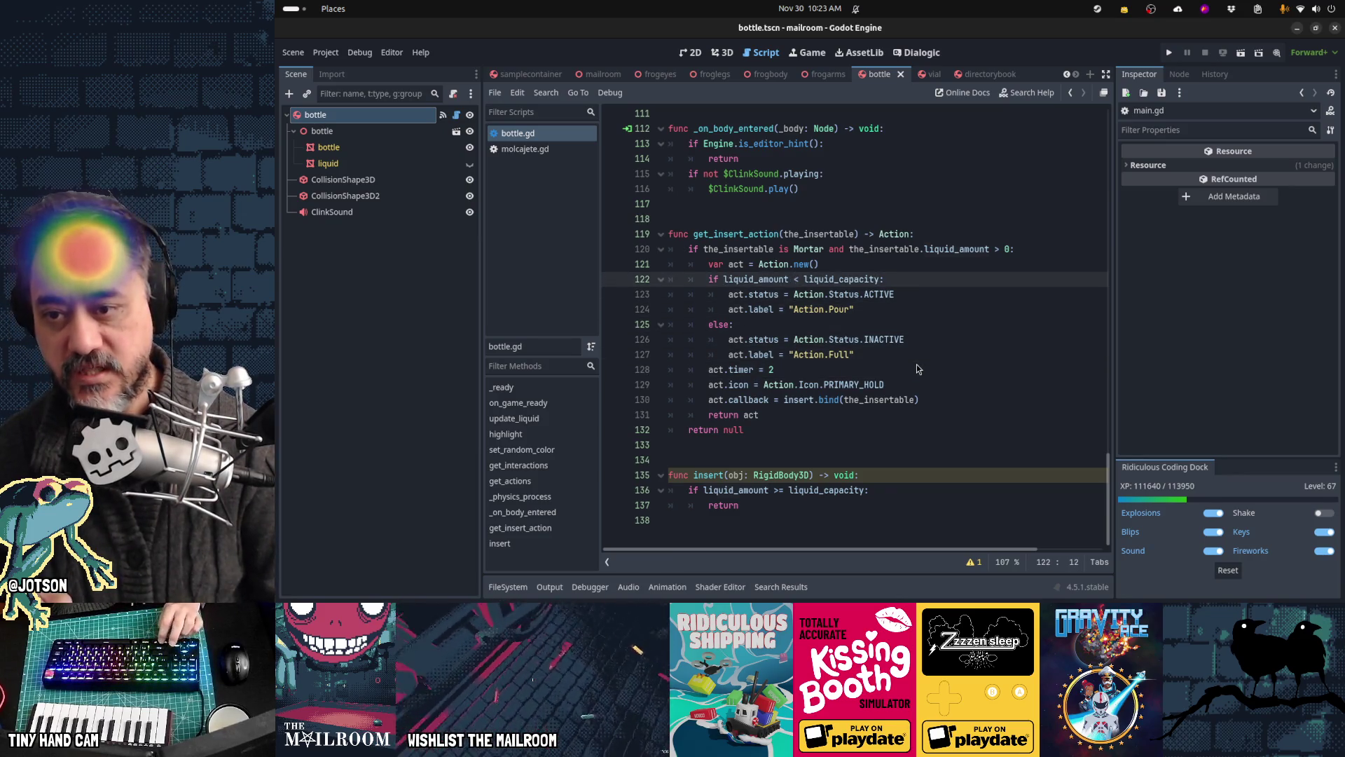
Step: Select liquid_amount in bottle.gd's capacity check, then run the game with F5
{"action": "key", "text": "ctrl+shift+Right"}
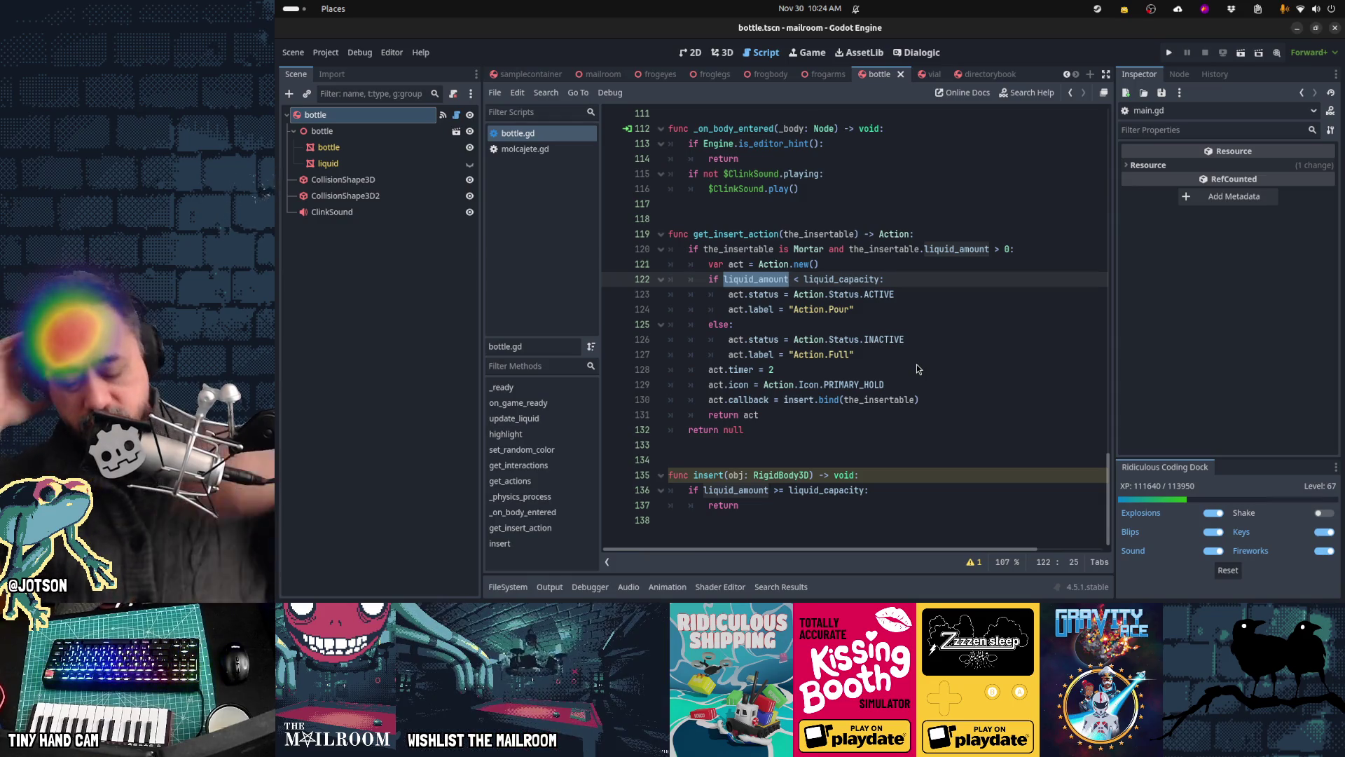
{"action": "key", "text": "alt+Tab"}
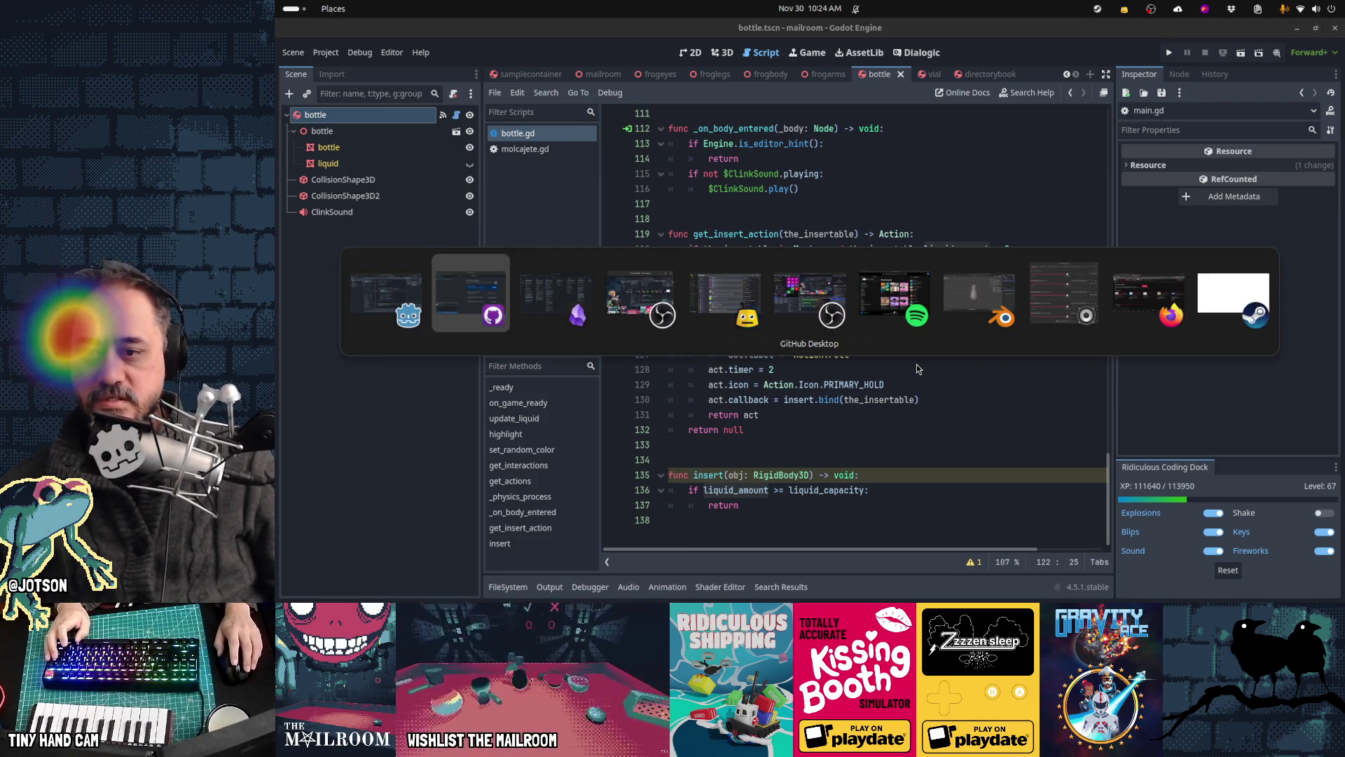
{"action": "key", "text": "Escape"}
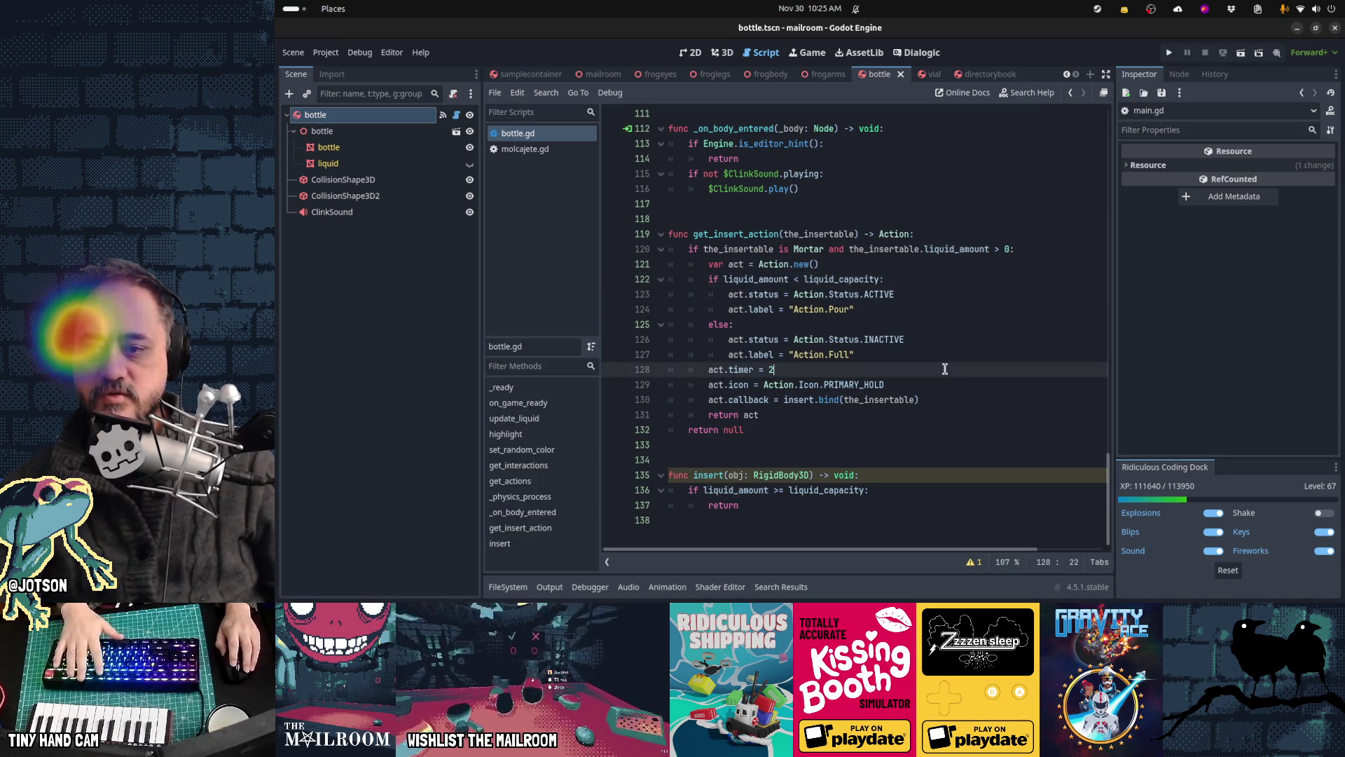
{"action": "key", "text": "F5"}
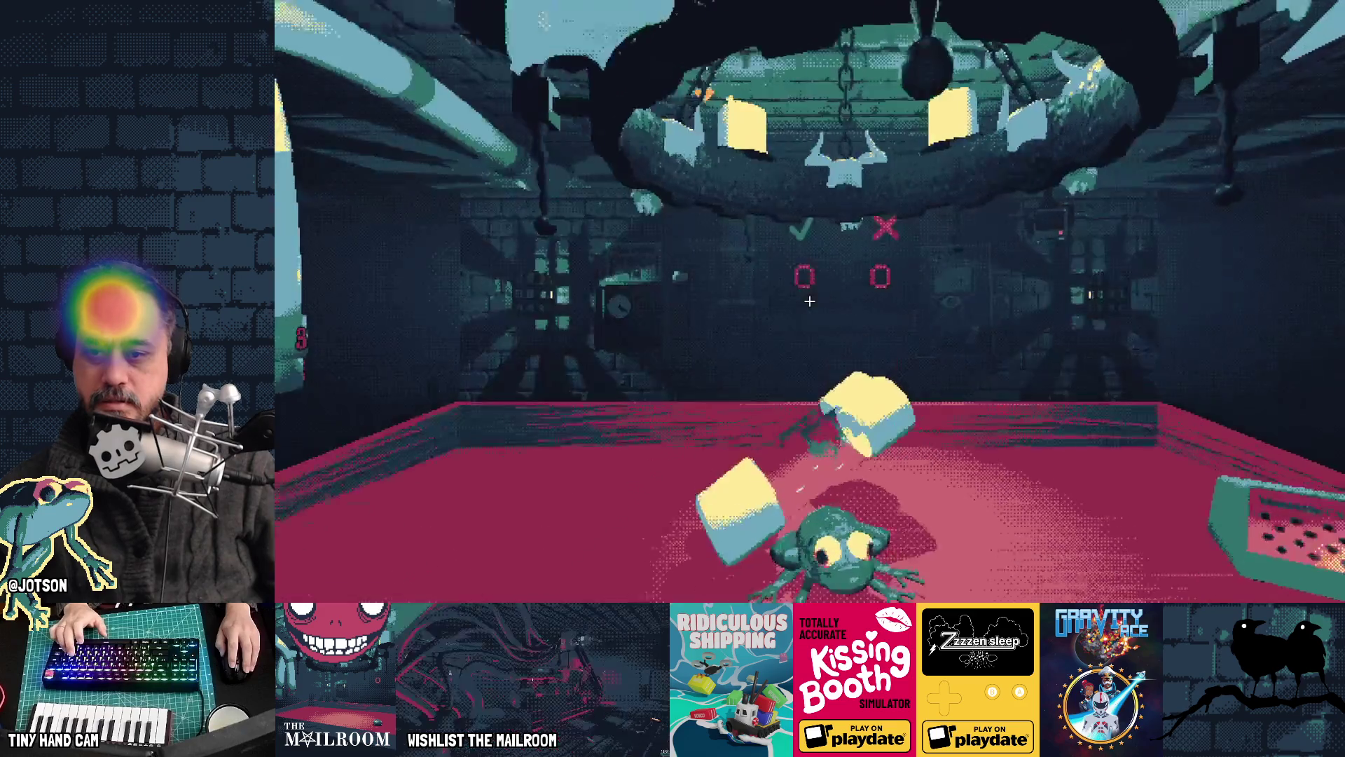
Step: Spawn a molcajete from the dev console and place it on the table
{"action": "key", "text": "grave"}
{"action": "type", "text": "a molca"}
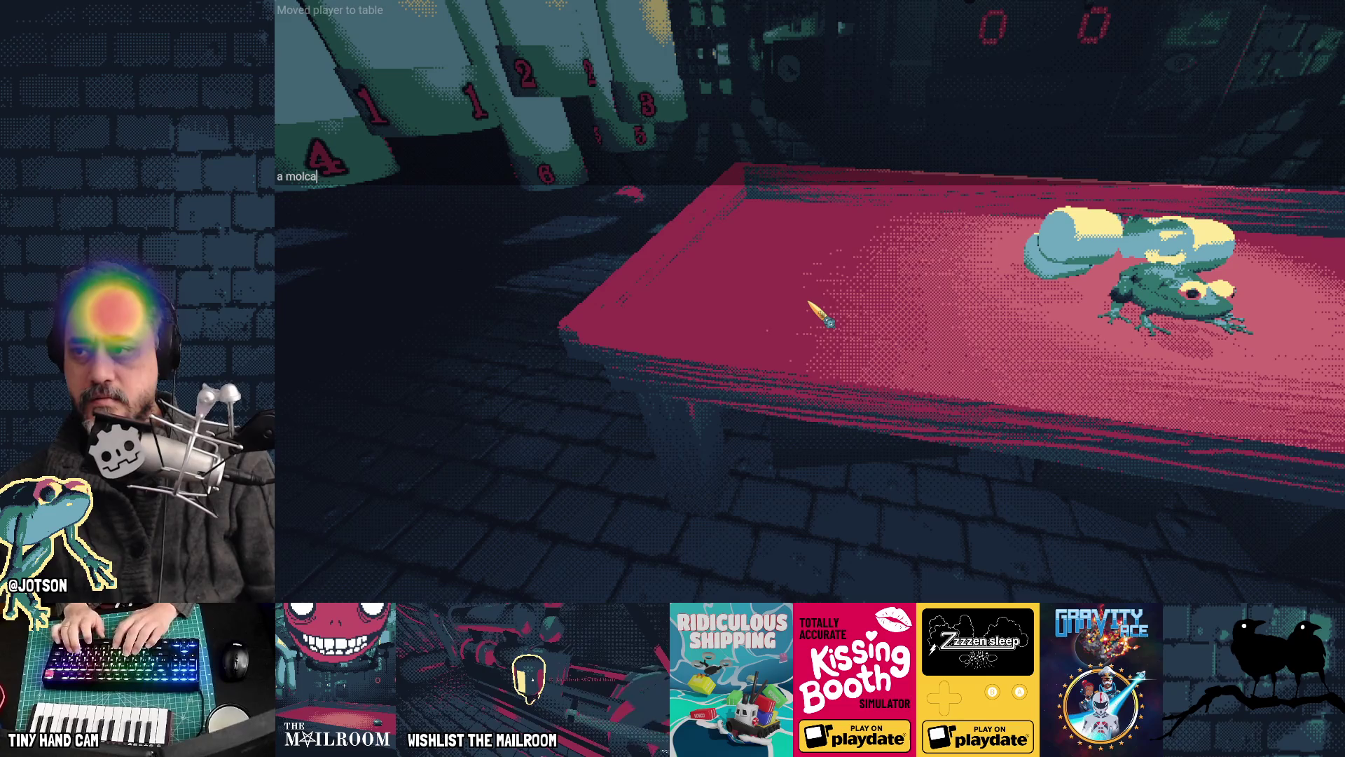
{"action": "key", "text": "Return"}
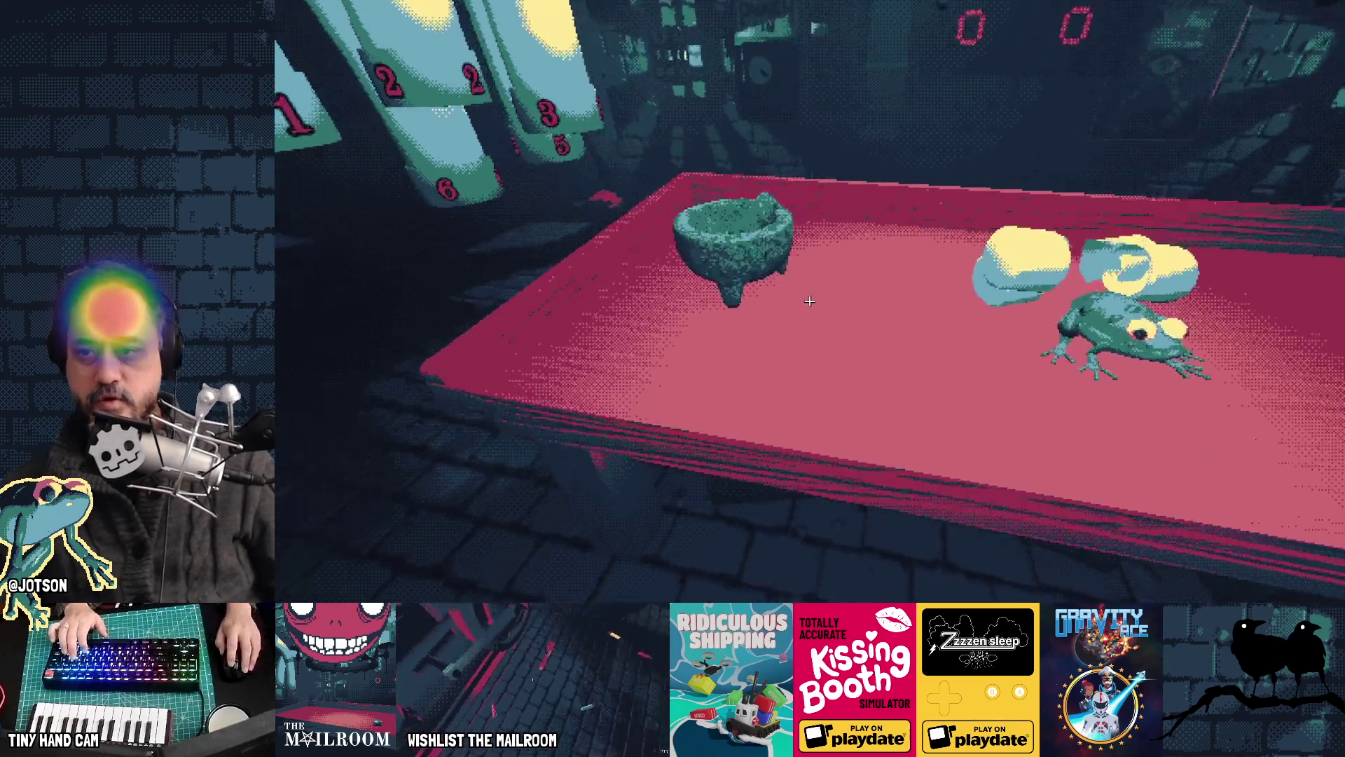
{"action": "left_click", "coordinate": [809, 299]}
{"action": "left_click", "coordinate": [809, 299]}
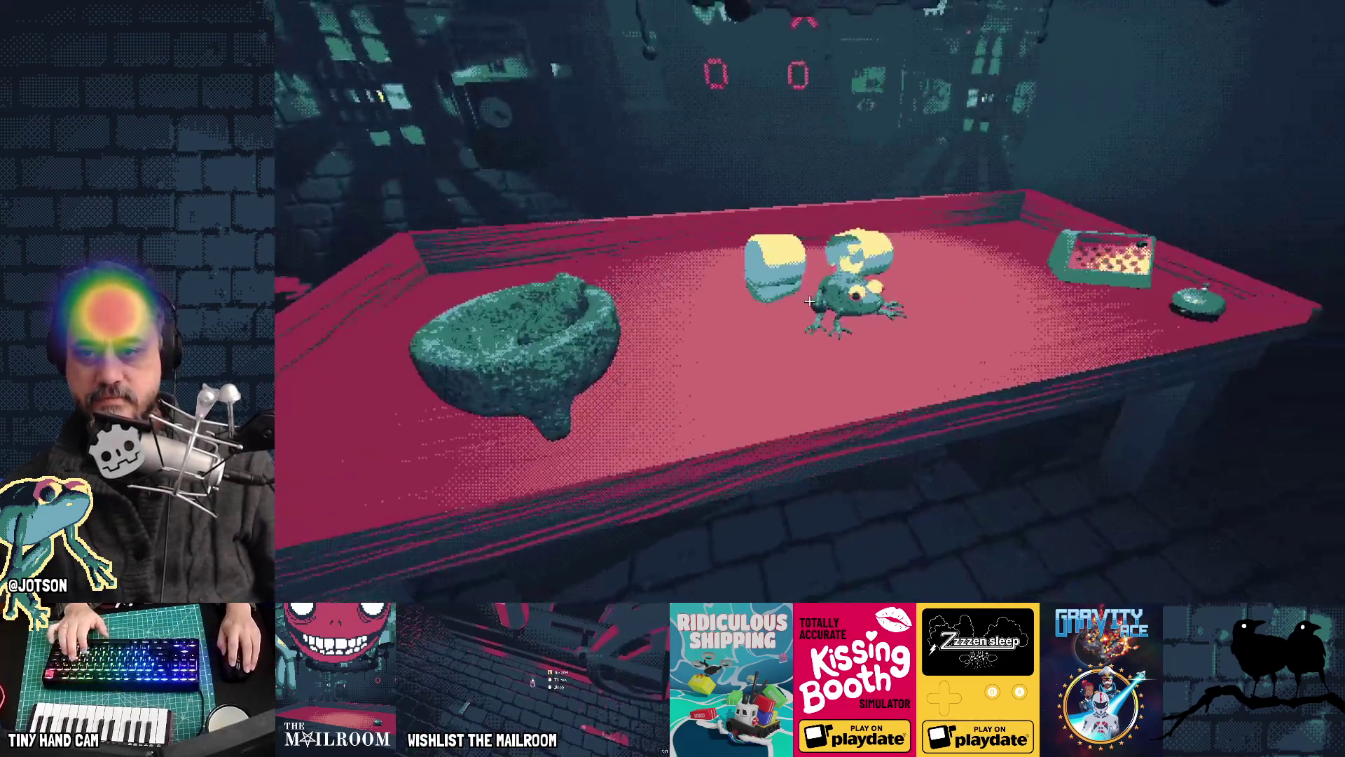
Step: Spawn a knife, dissect the frog, and try adding a frog piece to the mortar
{"action": "key", "text": "grave"}
{"action": "type", "text": "a"}
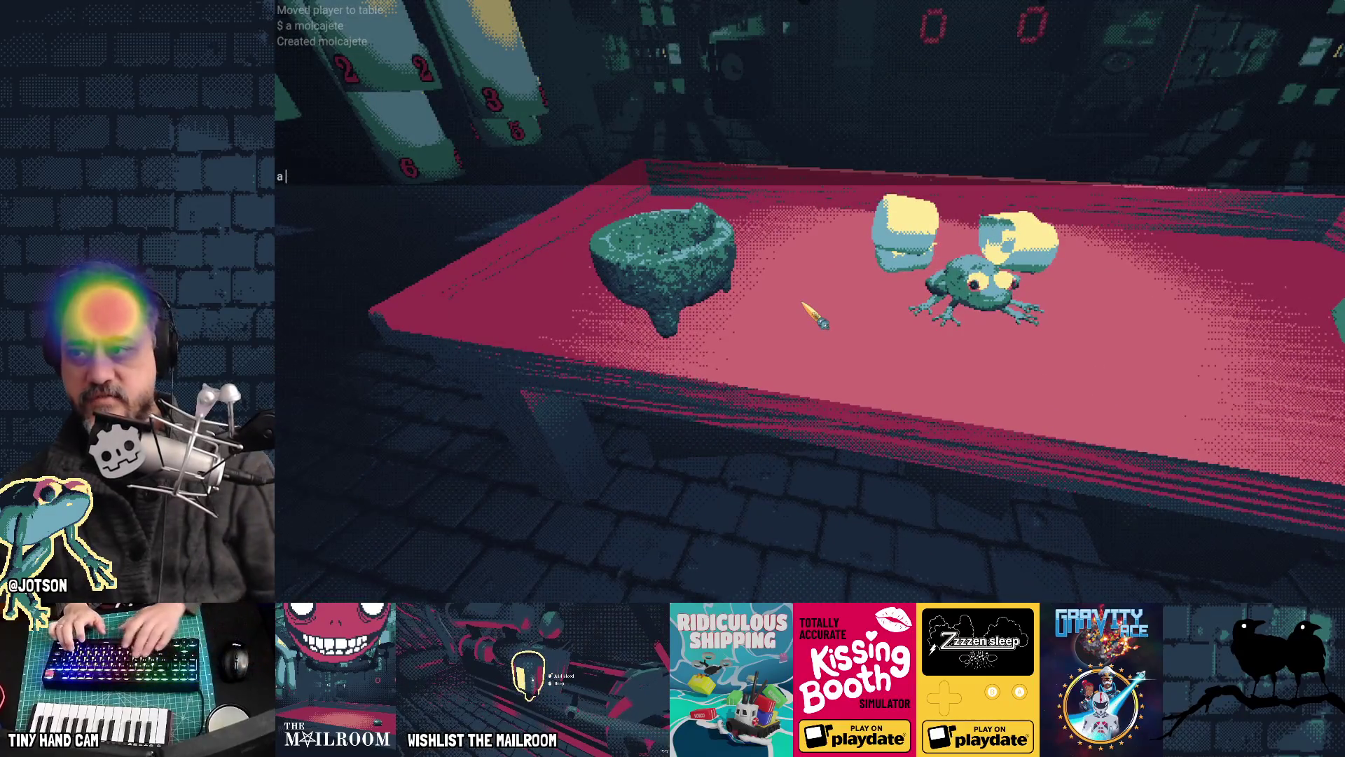
{"action": "type", "text": "nife"}
{"action": "key", "text": "Return"}
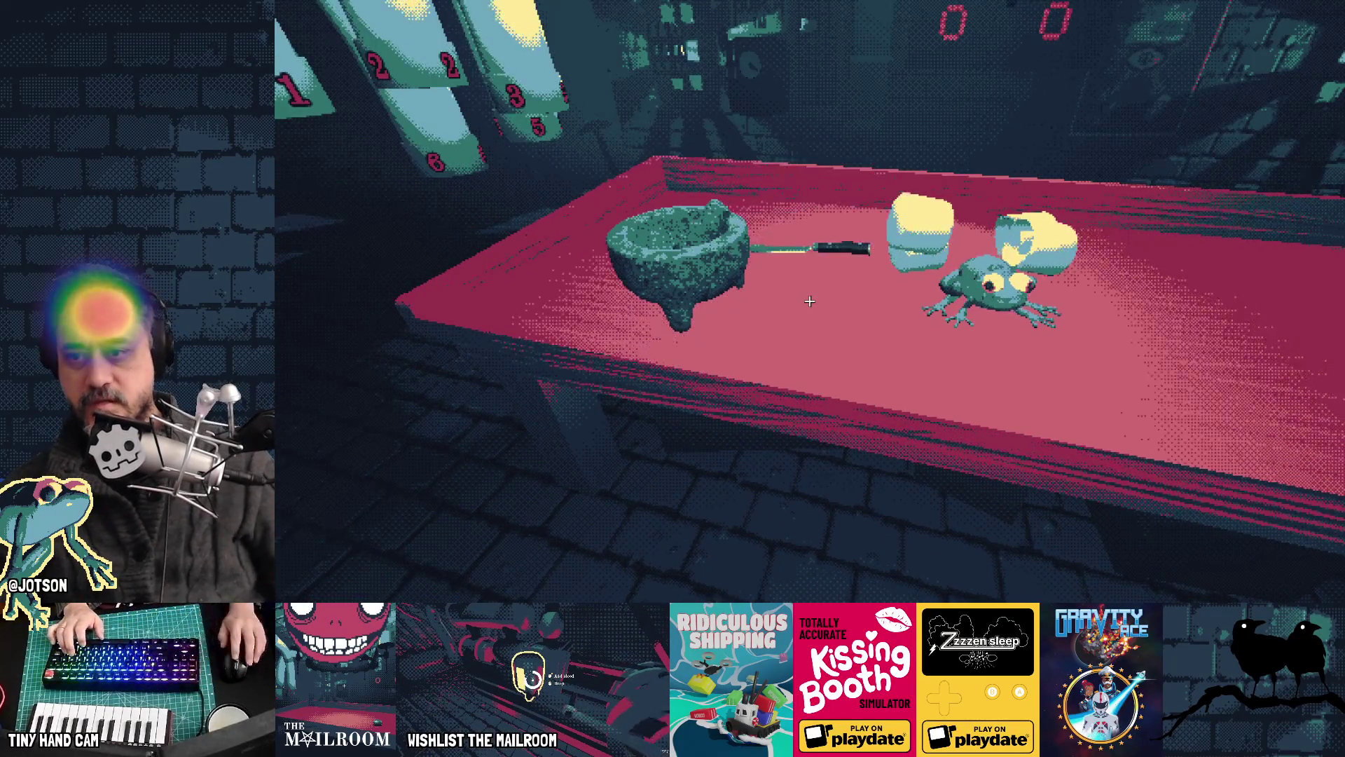
{"action": "left_click", "coordinate": [809, 299]}
{"action": "left_click", "coordinate": [809, 299]}
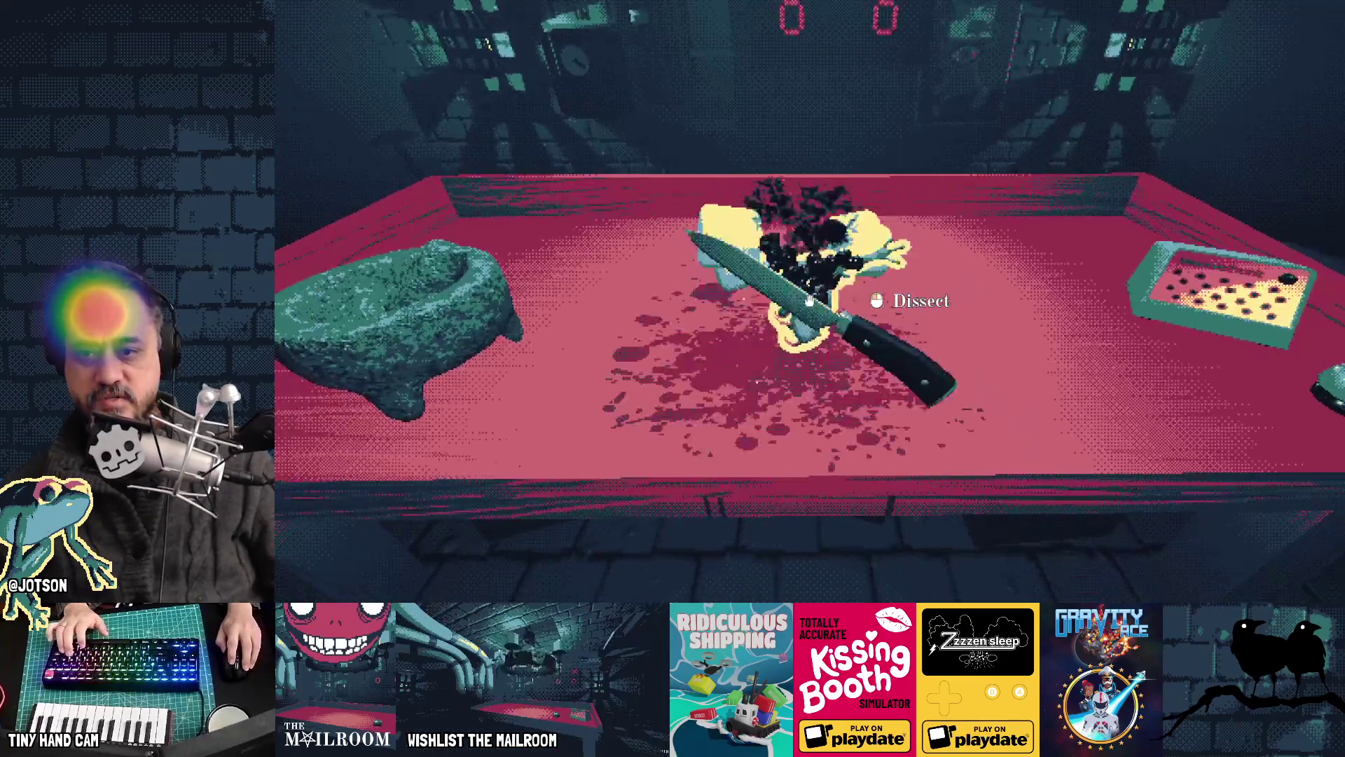
{"action": "left_click", "coordinate": [809, 300]}
{"action": "left_click", "coordinate": [809, 300]}
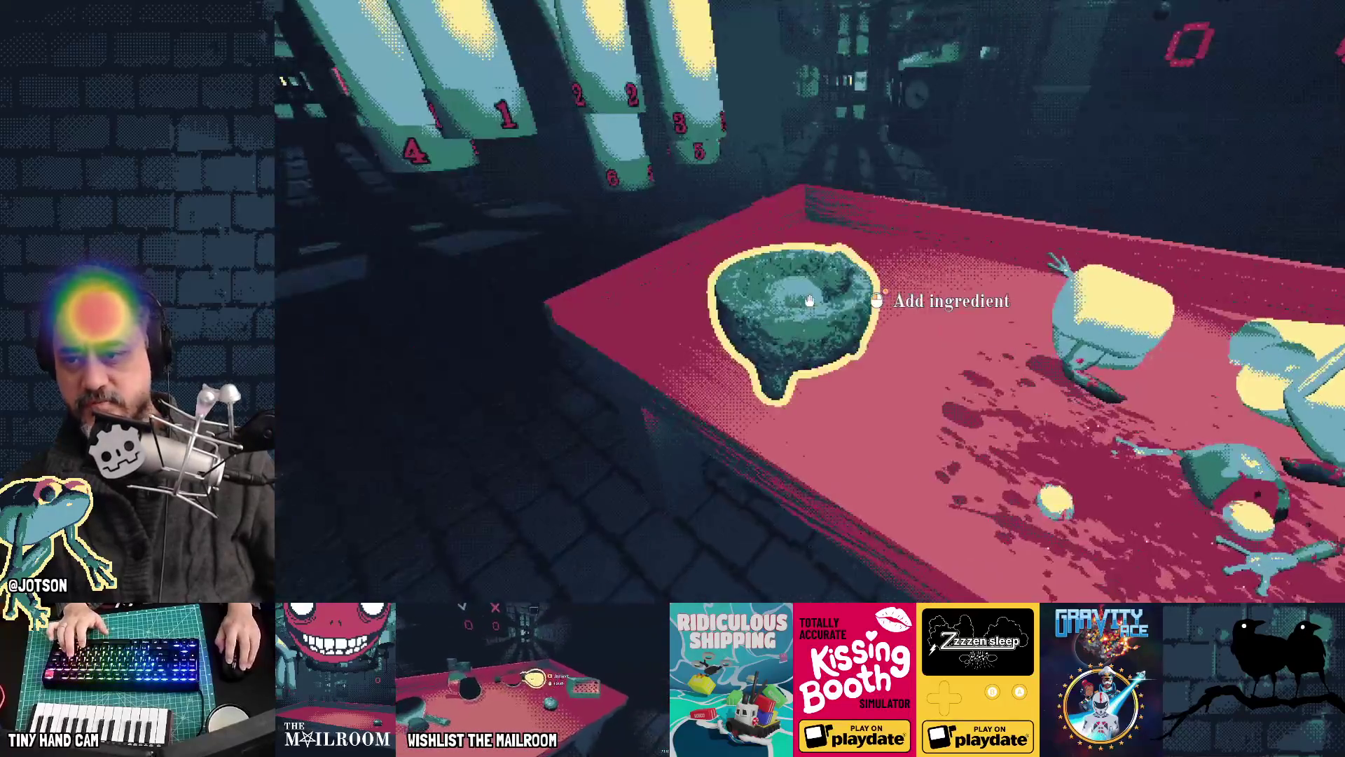
{"action": "left_click", "coordinate": [809, 300]}
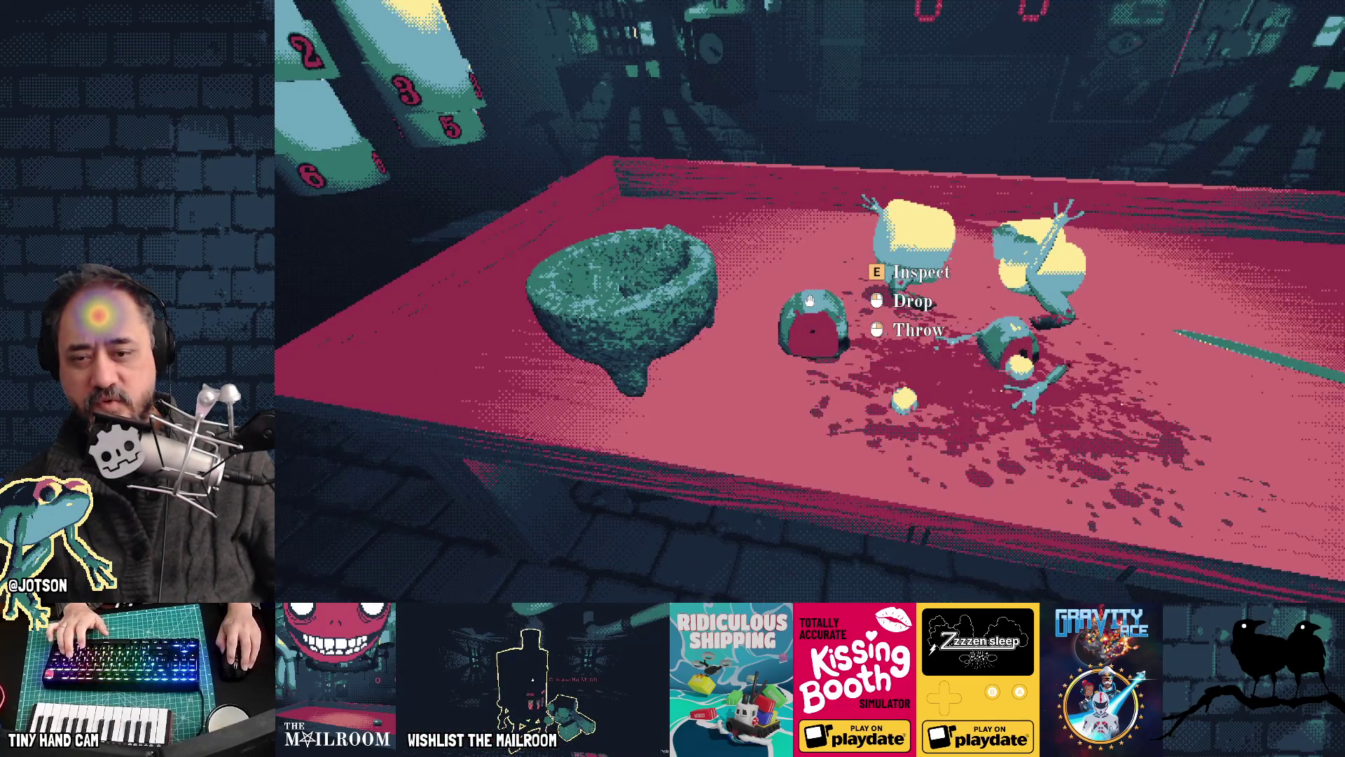
{"action": "left_click", "coordinate": [809, 299]}
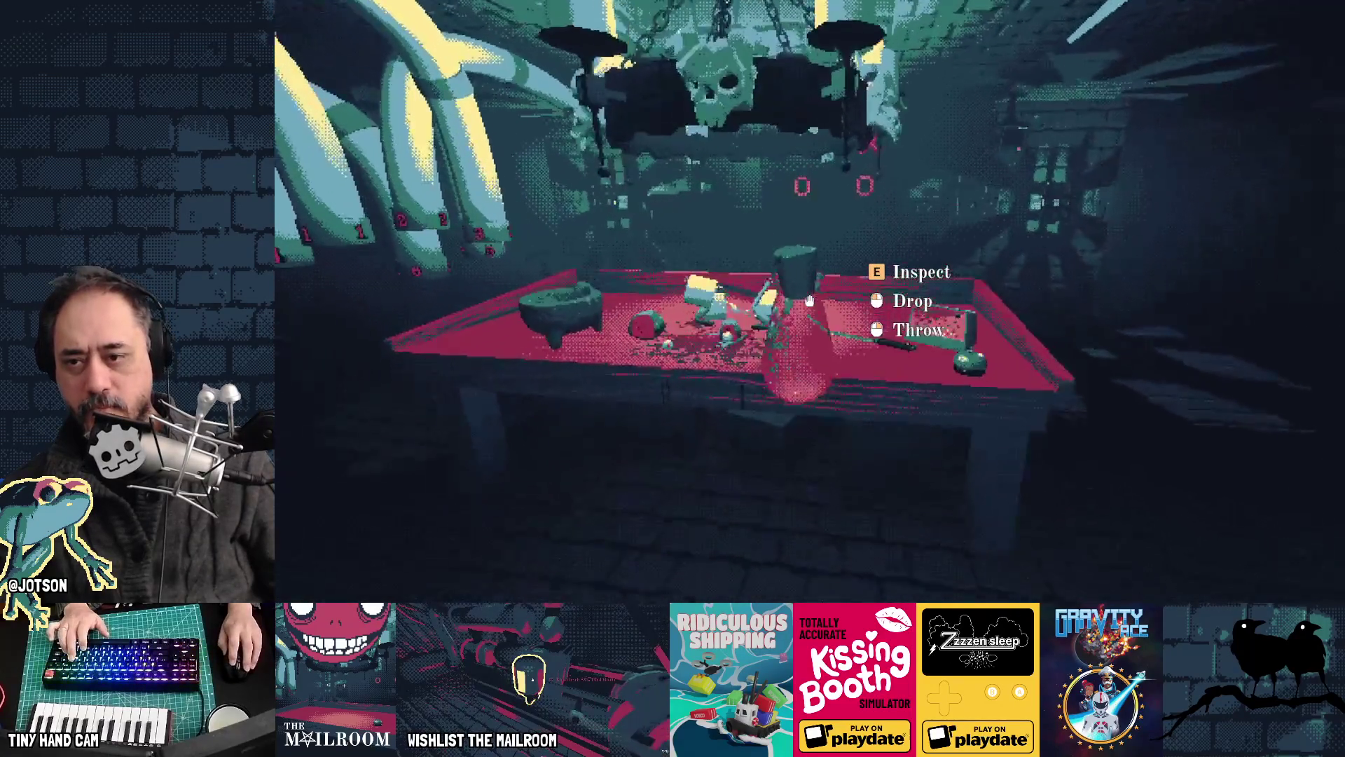
Step: Walk up to the table, put the cup down, pick it up and set it back
{"action": "key", "text": "w"}
{"action": "left_click", "coordinate": [809, 301]}
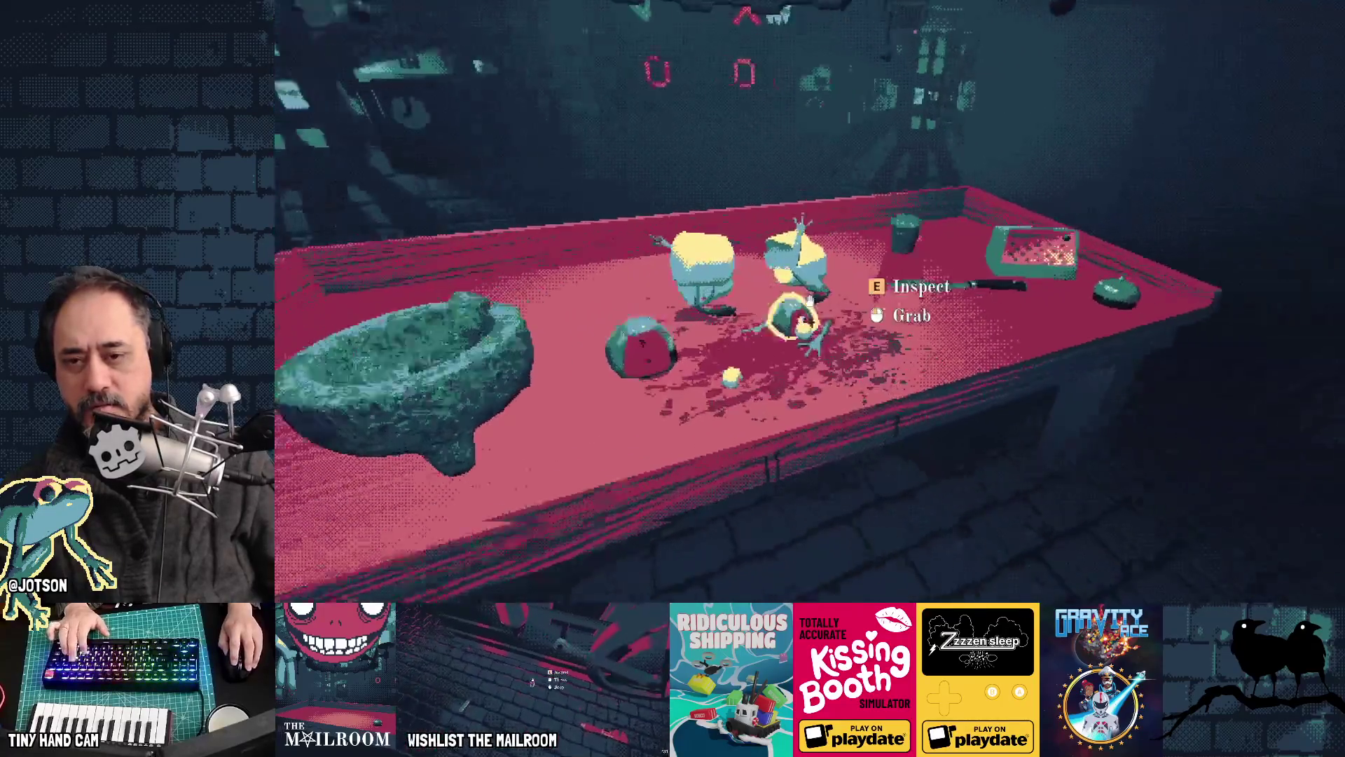
{"action": "left_click", "coordinate": [809, 301]}
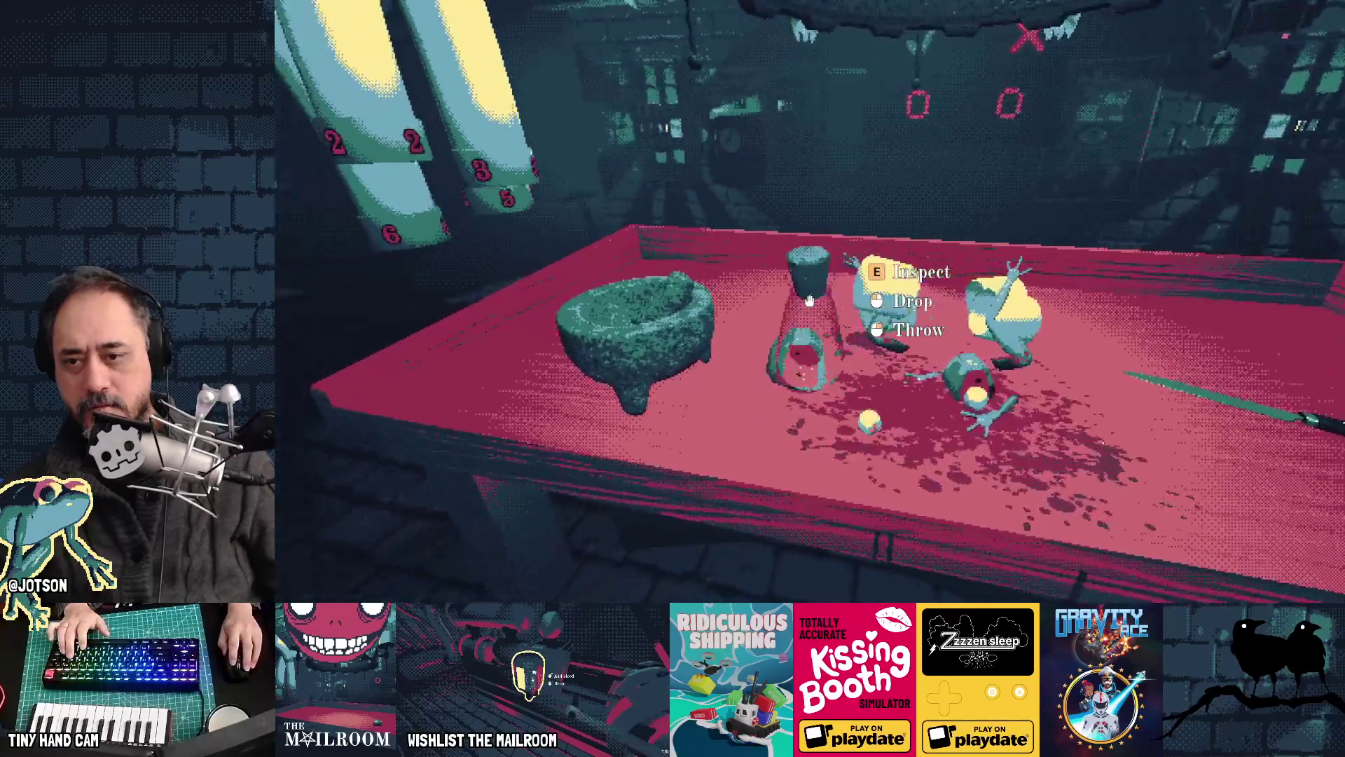
{"action": "key", "text": "s"}
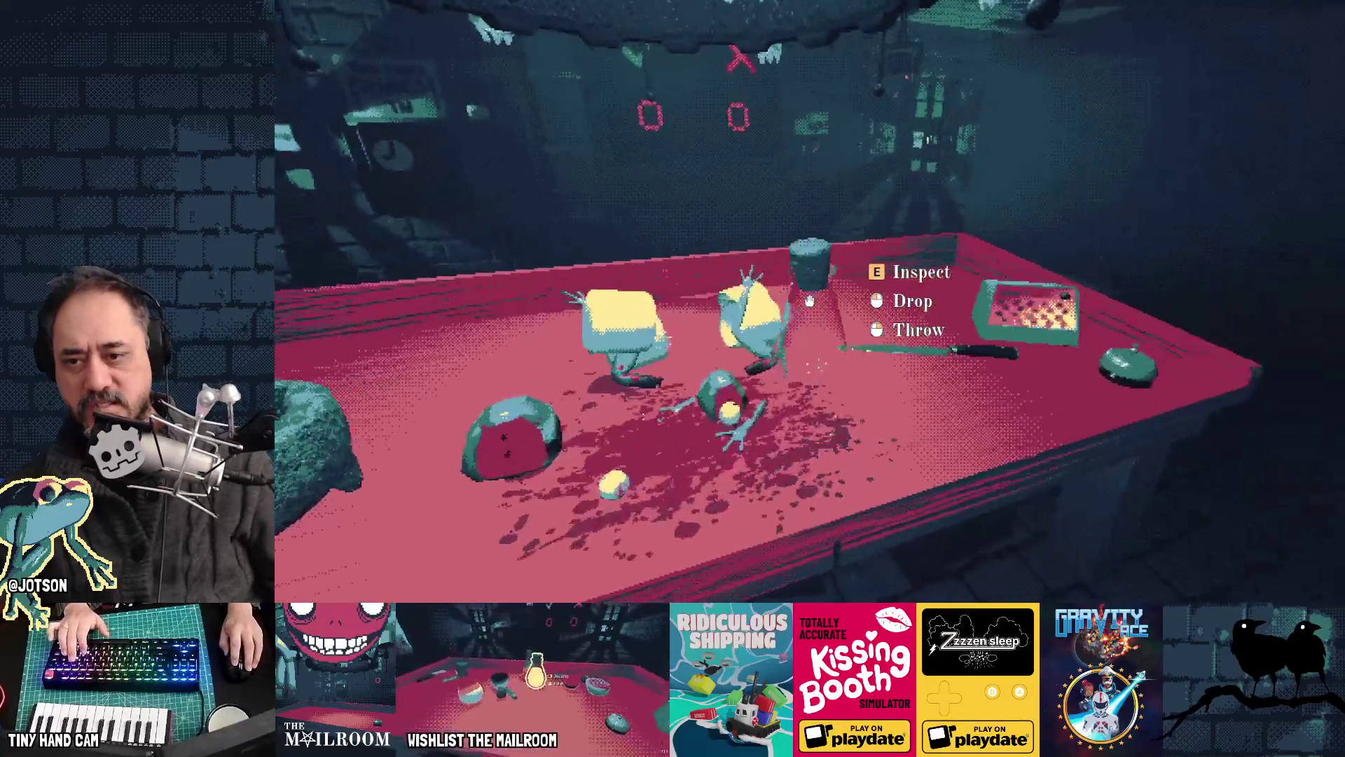
{"action": "left_click", "coordinate": [809, 301]}
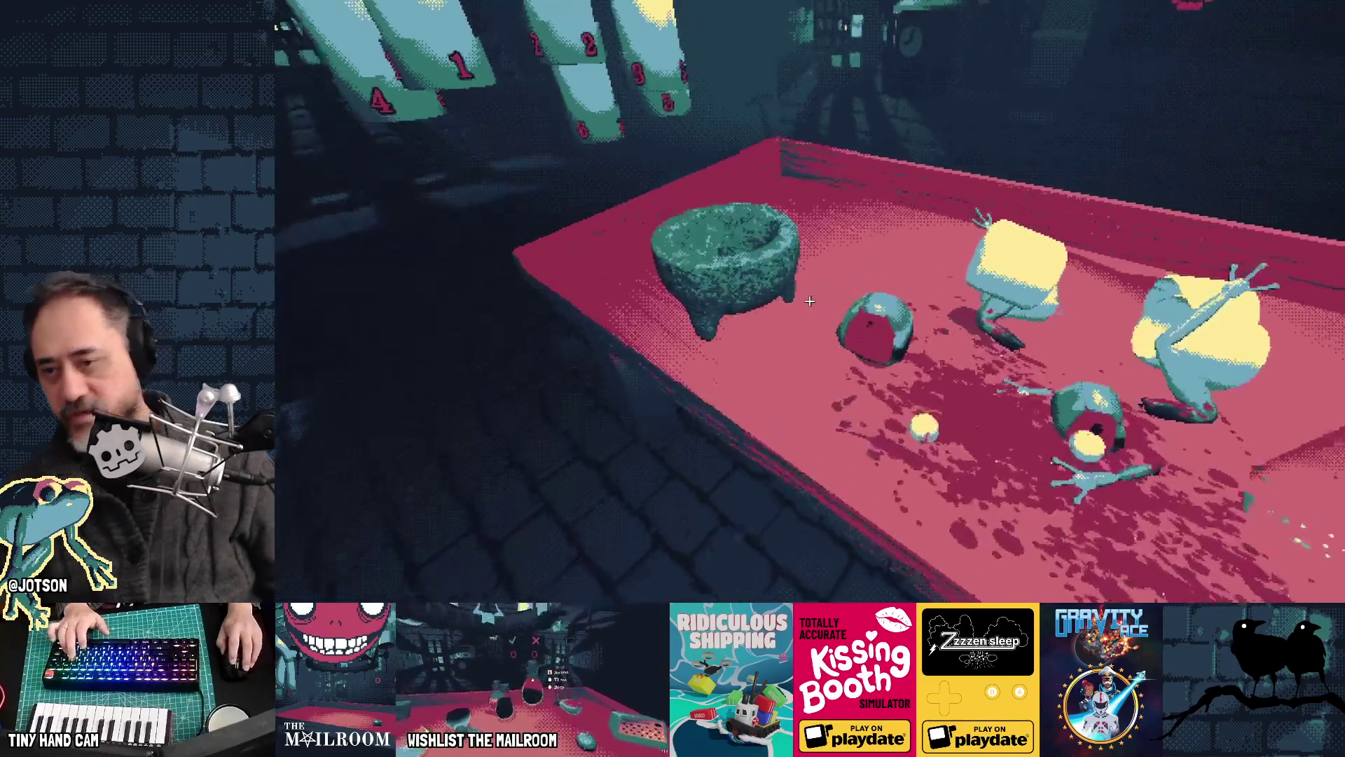
Step: Pause and resume the game, add a frog piece to the molcajete, then return to the editor
{"action": "mouse_move", "coordinate": [809, 302]}
{"action": "key", "text": "Escape"}
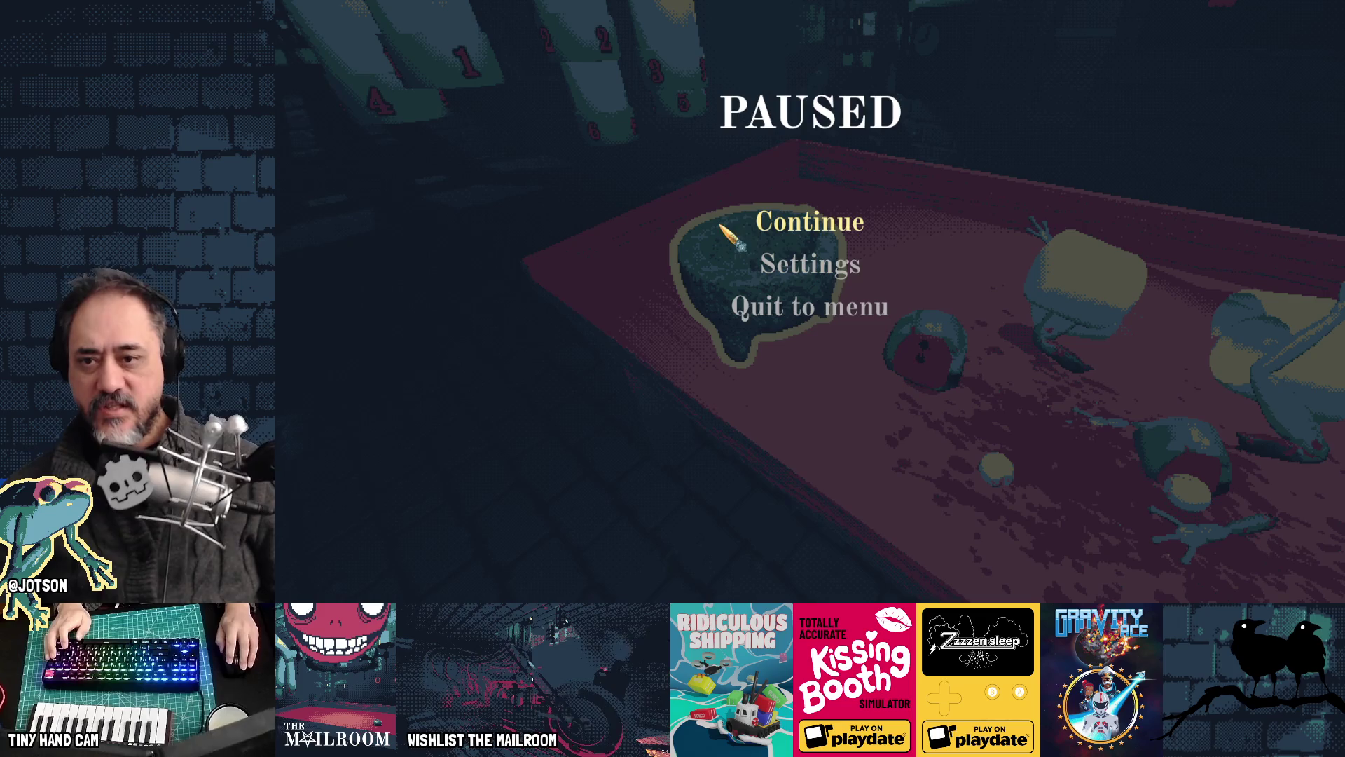
{"action": "left_click", "coordinate": [785, 225]}
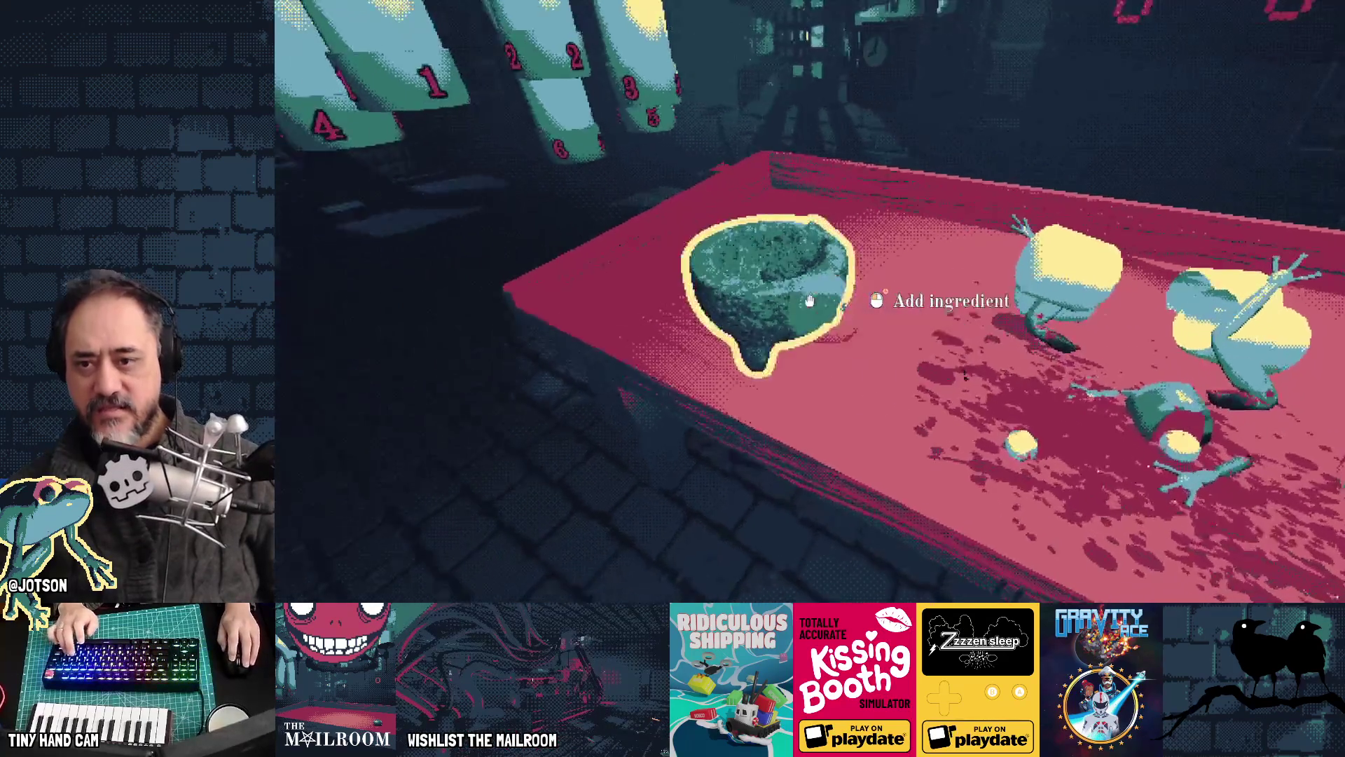
{"action": "left_click", "coordinate": [809, 301]}
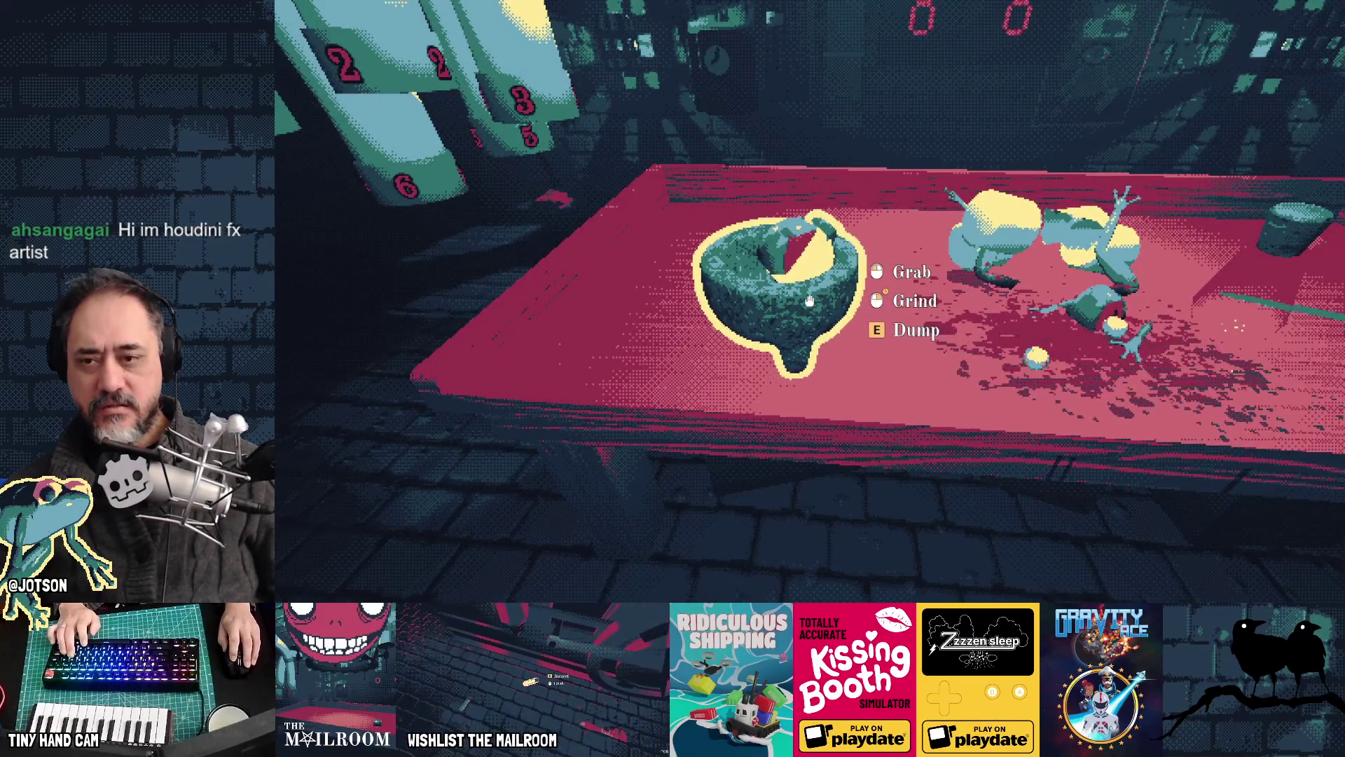
{"action": "key", "text": "F8"}
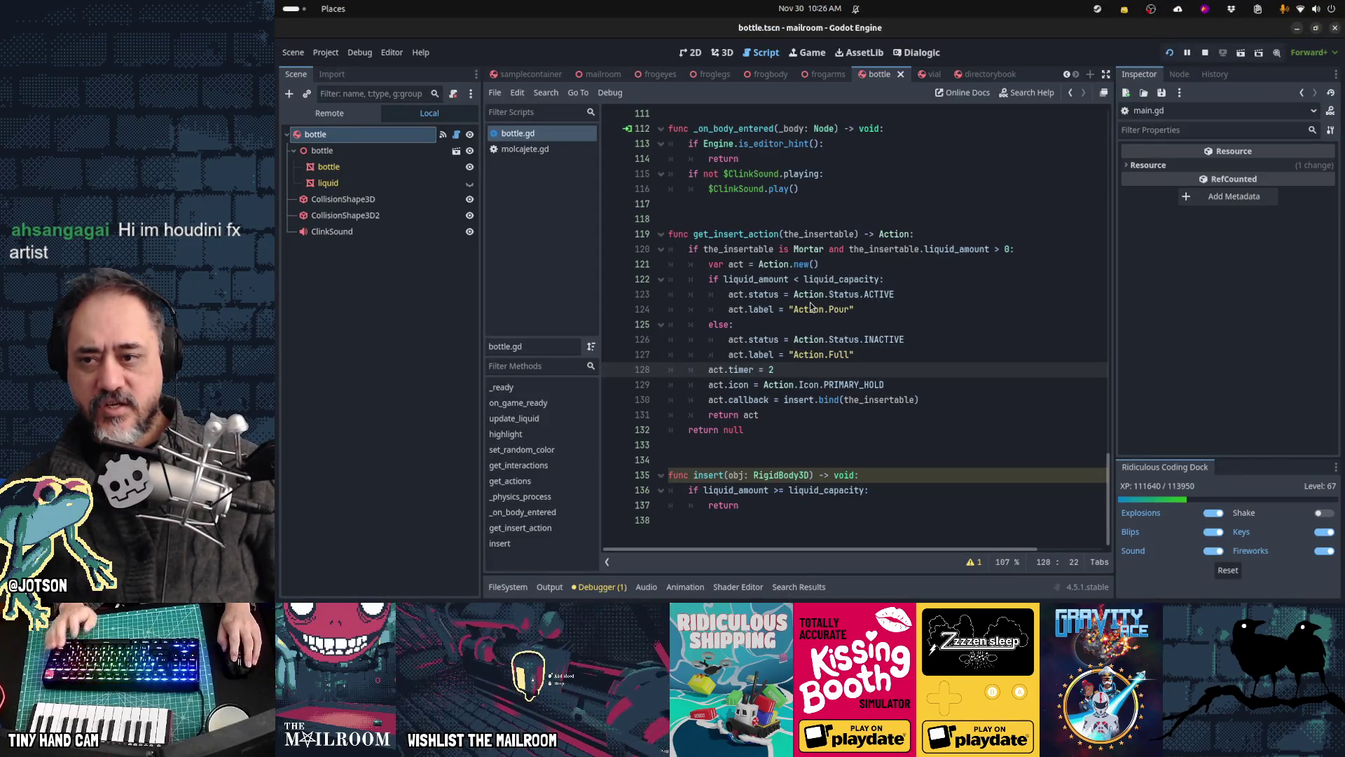
Step: In molcajete.gd's finish_grinding loop, add 'liquid_amount += obj.liquid_amount'
{"action": "left_click", "coordinate": [525, 149]}
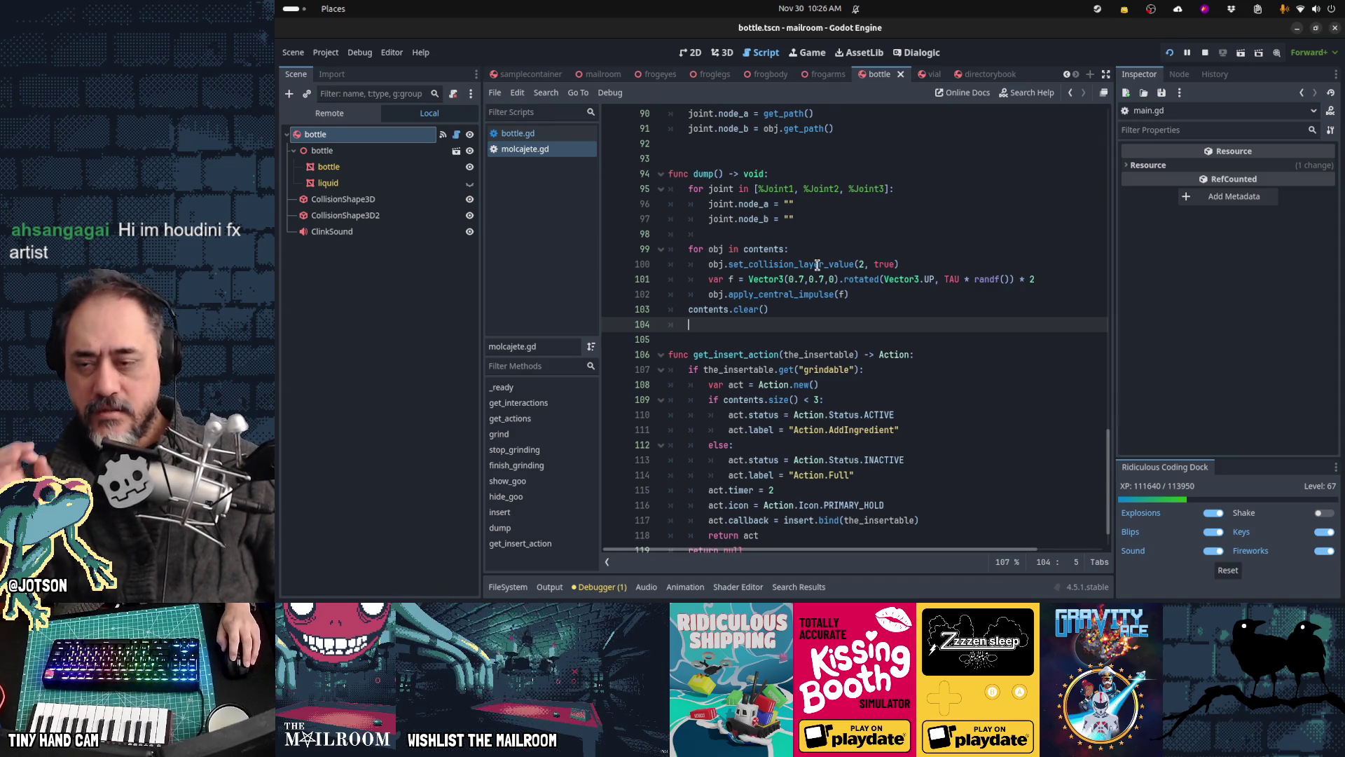
{"action": "scroll", "coordinate": [793, 334], "scroll_direction": "up", "scroll_amount": 5}
{"action": "mouse_move", "coordinate": [793, 334]}
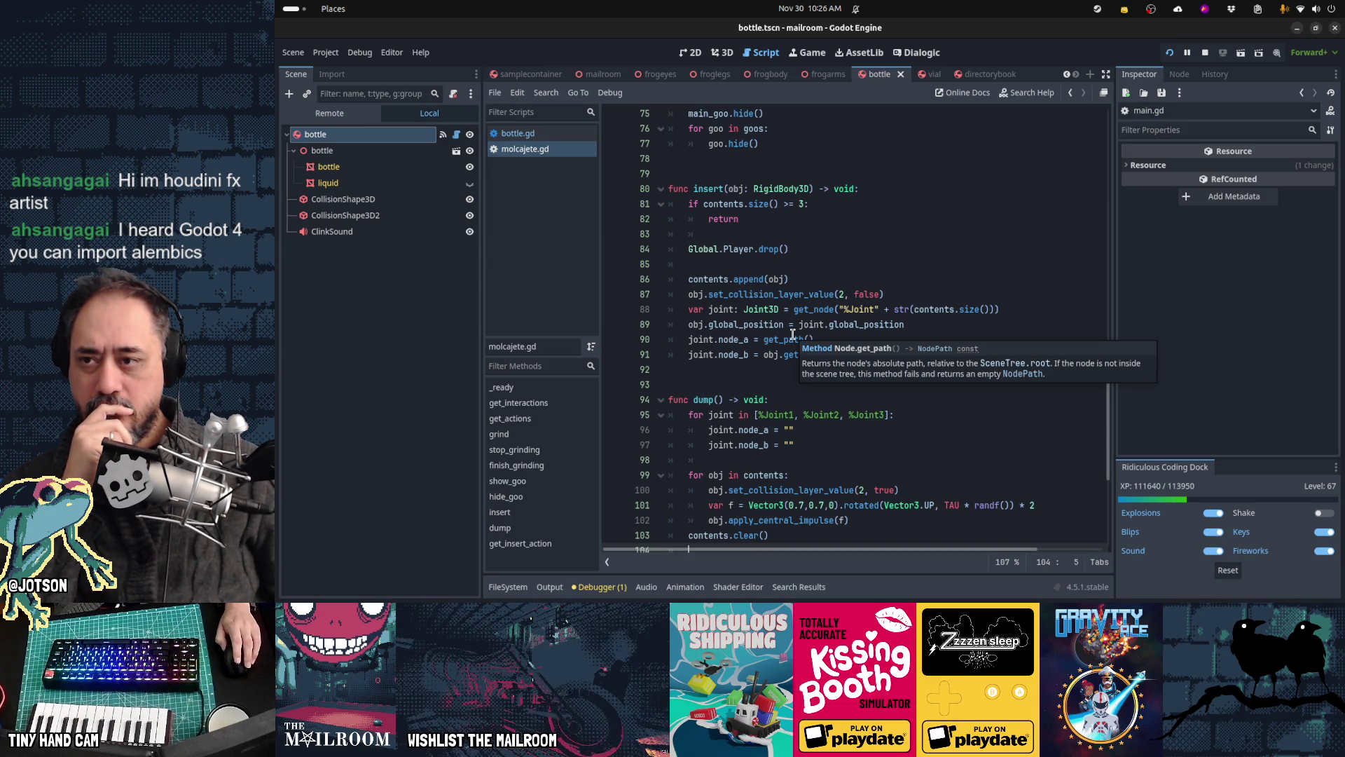
{"action": "key", "text": "ctrl+z"}
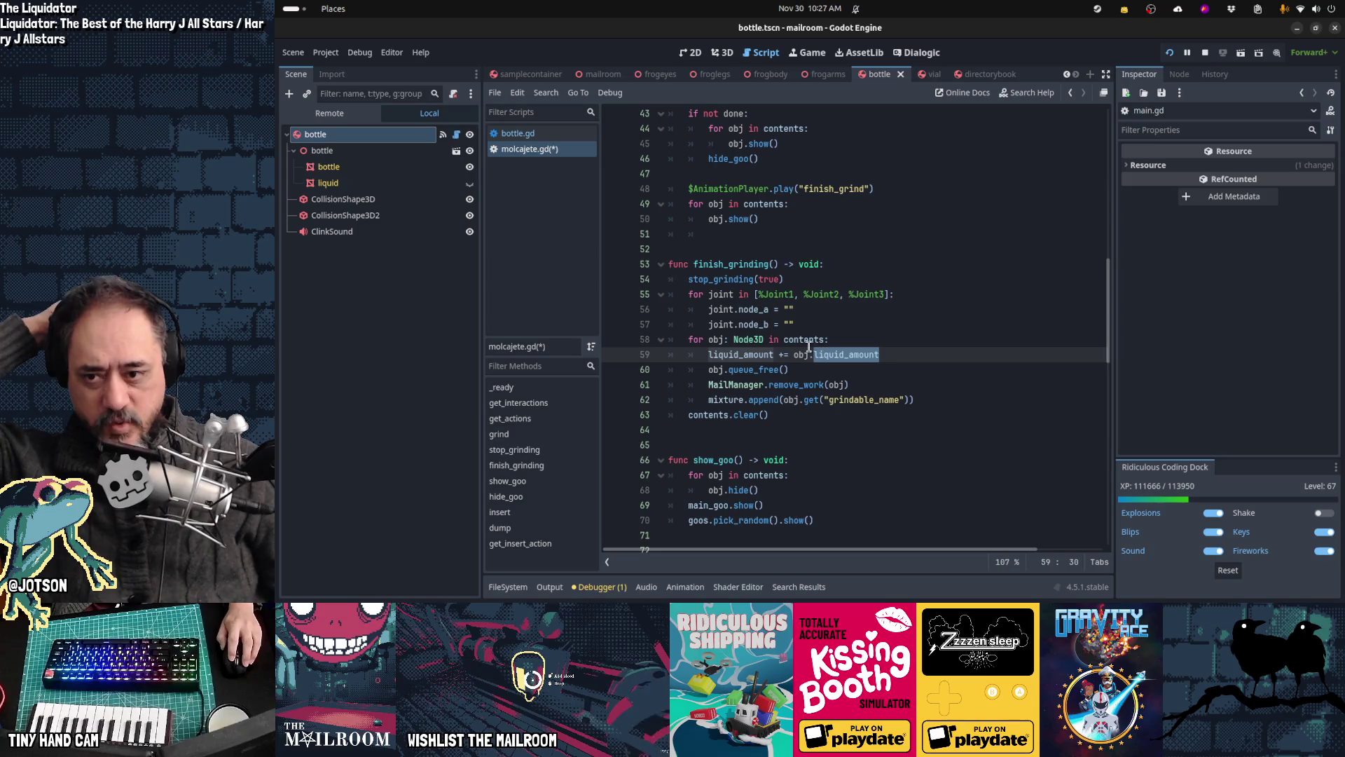
Step: Below the liquid accumulation, add 'if liquid_amount > liquid_capacity:' with 'liquid_amount = liquid_capacity'
{"action": "left_click", "coordinate": [911, 355]}
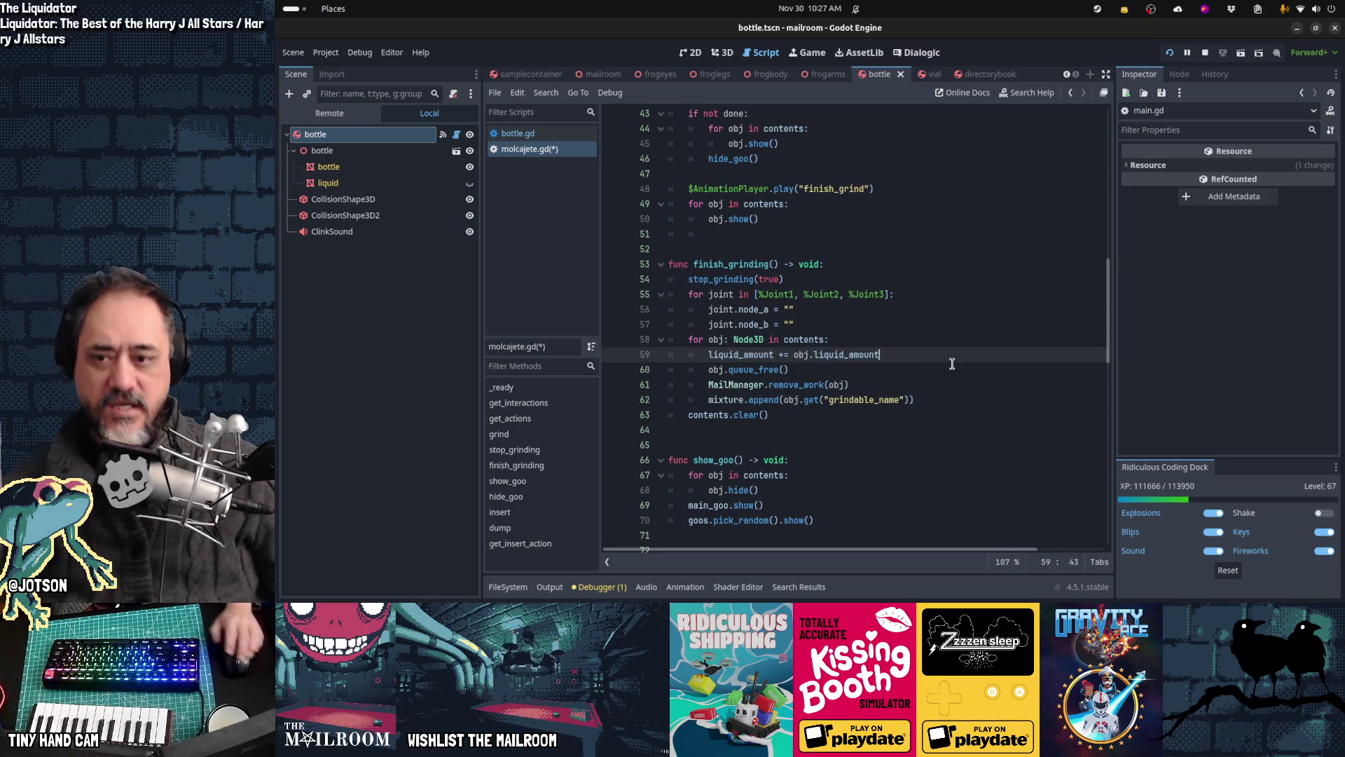
{"action": "key", "text": "Return"}
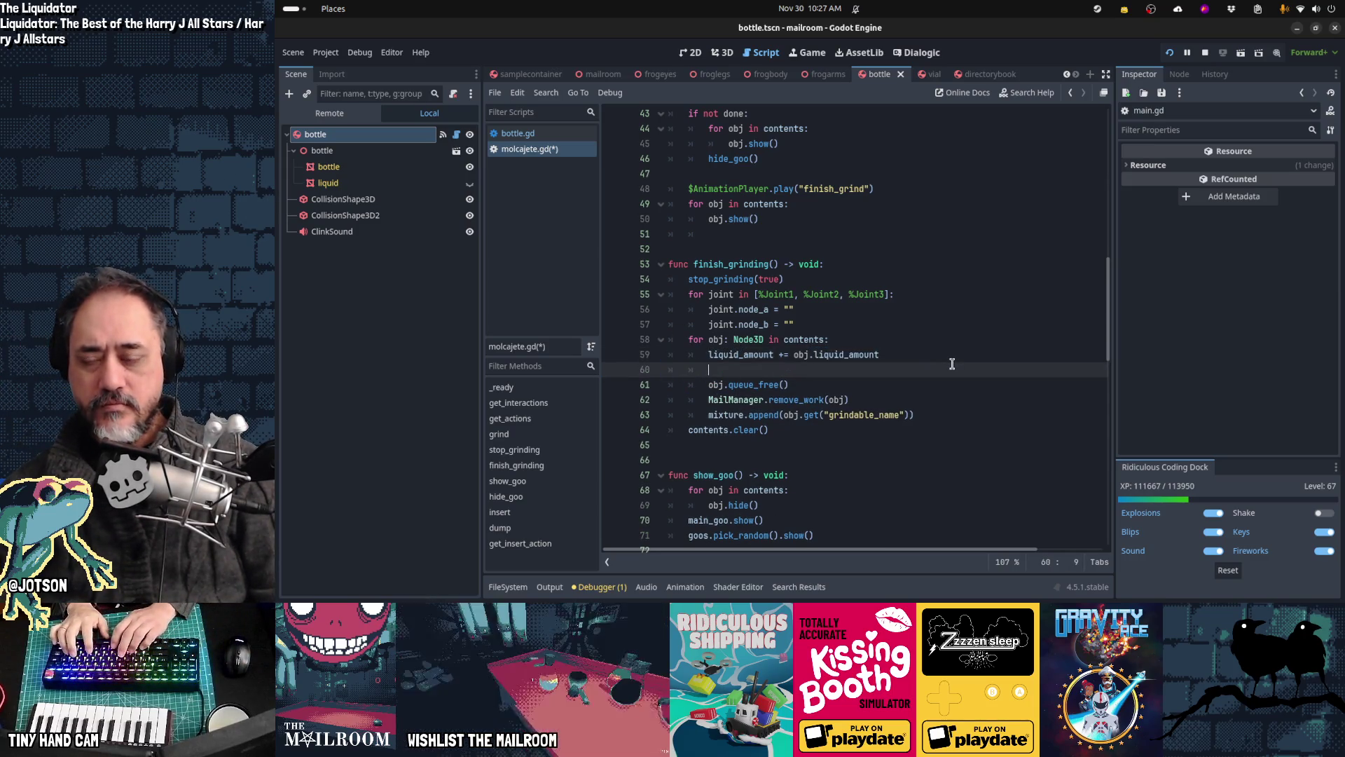
{"action": "type", "text": "if liquid_amount > liquid_capacity:"}
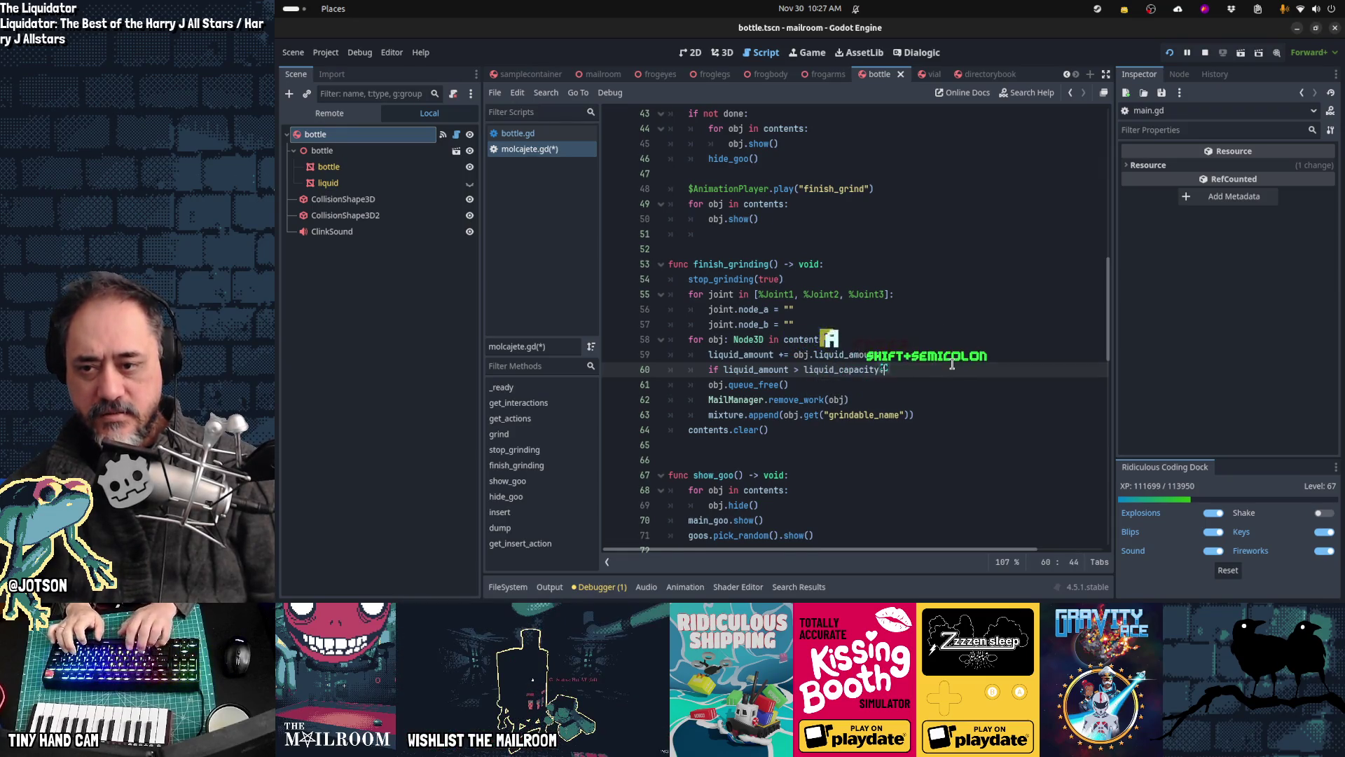
{"action": "key", "text": "Return"}
{"action": "type", "text": "liquid_amount = liquid_cpaacity"}
{"action": "key", "text": "Left"}
{"action": "type", "text": "a"}
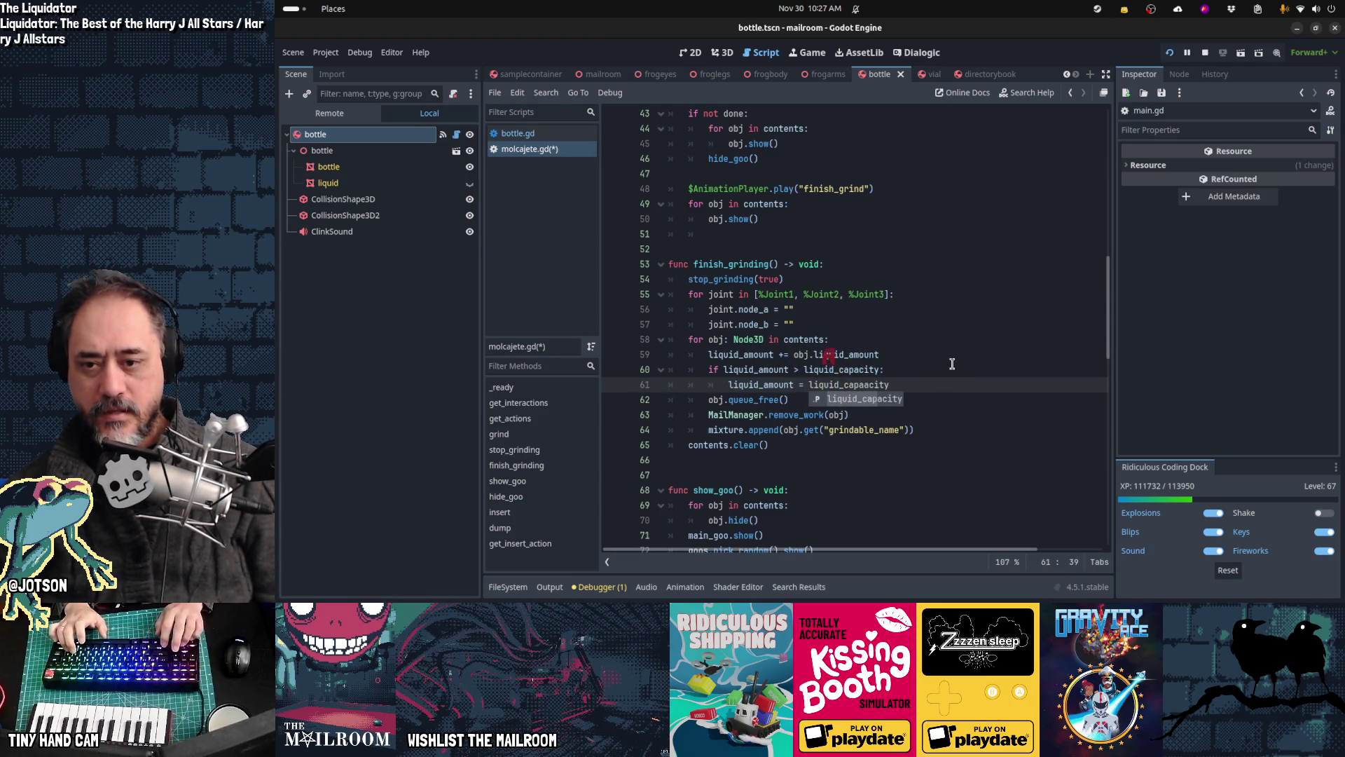
{"action": "key", "text": "Home"}
{"action": "key", "text": "Home"}
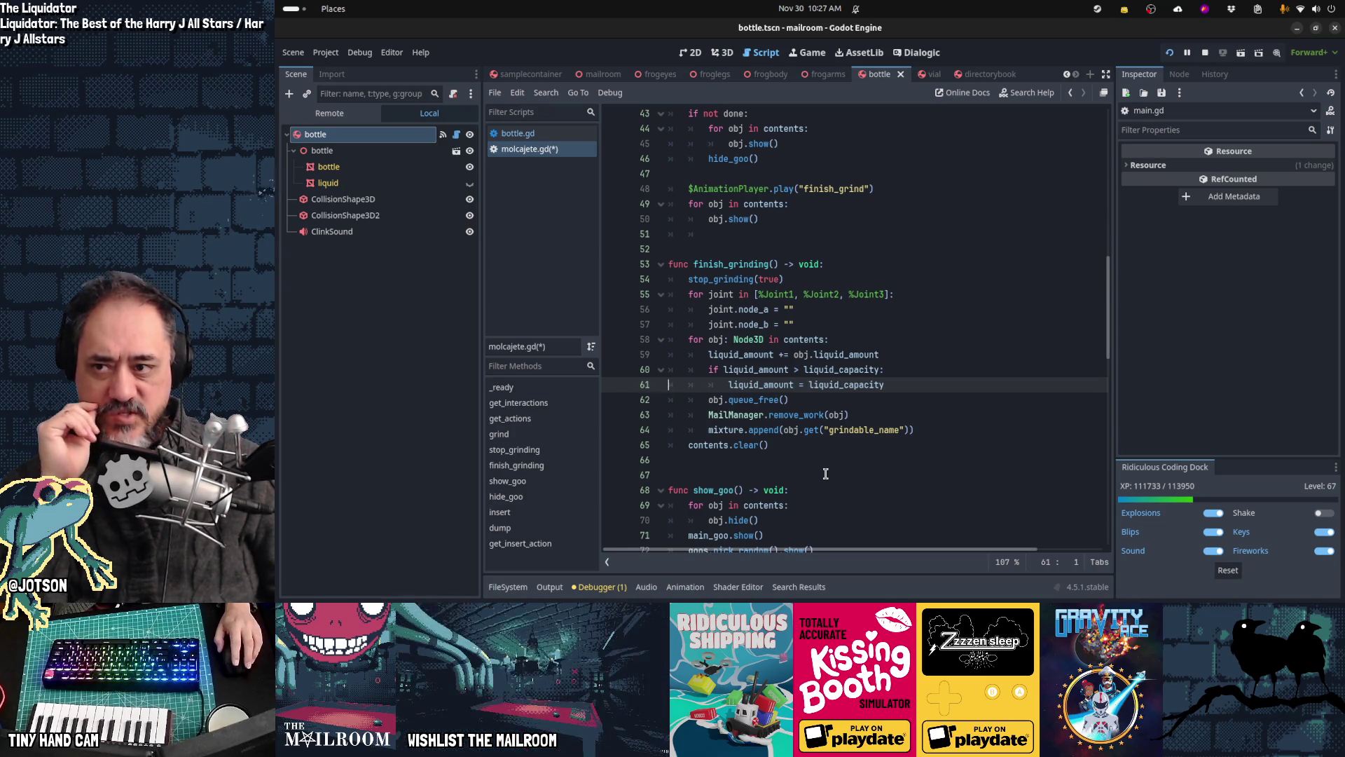
{"action": "scroll", "coordinate": [825, 474], "scroll_direction": "down", "scroll_amount": 4}
{"action": "scroll", "coordinate": [826, 474], "scroll_direction": "down", "scroll_amount": 5}
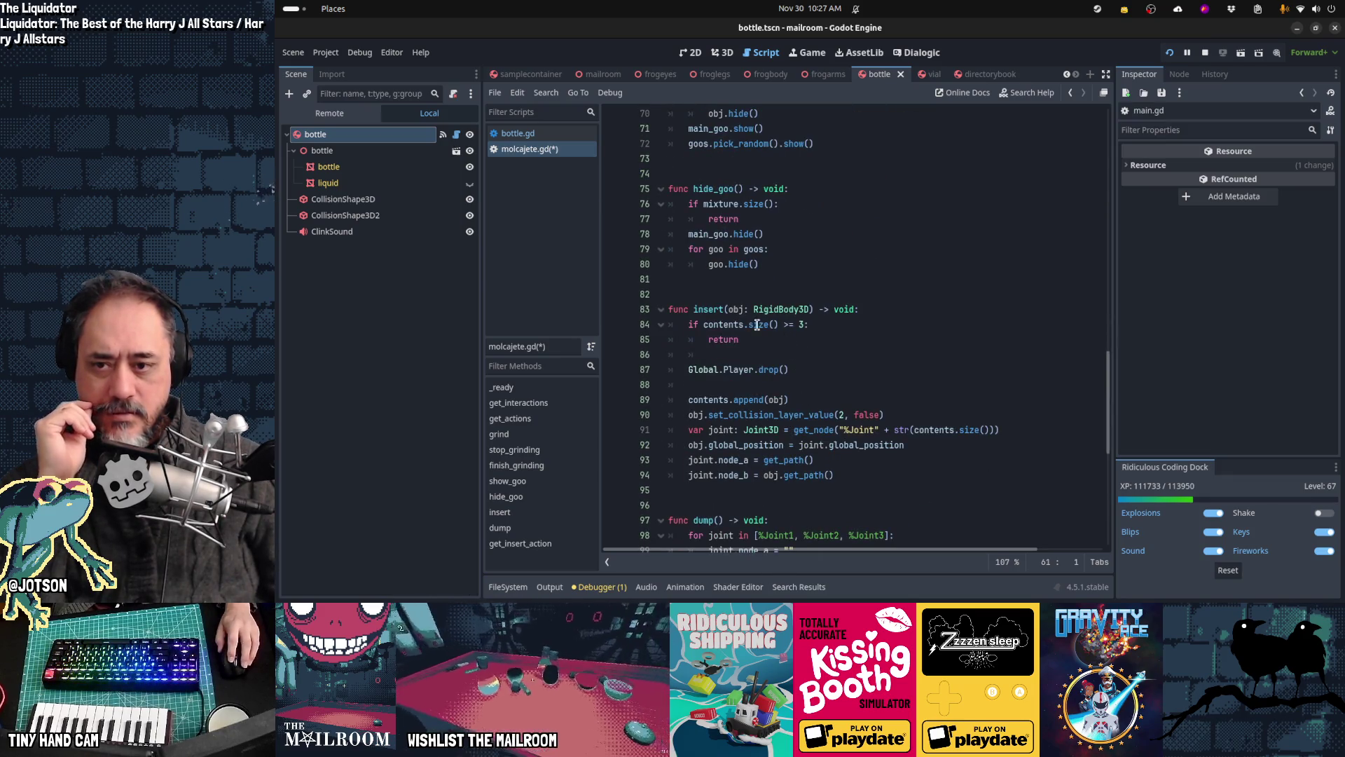
Step: Extend insert's early-return condition with 'or liquid_amount >= liquid_capacity:'
{"action": "left_click", "coordinate": [987, 328]}
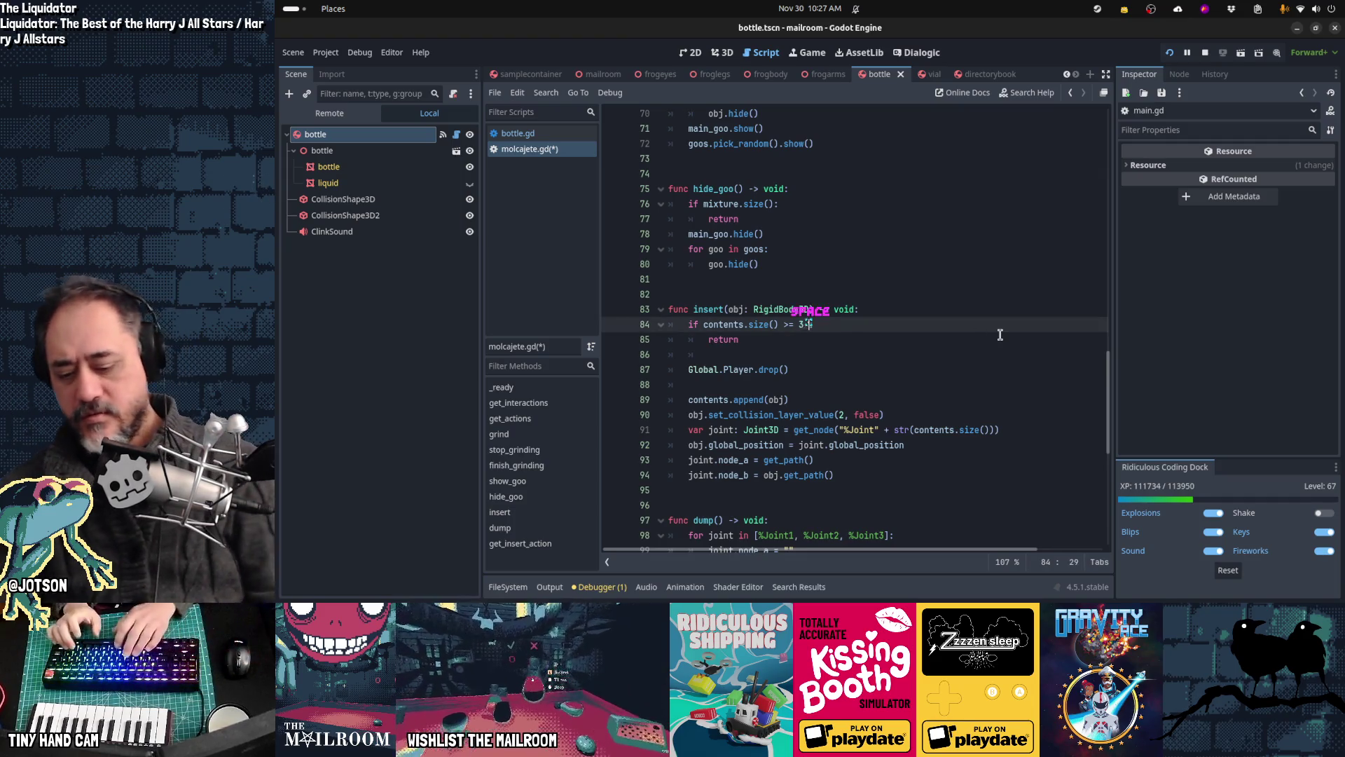
{"action": "type", "text": "or "}
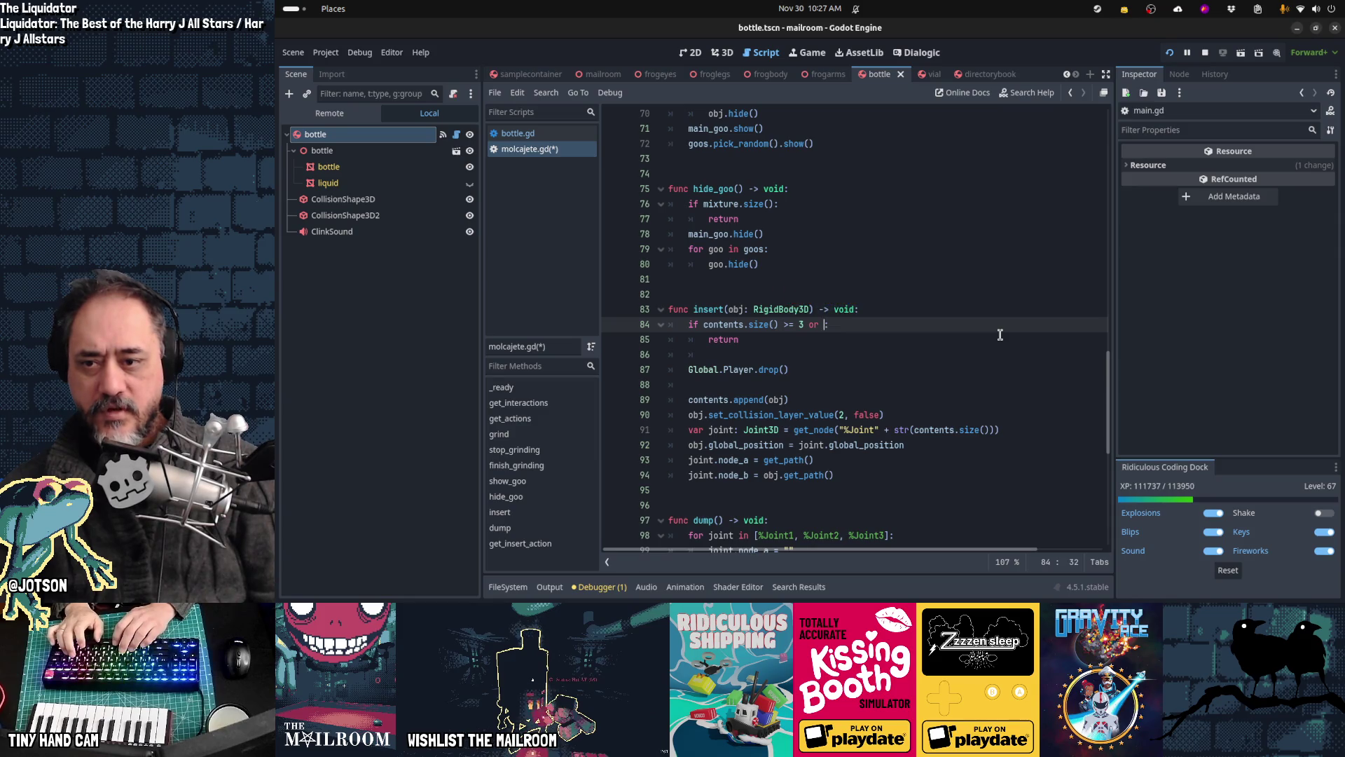
{"action": "type", "text": "liquid_"}
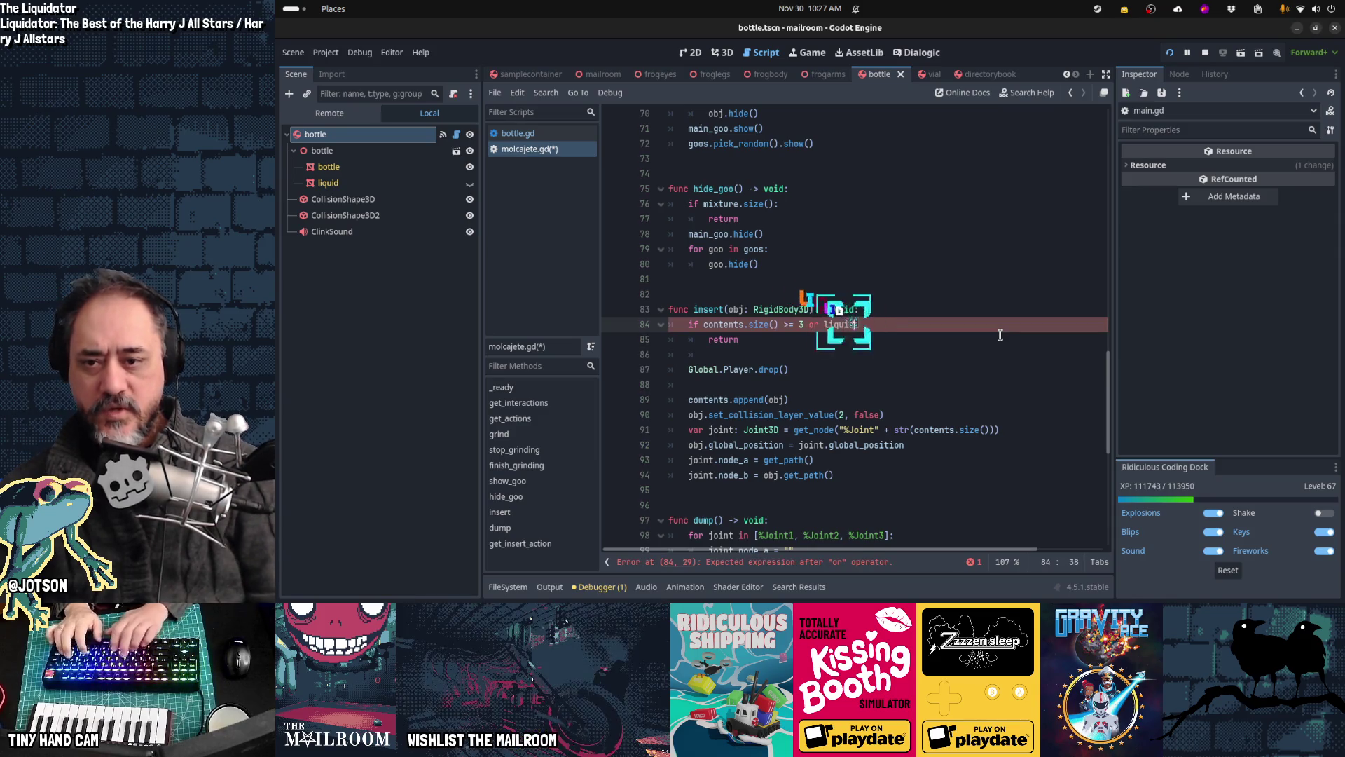
{"action": "key", "text": "Return"}
{"action": "type", "text": ">= liquid"}
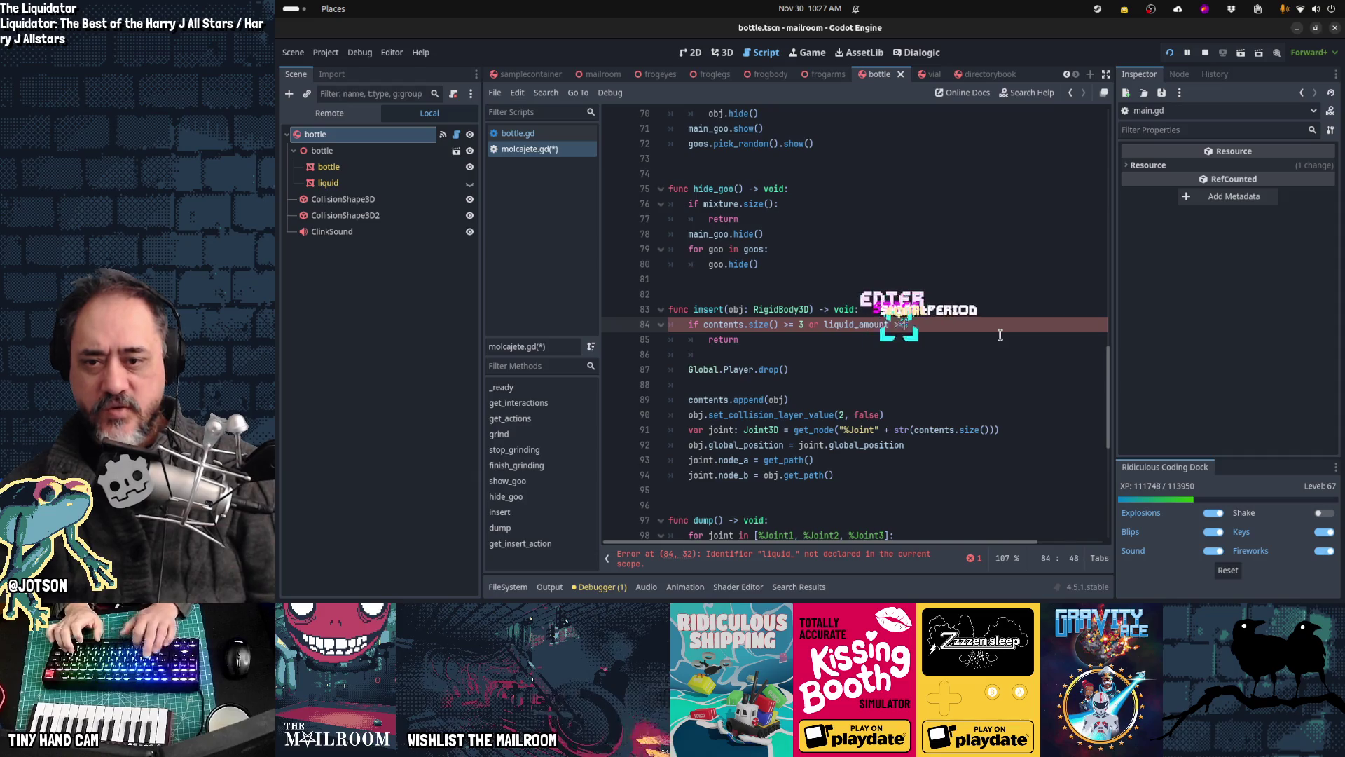
{"action": "type", "text": "_capacity:"}
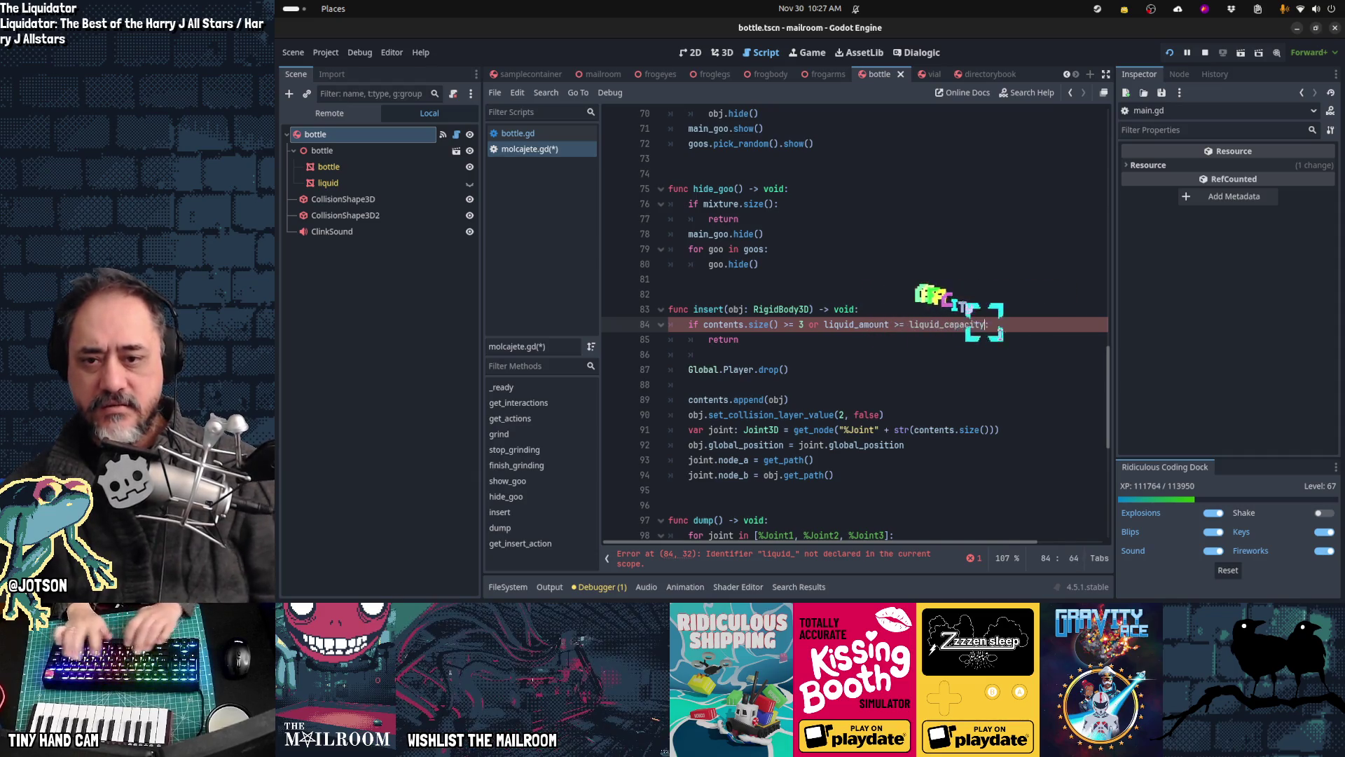
{"action": "key", "text": "Down"}
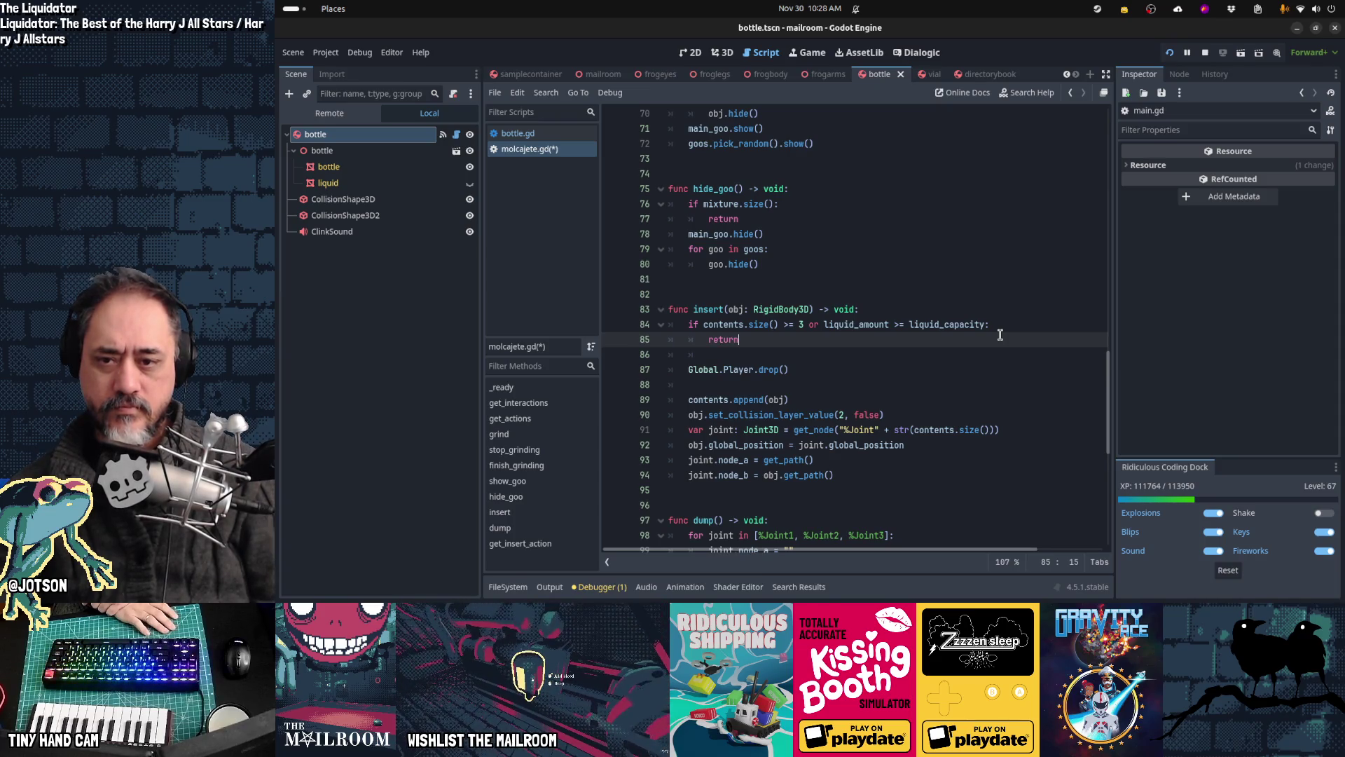
Step: Copy the new liquid capacity clause and move down to get_insert_action
{"action": "scroll", "coordinate": [1001, 334], "scroll_direction": "down", "scroll_amount": 2}
{"action": "key", "text": "Down"}
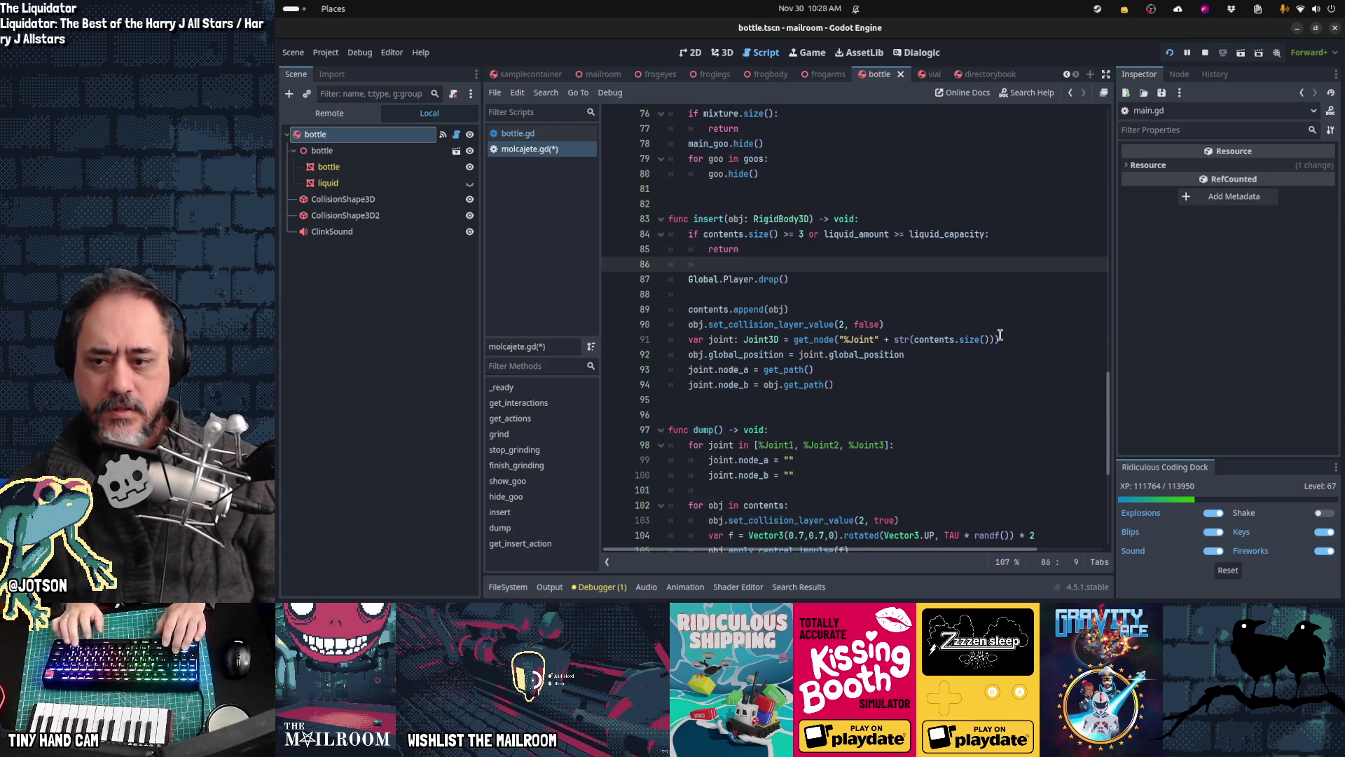
{"action": "key", "text": "Up"}
{"action": "key", "text": "Up"}
{"action": "key", "text": "End"}
{"action": "key", "text": "Left"}
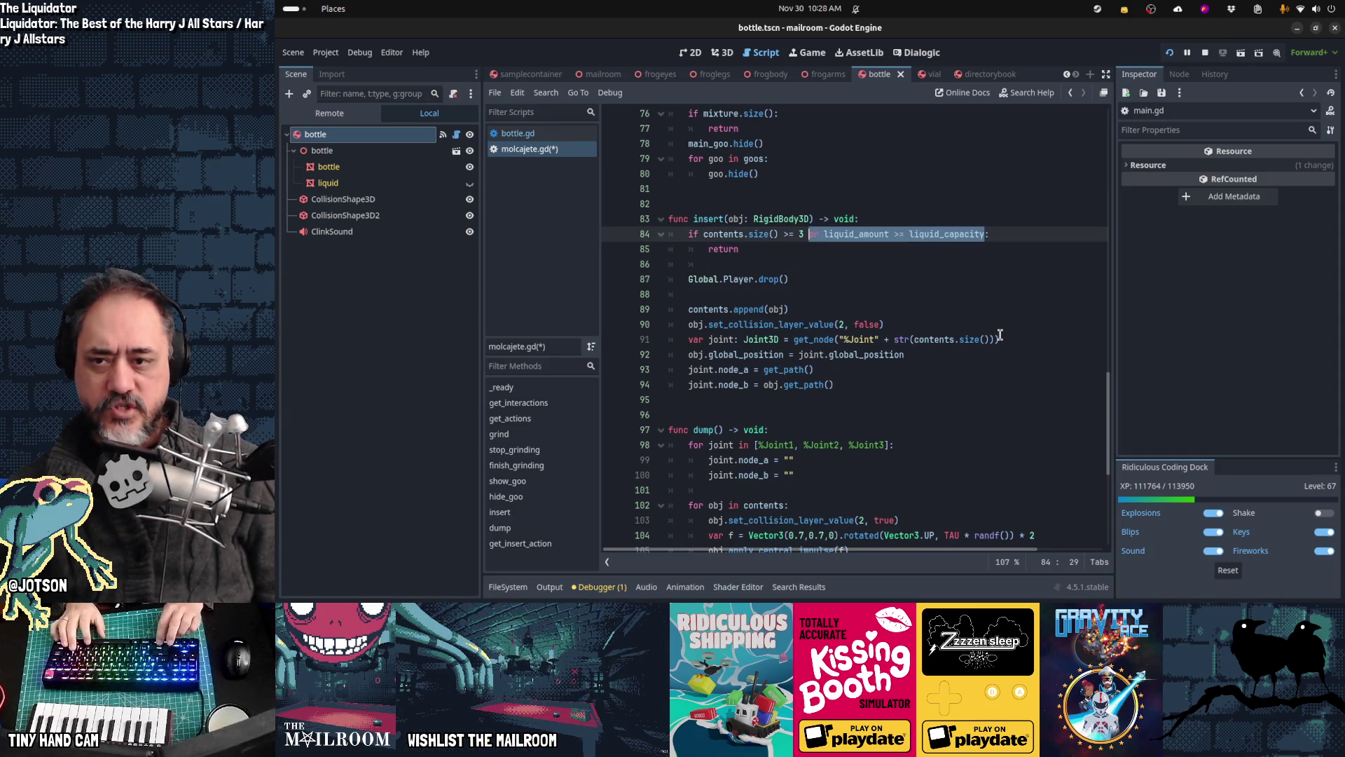
{"action": "key", "text": "Down"}
{"action": "key", "text": "Down"}
{"action": "key", "text": "Down"}
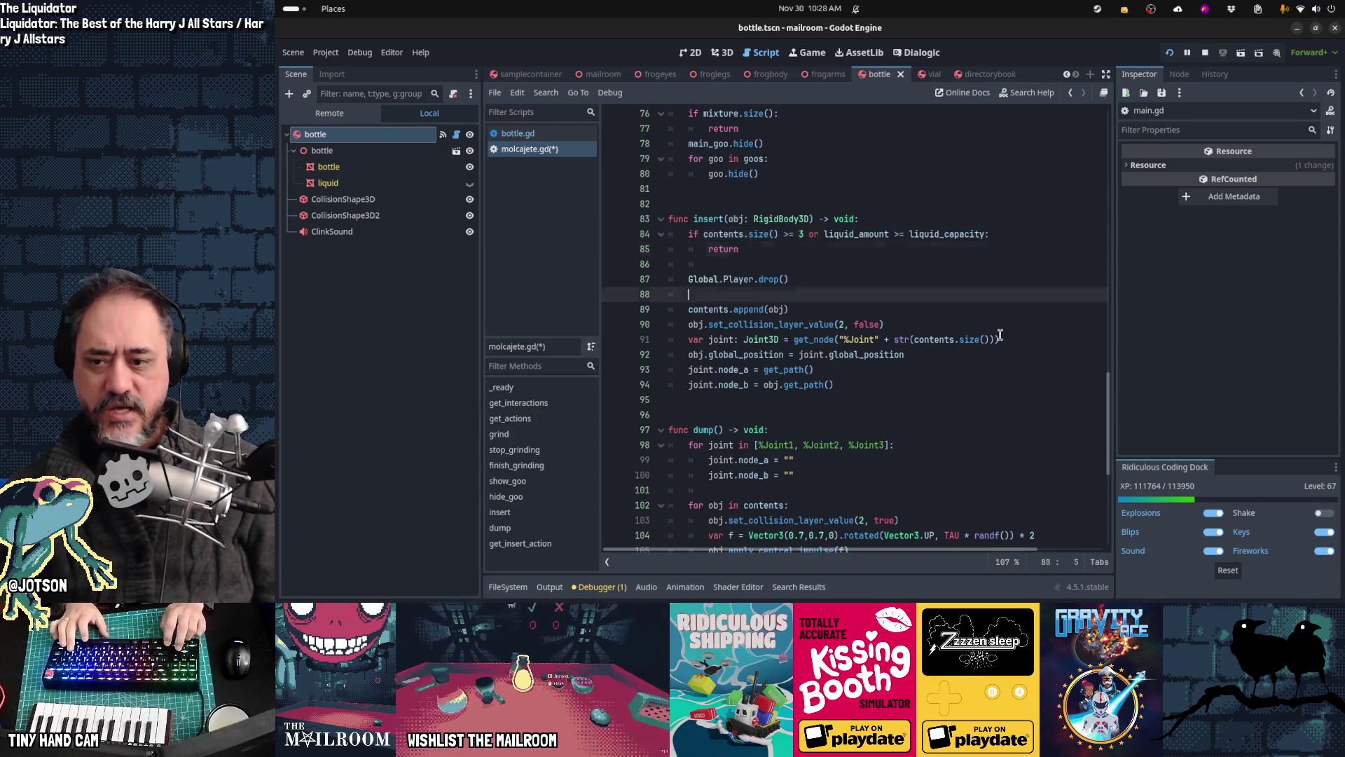
{"action": "scroll", "coordinate": [1001, 335], "scroll_direction": "down", "scroll_amount": 1}
{"action": "key", "text": "Down"}
{"action": "key", "text": "Down"}
{"action": "key", "text": "Down"}
{"action": "scroll", "coordinate": [1000, 335], "scroll_direction": "down", "scroll_amount": 5}
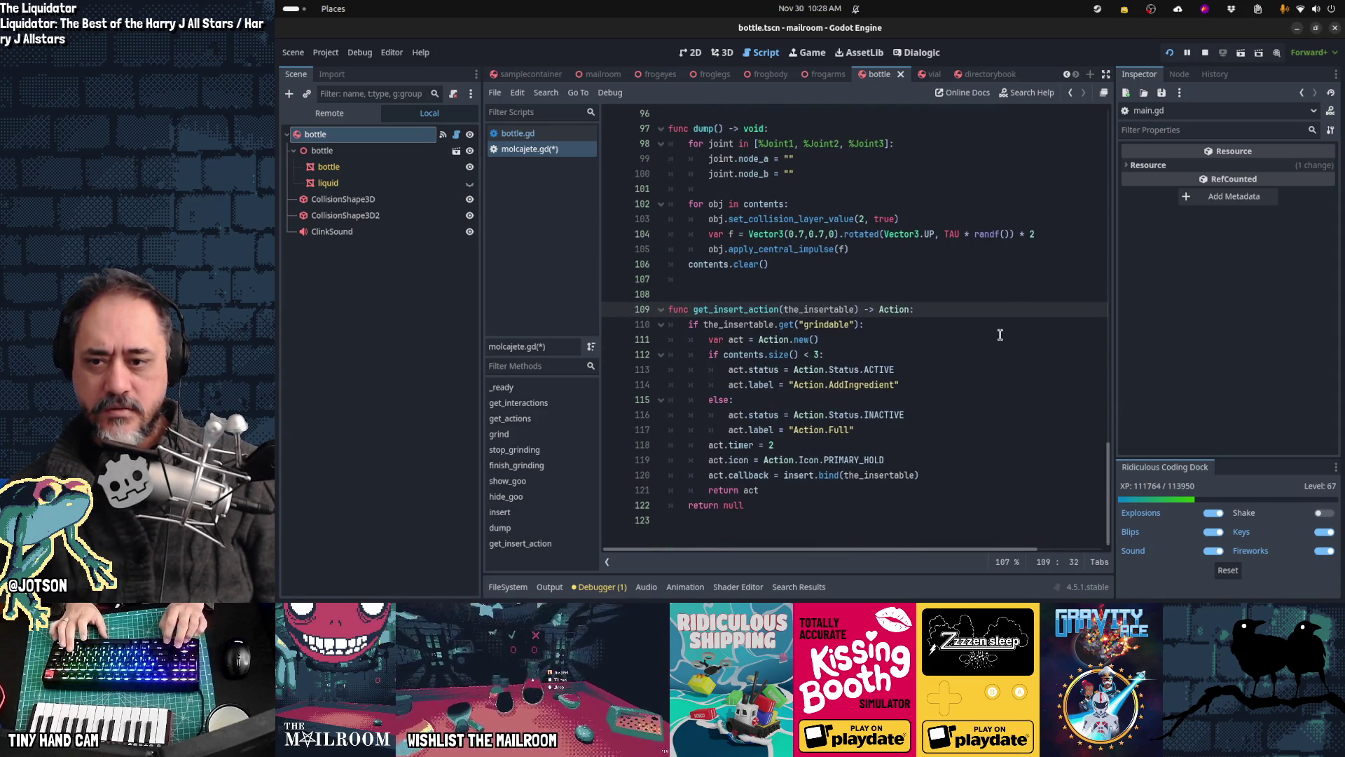
Step: Add 'and liquid_amount < liquid_capacity' to get_insert_action's contents-size condition
{"action": "key", "text": "Down"}
{"action": "key", "text": "Down"}
{"action": "key", "text": "Down"}
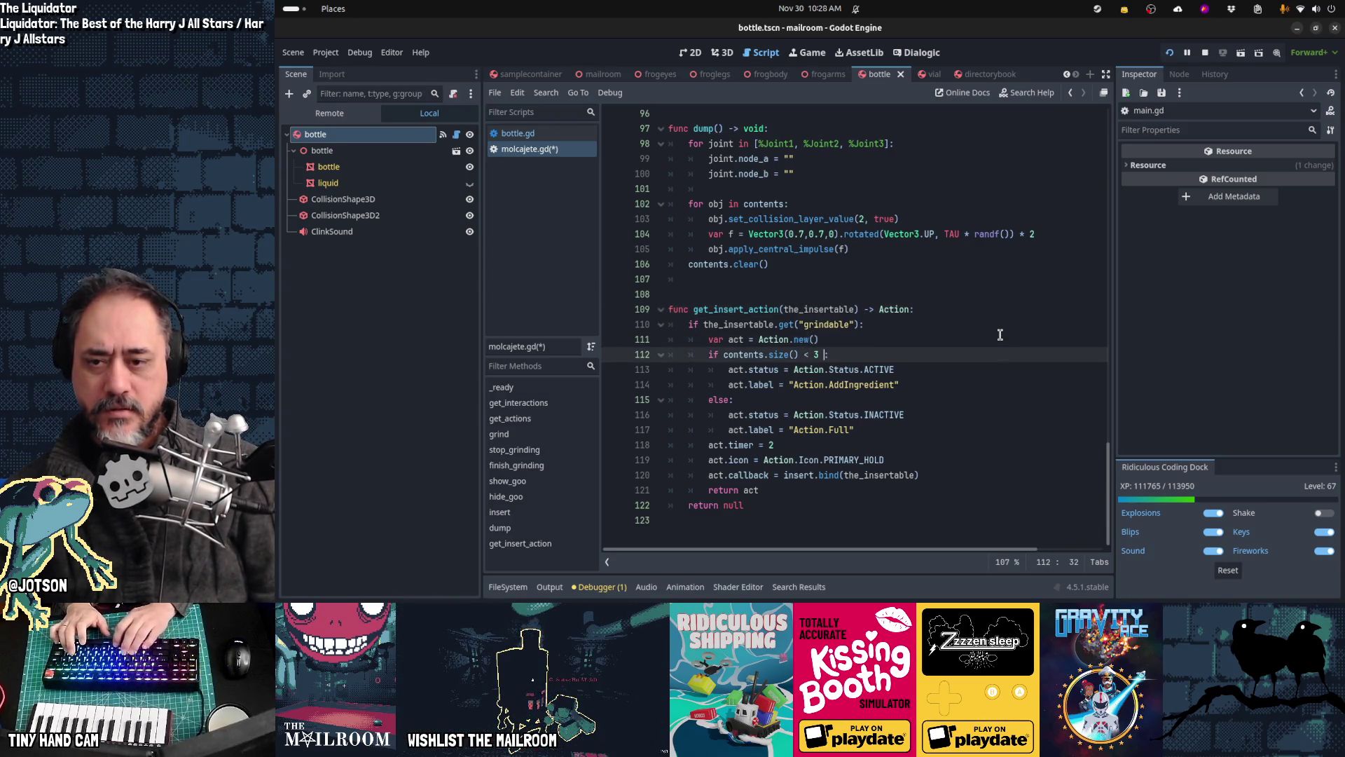
{"action": "type", "text": "liquid_amount >= liquid_capacity"}
{"action": "type", "text": "nd"}
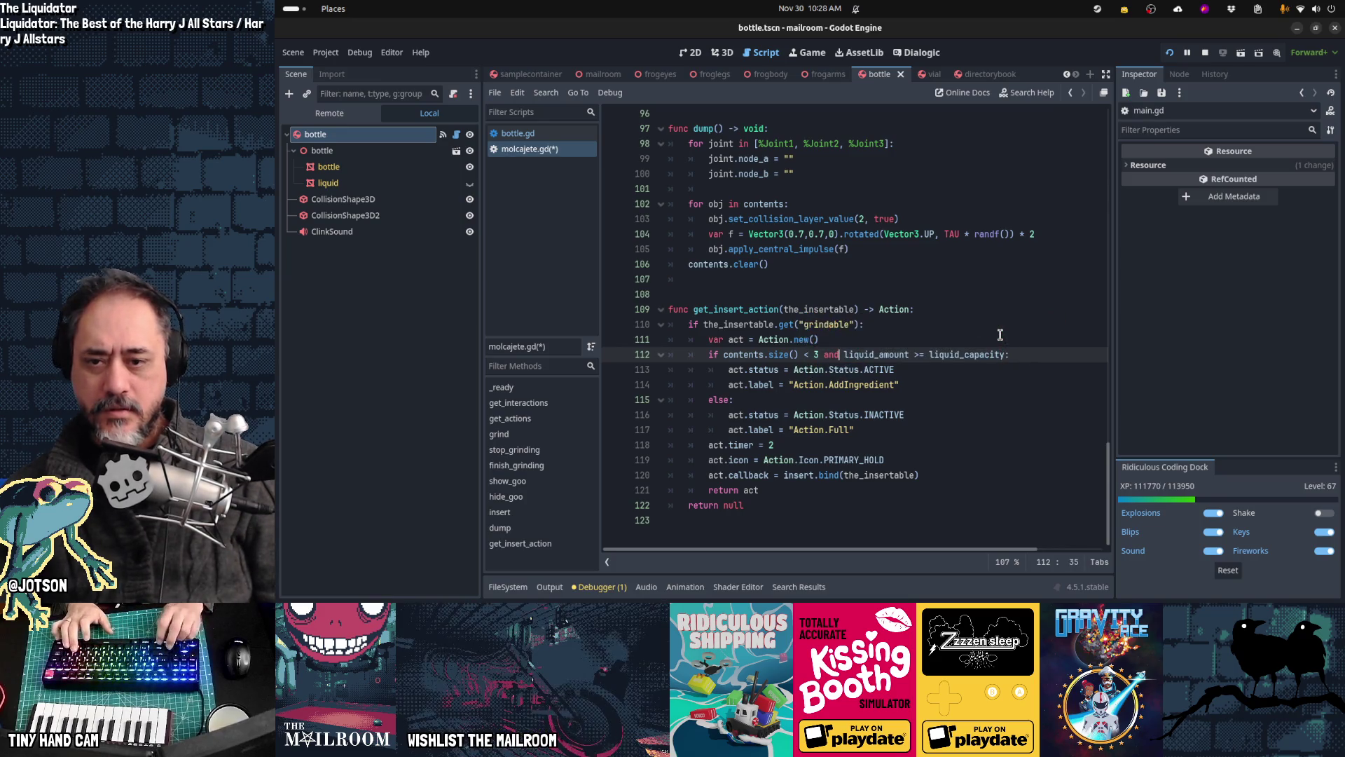
{"action": "key", "text": "Home"}
{"action": "key", "text": "Home"}
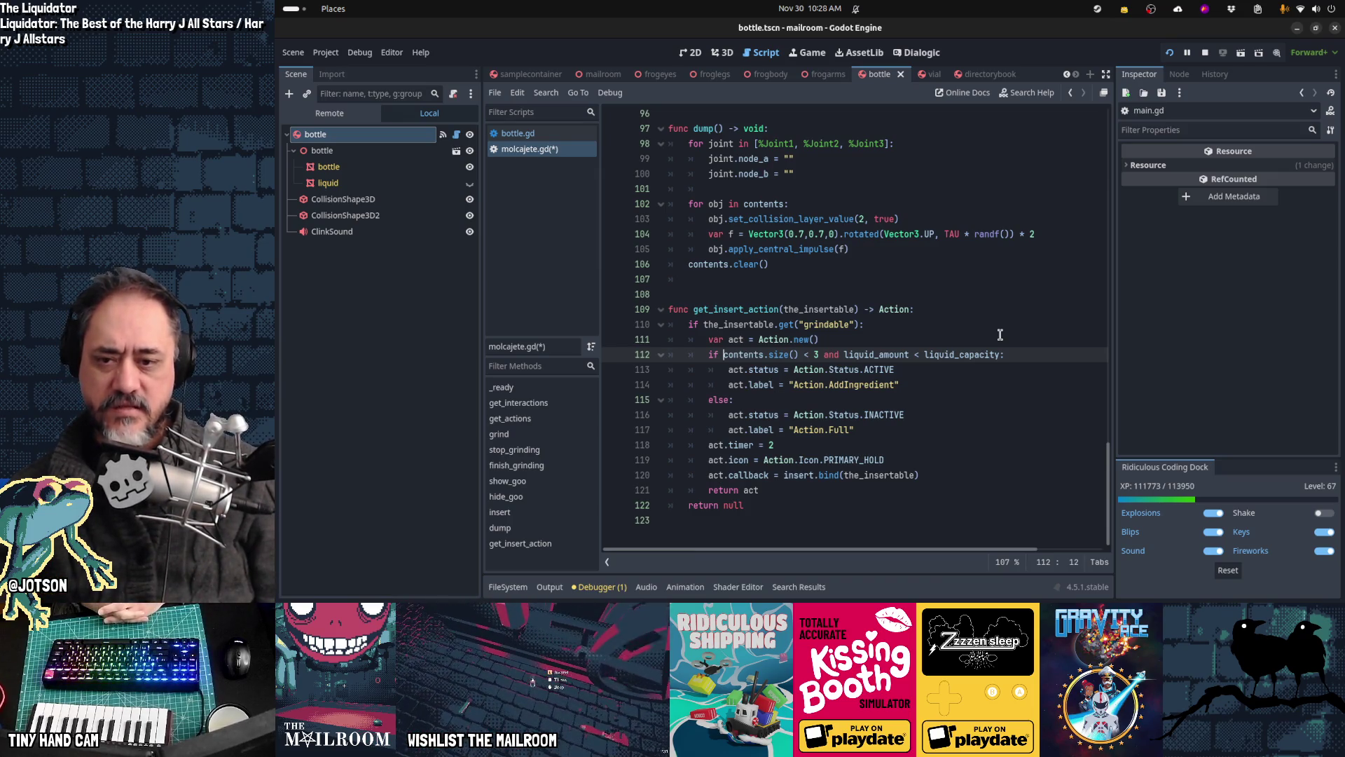
Step: Review the edited conditions and finish_grinding's capacity cap, then save molcajete.gd
{"action": "key", "text": "Down"}
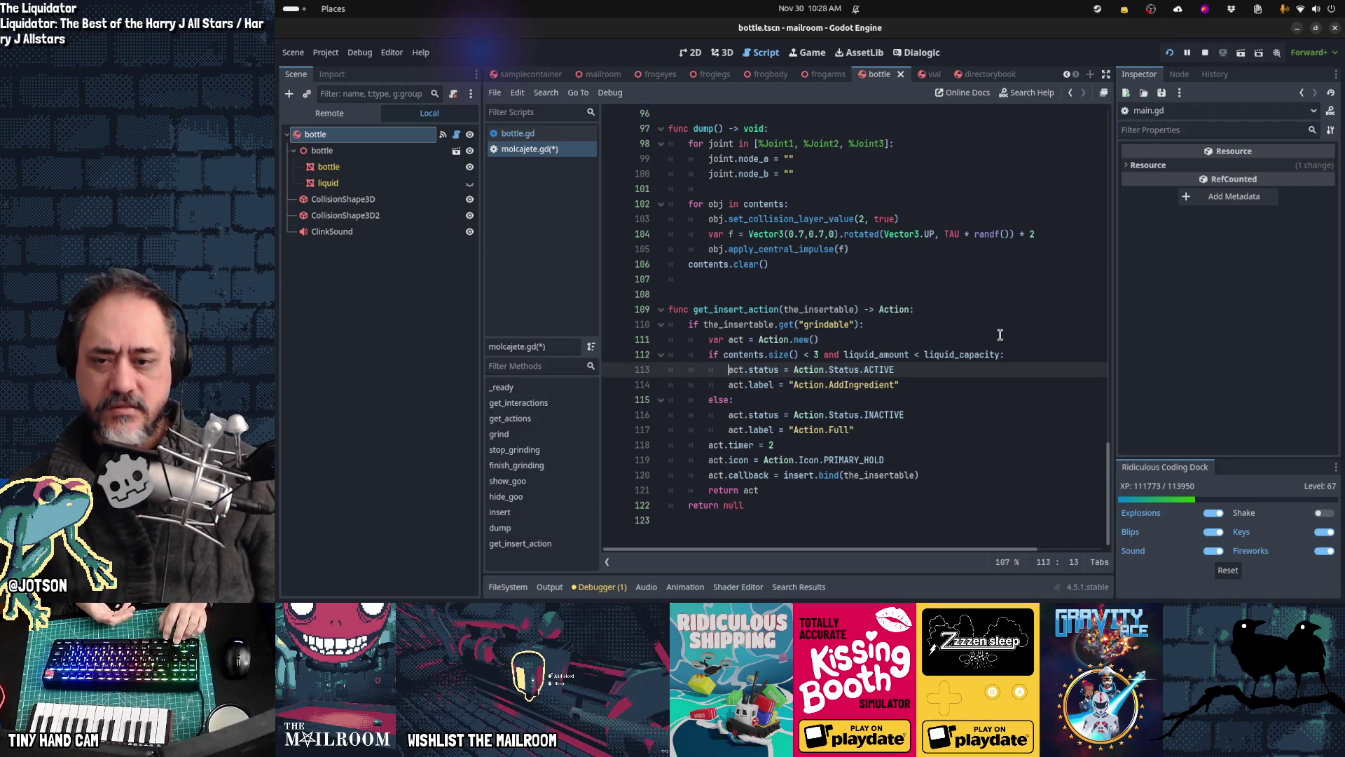
{"action": "key", "text": "Down"}
{"action": "key", "text": "Down"}
{"action": "key", "text": "Down"}
{"action": "key", "text": "Up"}
{"action": "key", "text": "Up"}
{"action": "key", "text": "Up"}
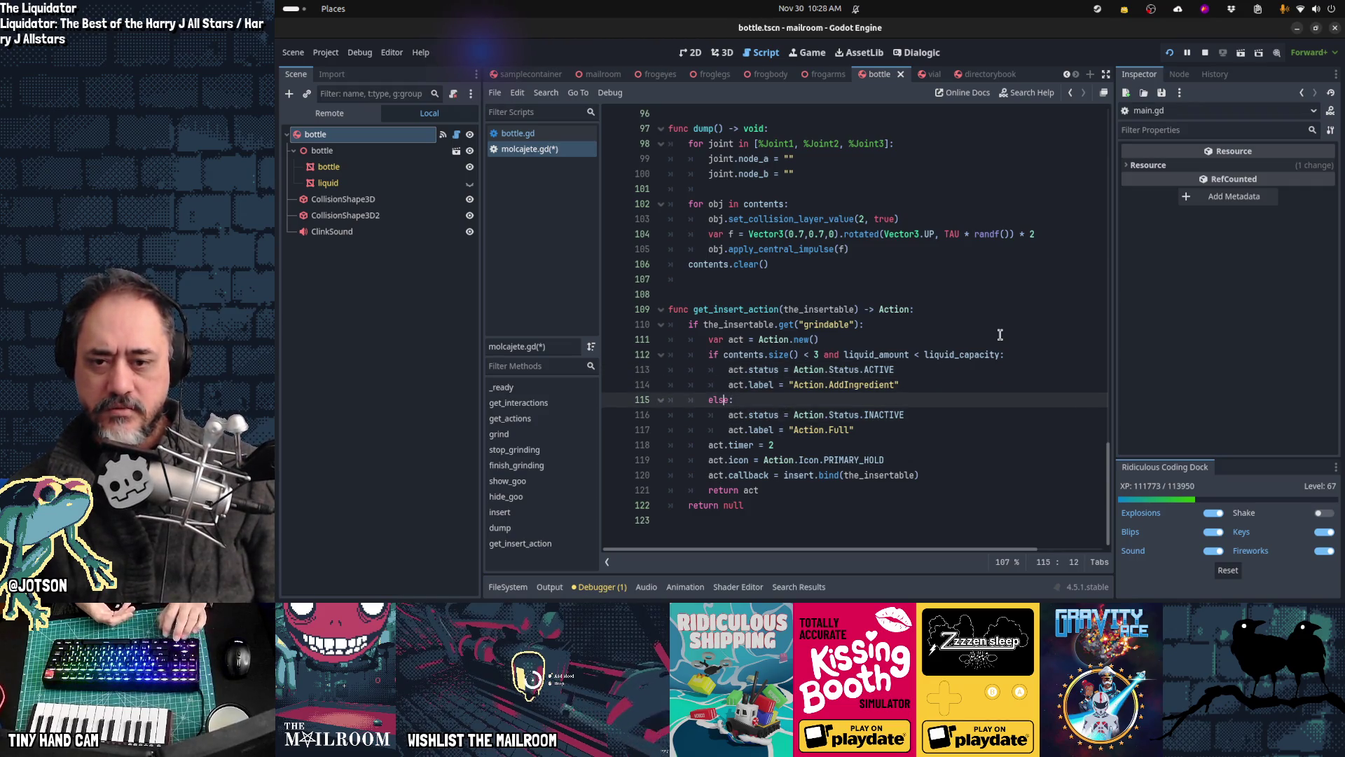
{"action": "key", "text": "Up"}
{"action": "key", "text": "Up"}
{"action": "key", "text": "Up"}
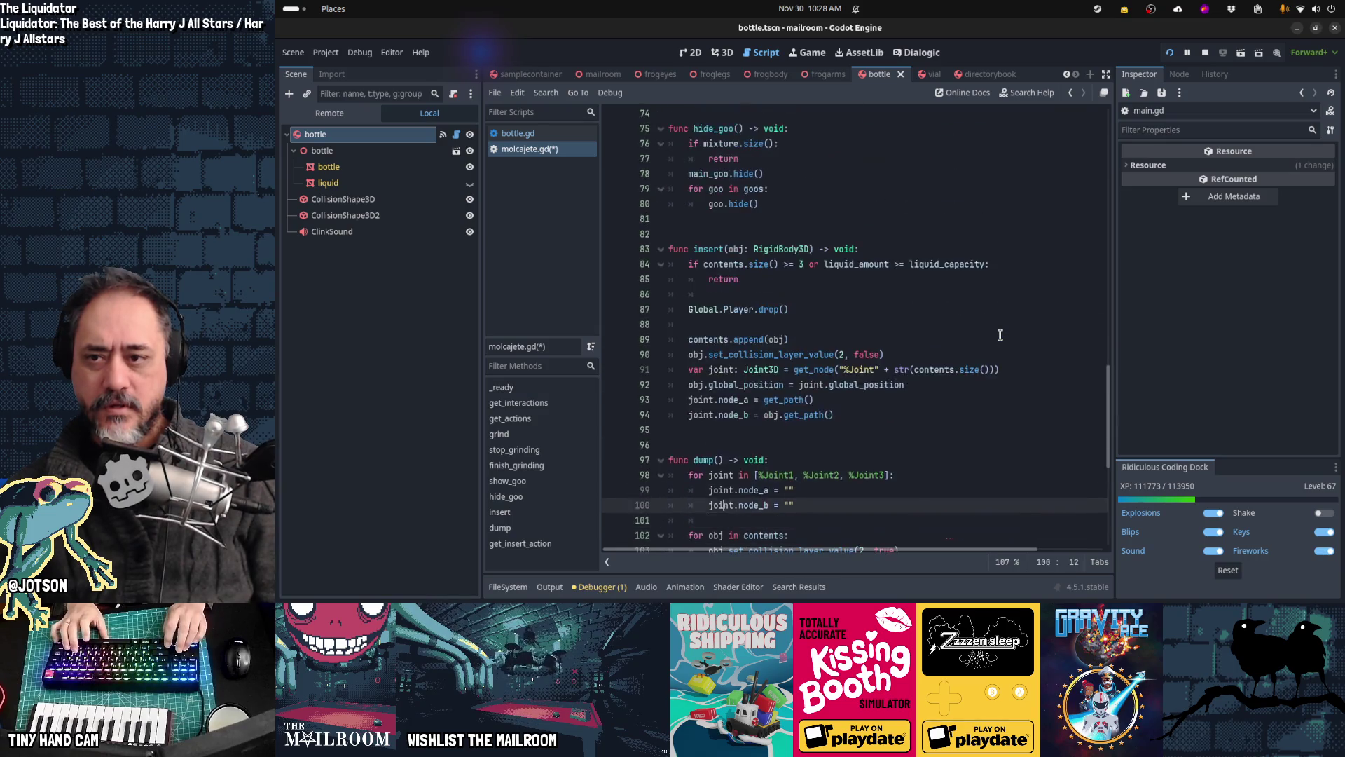
{"action": "key", "text": "Up"}
{"action": "key", "text": "Up"}
{"action": "key", "text": "Up"}
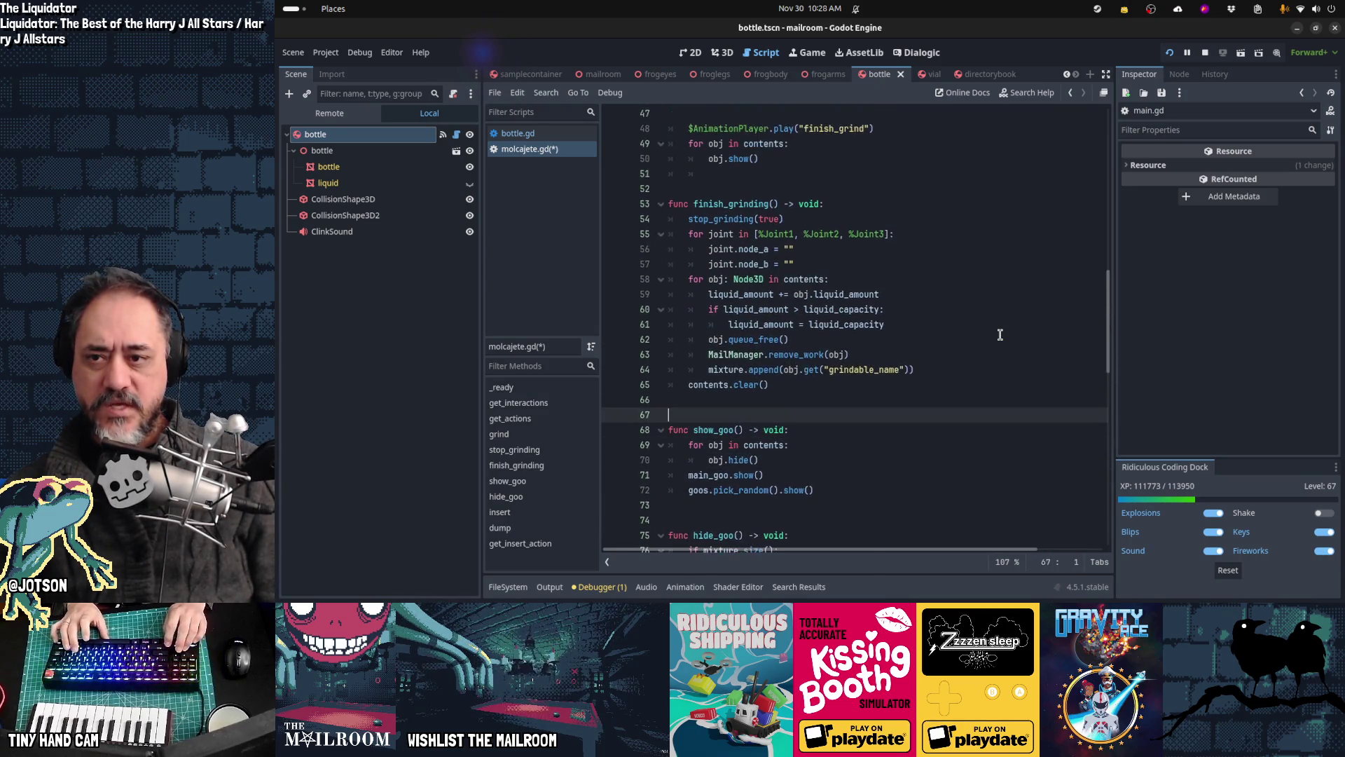
{"action": "key", "text": "Up"}
{"action": "key", "text": "Up"}
{"action": "key", "text": "Up"}
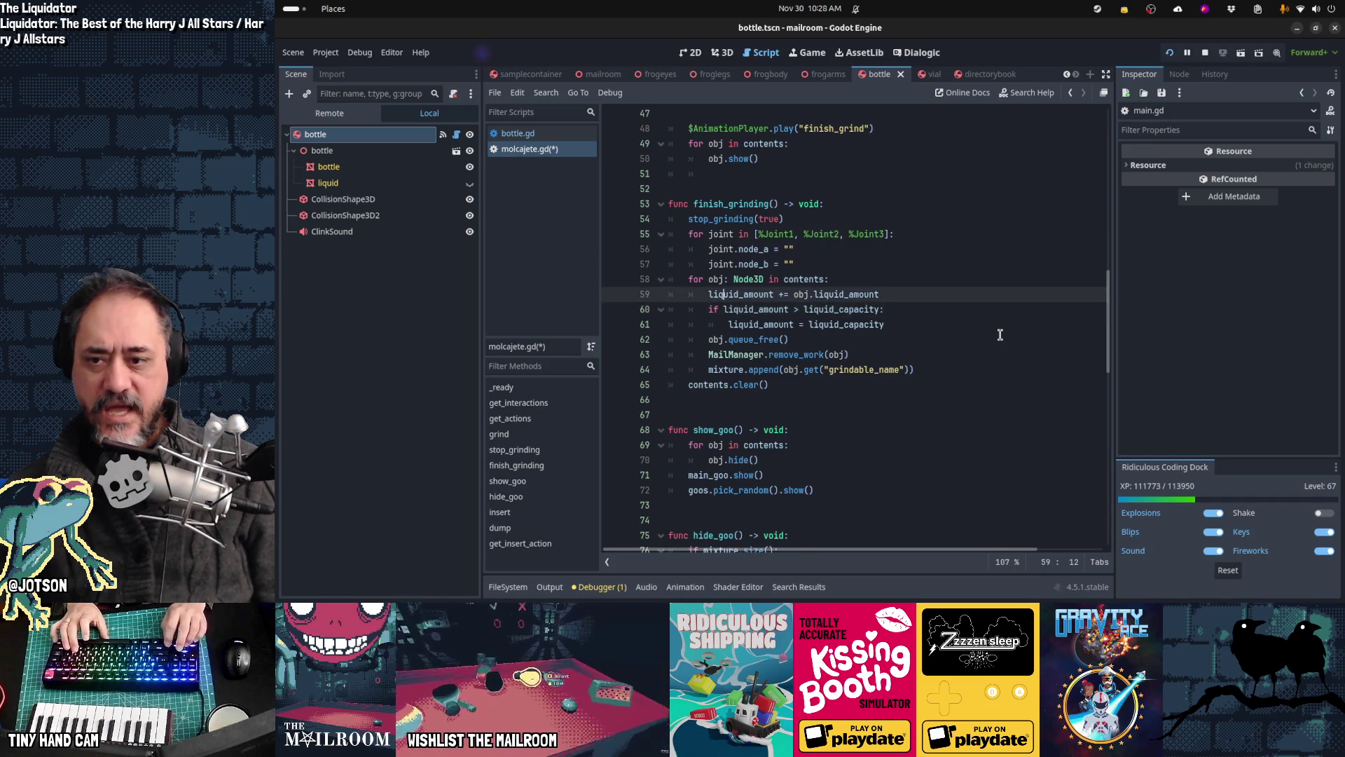
{"action": "key", "text": "ctrl+Right"}
{"action": "key", "text": "Down"}
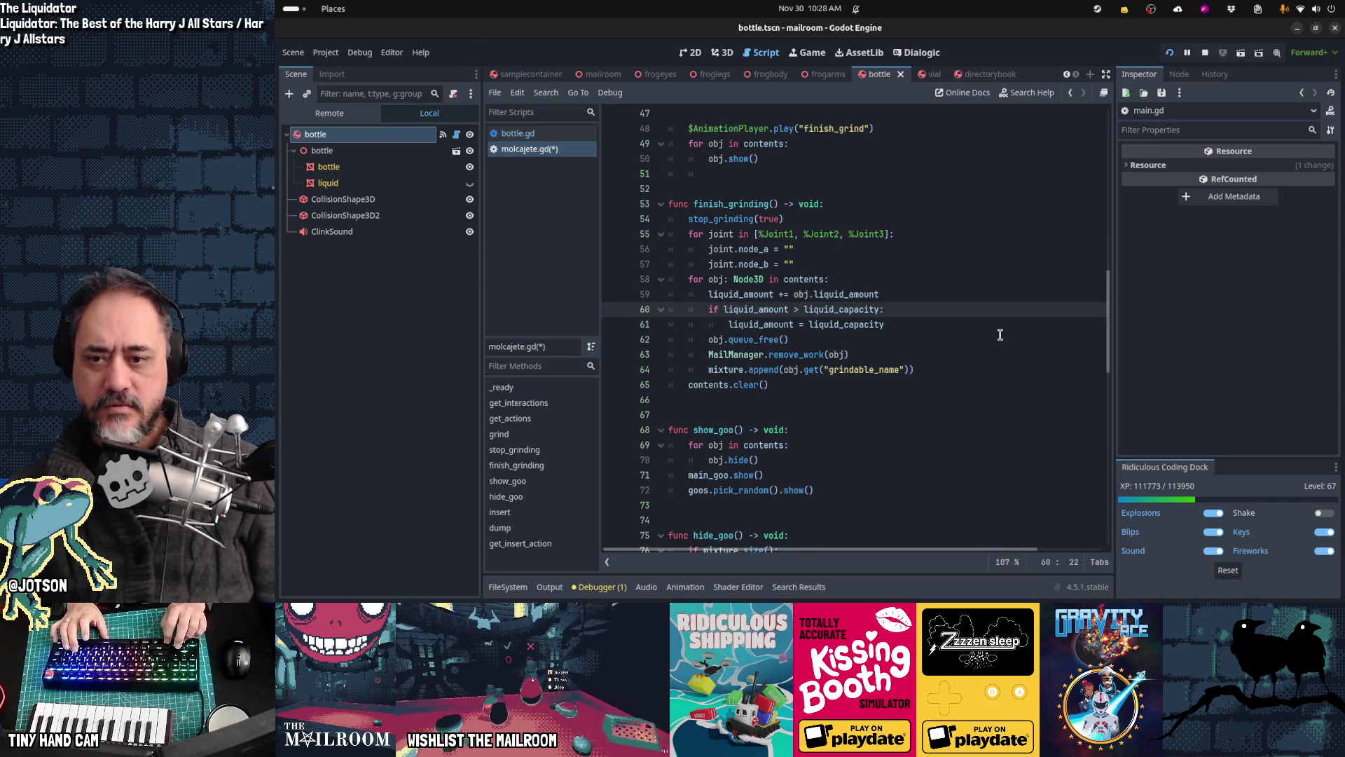
{"action": "key", "text": "Down"}
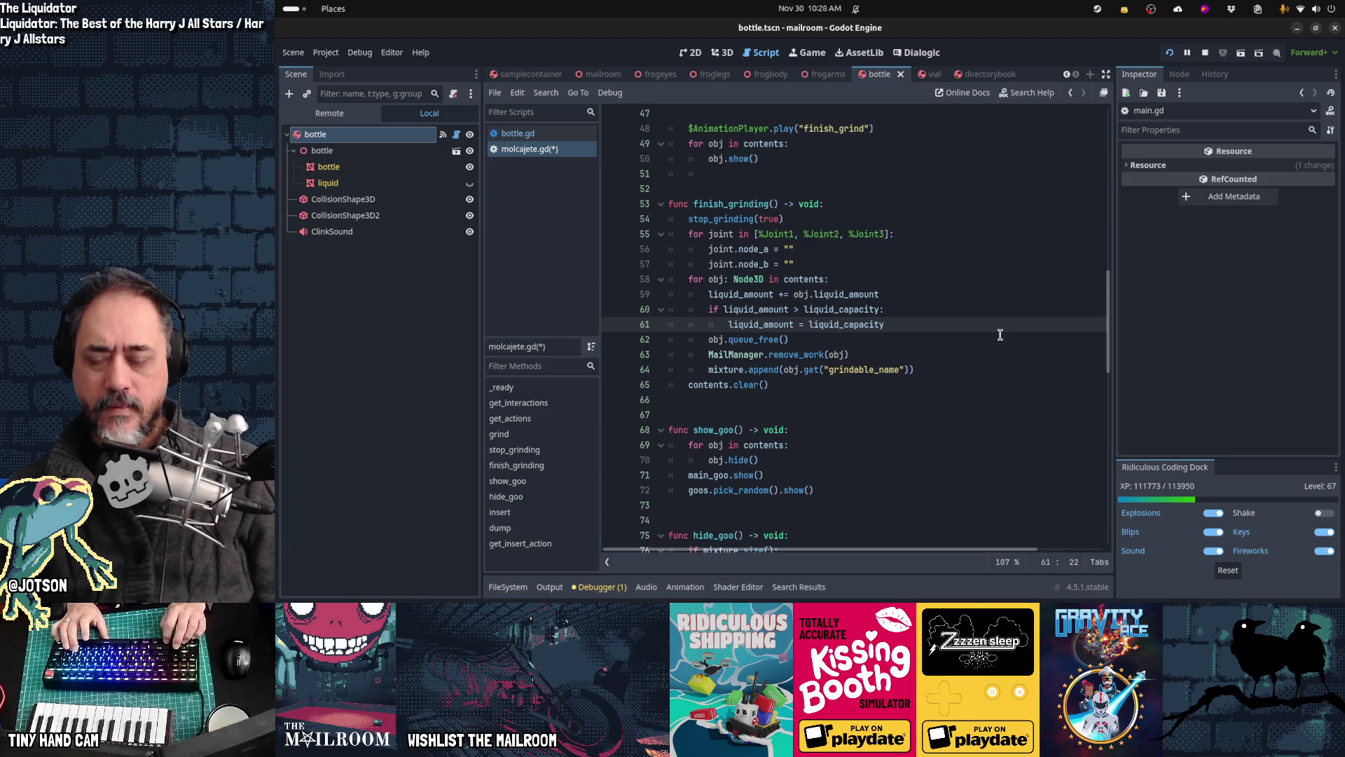
{"action": "key", "text": "ctrl+s"}
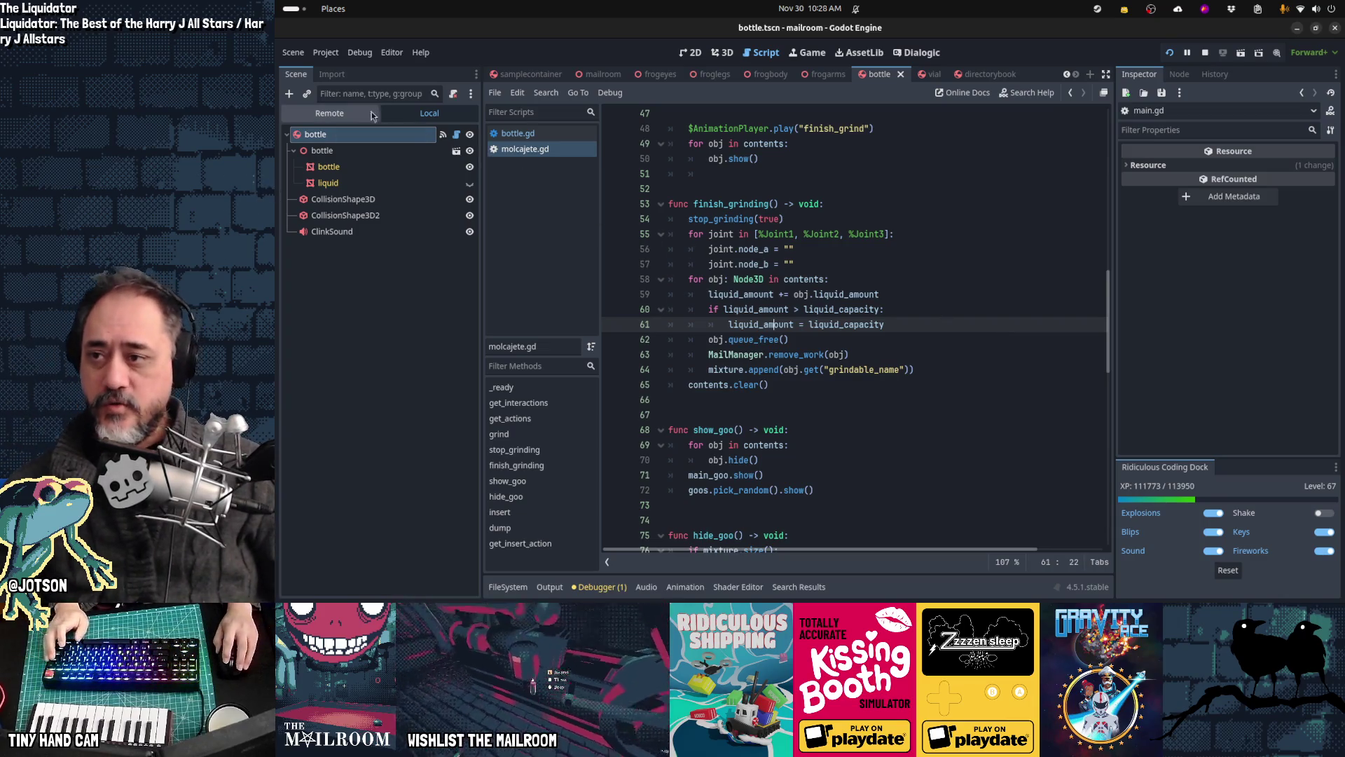
Step: Filter the Remote scene tree to 'molca' and inspect the live molcajete's properties
{"action": "left_click", "coordinate": [338, 115]}
{"action": "left_click", "coordinate": [375, 94]}
{"action": "type", "text": "molca"}
{"action": "left_click", "coordinate": [368, 134]}
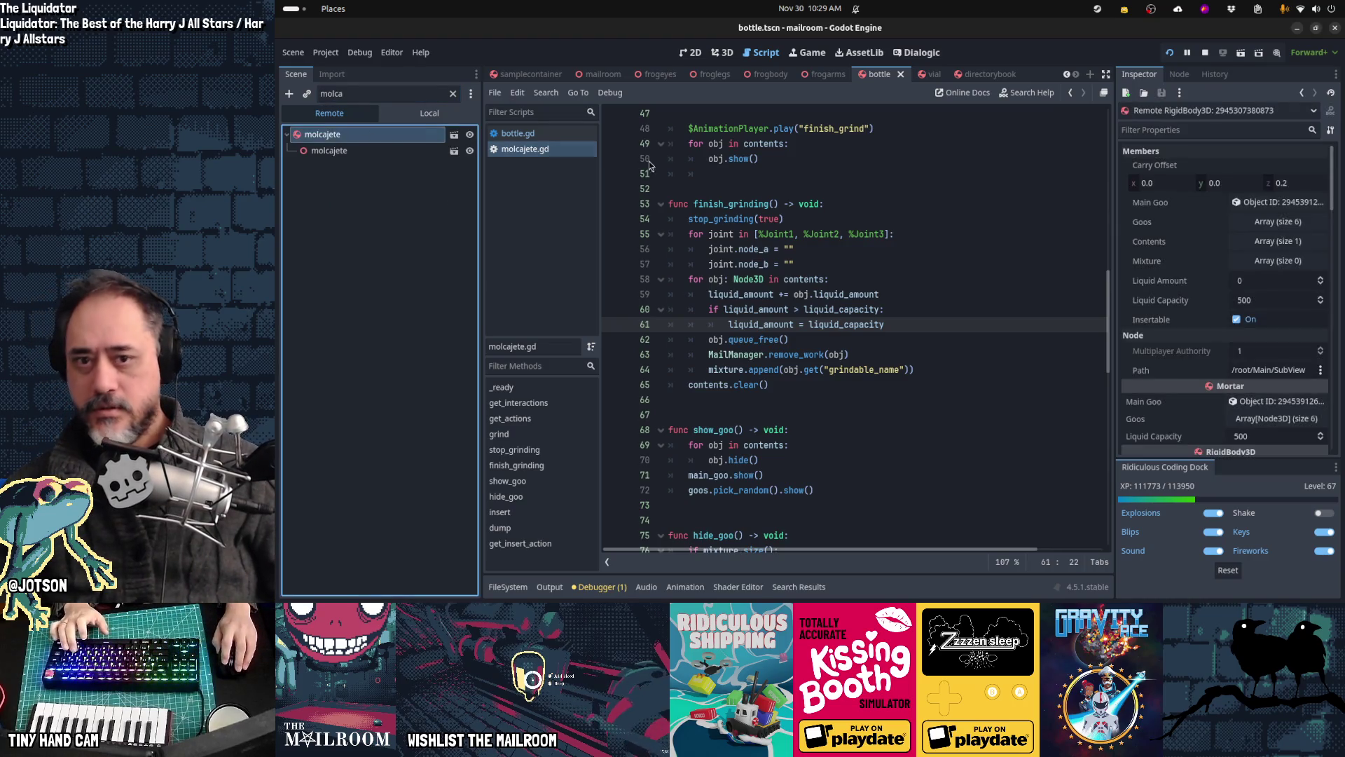
Step: In the running game, grab the frog, add it to the mortar and grind the ingredients
{"action": "key", "text": "alt+Tab"}
{"action": "key", "text": "Escape"}
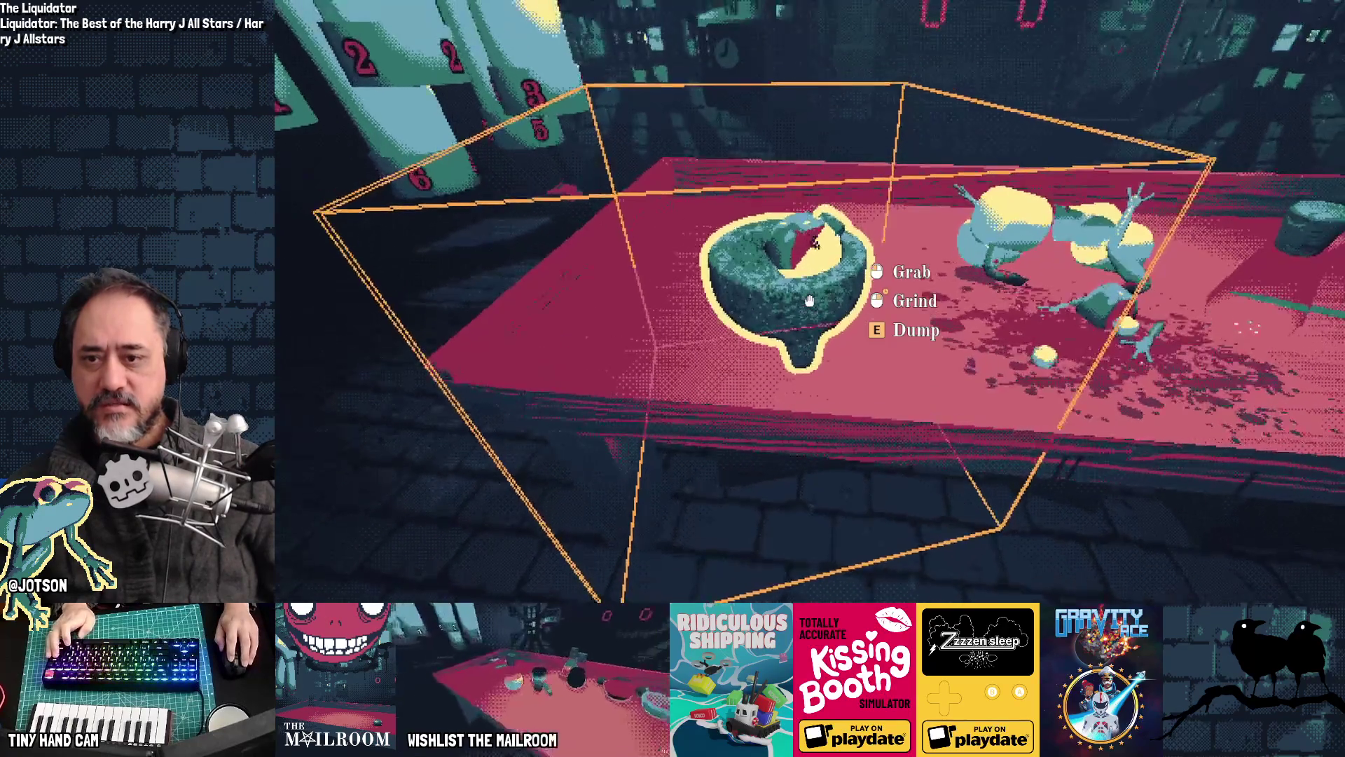
{"action": "left_click", "coordinate": [809, 302]}
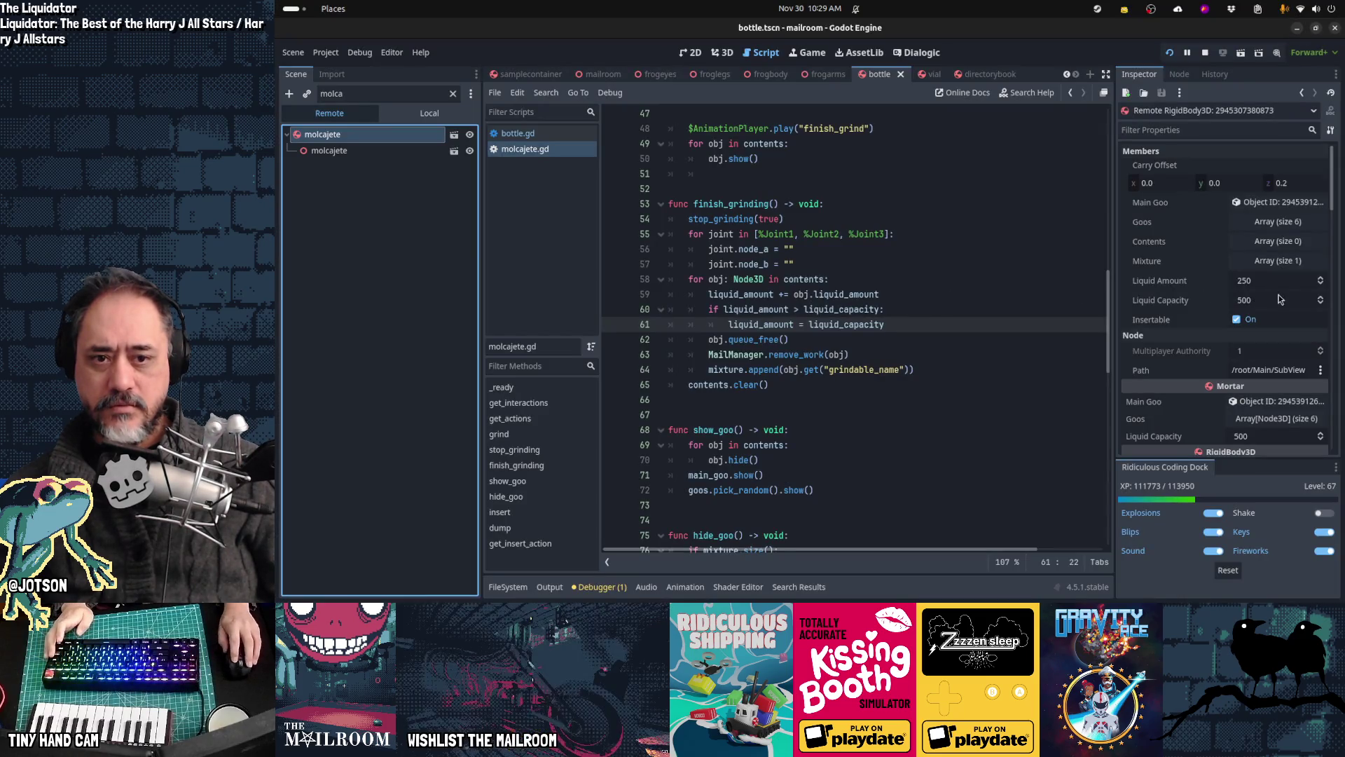
{"action": "key", "text": "alt+Tab"}
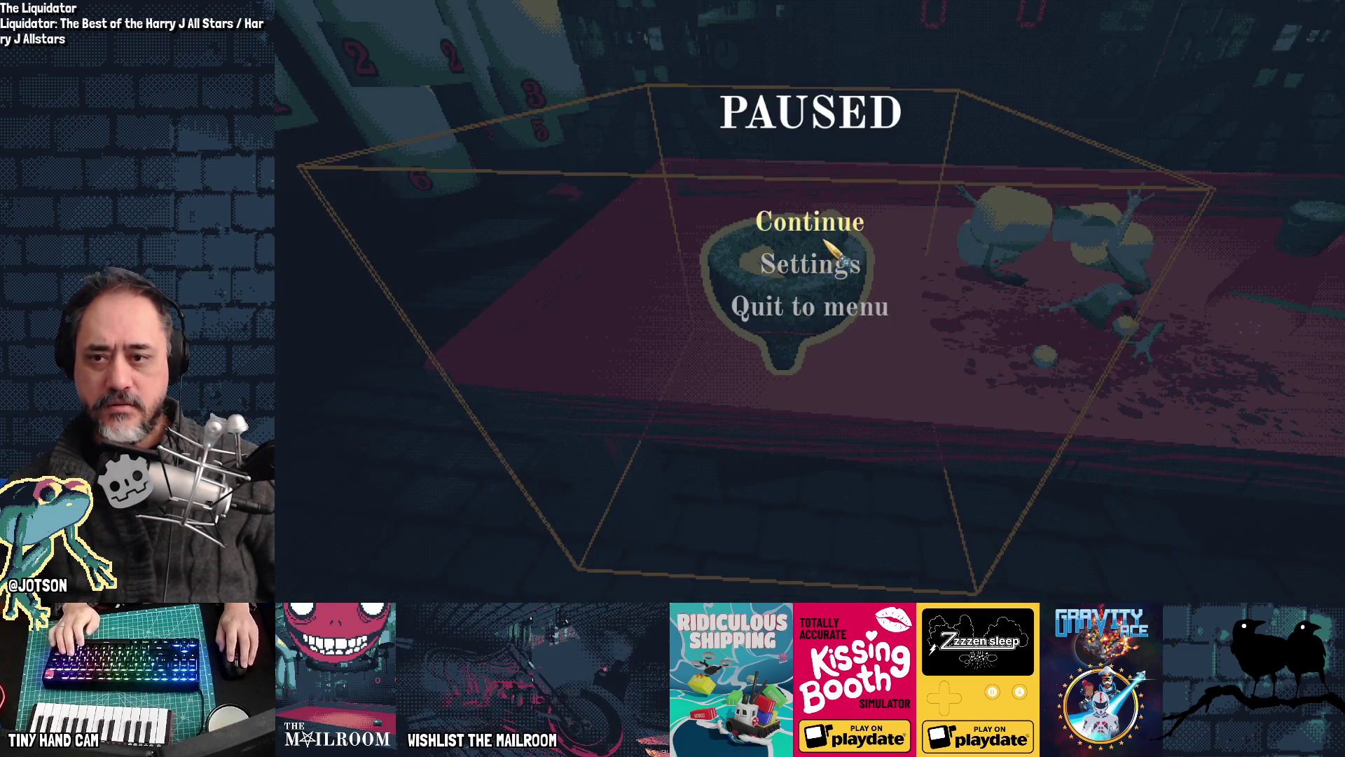
{"action": "key", "text": "Escape"}
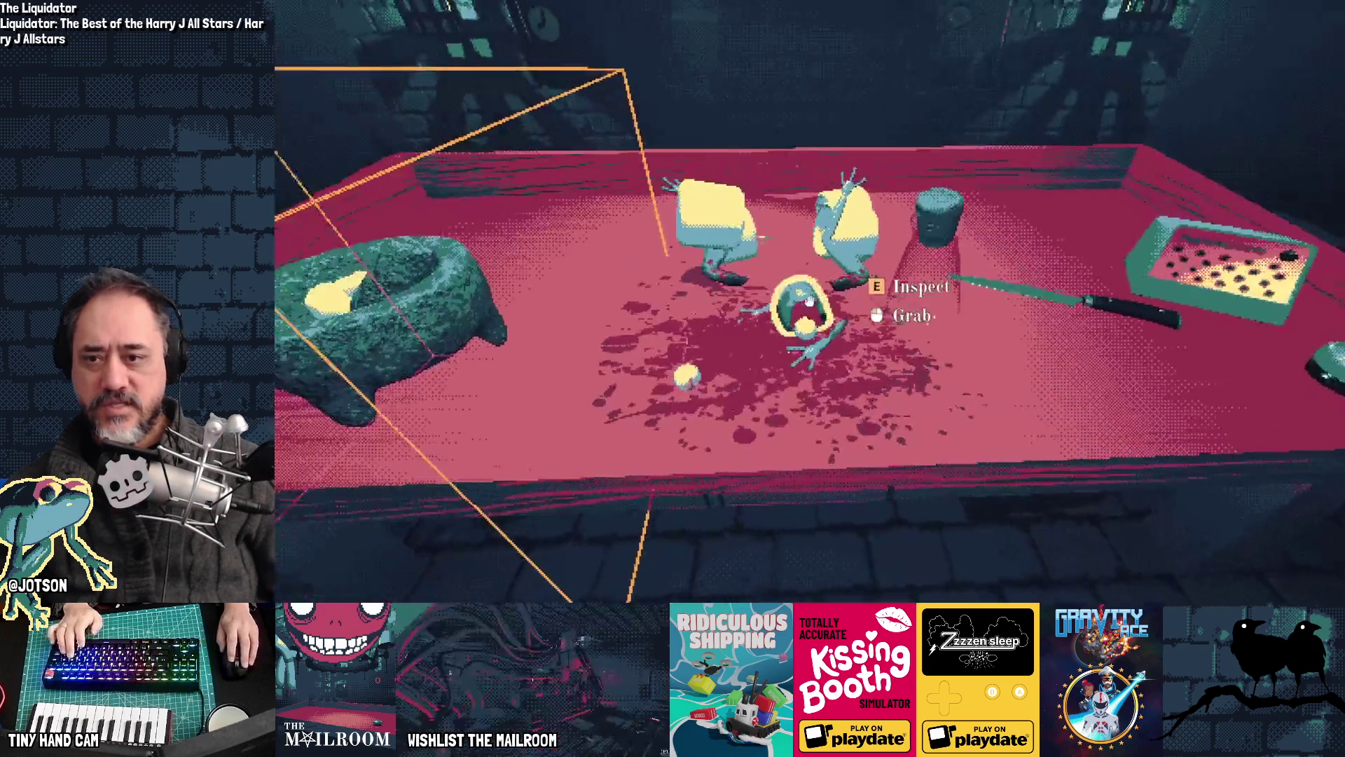
{"action": "left_click", "coordinate": [809, 299]}
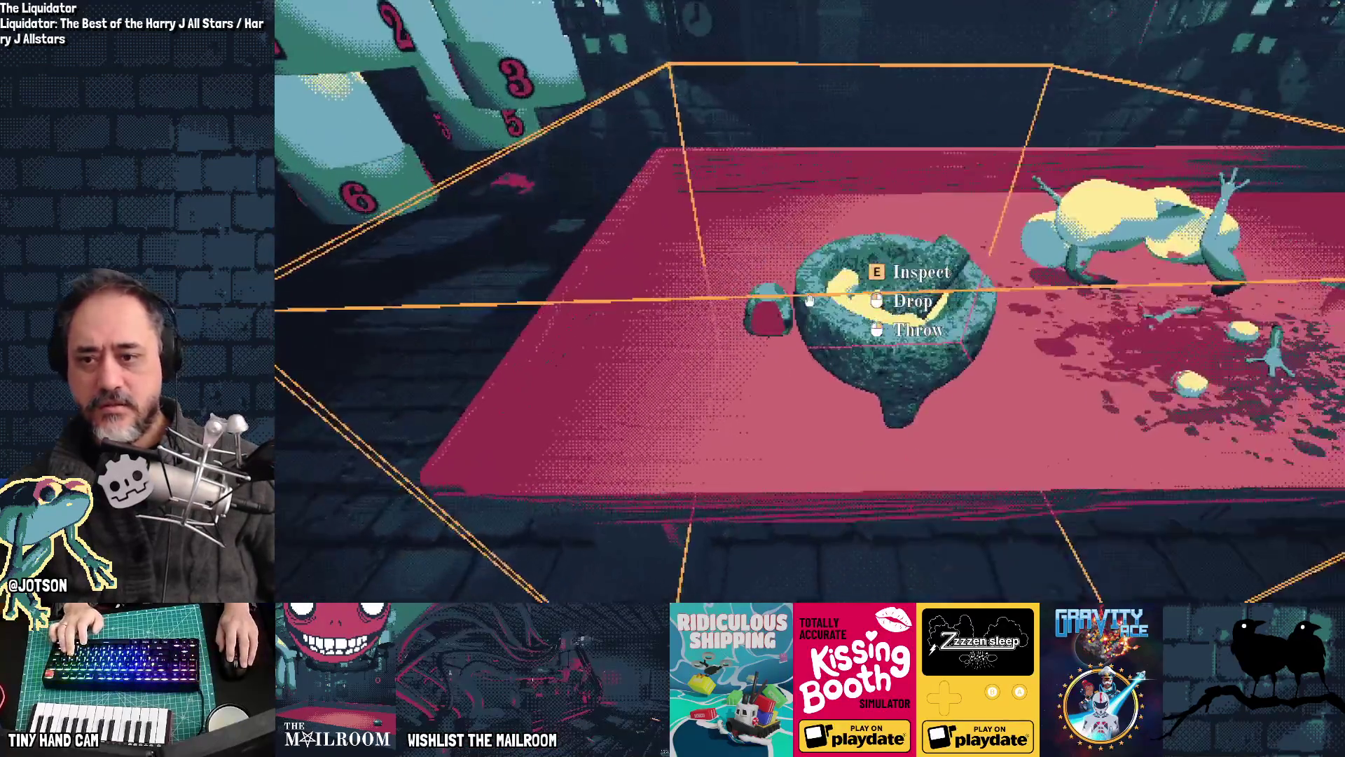
{"action": "left_click", "coordinate": [809, 300]}
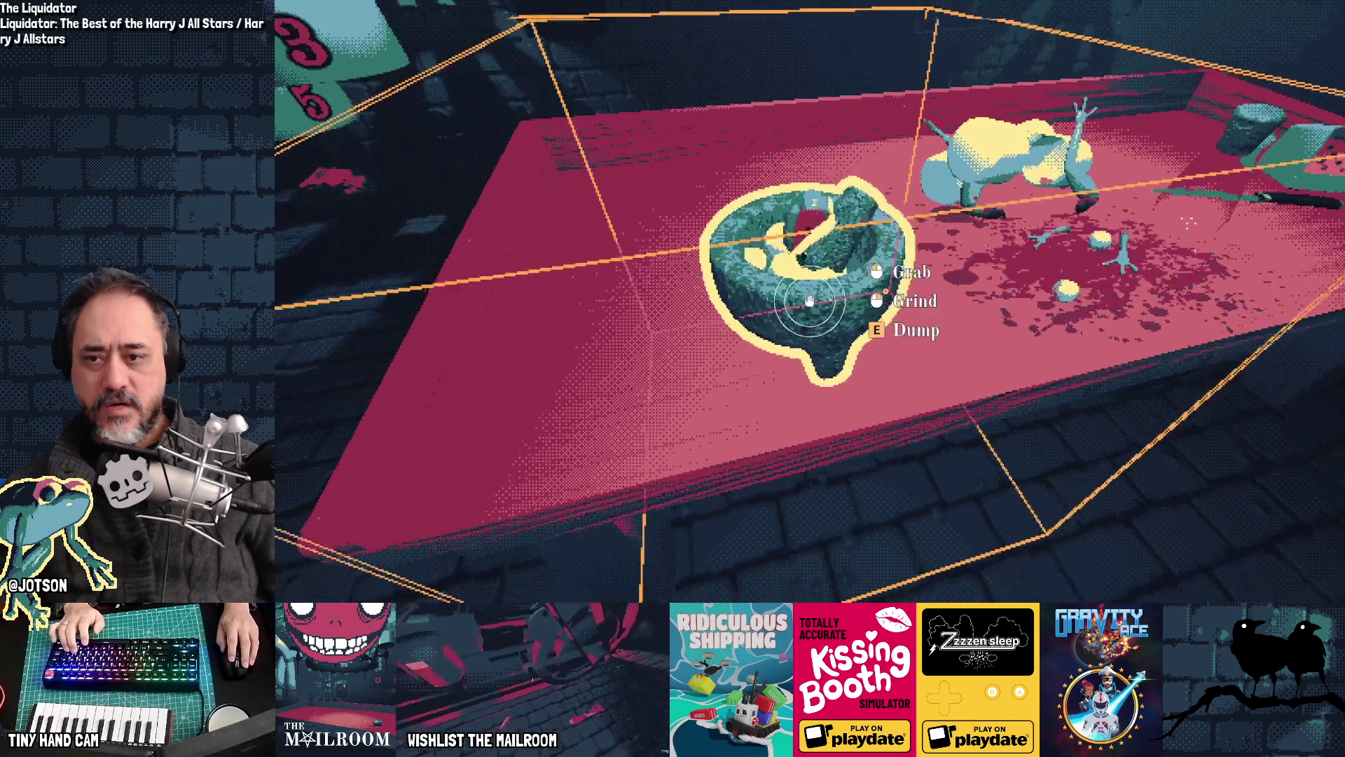
{"action": "left_click", "coordinate": [809, 300]}
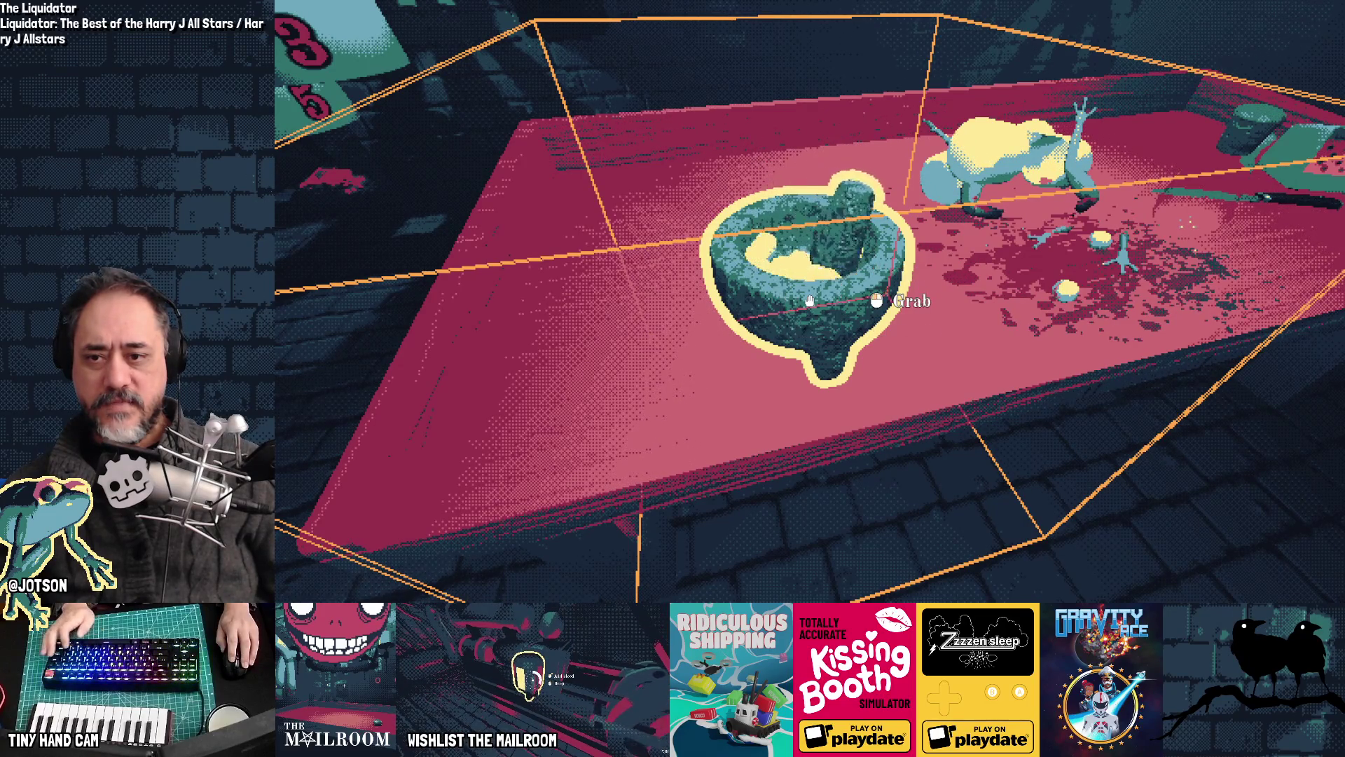
Step: Drop the held item on the table, pick up the mortar and set it back down
{"action": "key", "text": "alt+Tab"}
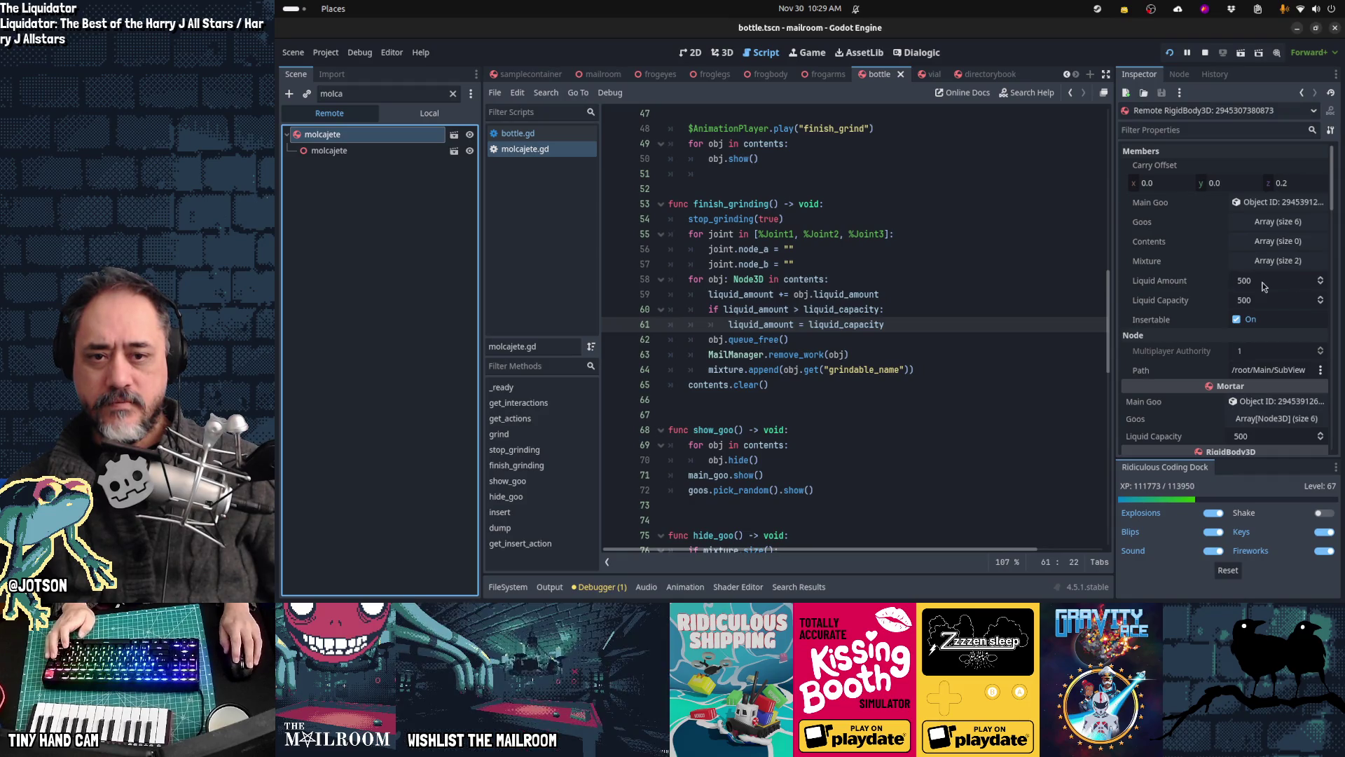
{"action": "key", "text": "alt+Tab"}
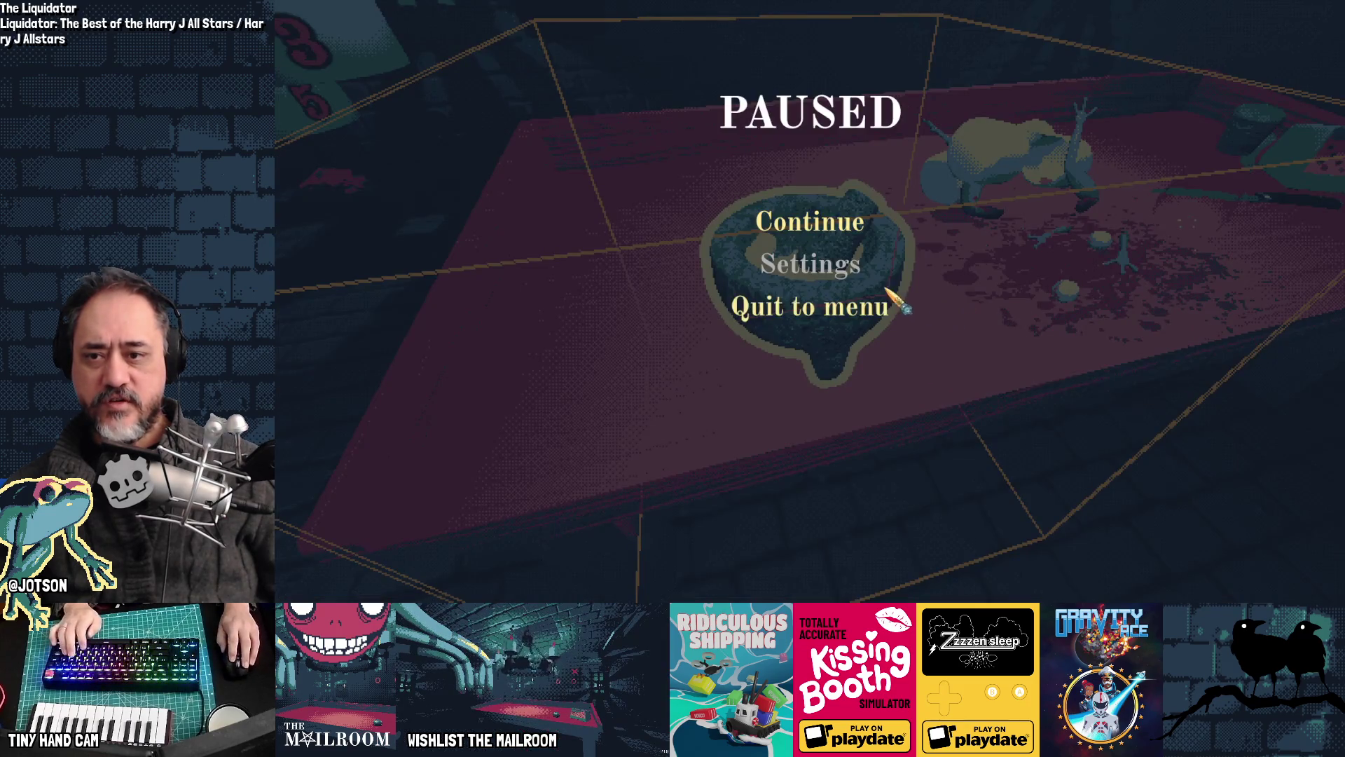
{"action": "left_click", "coordinate": [841, 237]}
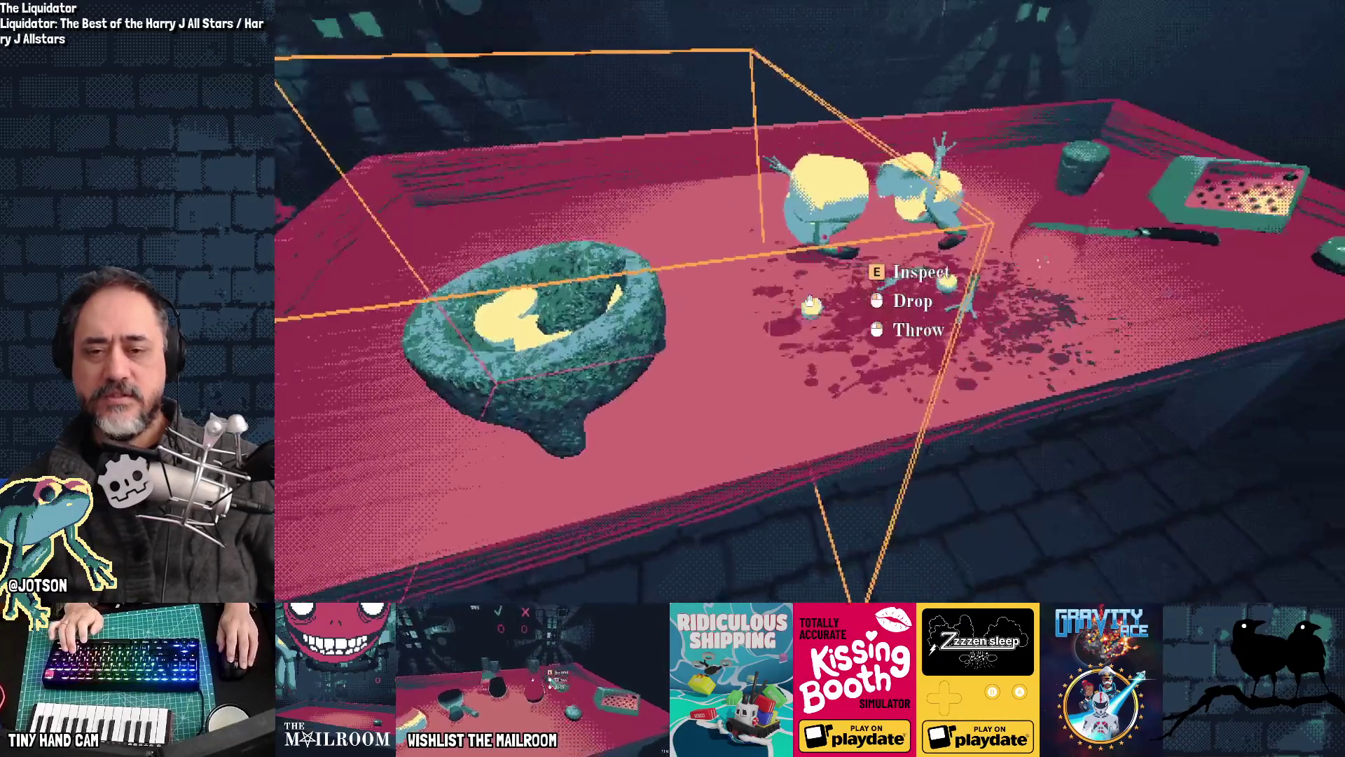
{"action": "left_click", "coordinate": [810, 301]}
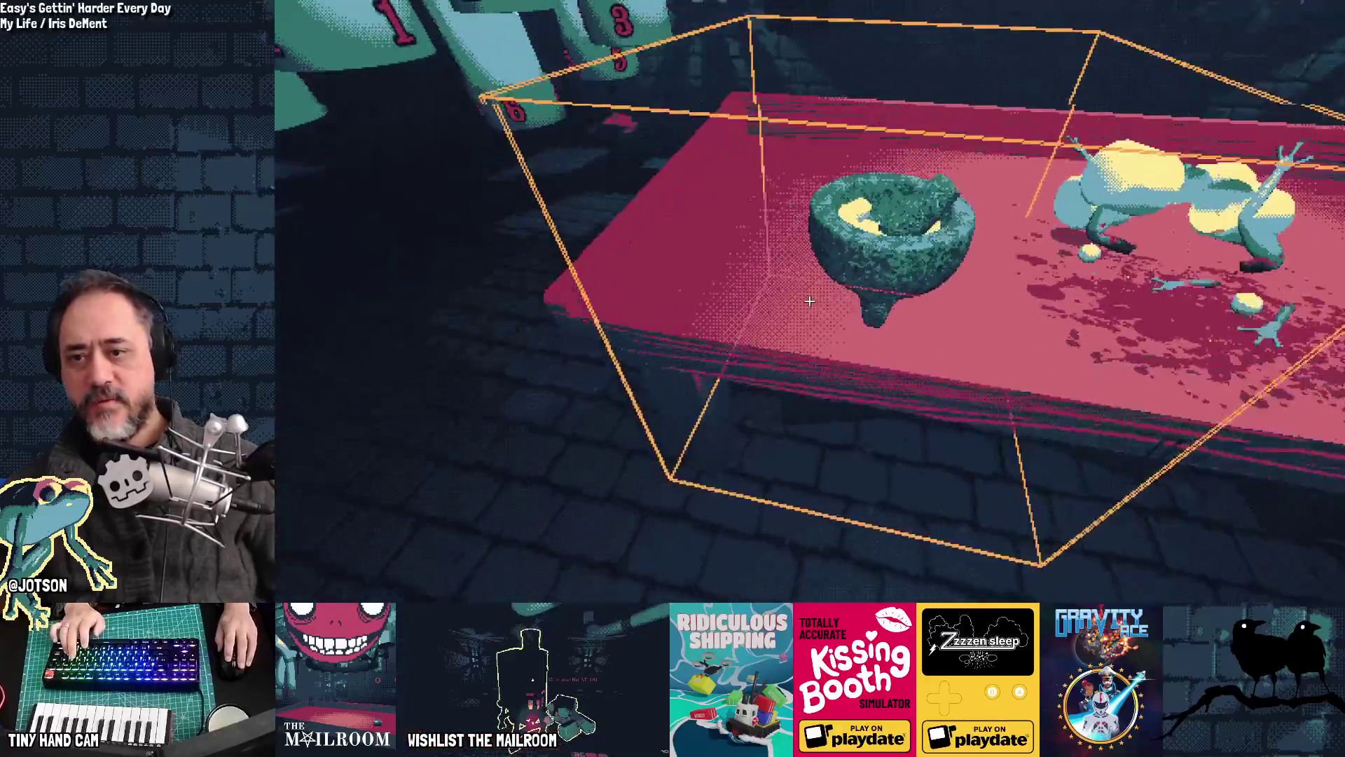
{"action": "left_click", "coordinate": [810, 302]}
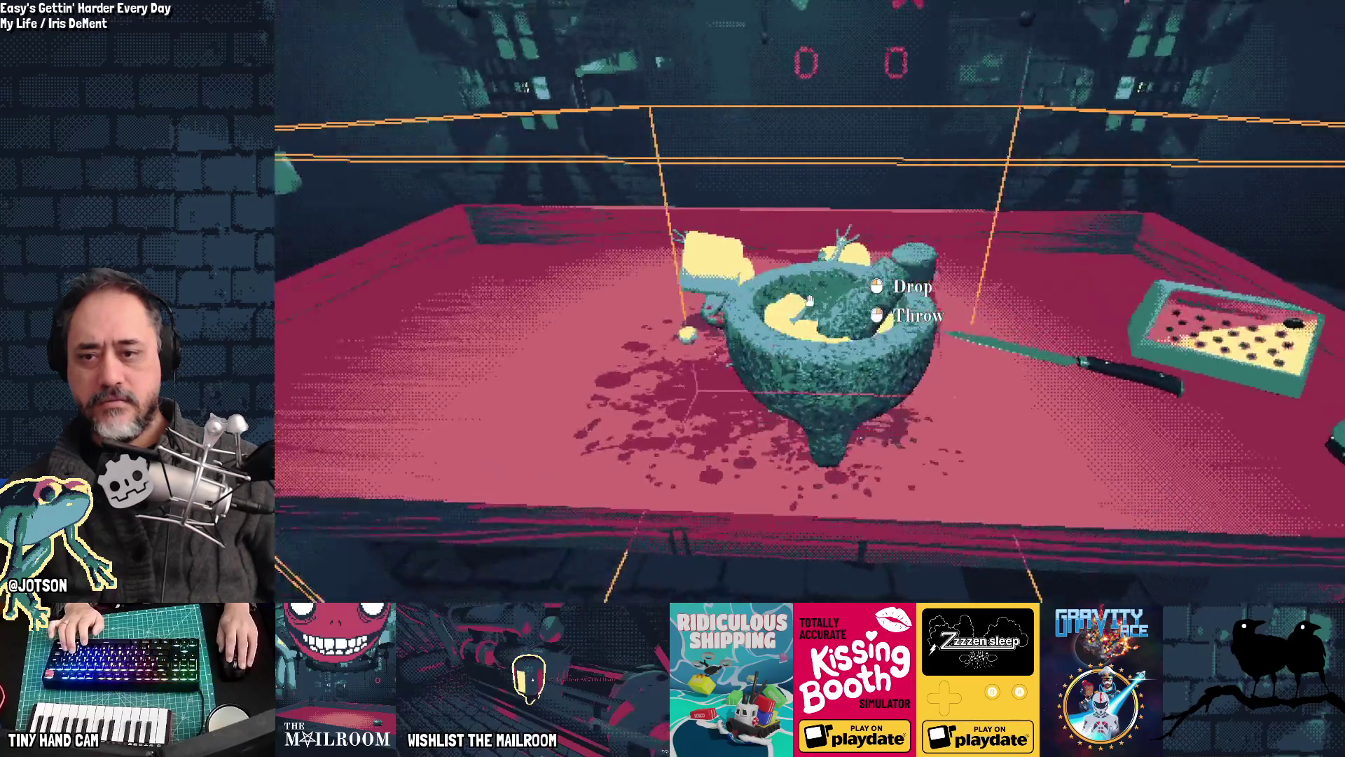
{"action": "left_click", "coordinate": [809, 300]}
{"action": "key", "text": "alt+Tab"}
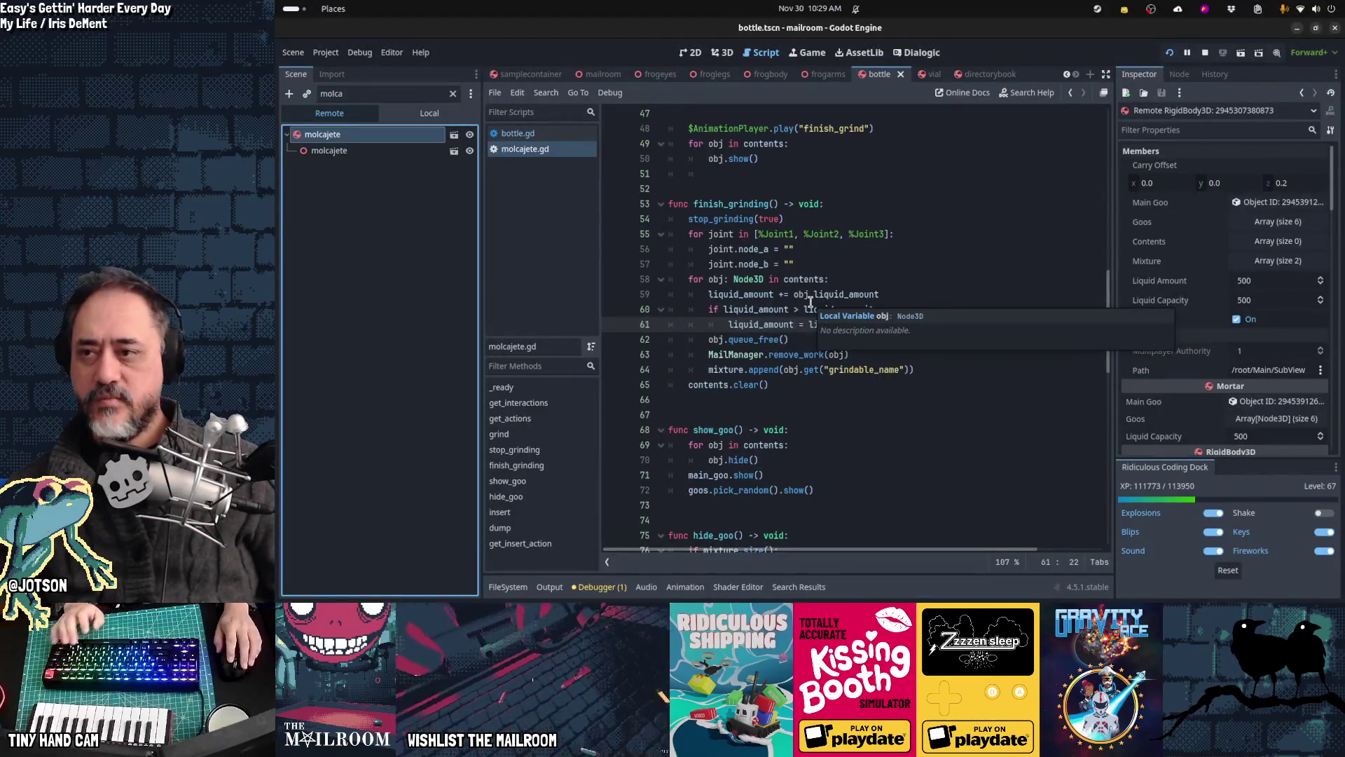
Step: Open bottle.gd at line 122, get_insert_action's liquid_amount versus liquid_capacity check
{"action": "key", "text": "alt+Left"}
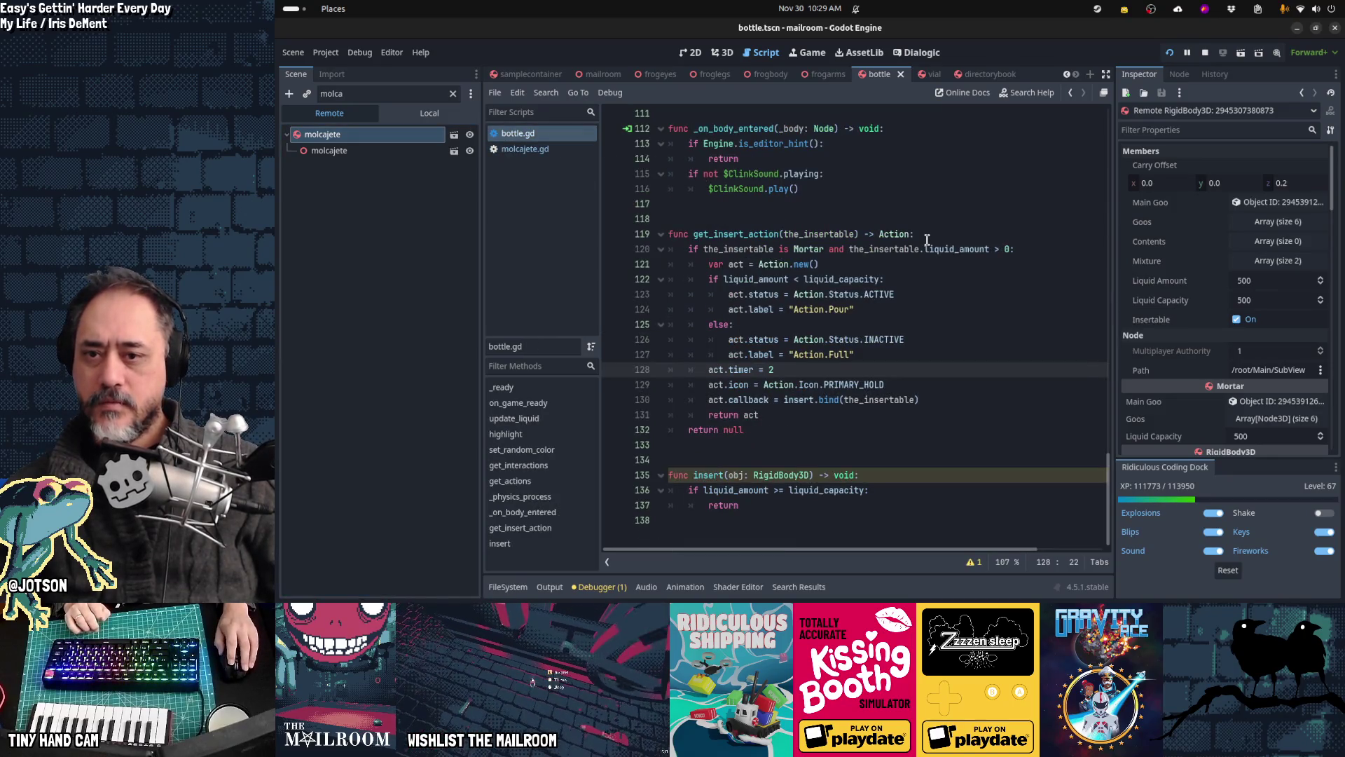
{"action": "mouse_move", "coordinate": [915, 250]}
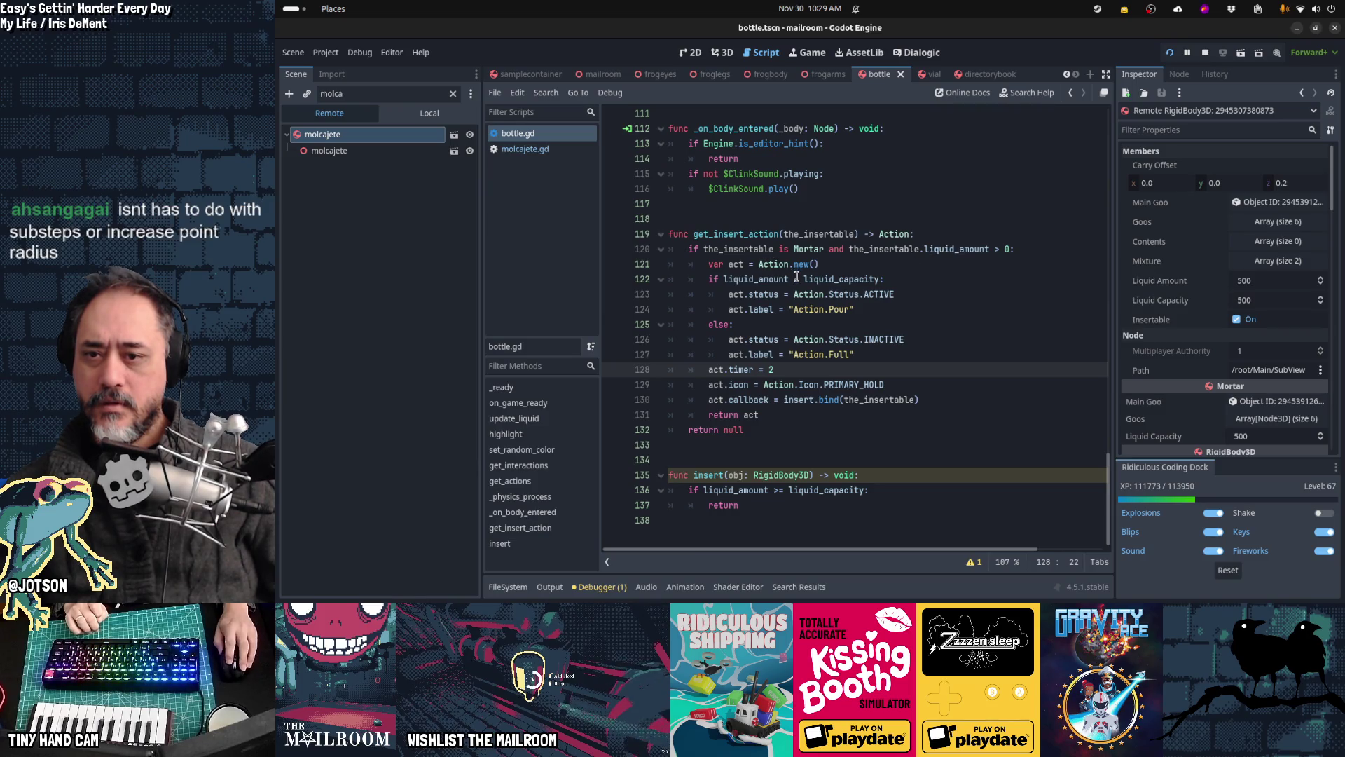
{"action": "mouse_move", "coordinate": [774, 280]}
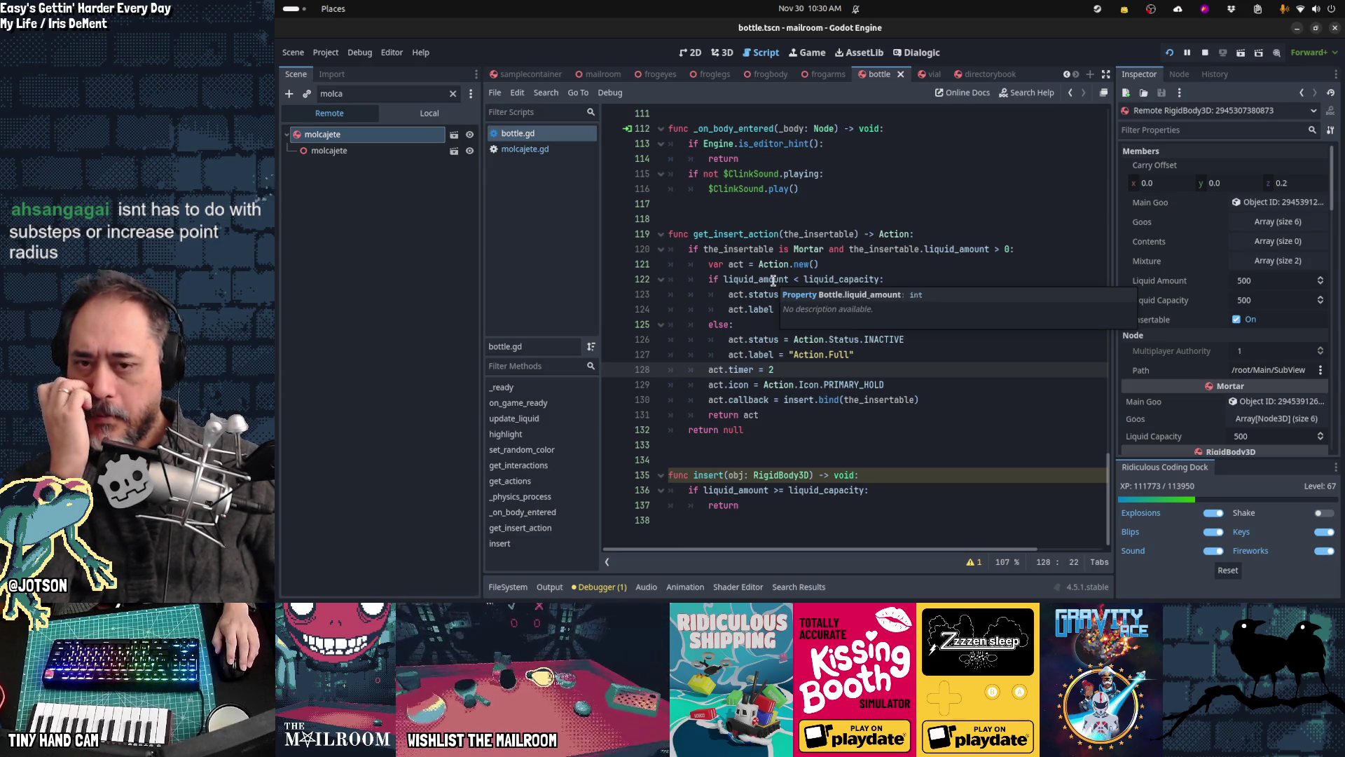
{"action": "left_click", "coordinate": [774, 279]}
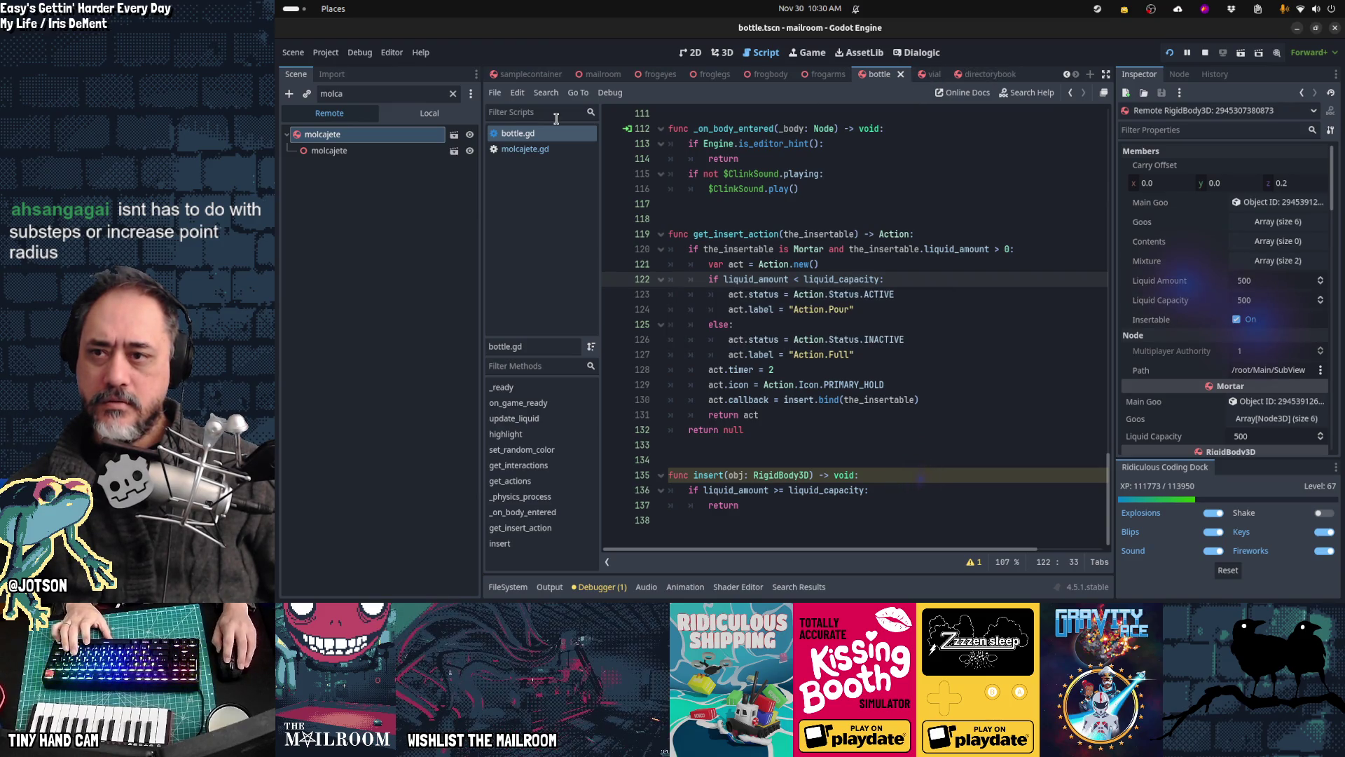
{"action": "left_click", "coordinate": [452, 95]}
Step: Select the local bottle root node to view its liquid properties
{"action": "left_click", "coordinate": [429, 113]}
{"action": "left_click", "coordinate": [316, 134]}
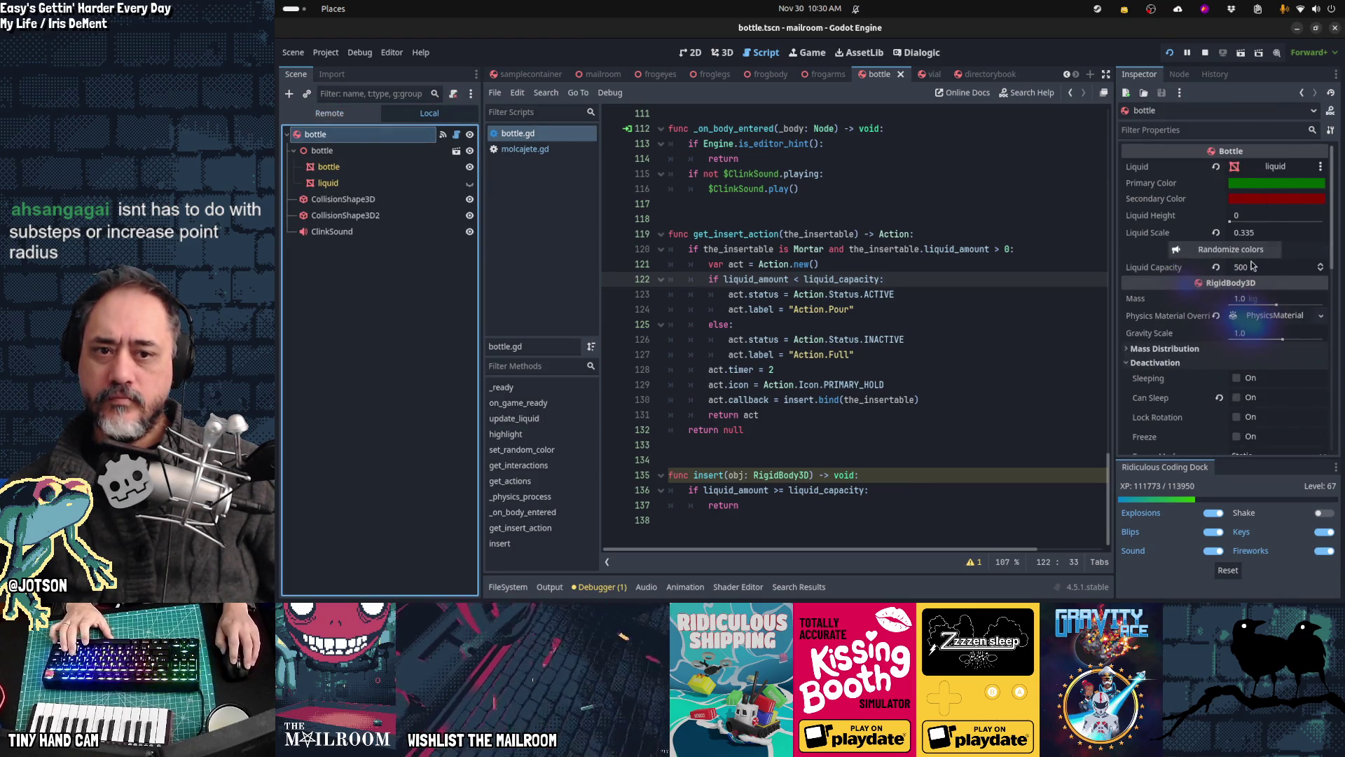
{"action": "scroll", "coordinate": [956, 258], "scroll_direction": "up", "scroll_amount": 20}
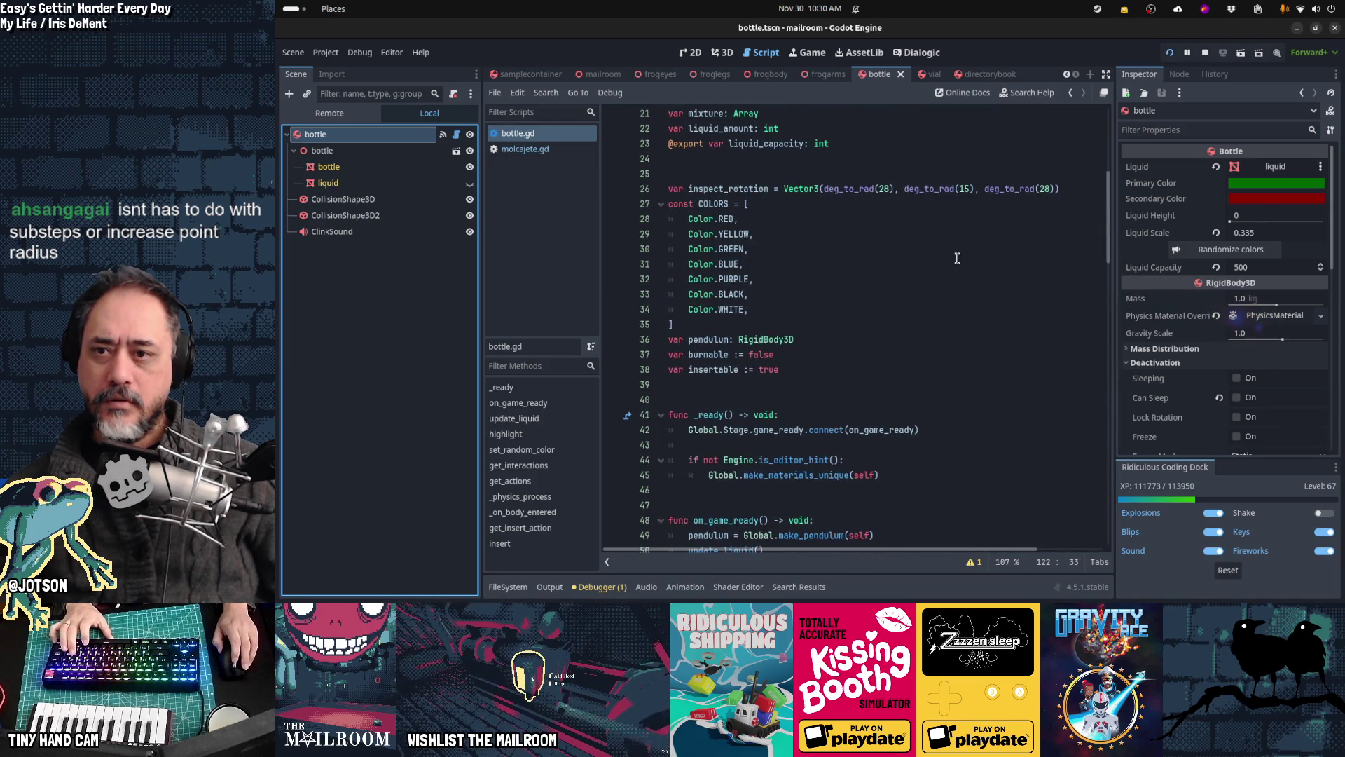
Step: Try a '= 0' default on liquid_amount, then keep it a plain int and save bottle.gd
{"action": "left_click", "coordinate": [828, 130]}
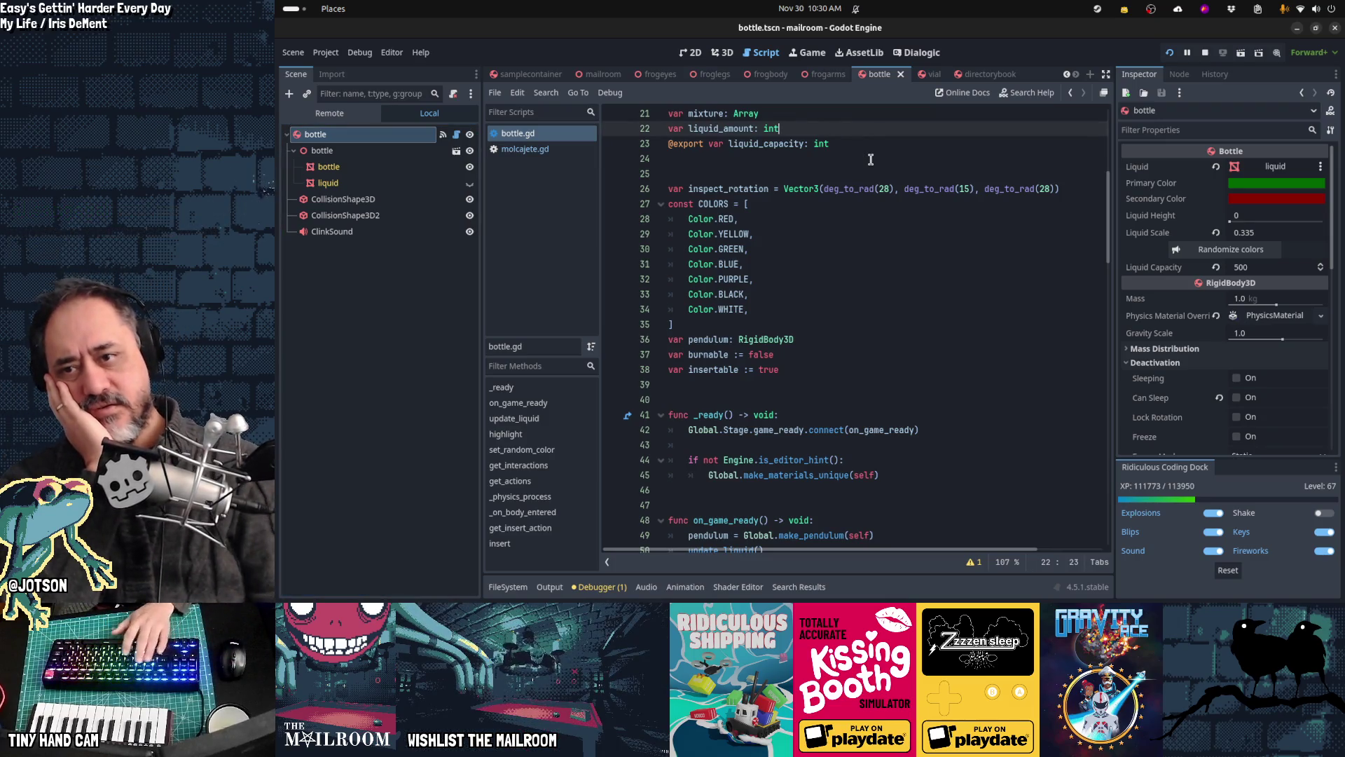
{"action": "type", "text": " = 0"}
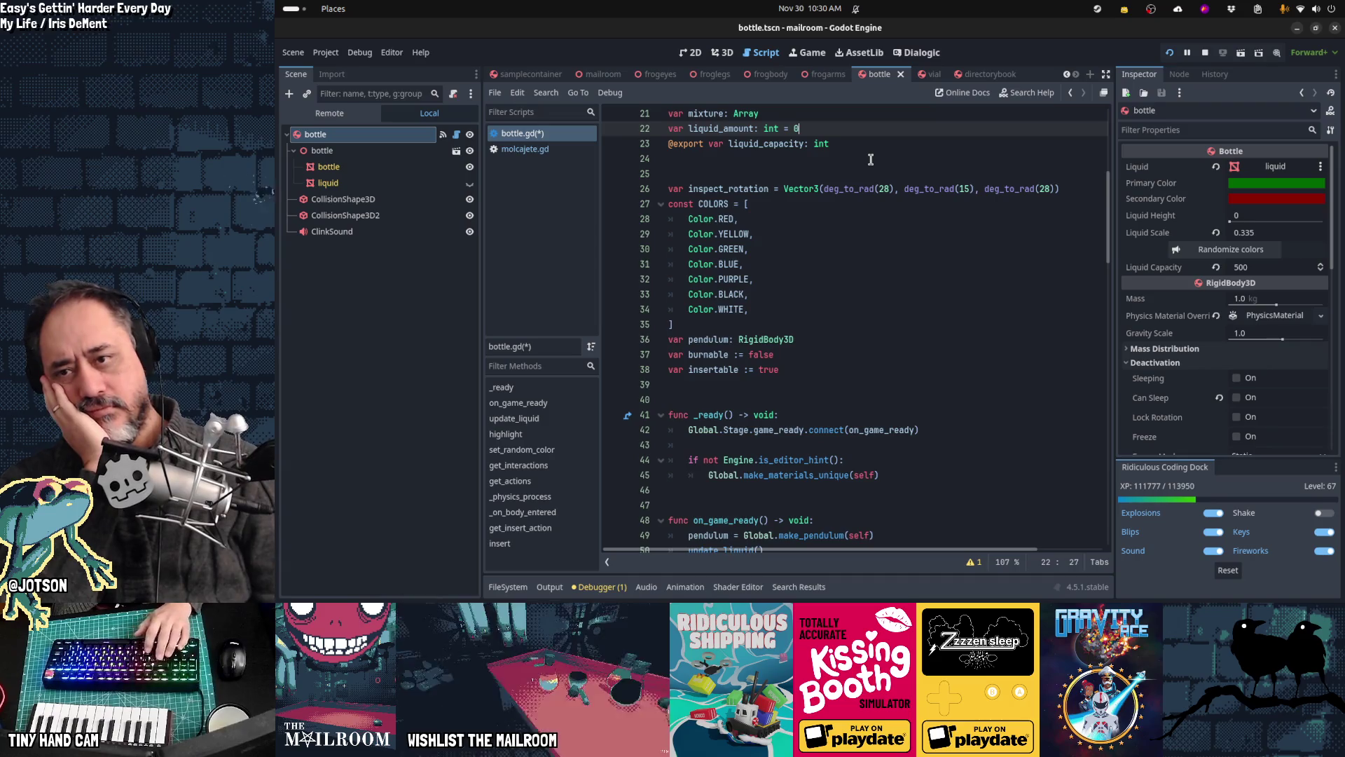
{"action": "key", "text": "Down"}
{"action": "key", "text": "End"}
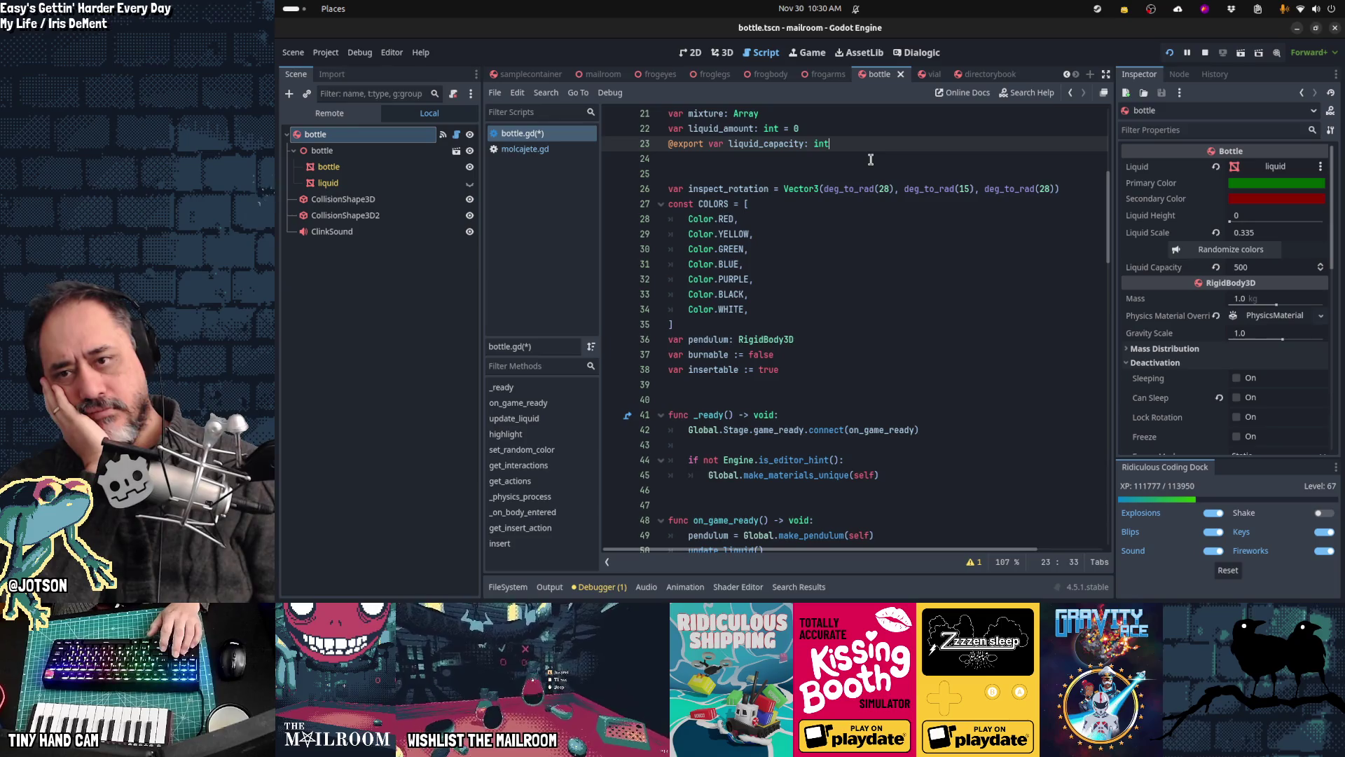
{"action": "key", "text": "Up"}
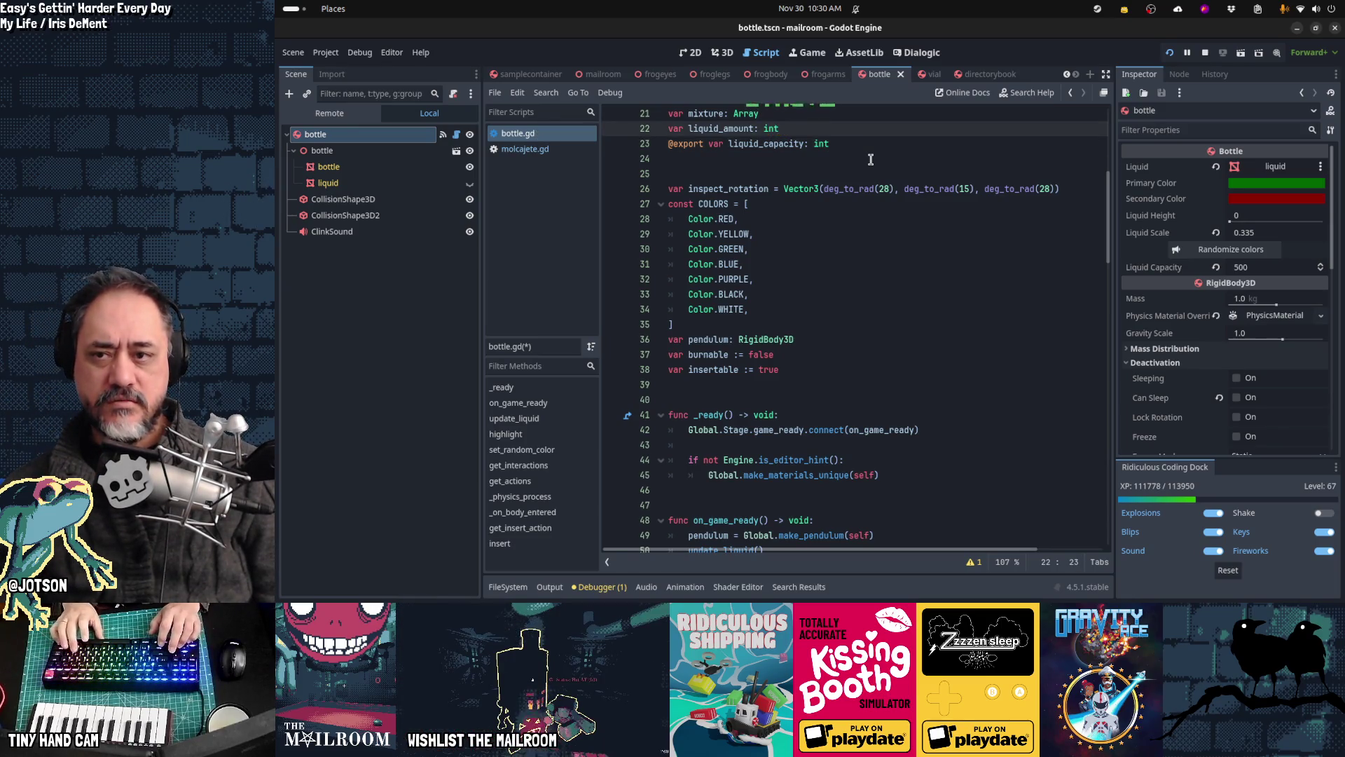
{"action": "key", "text": "ctrl+s"}
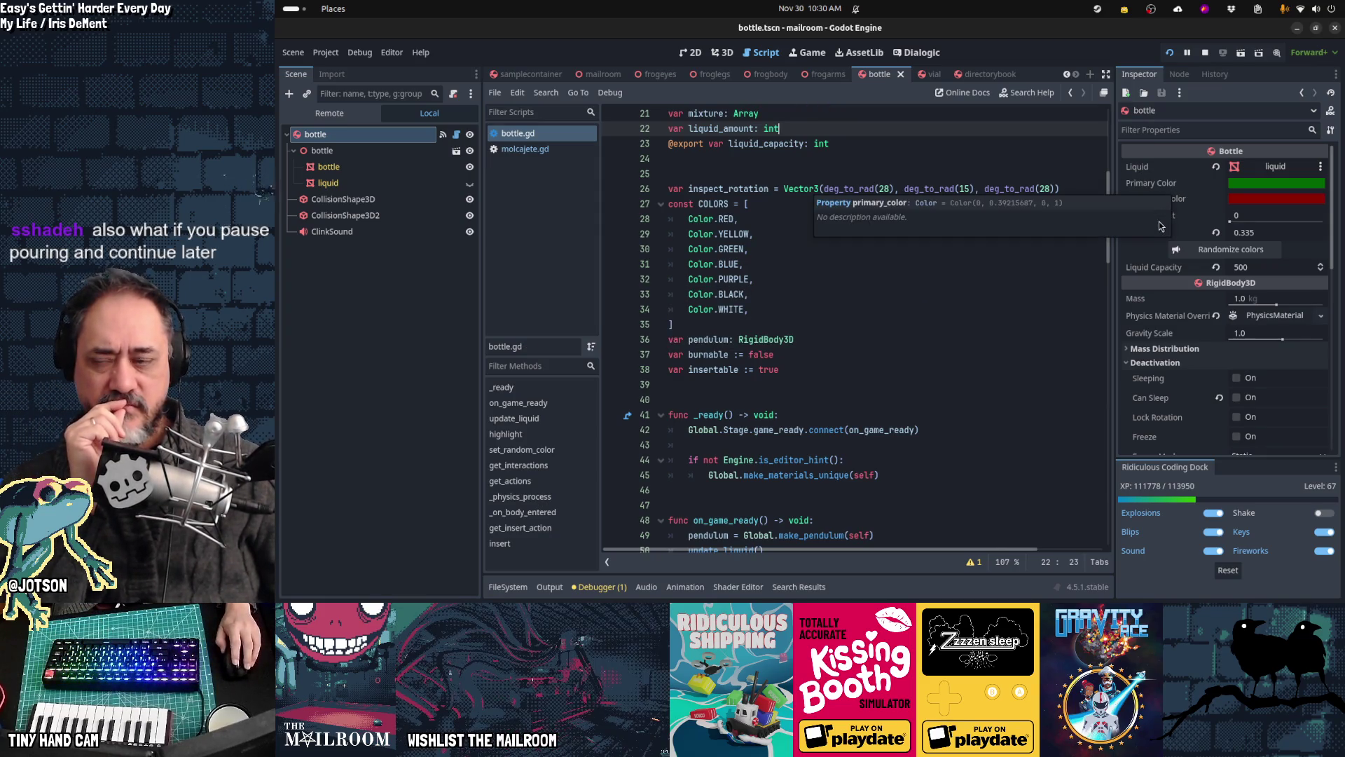
{"action": "left_click", "coordinate": [327, 117]}
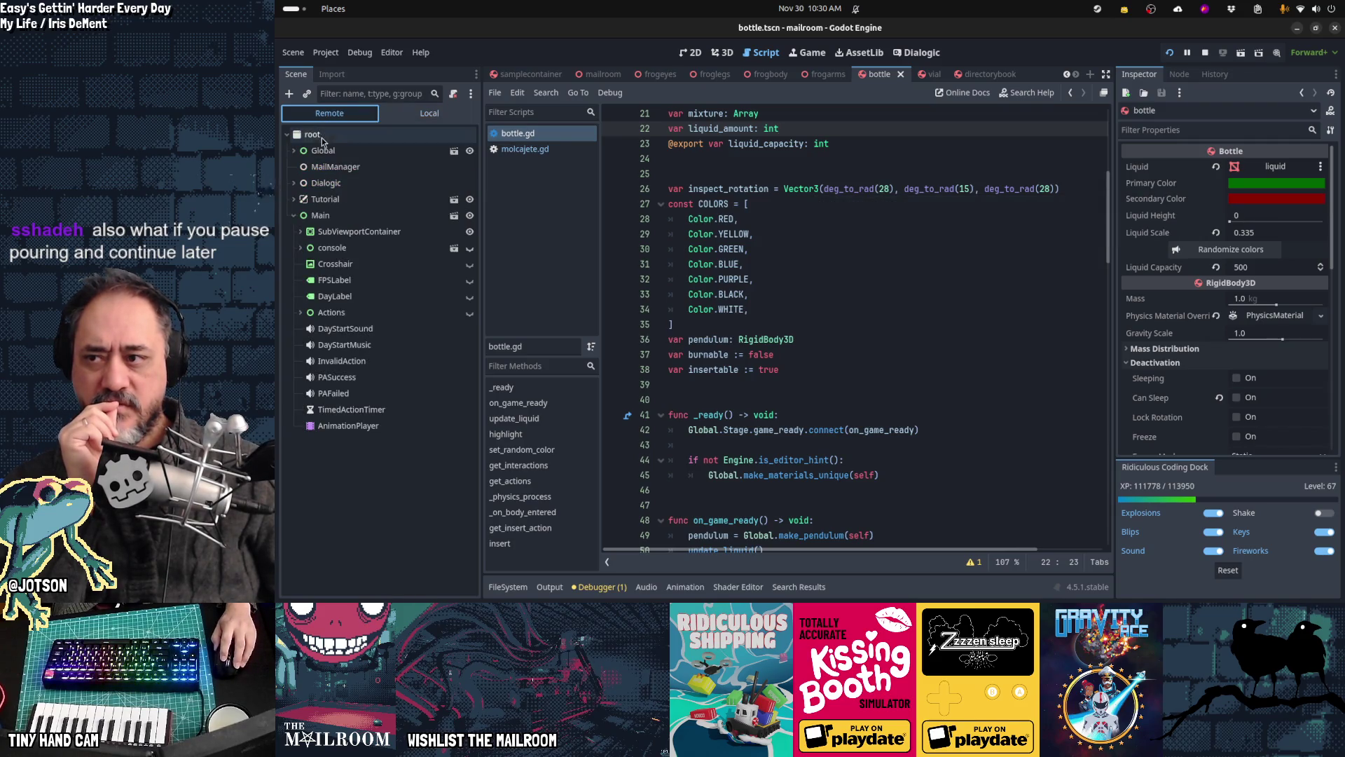
Step: Filter the live tree to 'bottle' and inspect bottle9: liquid amount 0, capacity 500
{"action": "left_click", "coordinate": [371, 94]}
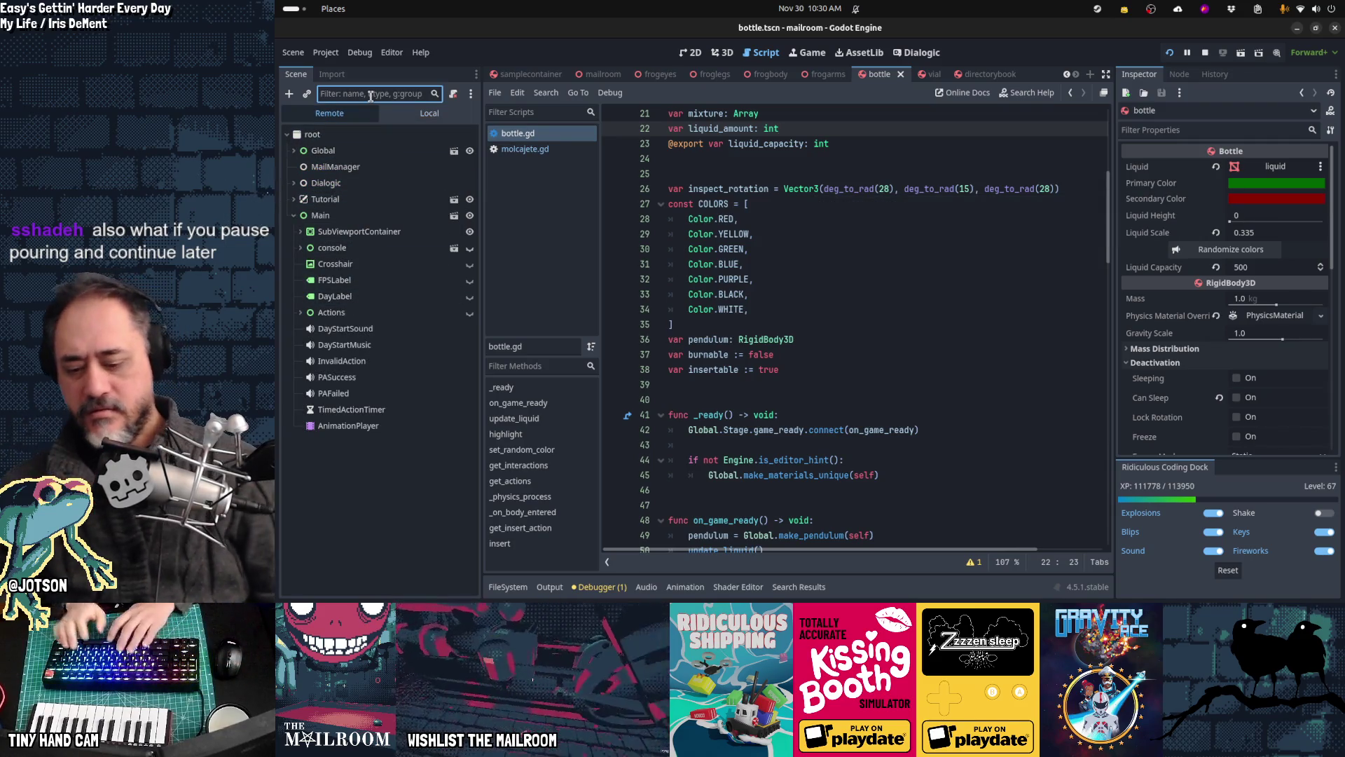
{"action": "type", "text": "bottle"}
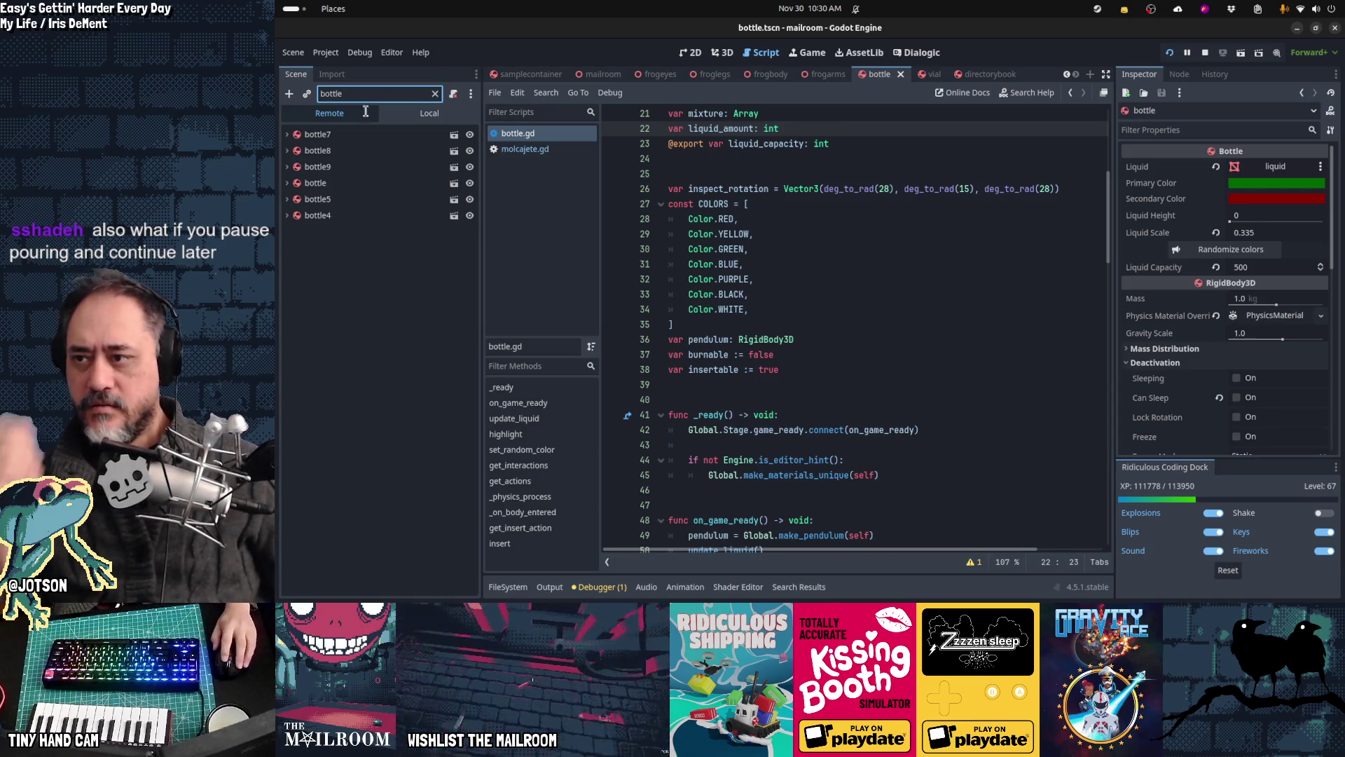
{"action": "left_click", "coordinate": [329, 167]}
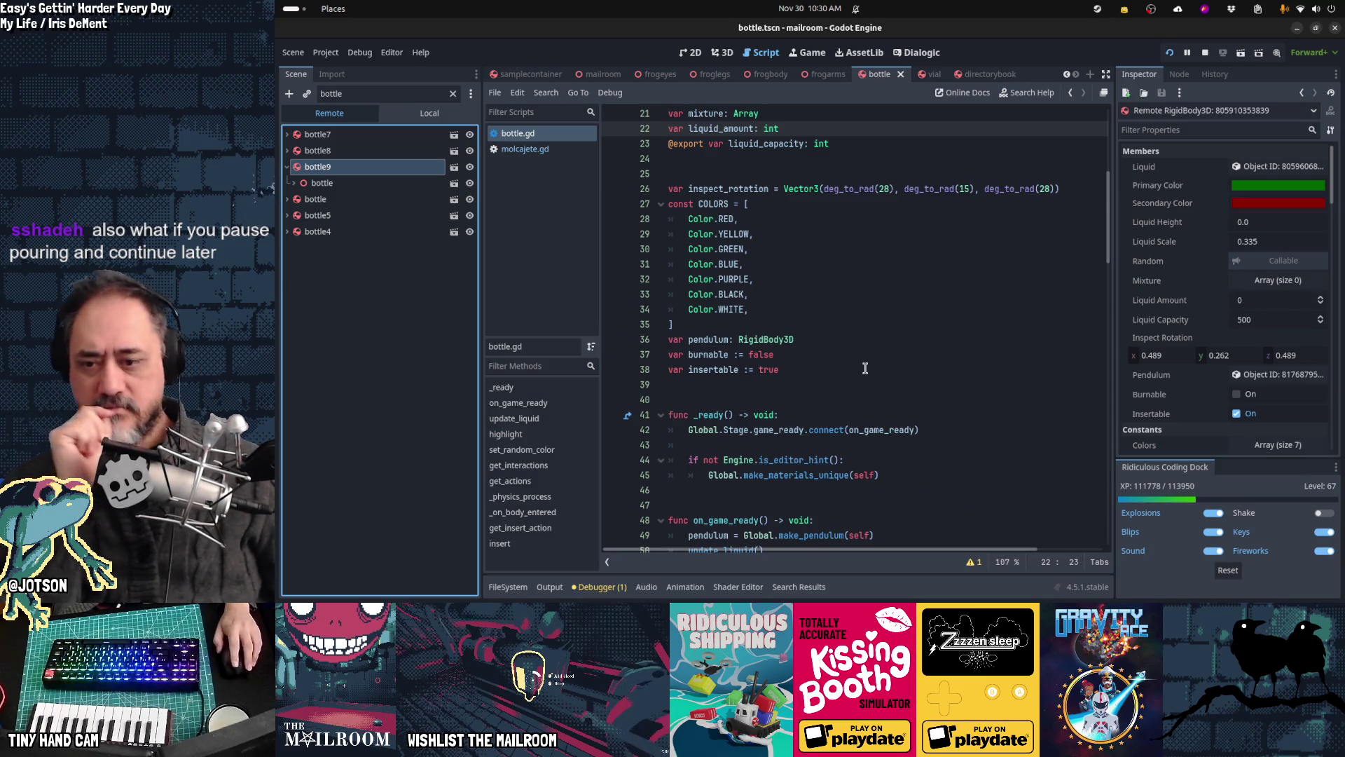
{"action": "scroll", "coordinate": [865, 368], "scroll_direction": "down", "scroll_amount": 20}
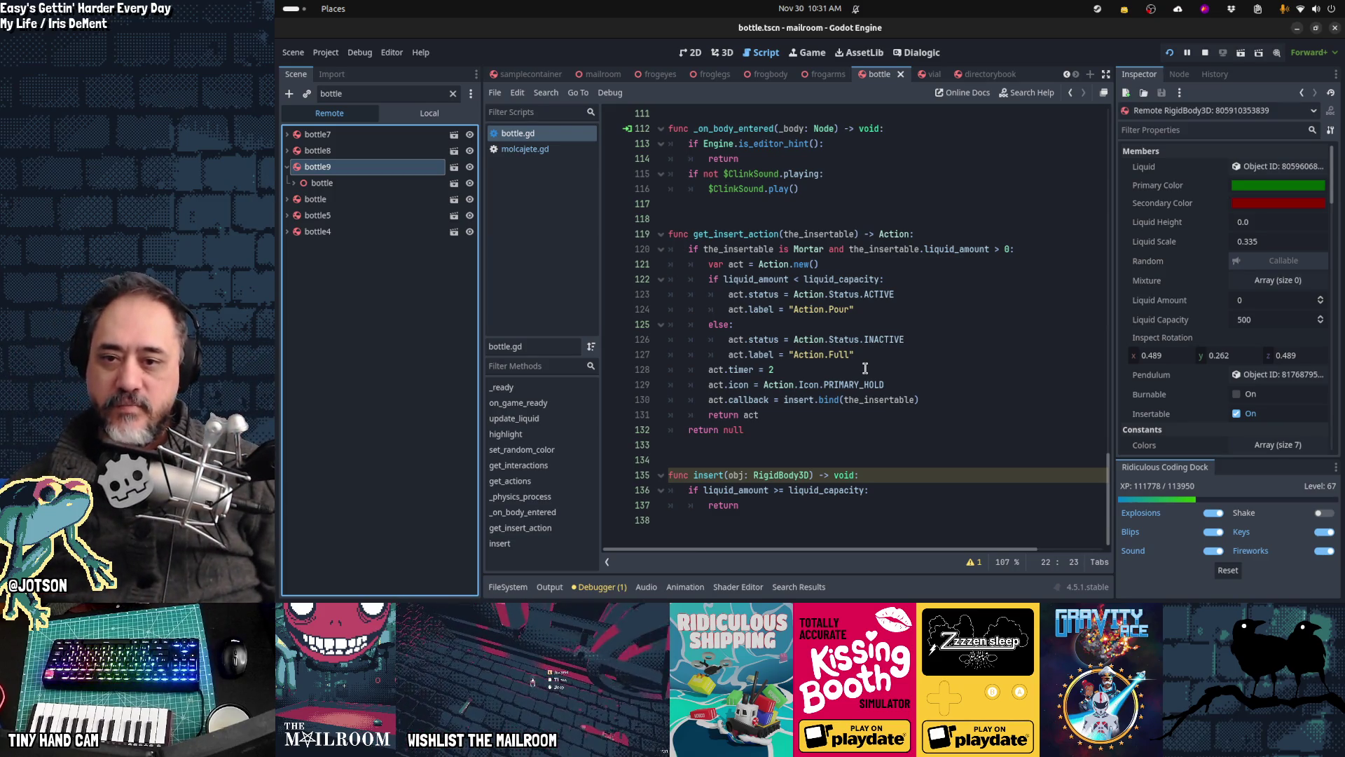
Step: Resume the game and hold a bottle over the molcajete to hit the get_insert_action breakpoint
{"action": "left_click", "coordinate": [829, 309]}
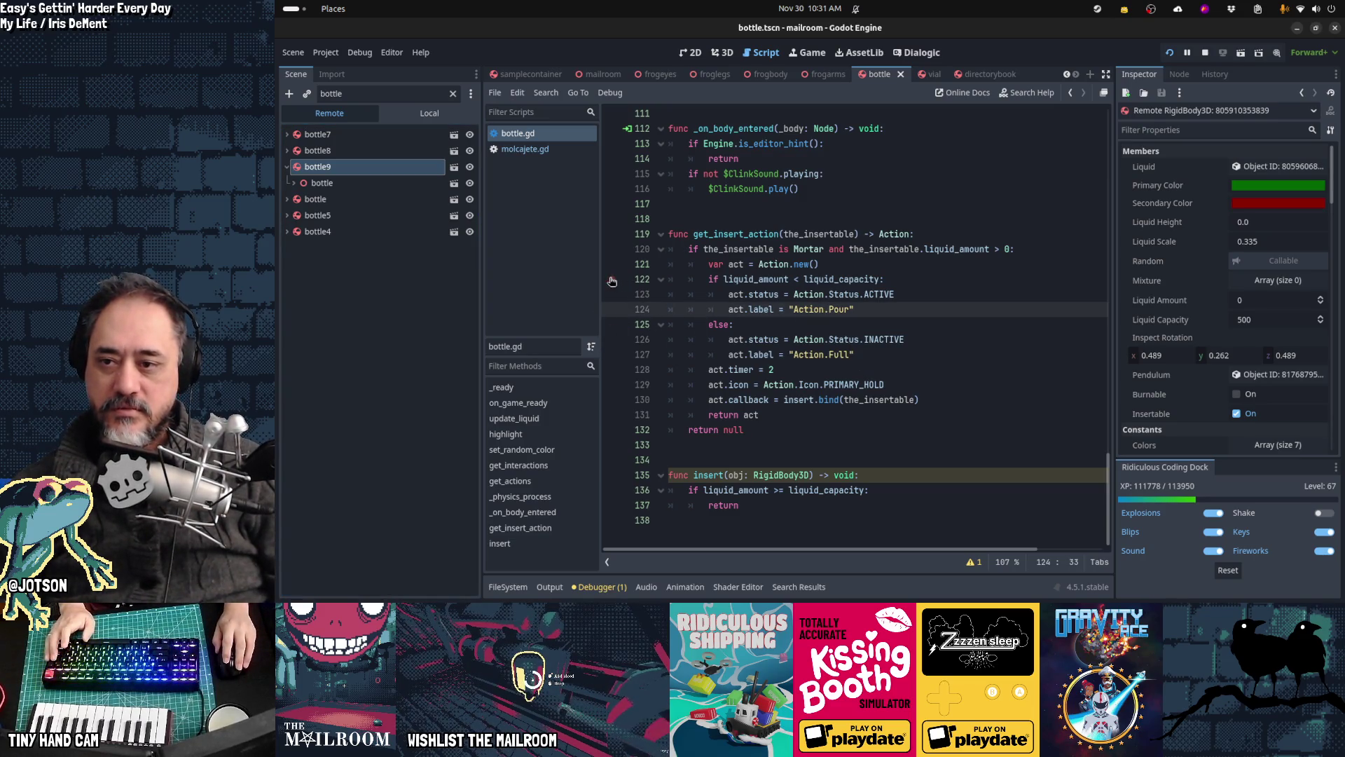
{"action": "key", "text": "alt+Tab"}
{"action": "left_click", "coordinate": [816, 223]}
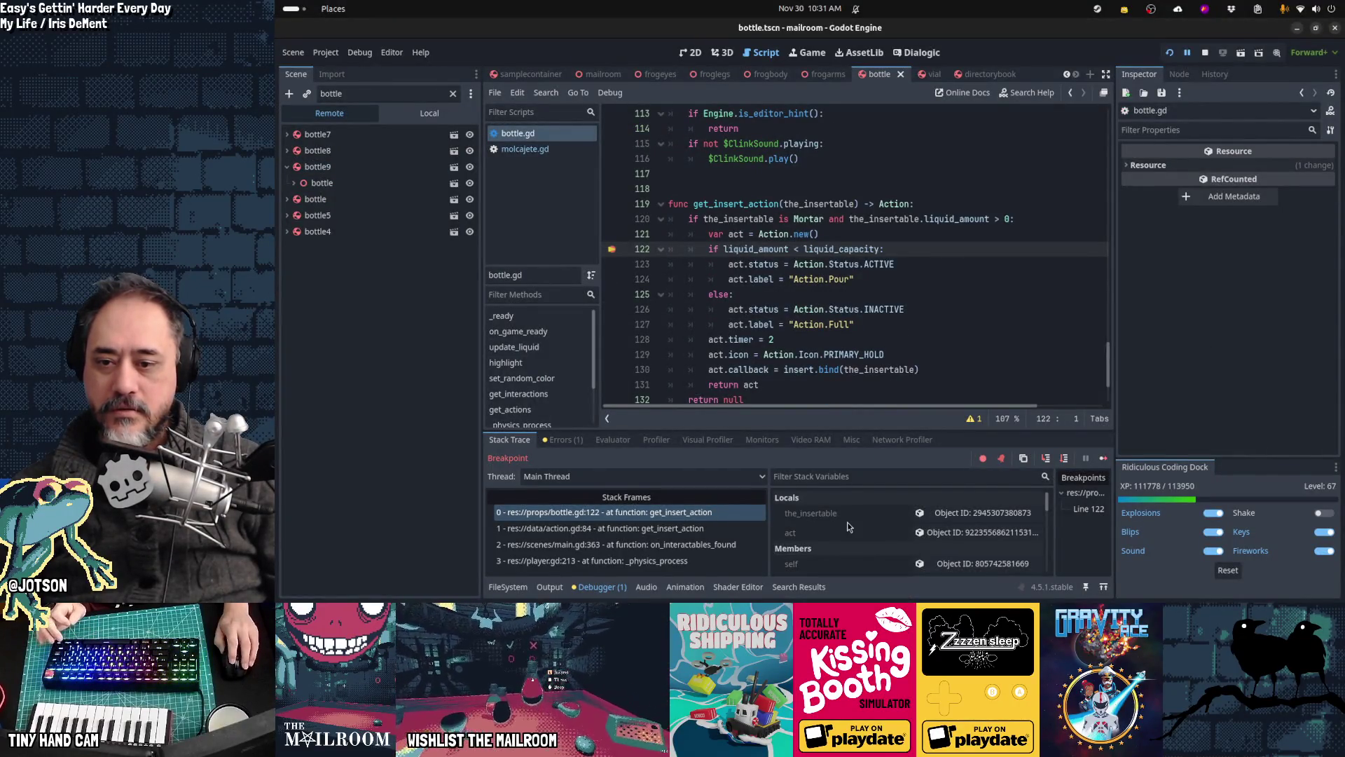
{"action": "scroll", "coordinate": [848, 523], "scroll_direction": "down", "scroll_amount": 1}
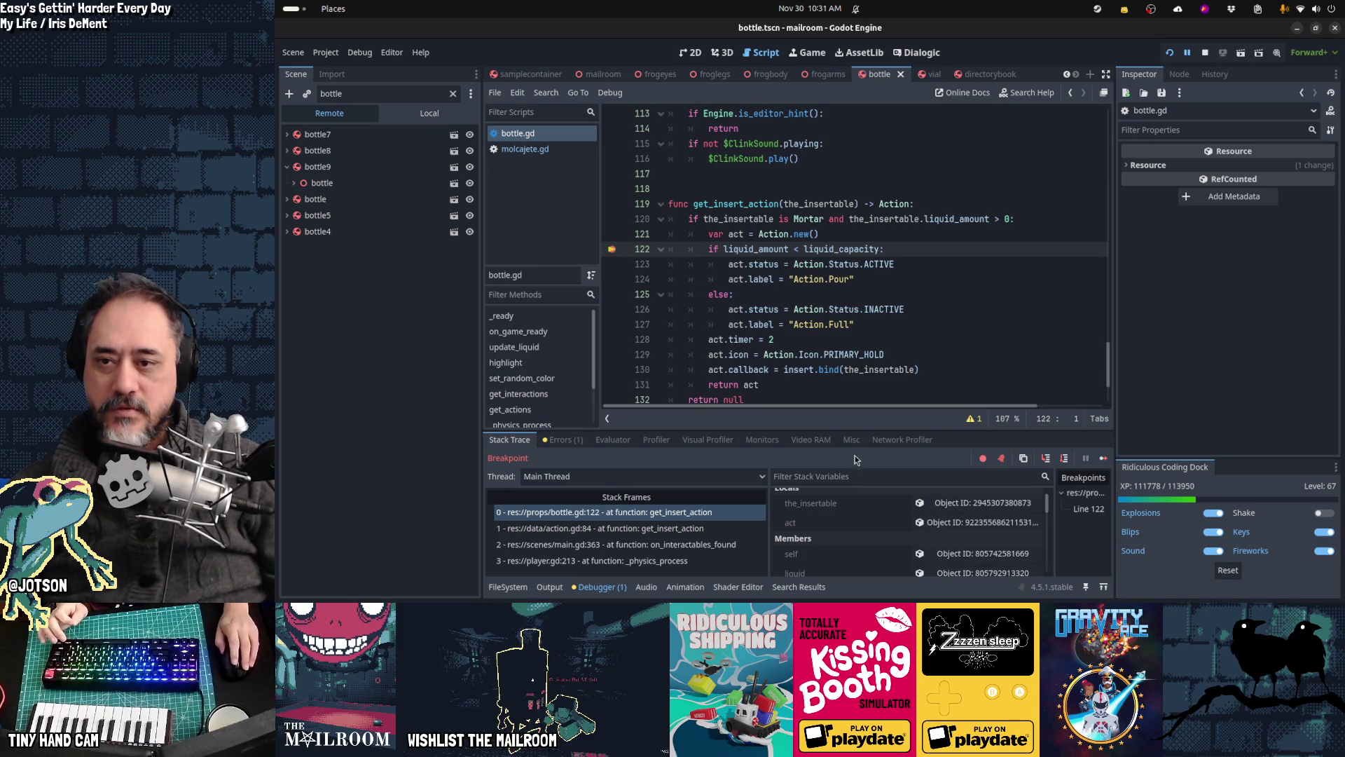
{"action": "scroll", "coordinate": [870, 491], "scroll_direction": "down", "scroll_amount": 1}
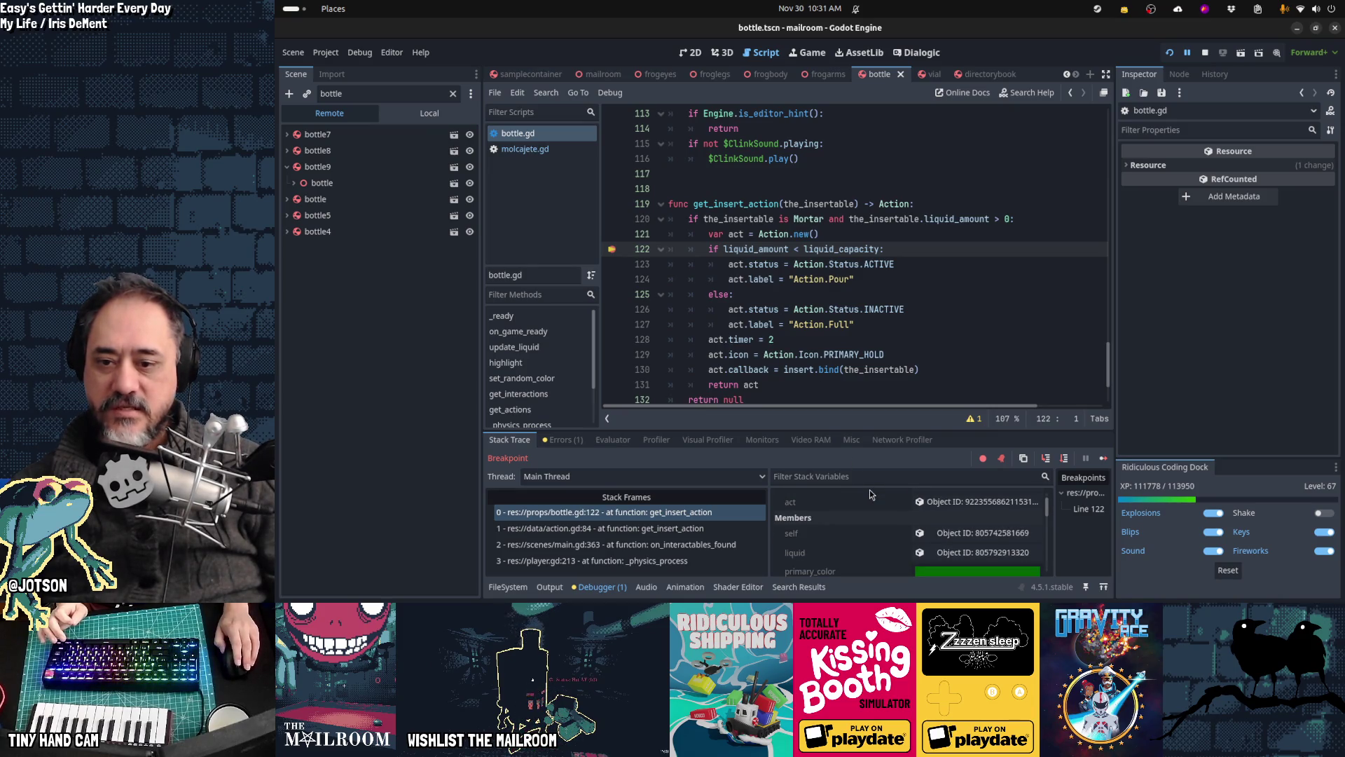
{"action": "scroll", "coordinate": [870, 490], "scroll_direction": "down", "scroll_amount": 3}
{"action": "scroll", "coordinate": [870, 490], "scroll_direction": "down", "scroll_amount": 1}
{"action": "scroll", "coordinate": [871, 495], "scroll_direction": "down", "scroll_amount": 4}
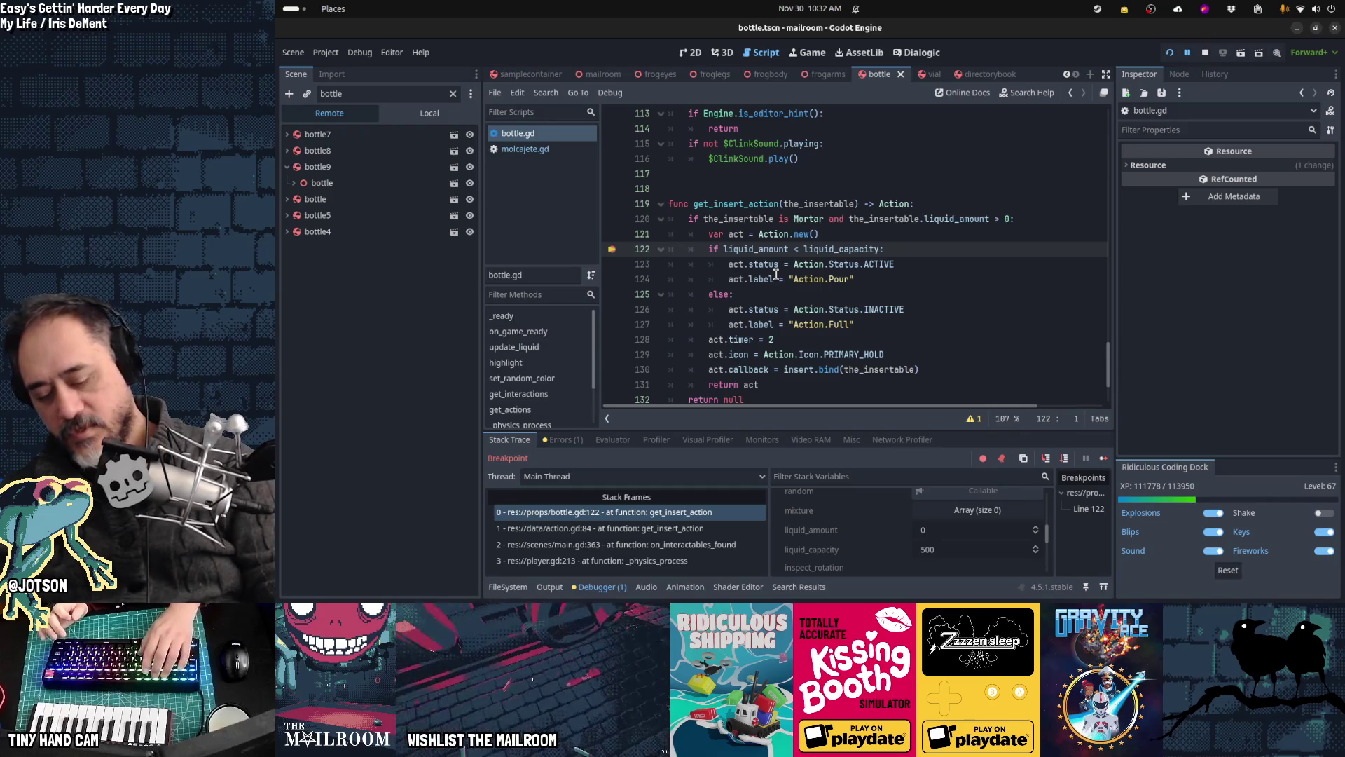
Step: Step over get_insert_action's lines past the Pour branch with F10, then continue with F12
{"action": "key", "text": "F10"}
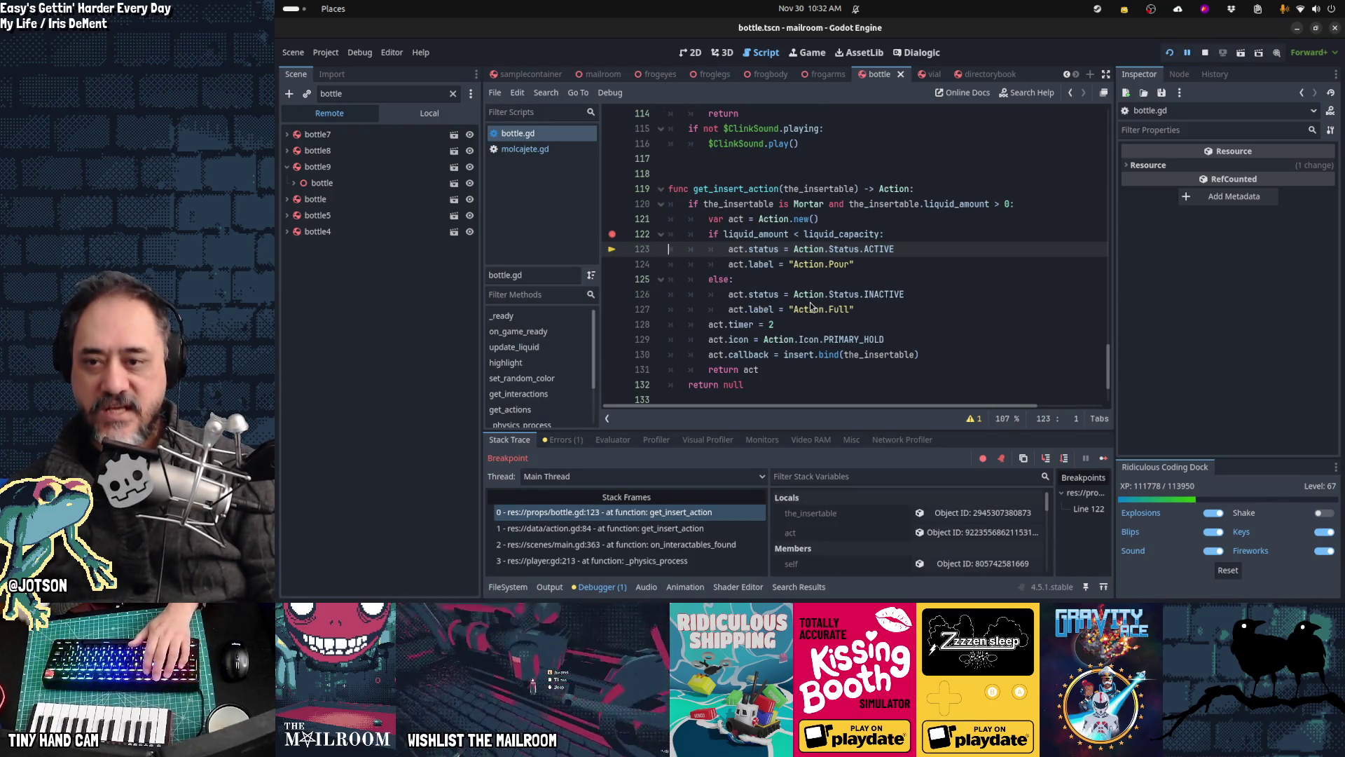
{"action": "key", "text": "F10"}
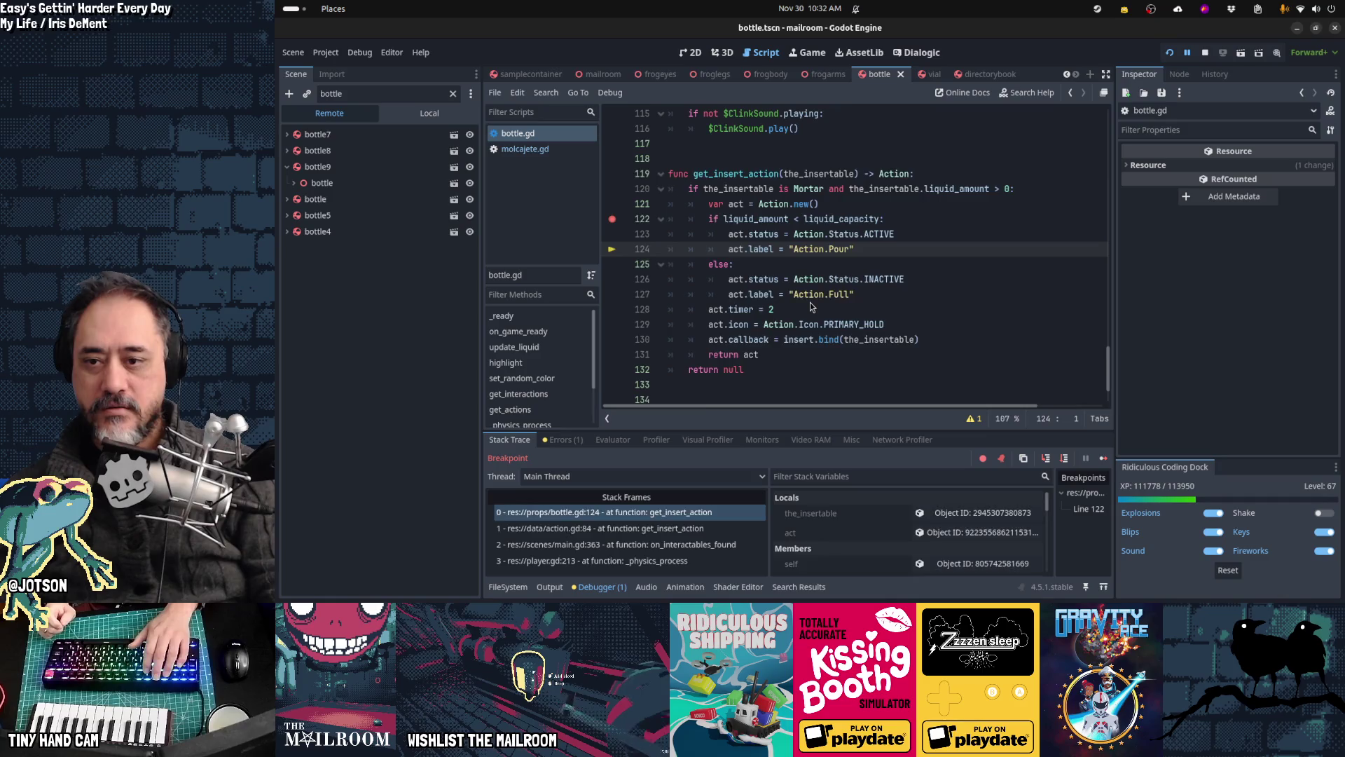
{"action": "key", "text": "F10"}
{"action": "key", "text": "F10"}
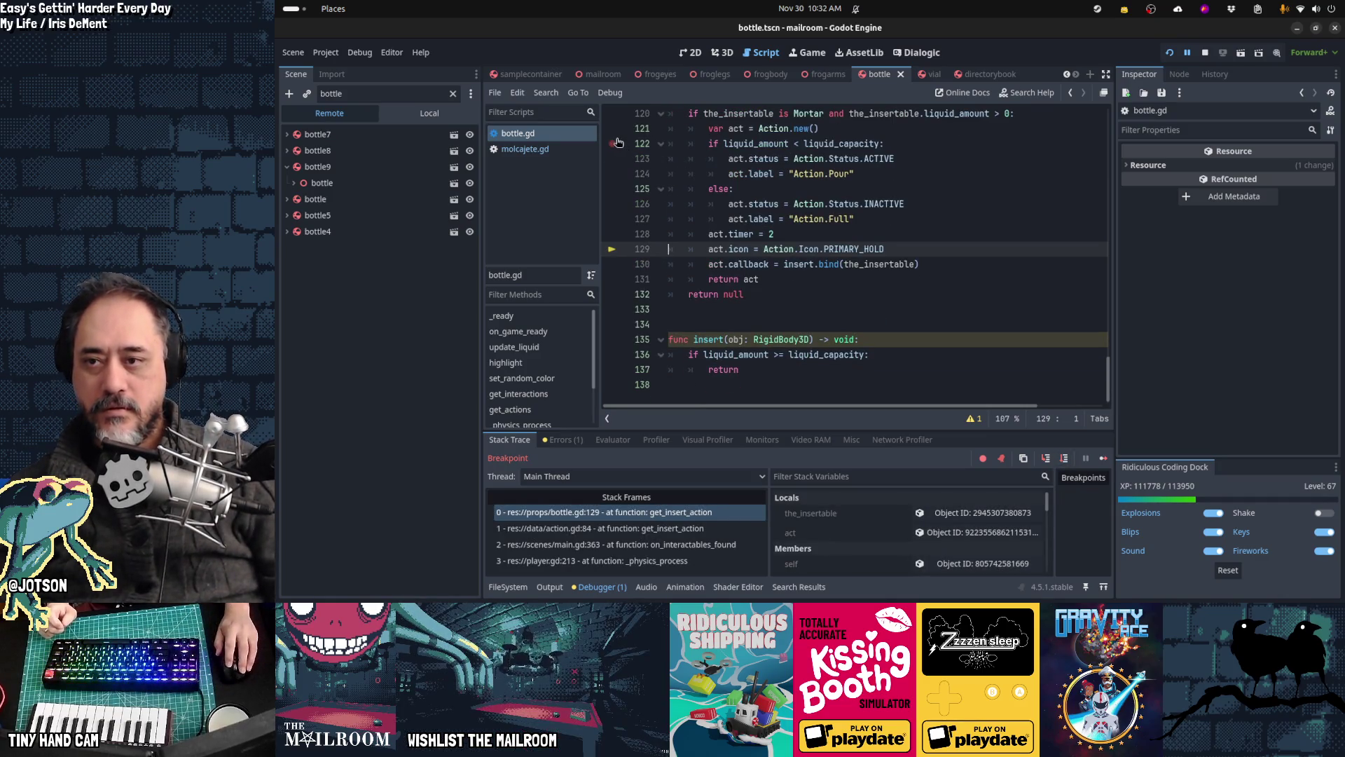
{"action": "key", "text": "F12"}
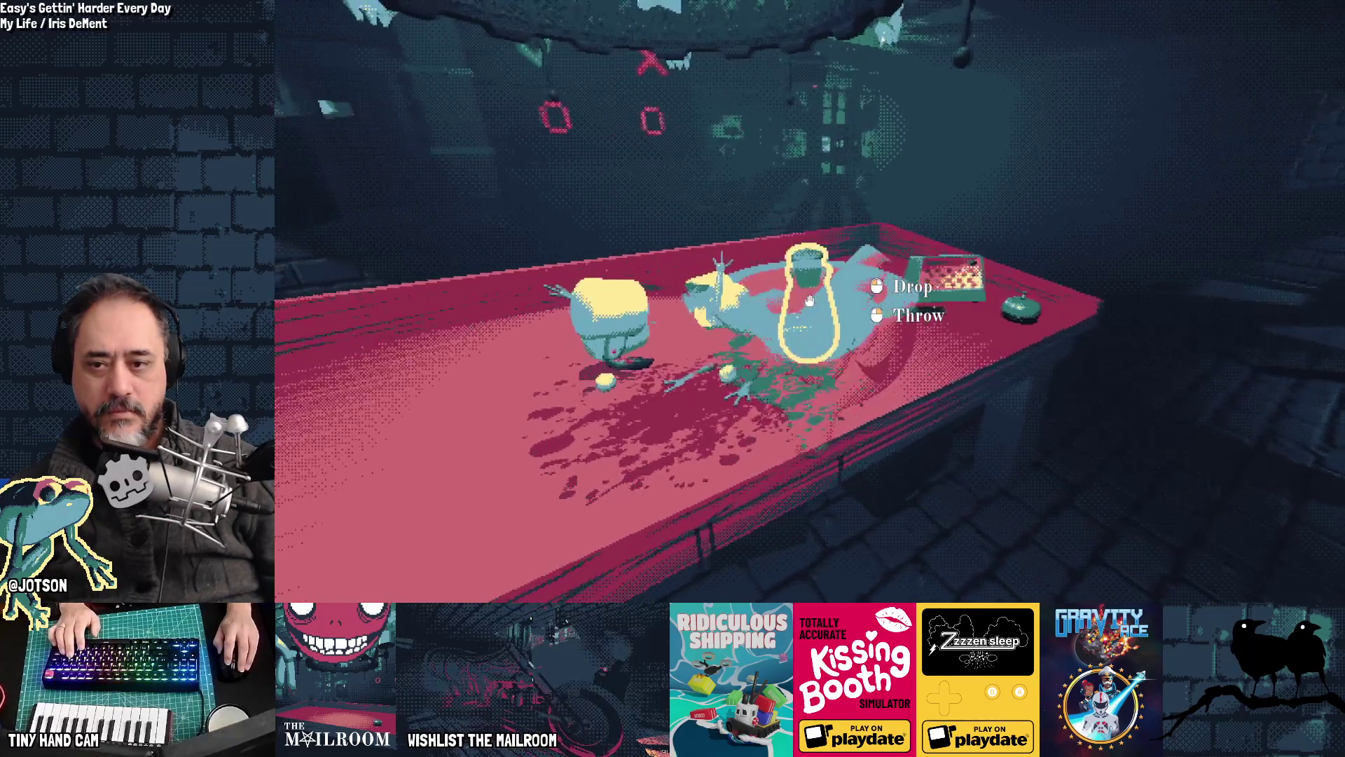
Step: Drop the held bottle back onto the game table and return to bottle.gd in the editor
{"action": "left_click", "coordinate": [809, 300]}
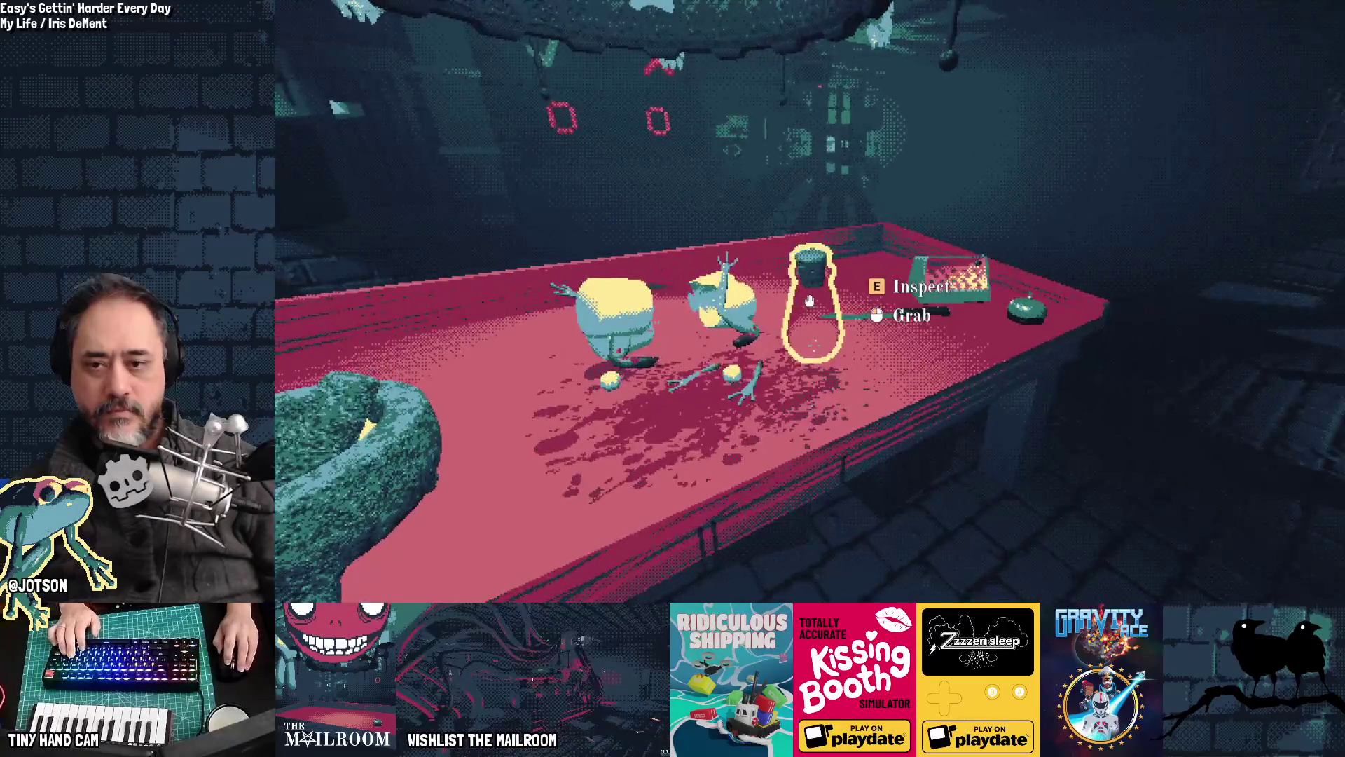
{"action": "key", "text": "alt+Tab"}
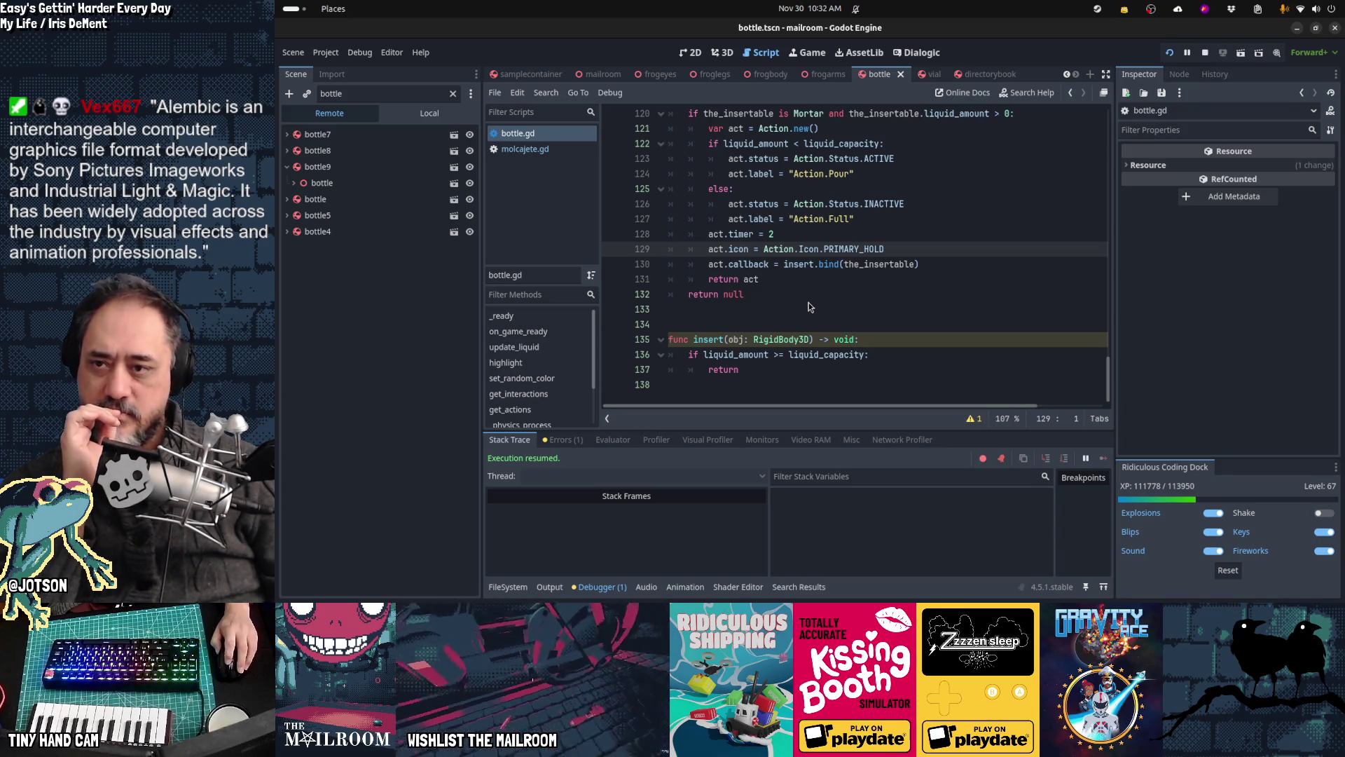
{"action": "scroll", "coordinate": [809, 302], "scroll_direction": "up", "scroll_amount": 1}
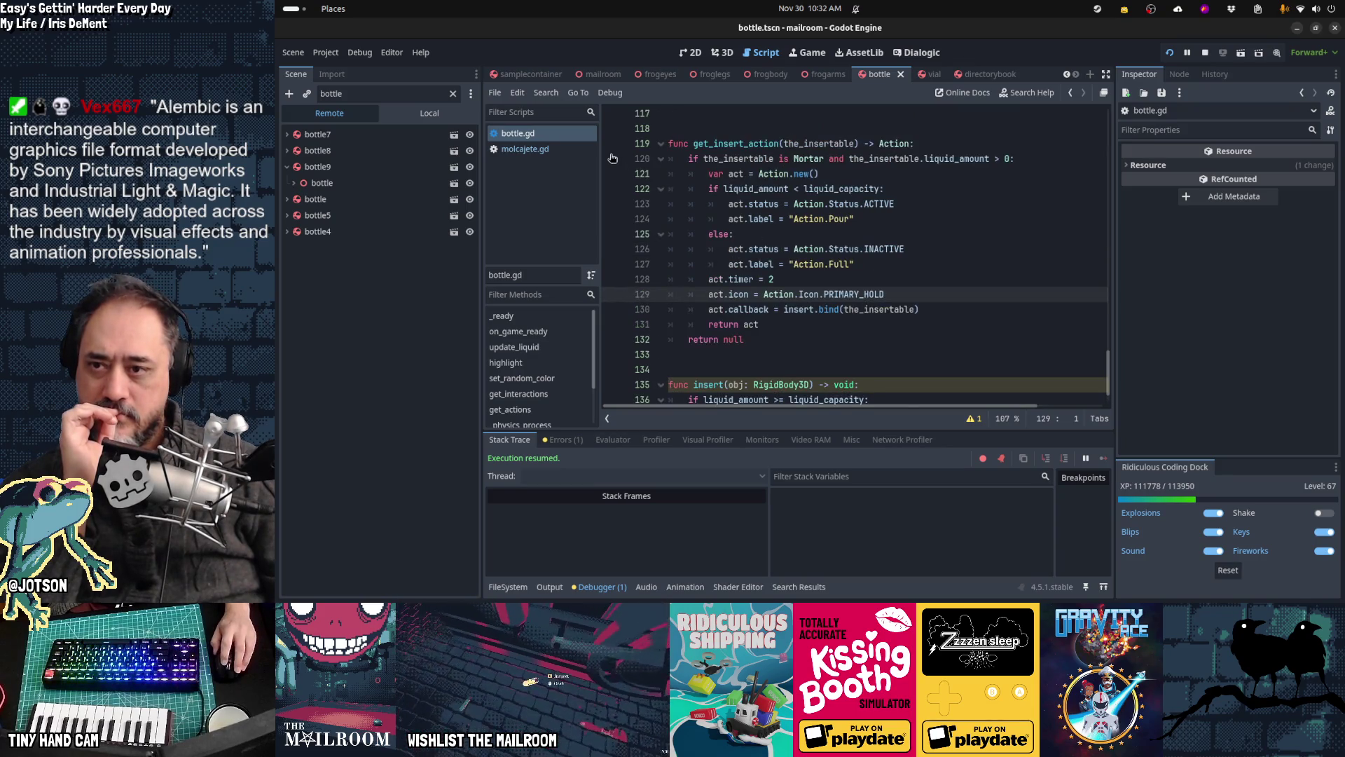
{"action": "left_click", "coordinate": [554, 149]}
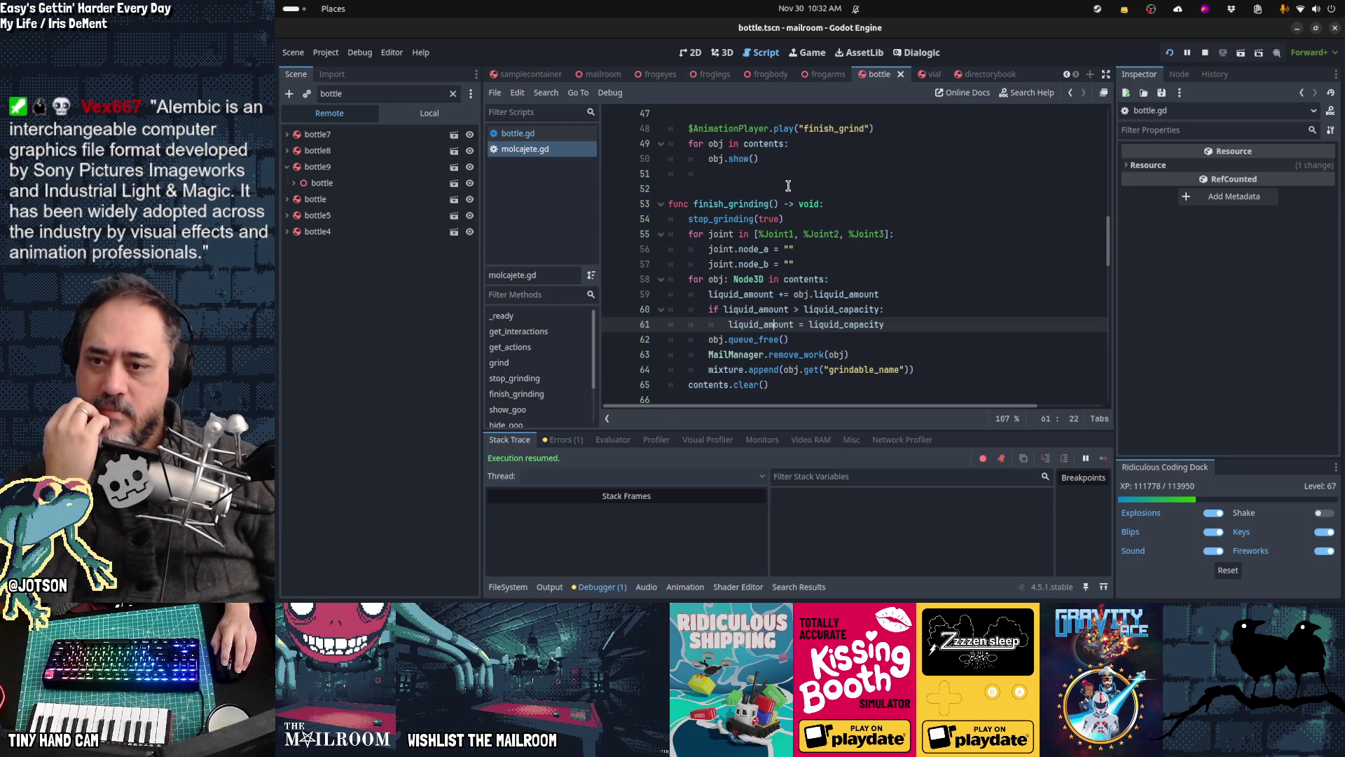
{"action": "key", "text": "ctrl+f"}
{"action": "type", "text": "get_insert_action"}
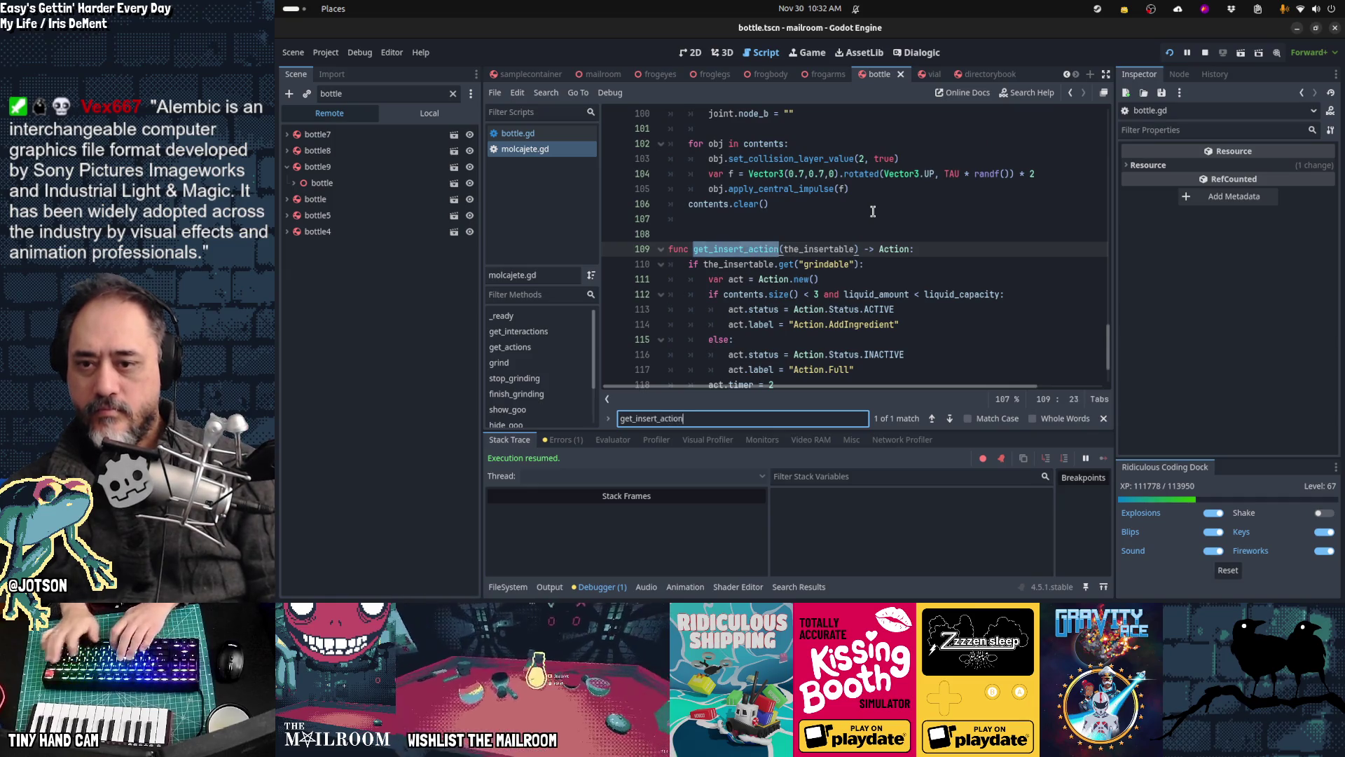
{"action": "key", "text": "Escape"}
{"action": "key", "text": "ctrl+Right"}
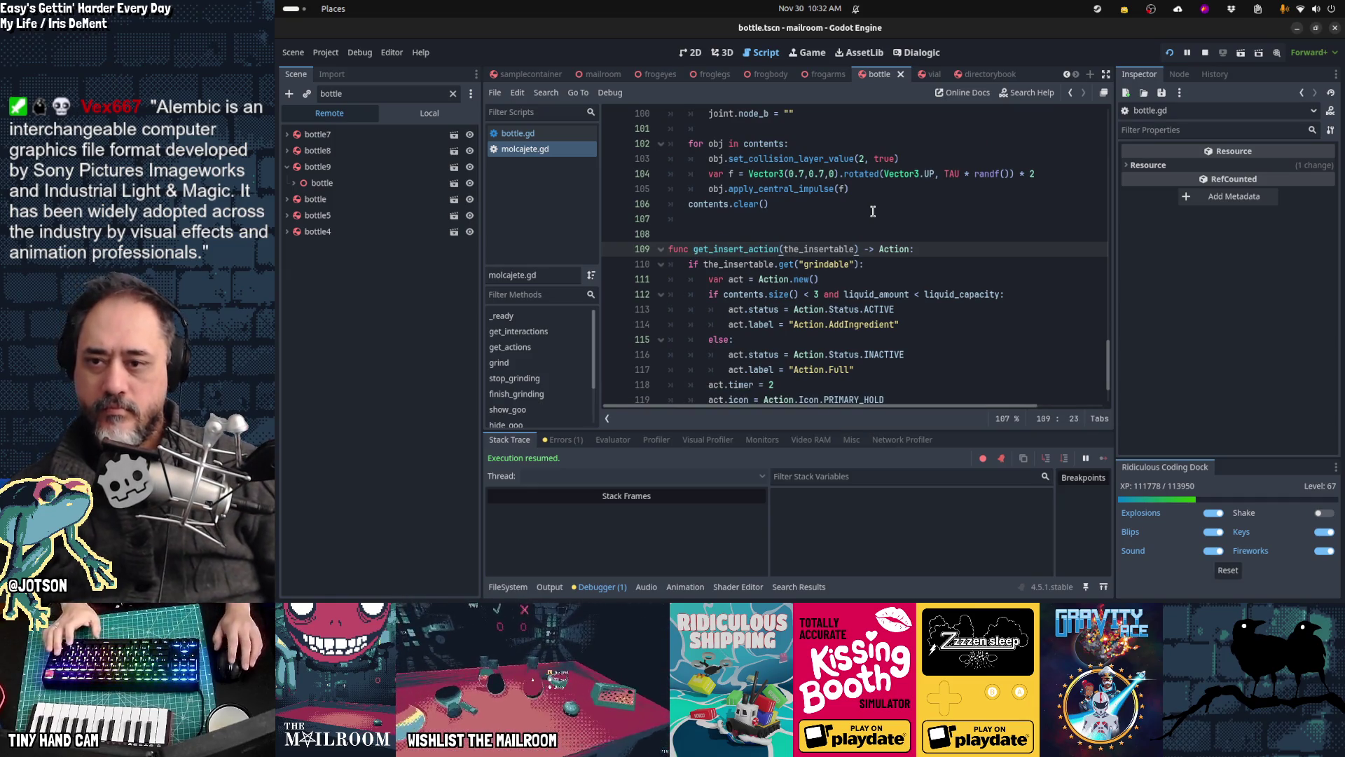
{"action": "key", "text": "ctrl+f"}
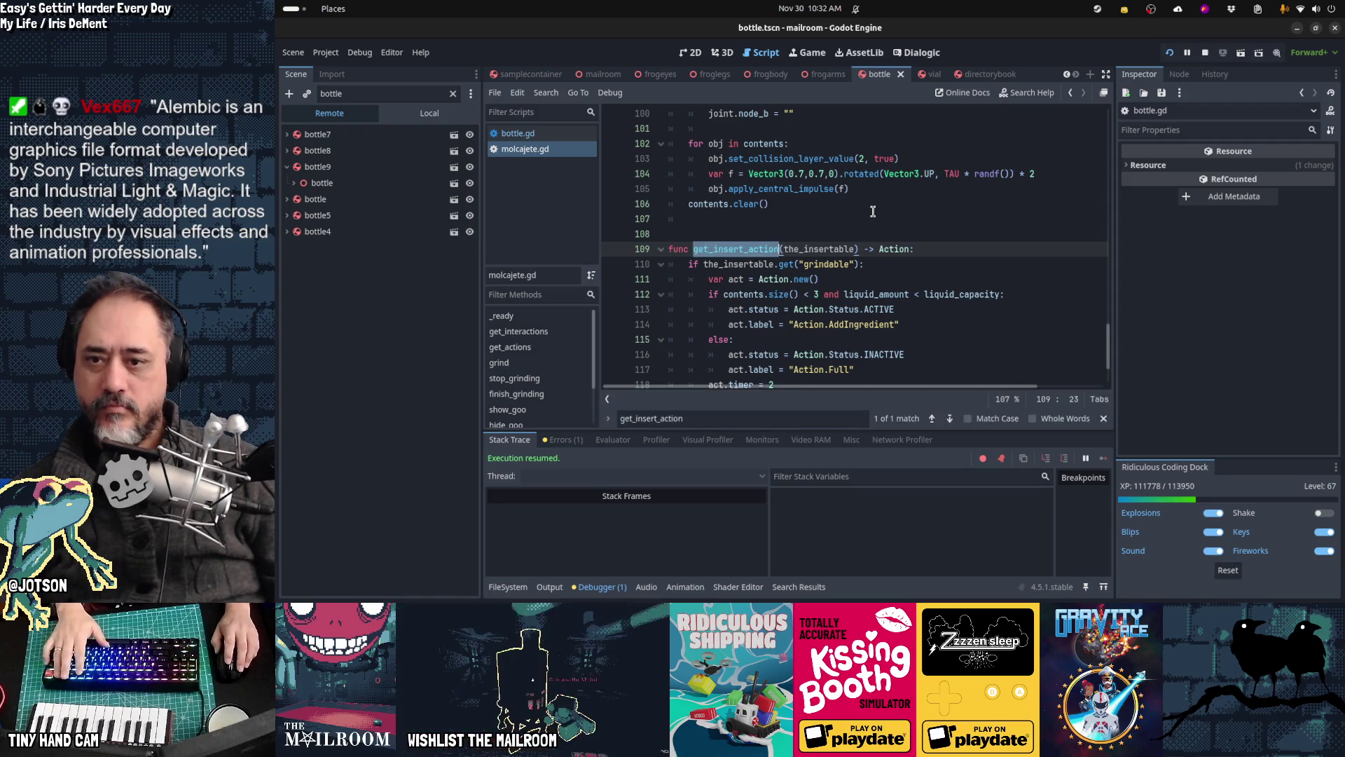
{"action": "type", "text": "a"}
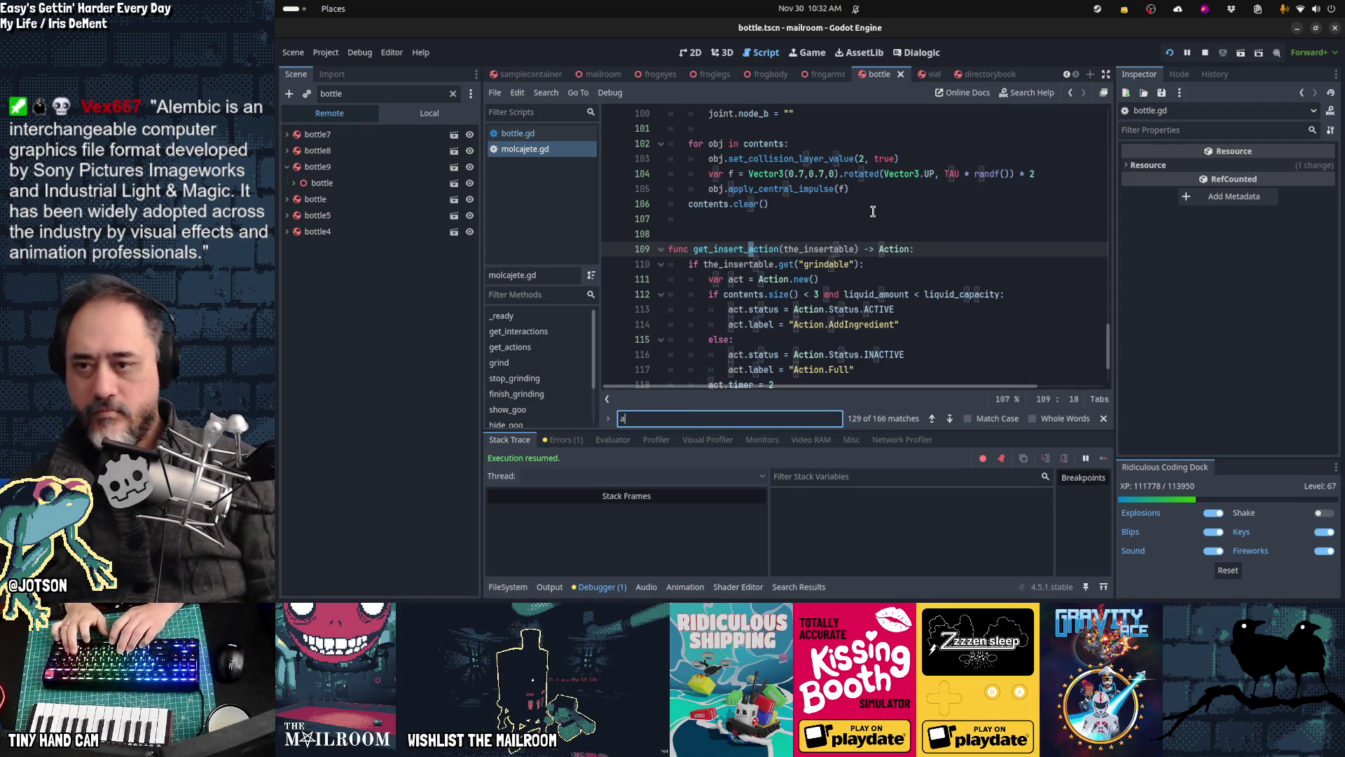
{"action": "type", "text": "ction.get_inser"}
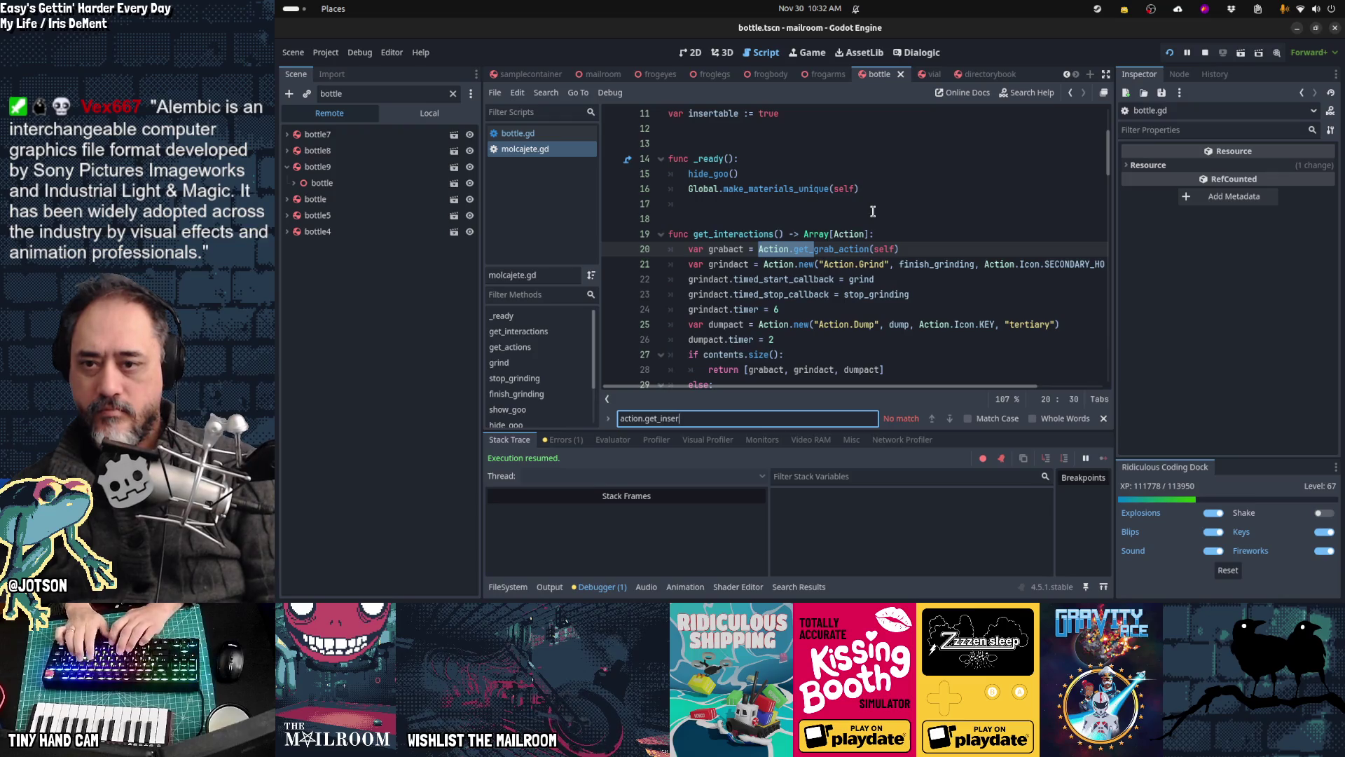
{"action": "key", "text": "Escape"}
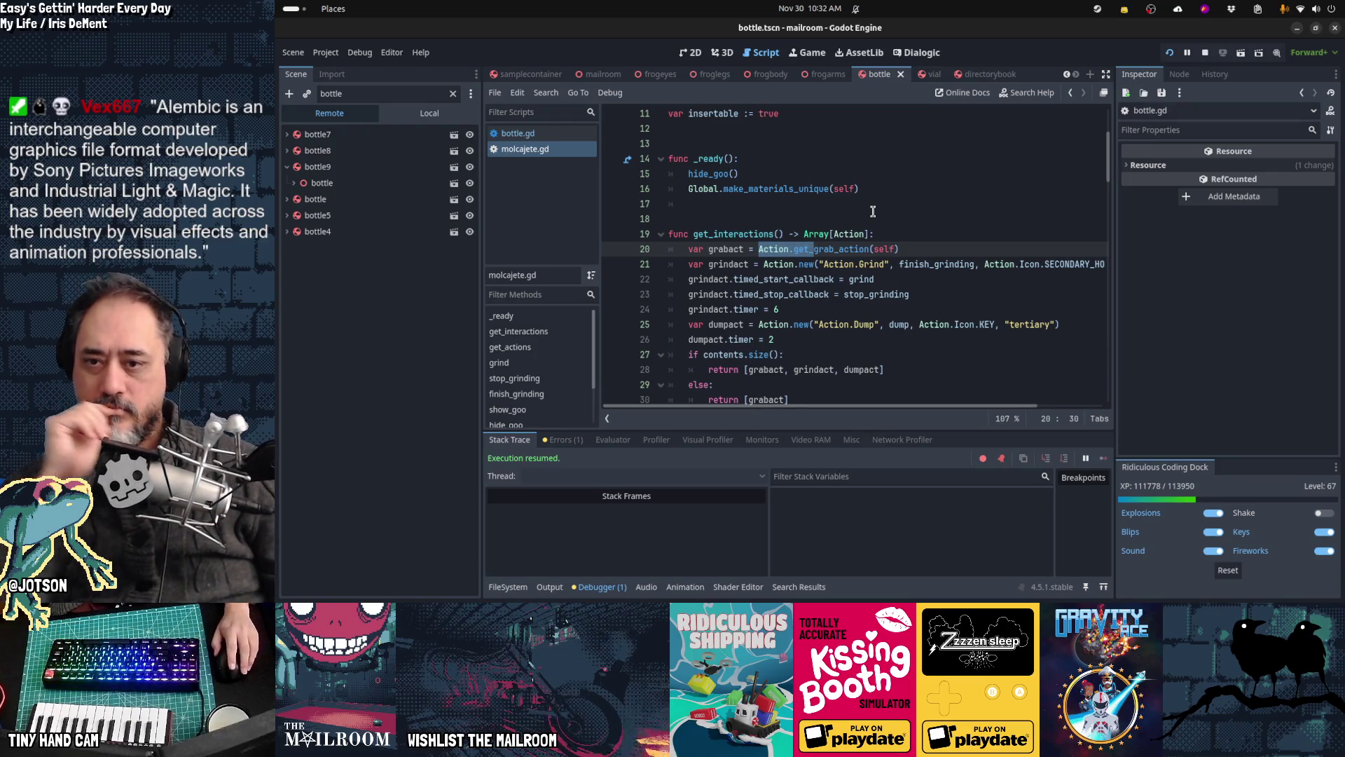
{"action": "scroll", "coordinate": [875, 273], "scroll_direction": "down", "scroll_amount": 2}
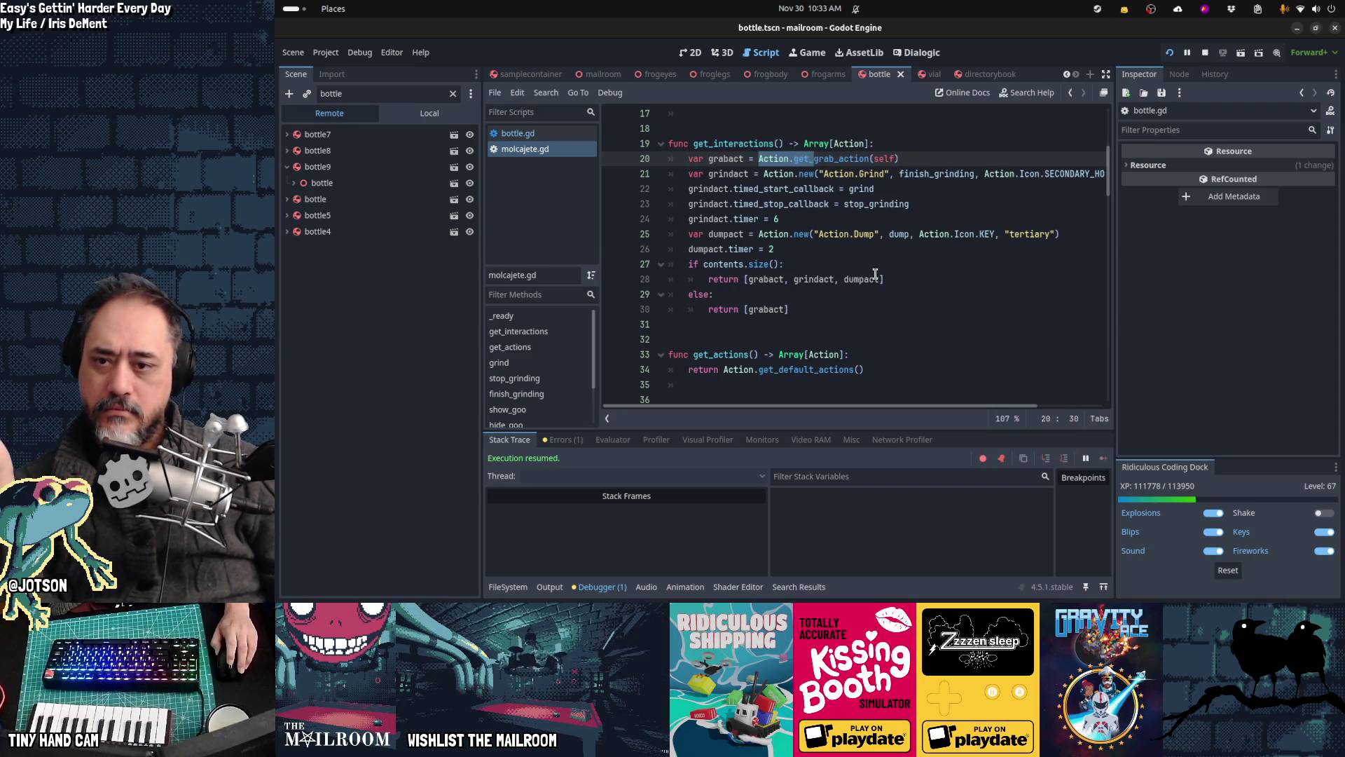
{"action": "scroll", "coordinate": [875, 273], "scroll_direction": "down", "scroll_amount": 3}
{"action": "scroll", "coordinate": [875, 273], "scroll_direction": "up", "scroll_amount": 4}
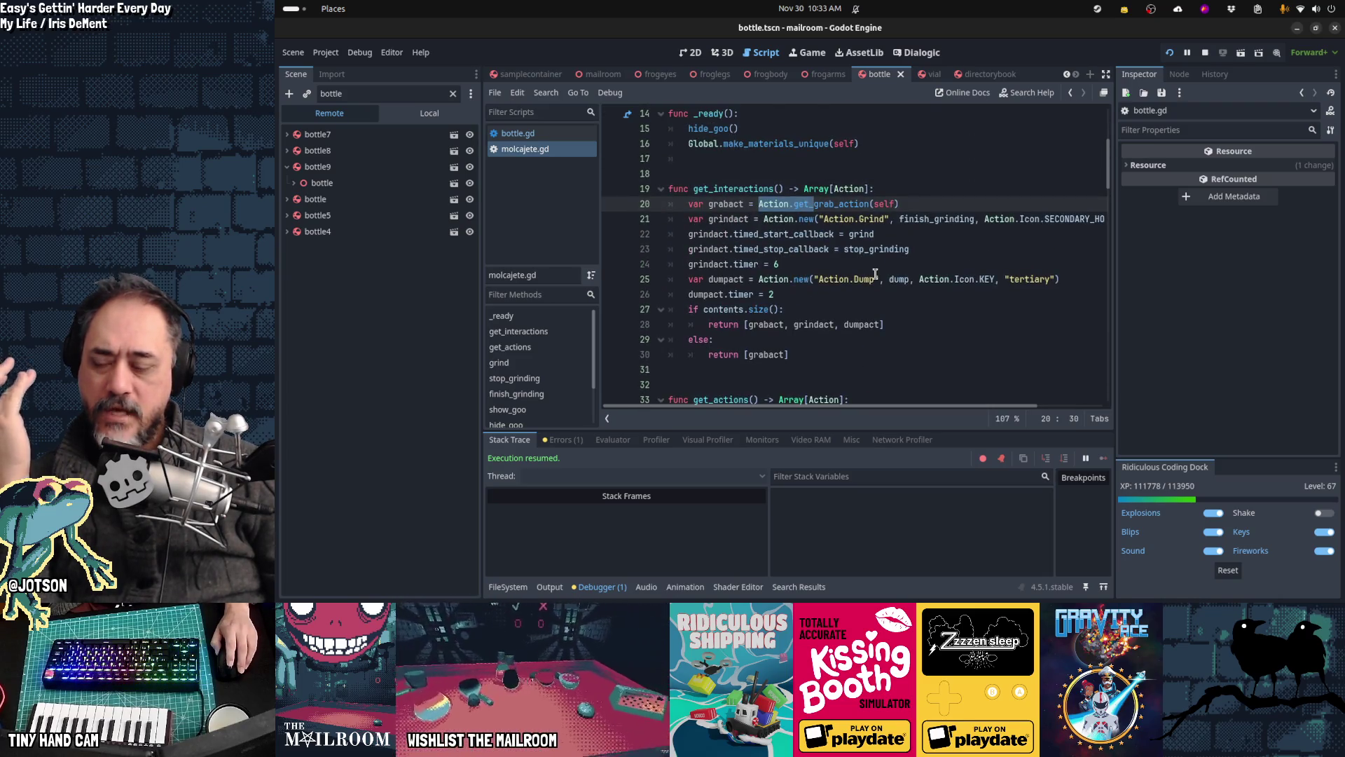
{"action": "left_click", "coordinate": [579, 136]}
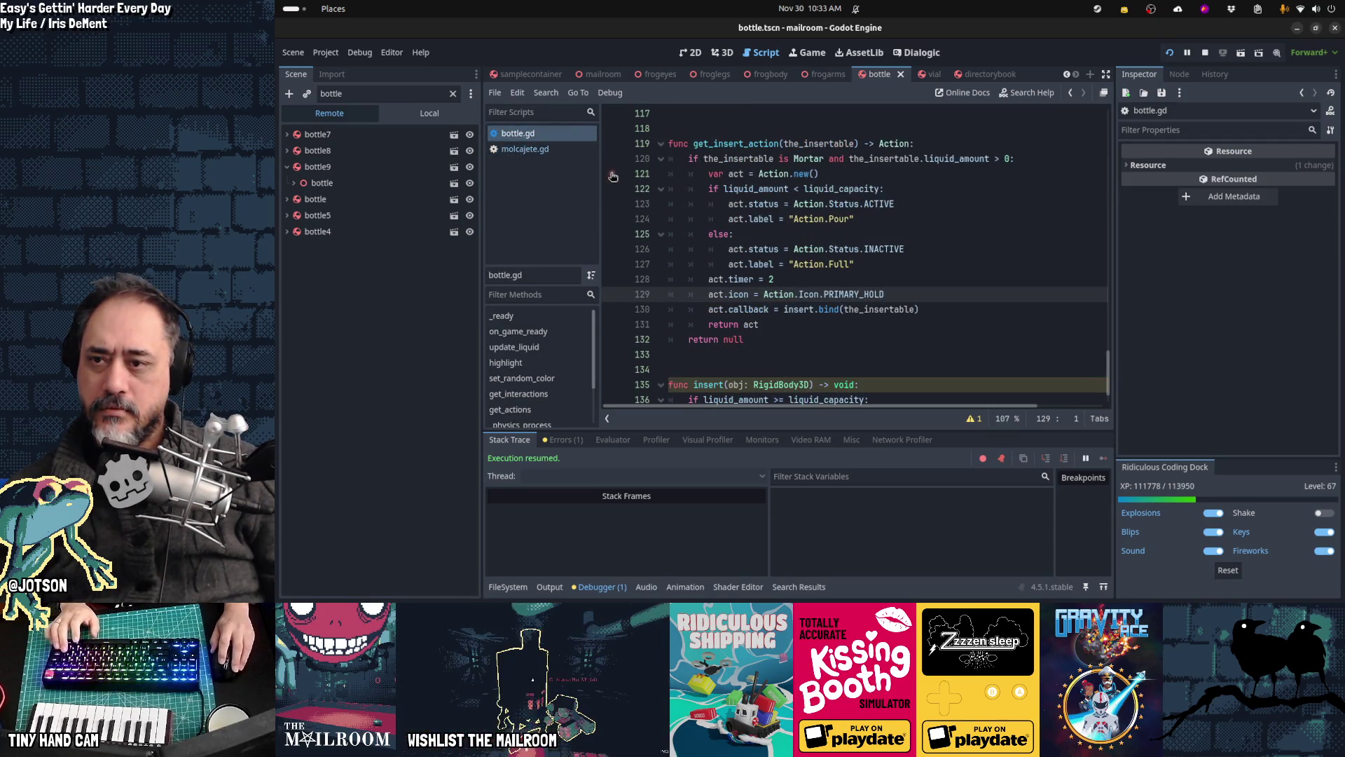
Step: Resume the game and, at the breakpoint, inspect the main.gd, player.gd and action.gd stack frames
{"action": "key", "text": "alt+Tab"}
{"action": "left_click", "coordinate": [817, 233]}
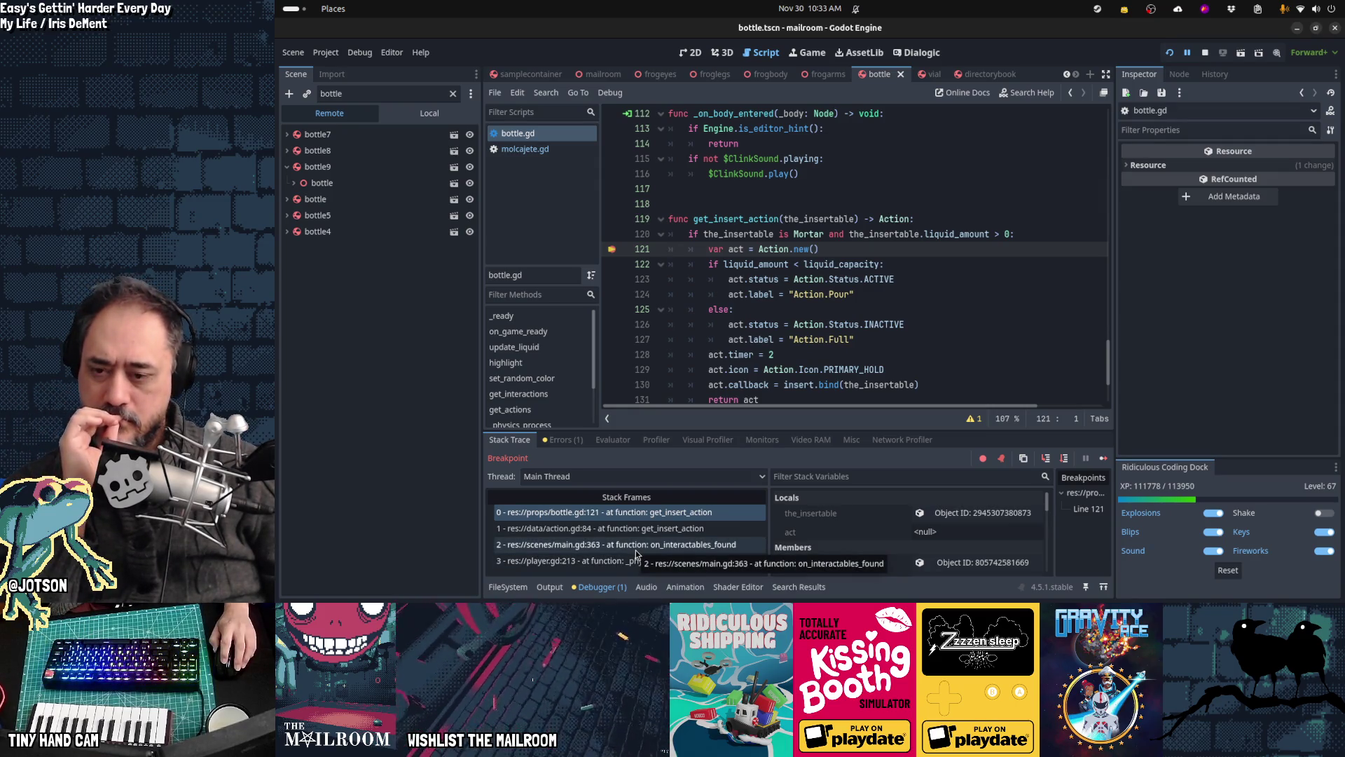
{"action": "left_click", "coordinate": [636, 549]}
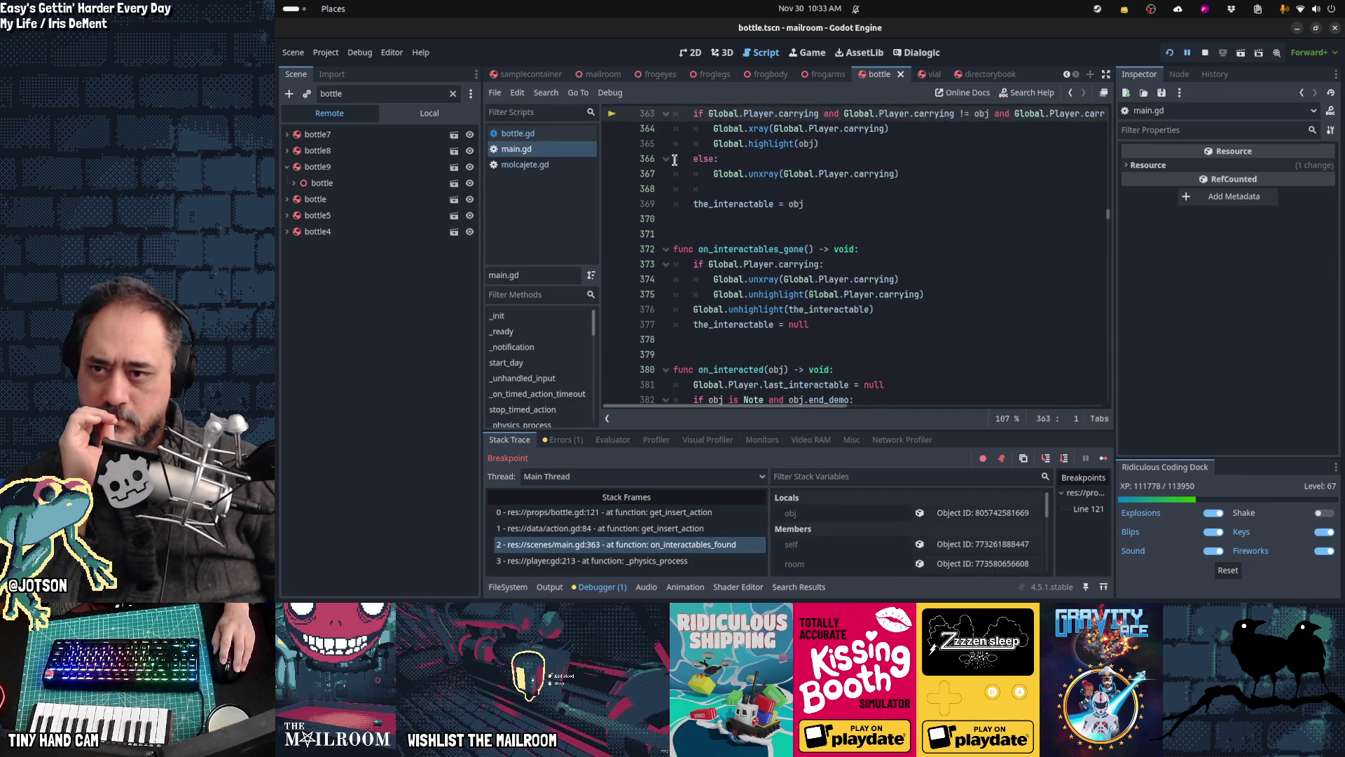
{"action": "left_click", "coordinate": [691, 561]}
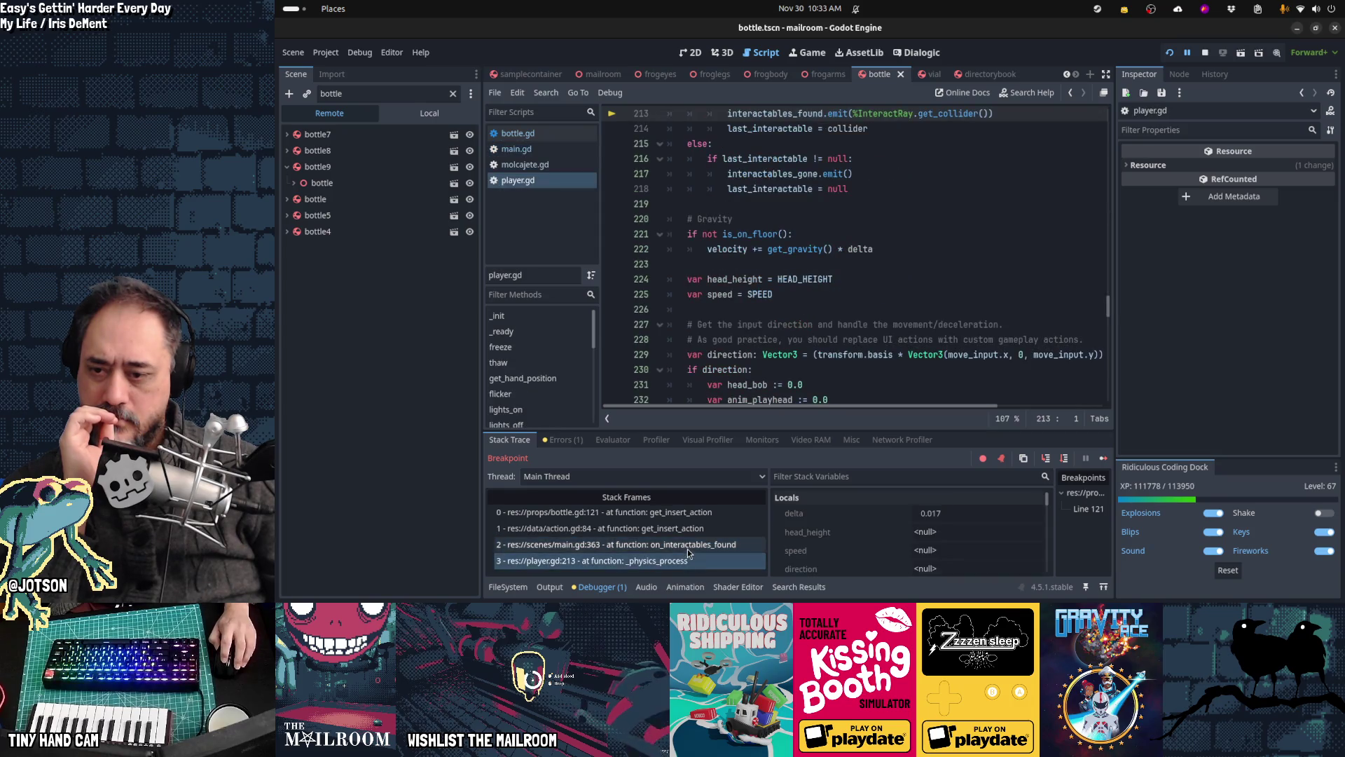
{"action": "left_click", "coordinate": [690, 544]}
{"action": "left_click", "coordinate": [687, 529]}
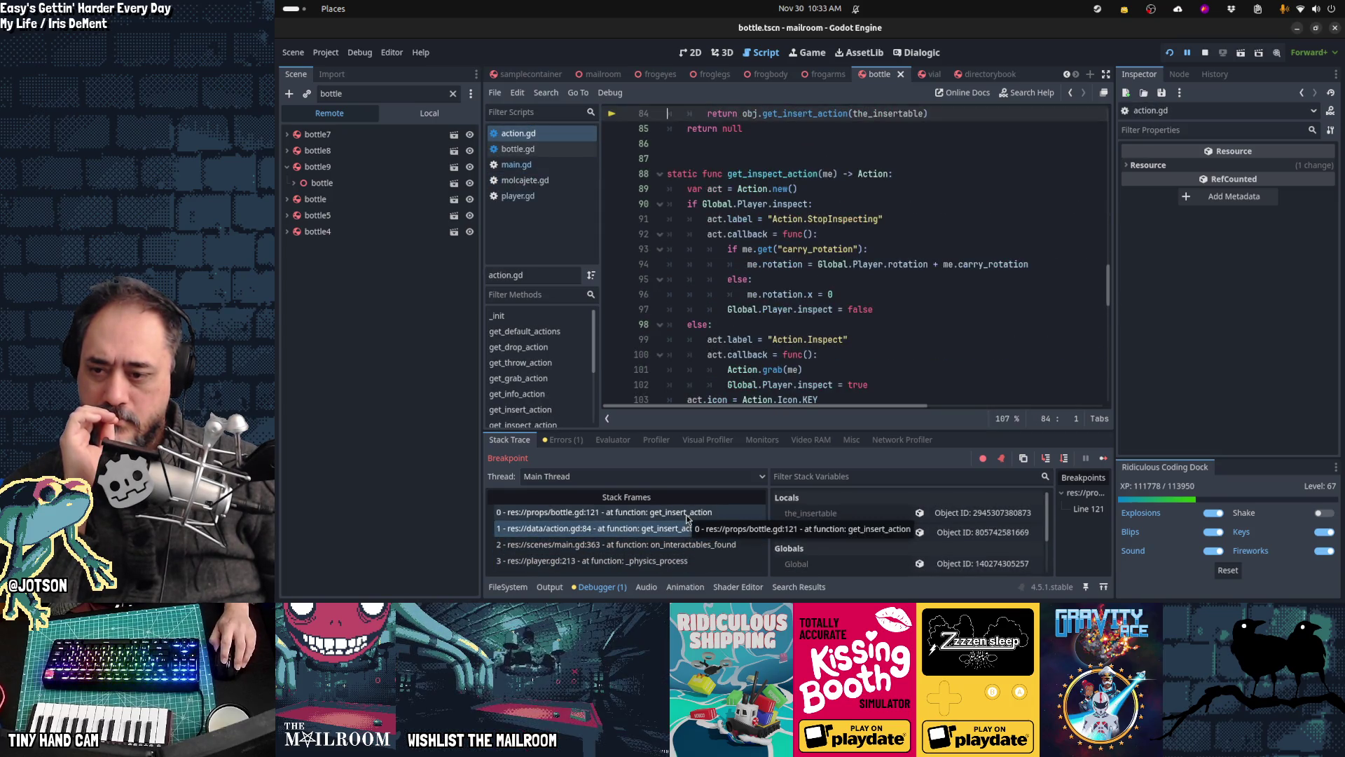
{"action": "left_click", "coordinate": [687, 512]}
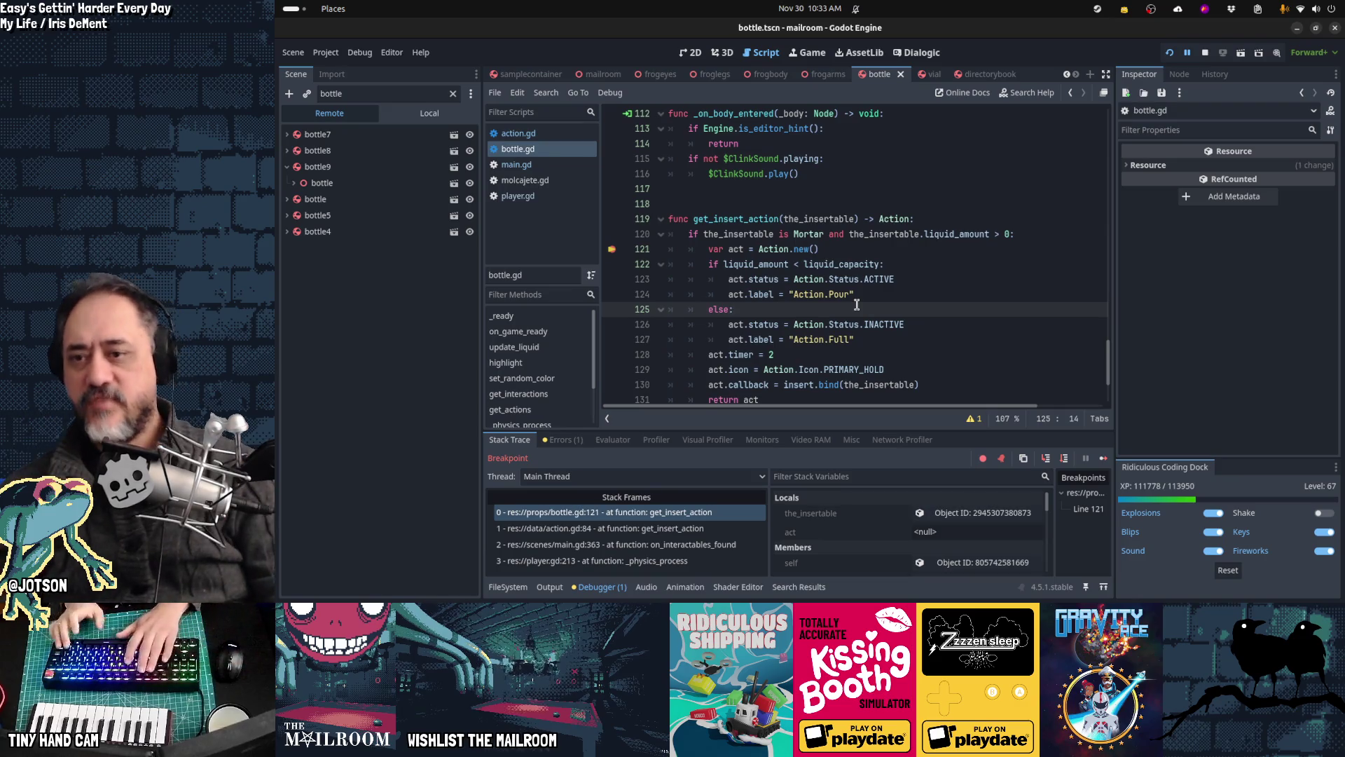
Step: Continue execution, drop the held bottle near the mortar, and return to the editor
{"action": "key", "text": "F12"}
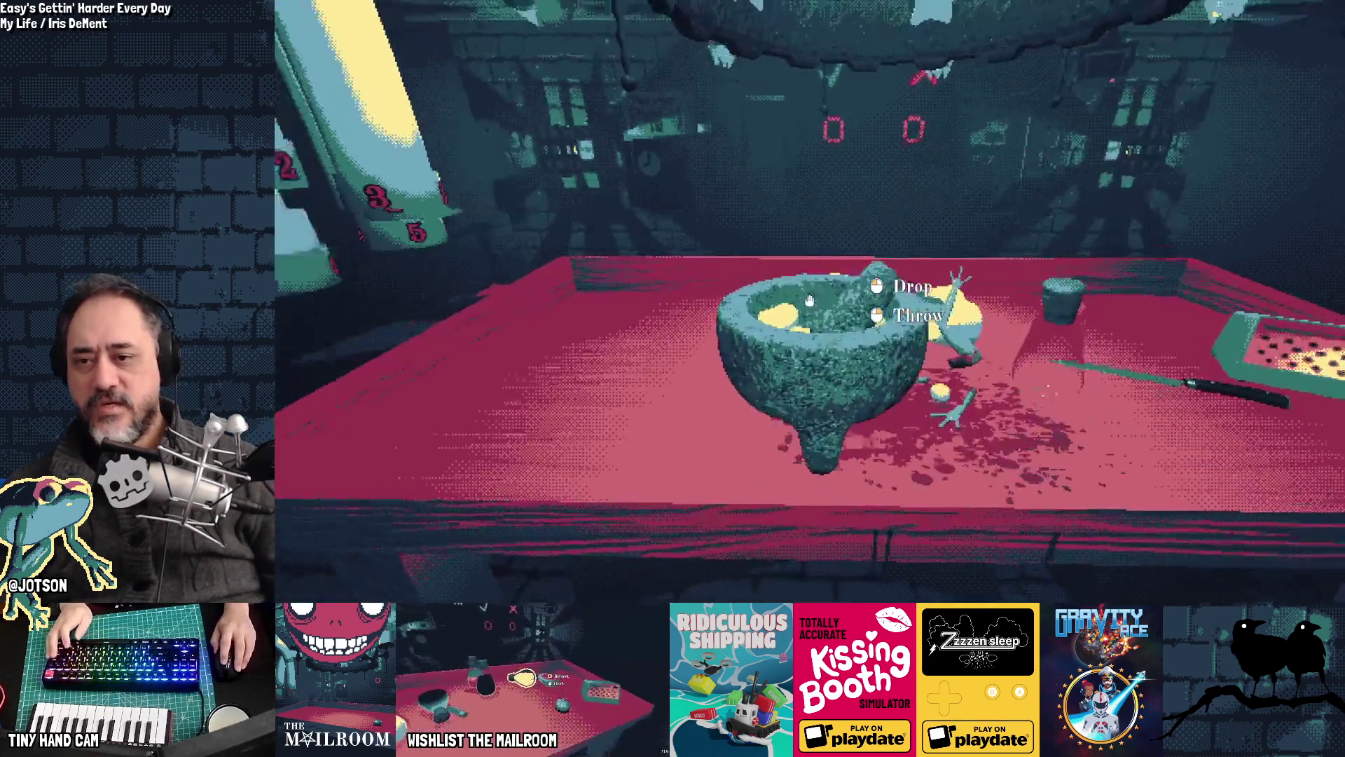
{"action": "left_click", "coordinate": [810, 302]}
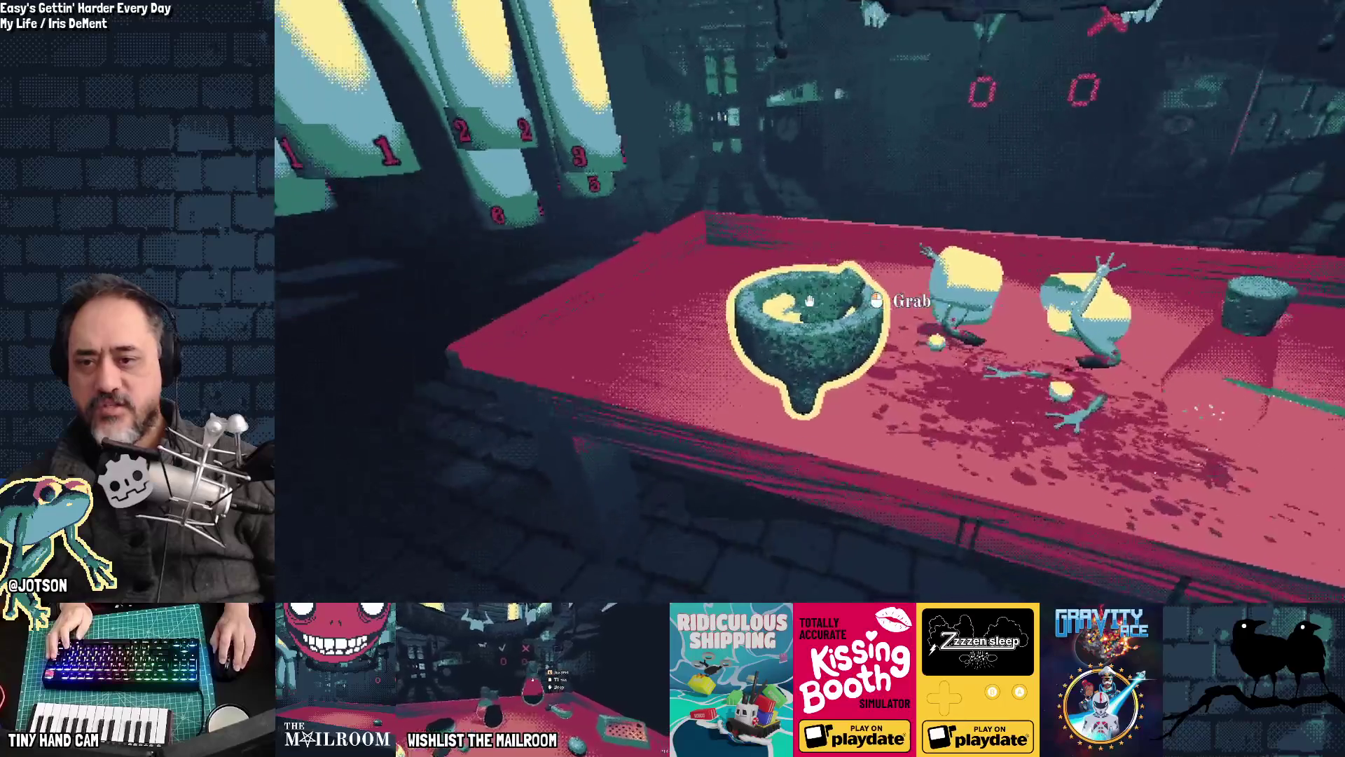
{"action": "key", "text": "alt+Tab"}
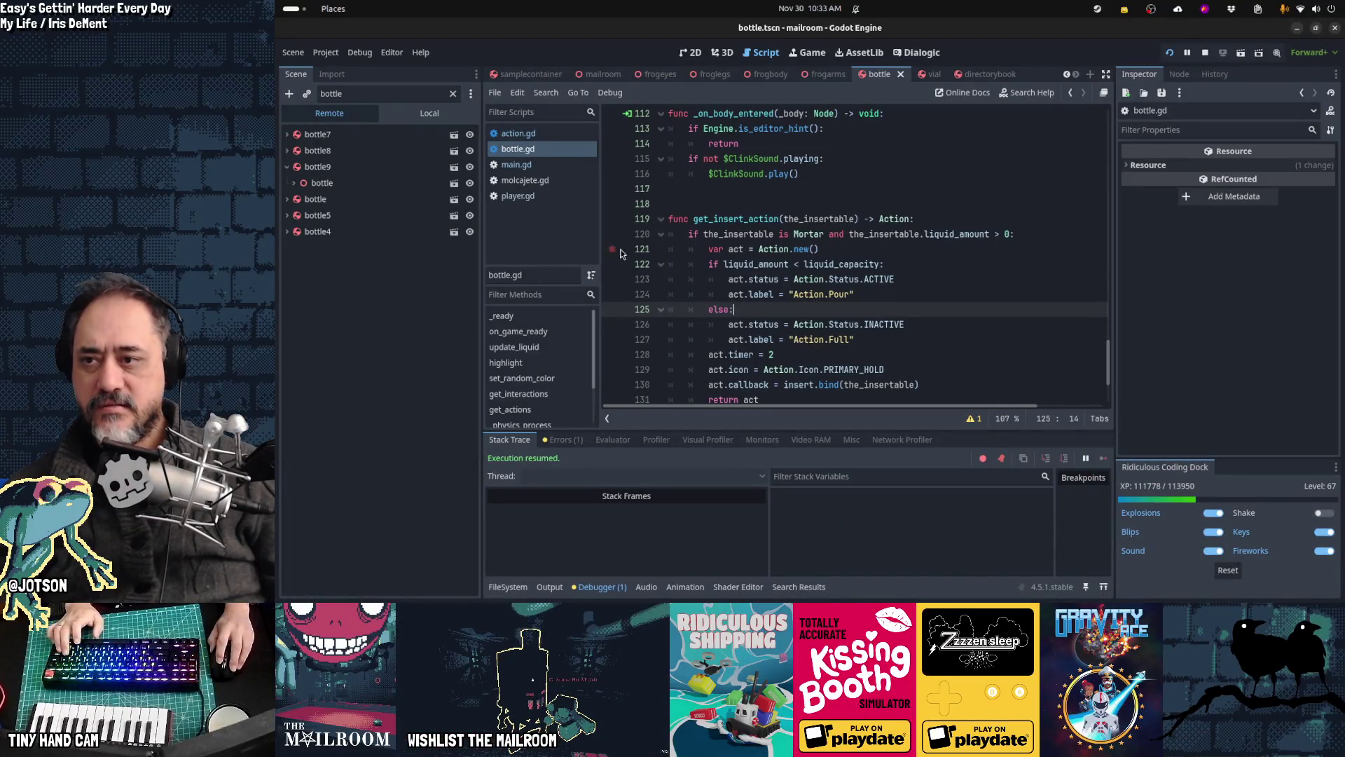
Step: In molcajete.gd's get_actions, add 'var grabact = Action.get_grab_action(self)' above the return
{"action": "left_click", "coordinate": [557, 181]}
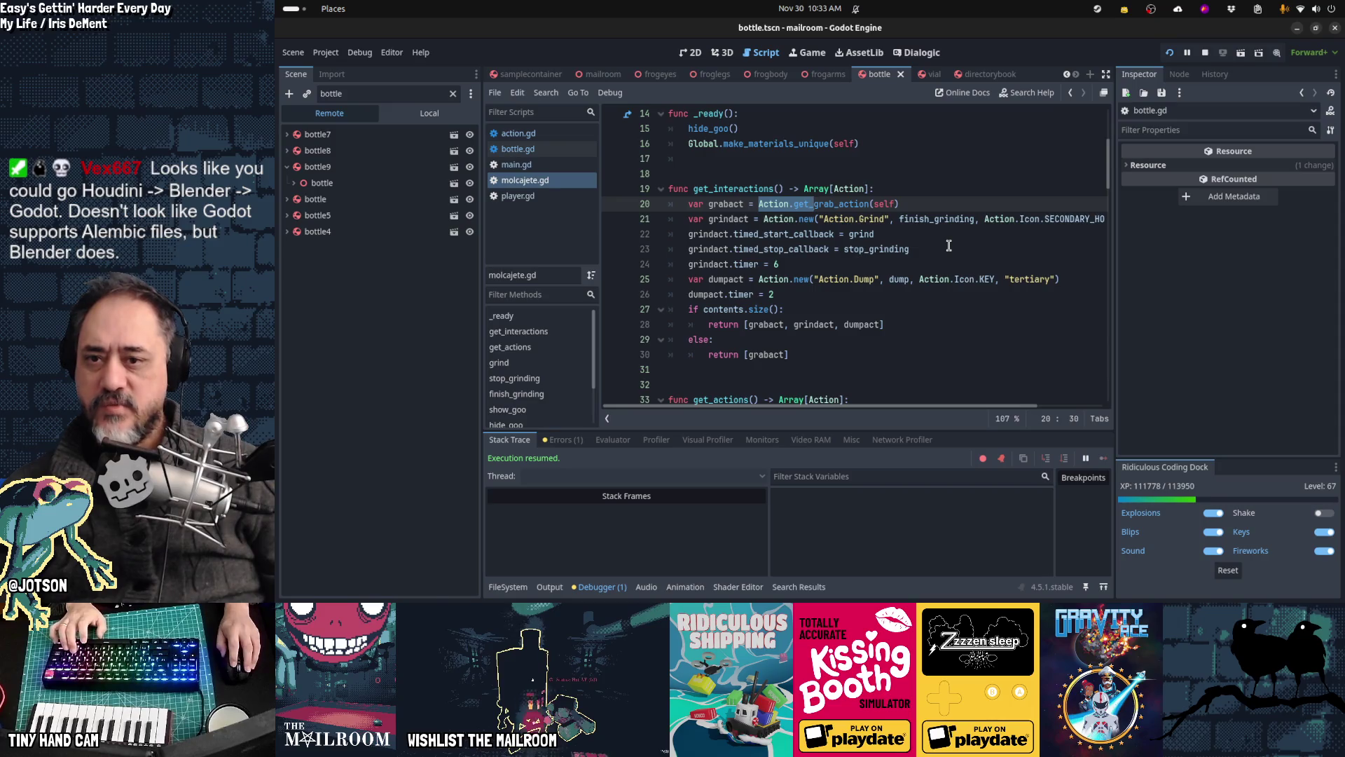
{"action": "left_click", "coordinate": [830, 281]}
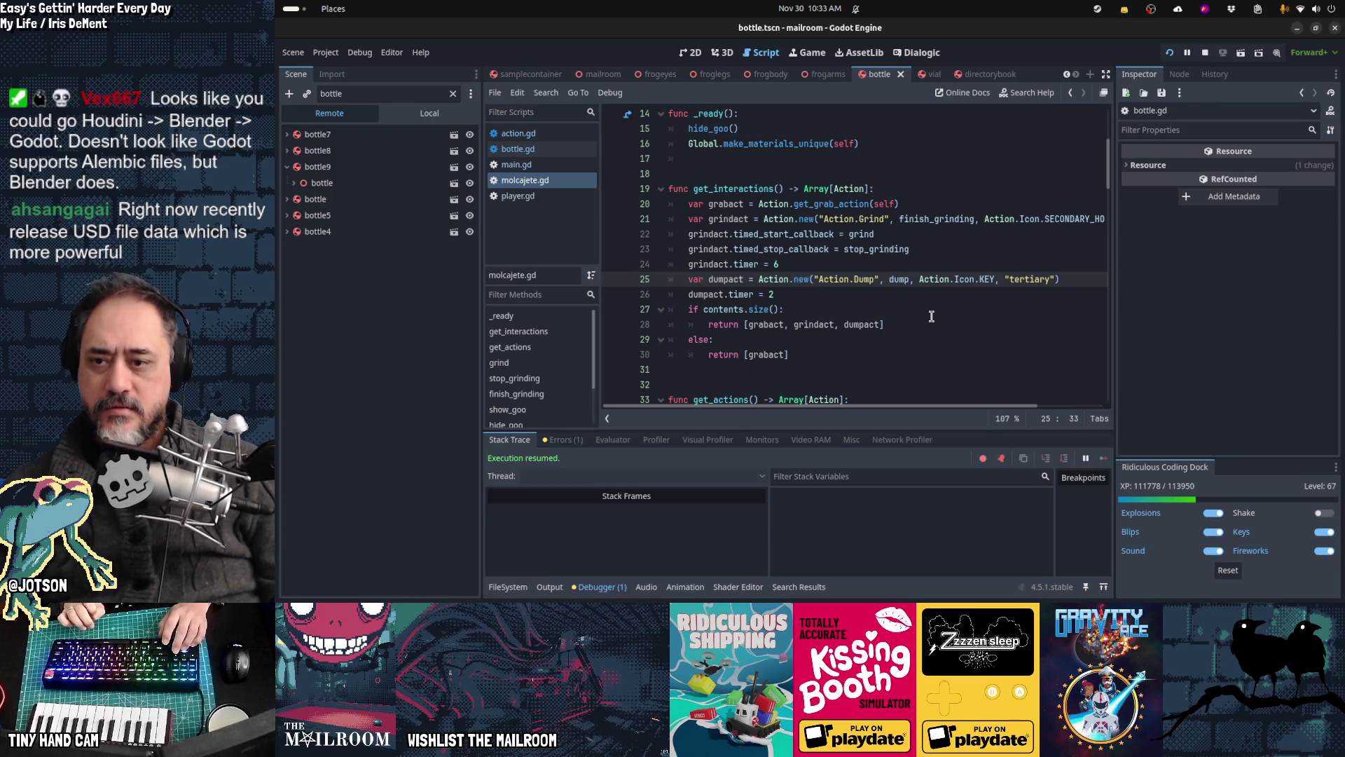
{"action": "key", "text": "Down"}
{"action": "key", "text": "Down"}
{"action": "key", "text": "Down"}
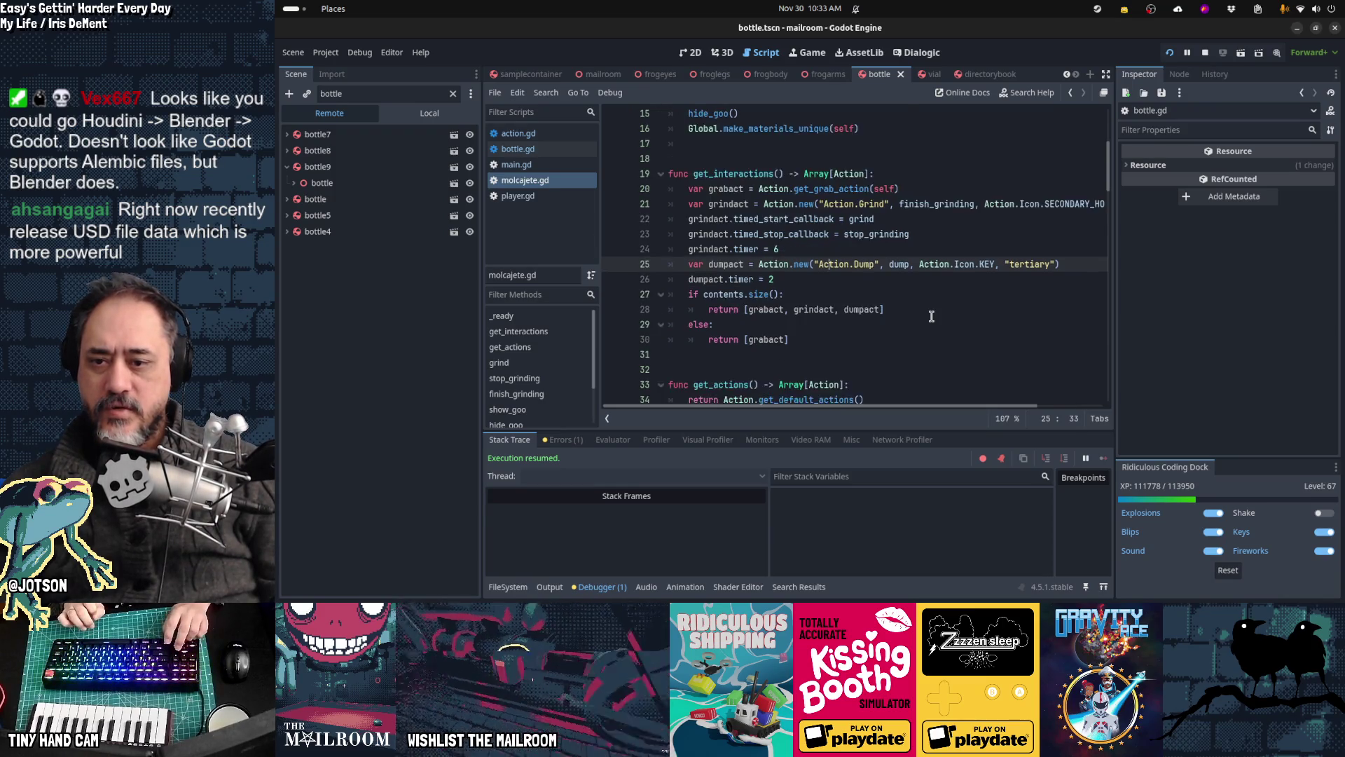
{"action": "key", "text": "Up"}
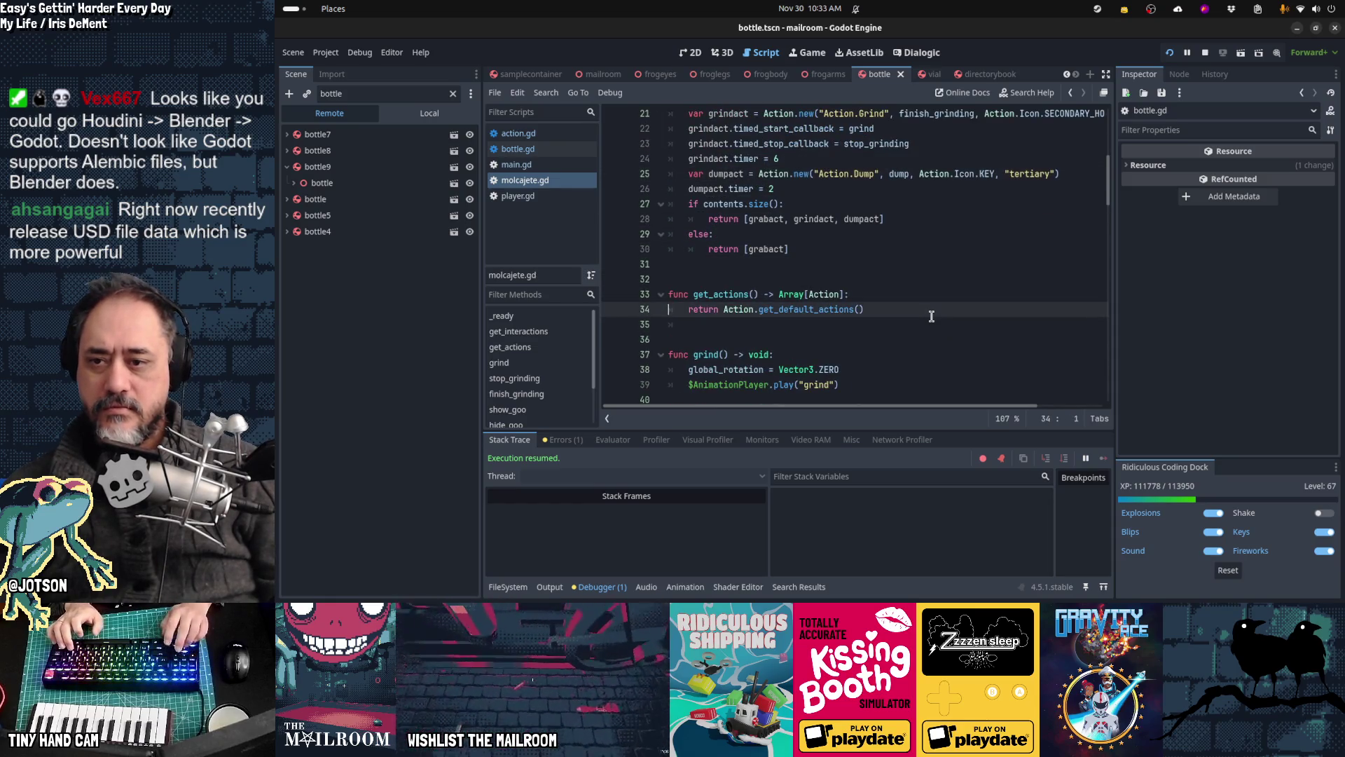
{"action": "key", "text": "ctrl+Right"}
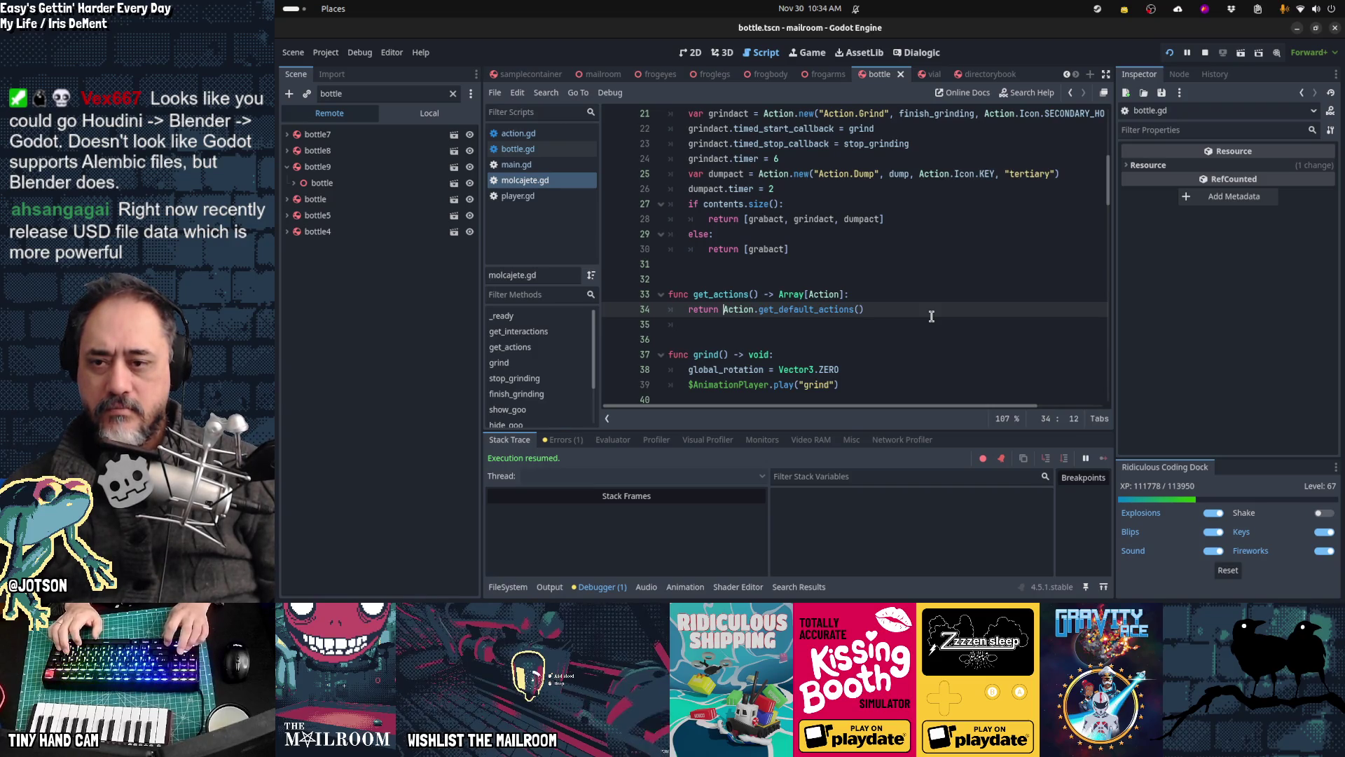
{"action": "key", "text": "Up"}
{"action": "key", "text": "End"}
{"action": "key", "text": "Return"}
{"action": "type", "text": "var gra"}
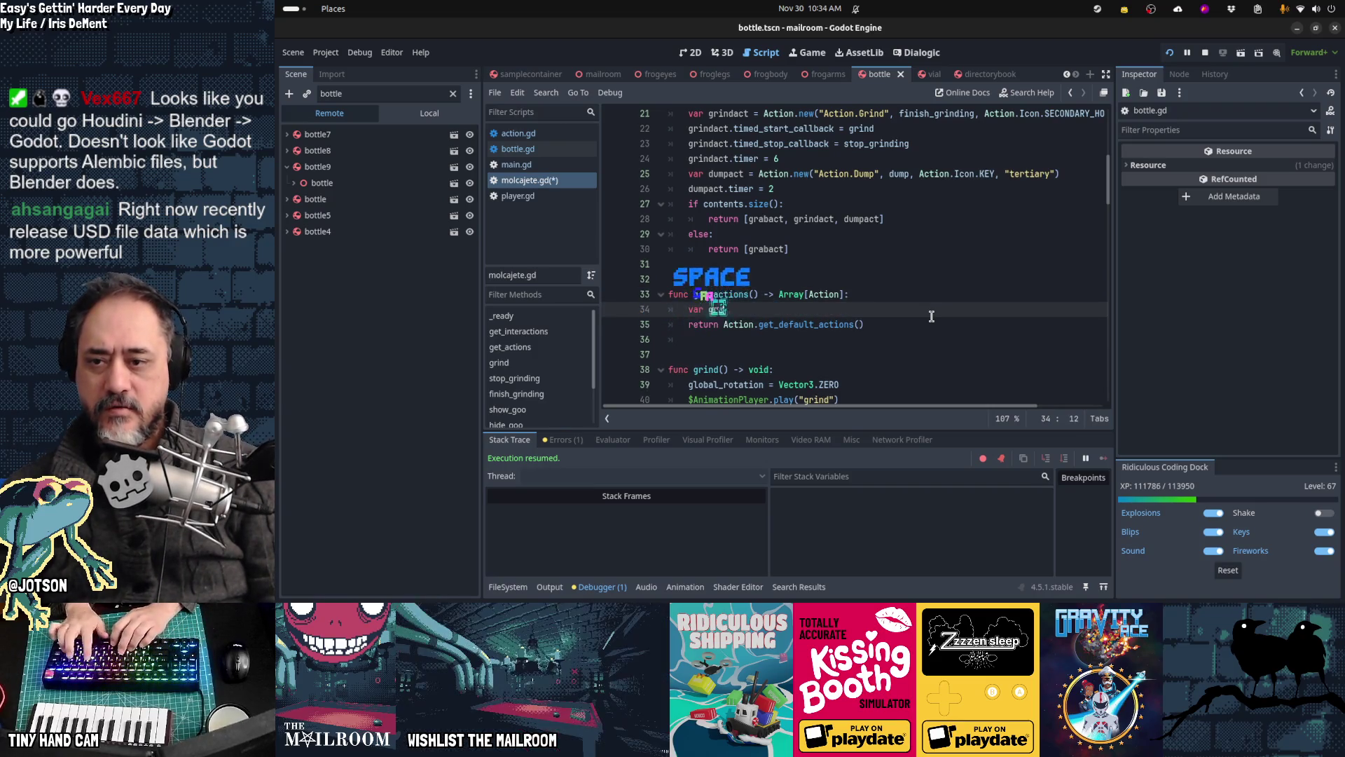
{"action": "type", "text": "bact = Action"}
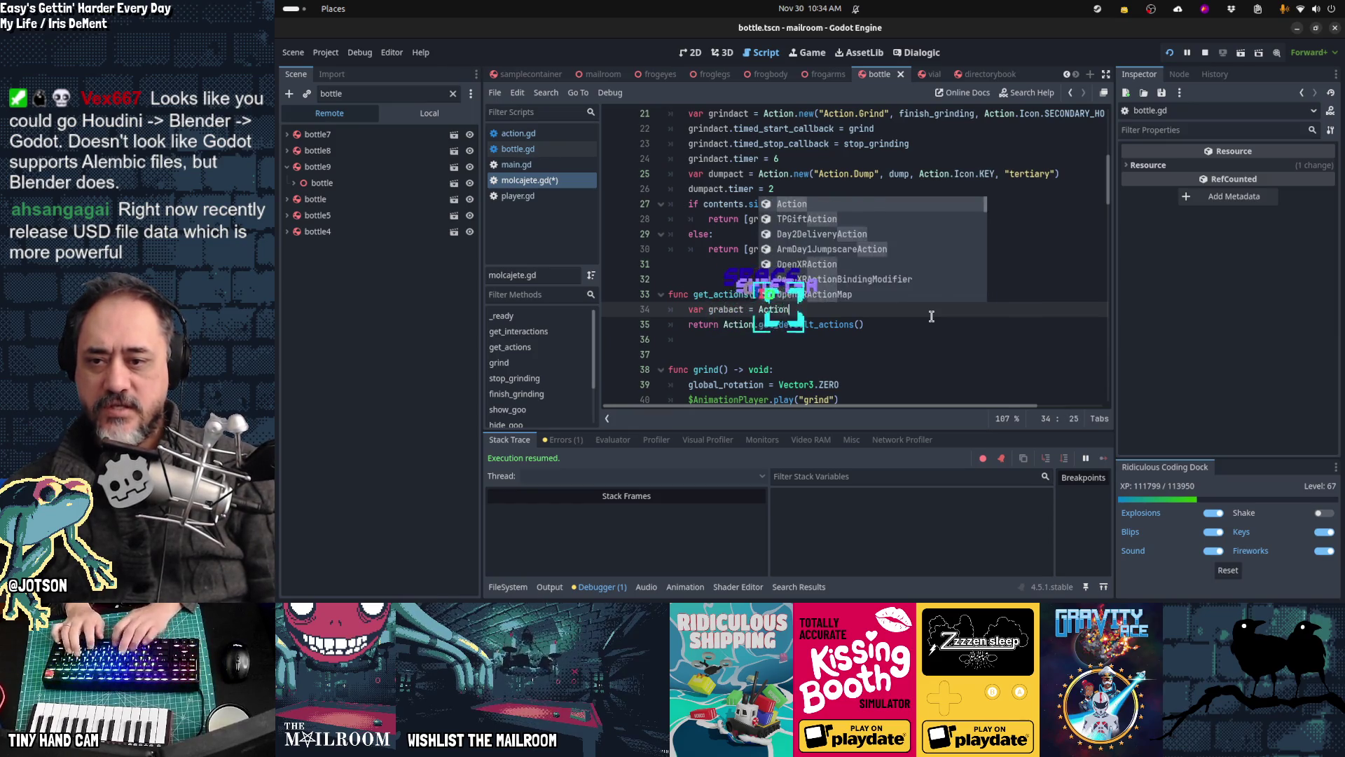
{"action": "type", "text": ".get_grab_action("}
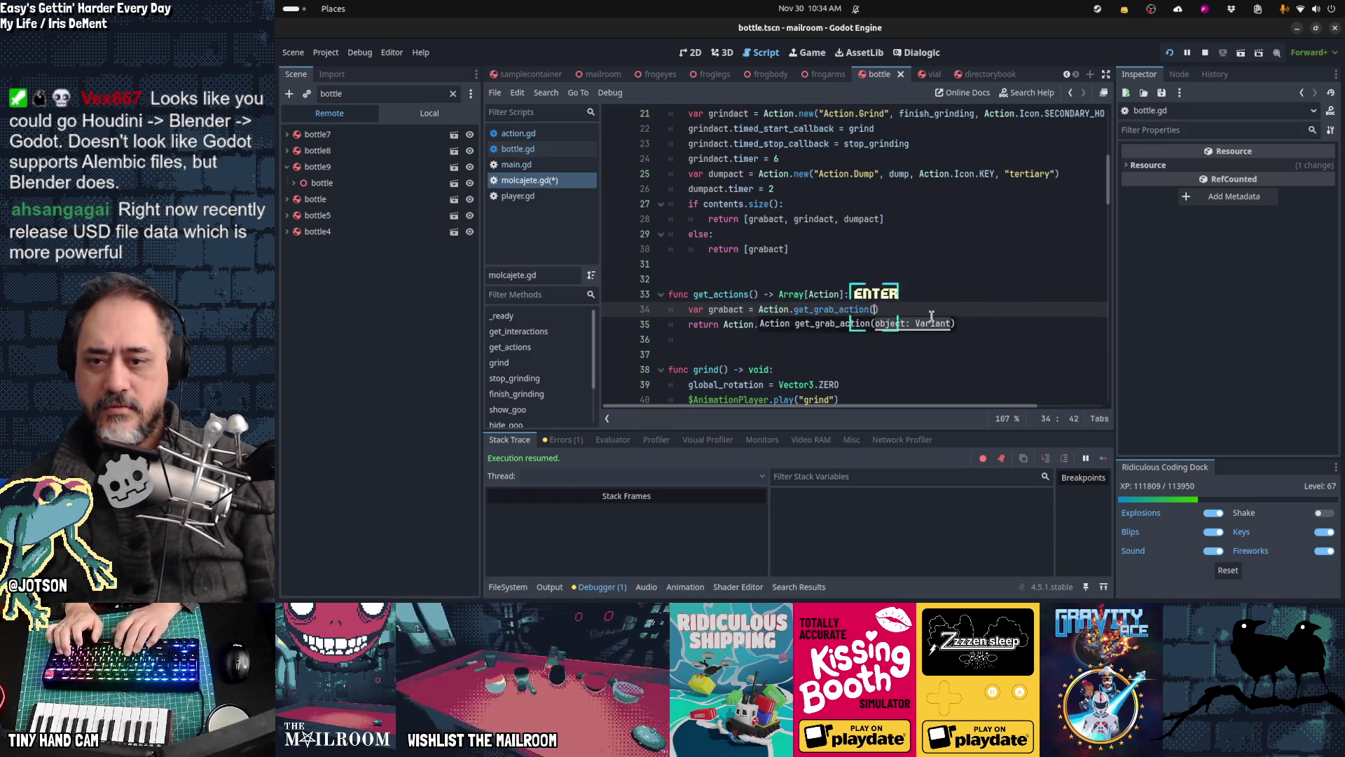
{"action": "key", "text": "Return"}
{"action": "type", "text": "self"}
Step: Add a throw variable set to Action.get_throw_action() and jump to get_grab_action's definition in action.gd
{"action": "key", "text": "End"}
{"action": "key", "text": "Return"}
{"action": "type", "text": "var"}
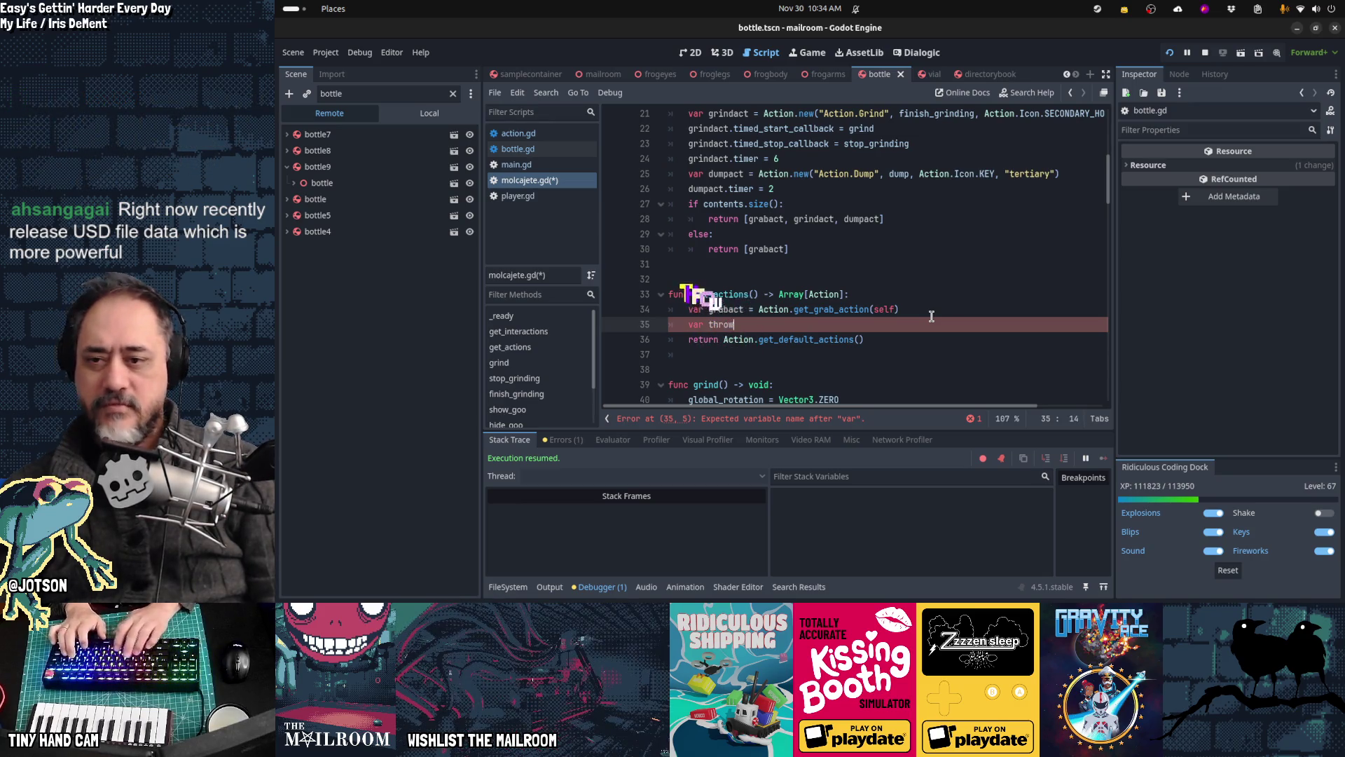
{"action": "type", "text": "= ACtion.get_"}
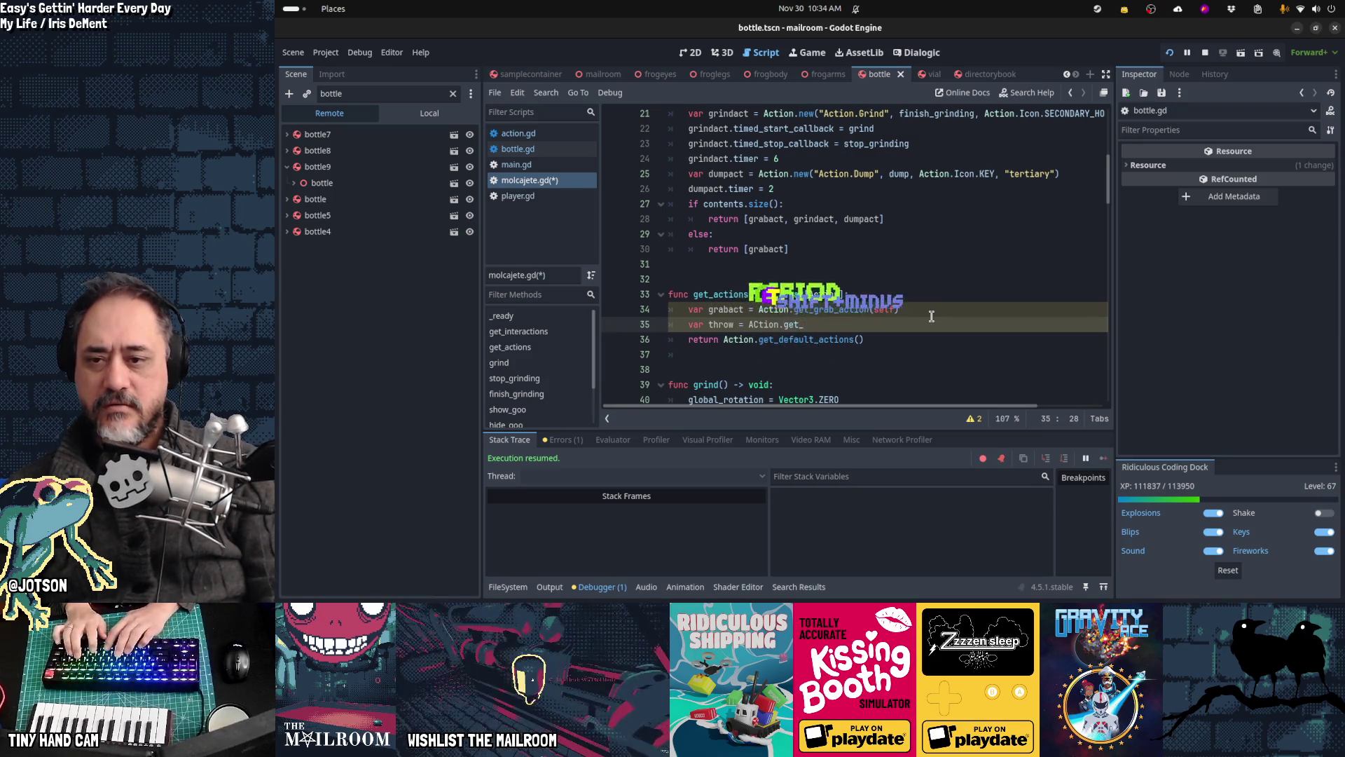
{"action": "key", "text": "BackSpace"}
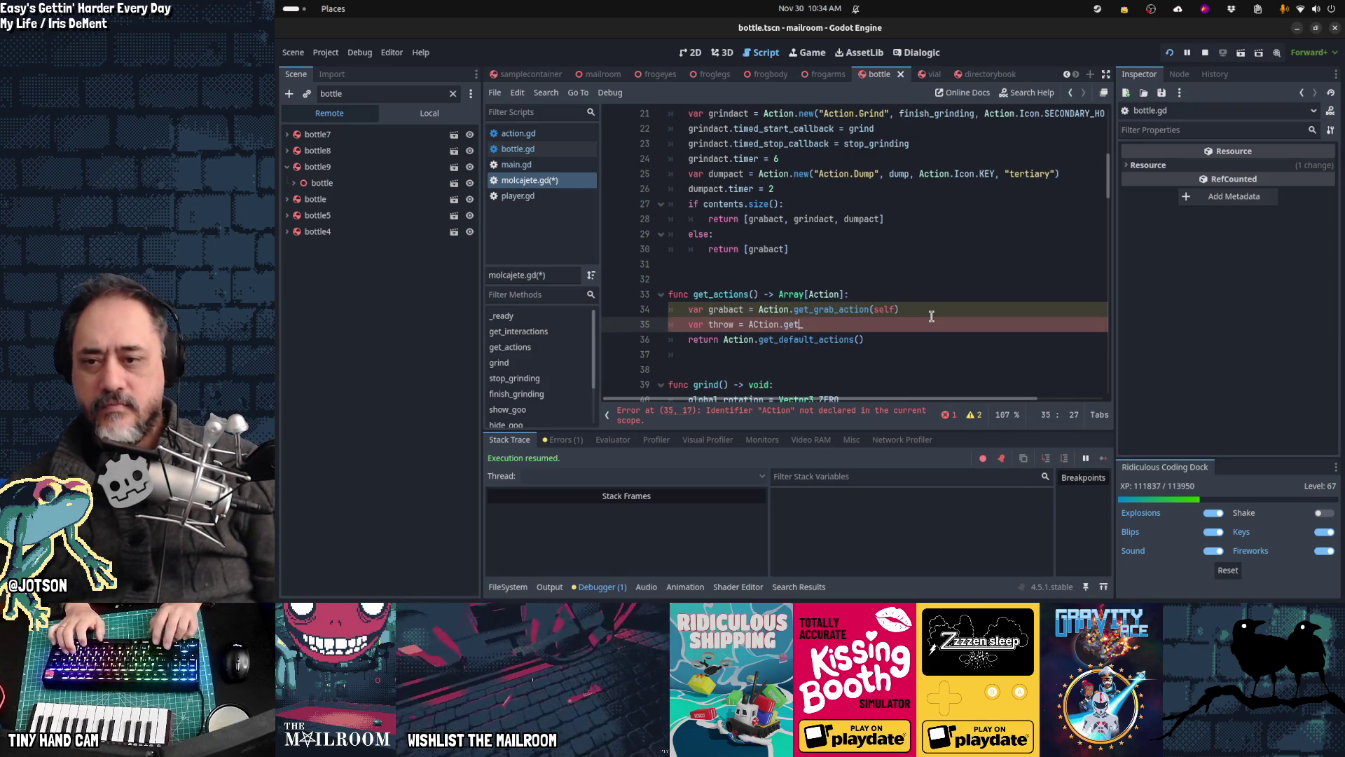
{"action": "key", "text": "BackSpace"}
{"action": "key", "text": "BackSpace"}
{"action": "key", "text": "BackSpace"}
{"action": "type", "text": "Action.get_t"}
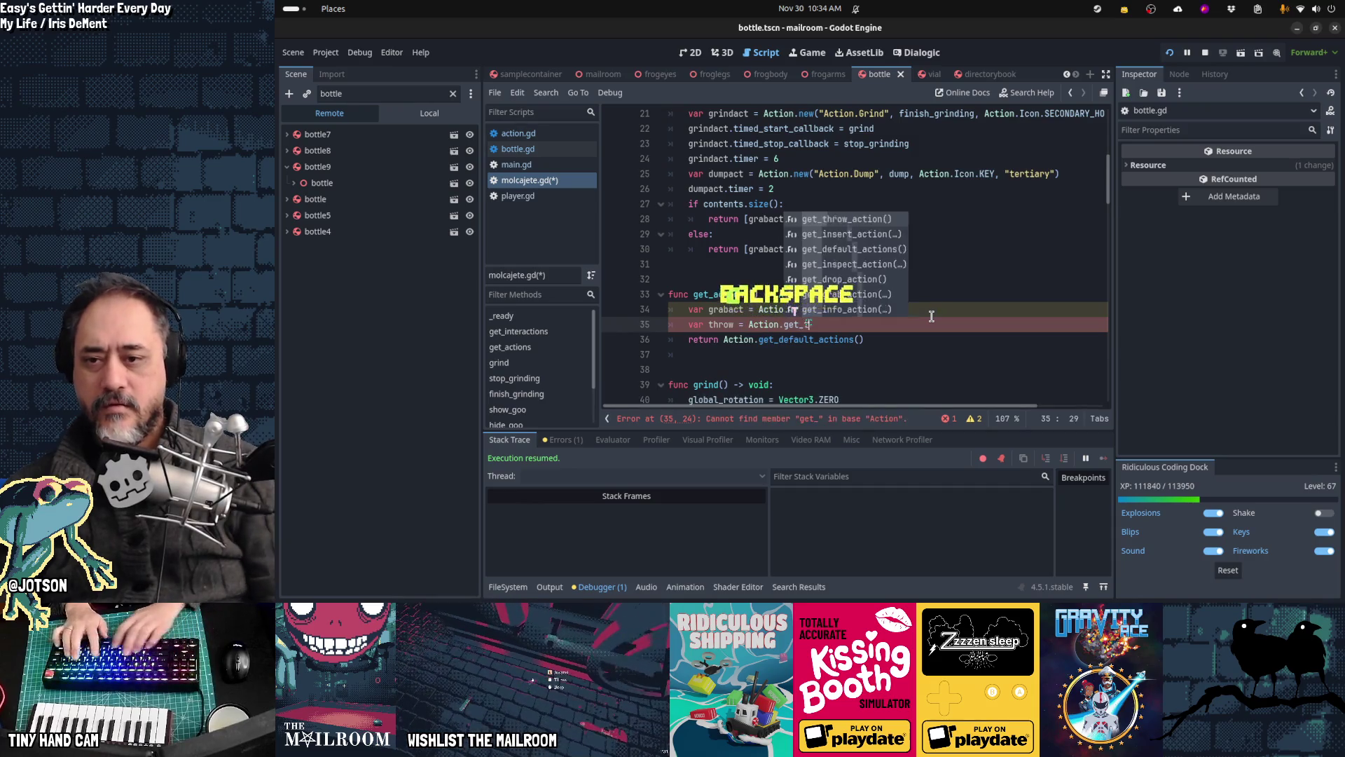
{"action": "key", "text": "Tab"}
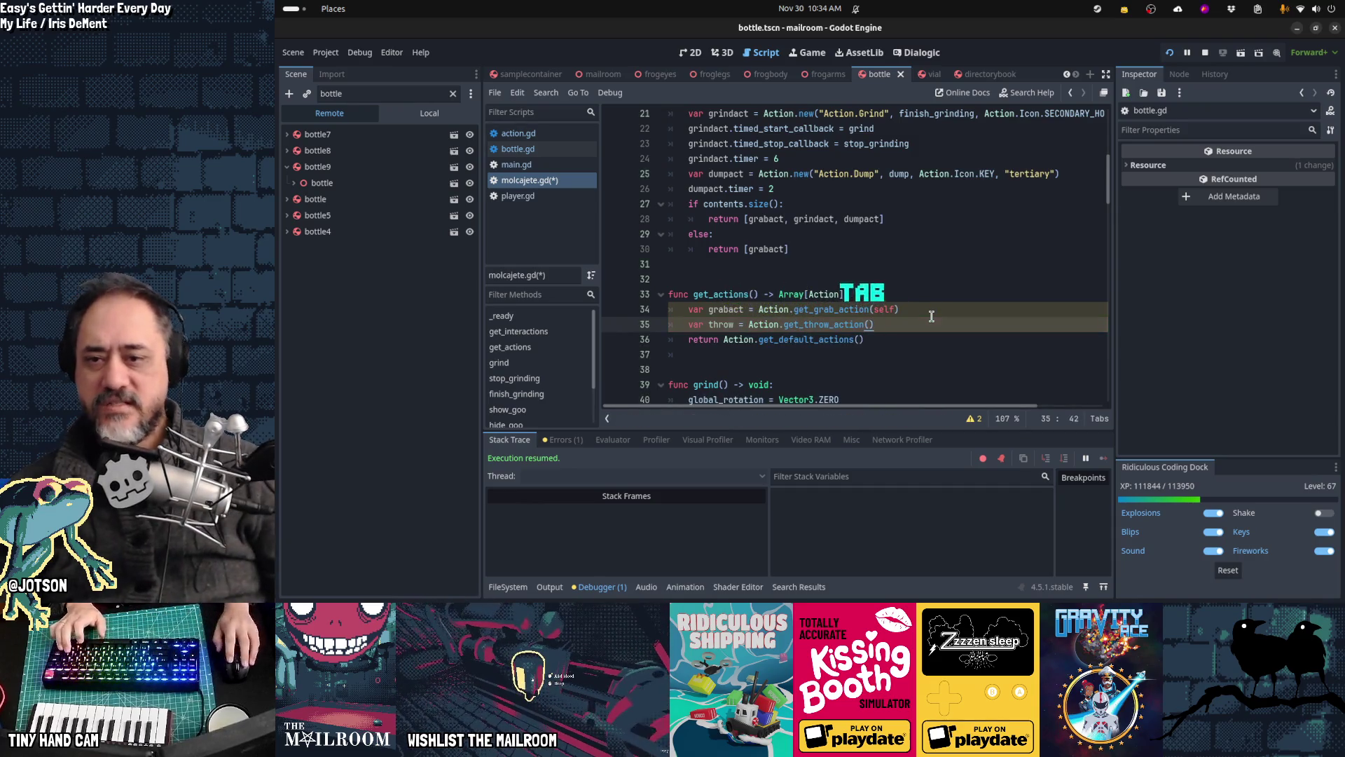
{"action": "left_click", "coordinate": [851, 313], "text": "ctrl"}
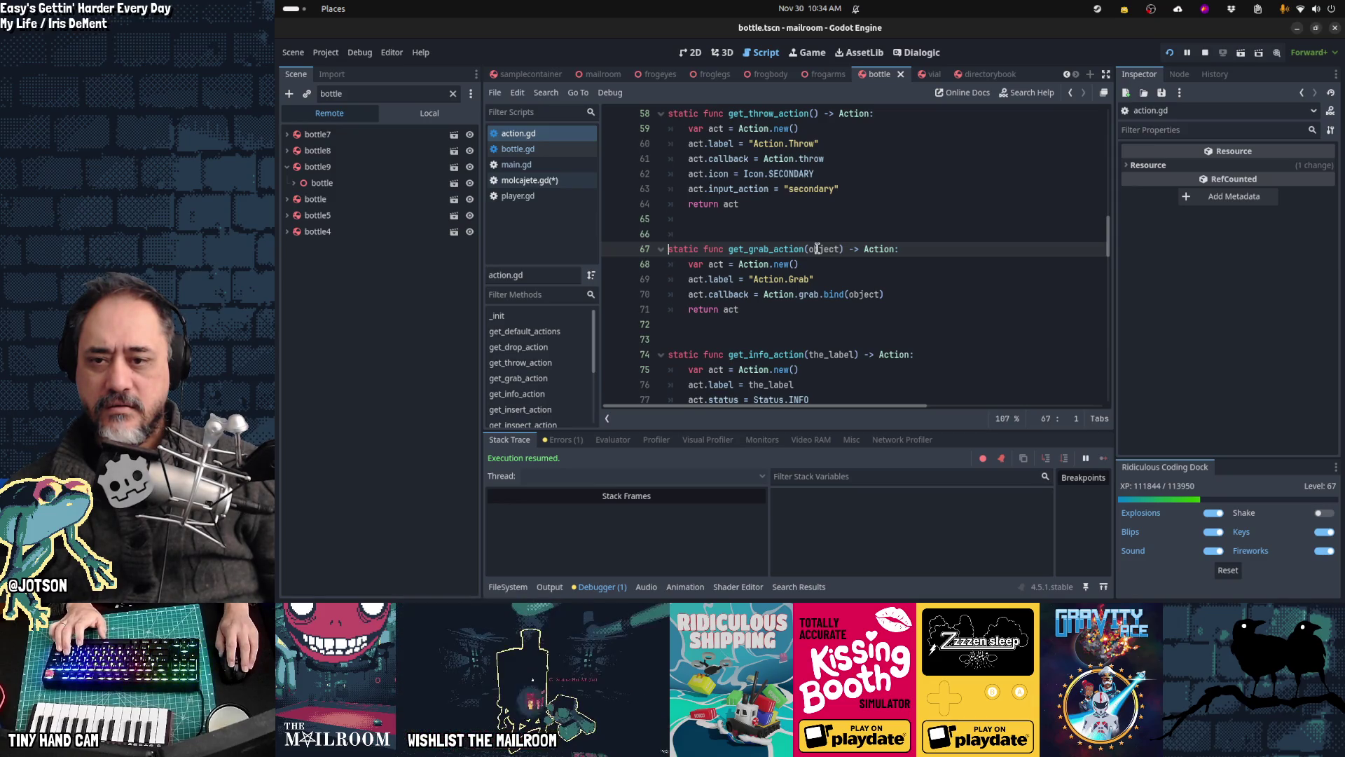
Step: Return to molcajete.gd, put the caret at the end of line 35, and bring up Quick Open
{"action": "mouse_move", "coordinate": [853, 294]}
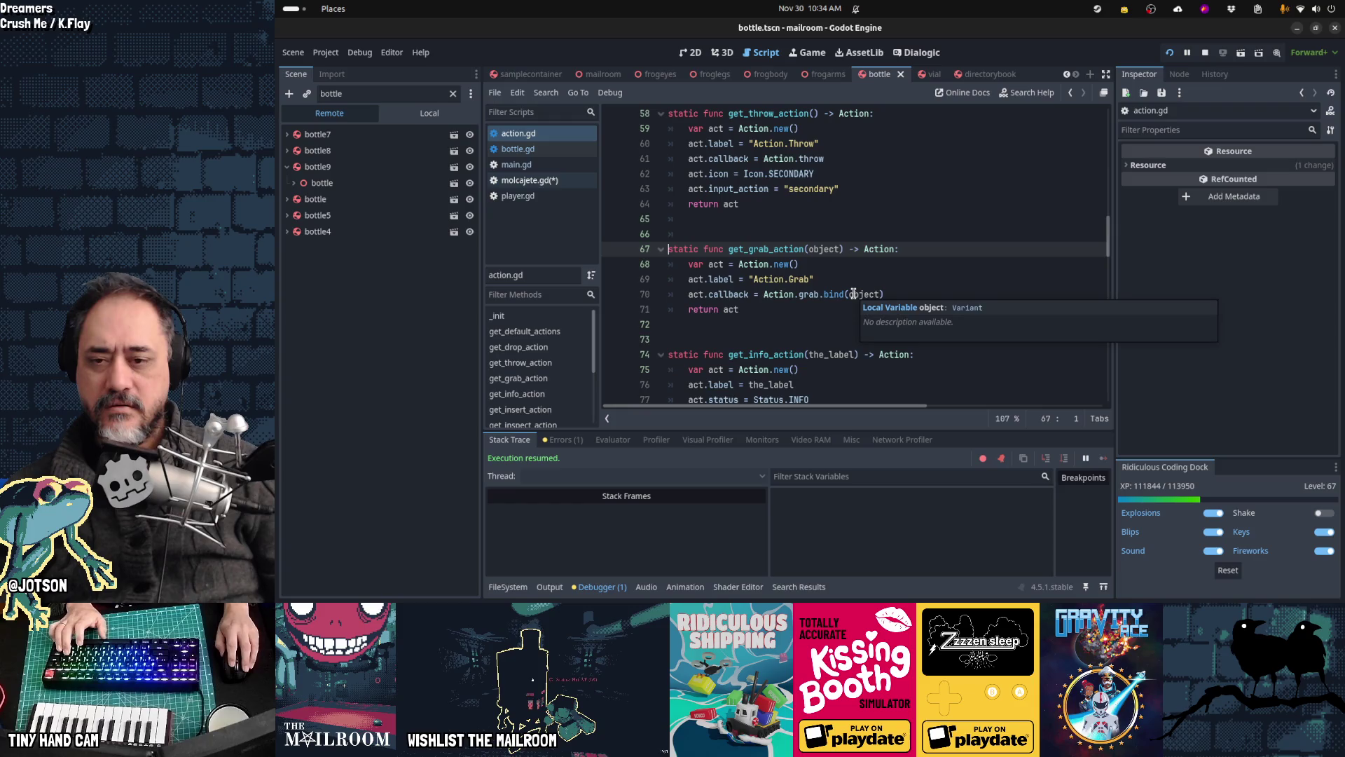
{"action": "left_click", "coordinate": [522, 180]}
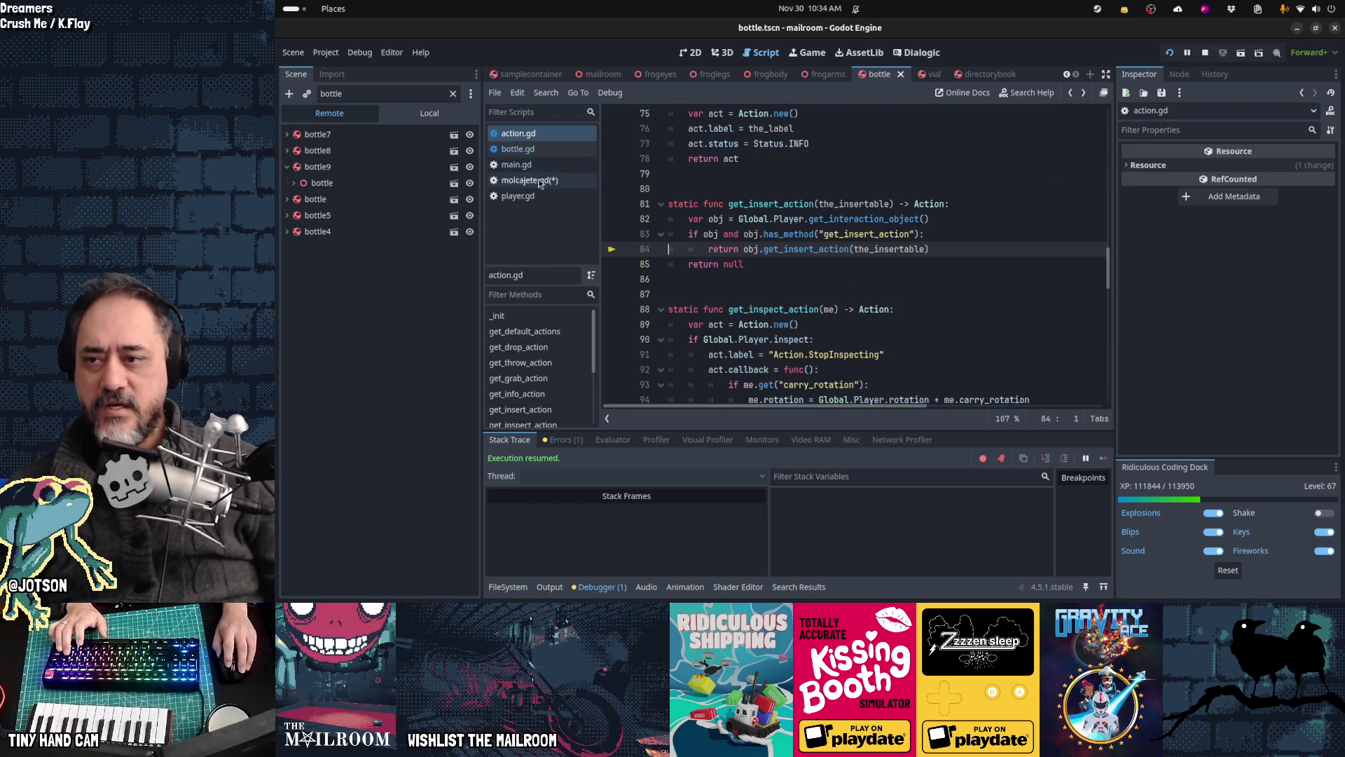
{"action": "left_click", "coordinate": [972, 330]}
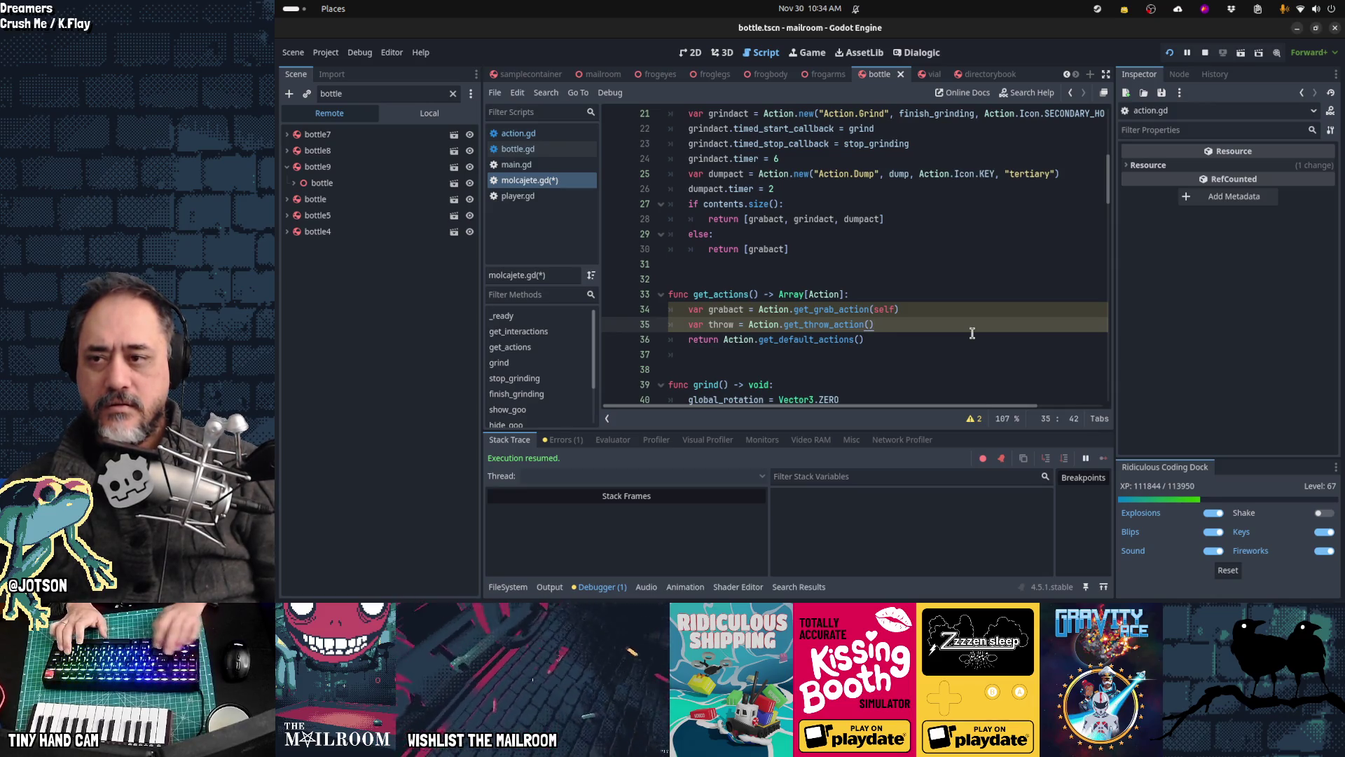
{"action": "key", "text": "shift+alt+o"}
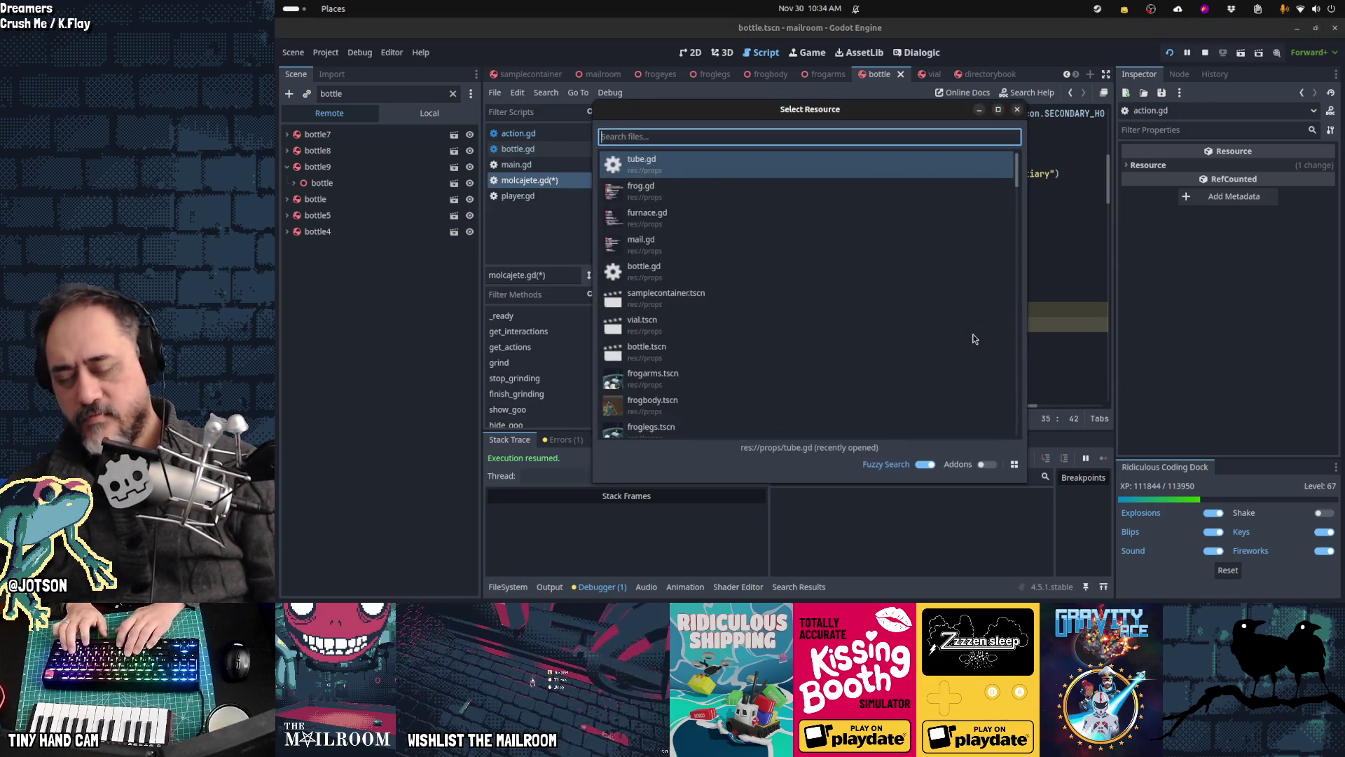
Step: Switch to mail.gd and search it for 'action.get_insert'
{"action": "type", "text": "mail"}
{"action": "key", "text": "Return"}
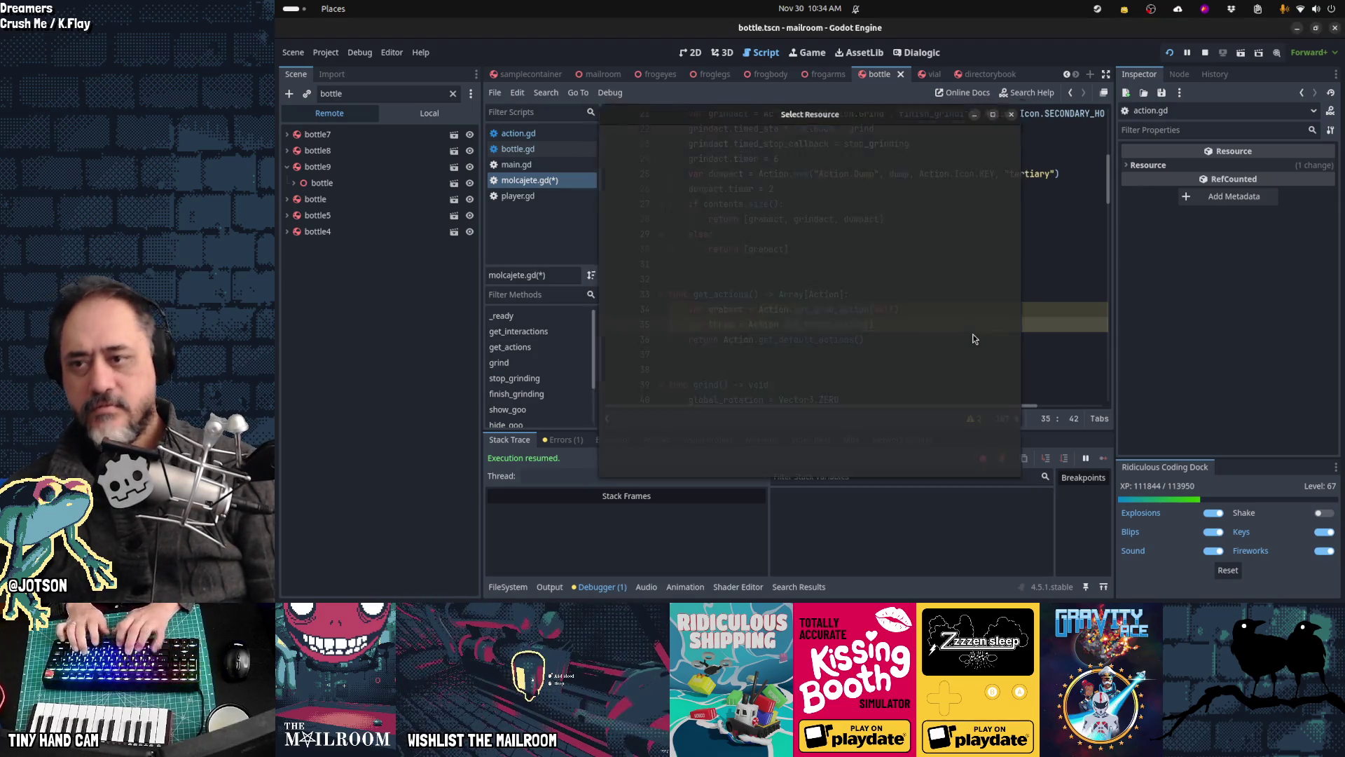
{"action": "key", "text": "ctrl+f"}
{"action": "type", "text": "action.get_insert"}
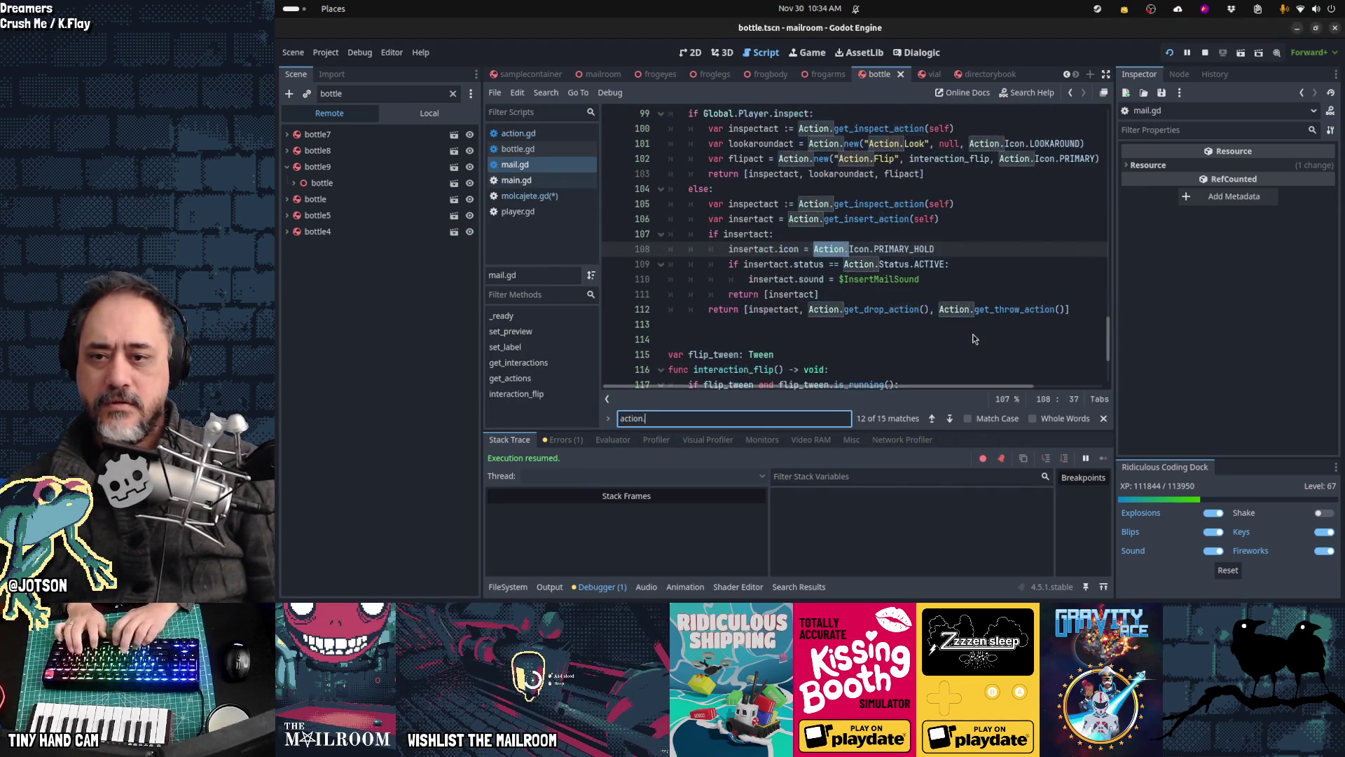
{"action": "key", "text": "Escape"}
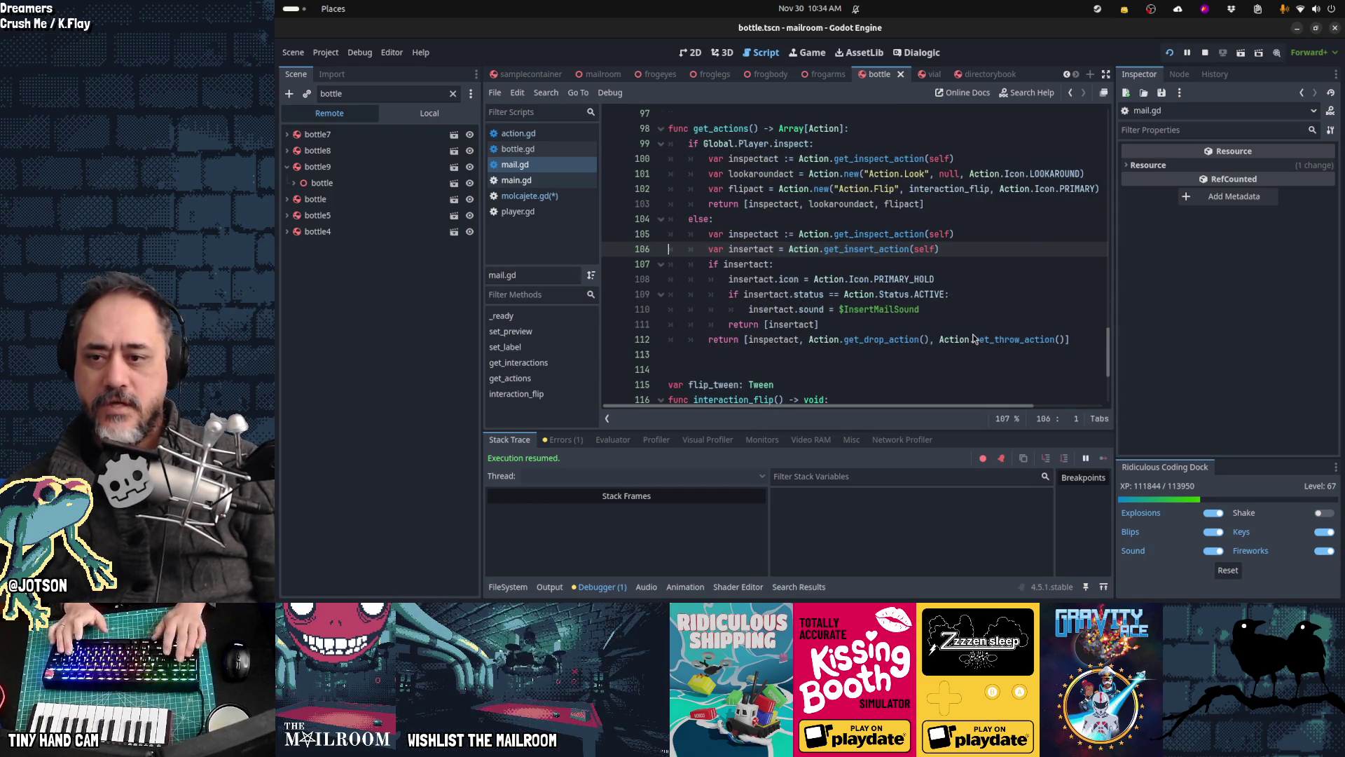
Step: Select and copy the insertact block (lines 106–111), then go back to molcajete.gd
{"action": "key", "text": "Down"}
{"action": "key", "text": "Down"}
{"action": "key", "text": "Down"}
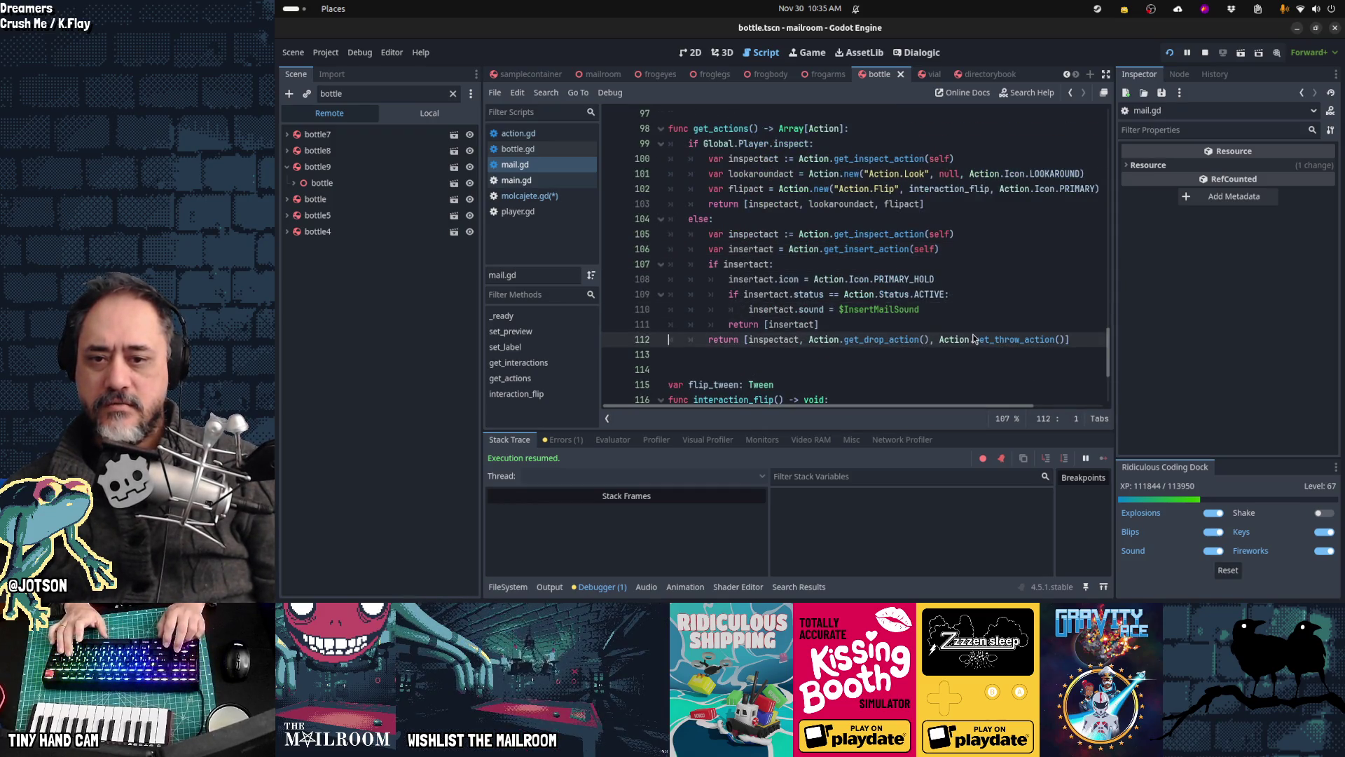
{"action": "key", "text": "End"}
{"action": "key", "text": "shift+Home"}
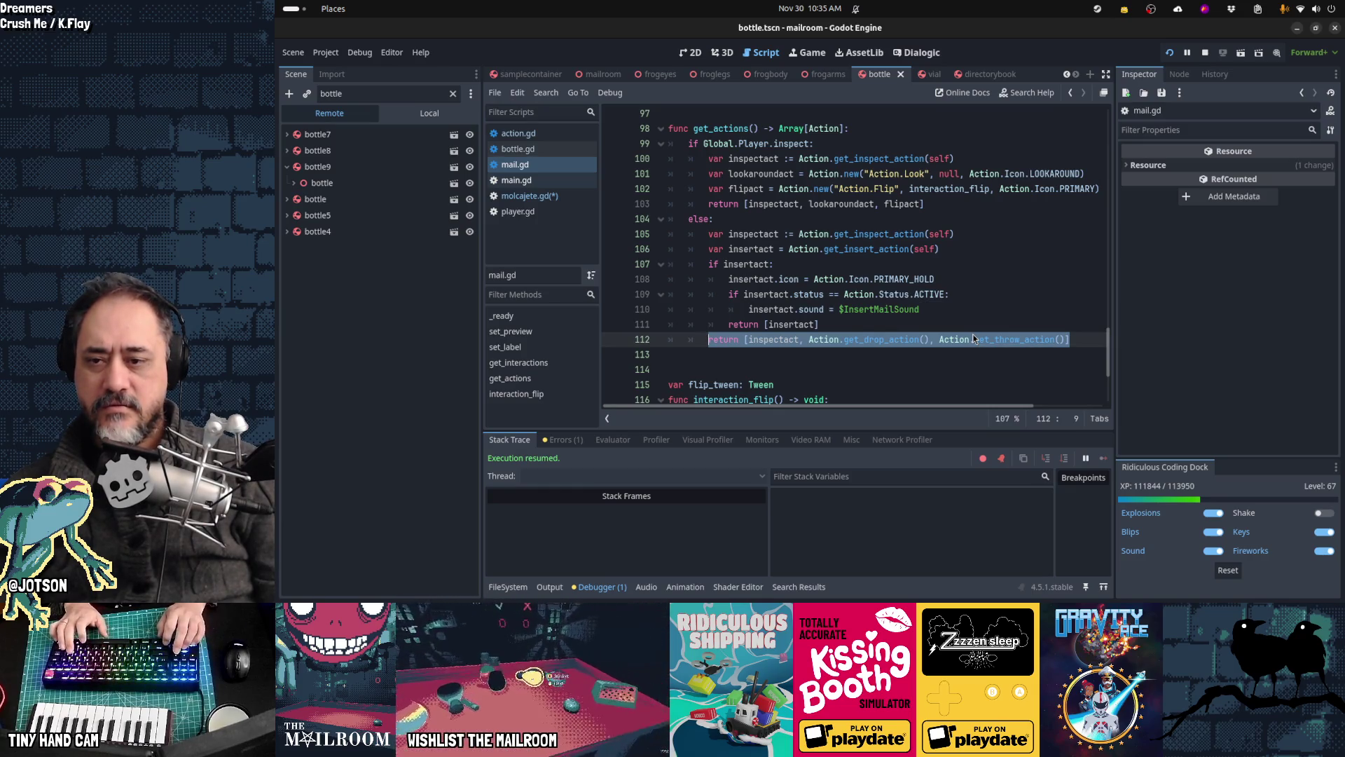
{"action": "key", "text": "Up"}
{"action": "key", "text": "End"}
{"action": "key", "text": "shift+Home"}
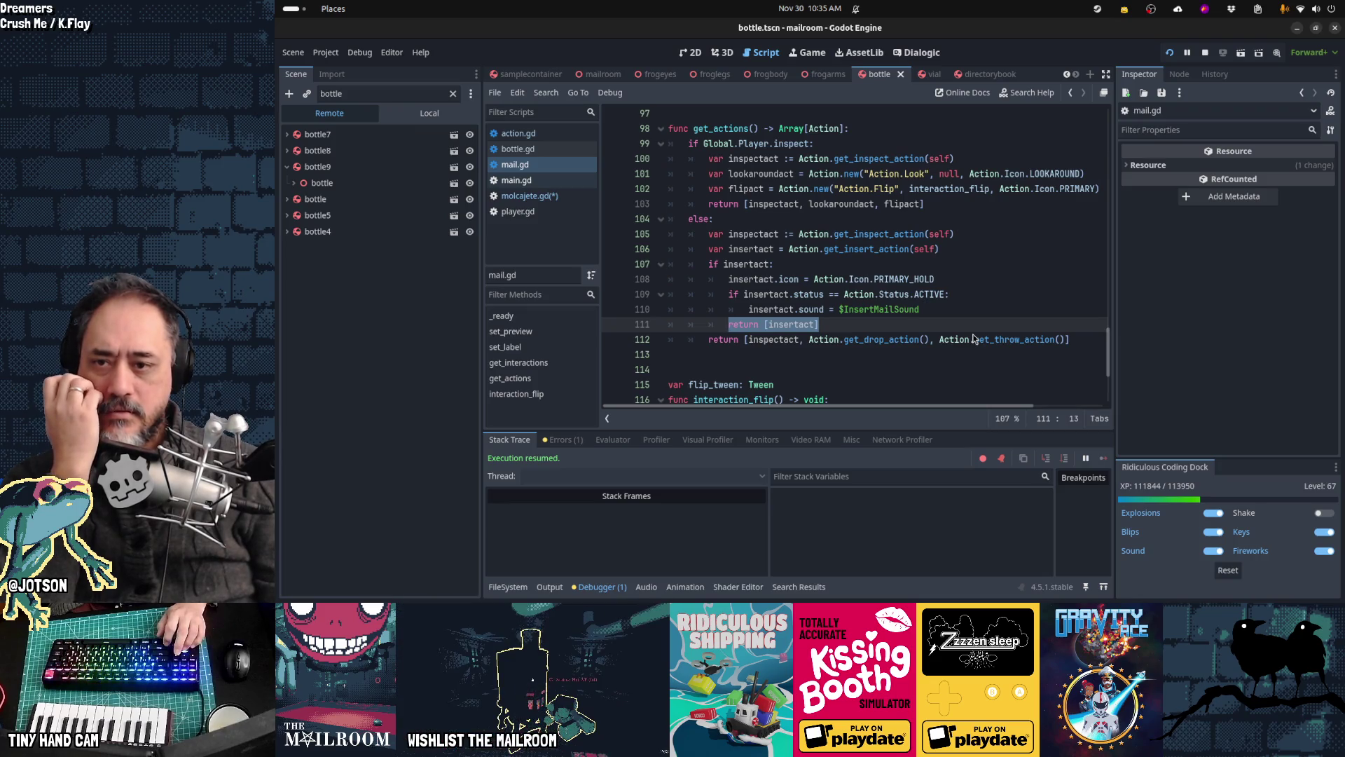
{"action": "key", "text": "shift+Up"}
{"action": "key", "text": "shift+Up"}
{"action": "key", "text": "shift+Up"}
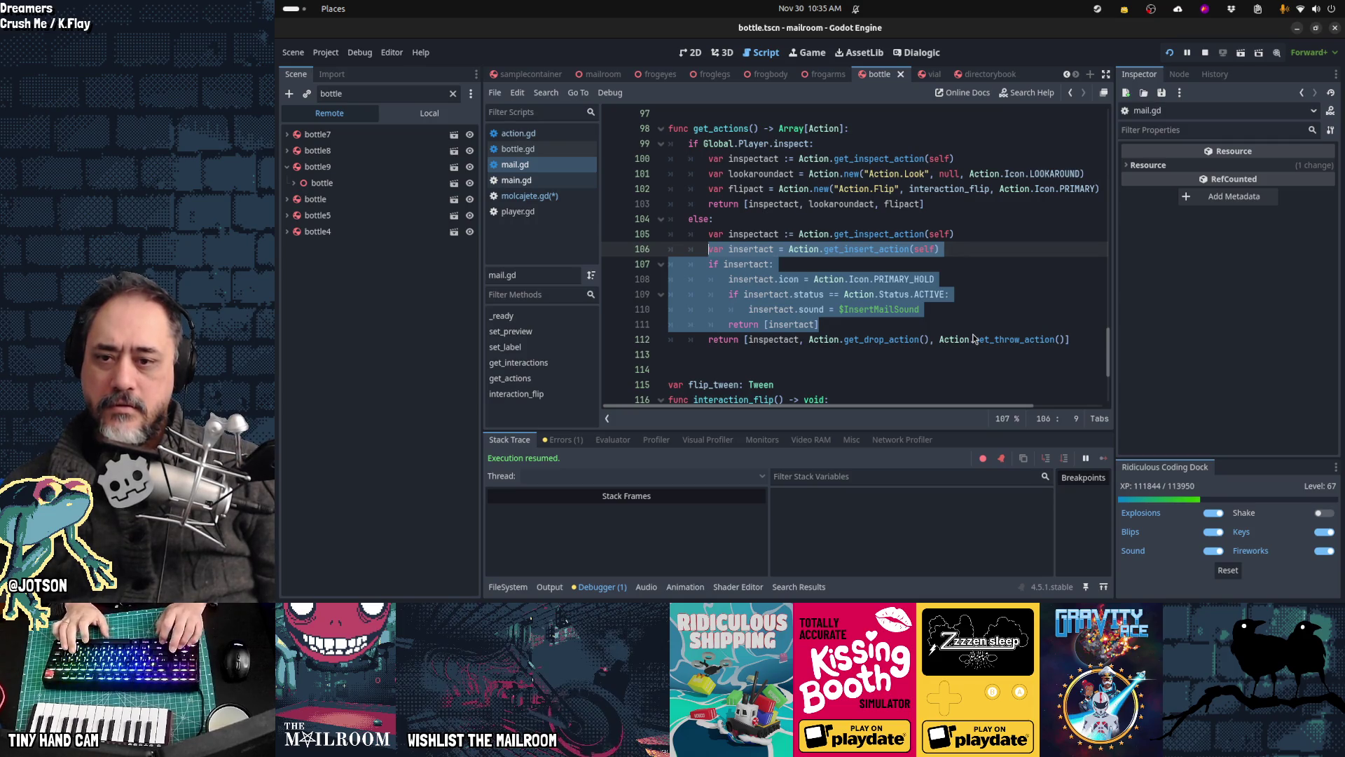
{"action": "key", "text": "Down"}
{"action": "key", "text": "Down"}
{"action": "key", "text": "Down"}
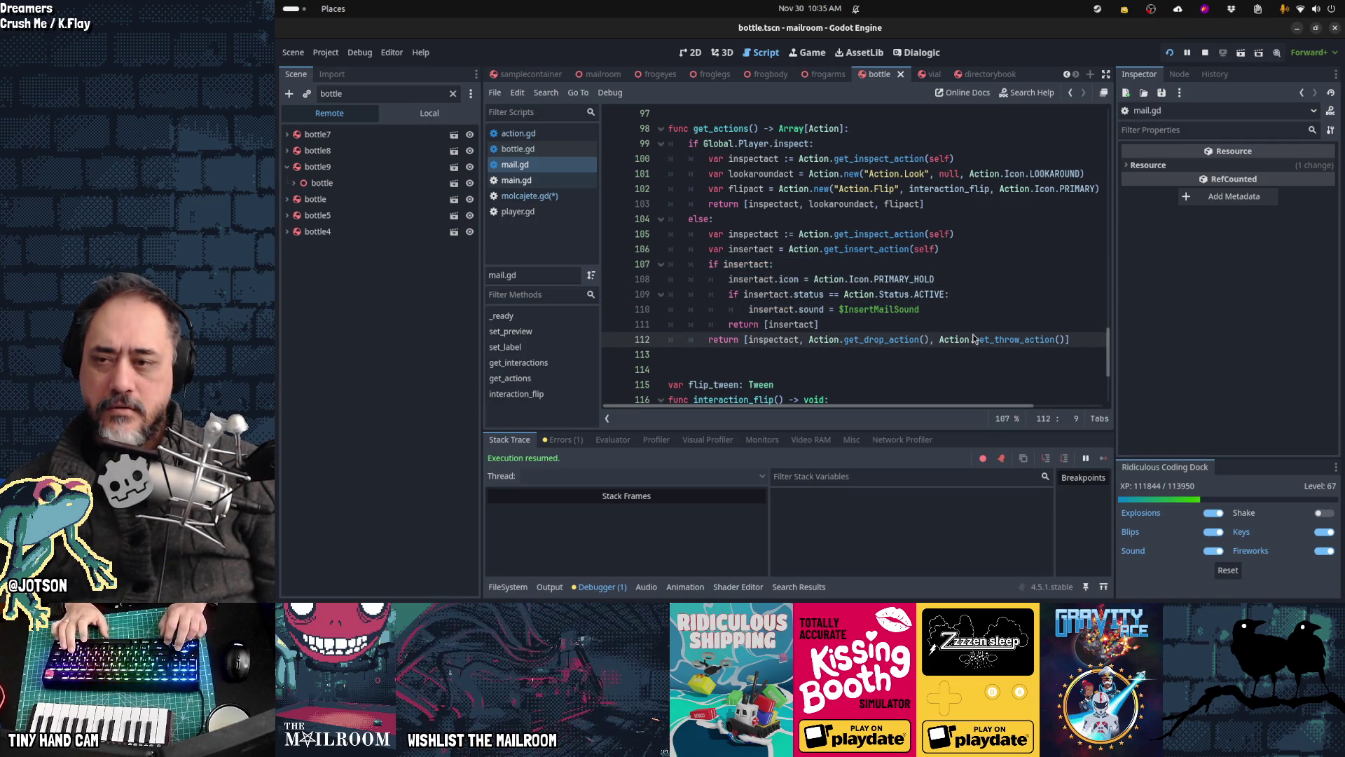
{"action": "key", "text": "alt+Left"}
{"action": "key", "text": "alt+Left"}
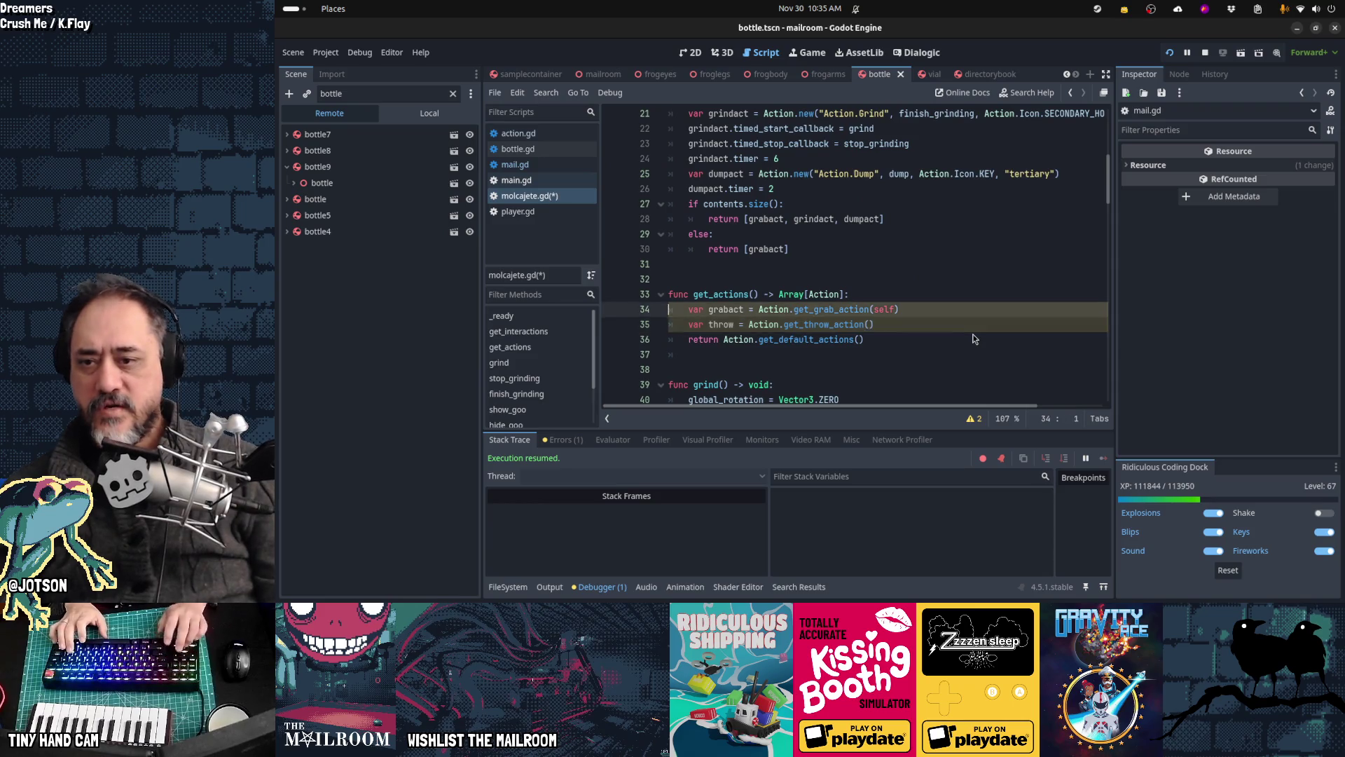
Step: Replace the grabact and throw lines with the pasted insertact block above the default return
{"action": "key", "text": "shift+Up"}
{"action": "key", "text": "Delete"}
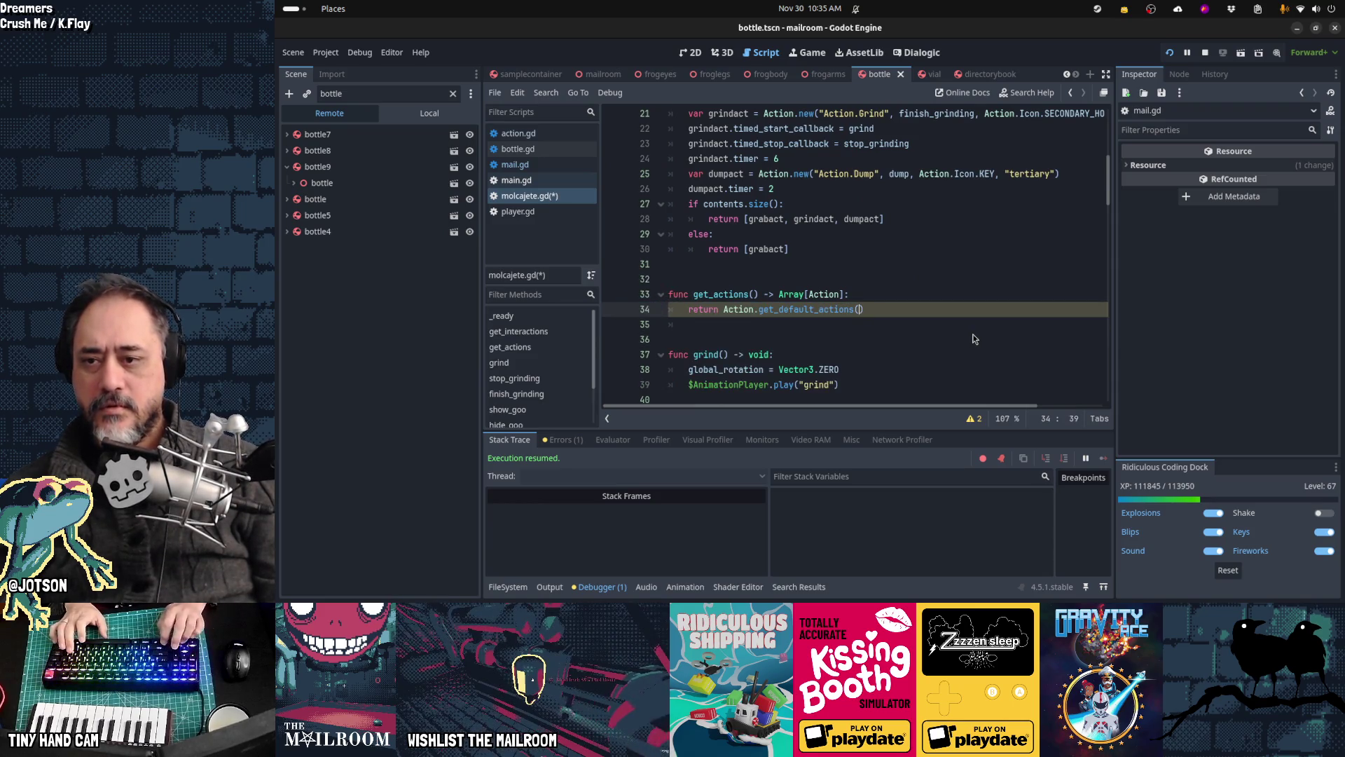
{"action": "key", "text": "Up"}
{"action": "key", "text": "Down"}
{"action": "type", "text": "var insertact = Action.get_insert_action(self) \t\tif insertact: \t\t\tinsertact.icon = Action.Icon.PRIMARY_HOLD \t\t\tif insertact.status == Action.Status.ACTIVE: \t\t\t\tinsertact.sound = $InsertMailSound \t\t\treturn [insertact]"}
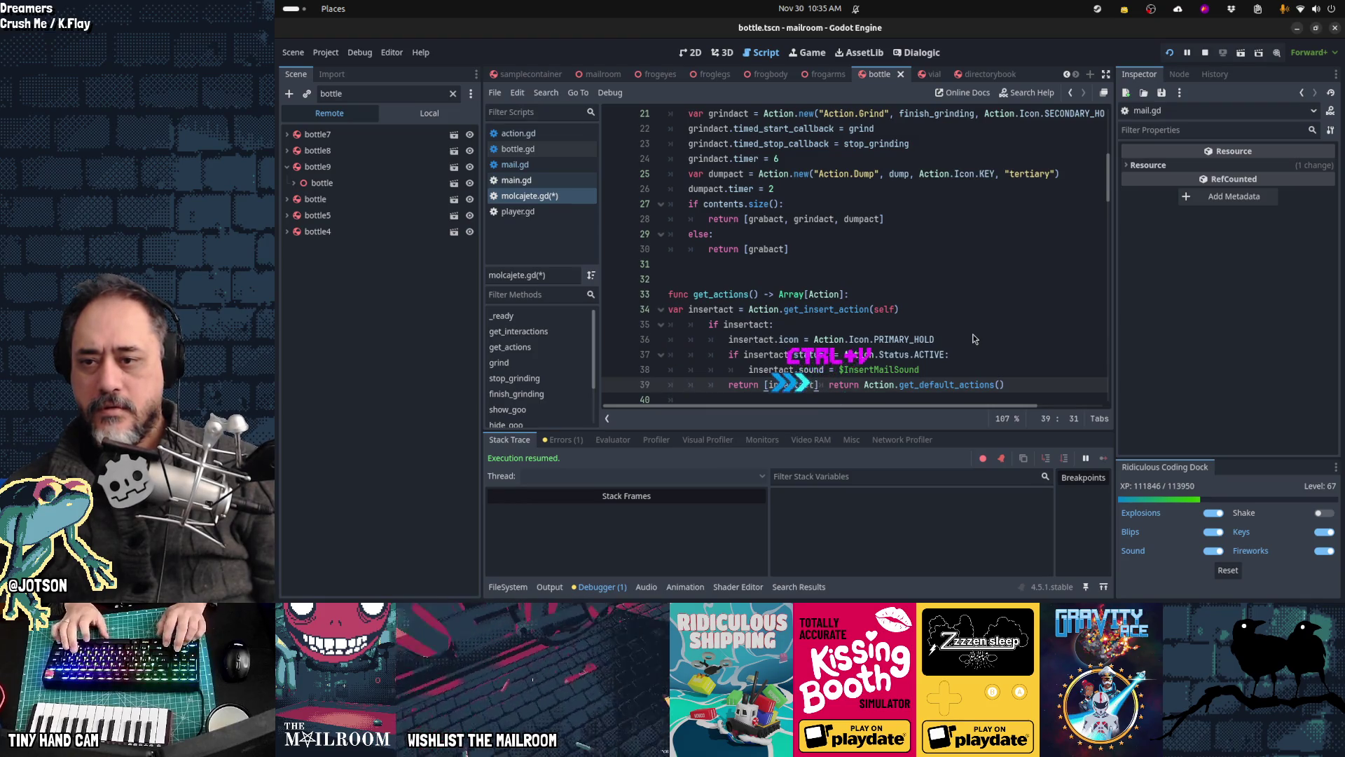
{"action": "key", "text": "Return"}
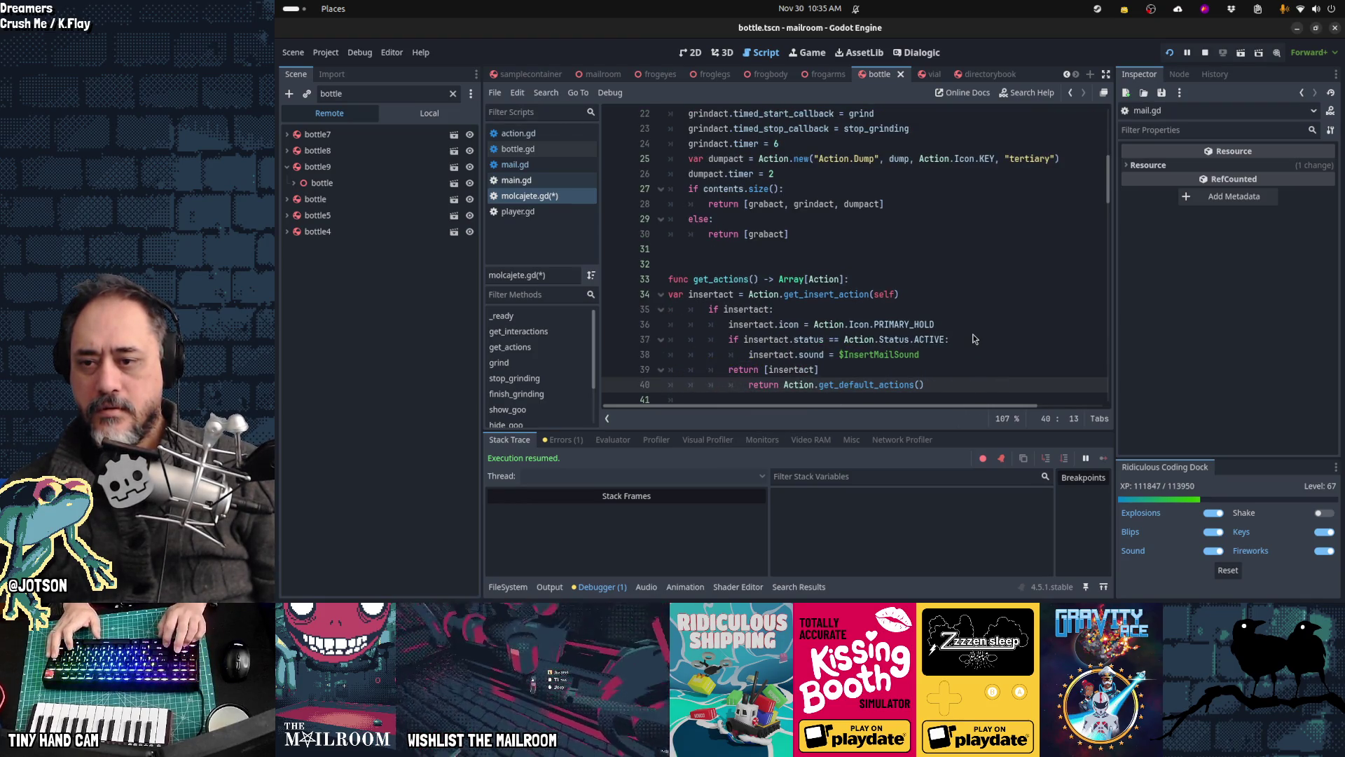
Step: Correct the indentation of the insertact declaration, if block and default return in get_actions
{"action": "key", "text": "shift+Tab"}
{"action": "key", "text": "shift+Tab"}
{"action": "key", "text": "Up"}
{"action": "key", "text": "Up"}
{"action": "key", "text": "Up"}
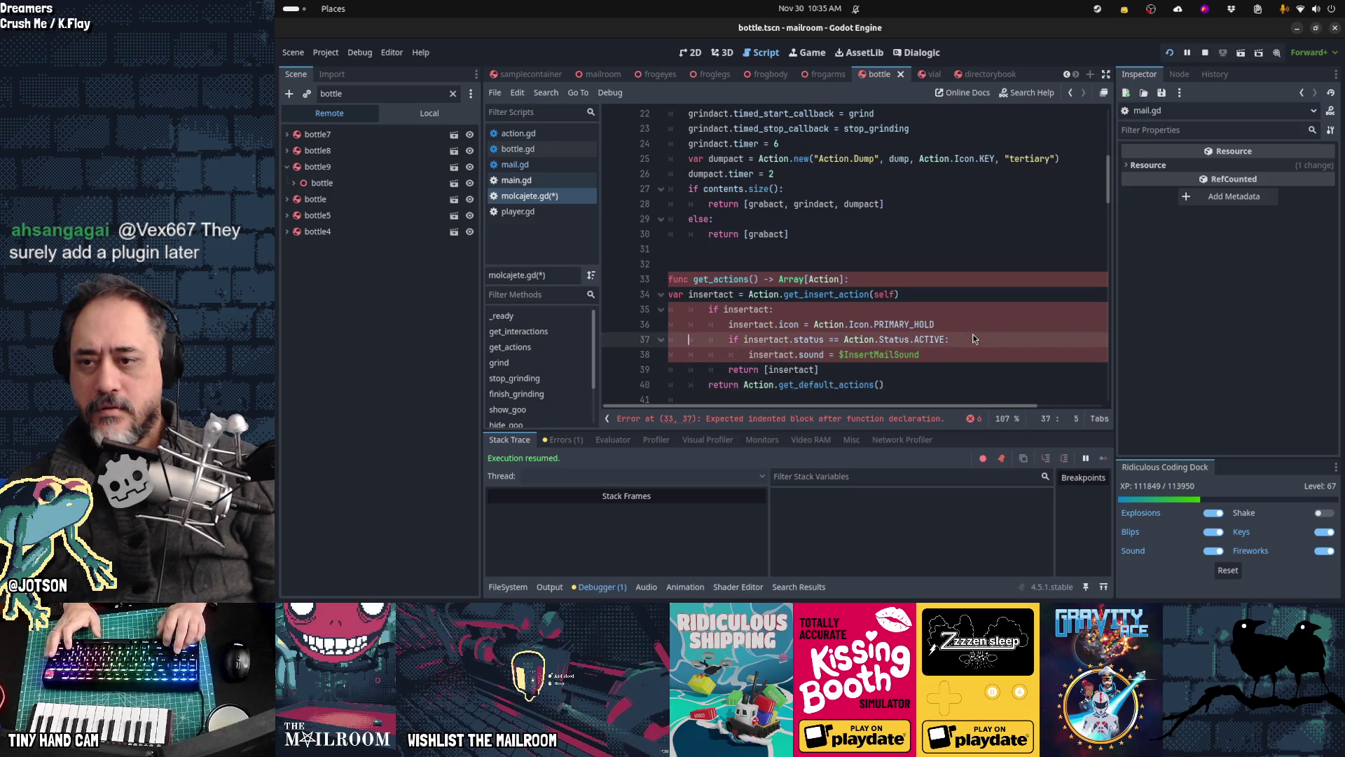
{"action": "key", "text": "Down"}
{"action": "key", "text": "Tab"}
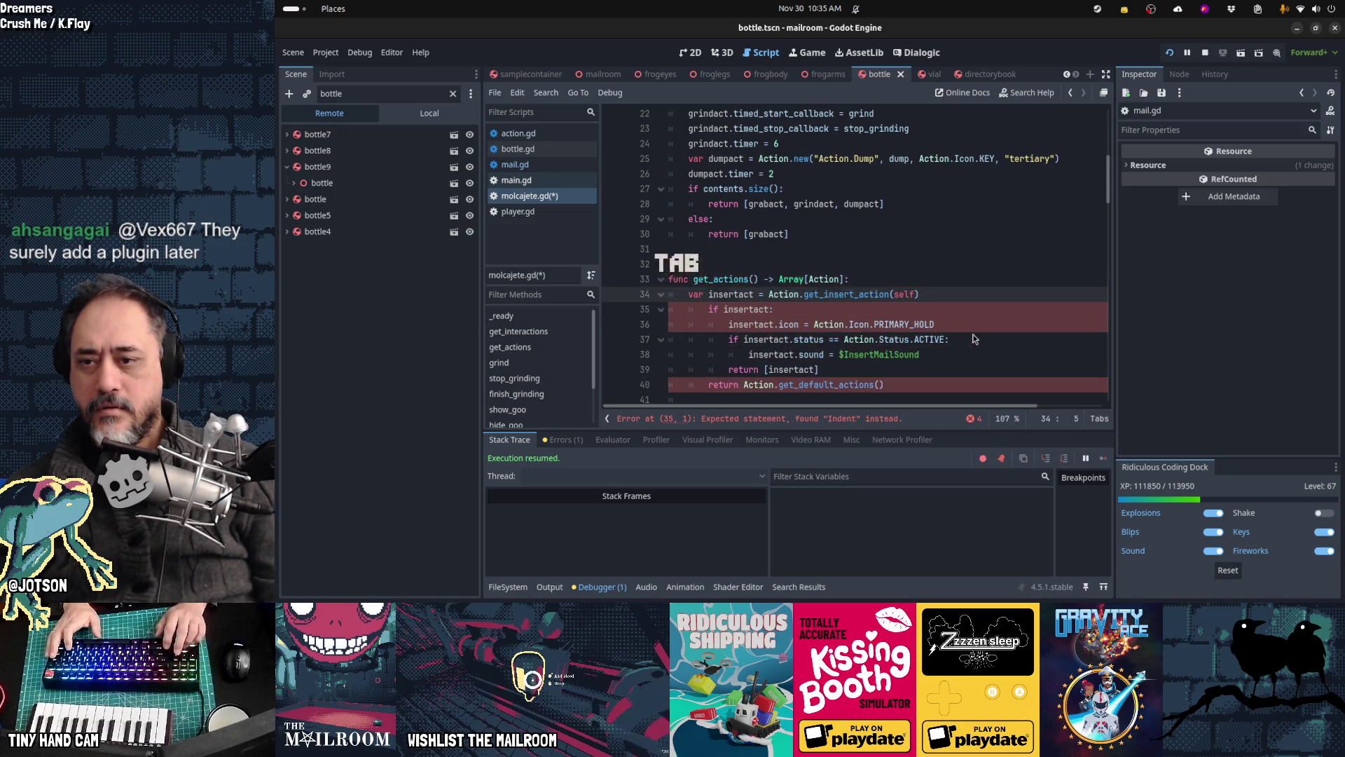
{"action": "key", "text": "Down"}
{"action": "key", "text": "Home"}
{"action": "key", "text": "shift+Down"}
{"action": "key", "text": "shift+Down"}
{"action": "key", "text": "shift+Down"}
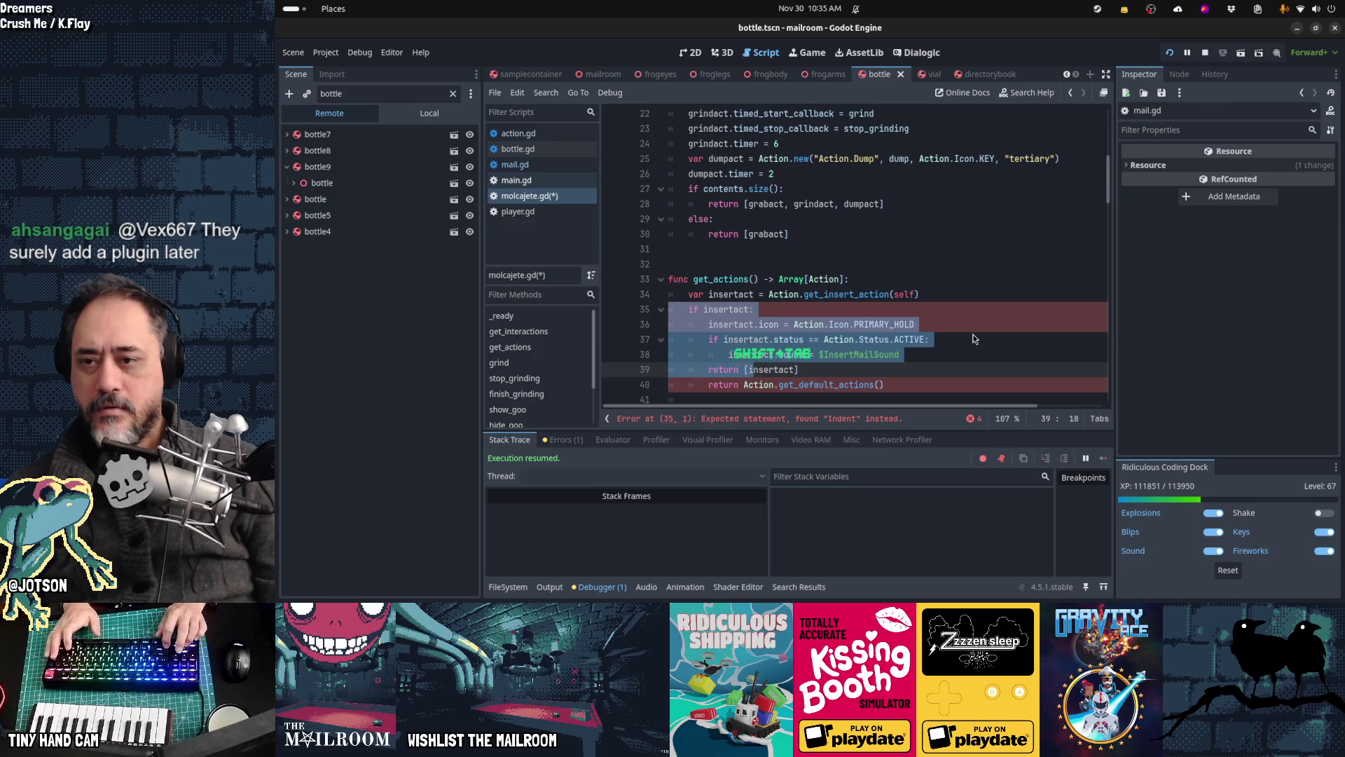
{"action": "key", "text": "shift+Tab"}
{"action": "key", "text": "Down"}
{"action": "key", "text": "shift+Tab"}
{"action": "key", "text": "Up"}
{"action": "key", "text": "Up"}
{"action": "key", "text": "Up"}
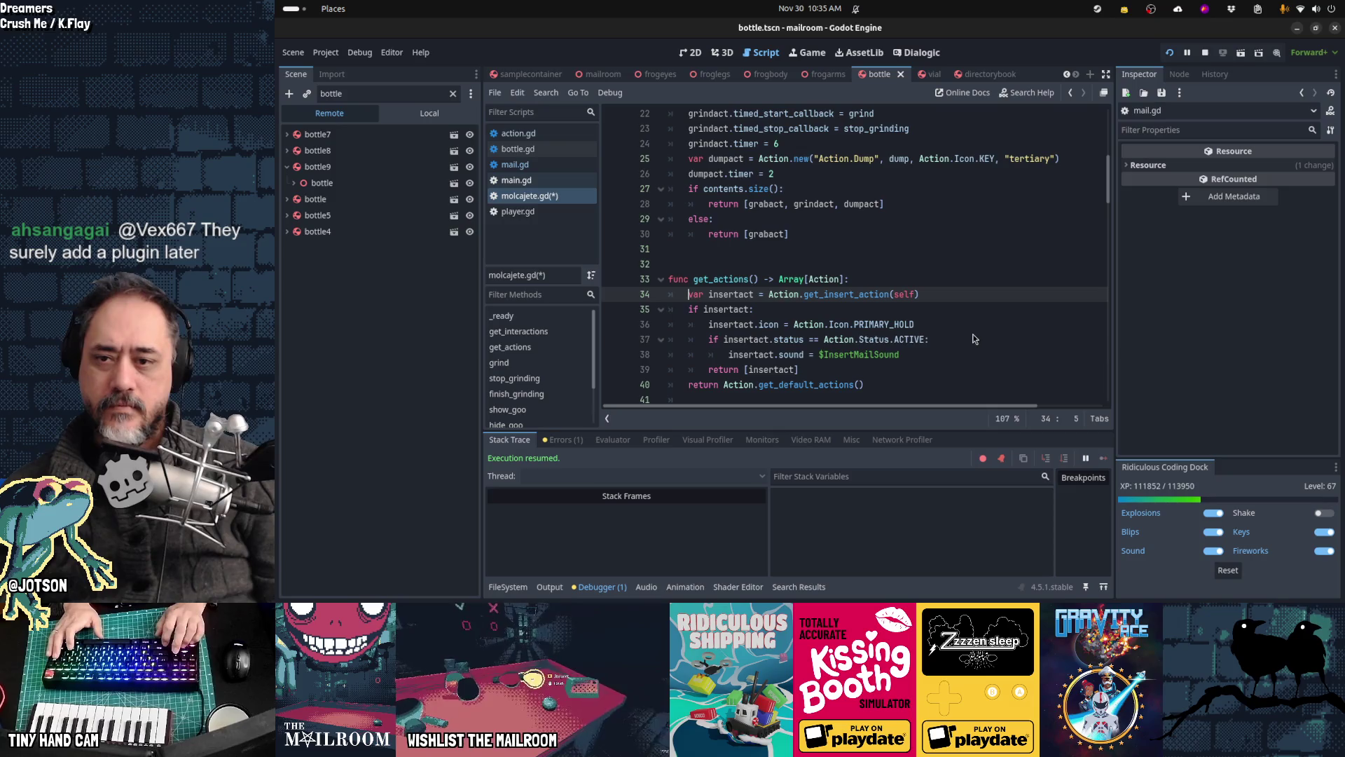
{"action": "key", "text": "Up"}
Step: Delete the insertact.status sound check, save molcajete.gd, and run the game
{"action": "key", "text": "Down"}
{"action": "key", "text": "Down"}
{"action": "key", "text": "Down"}
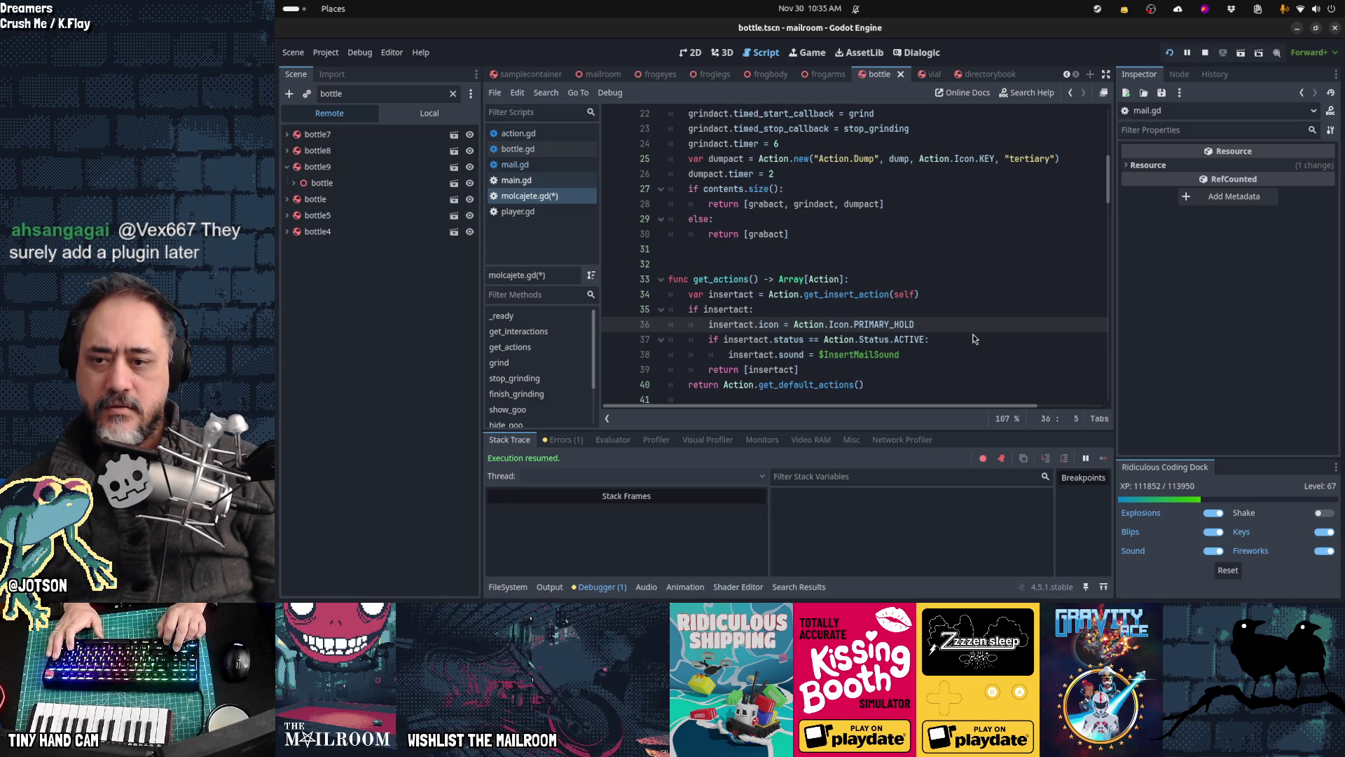
{"action": "key", "text": "Down"}
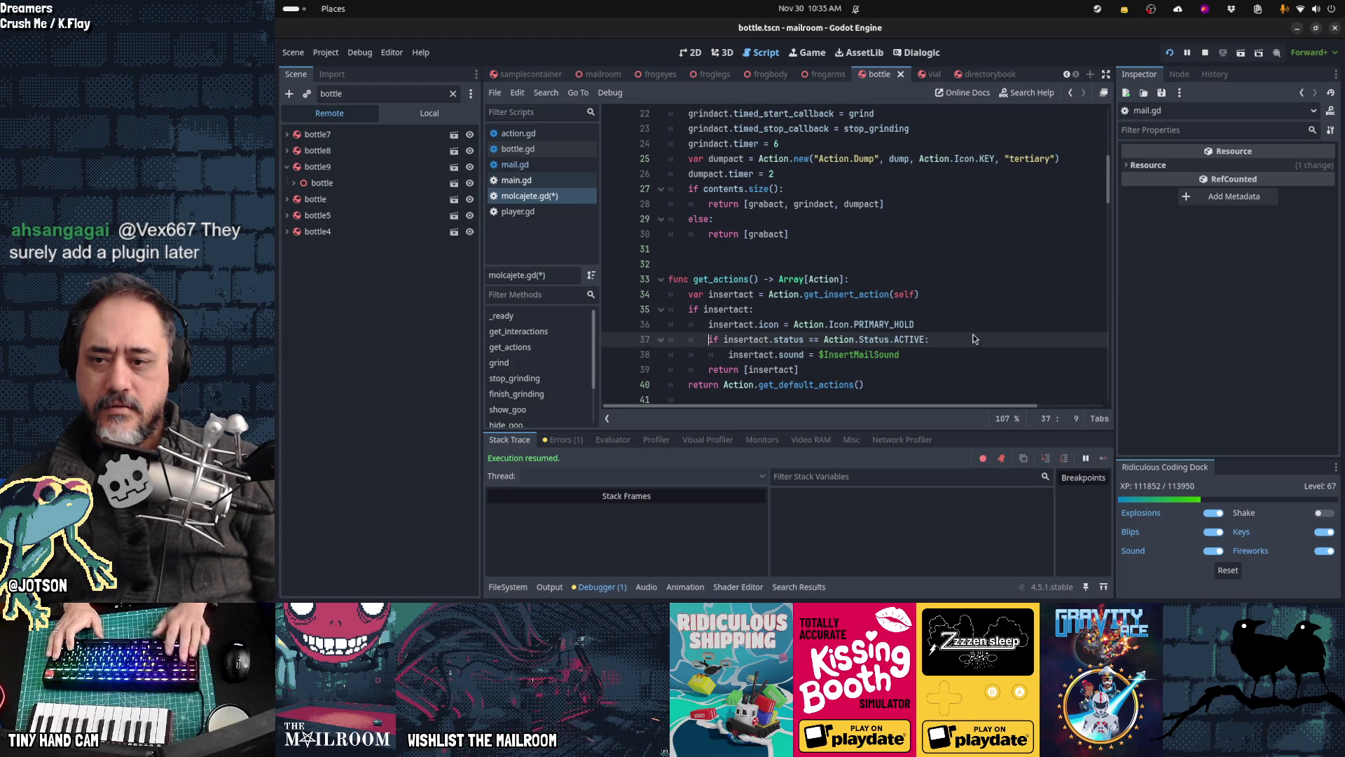
{"action": "key", "text": "shift+Down"}
{"action": "key", "text": "shift+Down"}
{"action": "key", "text": "Delete"}
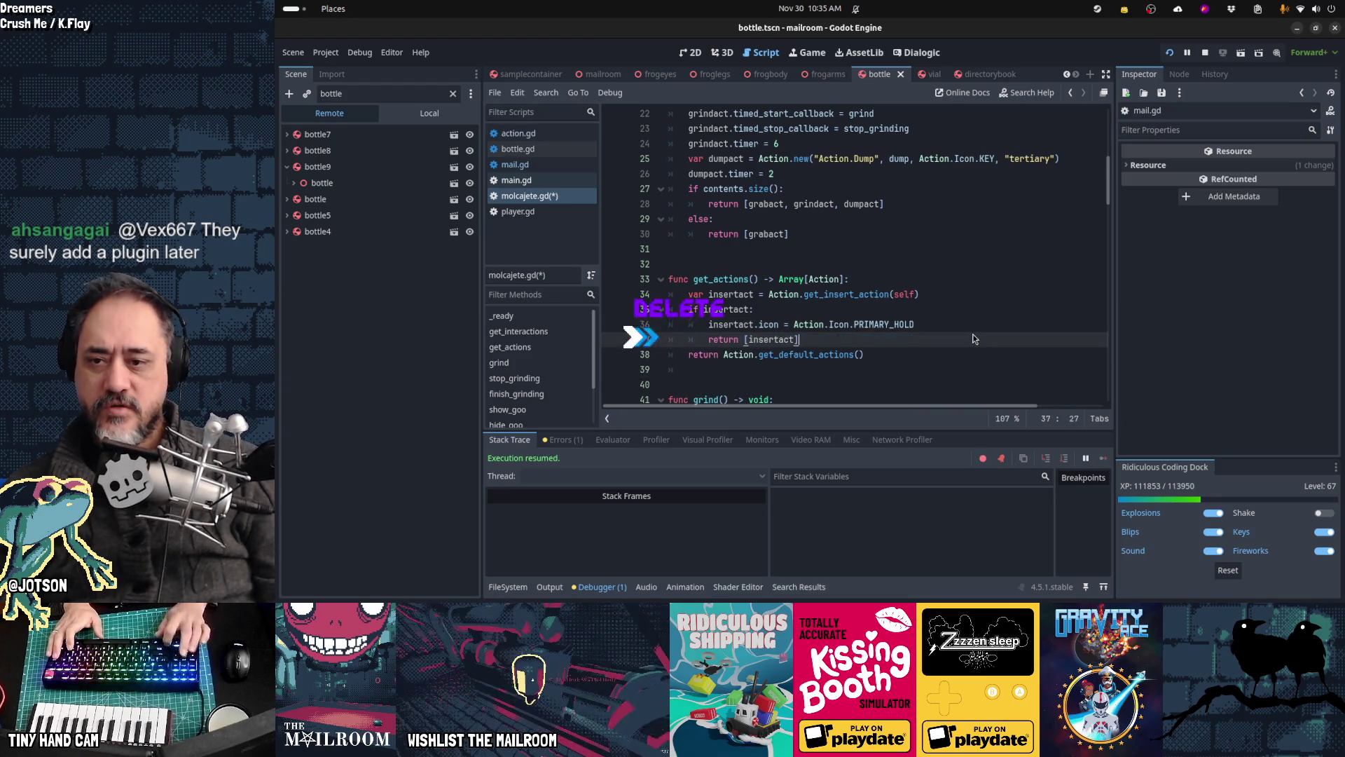
{"action": "key", "text": "Down"}
{"action": "key", "text": "Down"}
{"action": "key", "text": "Down"}
{"action": "key", "text": "Down"}
{"action": "key", "text": "ctrl+s"}
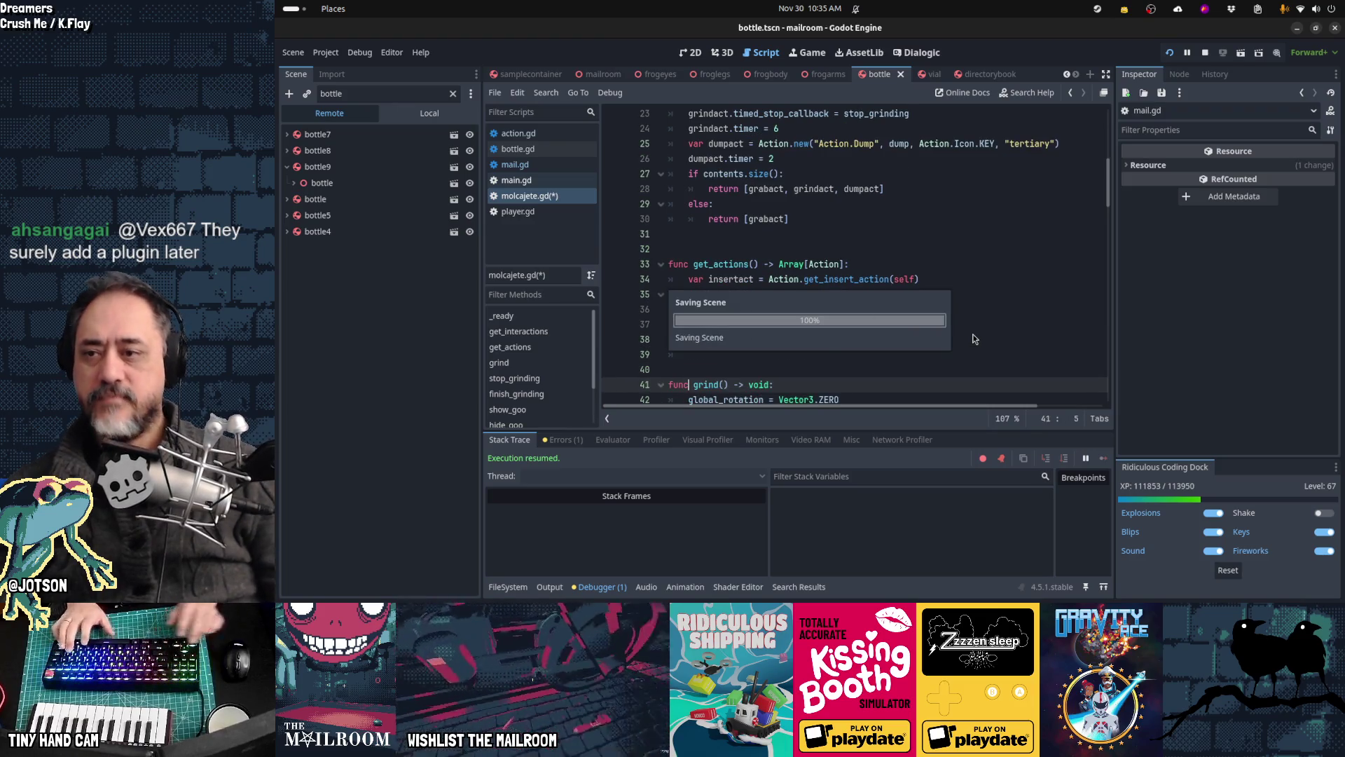
{"action": "key", "text": "alt+Tab"}
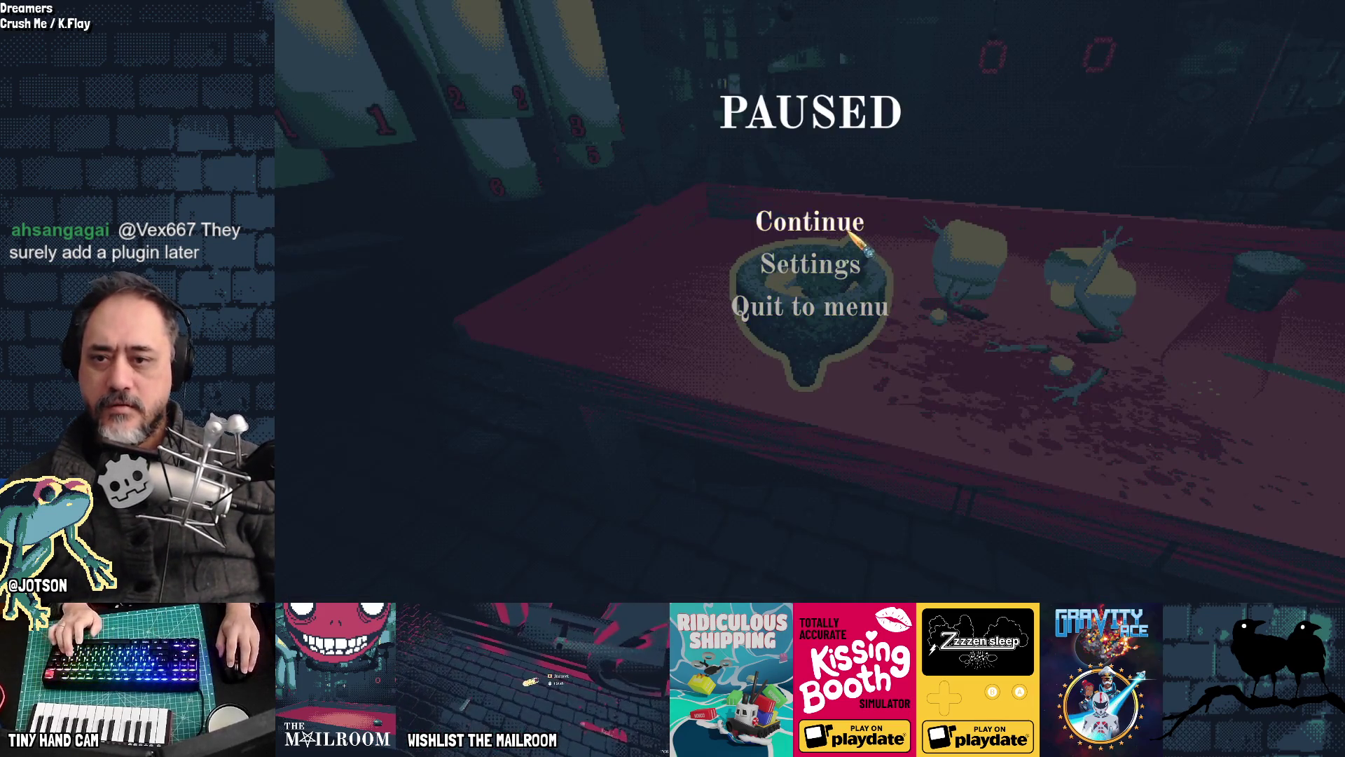
Step: Unpause, reposition the molcajete until the bottle shows an Action.Pour prompt, then return to the editor
{"action": "key", "text": "Escape"}
{"action": "left_click", "coordinate": [809, 301]}
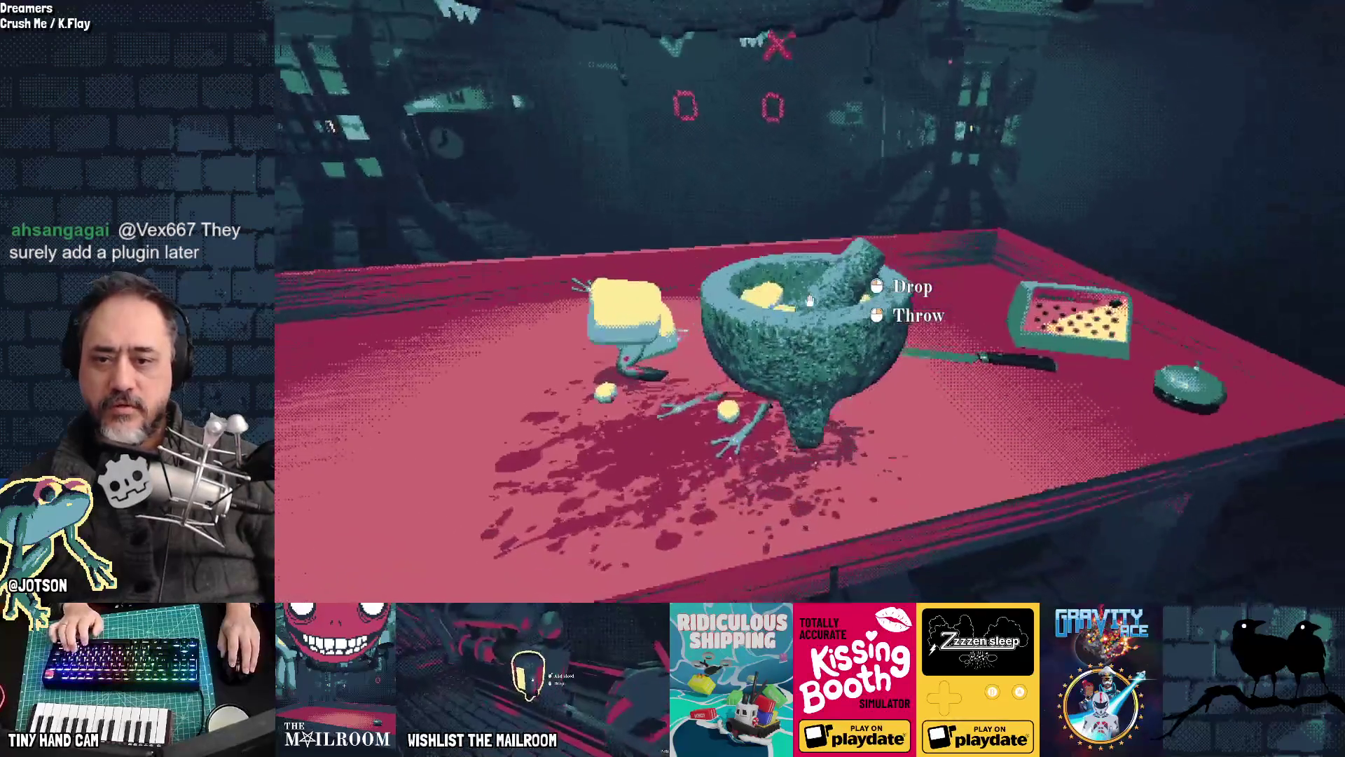
{"action": "left_click", "coordinate": [809, 301]}
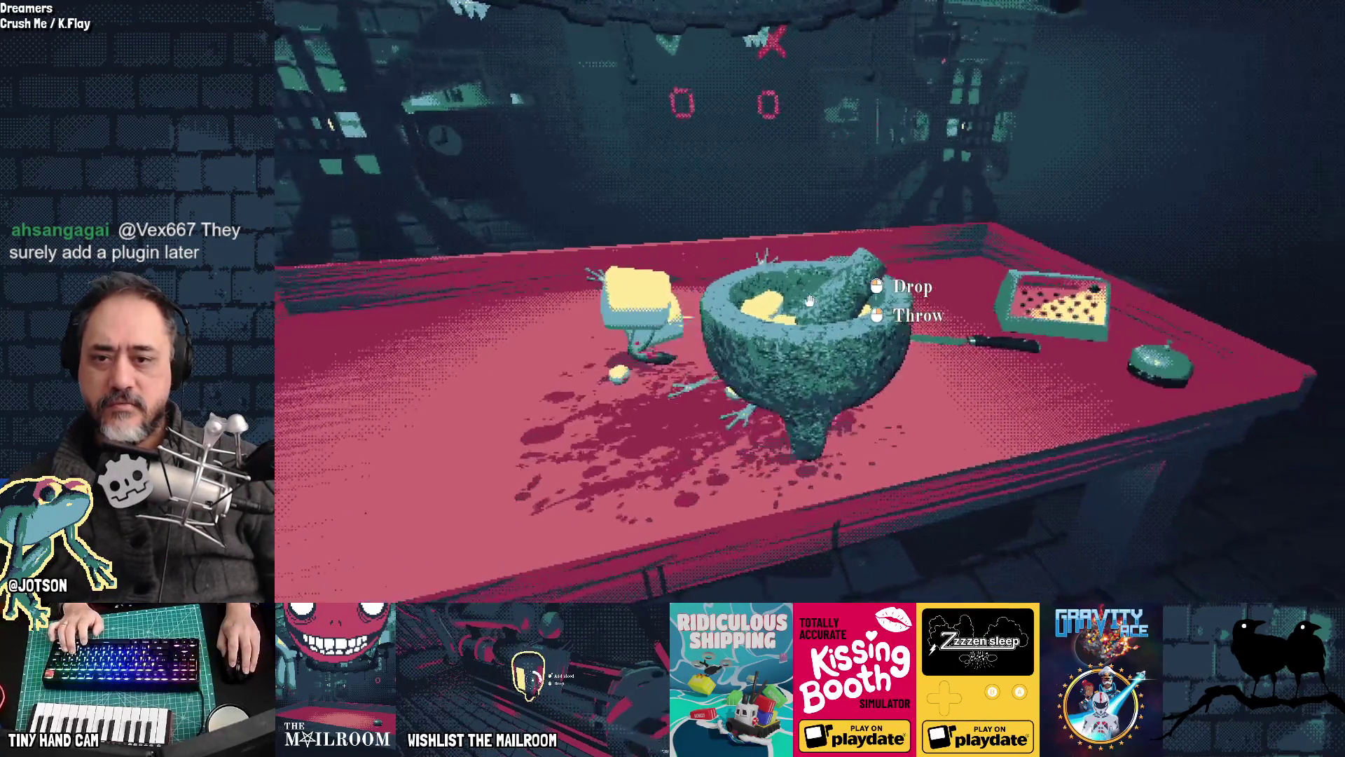
{"action": "left_click", "coordinate": [809, 301]}
{"action": "left_click", "coordinate": [810, 301]}
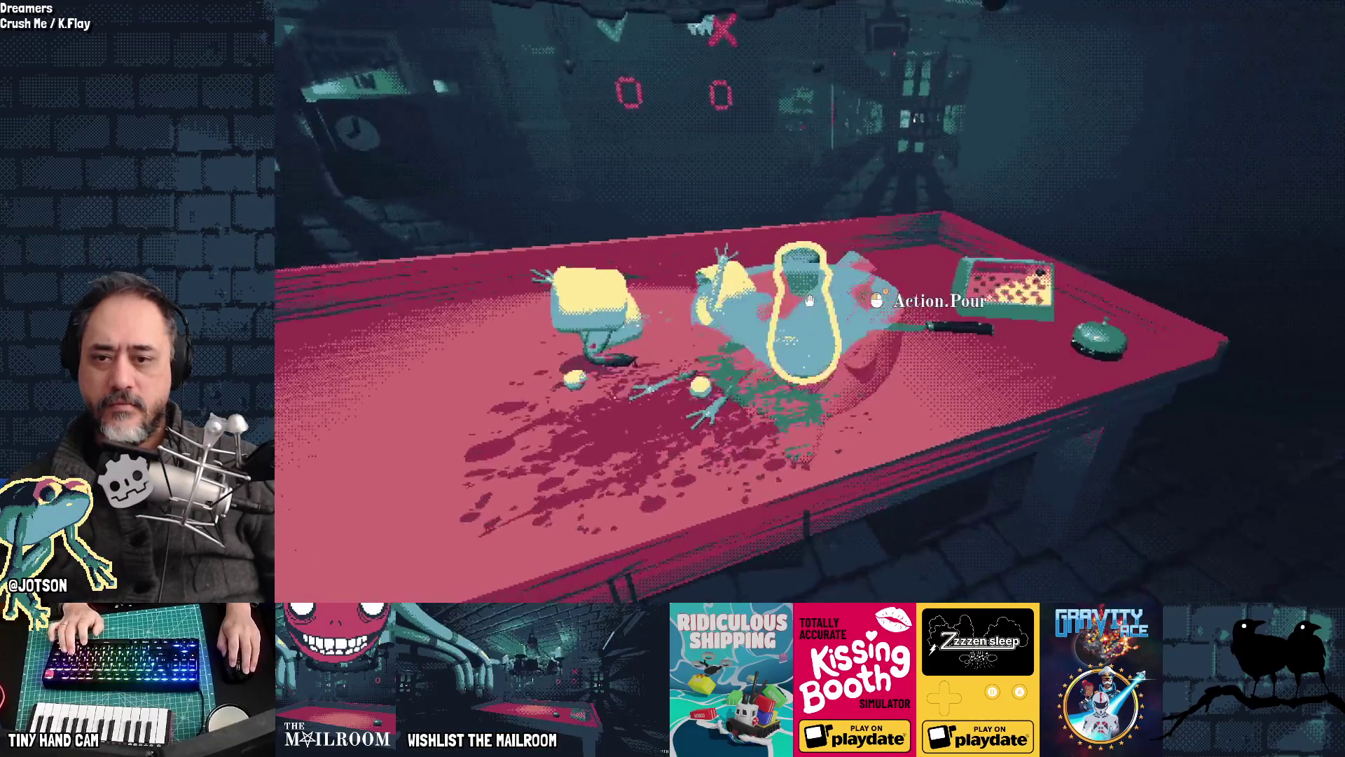
{"action": "left_click", "coordinate": [809, 301]}
{"action": "left_click", "coordinate": [809, 301]}
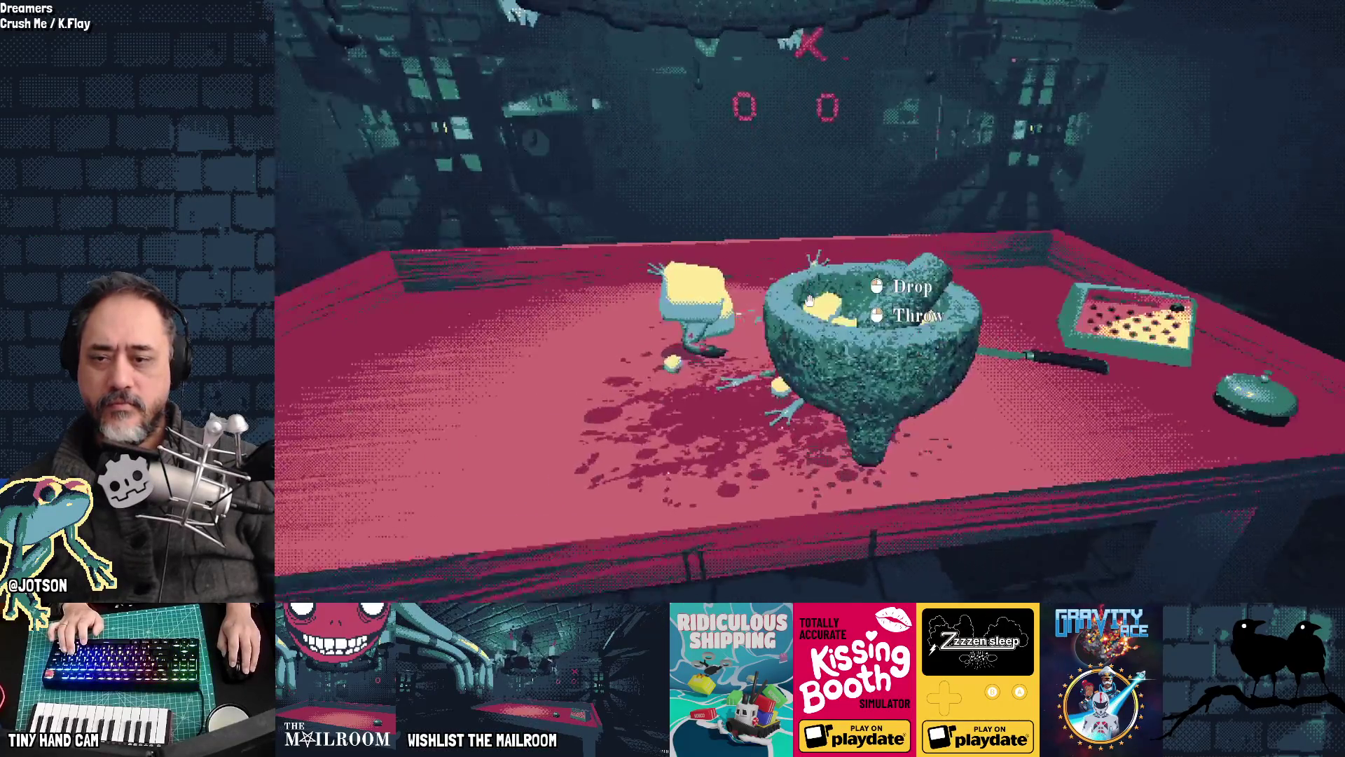
{"action": "left_click", "coordinate": [809, 302]}
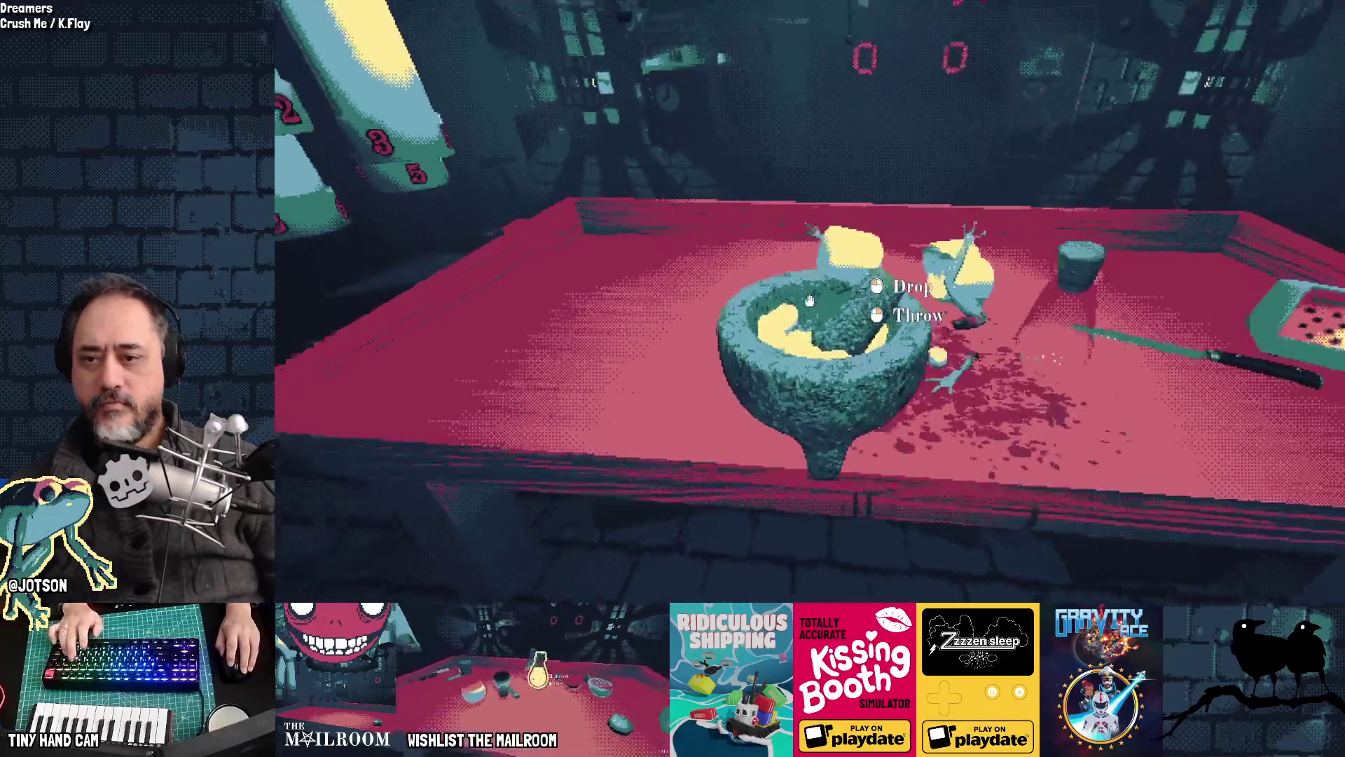
{"action": "key", "text": "alt+Tab"}
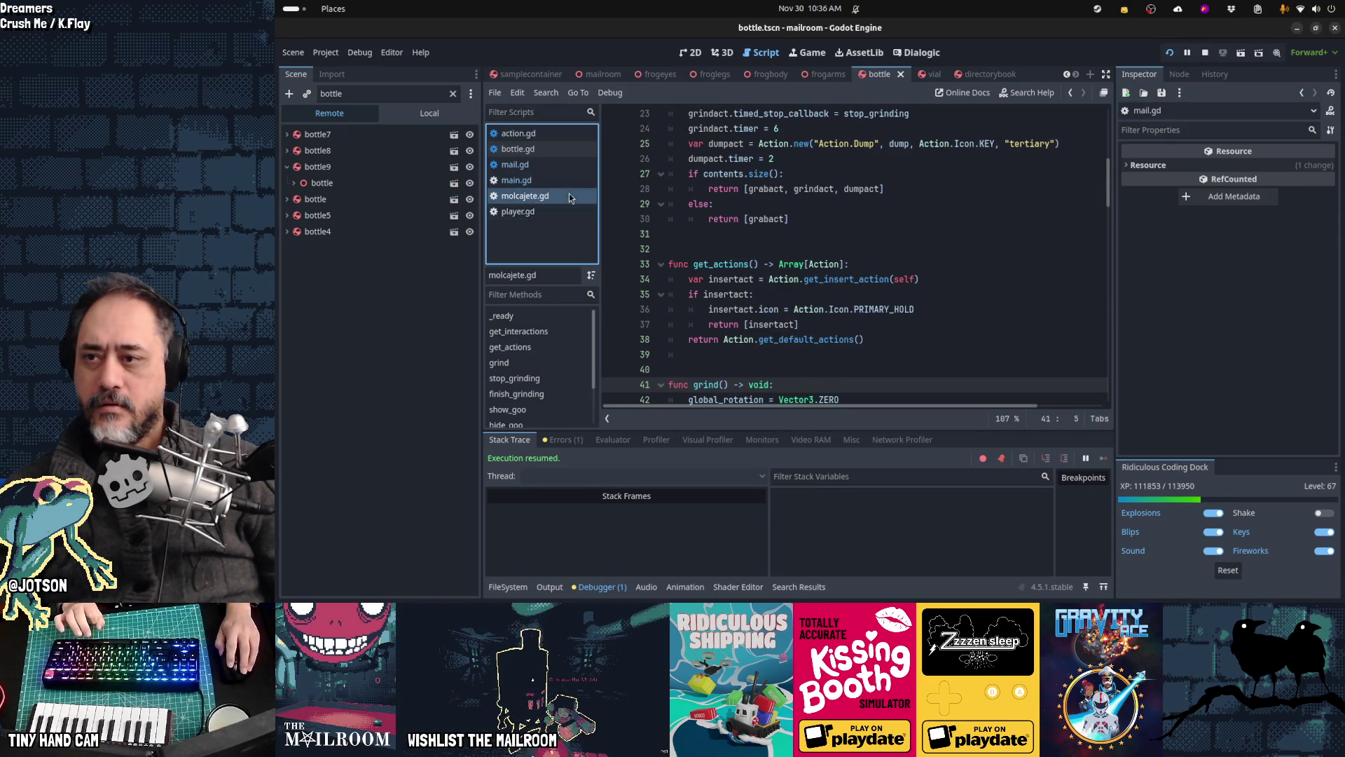
Step: Close the mail.gd, main.gd and player.gd scripts, then switch to bottle.gd
{"action": "left_click", "coordinate": [544, 149]}
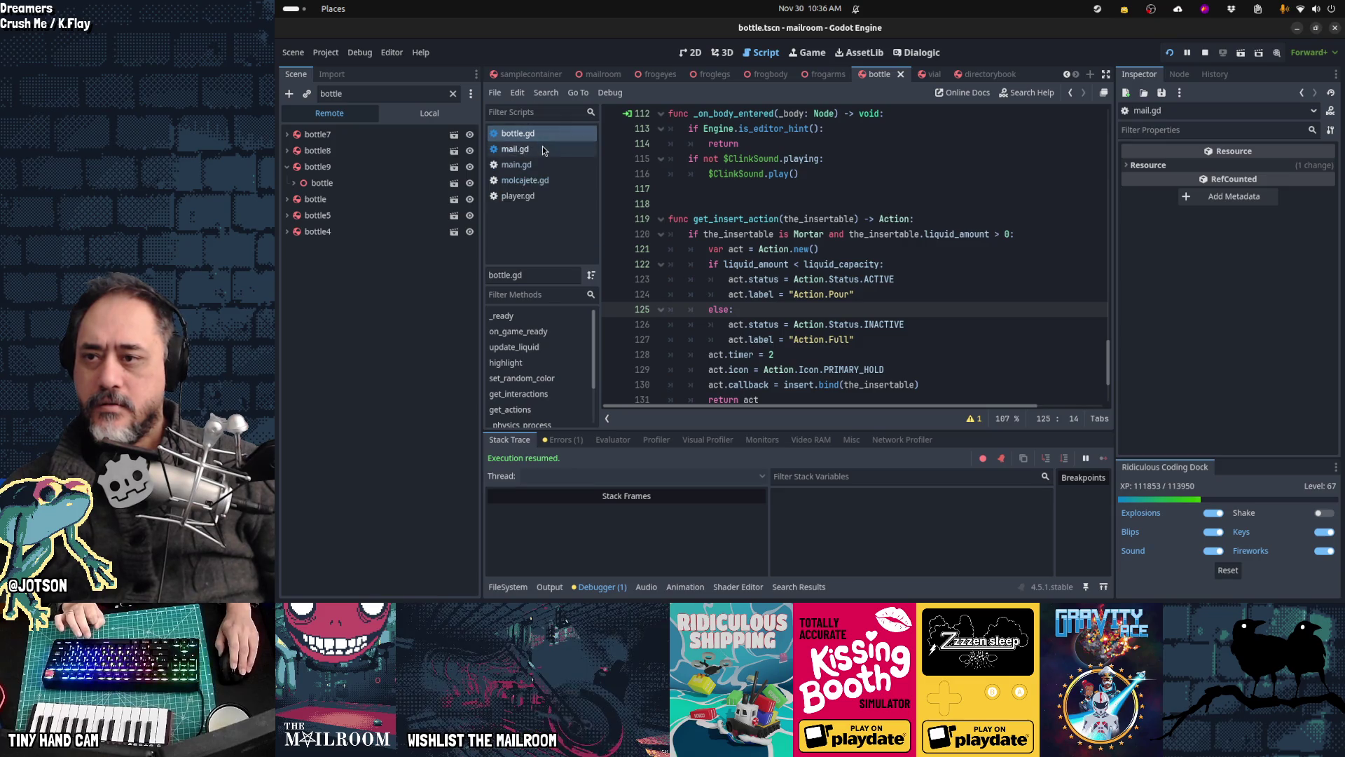
{"action": "middle_click", "coordinate": [545, 150]}
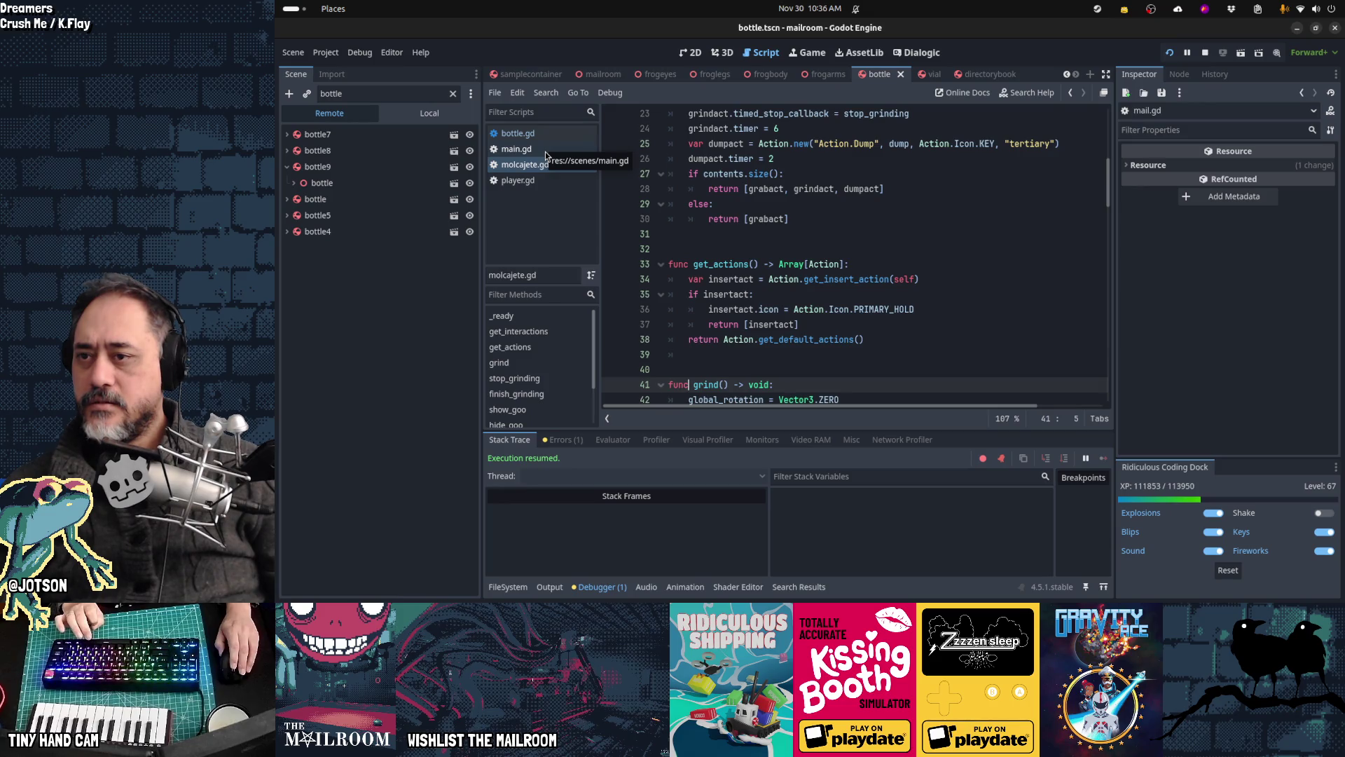
{"action": "middle_click", "coordinate": [546, 156]}
{"action": "middle_click", "coordinate": [545, 165]}
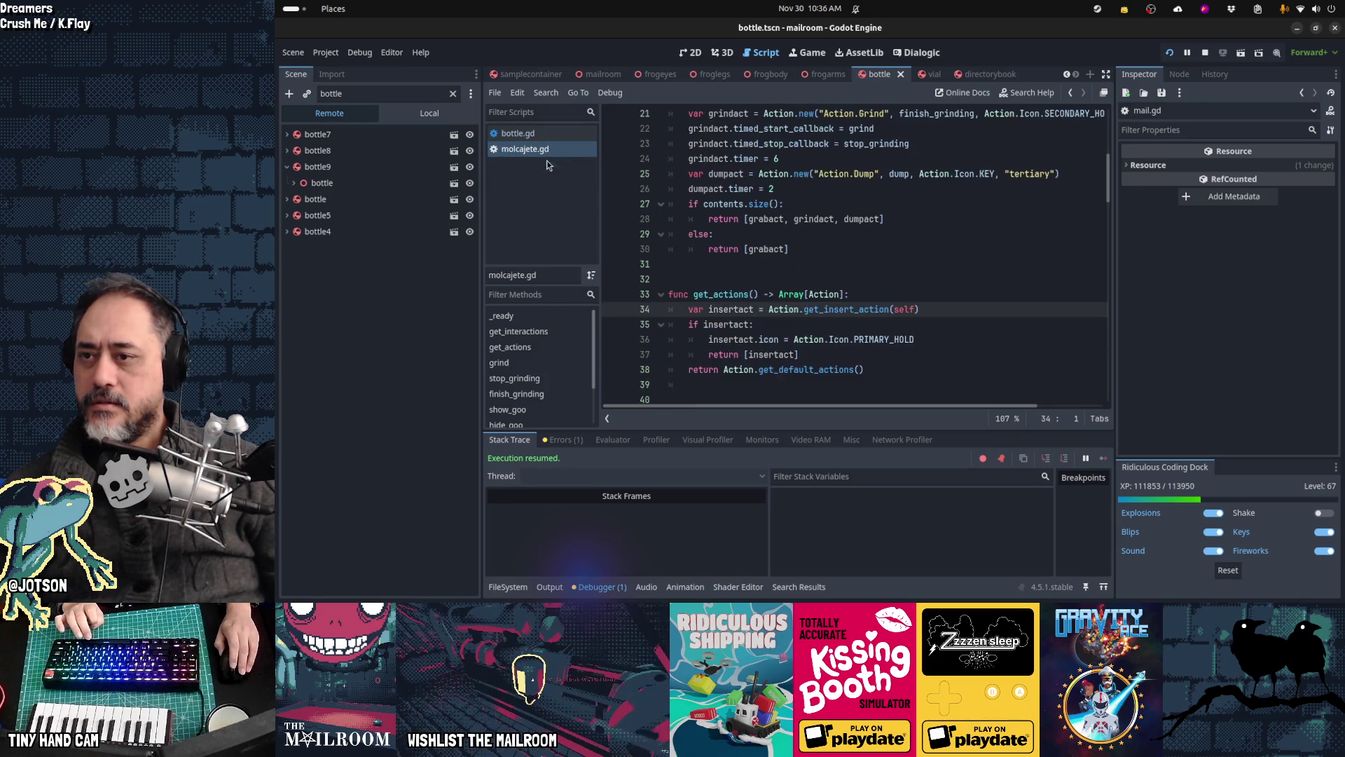
{"action": "left_click", "coordinate": [539, 135]}
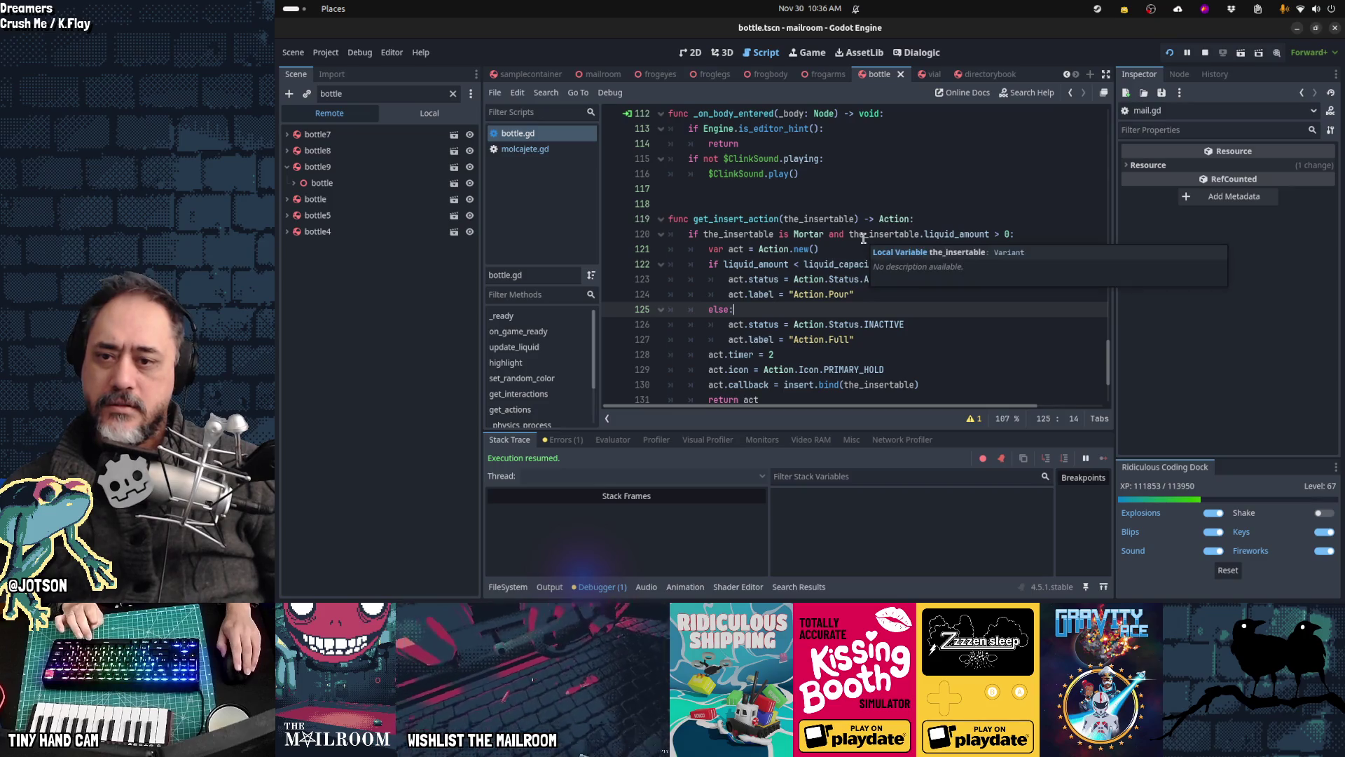
Step: Scroll bottle.gd to get_insert_action and place the caret at the end of the timer line
{"action": "scroll", "coordinate": [863, 238], "scroll_direction": "down", "scroll_amount": 2}
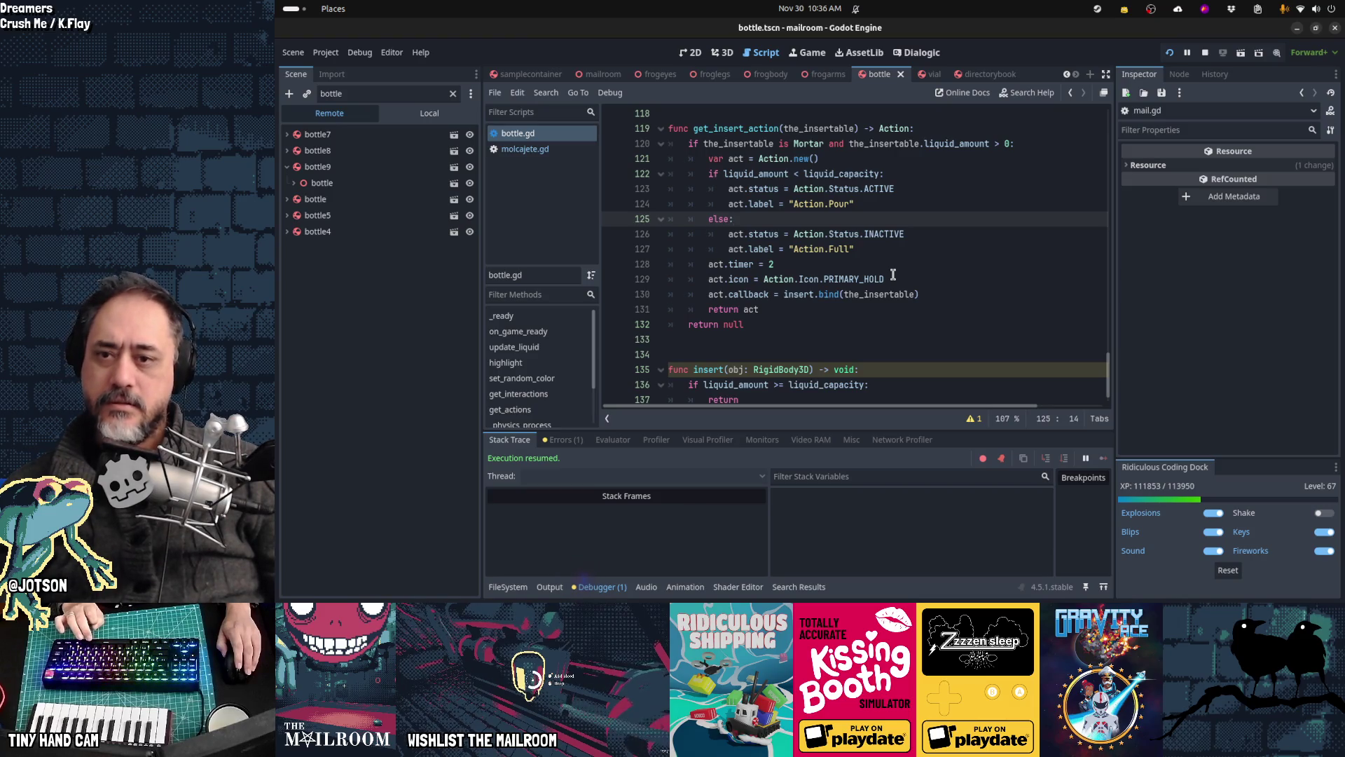
{"action": "scroll", "coordinate": [893, 275], "scroll_direction": "down", "scroll_amount": 1}
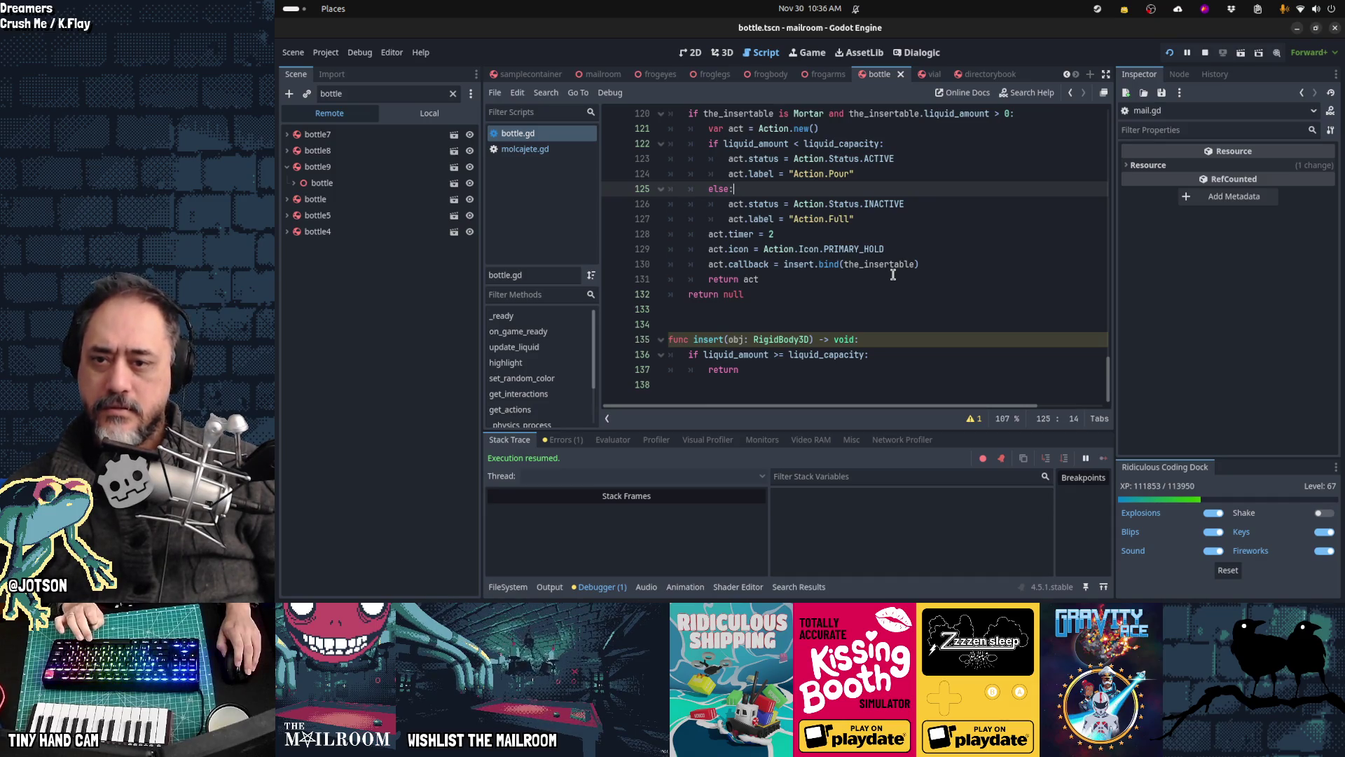
{"action": "scroll", "coordinate": [893, 275], "scroll_direction": "up", "scroll_amount": 1}
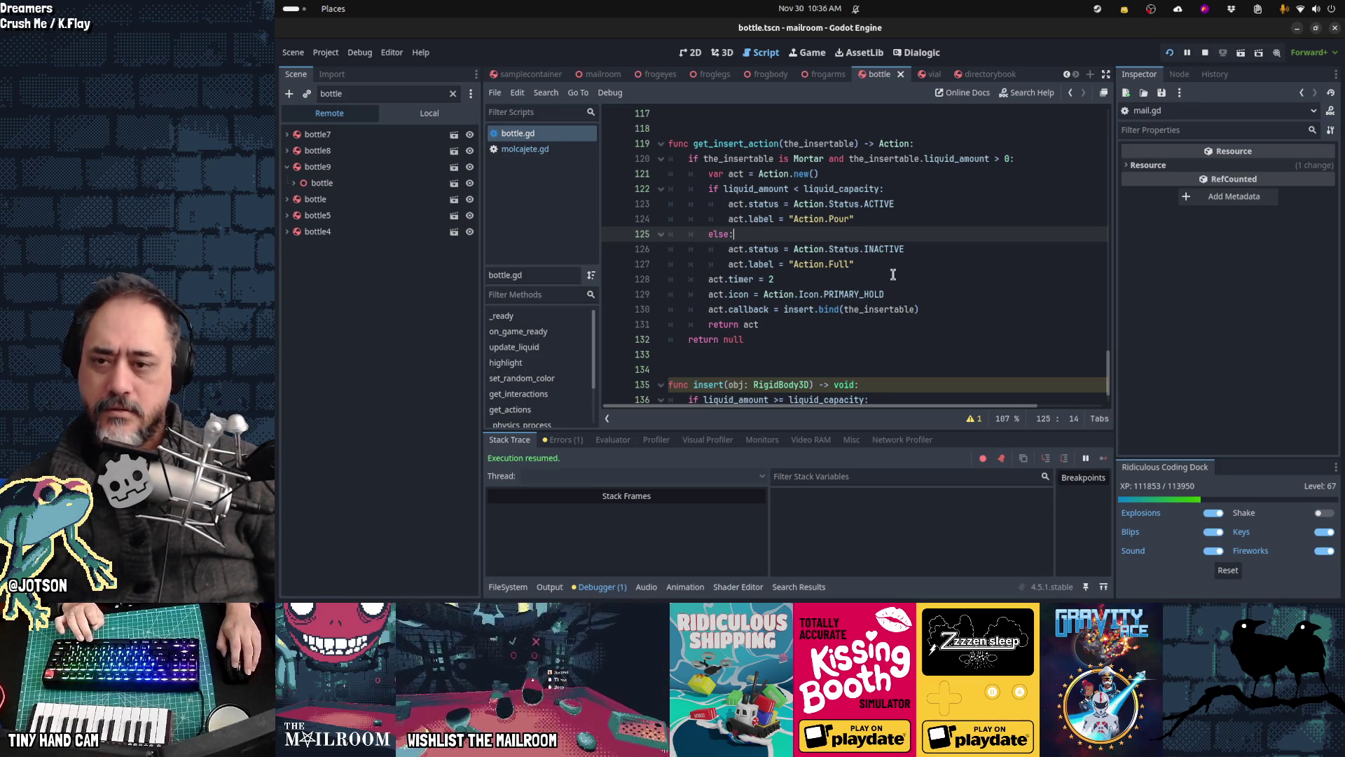
{"action": "left_click", "coordinate": [928, 281]}
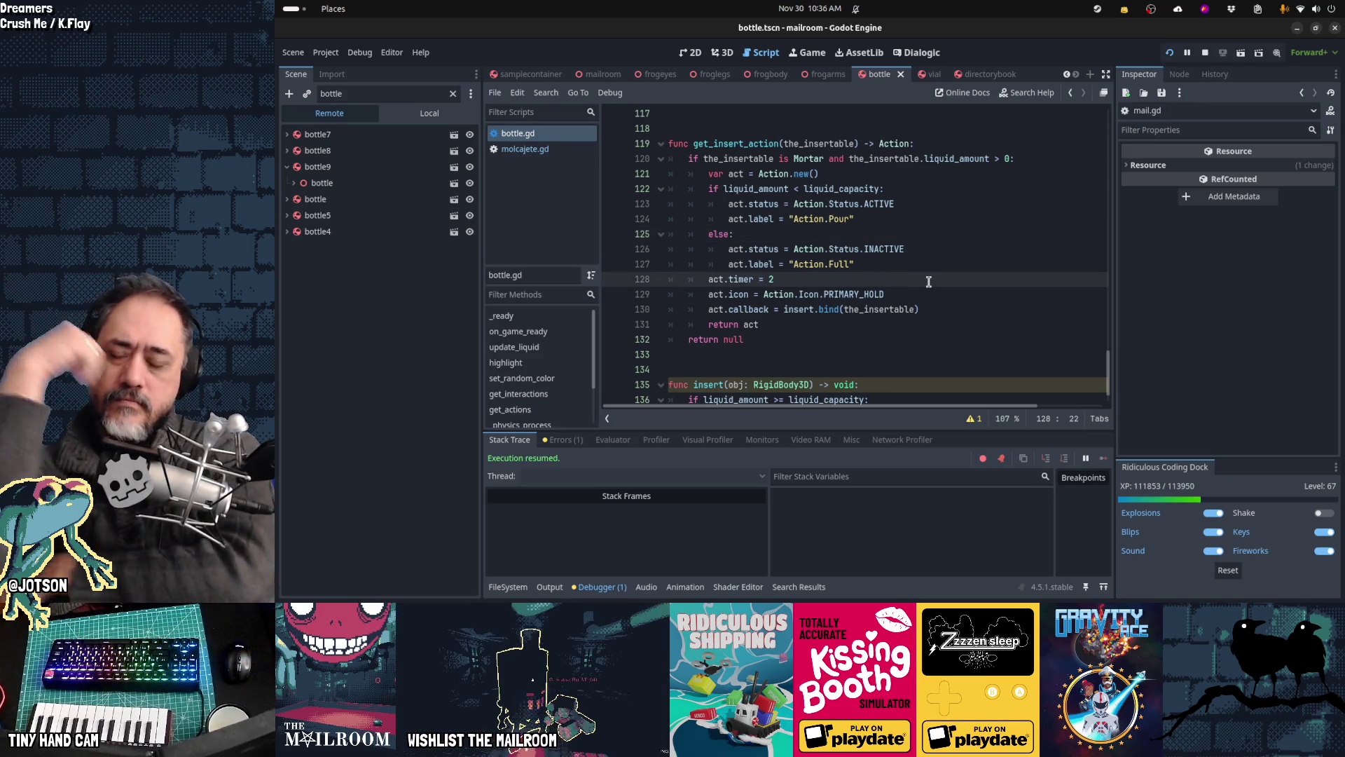